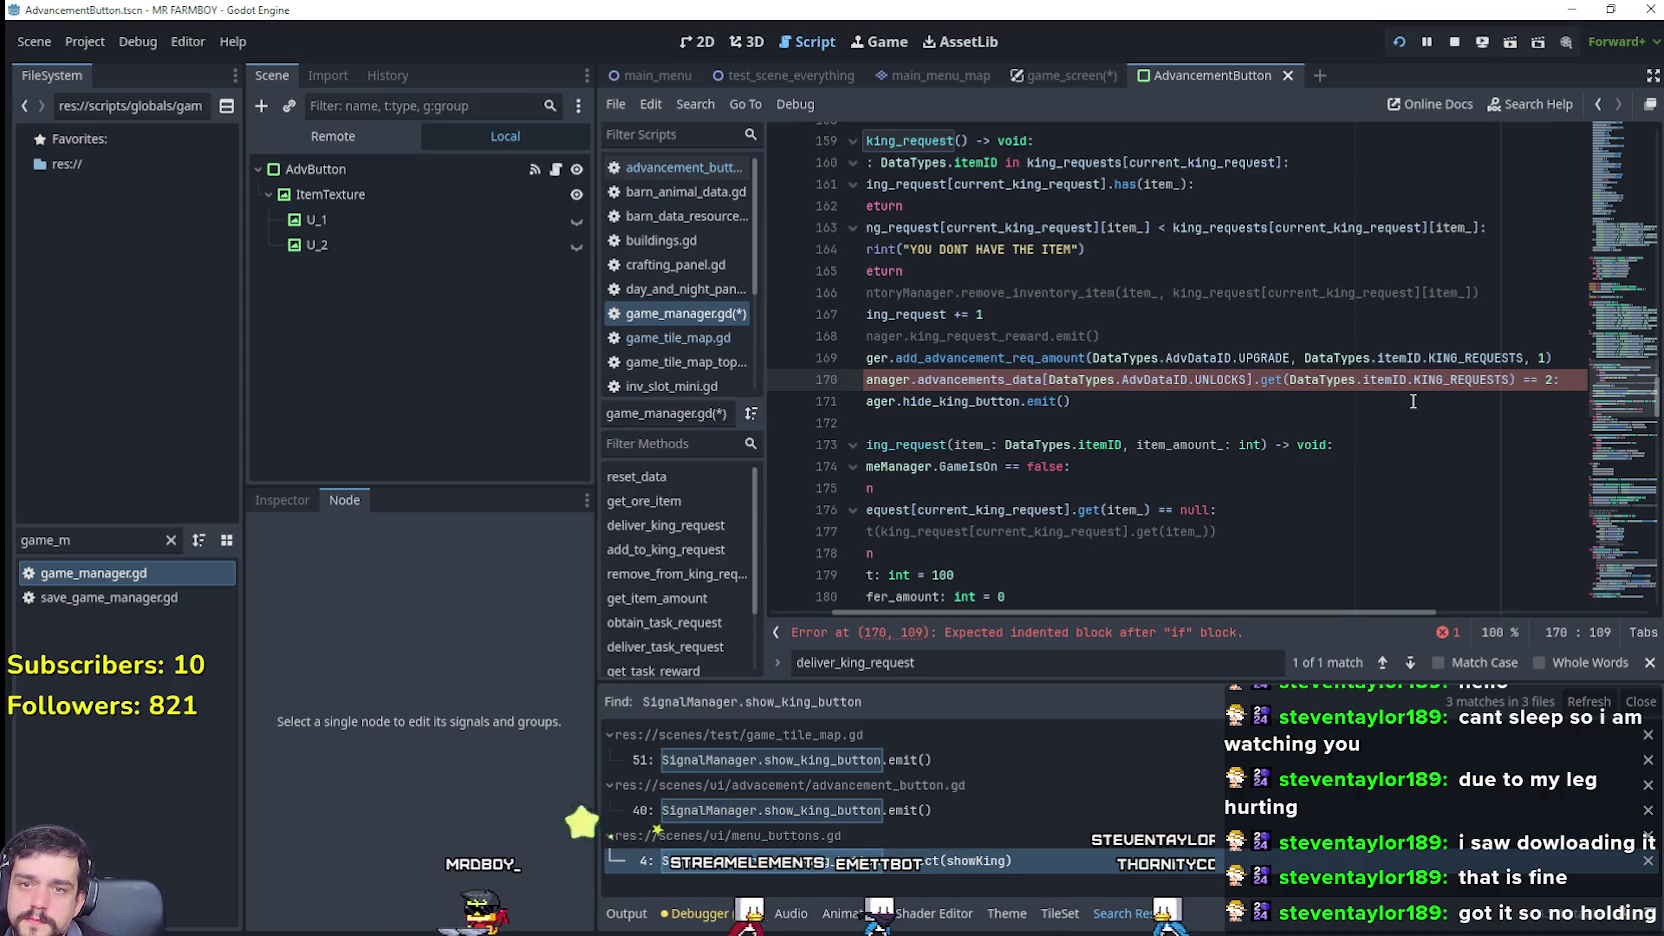
Step: Put a 'return' under the line 170 StatsManager check, add its colon, and remove the temporary '!'
{"action": "key", "text": "Return"}
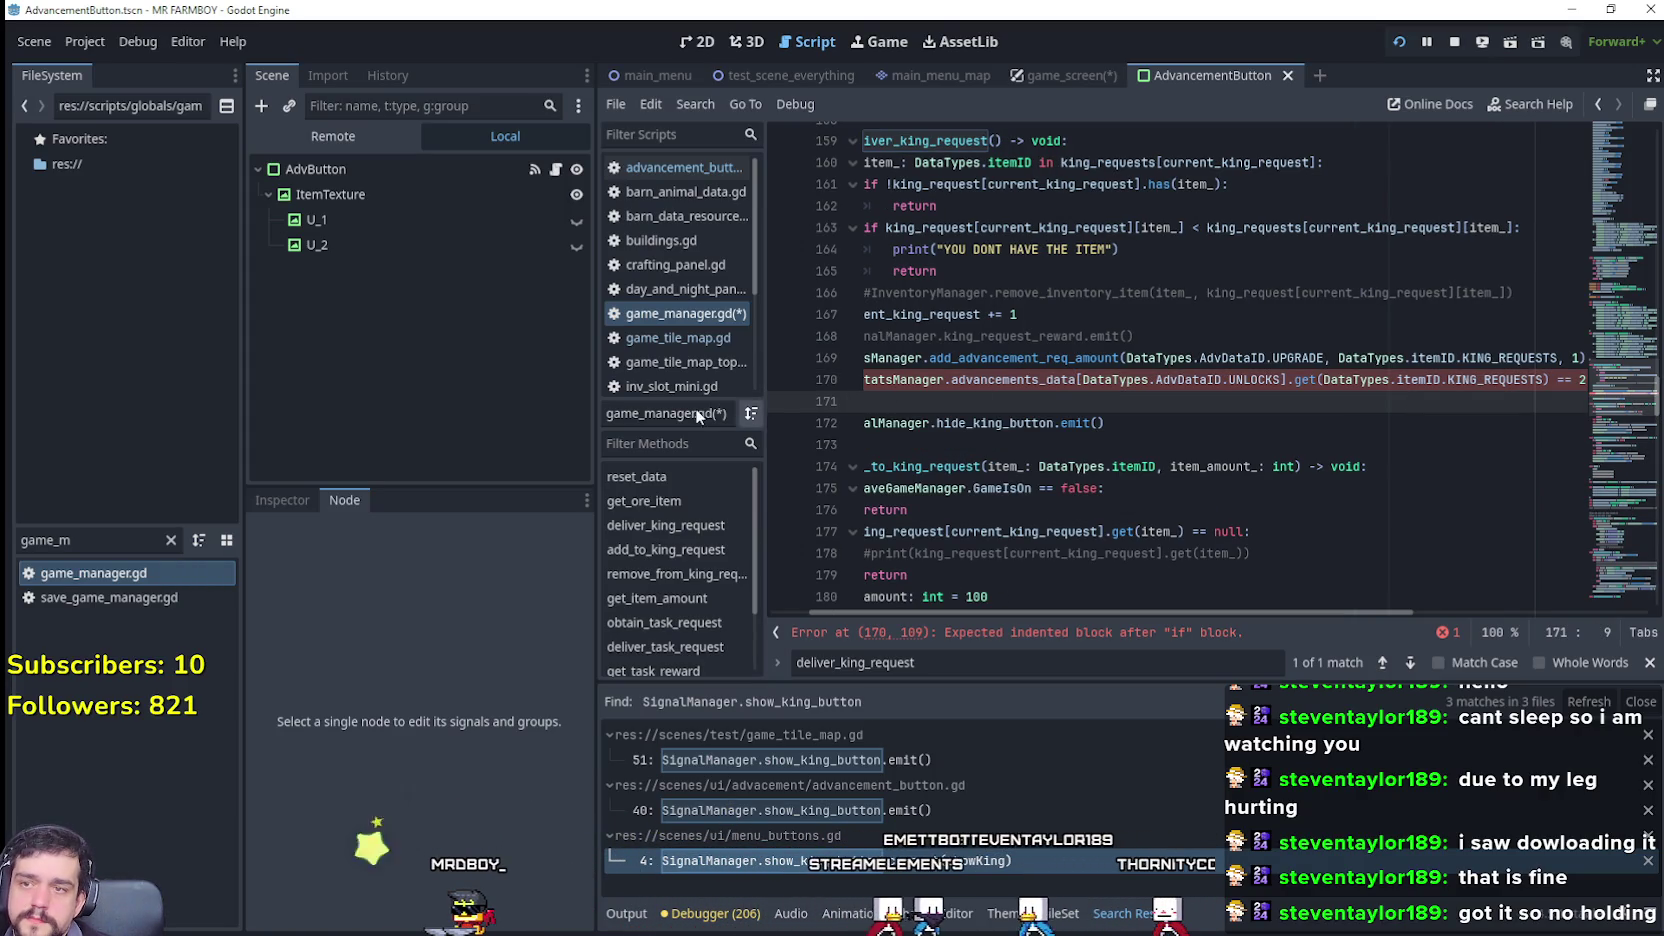
{"action": "left_click_drag", "start_coordinate": [595, 418], "coordinate": [322, 421]}
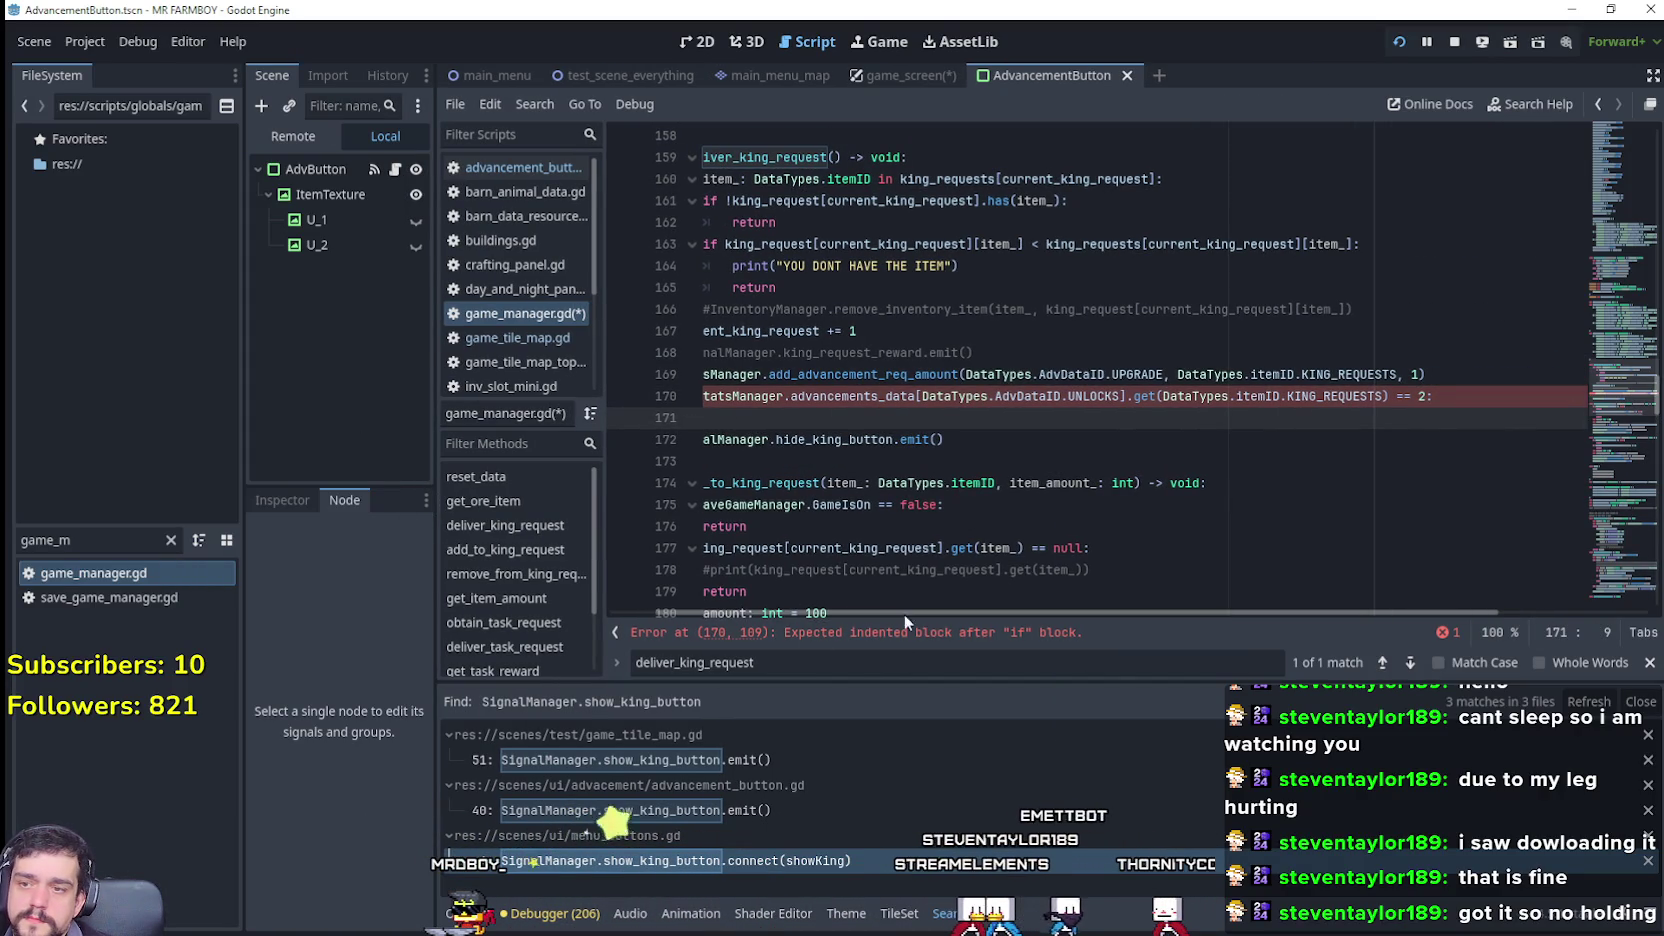
{"action": "left_click_drag", "start_coordinate": [848, 607], "coordinate": [798, 608]}
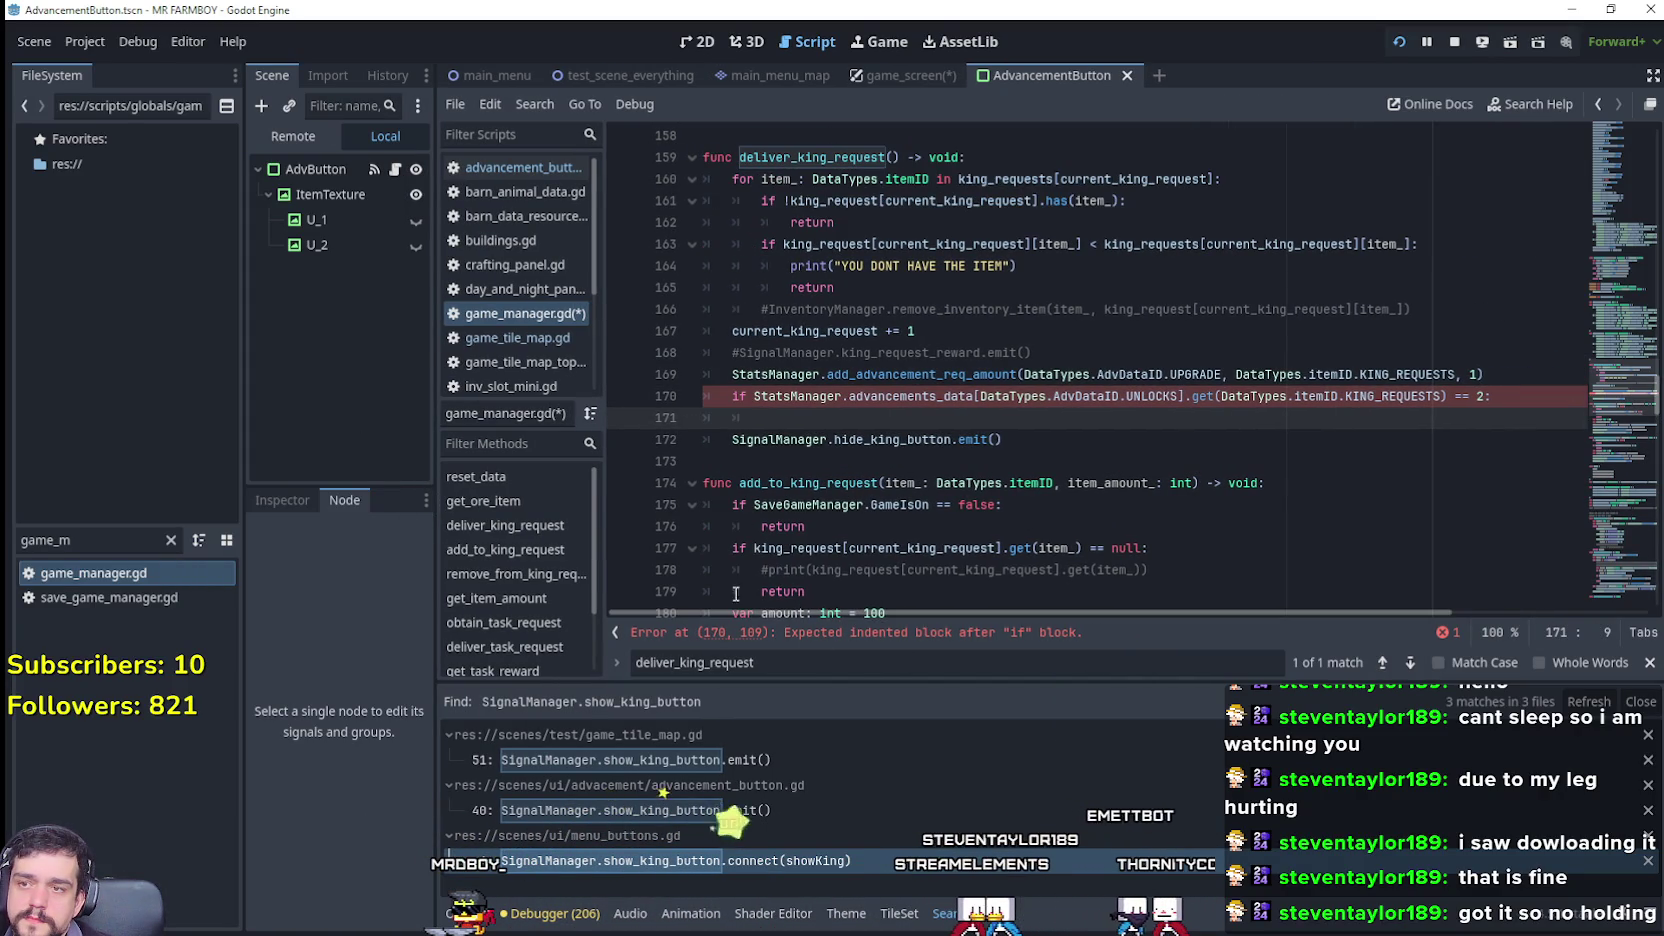
{"action": "left_click", "coordinate": [749, 400]}
{"action": "type", "text": "!"}
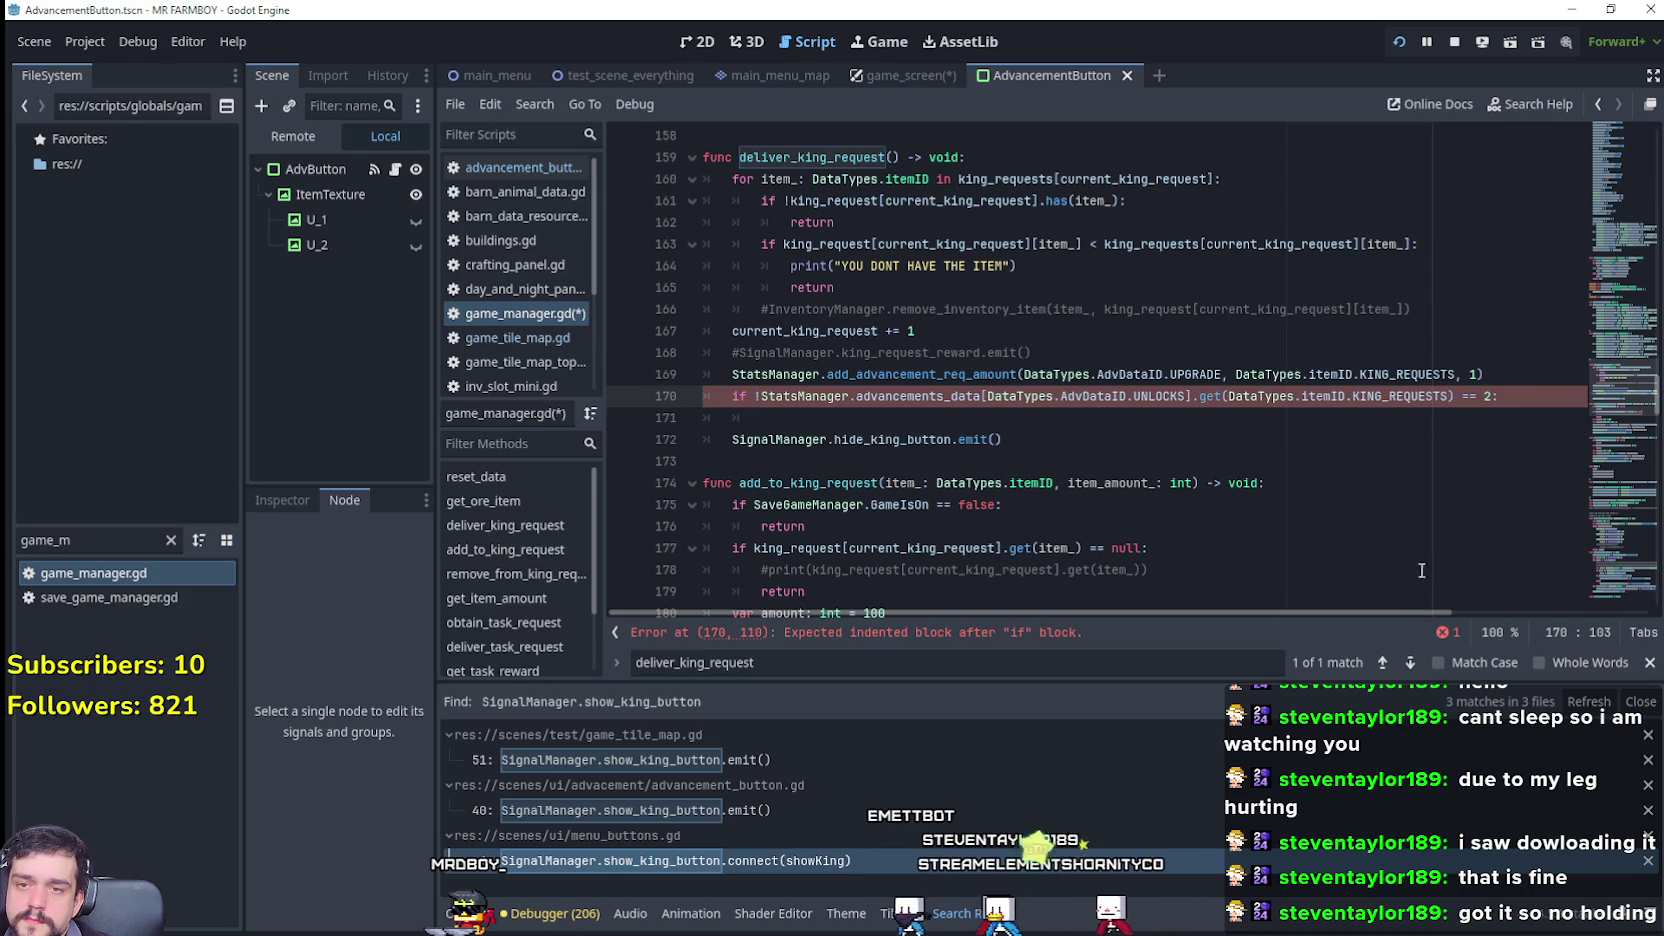
{"action": "left_click", "coordinate": [1496, 396]}
{"action": "type", "text": ":"}
{"action": "left_click", "coordinate": [783, 420]}
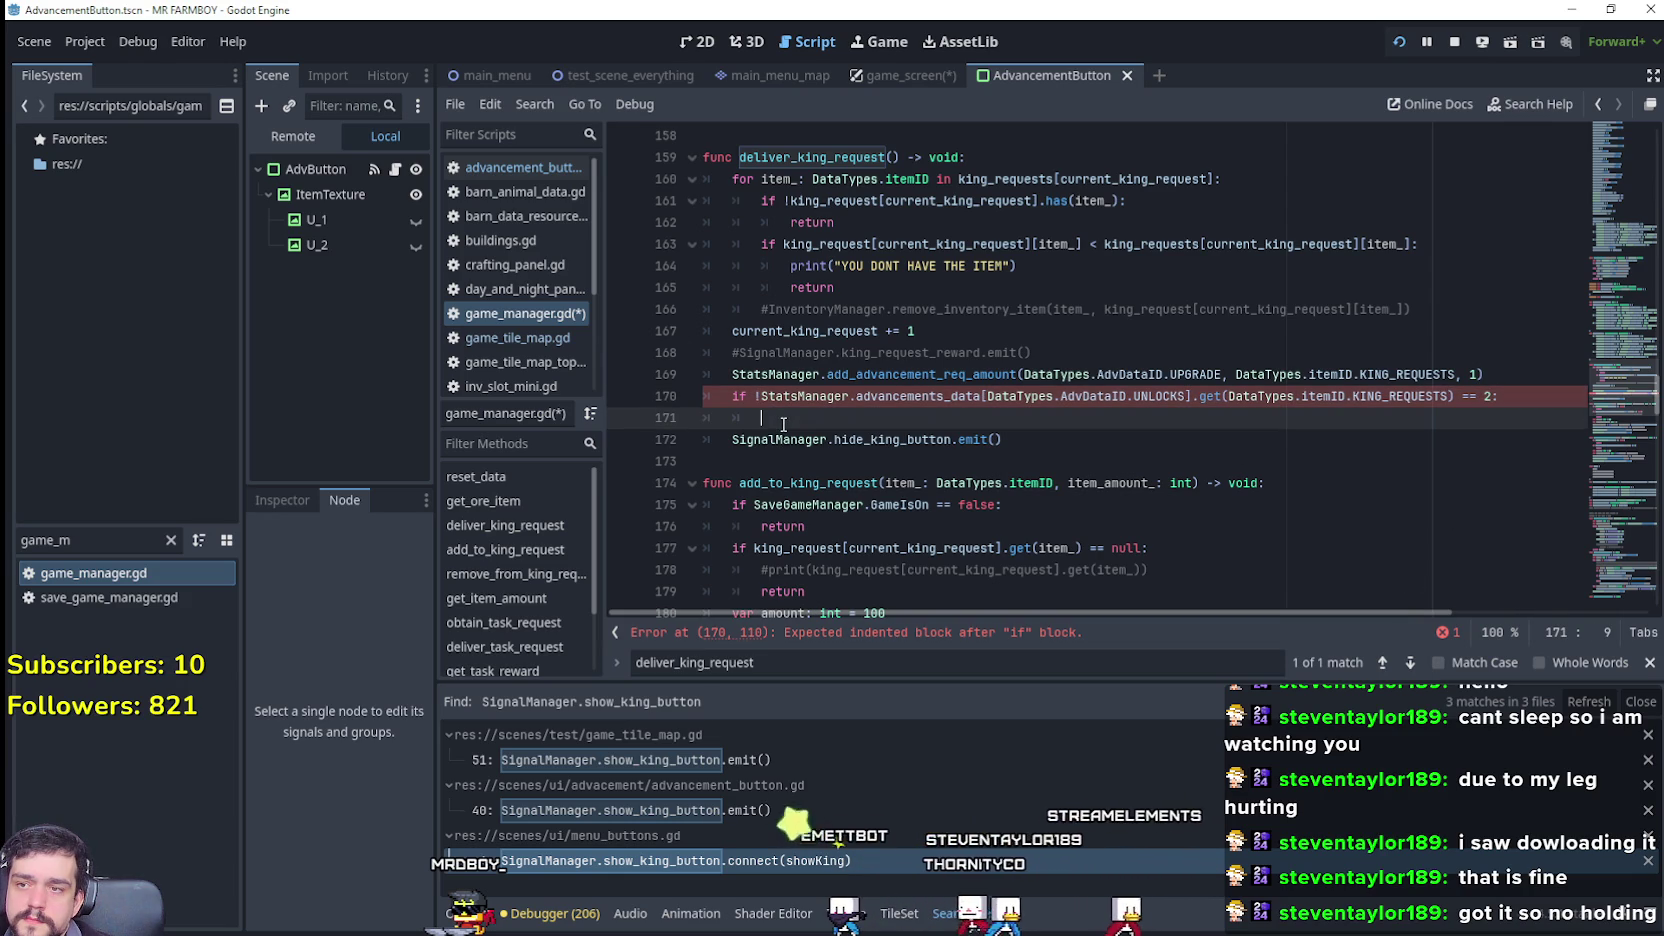
{"action": "type", "text": "re"}
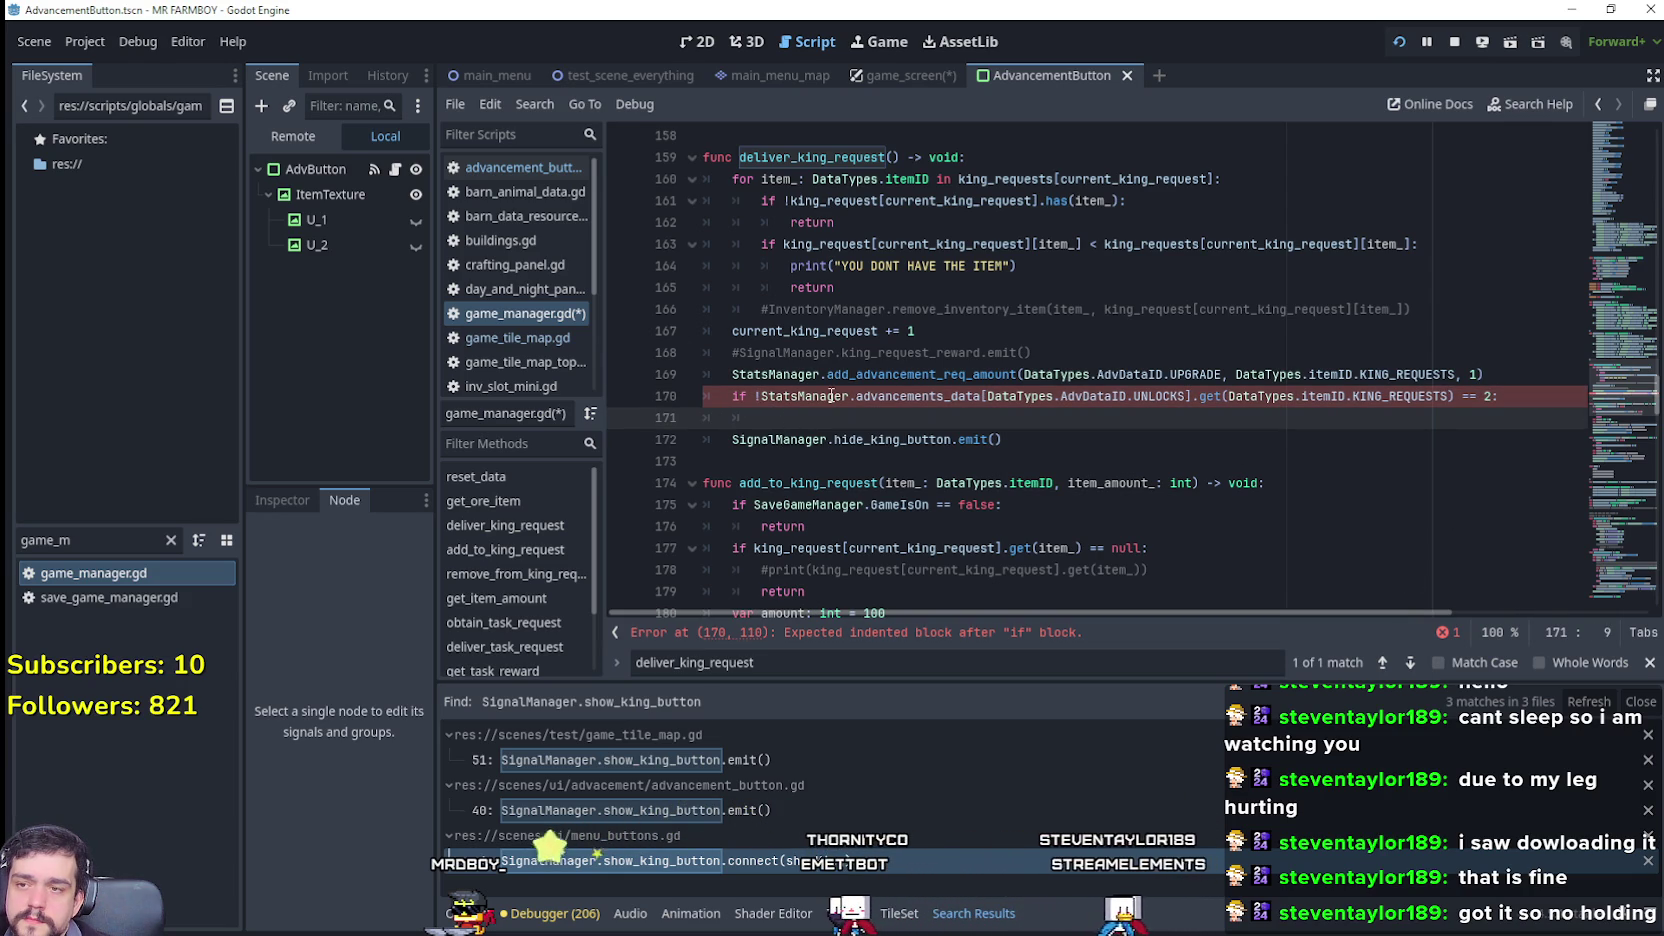
{"action": "type", "text": "turn"}
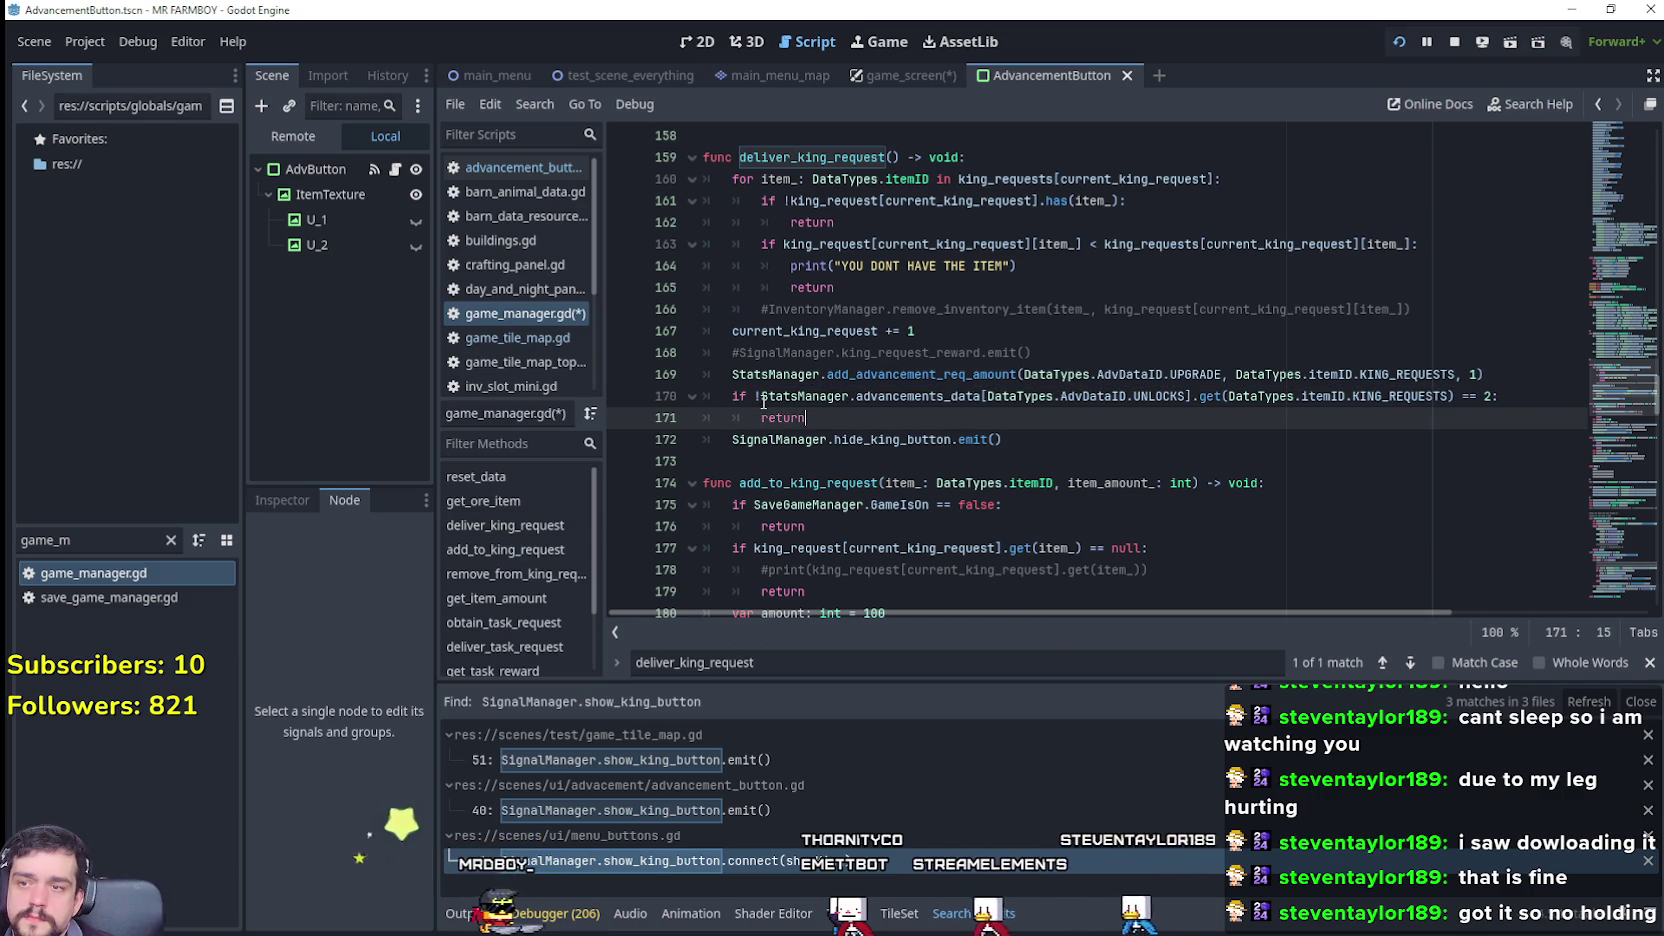
{"action": "left_click", "coordinate": [760, 396]}
{"action": "key", "text": "BackSpace"}
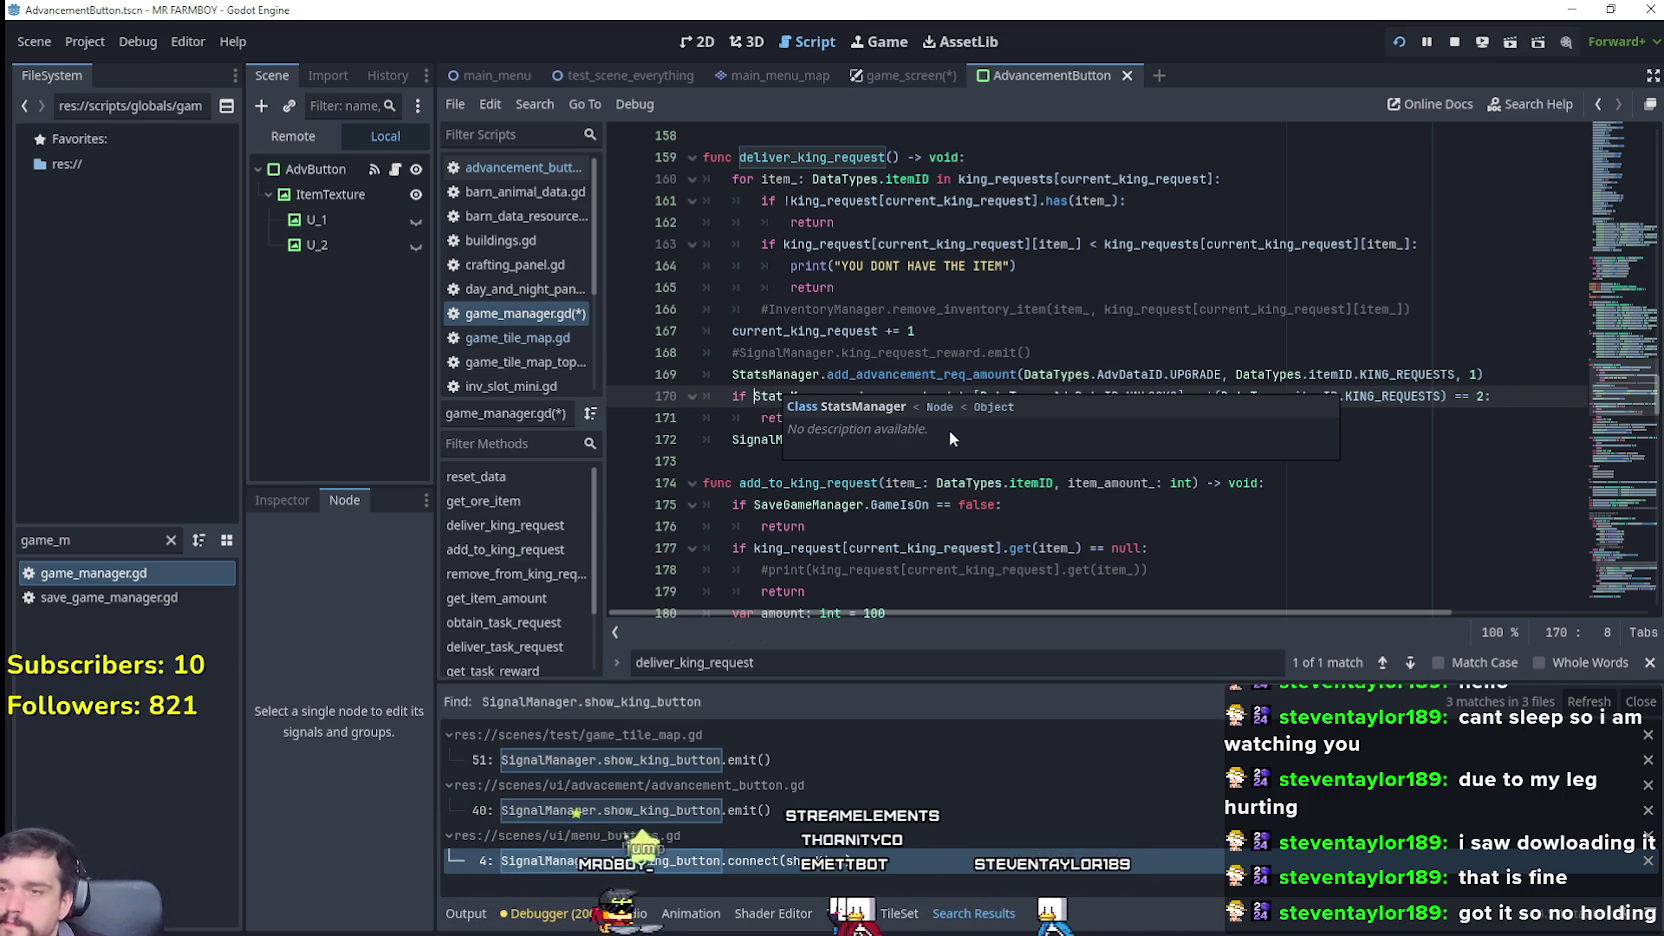
{"action": "left_click_drag", "start_coordinate": [810, 418], "coordinate": [700, 396]}
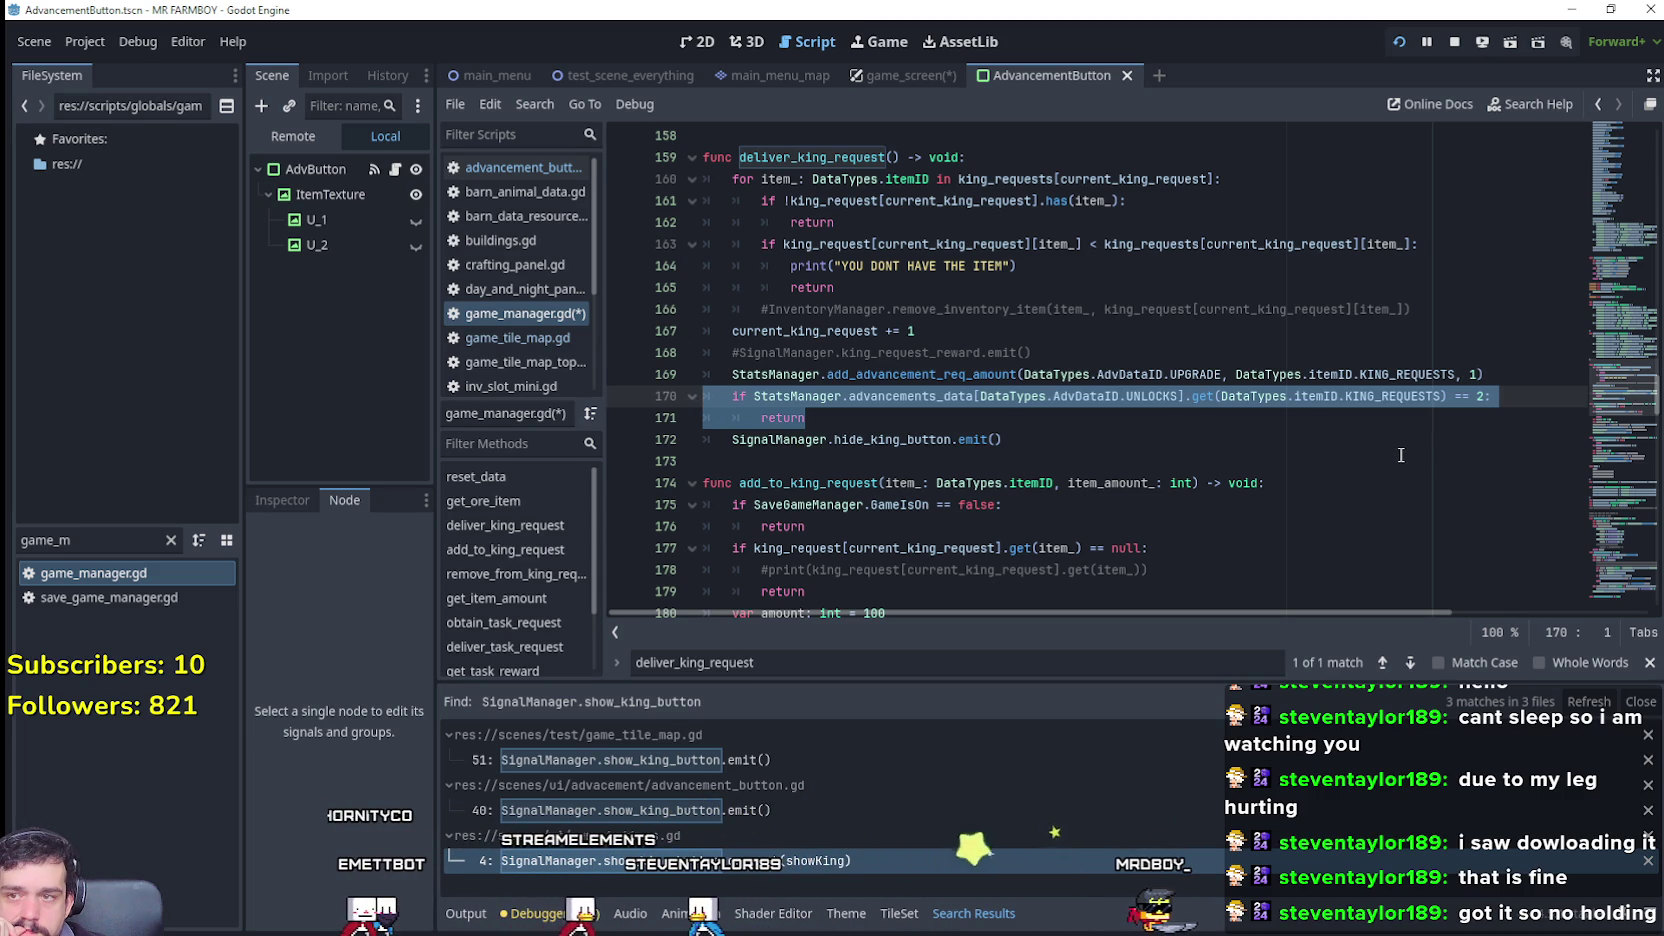
{"action": "left_click", "coordinate": [913, 416]}
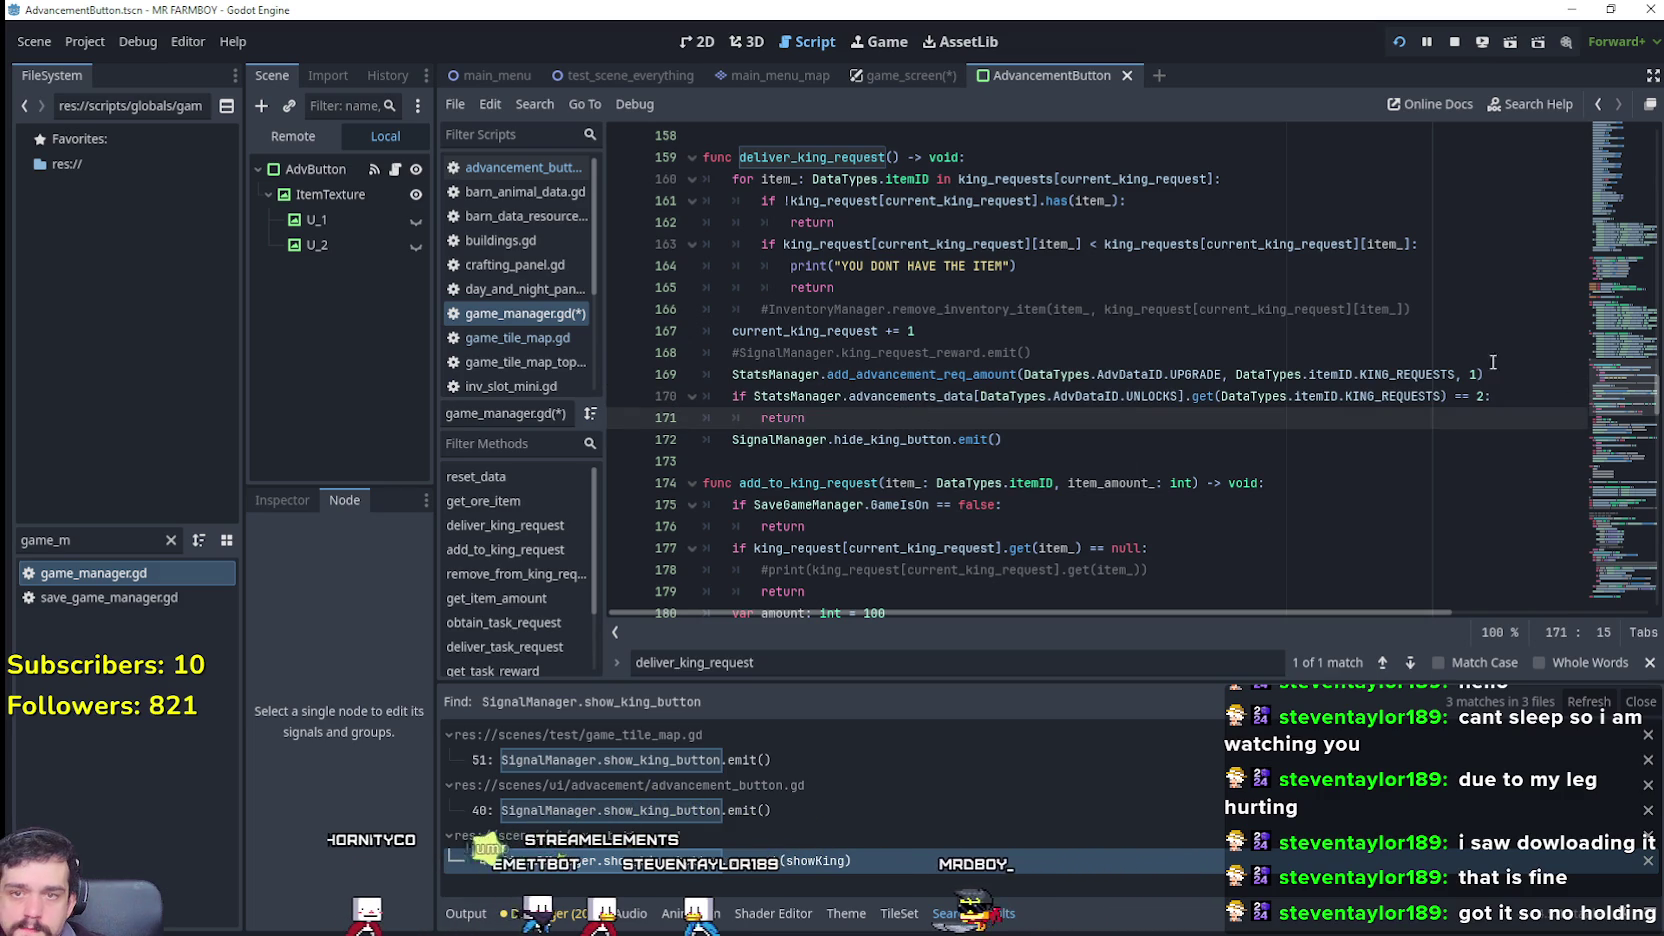
{"action": "left_click", "coordinate": [1512, 397]}
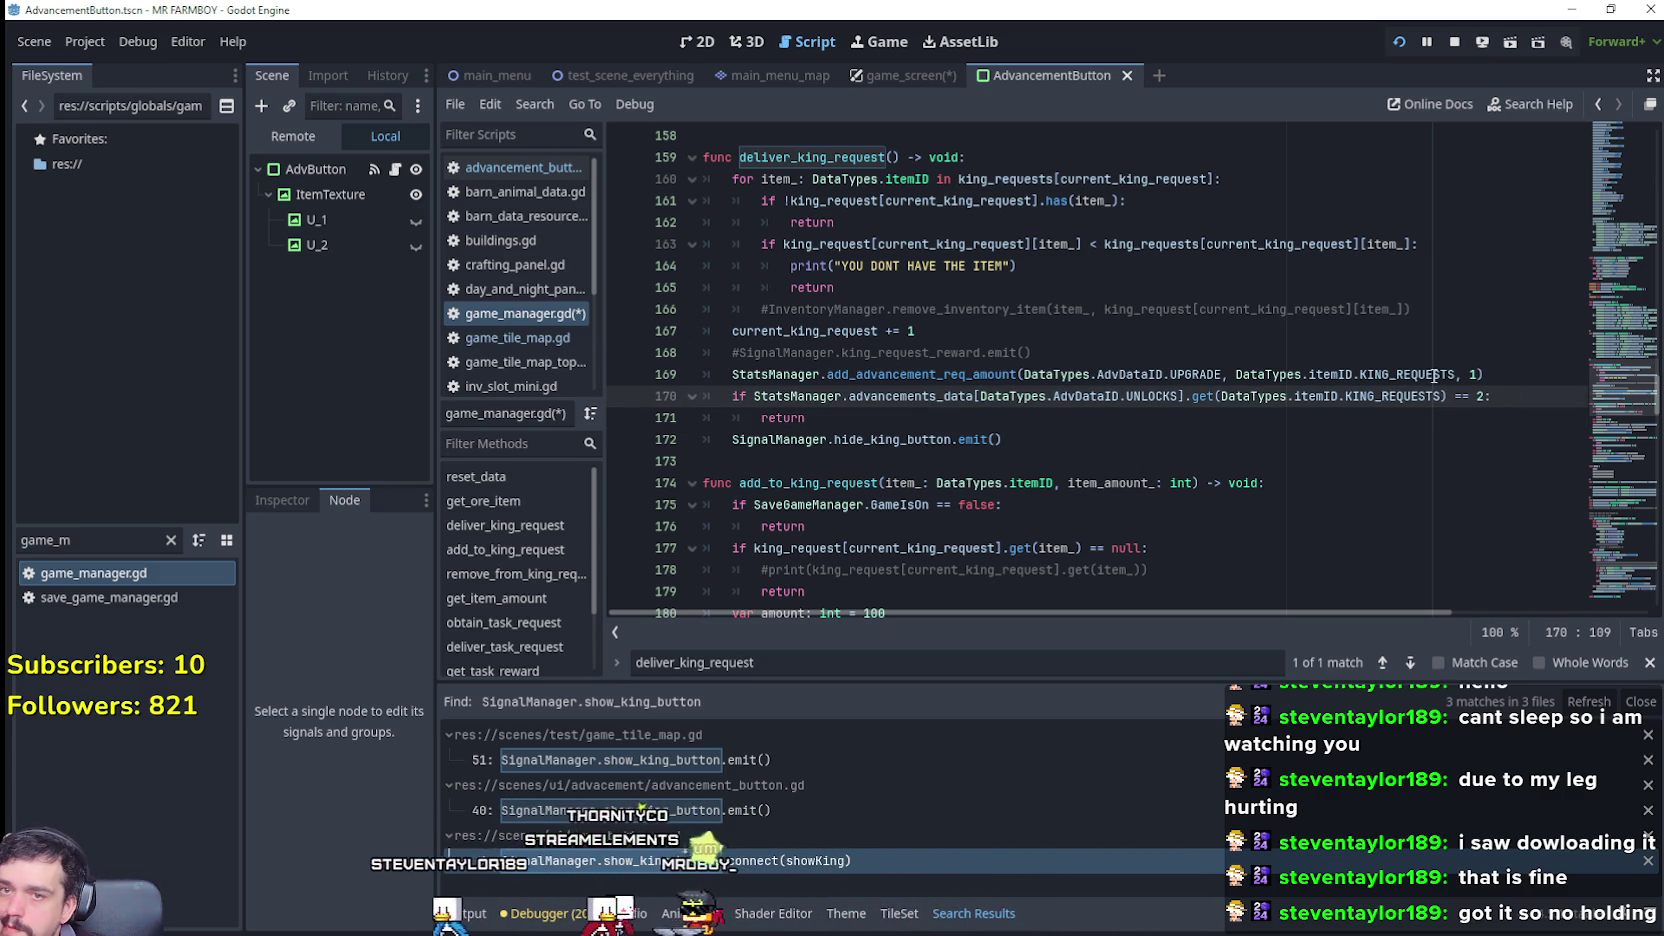
{"action": "left_click_drag", "start_coordinate": [1455, 374], "coordinate": [1231, 374]}
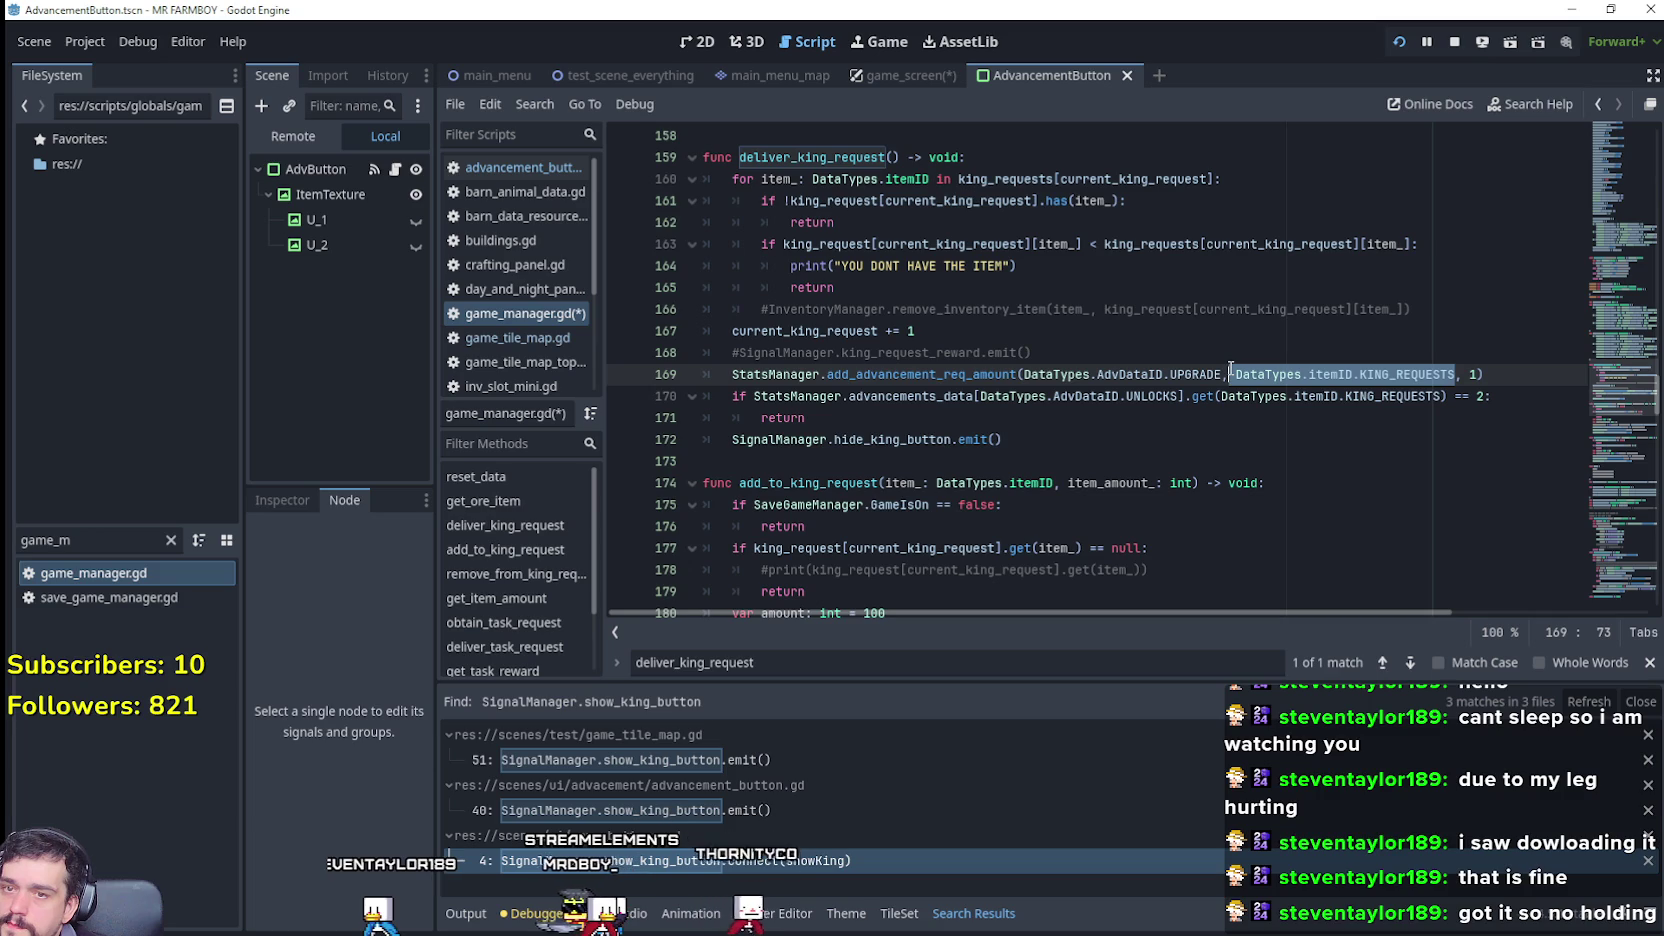
{"action": "left_click", "coordinate": [1507, 395]}
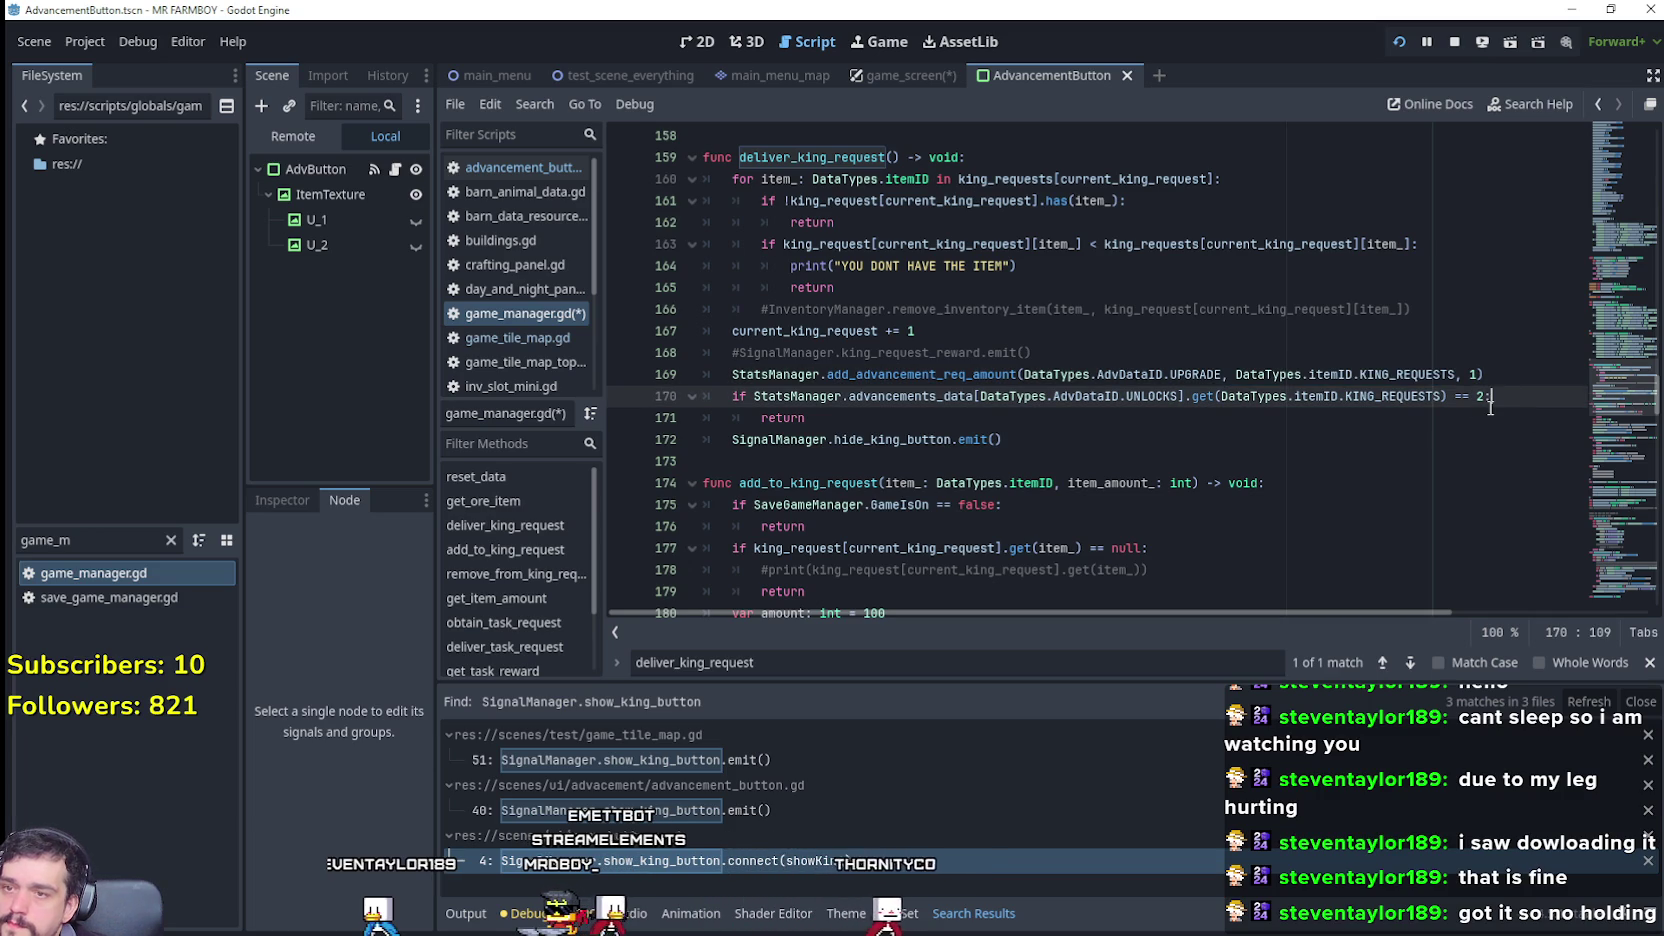
{"action": "key", "text": "Return"}
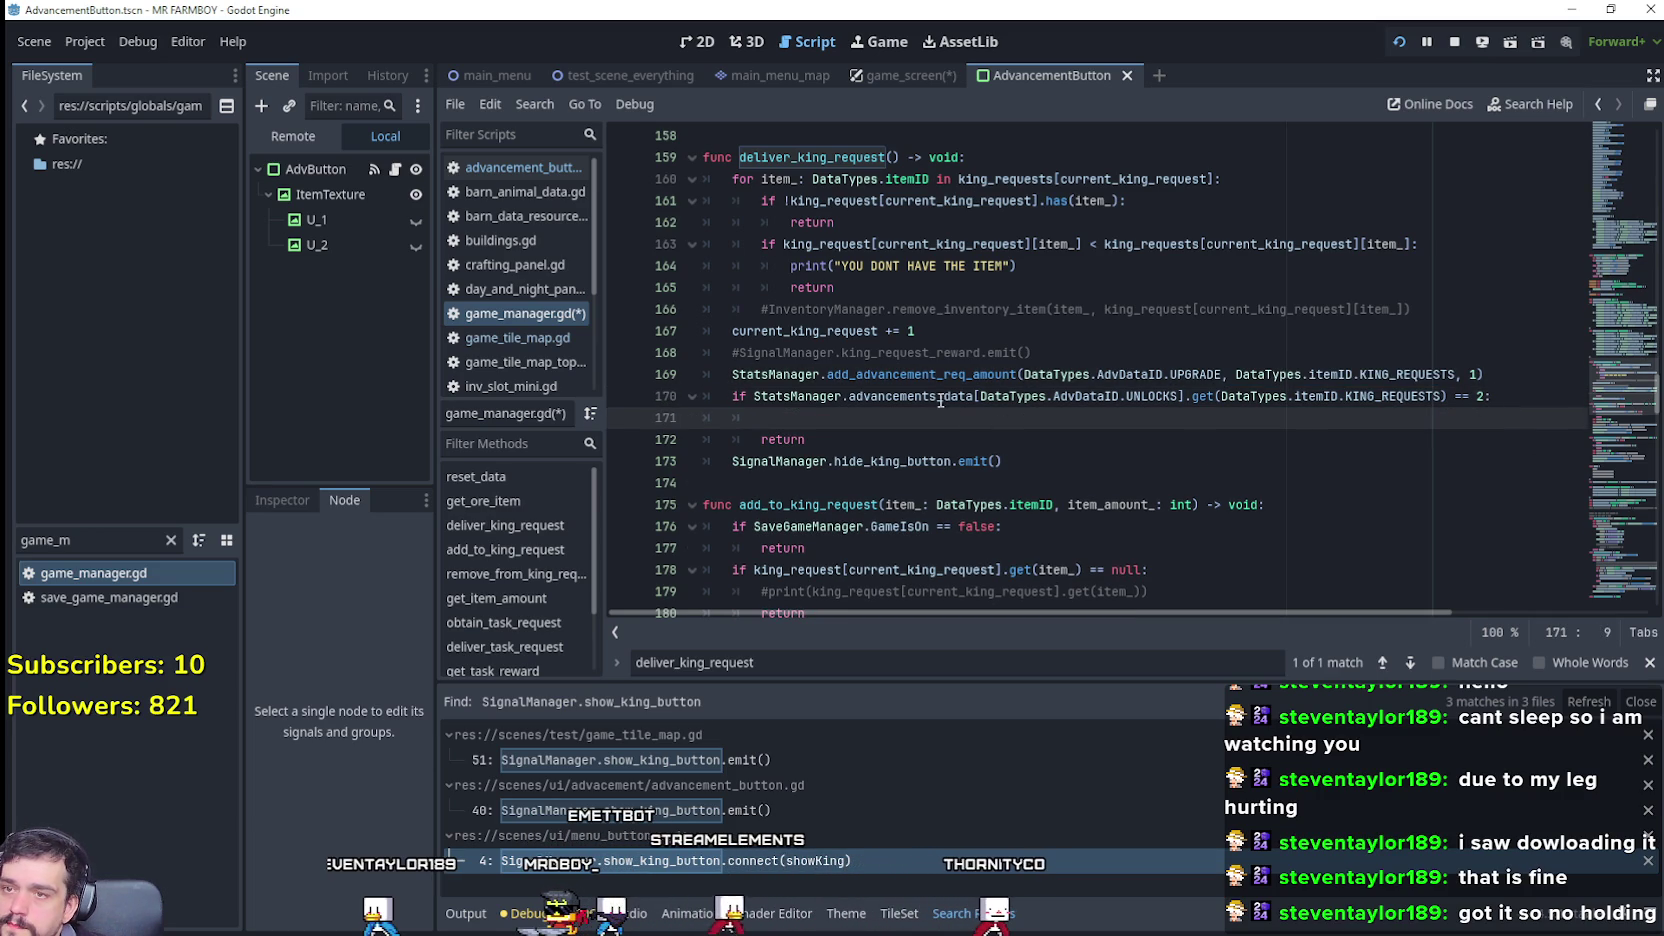
{"action": "double_click", "coordinate": [841, 335]}
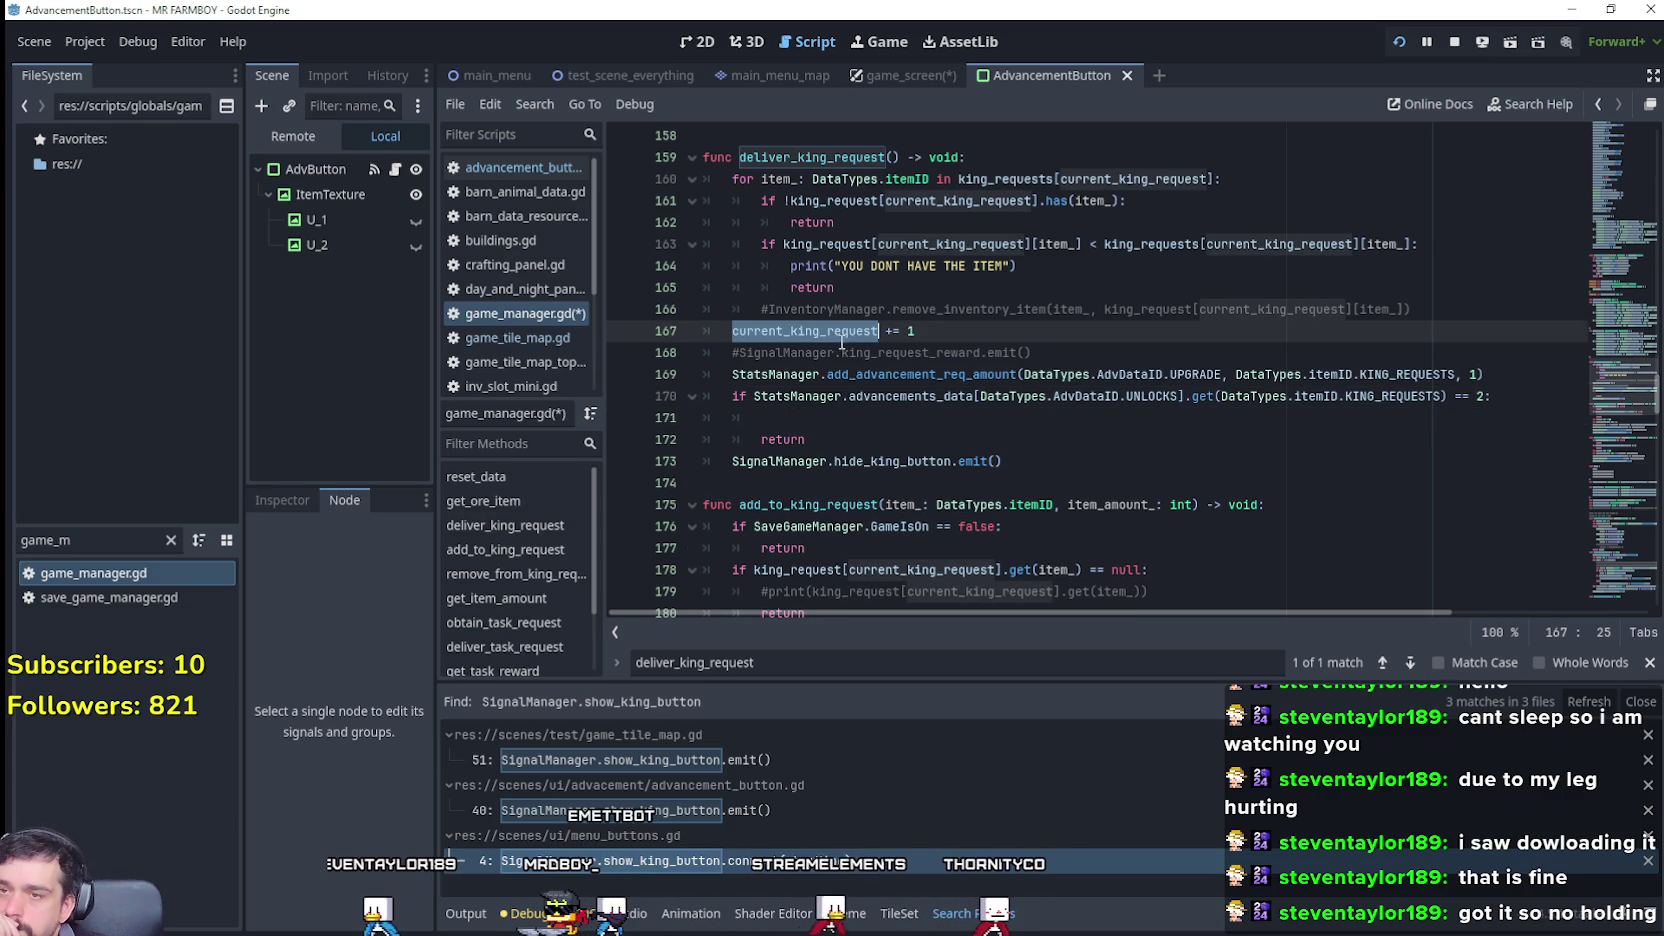
{"action": "left_click", "coordinate": [989, 426]}
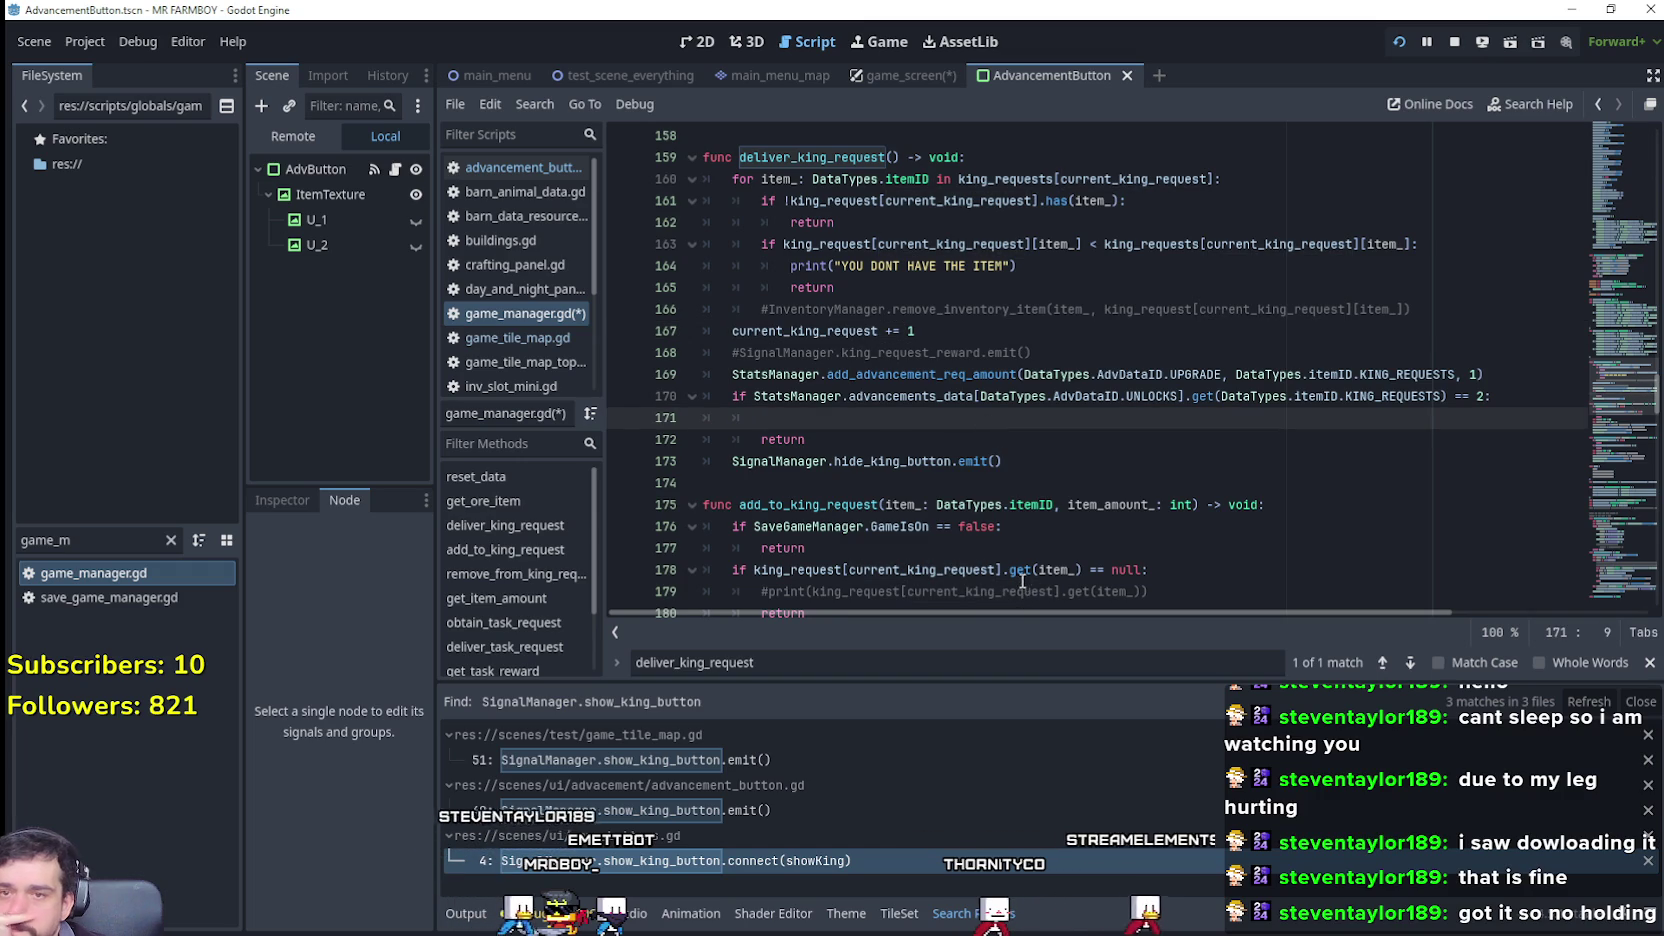
{"action": "left_click_drag", "start_coordinate": [801, 418], "coordinate": [678, 423]}
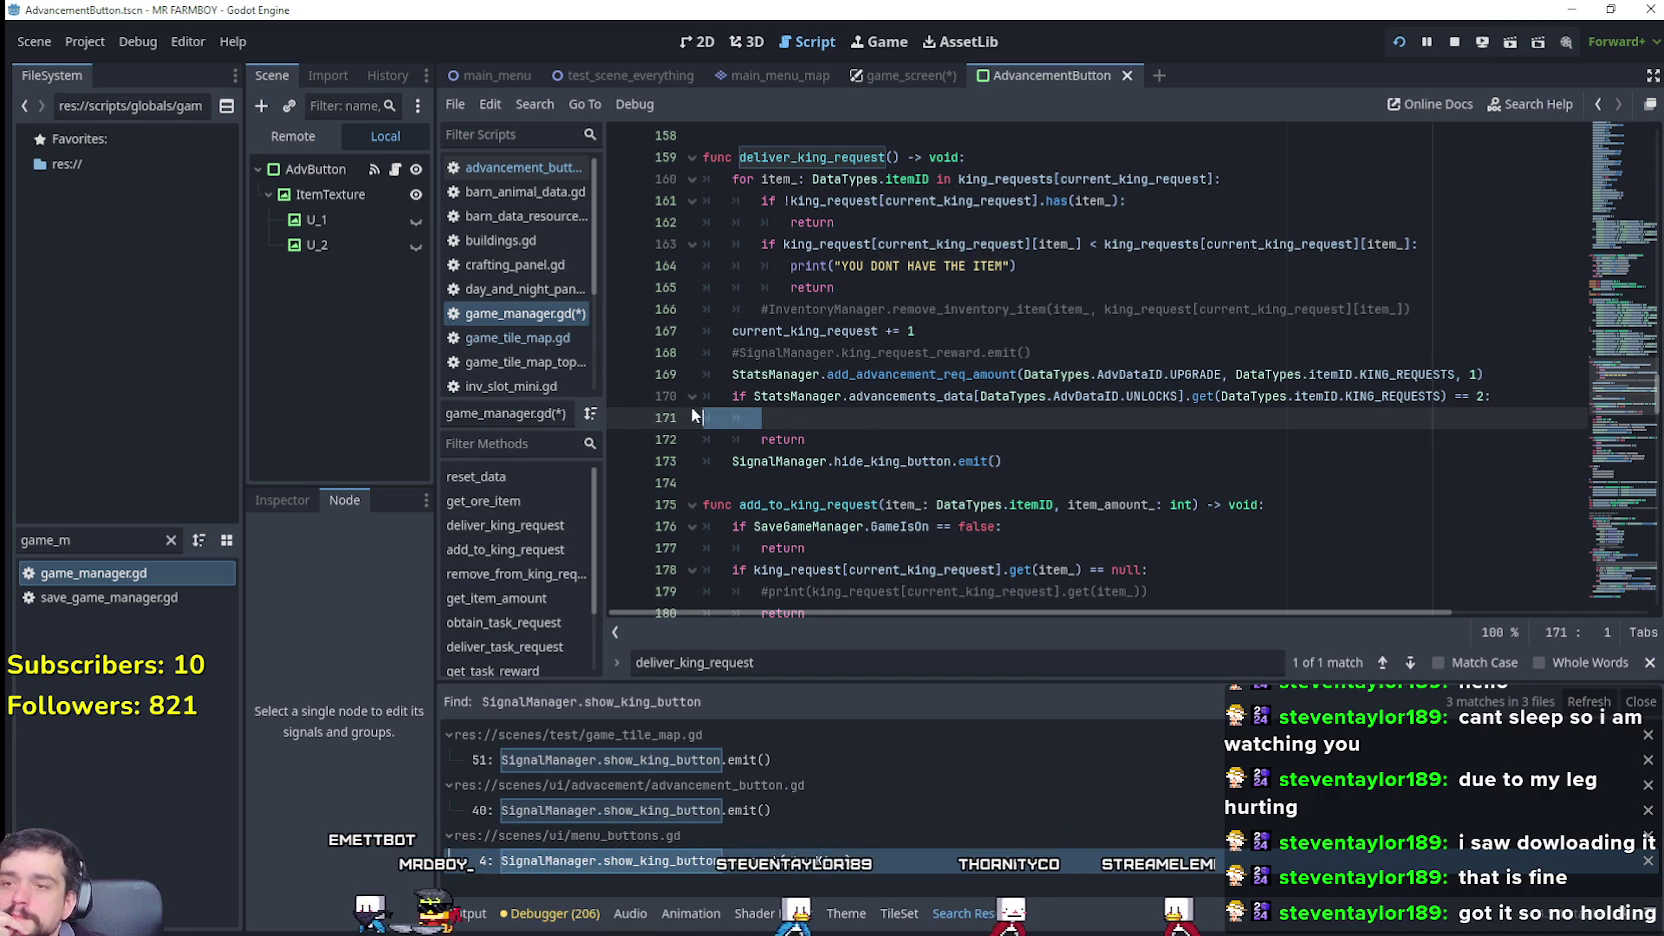
{"action": "key", "text": "BackSpace"}
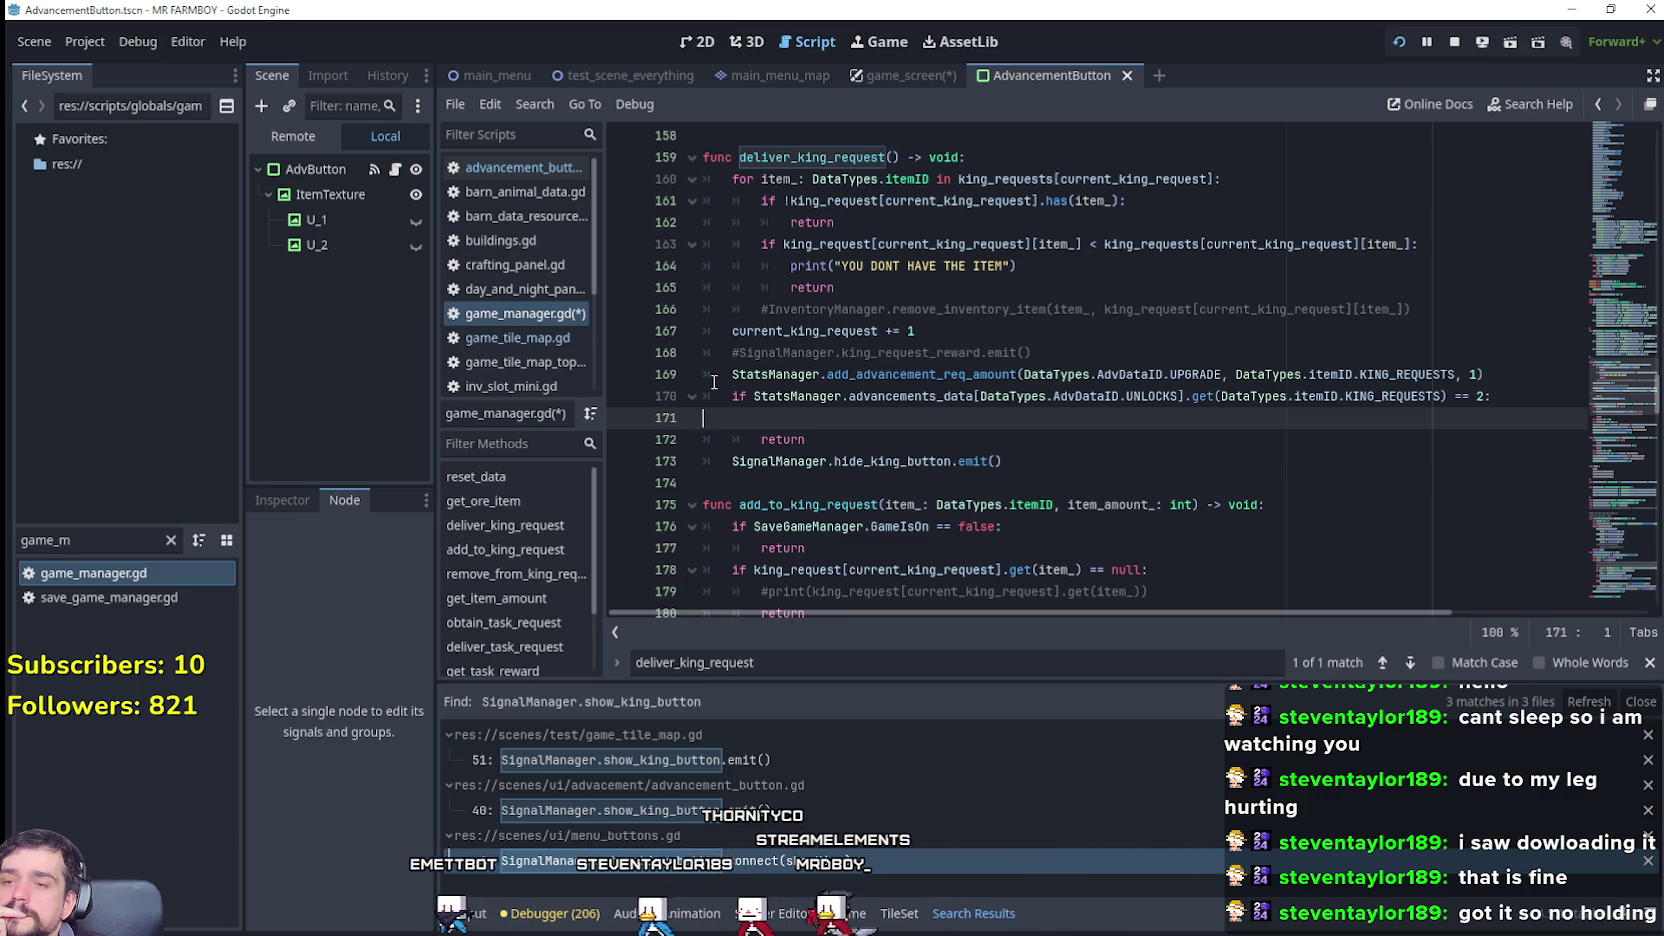
{"action": "key", "text": "BackSpace"}
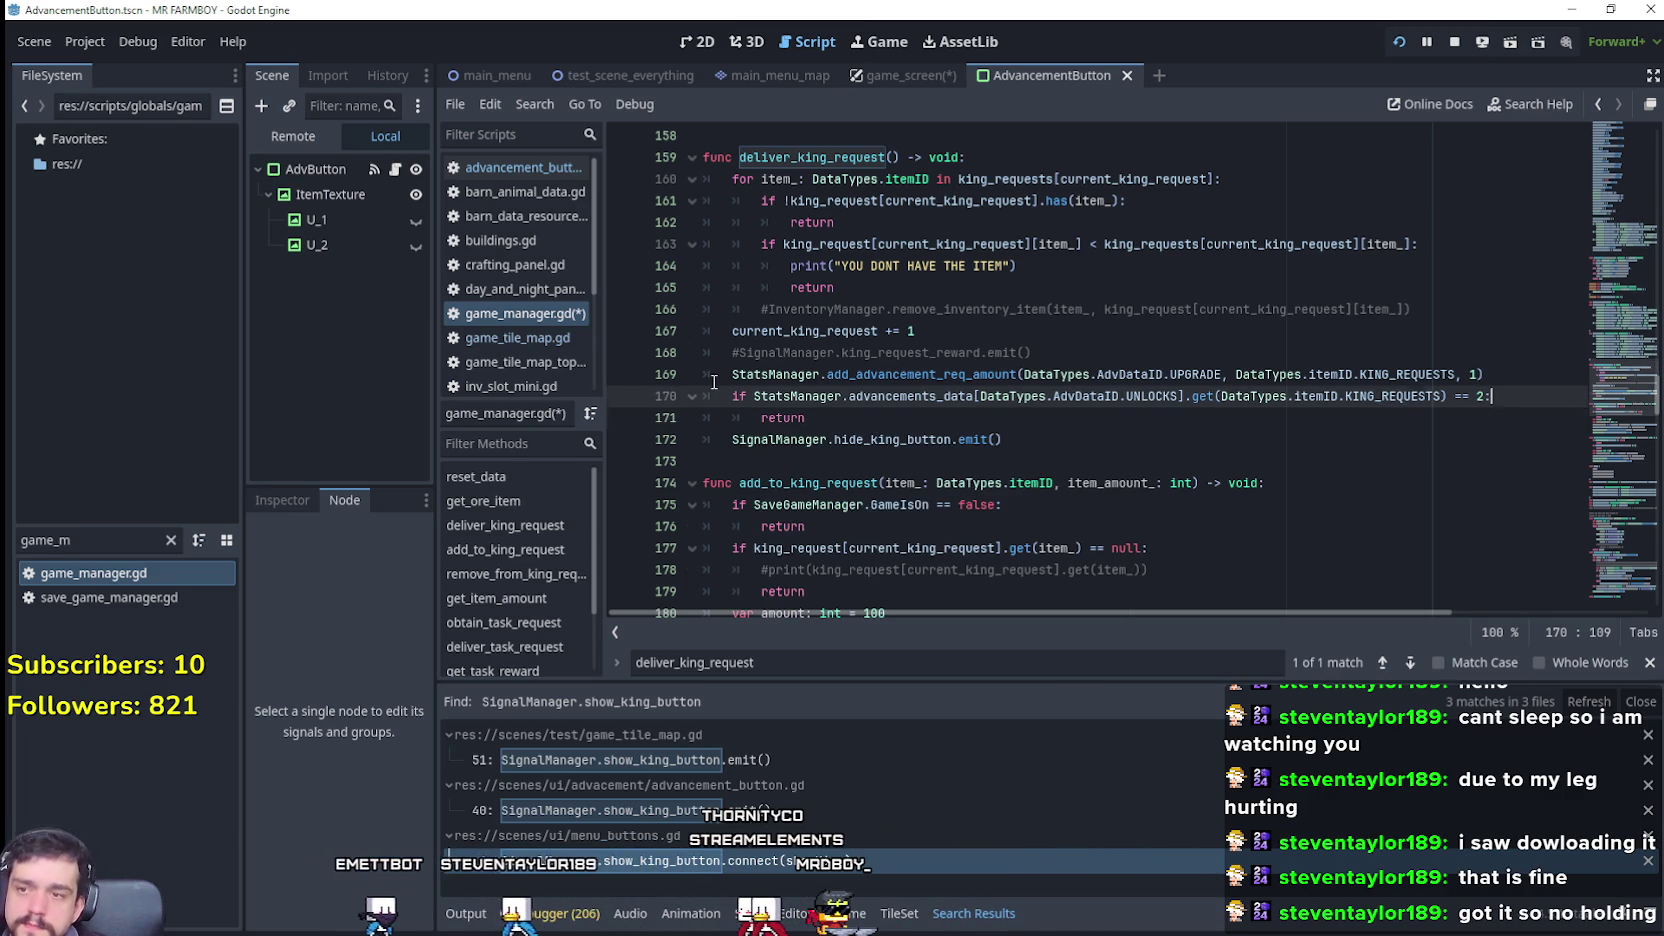
{"action": "mouse_move", "coordinate": [806, 418]}
{"action": "left_mouse_down"}
{"action": "mouse_move", "coordinate": [700, 372]}
{"action": "mouse_move", "coordinate": [657, 391]}
{"action": "left_mouse_up"}
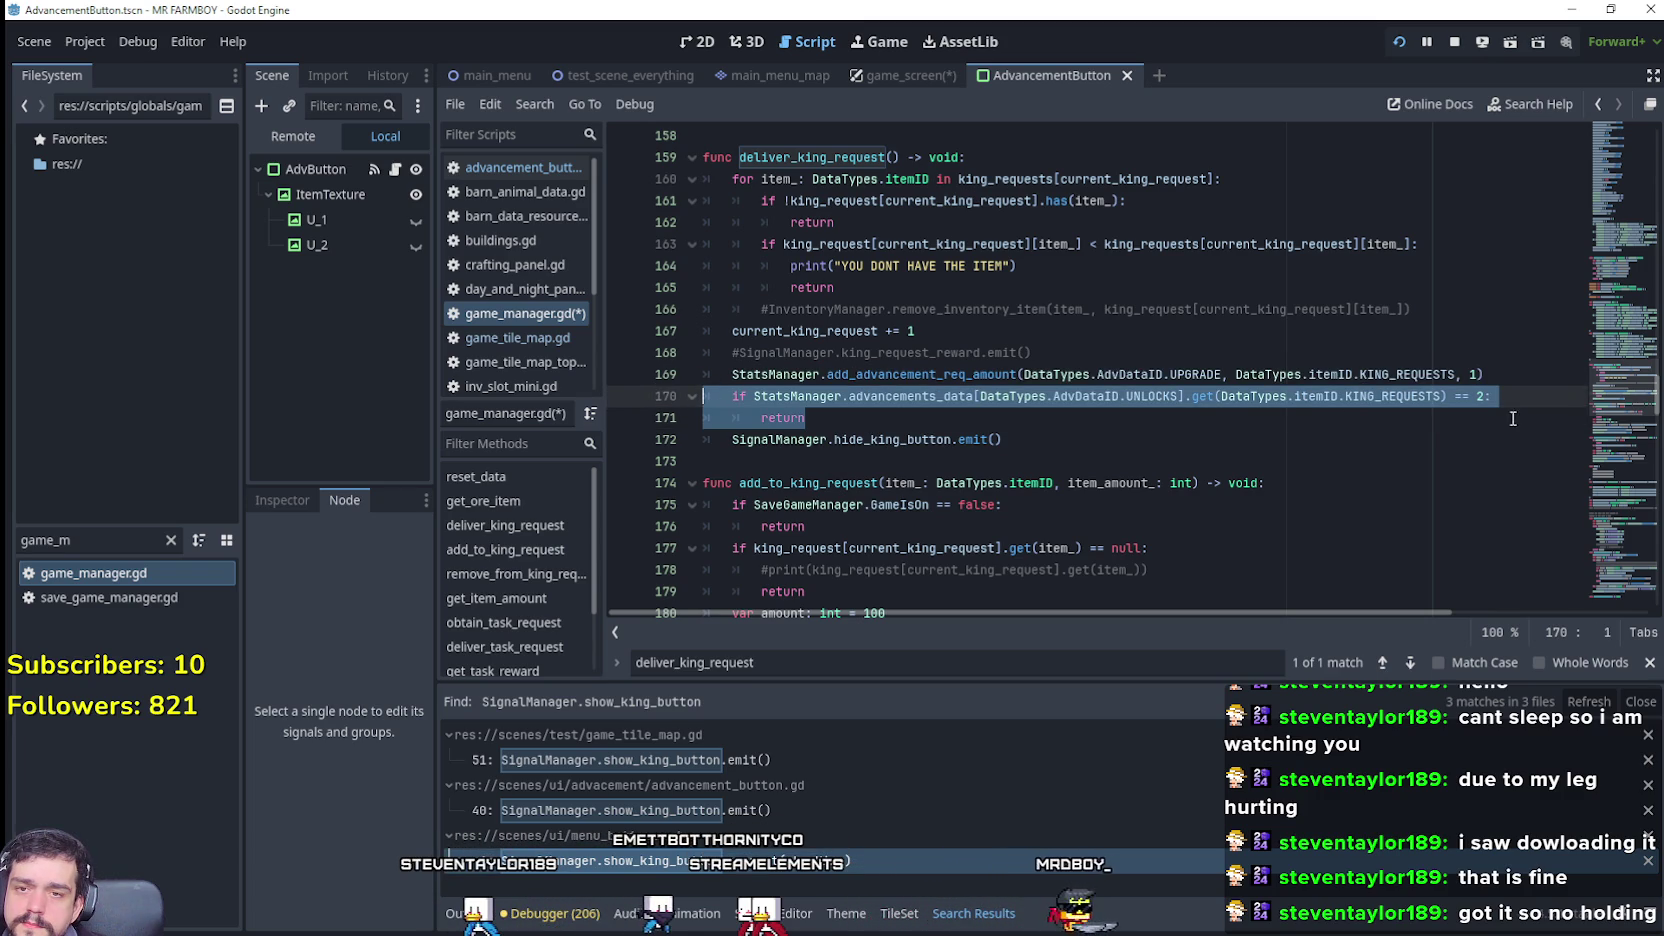
{"action": "left_click", "coordinate": [1458, 398]}
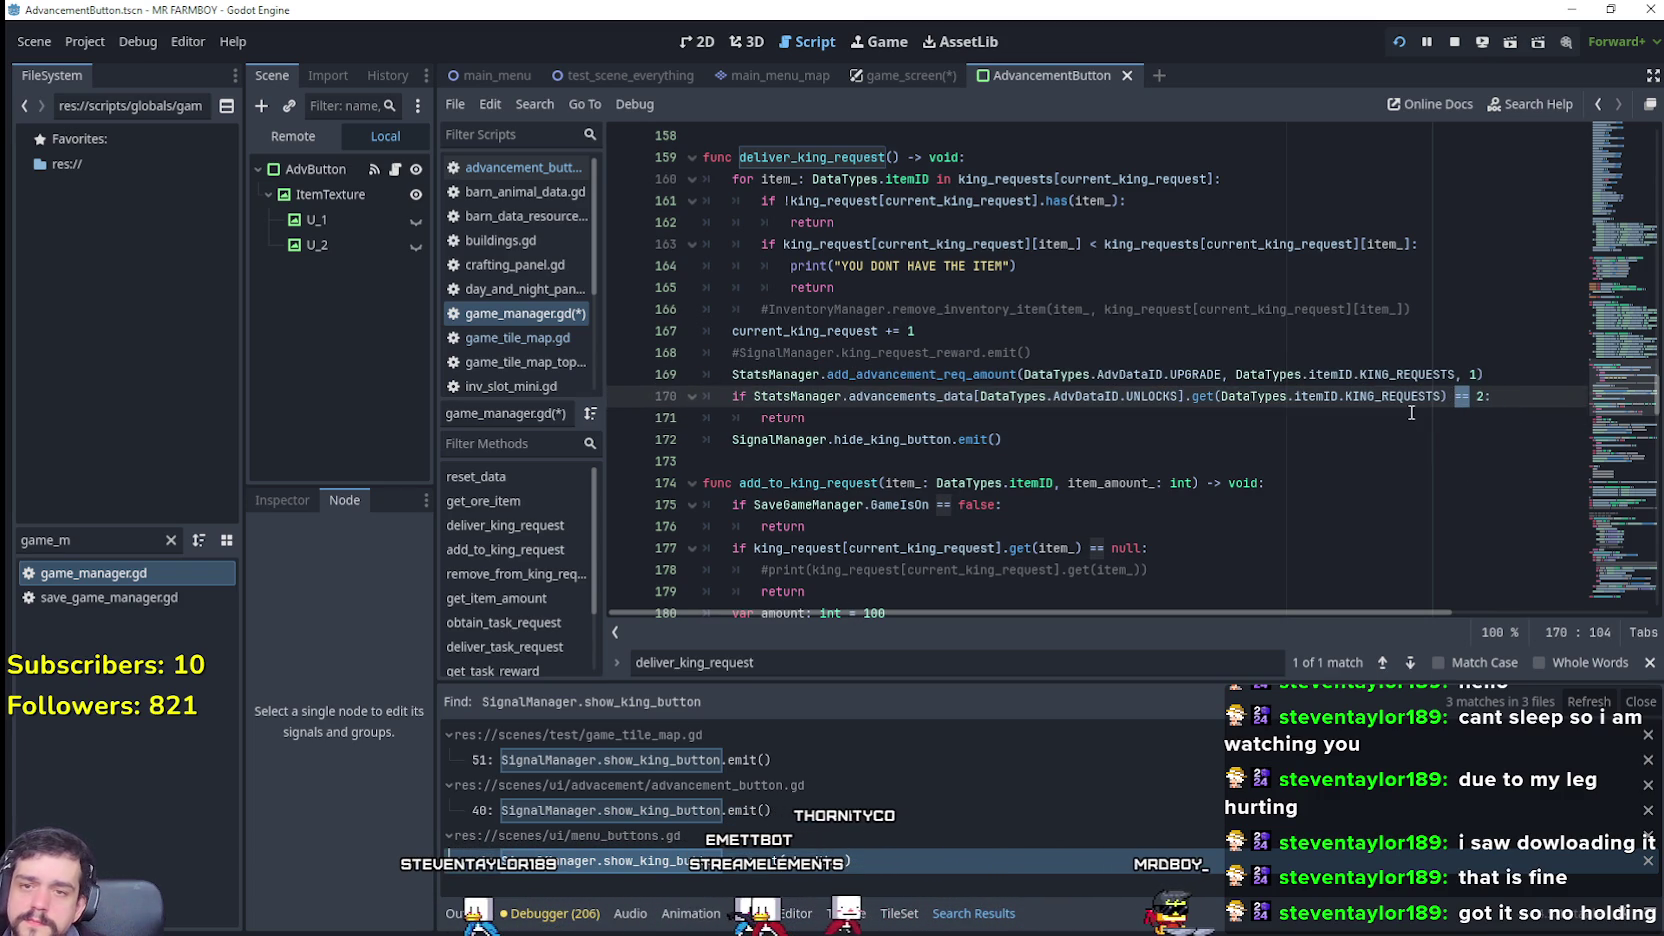
Step: Make the KING_REQUESTS check read '>= 2' and select the if check with its return
{"action": "type", "text": ">"}
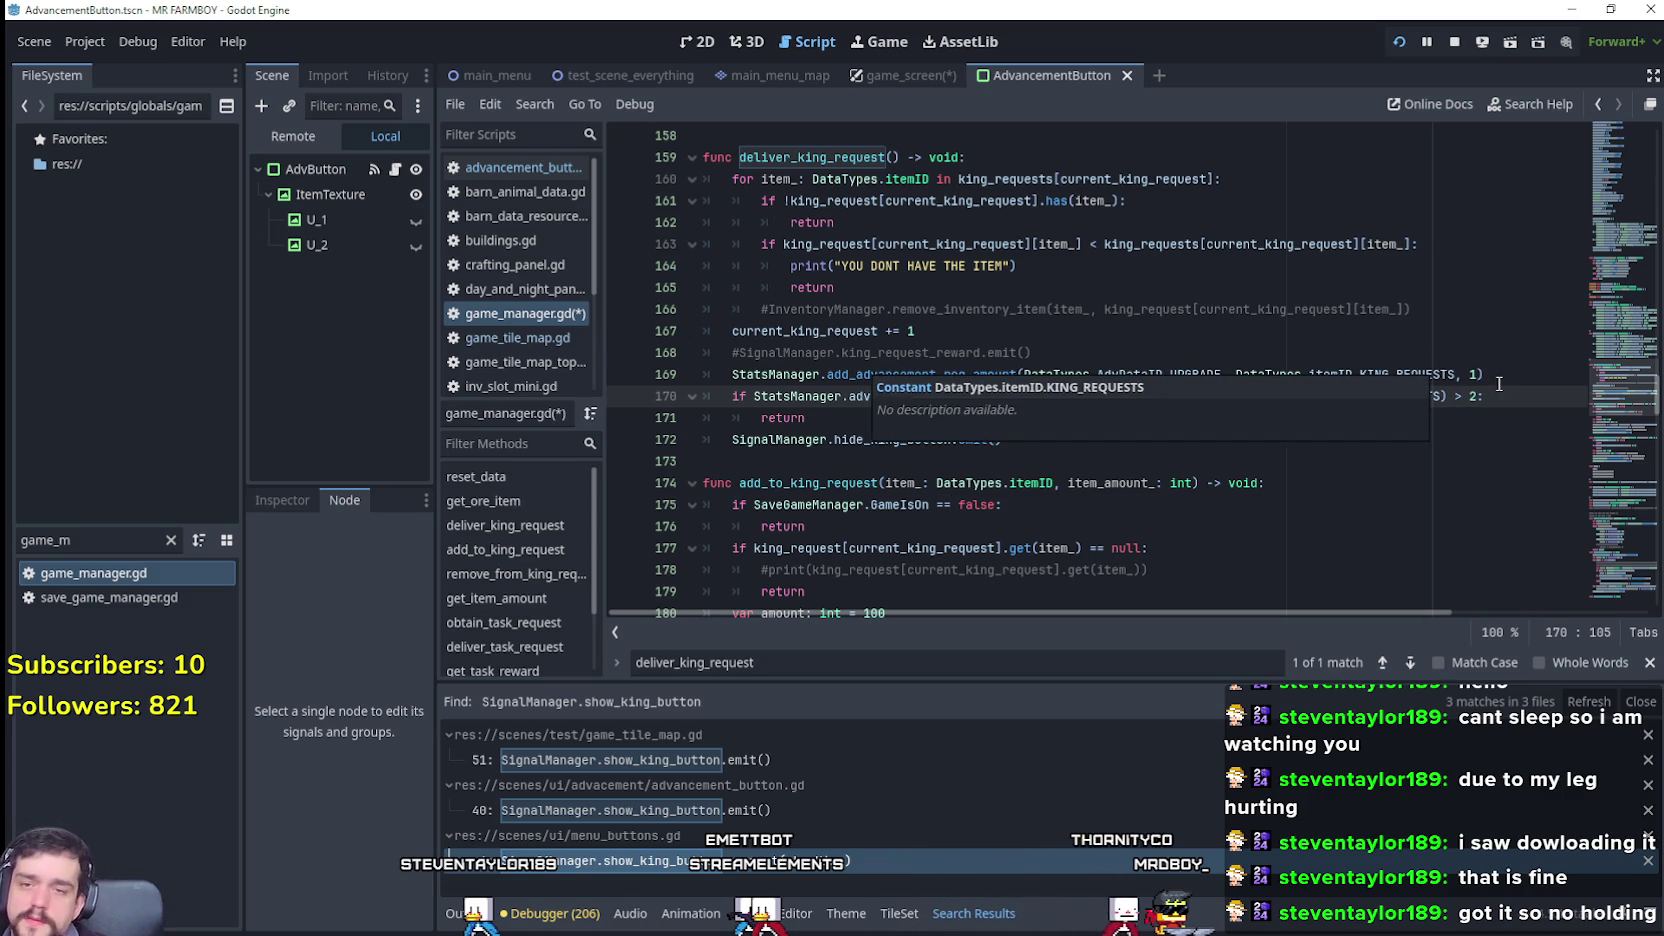
{"action": "left_click", "coordinate": [1064, 425]}
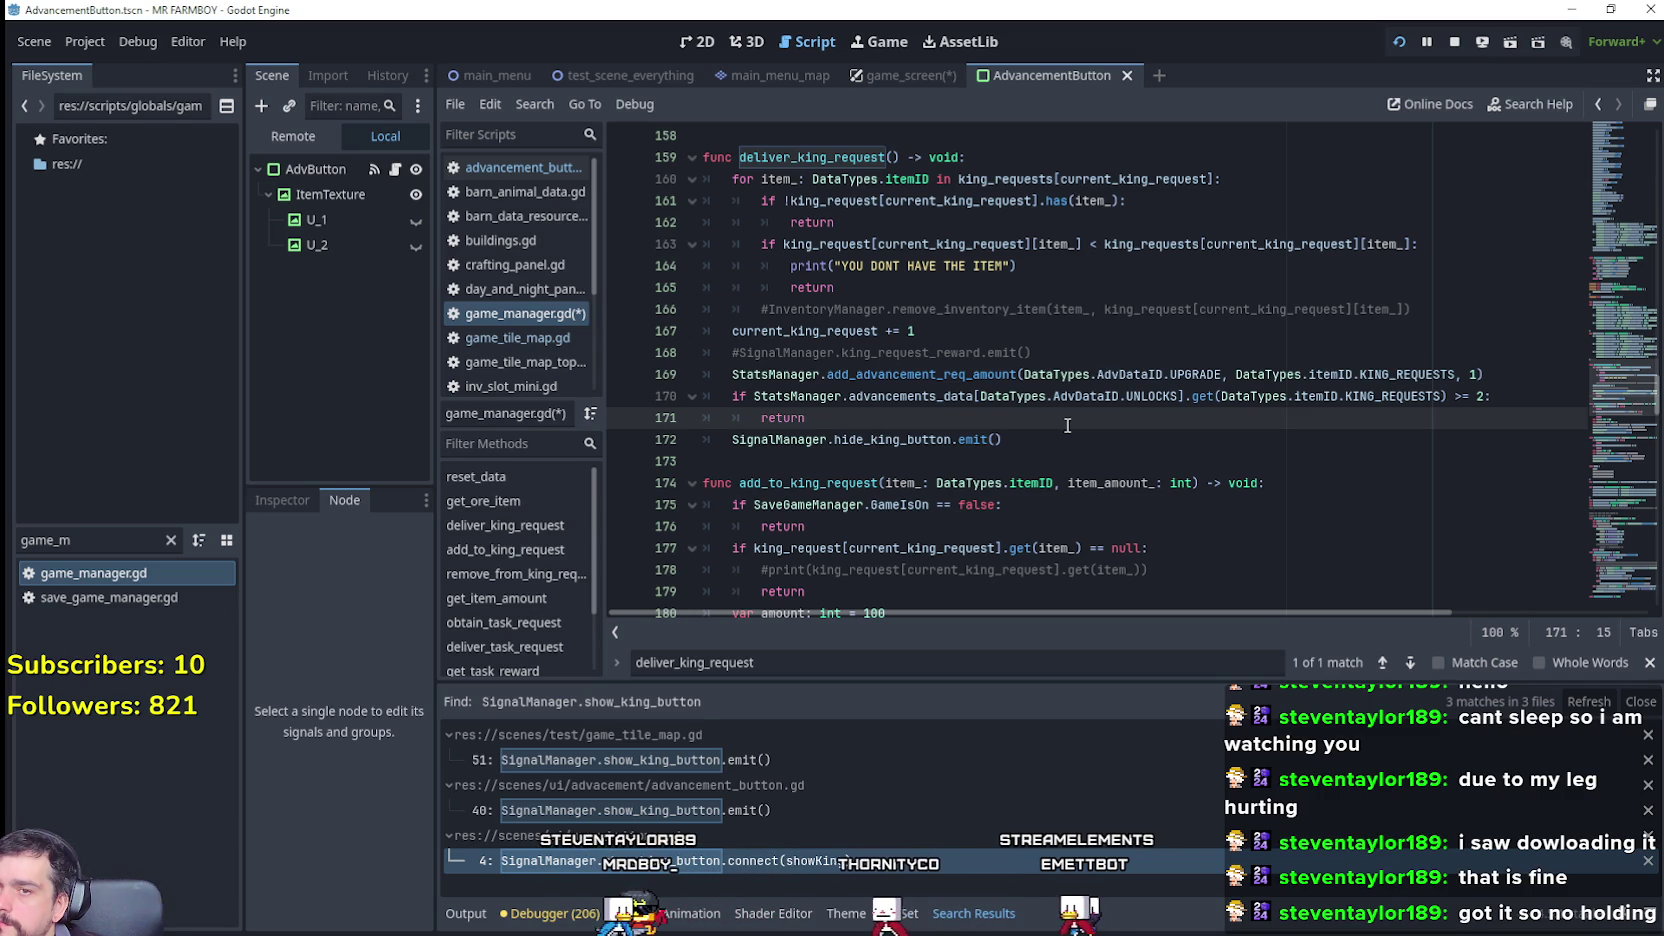
{"action": "double_click", "coordinate": [1392, 396]}
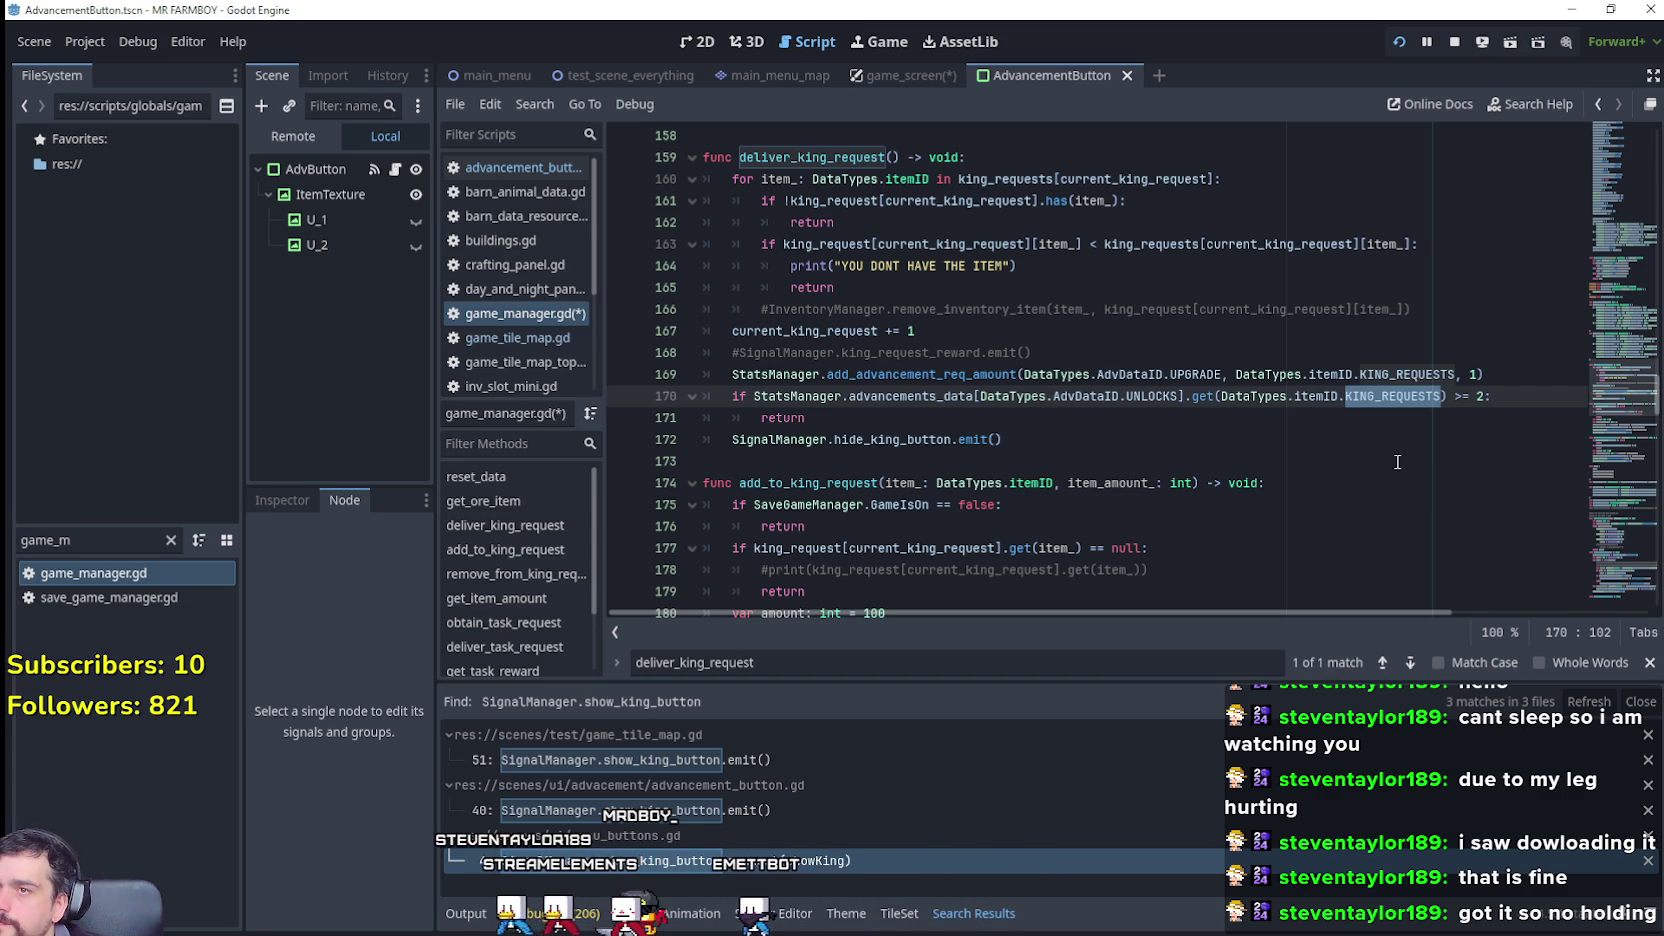
{"action": "left_click", "coordinate": [853, 416]}
{"action": "key", "text": "shift+Up"}
{"action": "key", "text": "shift+Home"}
{"action": "key", "text": "shift+Home"}
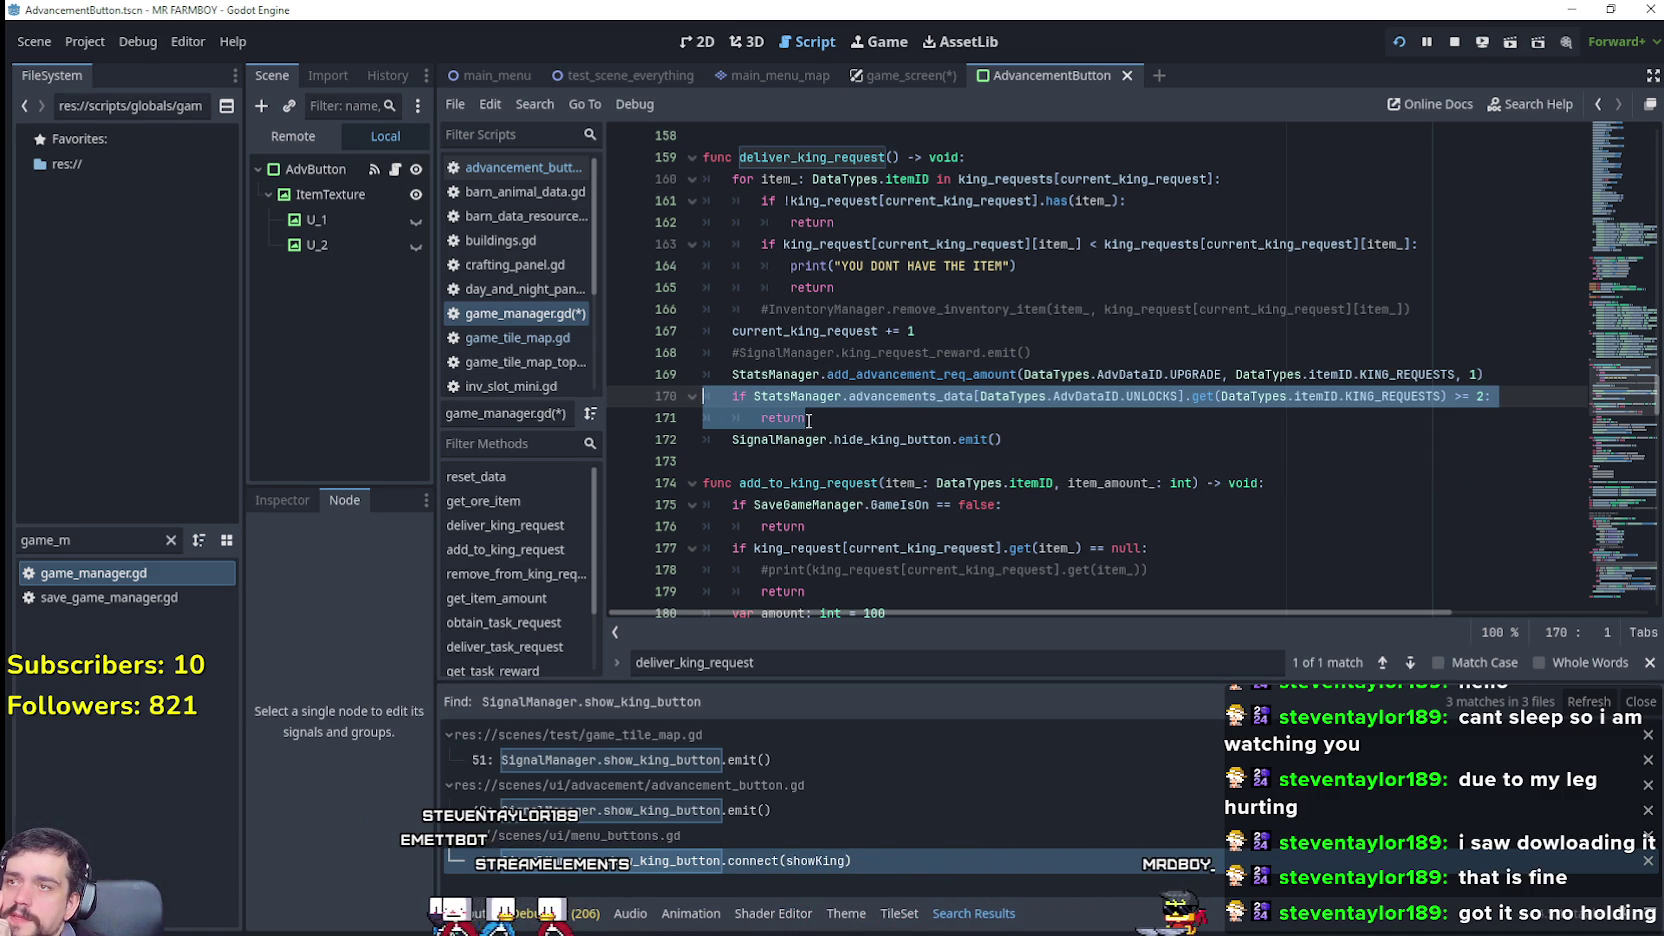
Step: Review deliver_king_request by selecting its name, the if block, KING_REQUESTS and the hide_king_button line
{"action": "left_click_drag", "start_coordinate": [740, 158], "coordinate": [915, 158]}
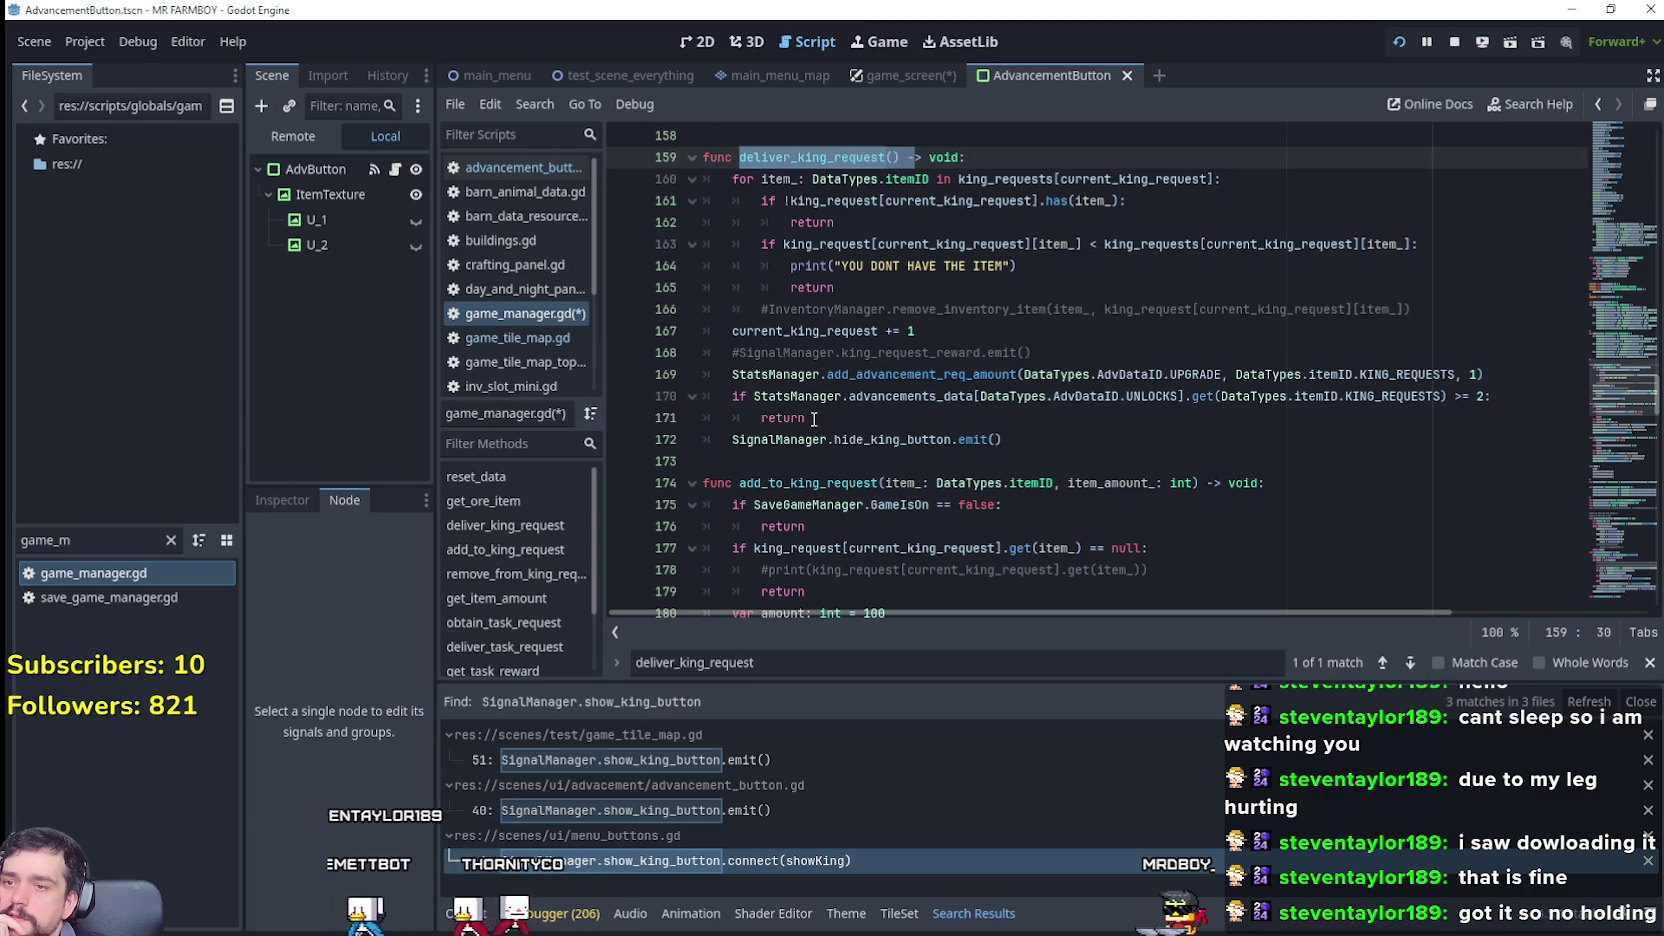
{"action": "left_click_drag", "start_coordinate": [806, 418], "coordinate": [703, 396]}
{"action": "double_click", "coordinate": [1390, 396]}
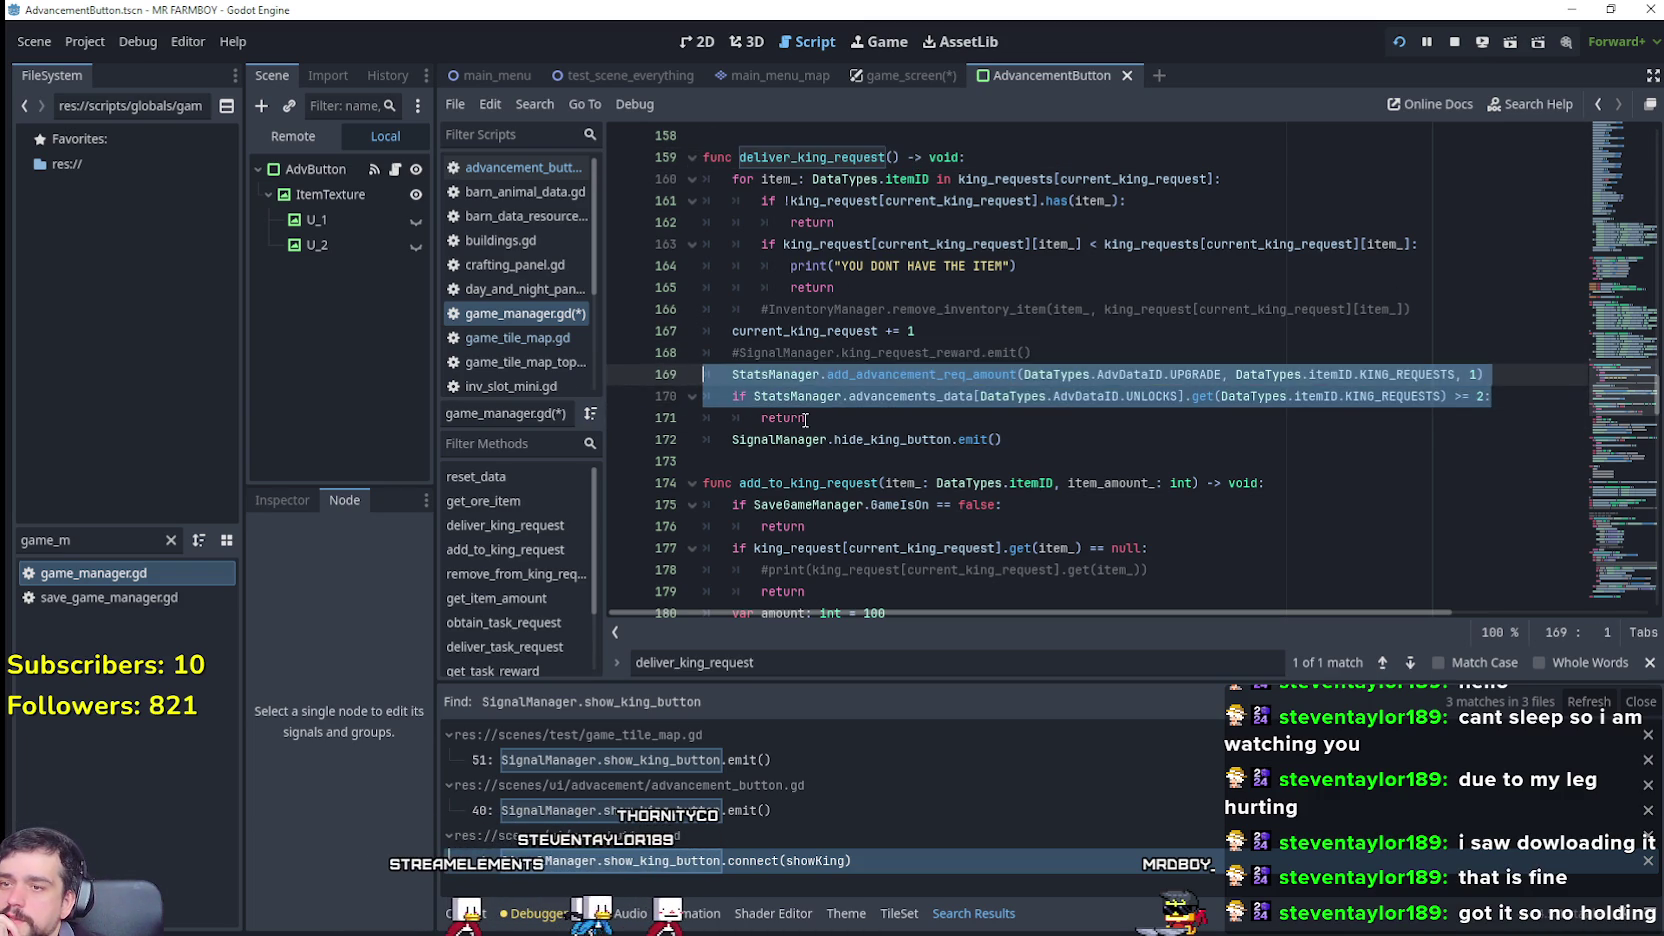
{"action": "left_click", "coordinate": [1040, 441]}
{"action": "left_click_drag", "start_coordinate": [1040, 441], "coordinate": [705, 439]}
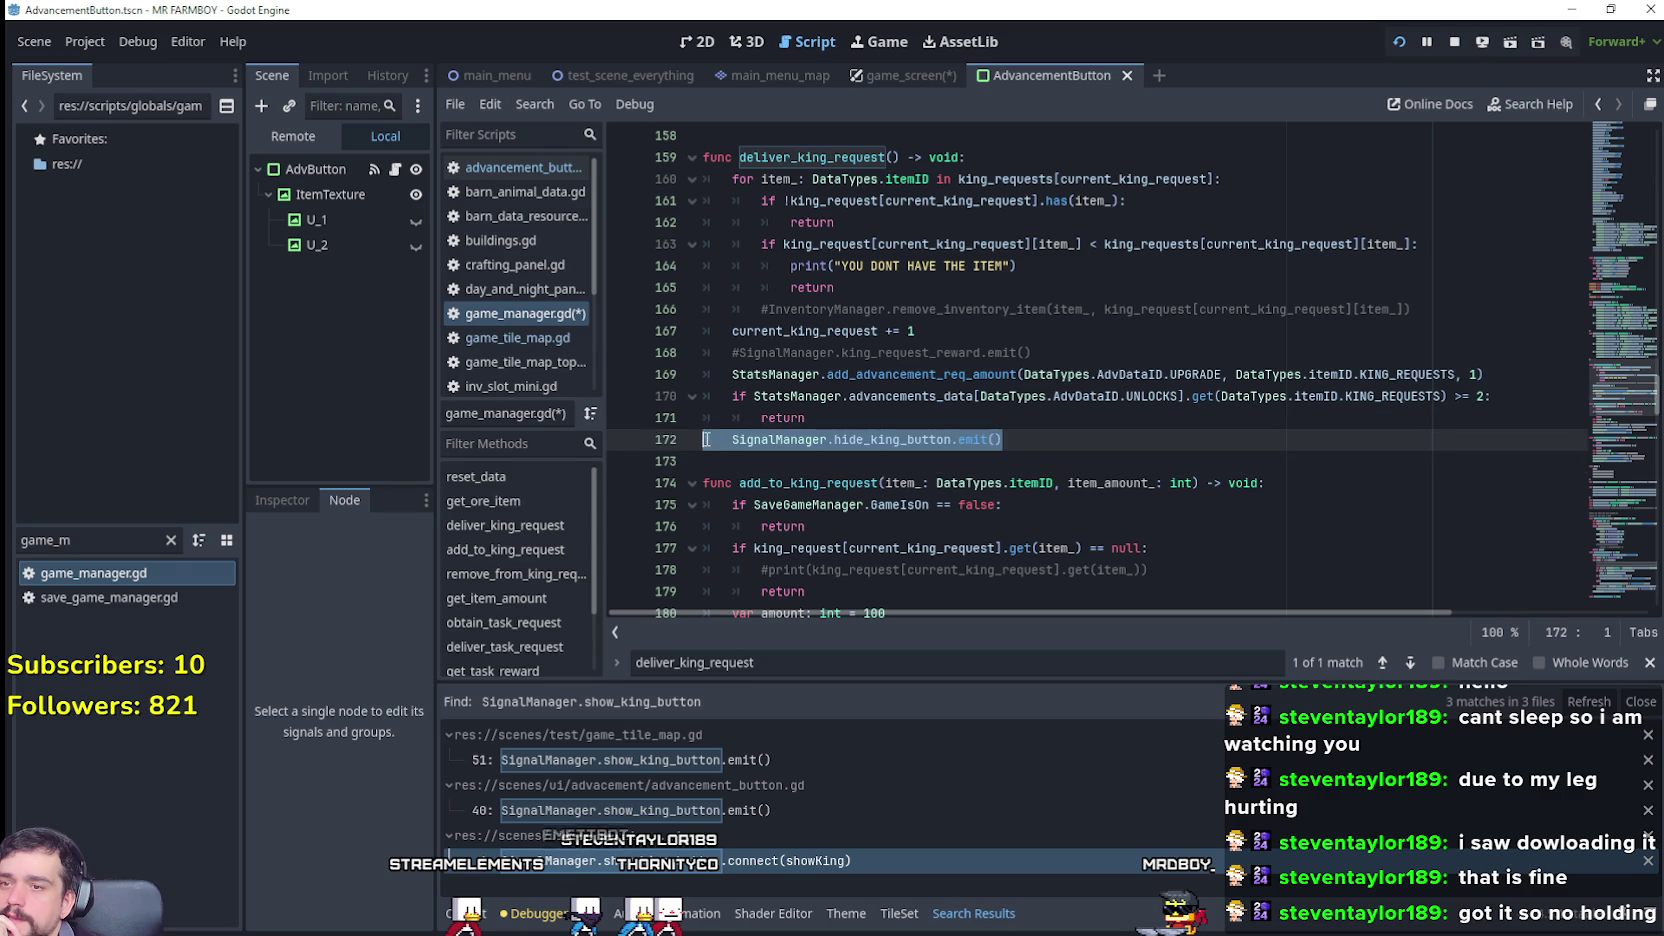
{"action": "left_click", "coordinate": [913, 416]}
{"action": "key", "text": "shift+Up"}
{"action": "key", "text": "shift+Home"}
{"action": "key", "text": "shift+Home"}
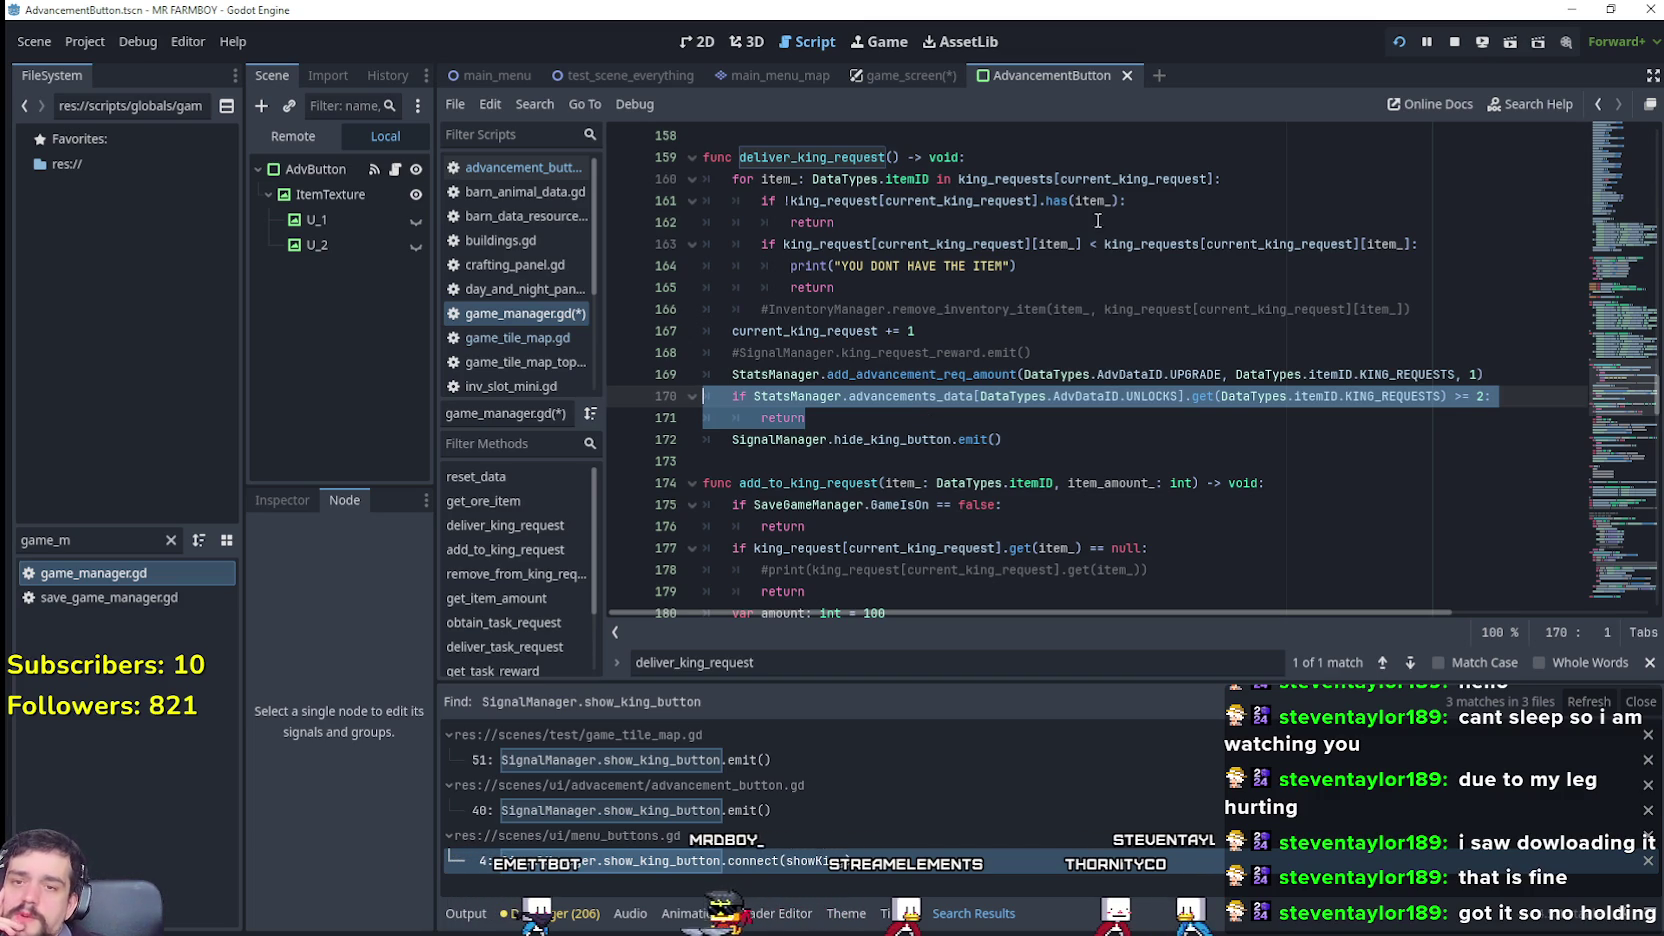
Step: Delete the '>' so the line 170 comparison becomes an equality check
{"action": "left_click", "coordinate": [1553, 404]}
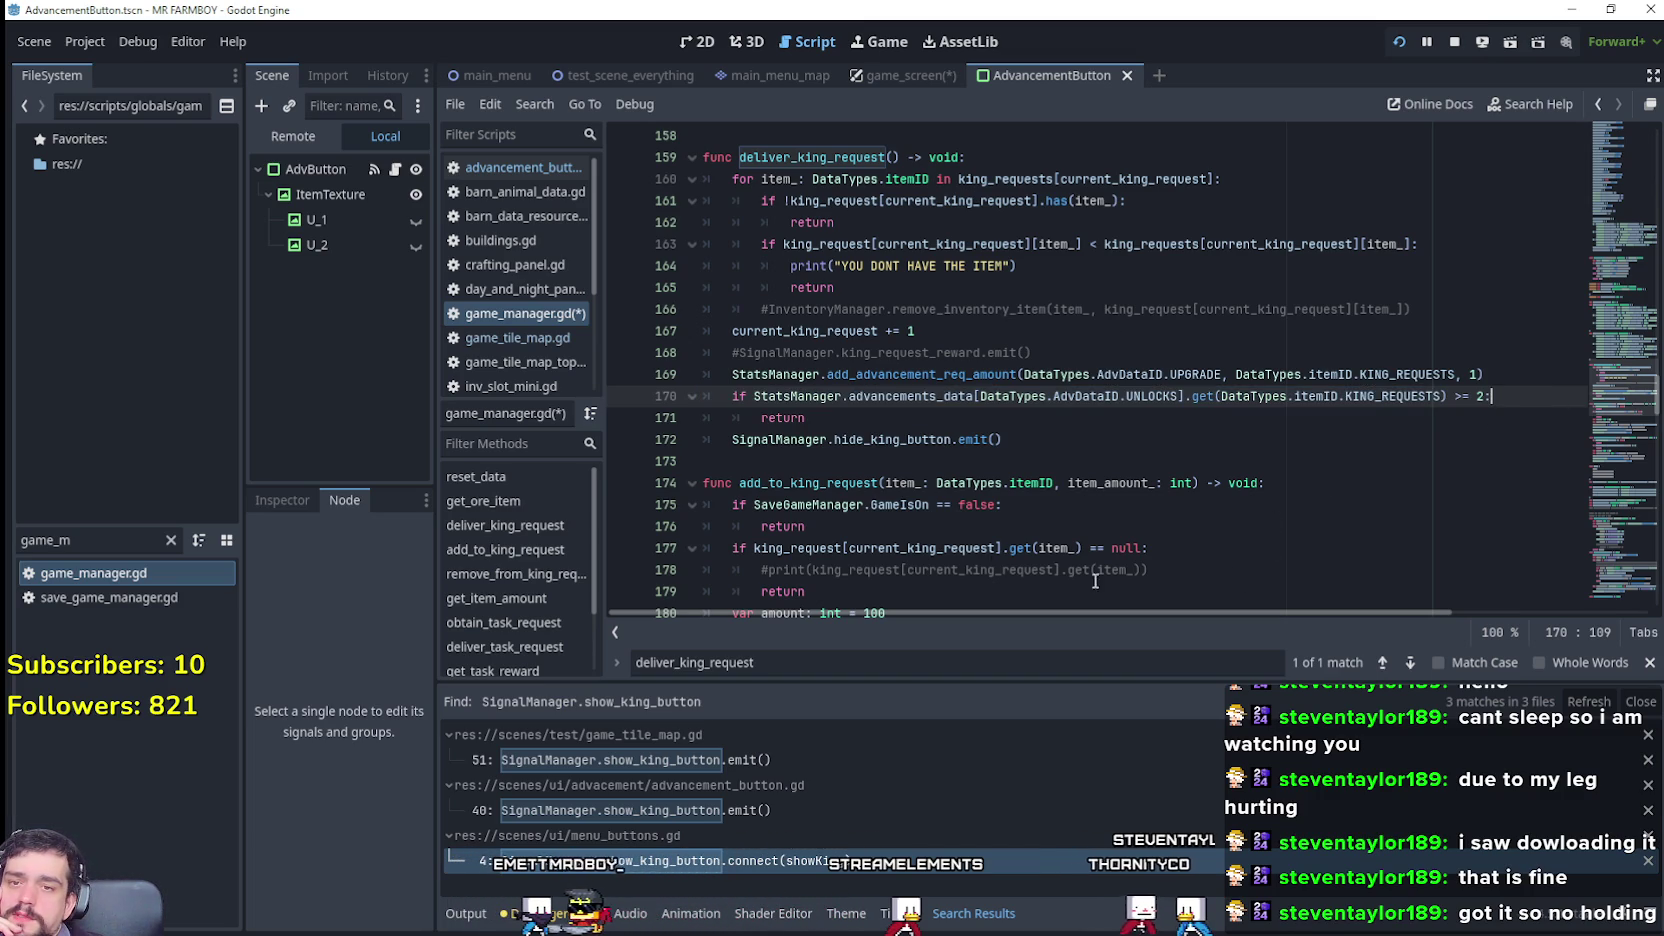
{"action": "left_click", "coordinate": [1452, 387]}
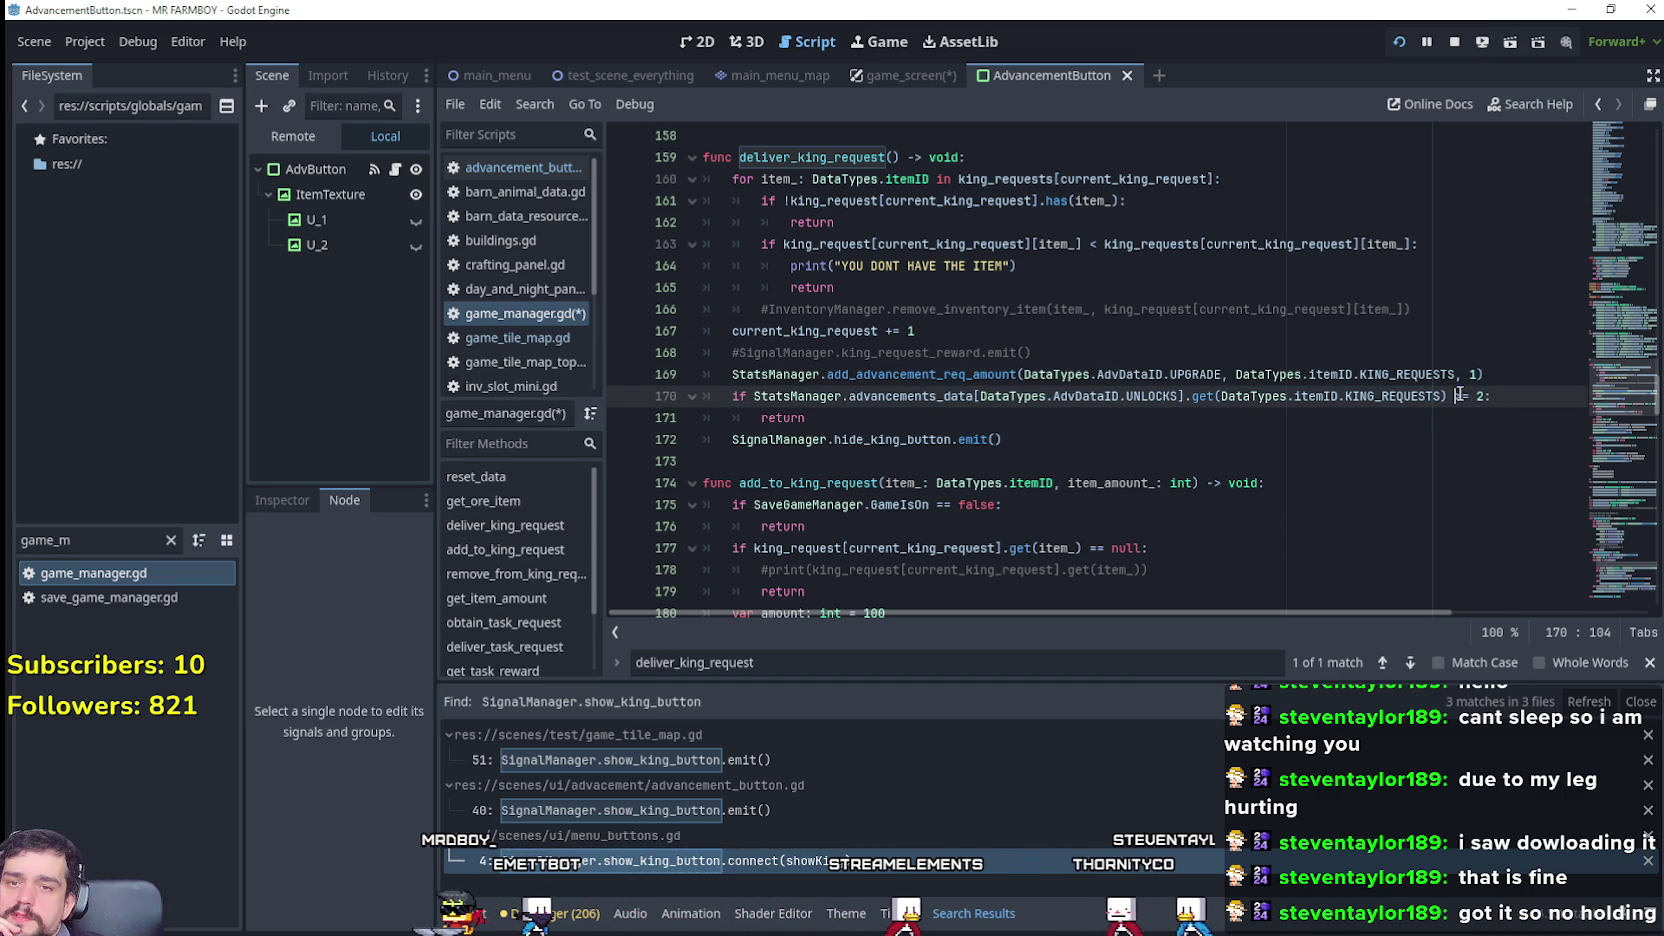
{"action": "key", "text": "BackSpace"}
Step: Complete the '== 2' check and paste a copy of it and its return below
{"action": "type", "text": "="}
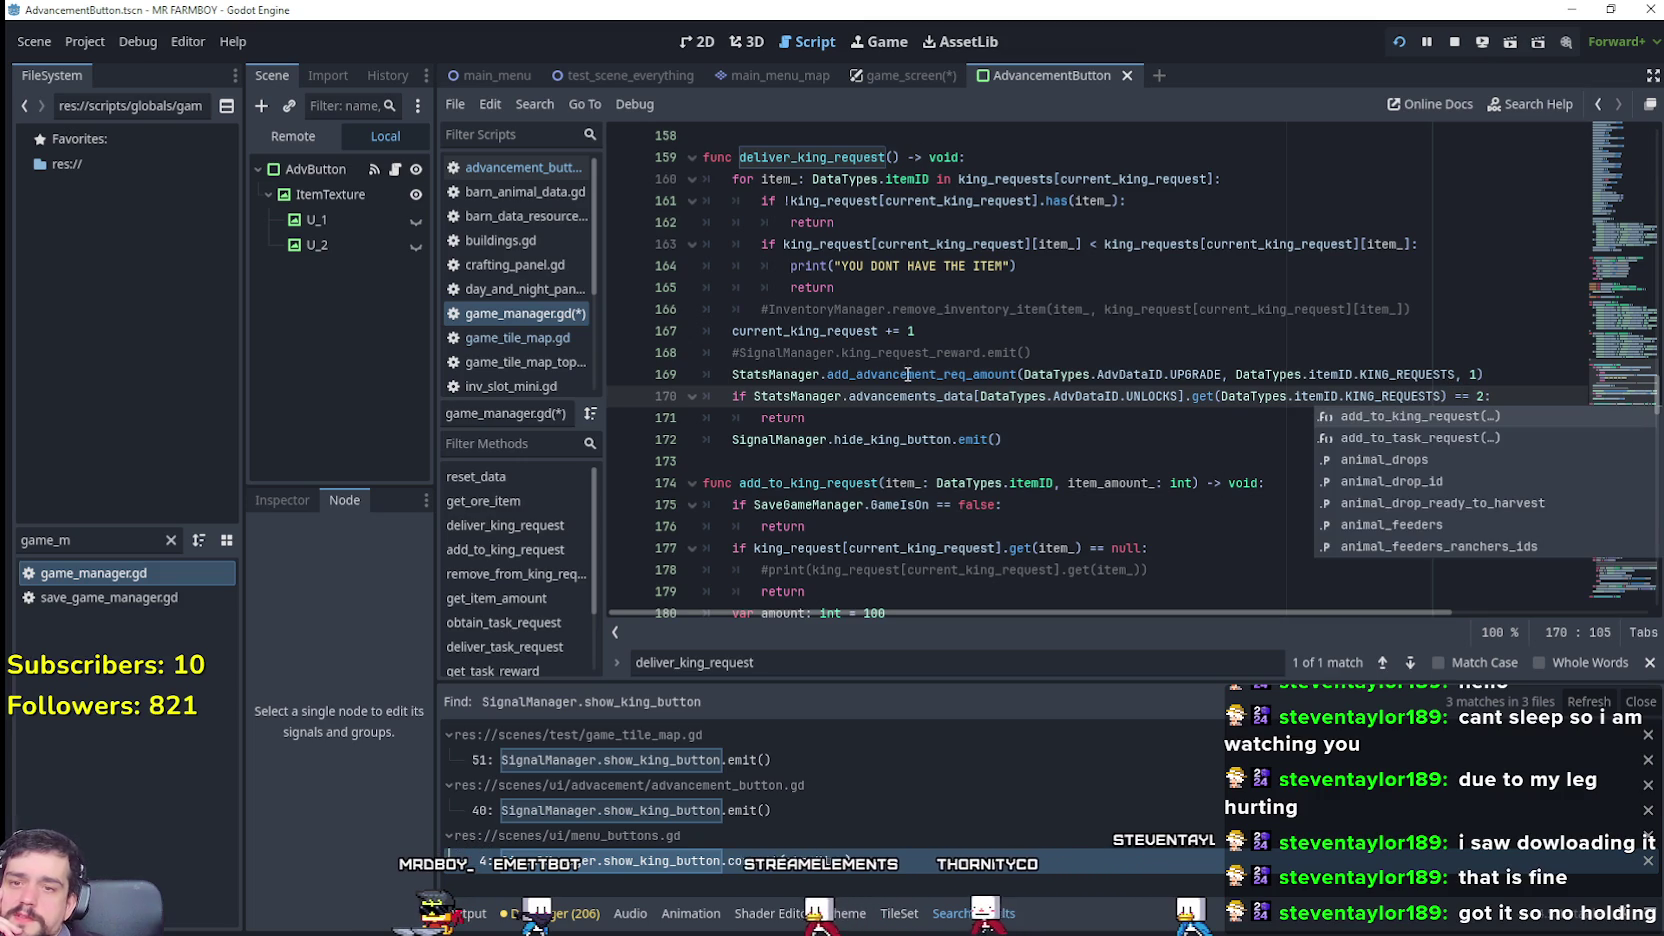
{"action": "mouse_move", "coordinate": [806, 418]}
{"action": "left_mouse_down"}
{"action": "mouse_move", "coordinate": [739, 421]}
{"action": "mouse_move", "coordinate": [703, 396]}
{"action": "left_mouse_up"}
{"action": "key", "text": "ctrl+c"}
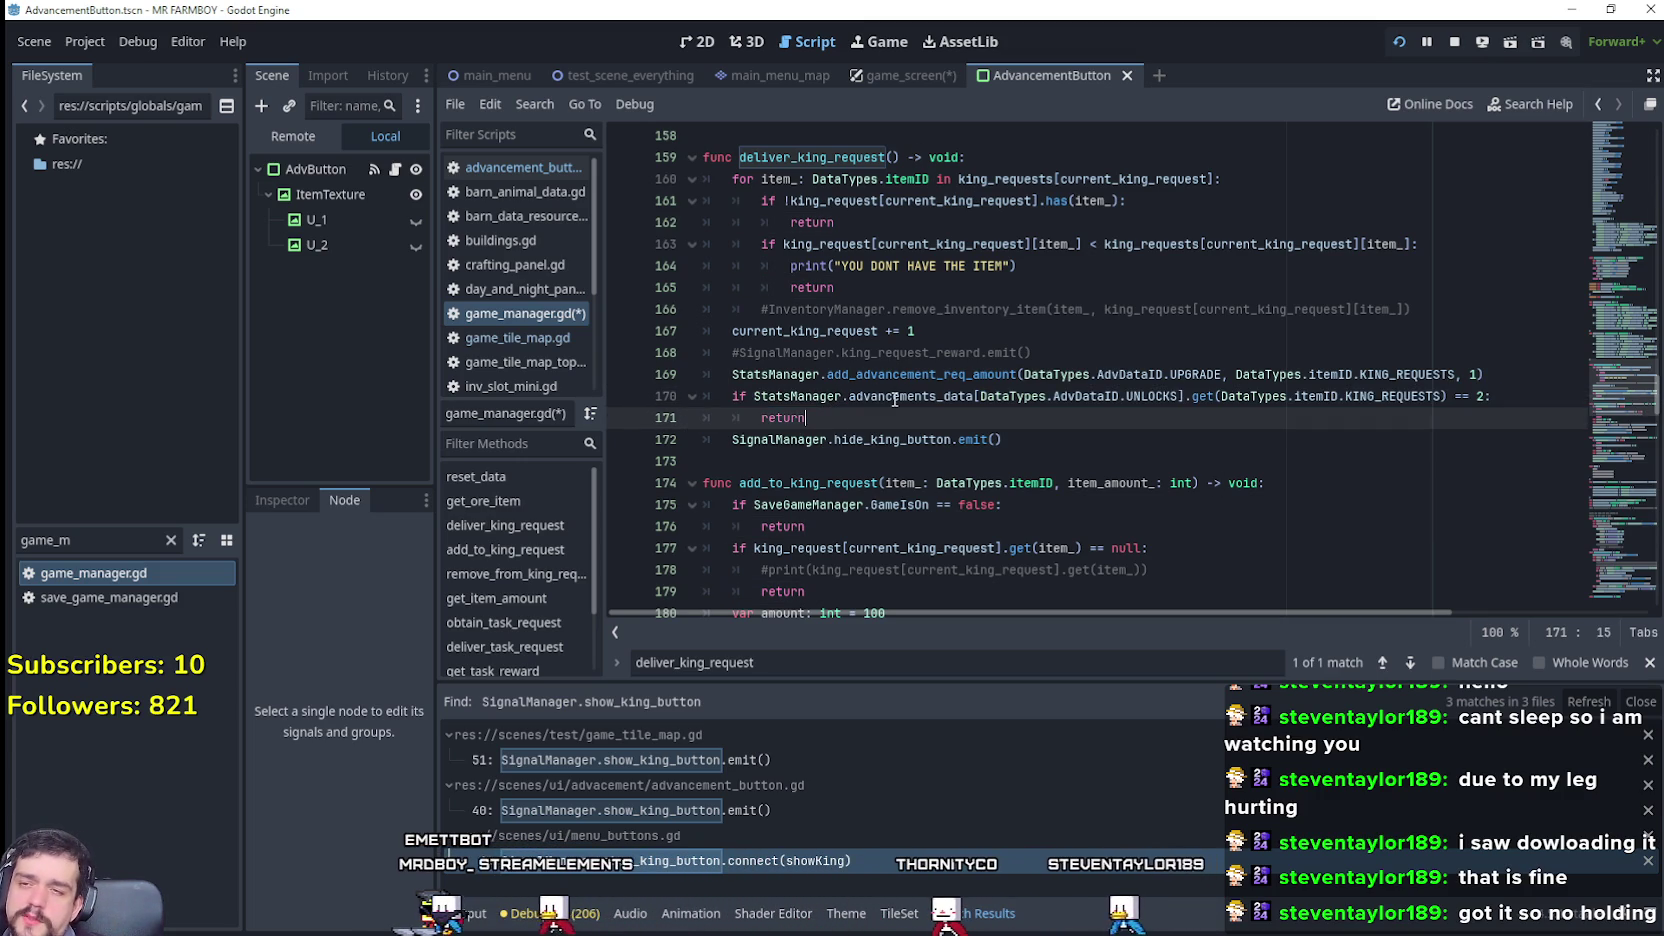
{"action": "left_click", "coordinate": [816, 418]}
{"action": "key", "text": "Return"}
{"action": "key", "text": "ctrl+v"}
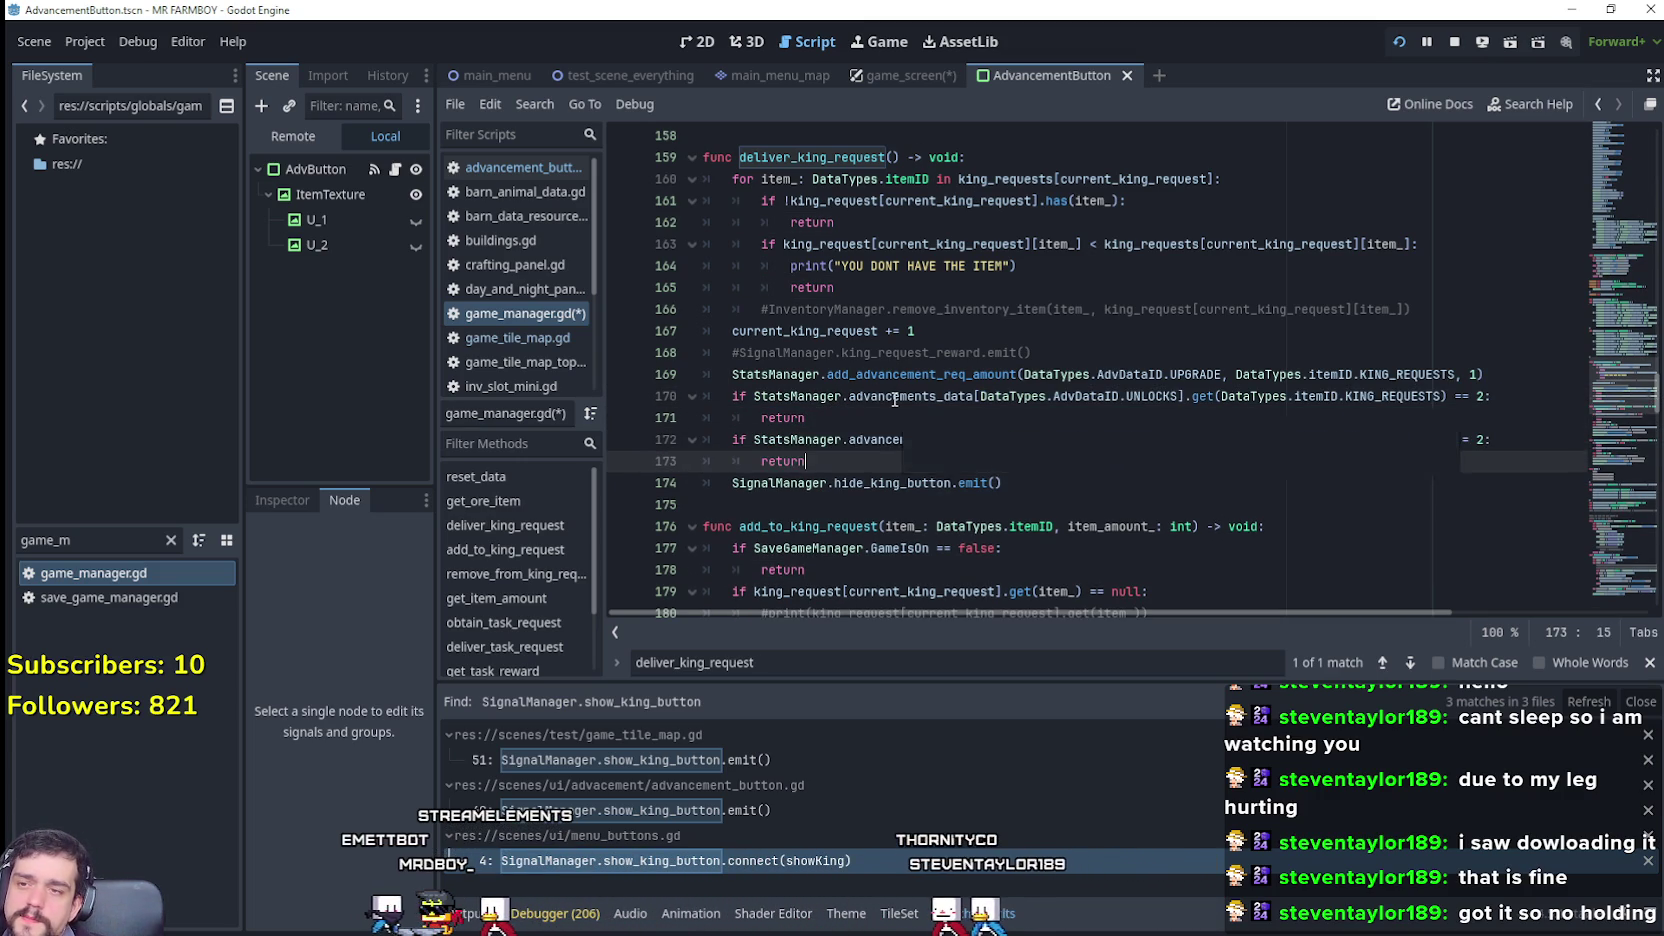
Step: Change the copied check's value from 2 to 3 and review both checks
{"action": "left_click", "coordinate": [1479, 441]}
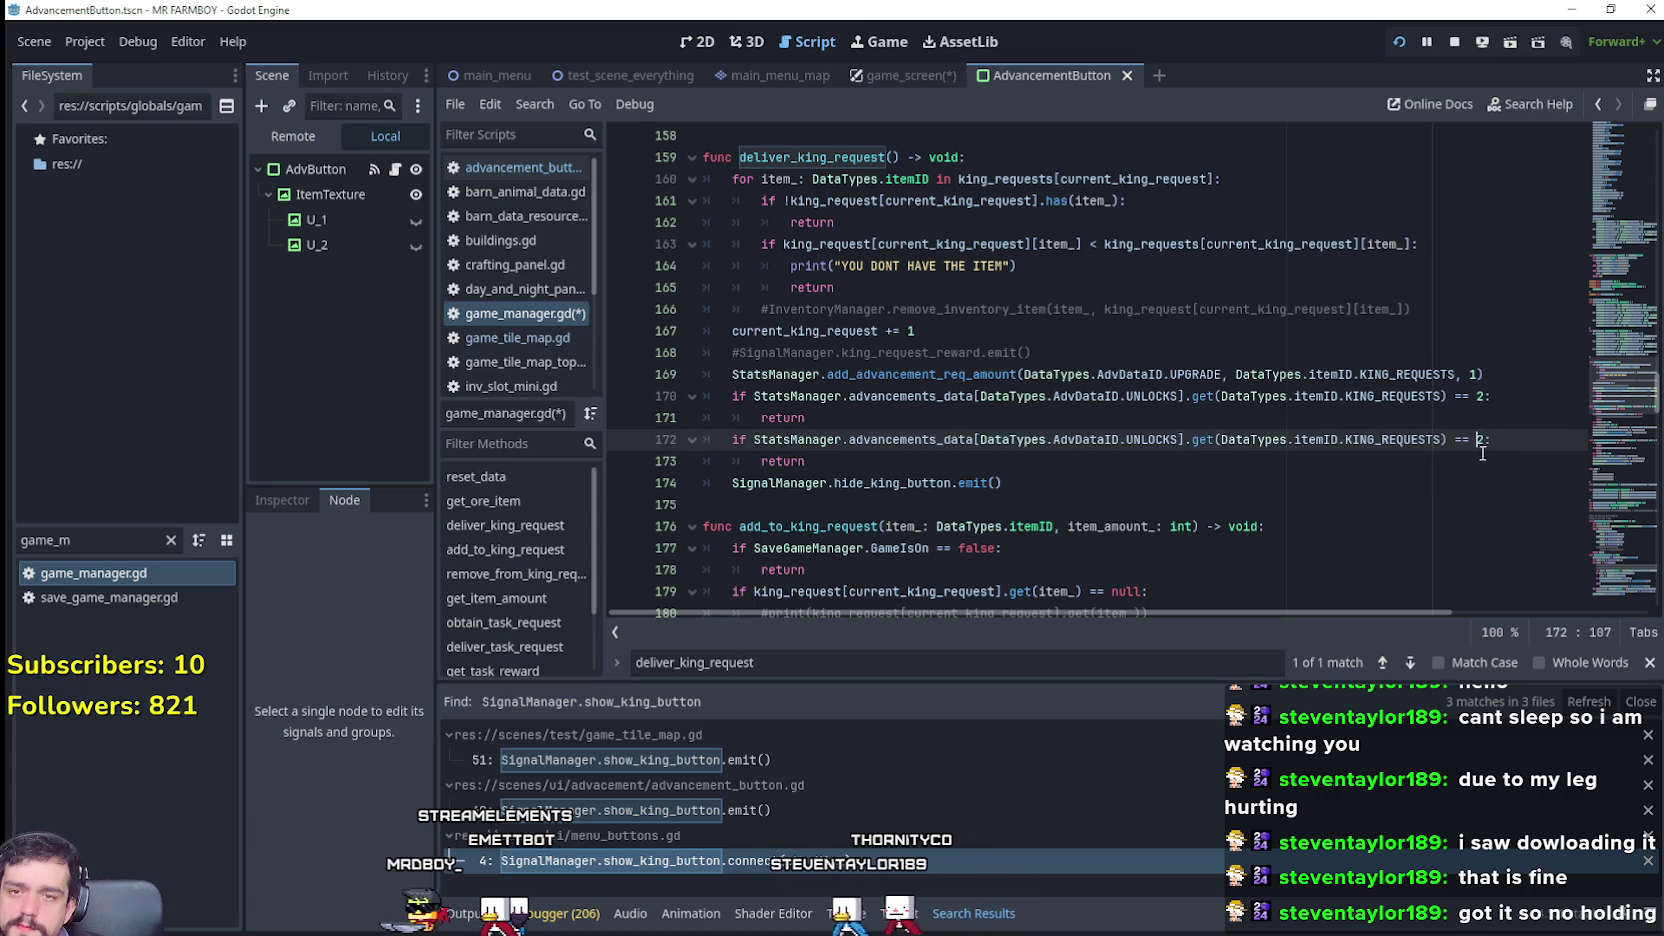
{"action": "key", "text": "BackSpace"}
{"action": "type", "text": "3"}
{"action": "key", "text": "Down"}
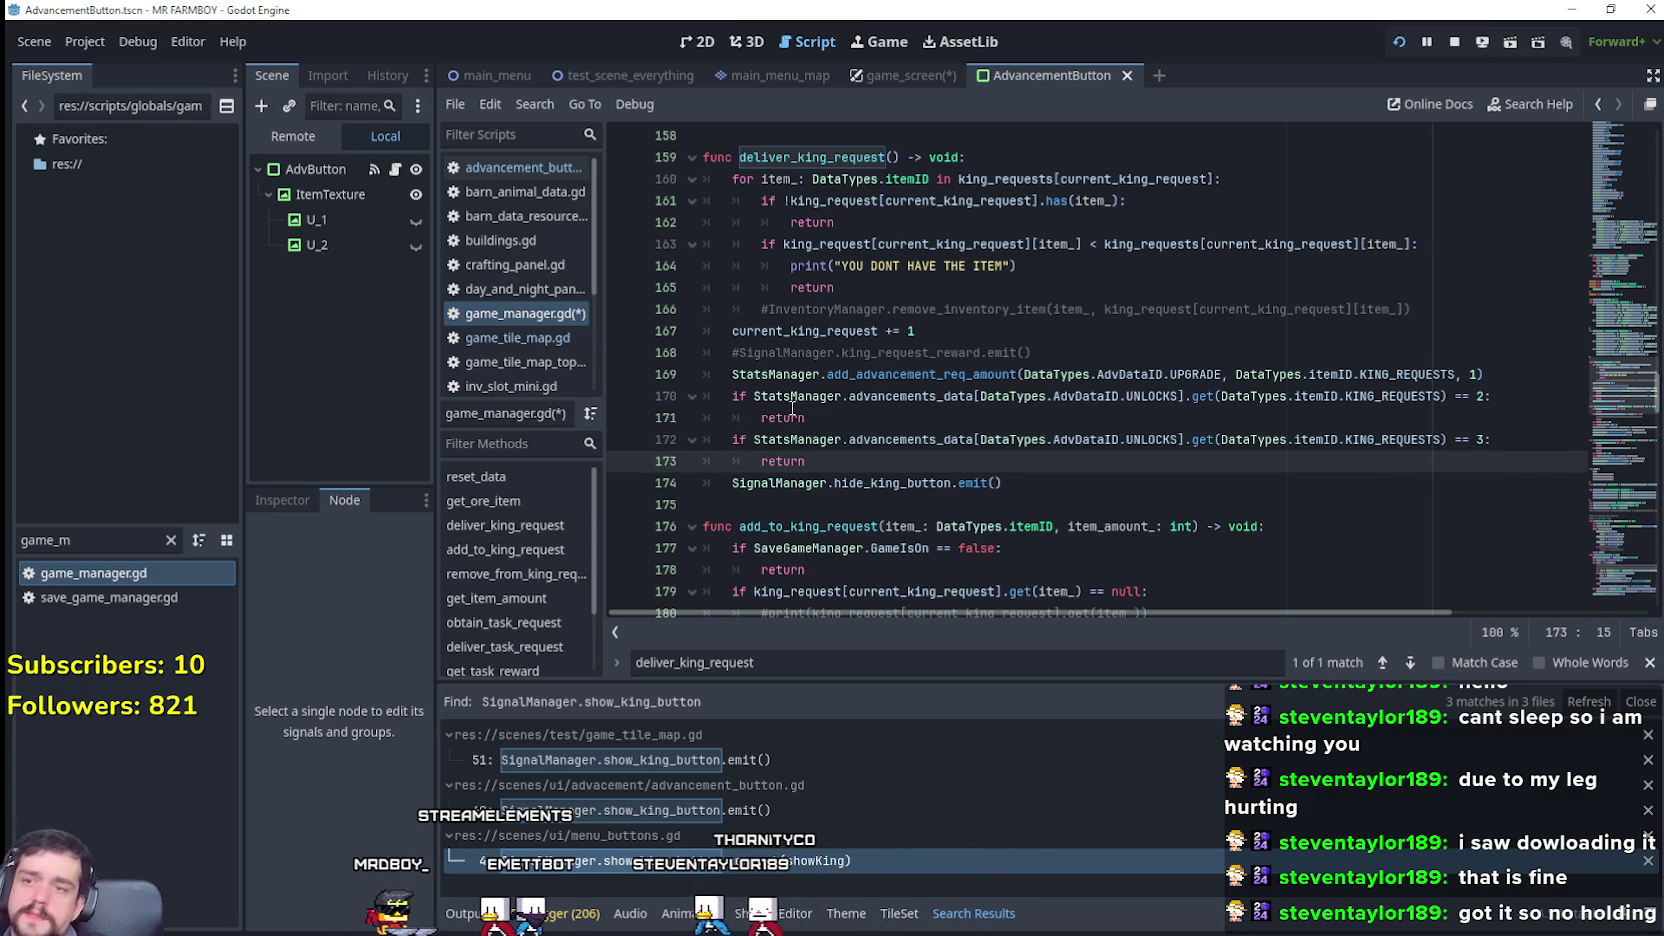
{"action": "left_click", "coordinate": [1545, 404]}
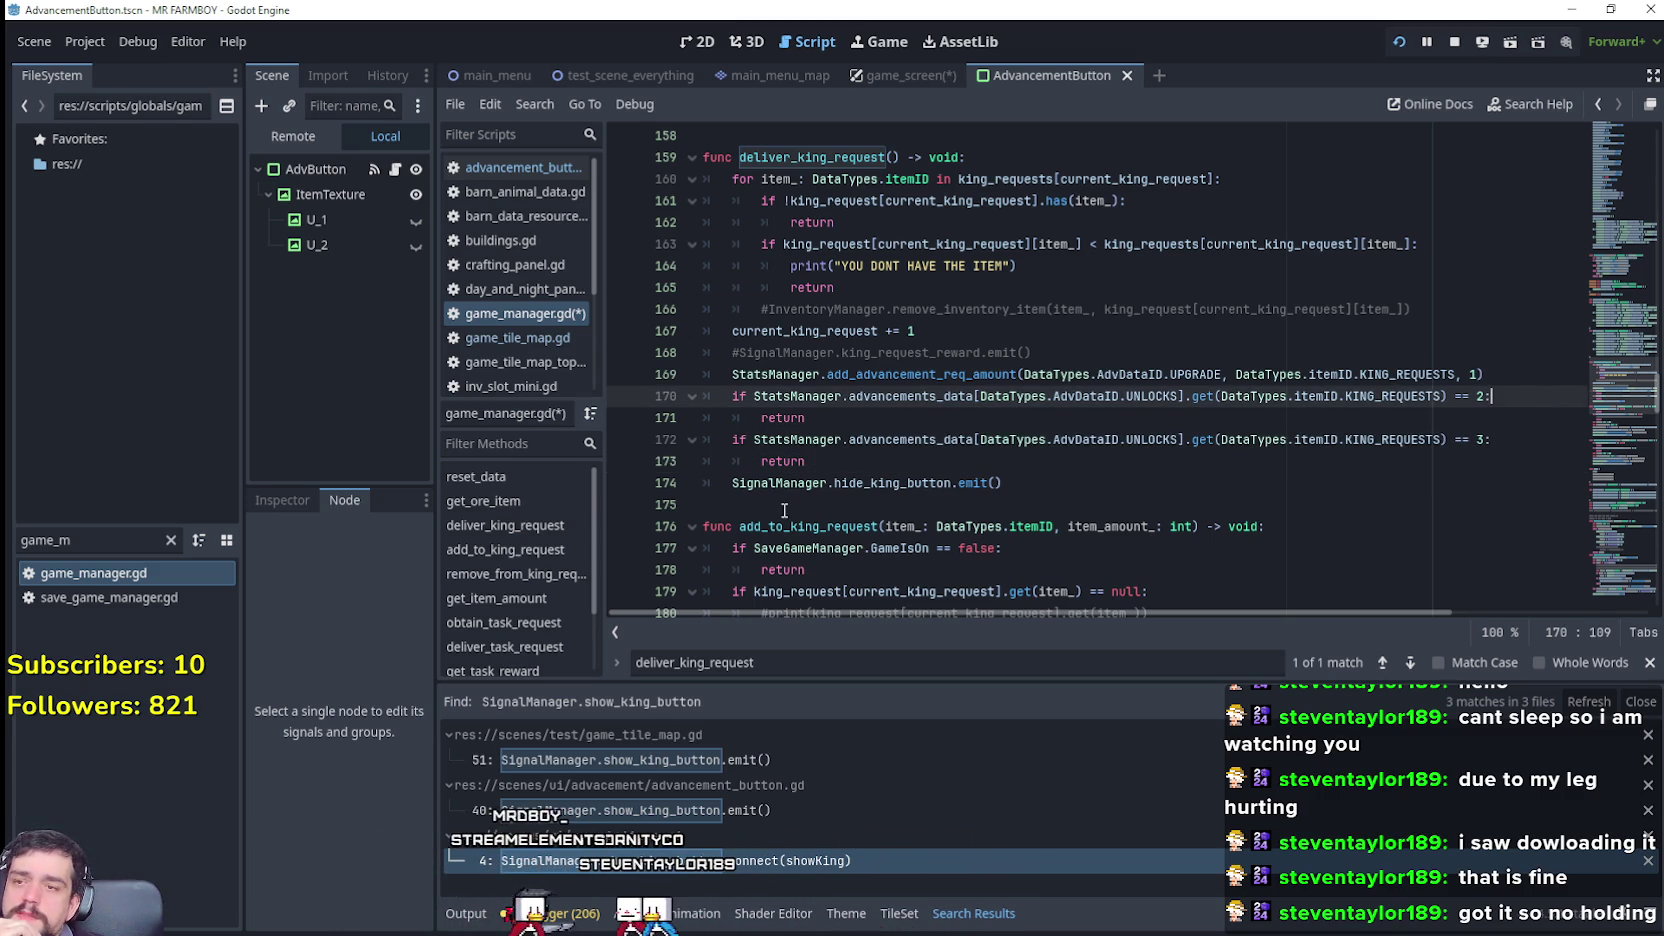
{"action": "mouse_move", "coordinate": [1484, 400]}
{"action": "left_mouse_down"}
{"action": "mouse_move", "coordinate": [845, 400]}
{"action": "mouse_move", "coordinate": [731, 383]}
{"action": "left_mouse_up"}
{"action": "left_click", "coordinate": [830, 424]}
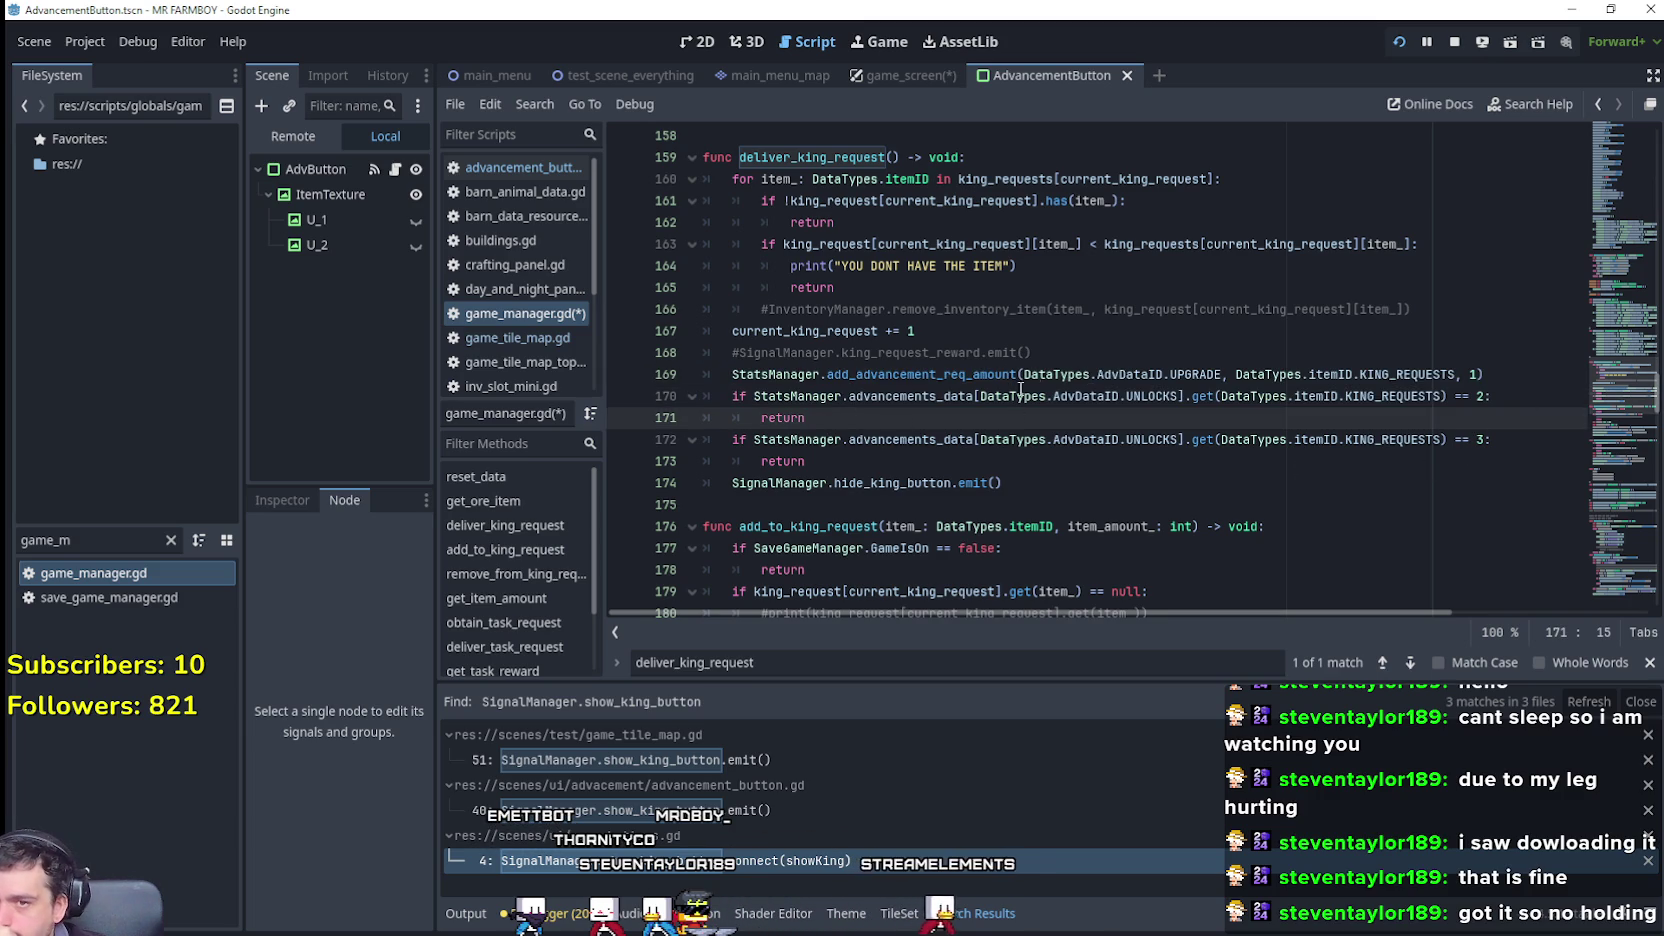
{"action": "left_click", "coordinate": [1542, 398]}
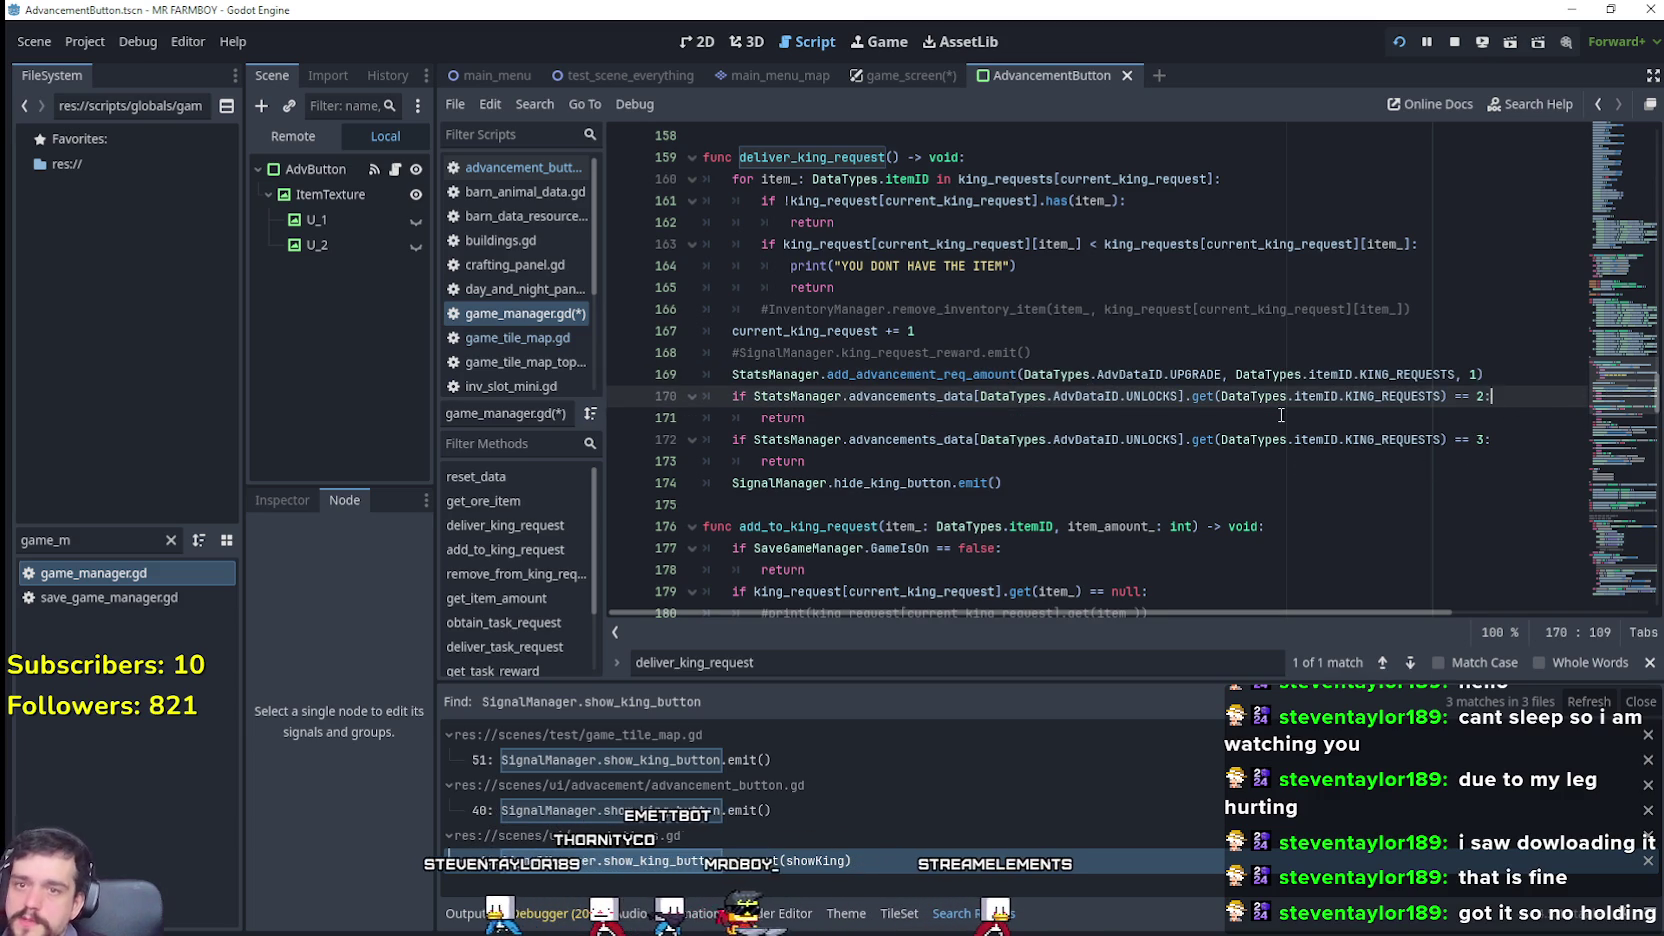
Step: Open an indented line under the '== 2' check and type 'if current_king_request =='
{"action": "key", "text": "Return"}
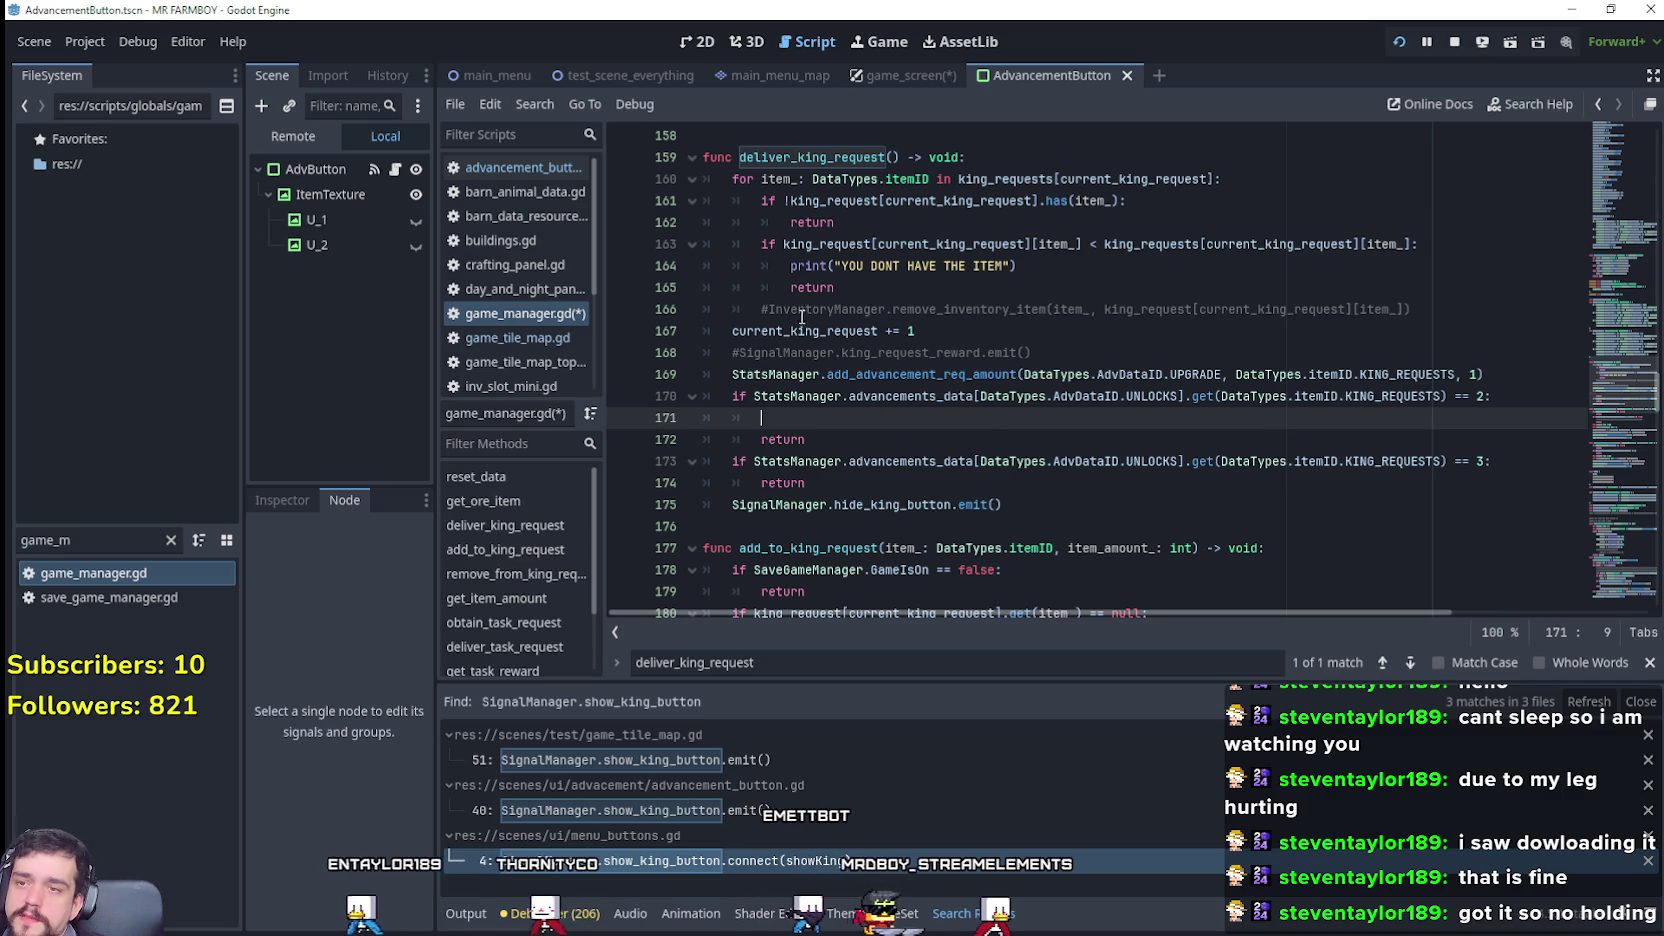
{"action": "double_click", "coordinate": [805, 331]}
{"action": "key", "text": "Down"}
{"action": "key", "text": "Down"}
{"action": "key", "text": "Down"}
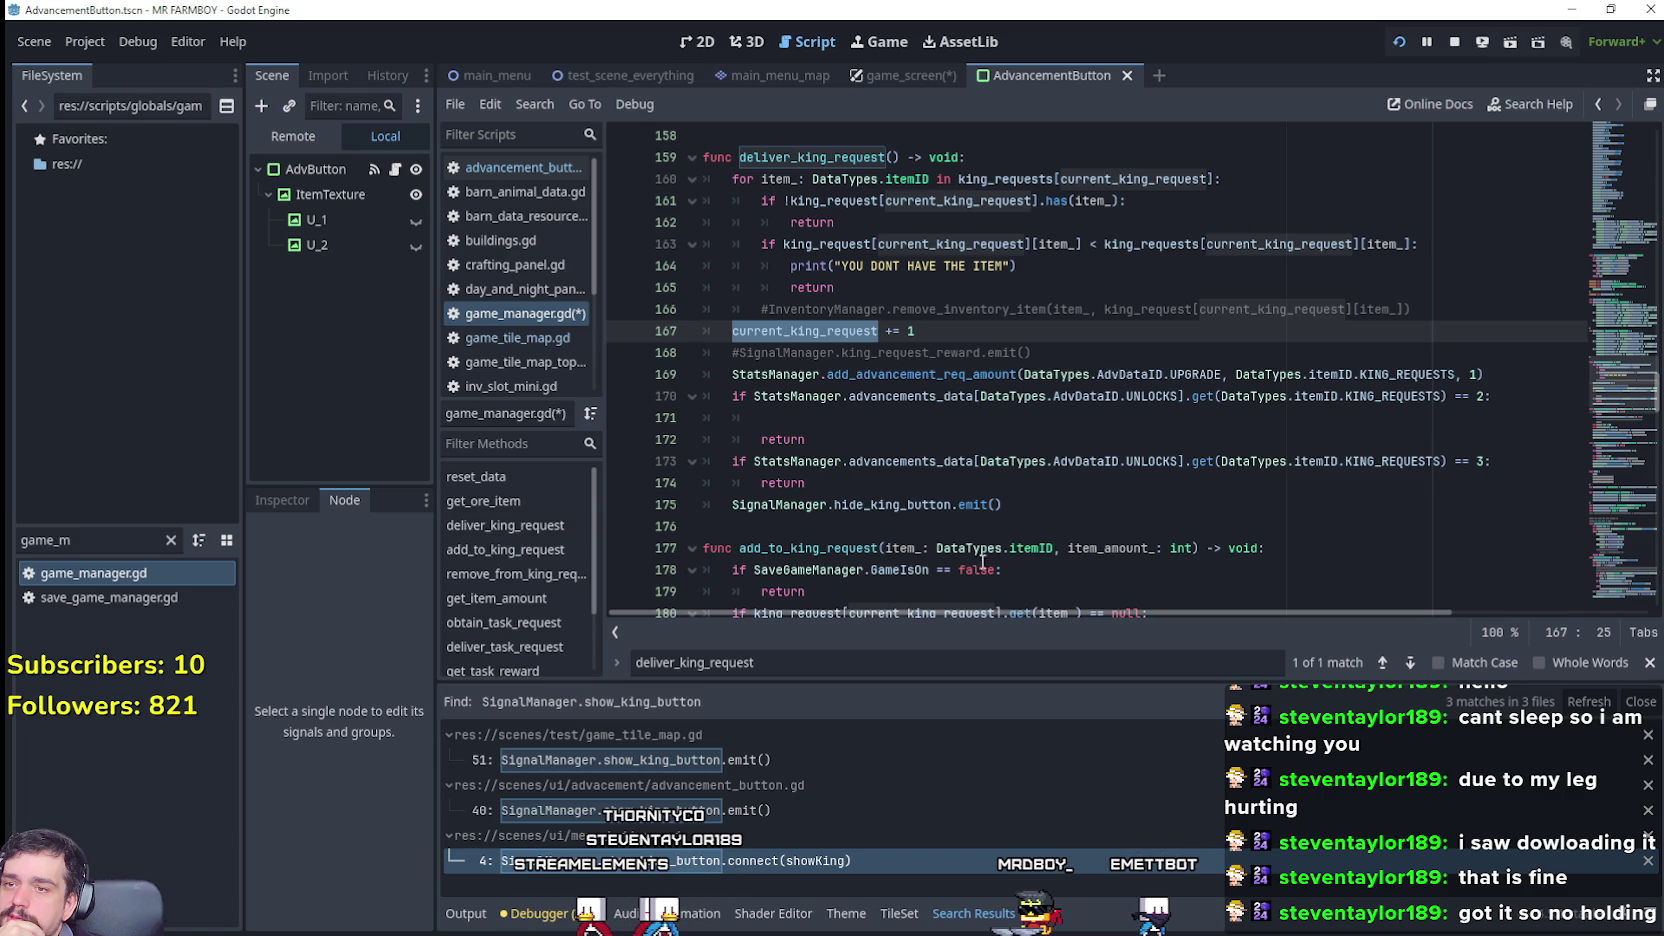
{"action": "left_click", "coordinate": [806, 414]}
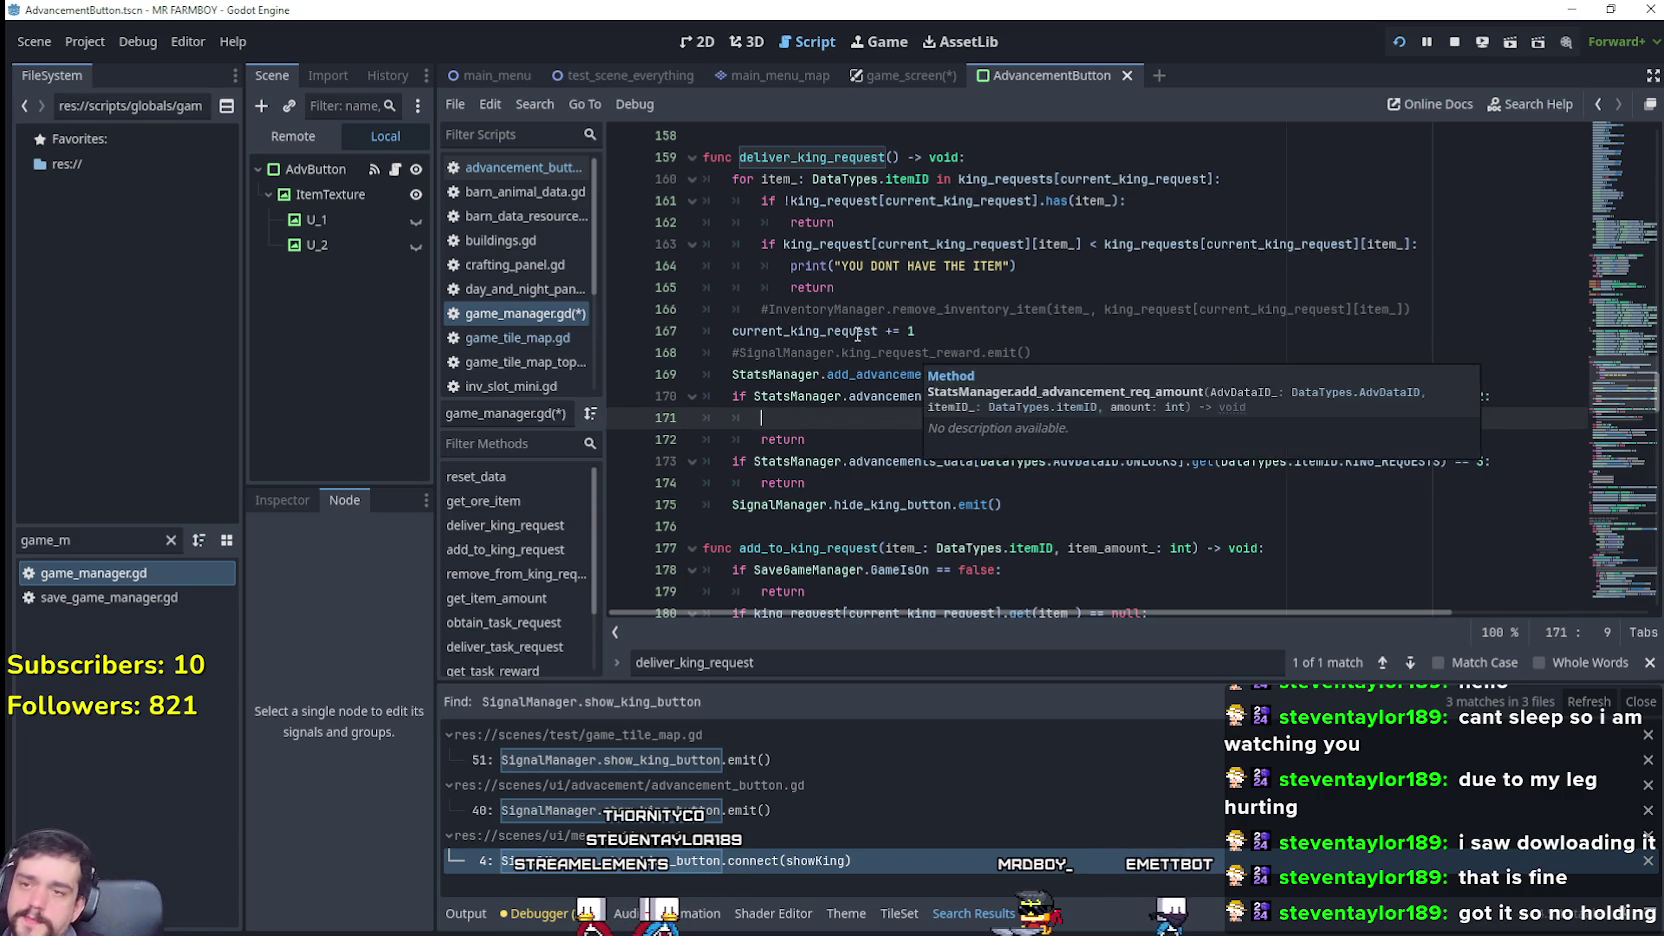
{"action": "key", "text": "ctrl+z"}
{"action": "left_click", "coordinate": [860, 422]}
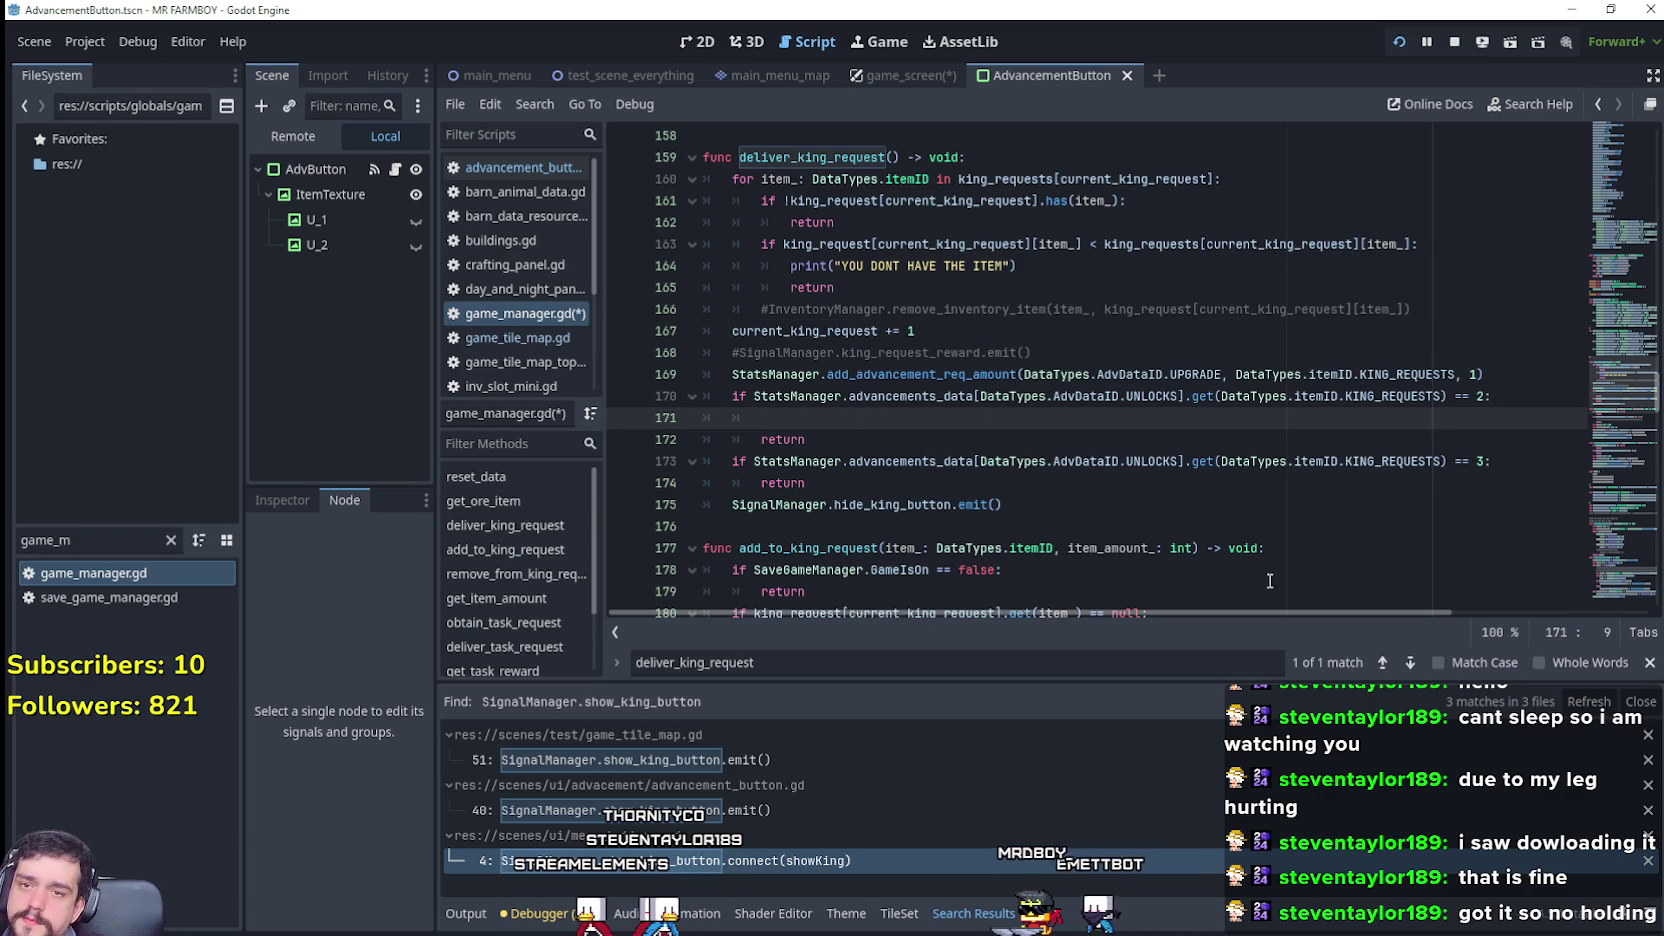
{"action": "type", "text": "if current_king_request =="}
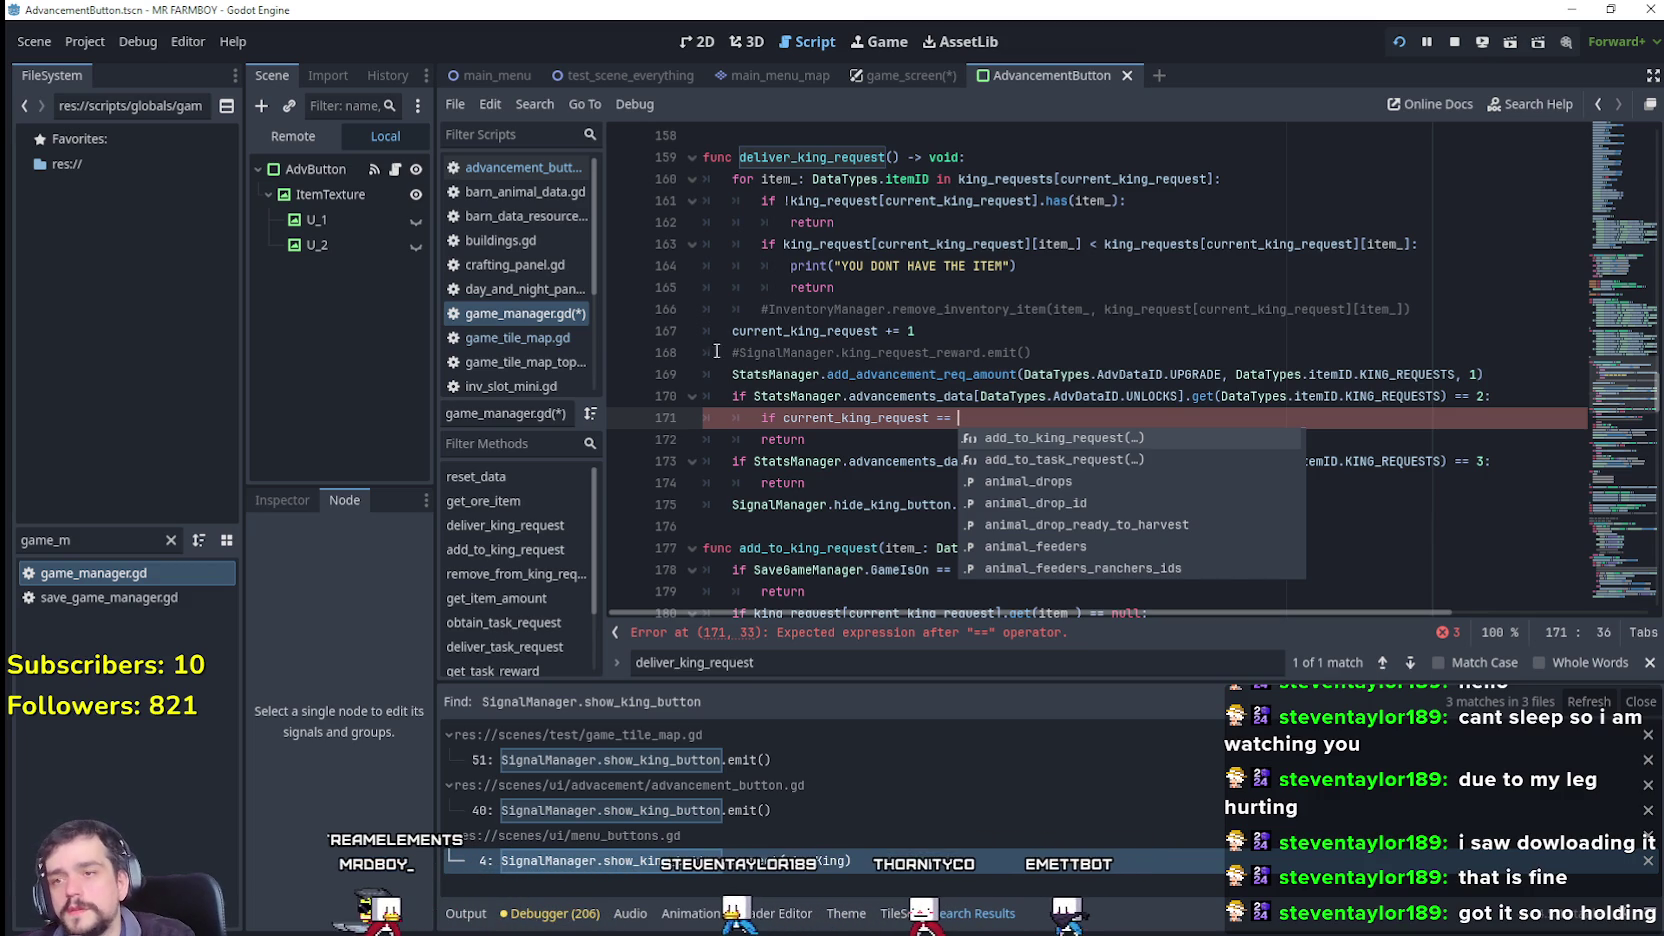
Step: Search the script for current_king_request, step through its matches, and return to line 171
{"action": "double_click", "coordinate": [805, 331]}
{"action": "key", "text": "ctrl+f"}
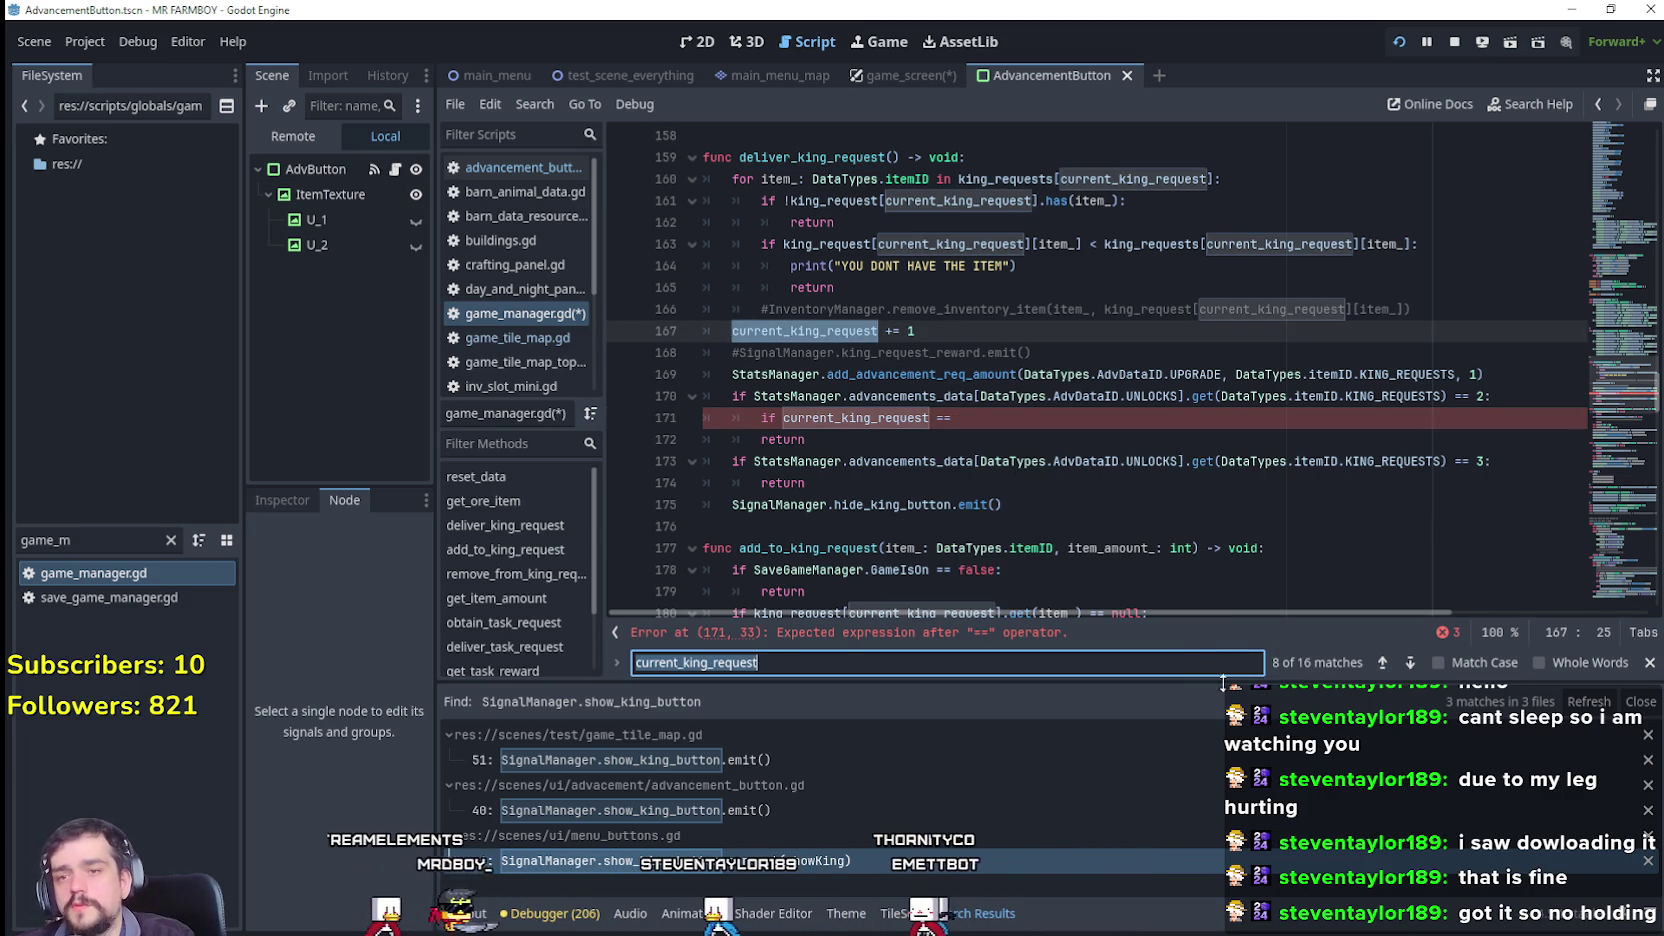
{"action": "left_click", "coordinate": [1385, 662]}
{"action": "left_click", "coordinate": [1385, 662]}
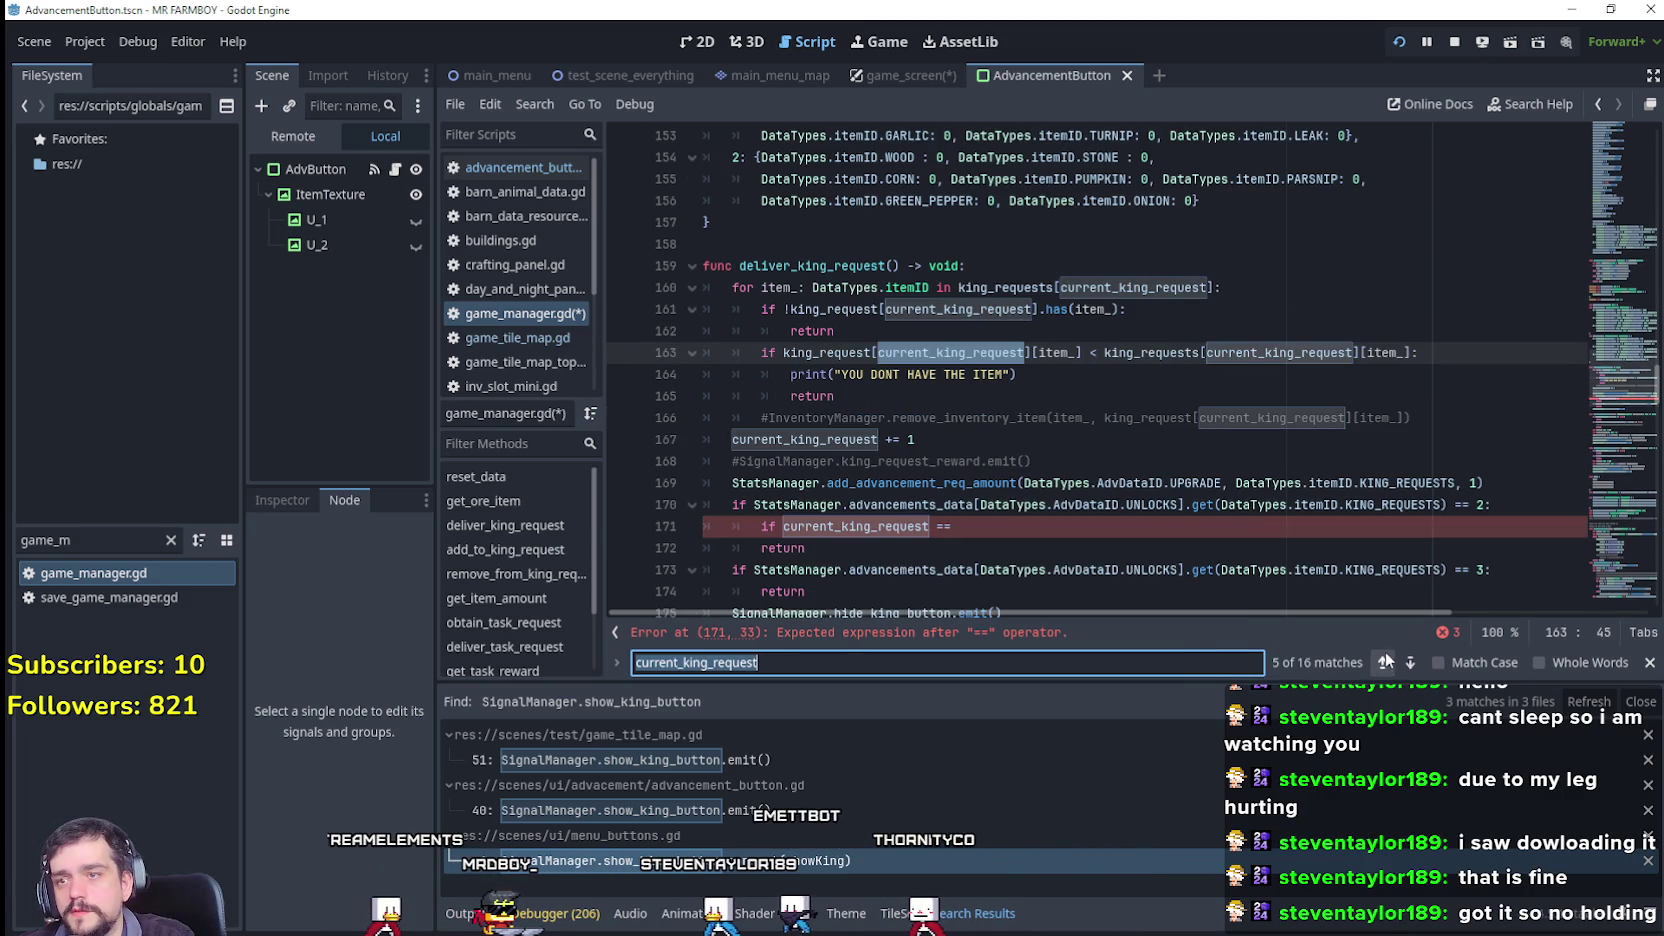
{"action": "left_click", "coordinate": [1385, 662]}
{"action": "left_click", "coordinate": [1385, 662]}
{"action": "left_click", "coordinate": [1385, 662]}
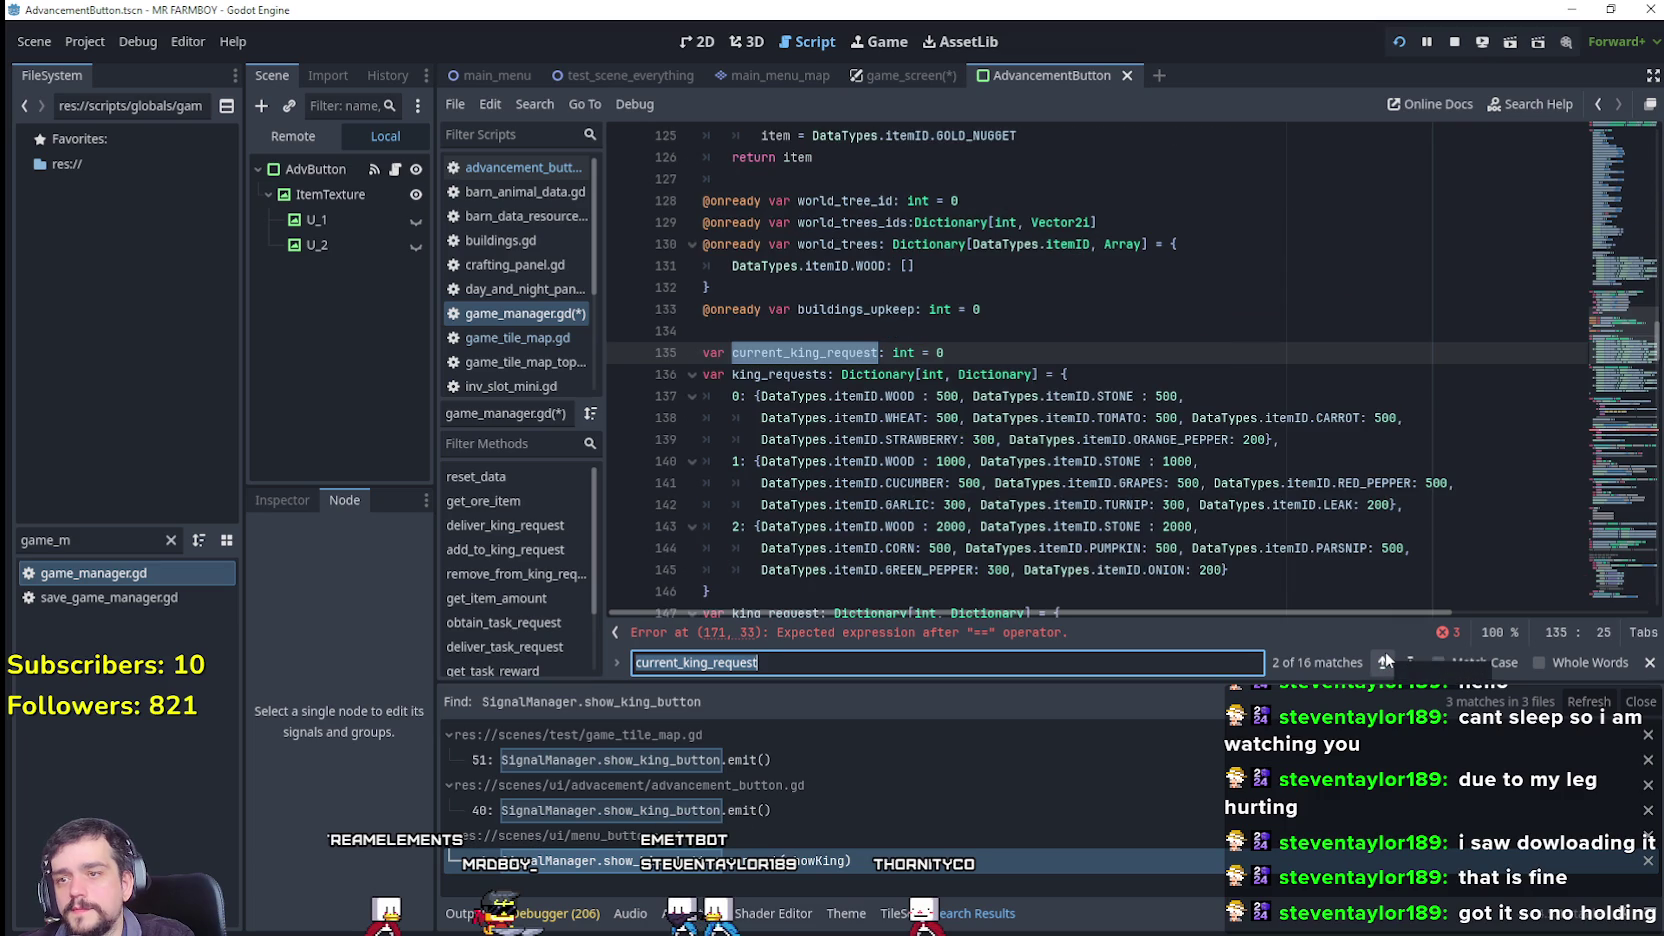
{"action": "left_click", "coordinate": [1411, 662]}
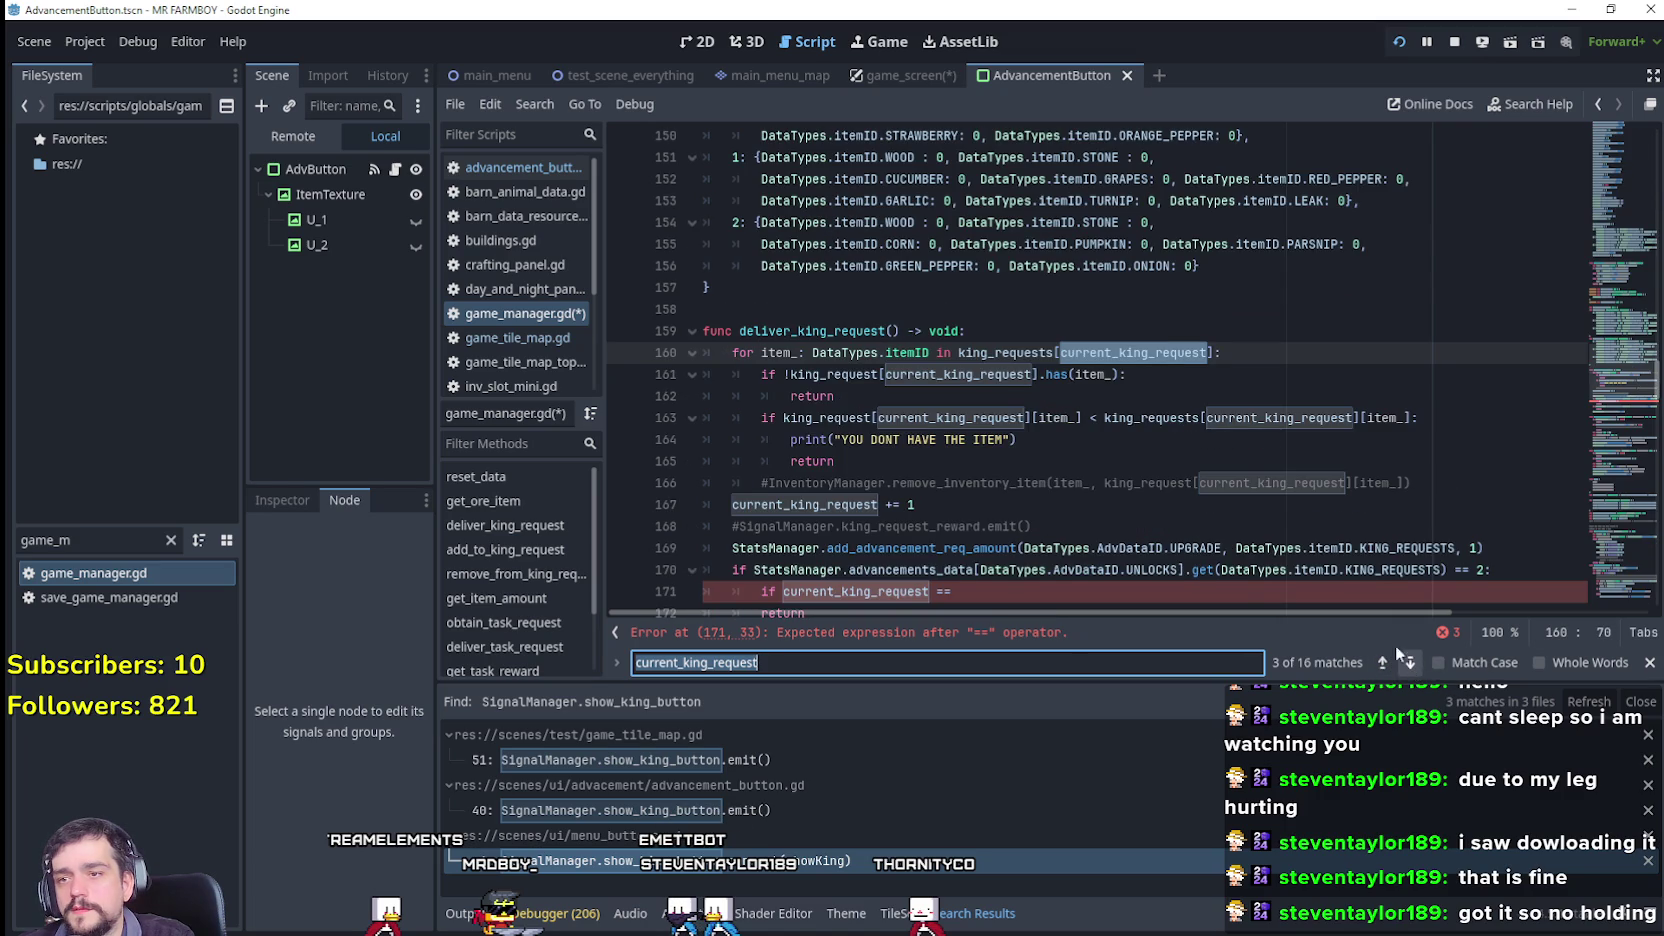
{"action": "scroll", "coordinate": [919, 437], "scroll_direction": "down", "scroll_amount": 1}
{"action": "left_click", "coordinate": [931, 460]}
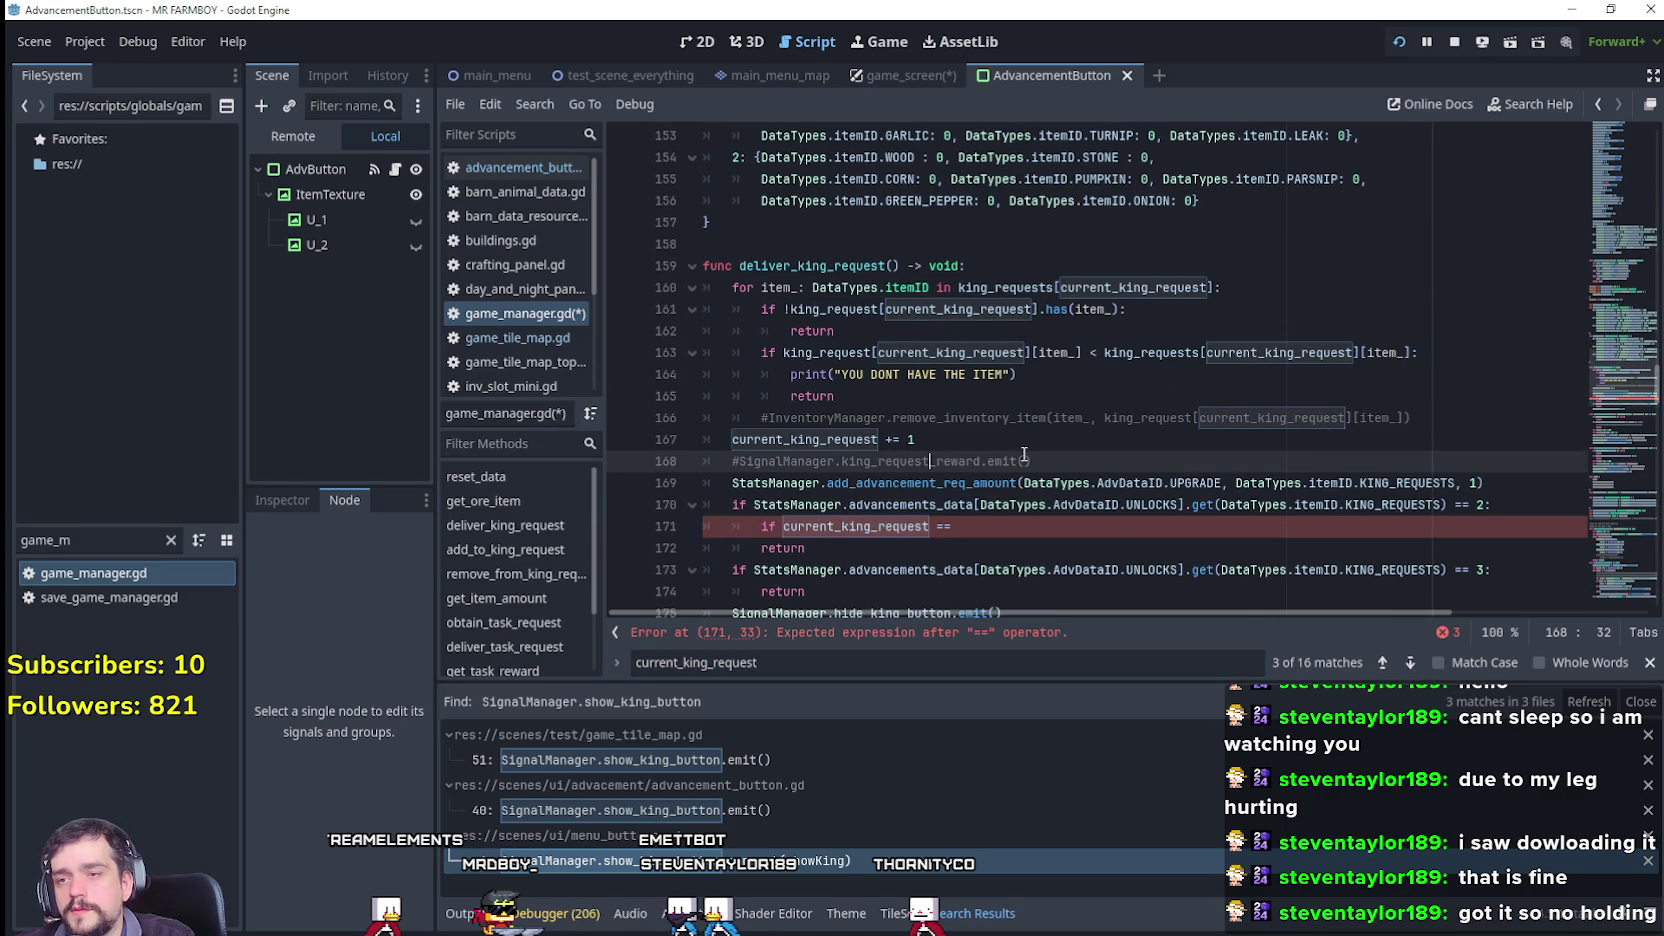
{"action": "scroll", "coordinate": [1007, 449], "scroll_direction": "down", "scroll_amount": 1}
{"action": "left_click", "coordinate": [947, 462]}
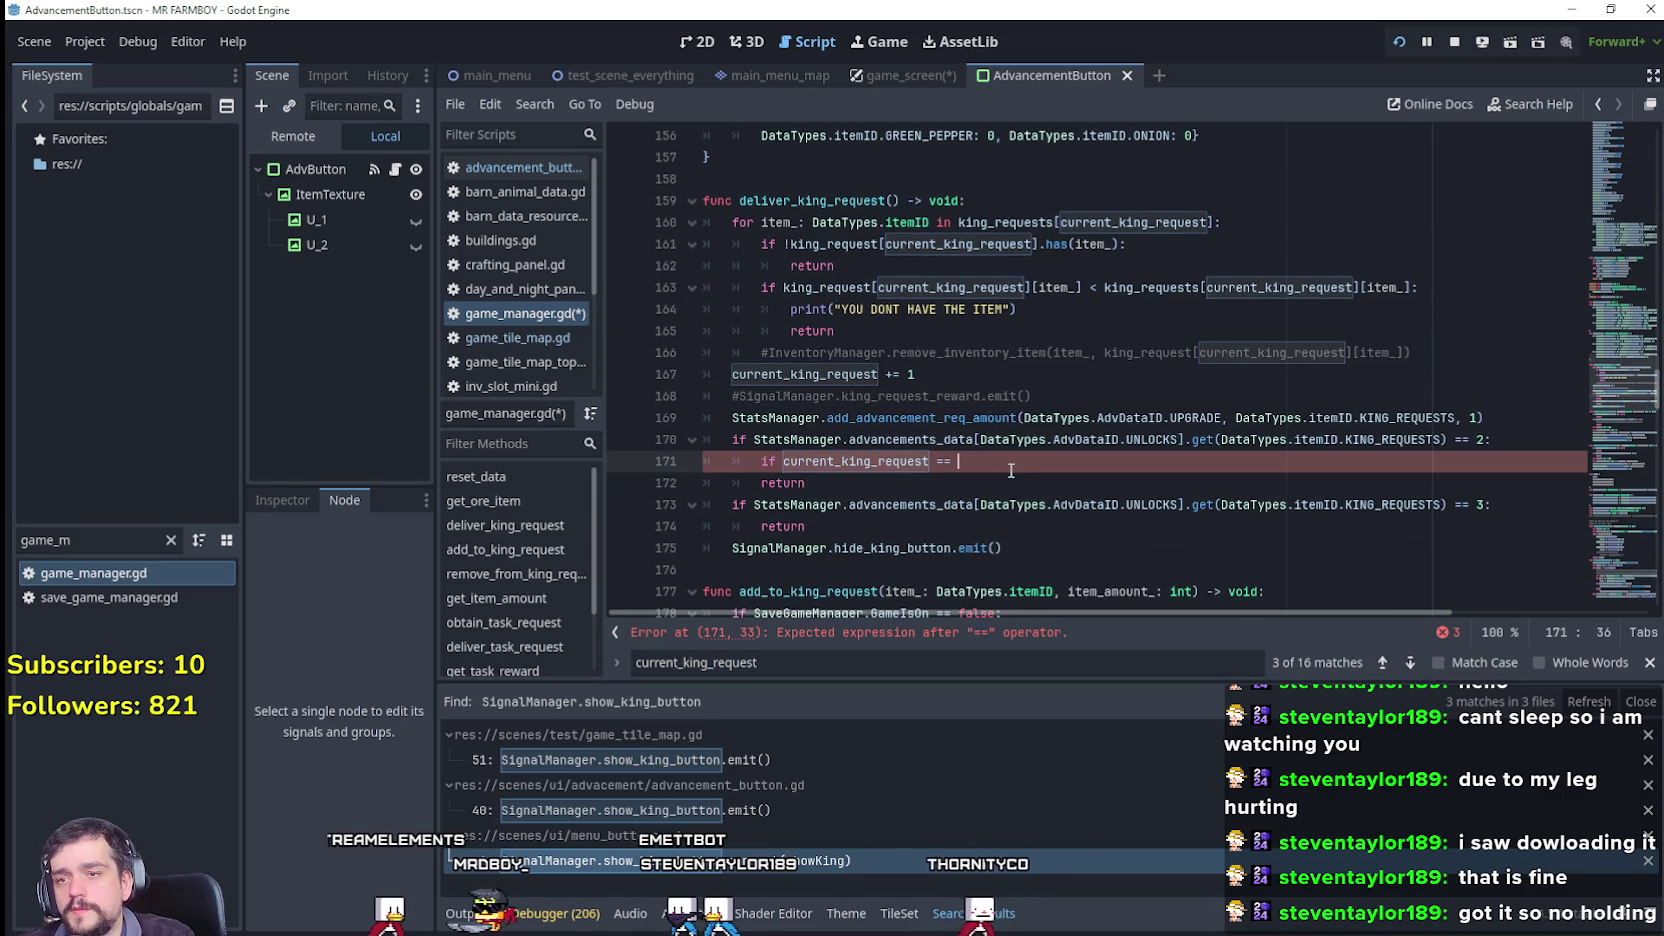
Step: Finish the nested check as 'current_king_request == 1:', indent its return, and copy both lines
{"action": "type", "text": "1:"}
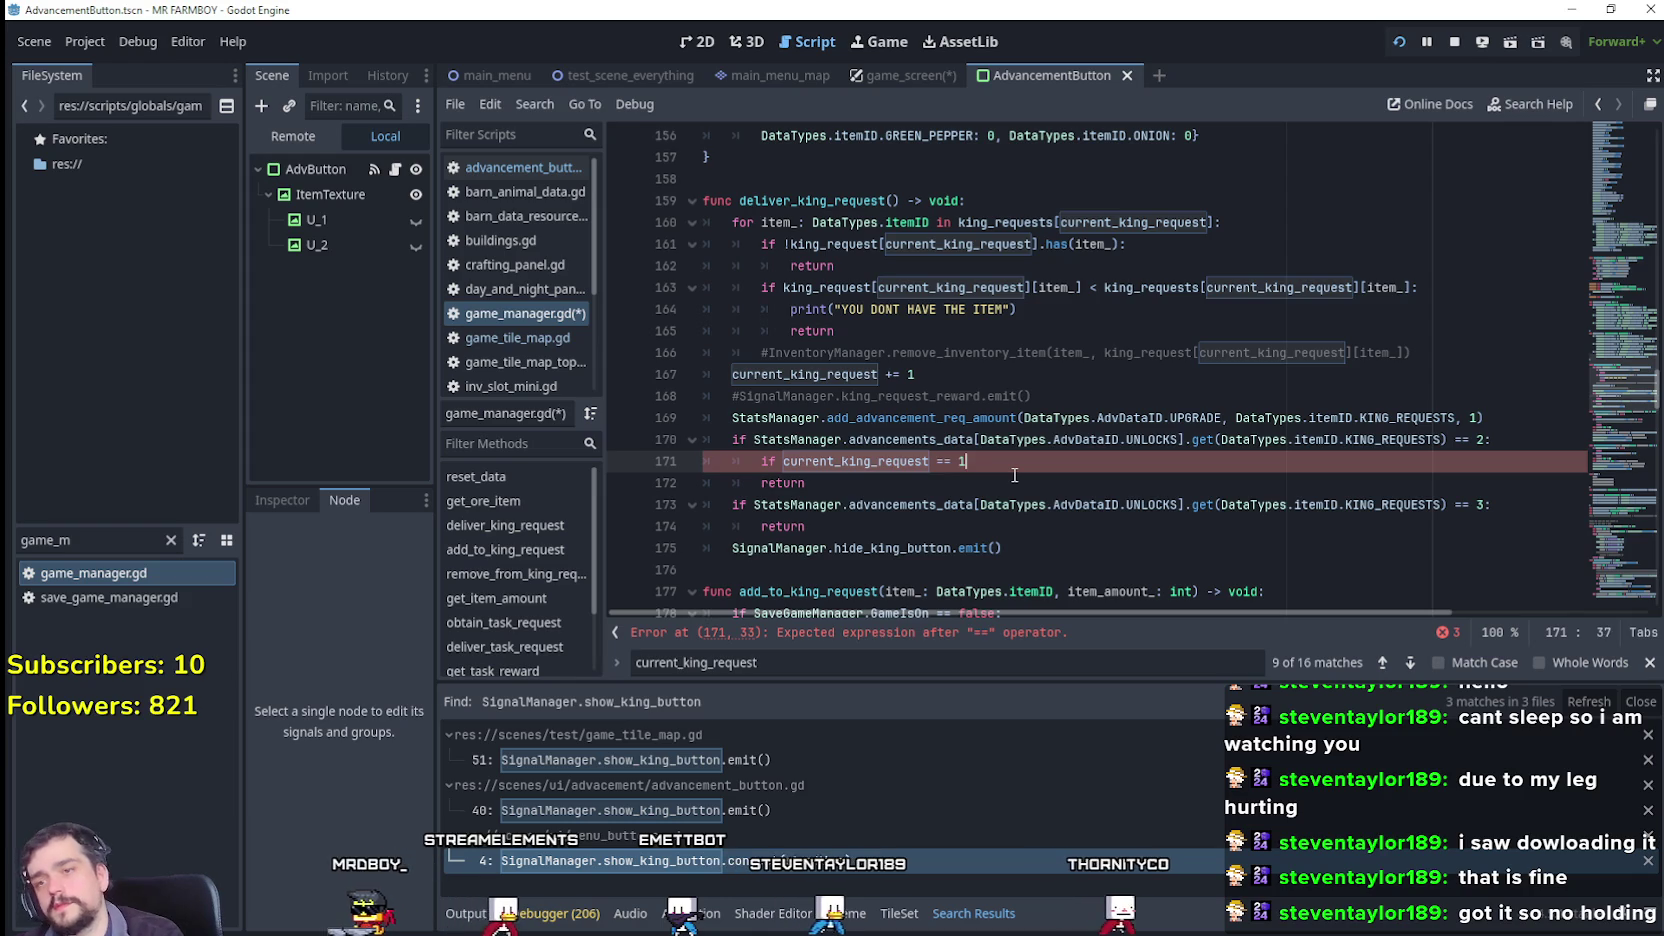
{"action": "left_click", "coordinate": [762, 483]}
{"action": "key", "text": "Tab"}
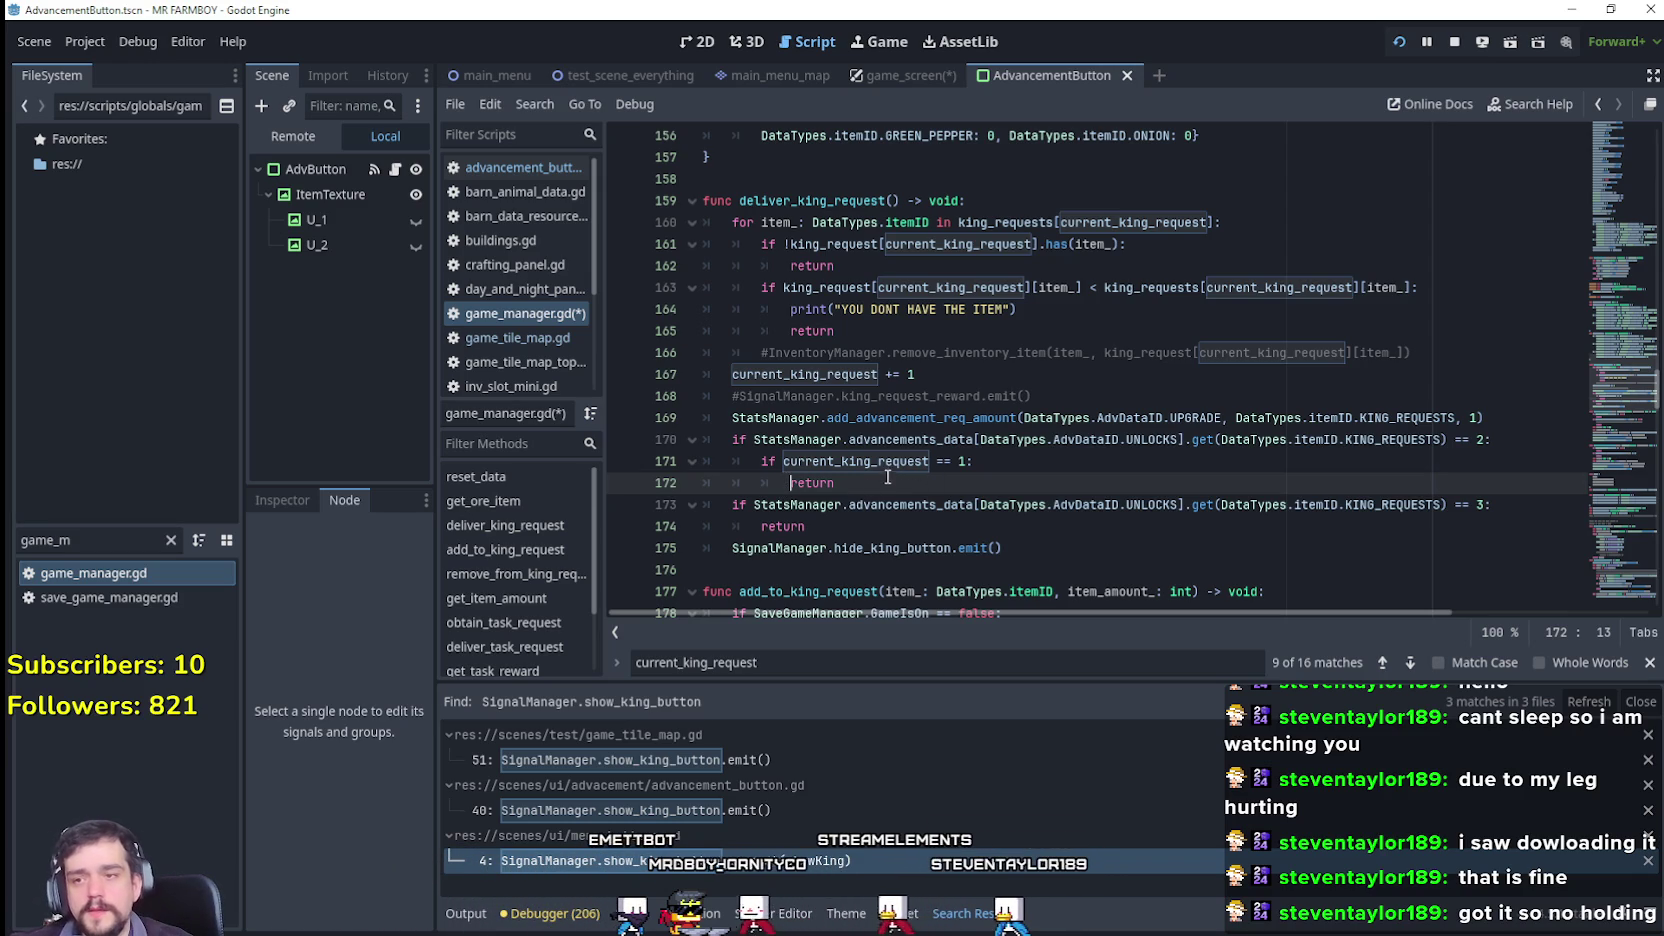
{"action": "left_click_drag", "start_coordinate": [836, 483], "coordinate": [740, 456]}
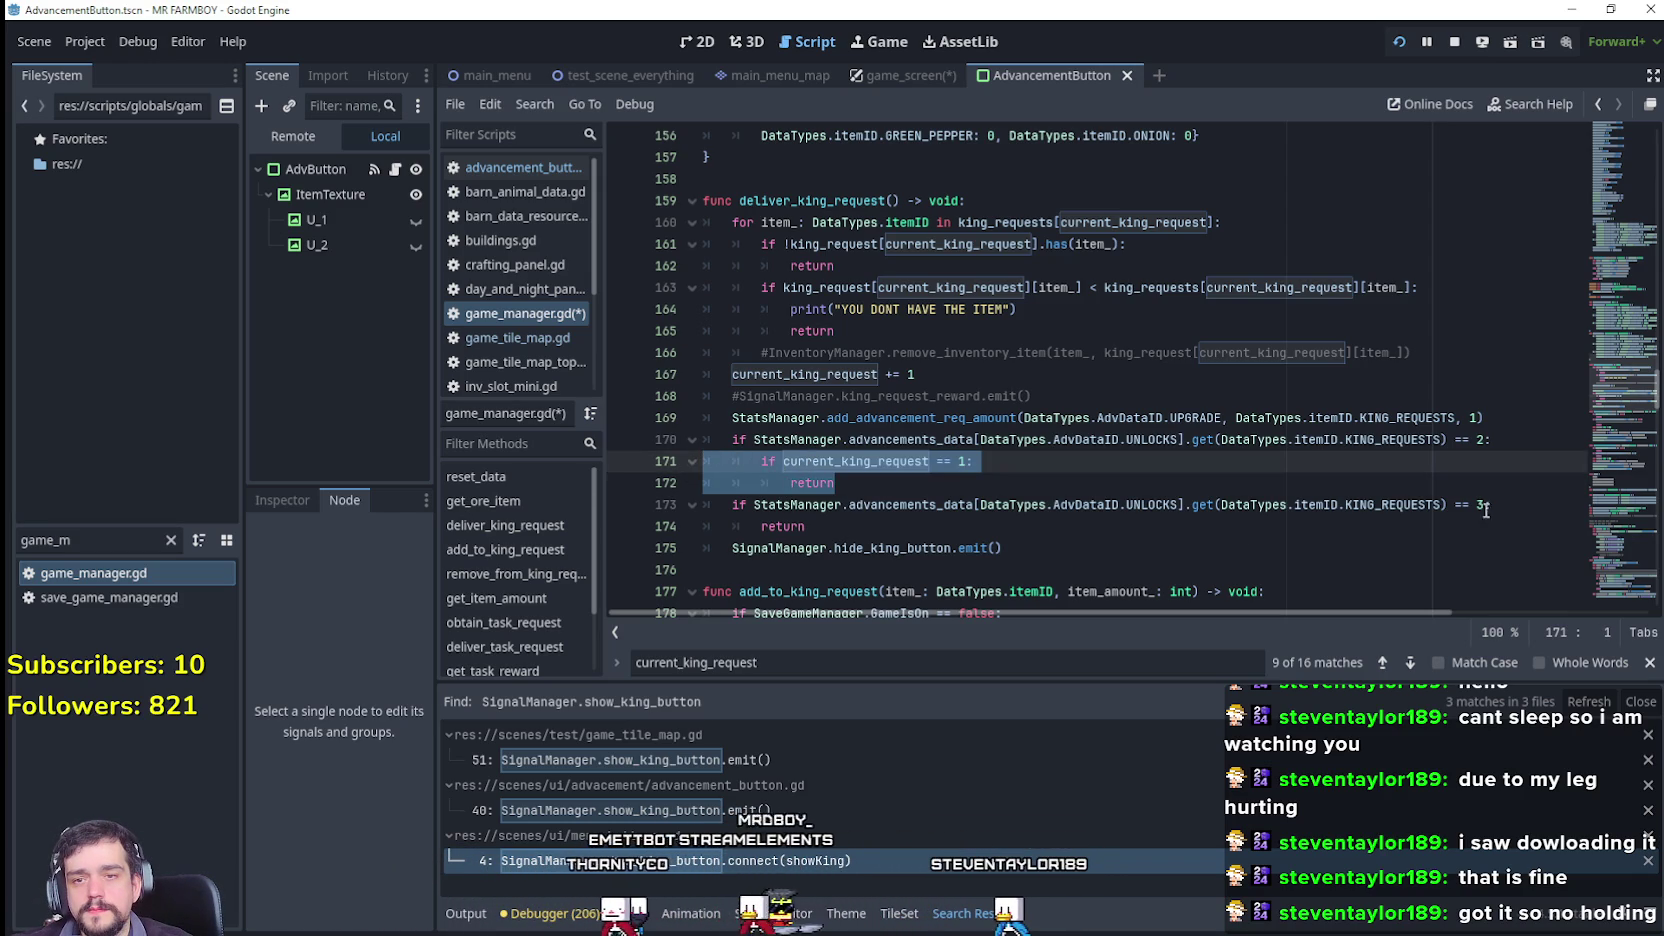
{"action": "key", "text": "ctrl+c"}
Step: Paste the nested check under the '== 3' check as 'current_king_request == 2' and save
{"action": "left_click", "coordinate": [877, 526]}
{"action": "key", "text": "shift+Home"}
{"action": "key", "text": "ctrl+v"}
{"action": "left_click", "coordinate": [959, 526]}
{"action": "key", "text": "Delete"}
{"action": "type", "text": "2"}
{"action": "key", "text": "Down"}
{"action": "key", "text": "Down"}
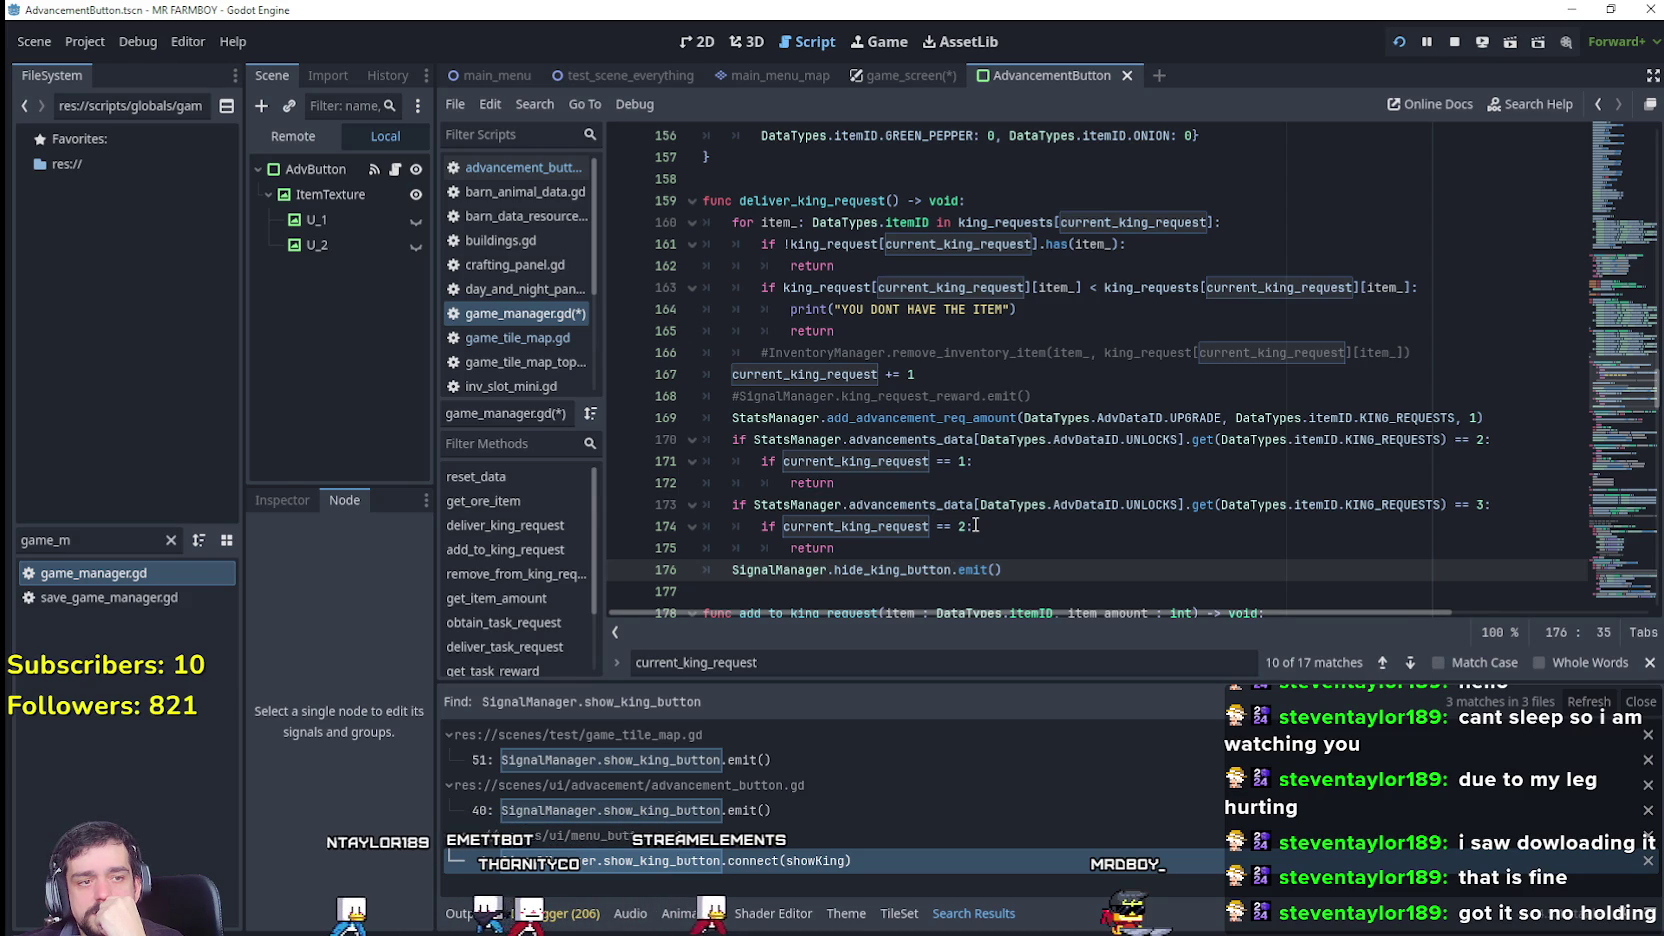
{"action": "key", "text": "ctrl+s"}
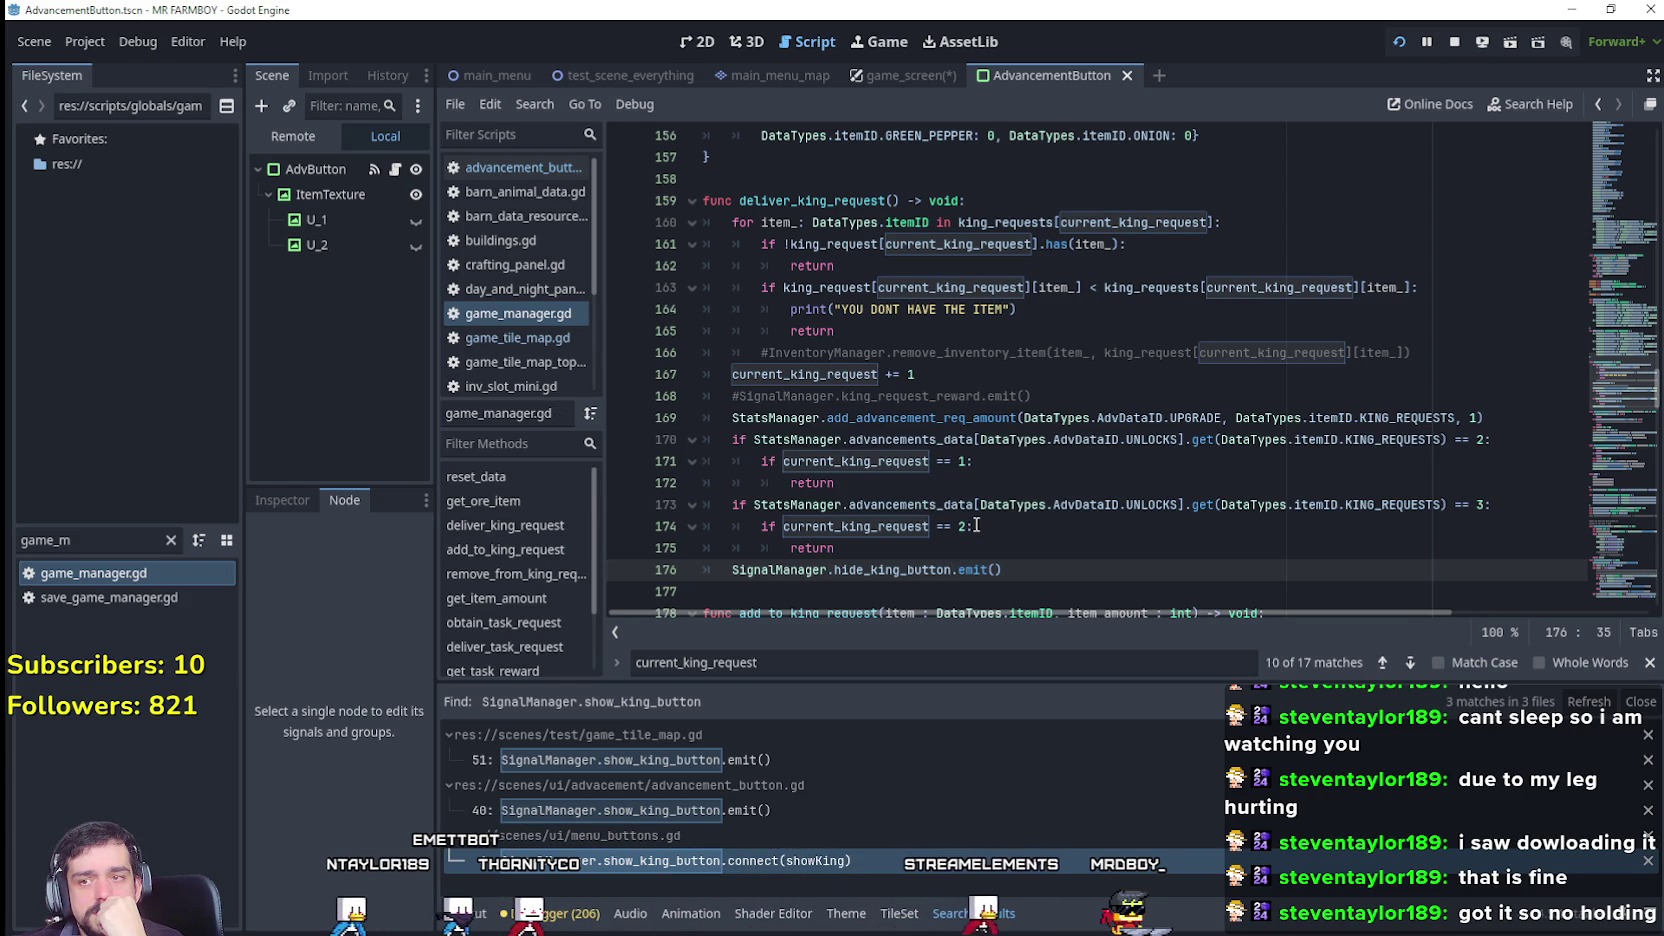
Step: Review the edited function, then run the game, quit to the editor, and run it again
{"action": "scroll", "coordinate": [931, 350], "scroll_direction": "down", "scroll_amount": 1}
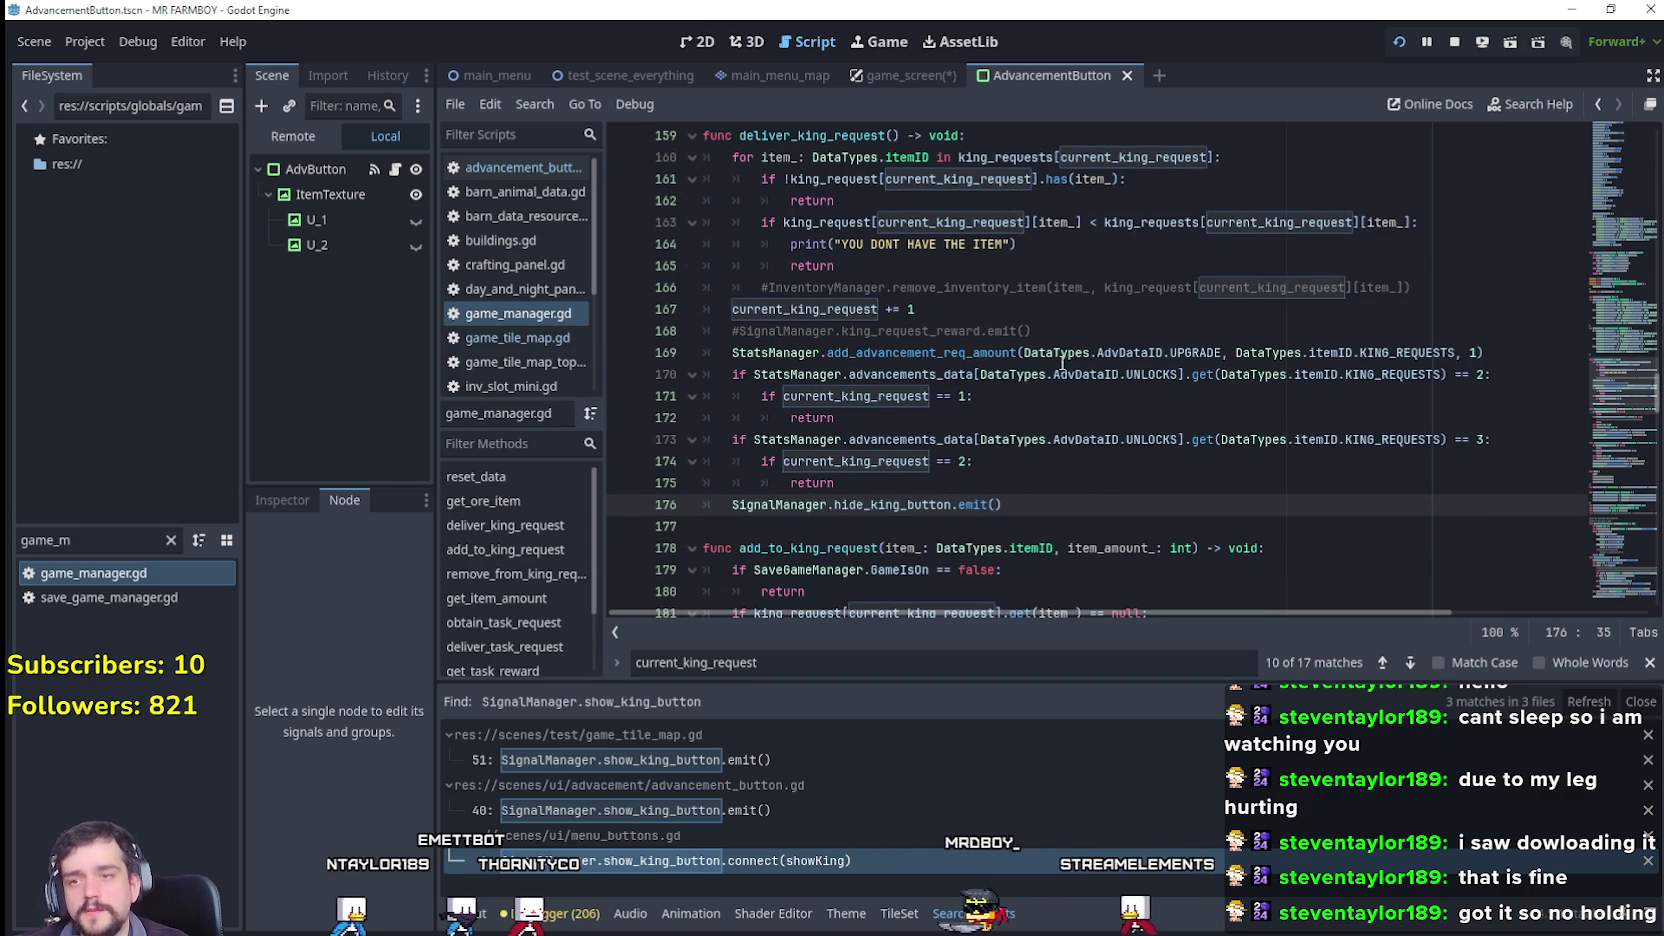
{"action": "left_click", "coordinate": [1200, 399]}
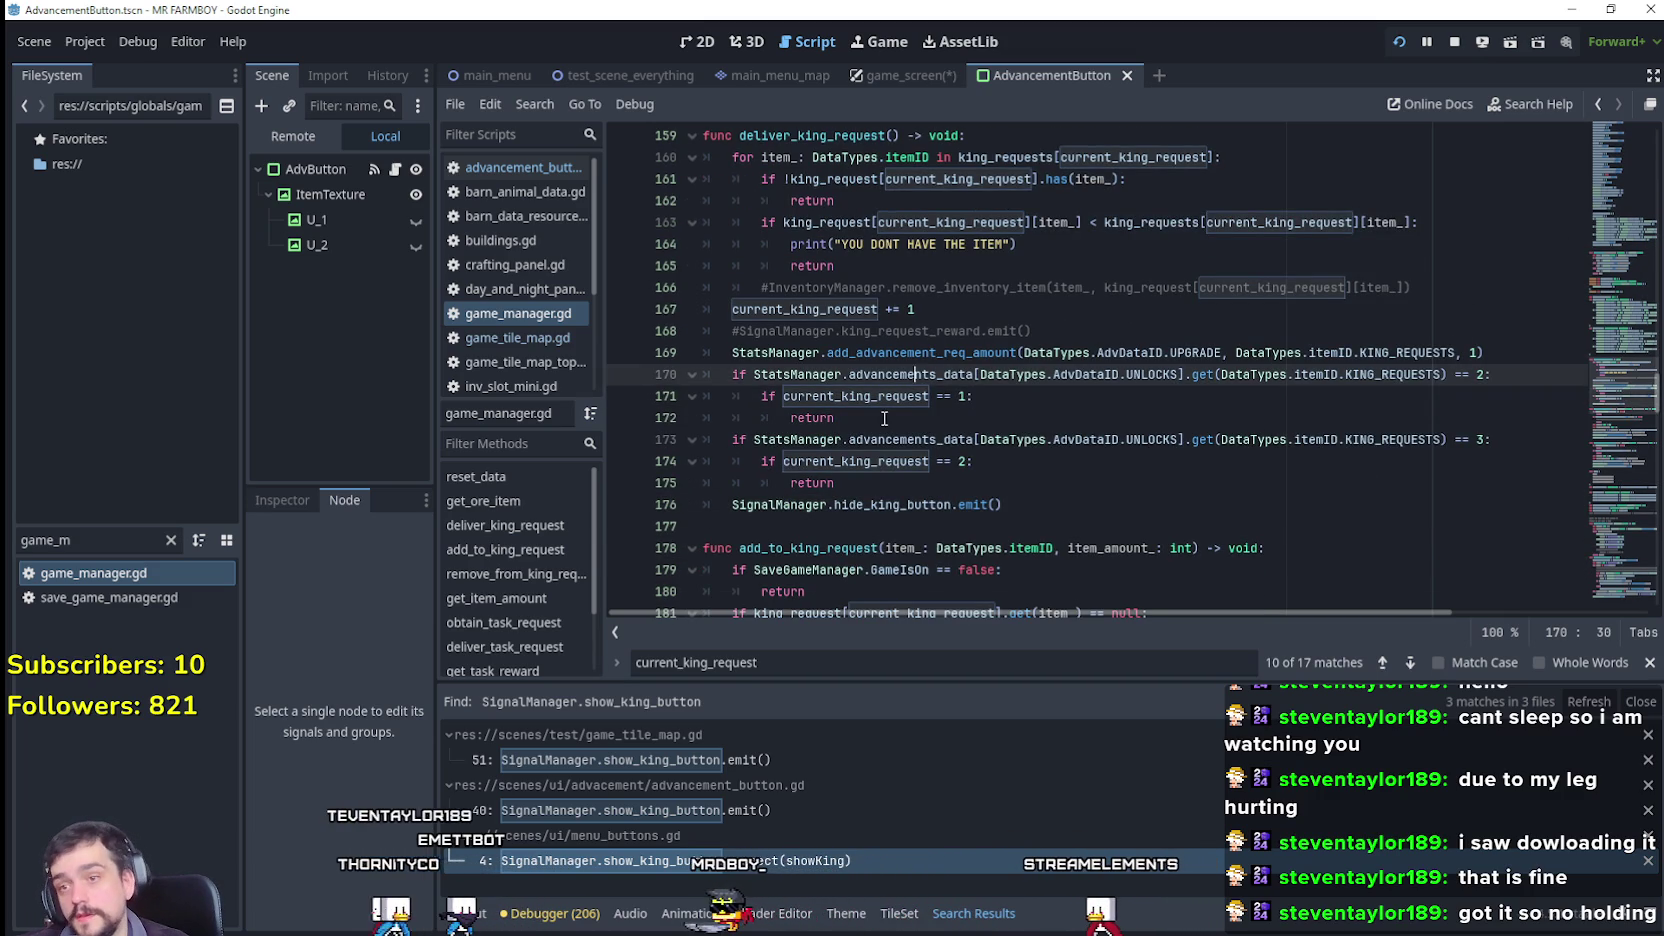
{"action": "double_click", "coordinate": [855, 396]}
{"action": "left_click", "coordinate": [1042, 490]}
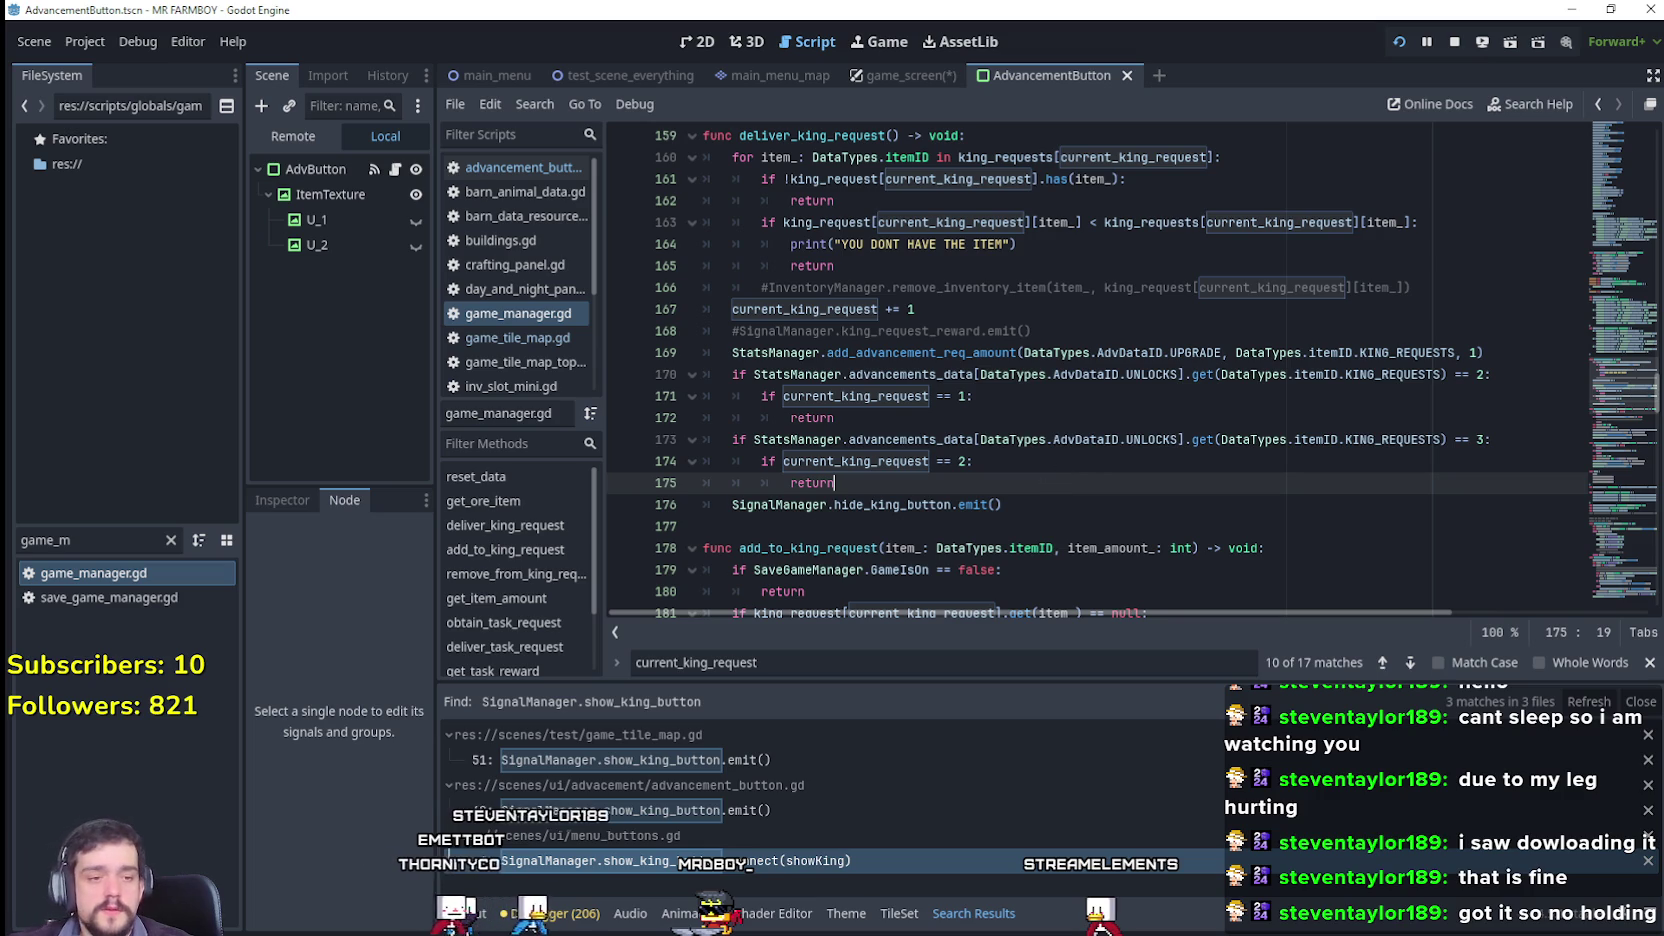
{"action": "left_click", "coordinate": [965, 521]}
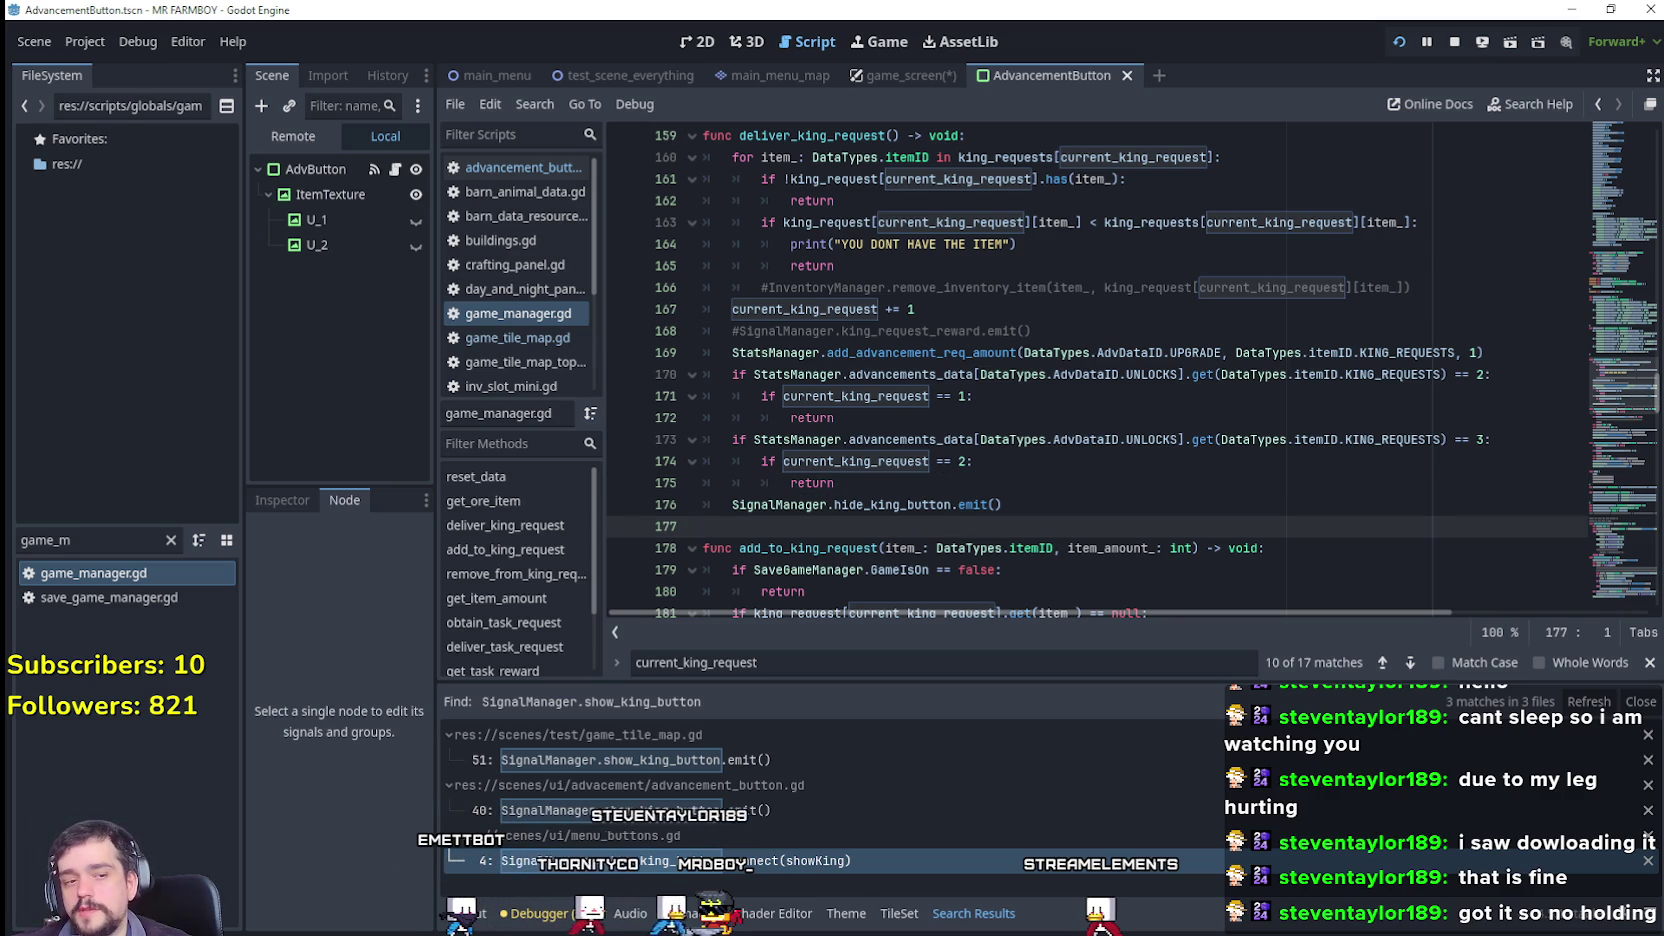
{"action": "key", "text": "alt+Tab"}
{"action": "key", "text": "Escape"}
{"action": "left_click", "coordinate": [866, 570]}
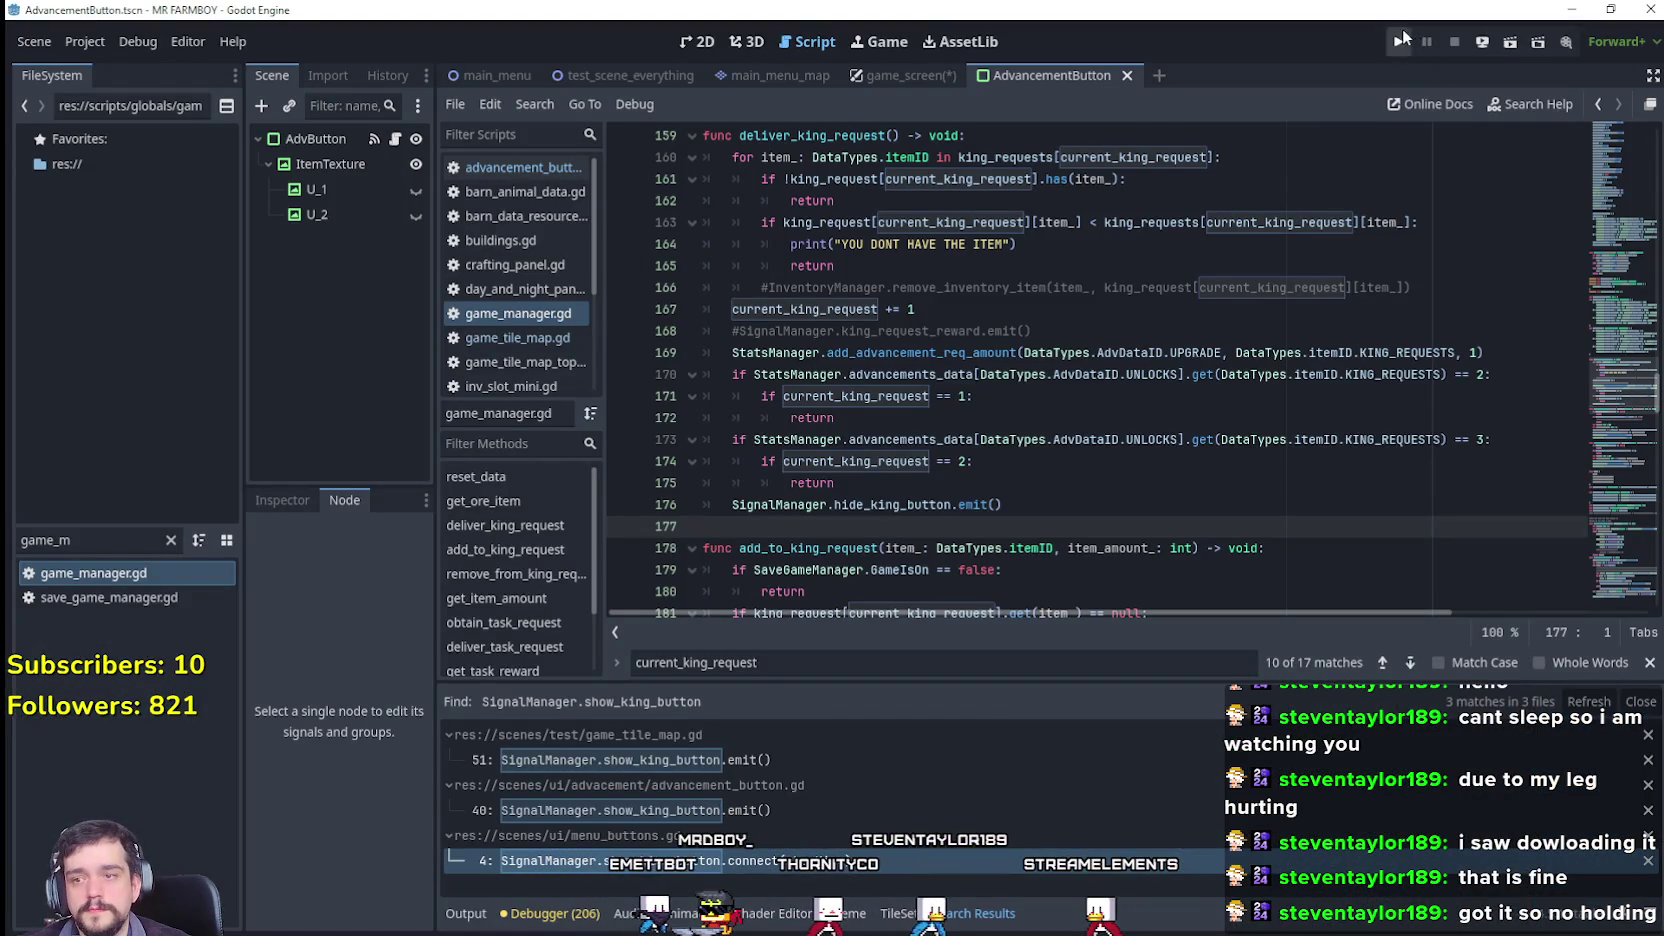
{"action": "key", "text": "F5"}
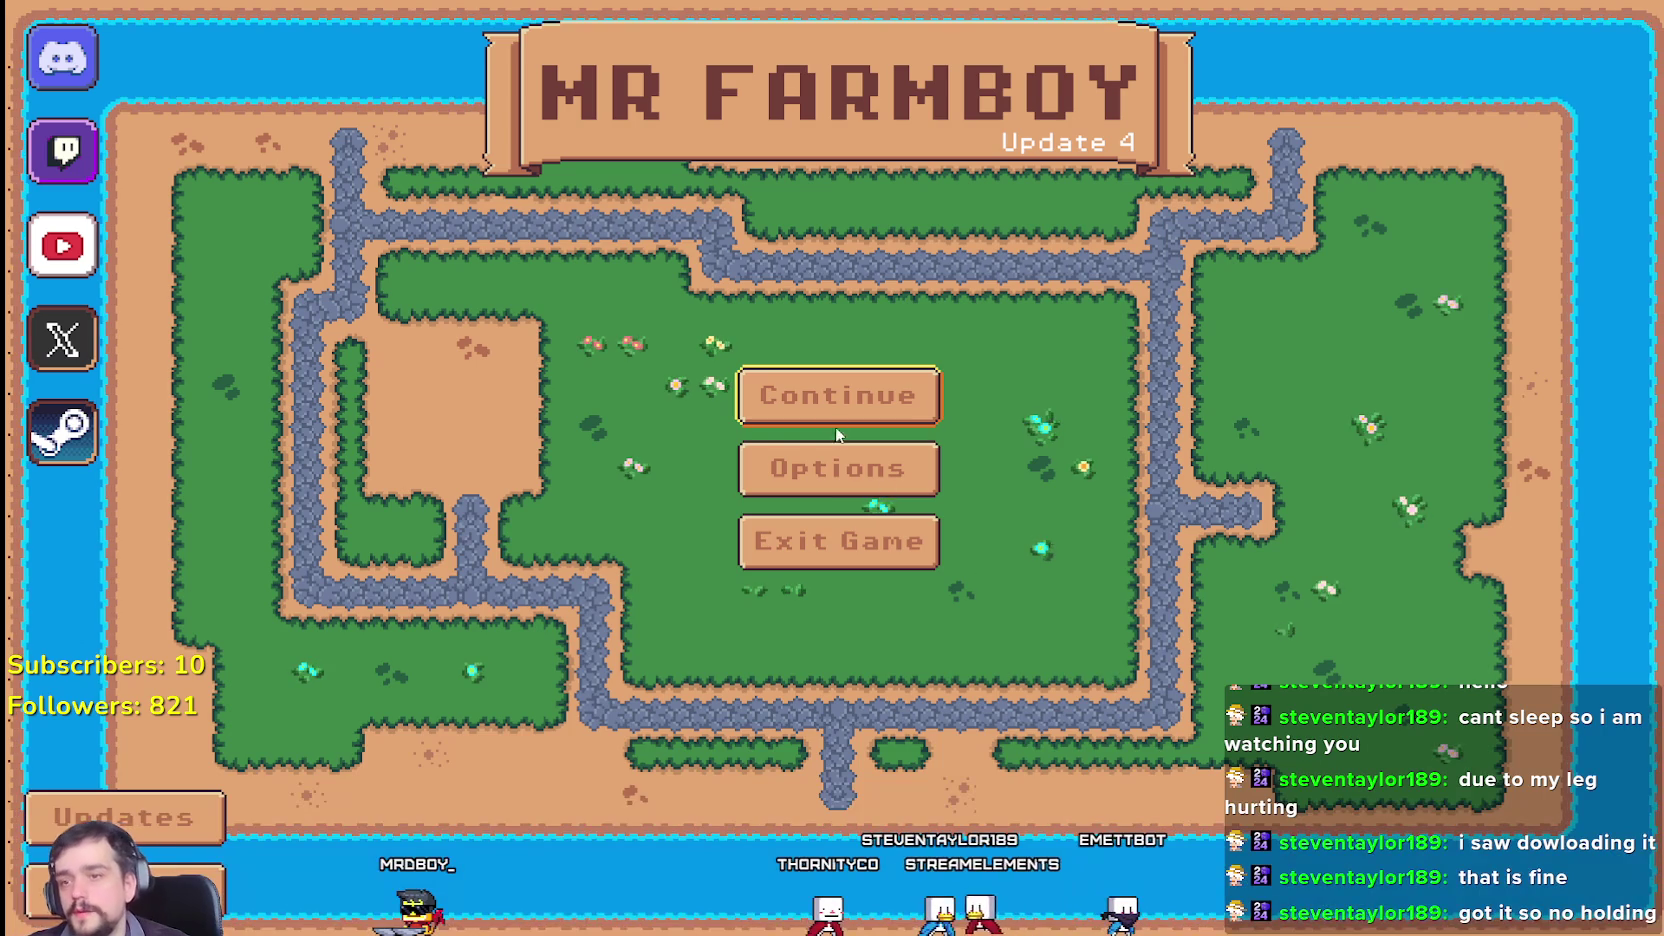
Step: Open the save list and delete Save 4 and Save 3
{"action": "left_click", "coordinate": [840, 405]}
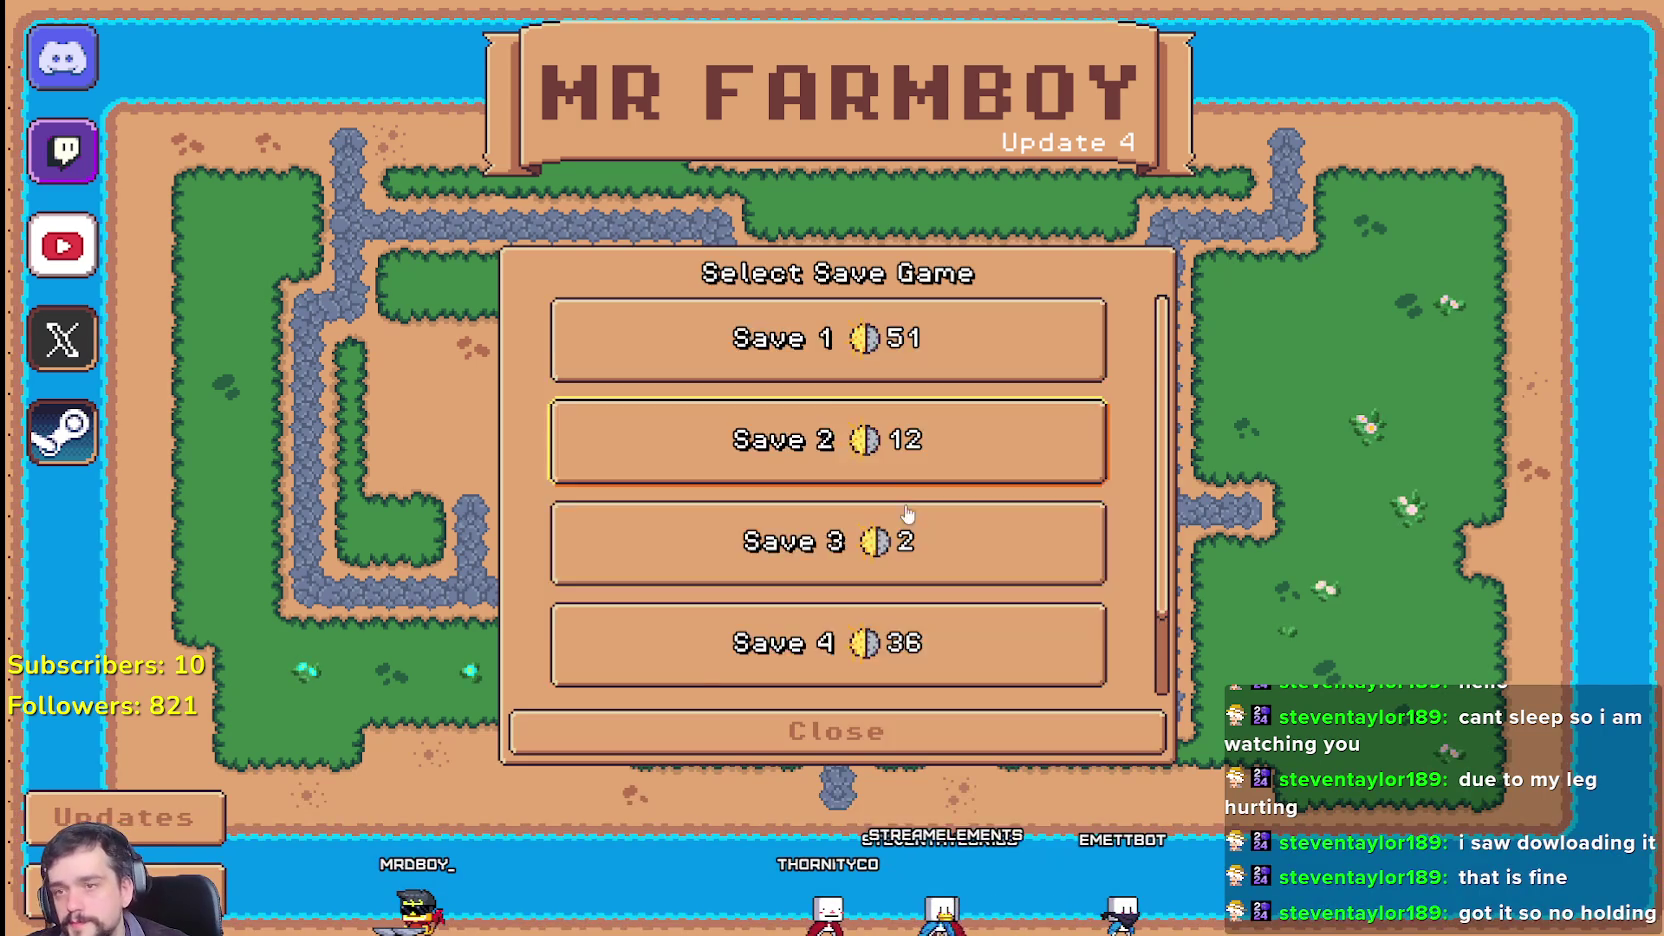
{"action": "scroll", "coordinate": [911, 640], "scroll_direction": "down", "scroll_amount": 1}
{"action": "left_click", "coordinate": [903, 560]}
{"action": "left_click", "coordinate": [885, 567]}
{"action": "left_click", "coordinate": [810, 545]}
{"action": "left_click", "coordinate": [893, 480]}
{"action": "left_click", "coordinate": [900, 468]}
{"action": "left_click", "coordinate": [717, 531]}
Step: Delete Save 2 and Save 1, then start a new game in slot 1 and dismiss the intro
{"action": "scroll", "coordinate": [906, 490], "scroll_direction": "up", "scroll_amount": 1}
{"action": "left_click", "coordinate": [903, 480]}
{"action": "left_click", "coordinate": [903, 480]}
{"action": "left_click", "coordinate": [795, 524]}
{"action": "left_click", "coordinate": [860, 370]}
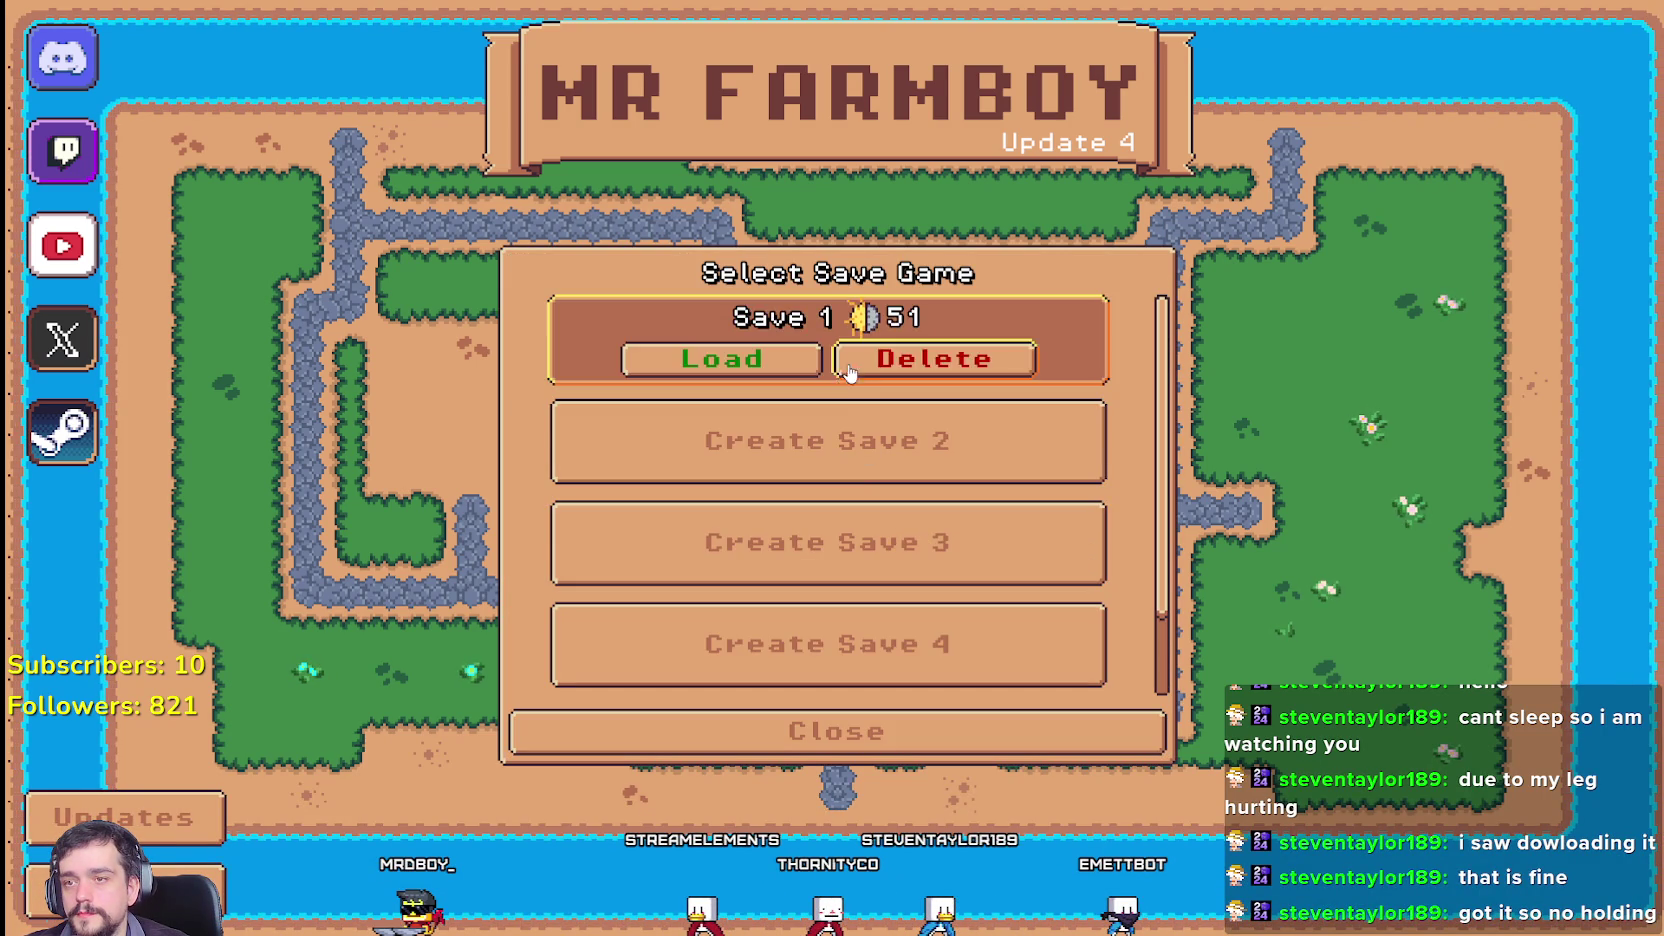
{"action": "left_click", "coordinate": [862, 366]}
{"action": "left_click", "coordinate": [717, 531]}
{"action": "left_click", "coordinate": [769, 371]}
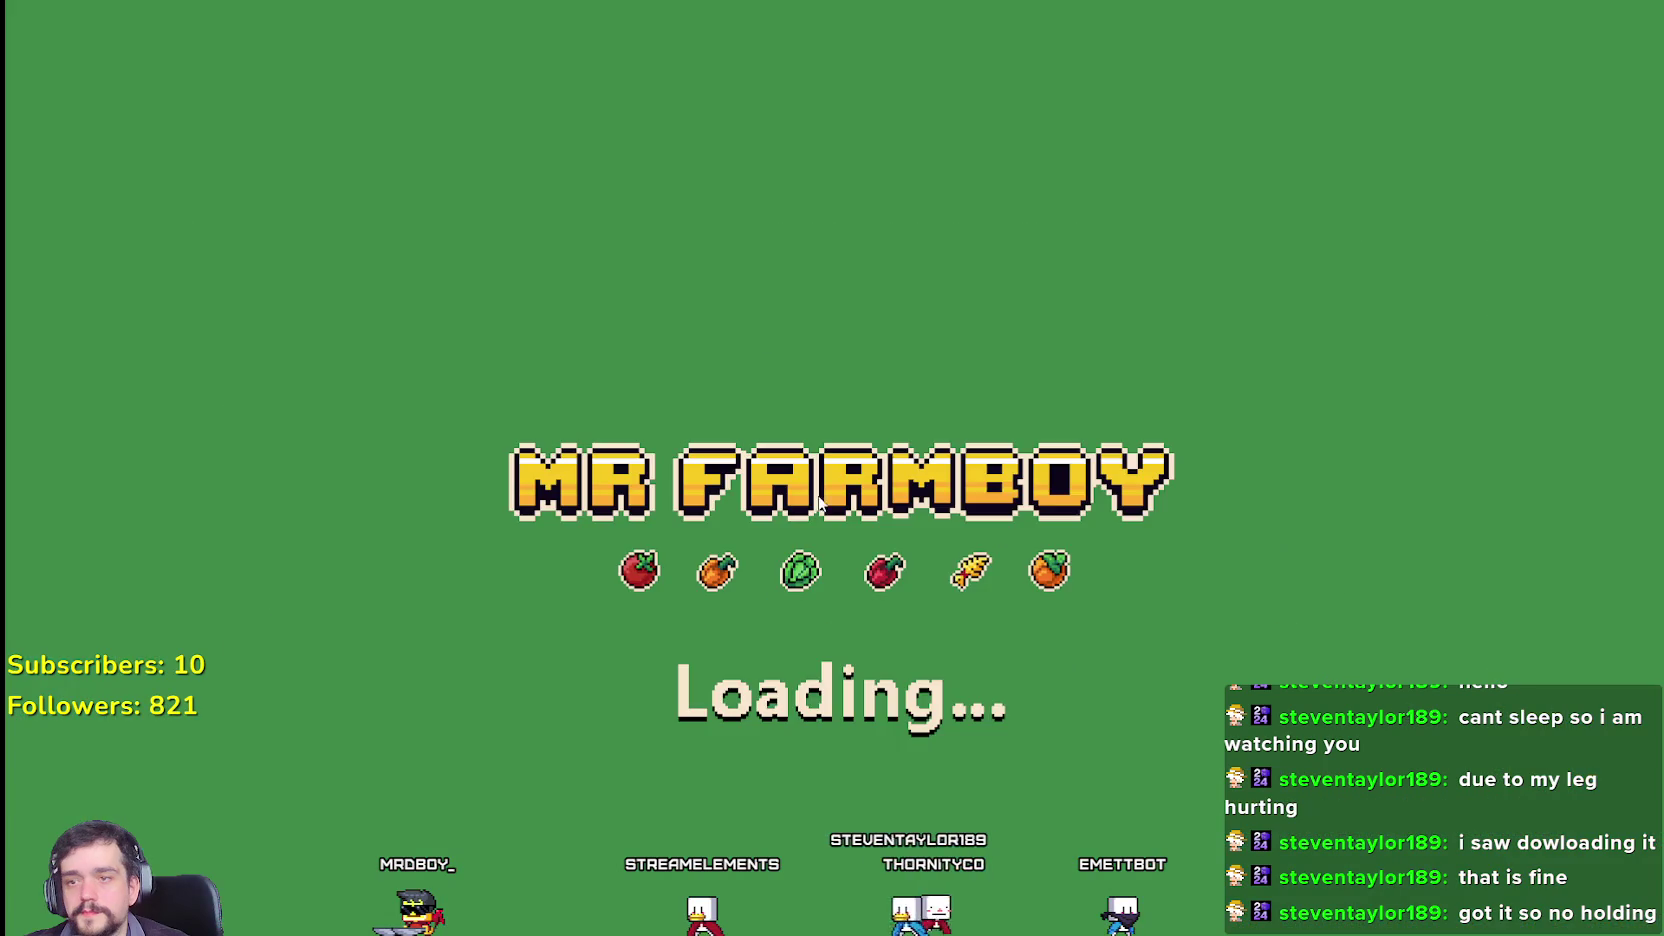
{"action": "left_click", "coordinate": [916, 442]}
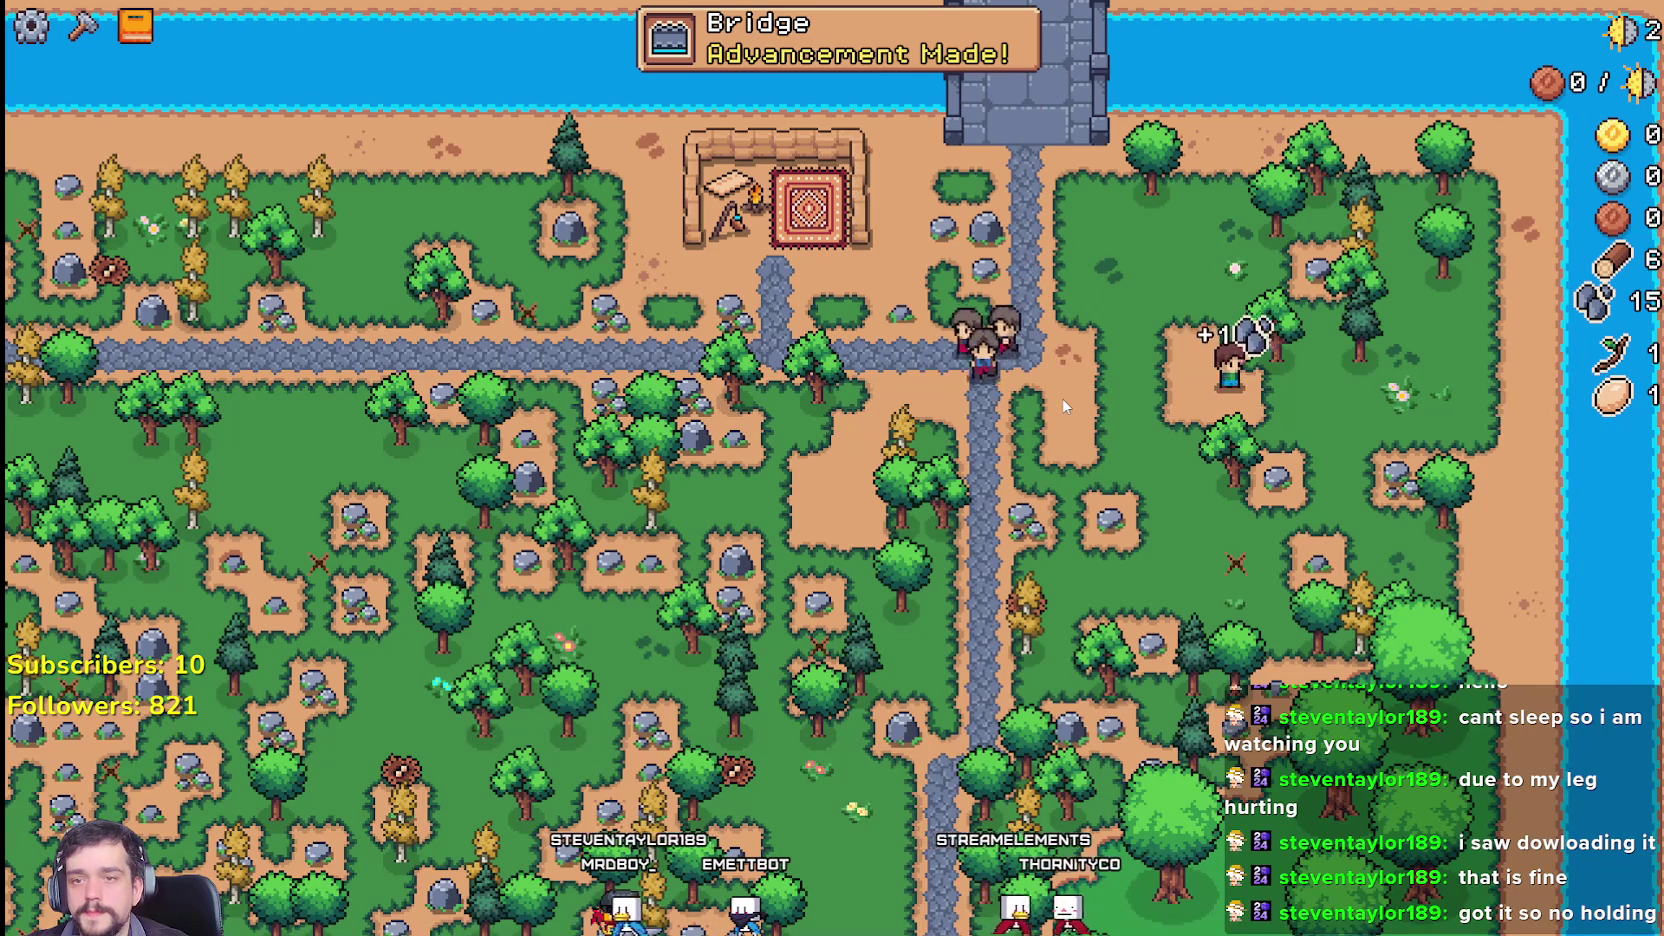
Step: Walk the farmer down the map and back up toward the bridge
{"action": "key", "text": "s"}
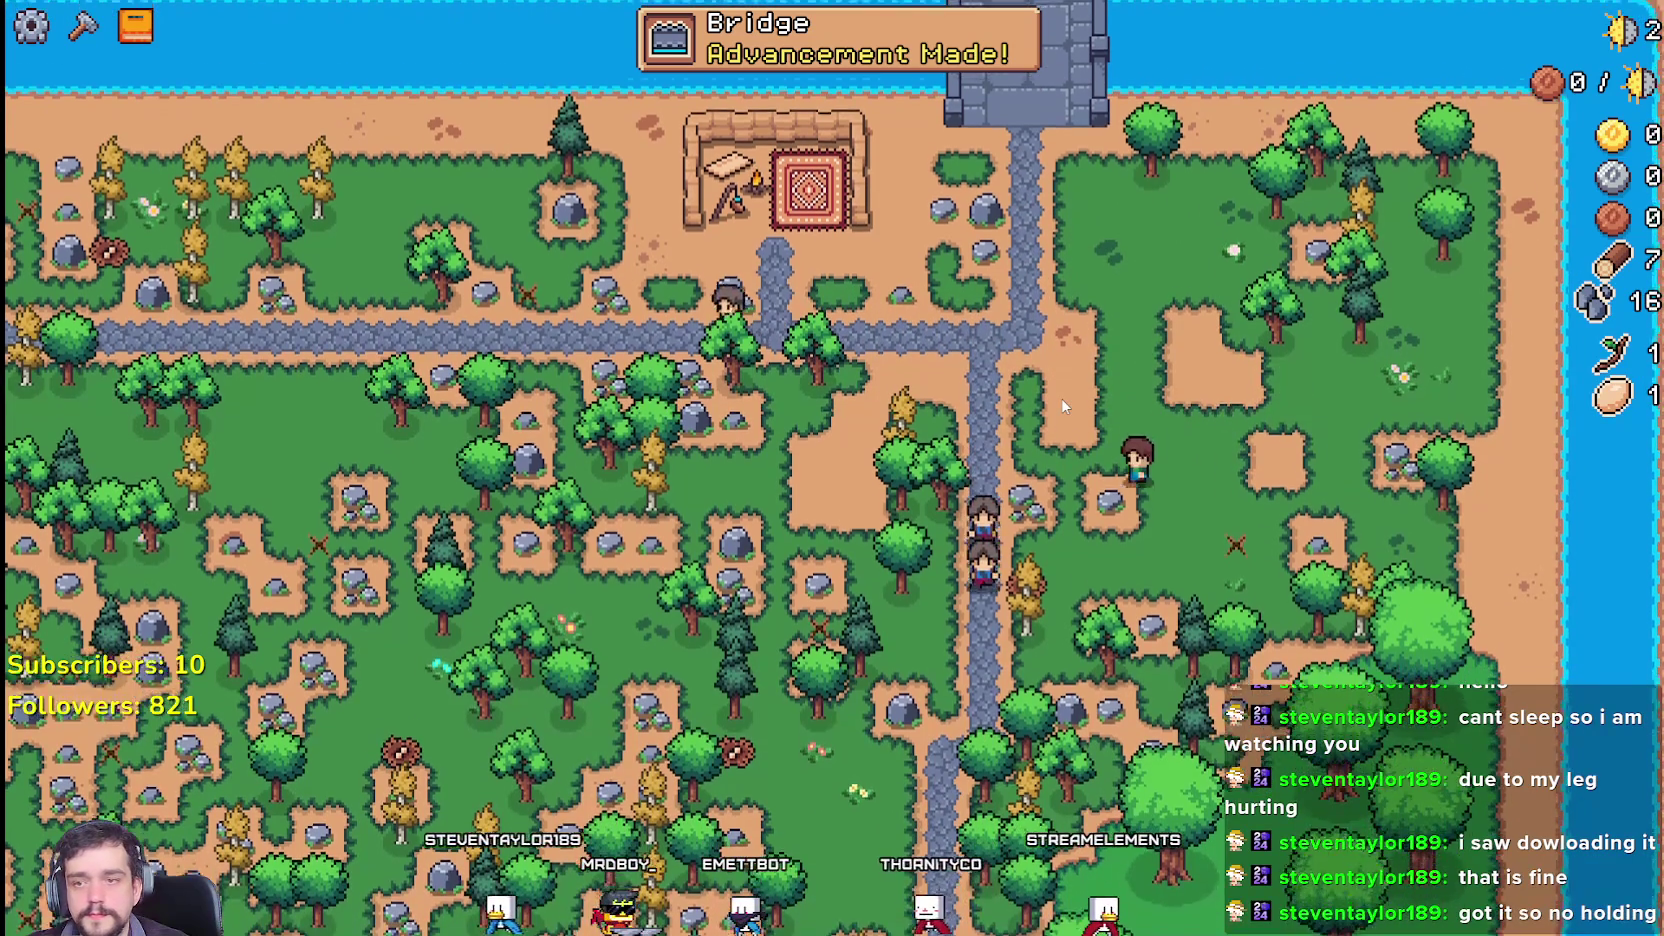
{"action": "key", "text": "s"}
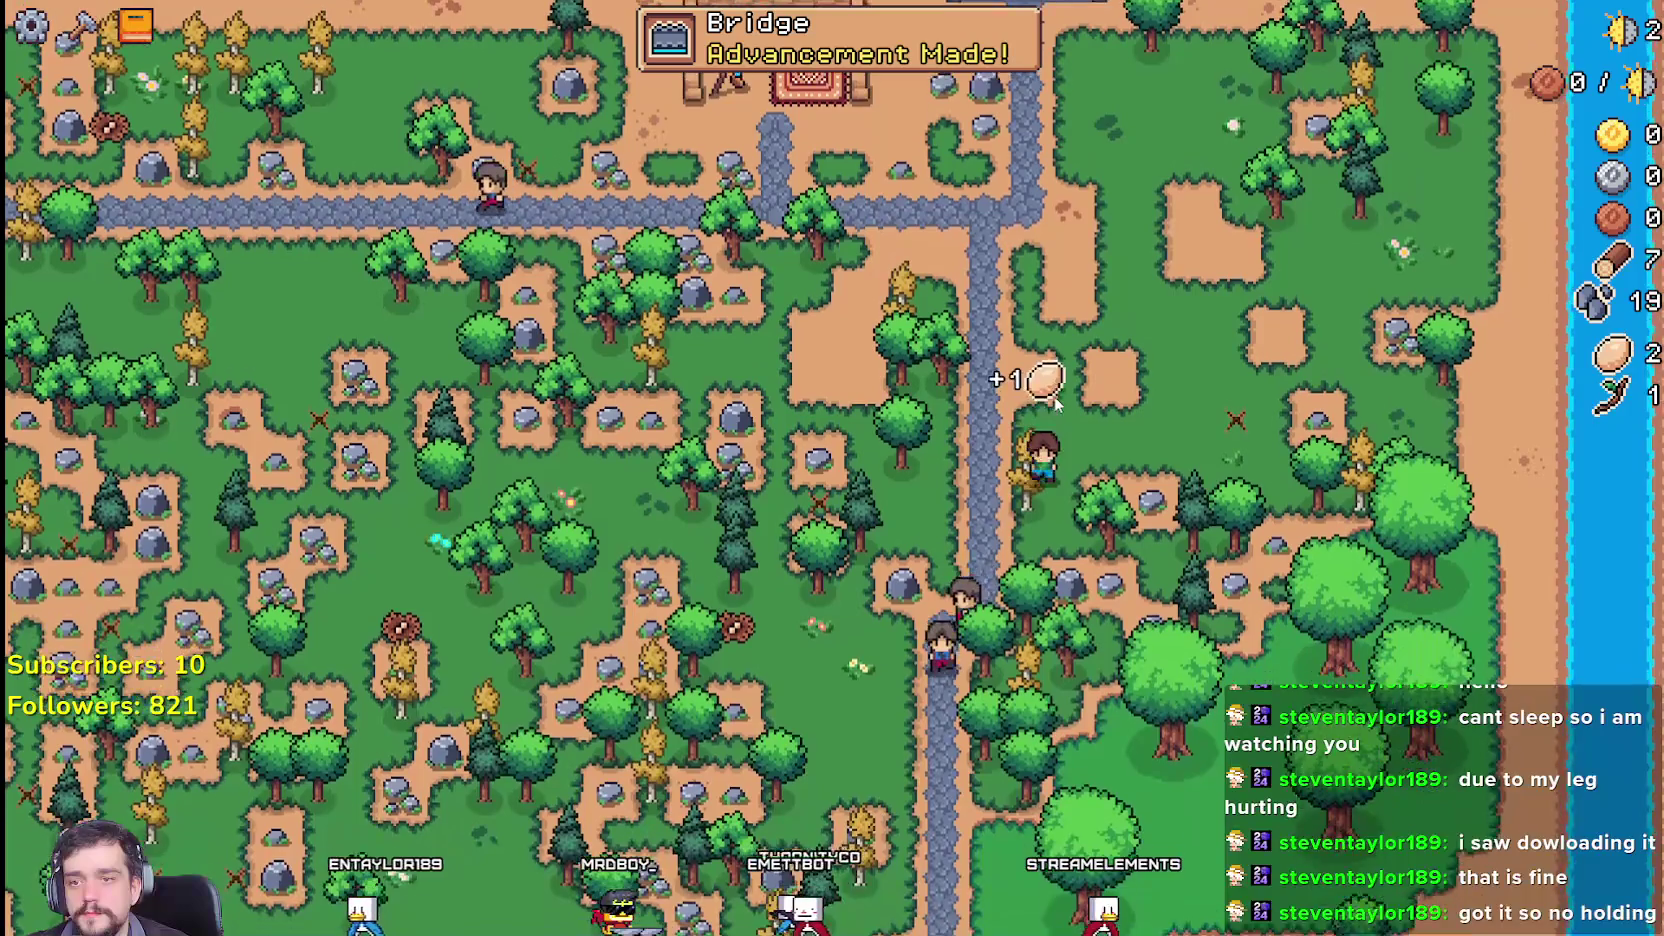
{"action": "key", "text": "w"}
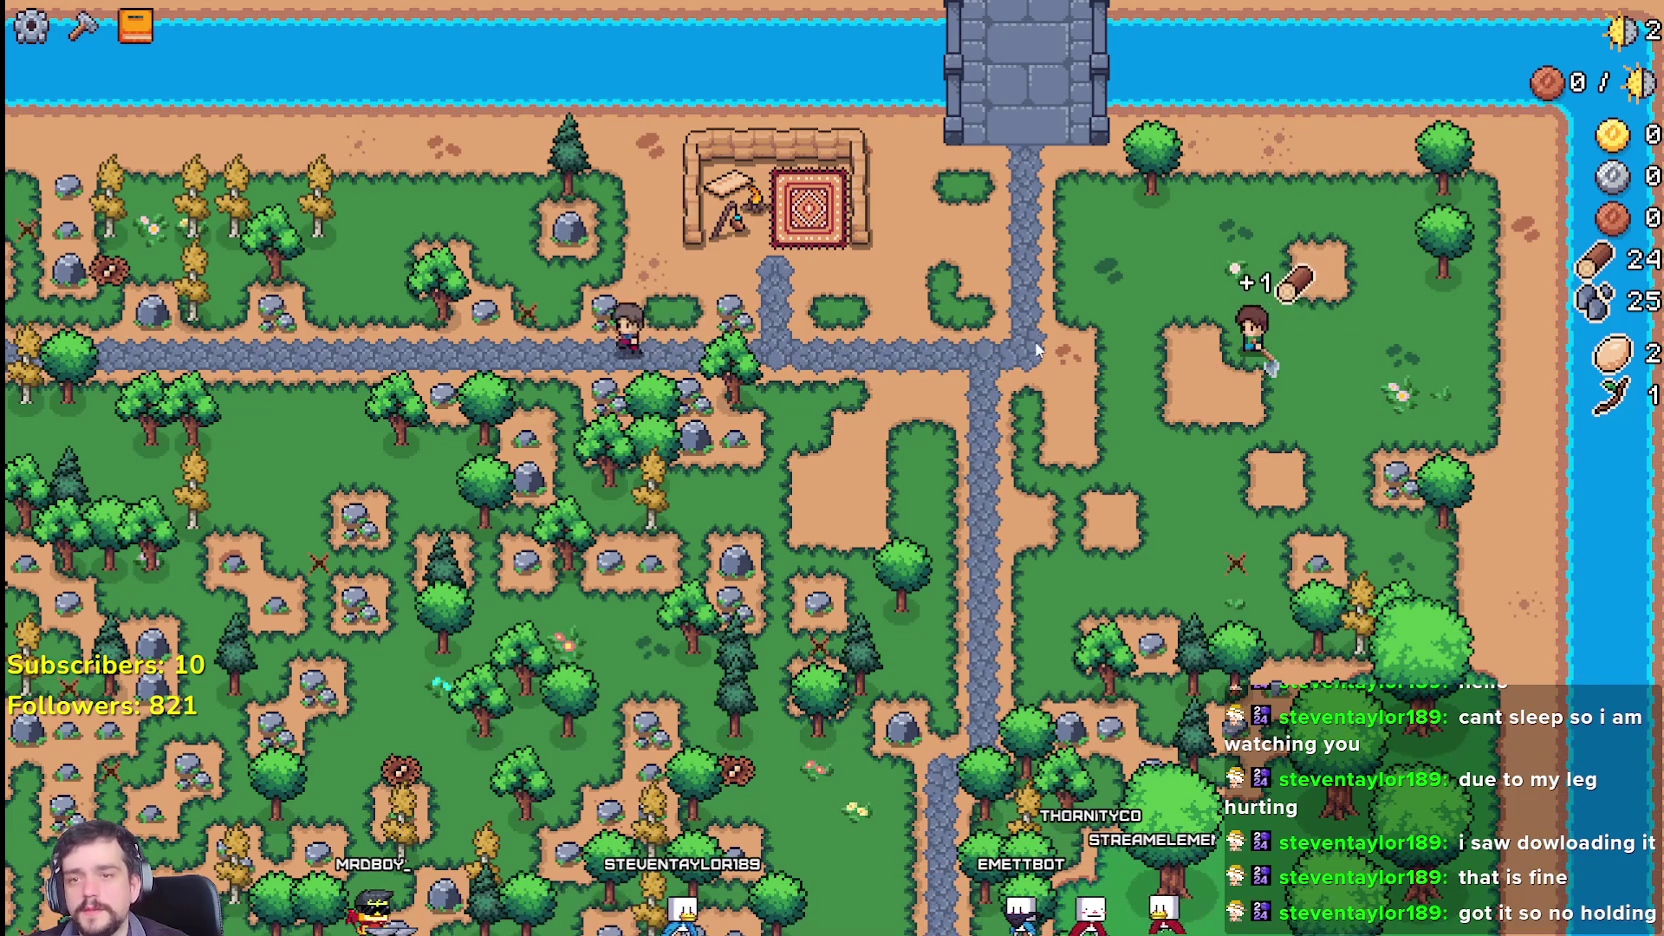
Step: Check the Buildings and Crops advancements, then close the book and chop a nearby tree
{"action": "key", "text": "b"}
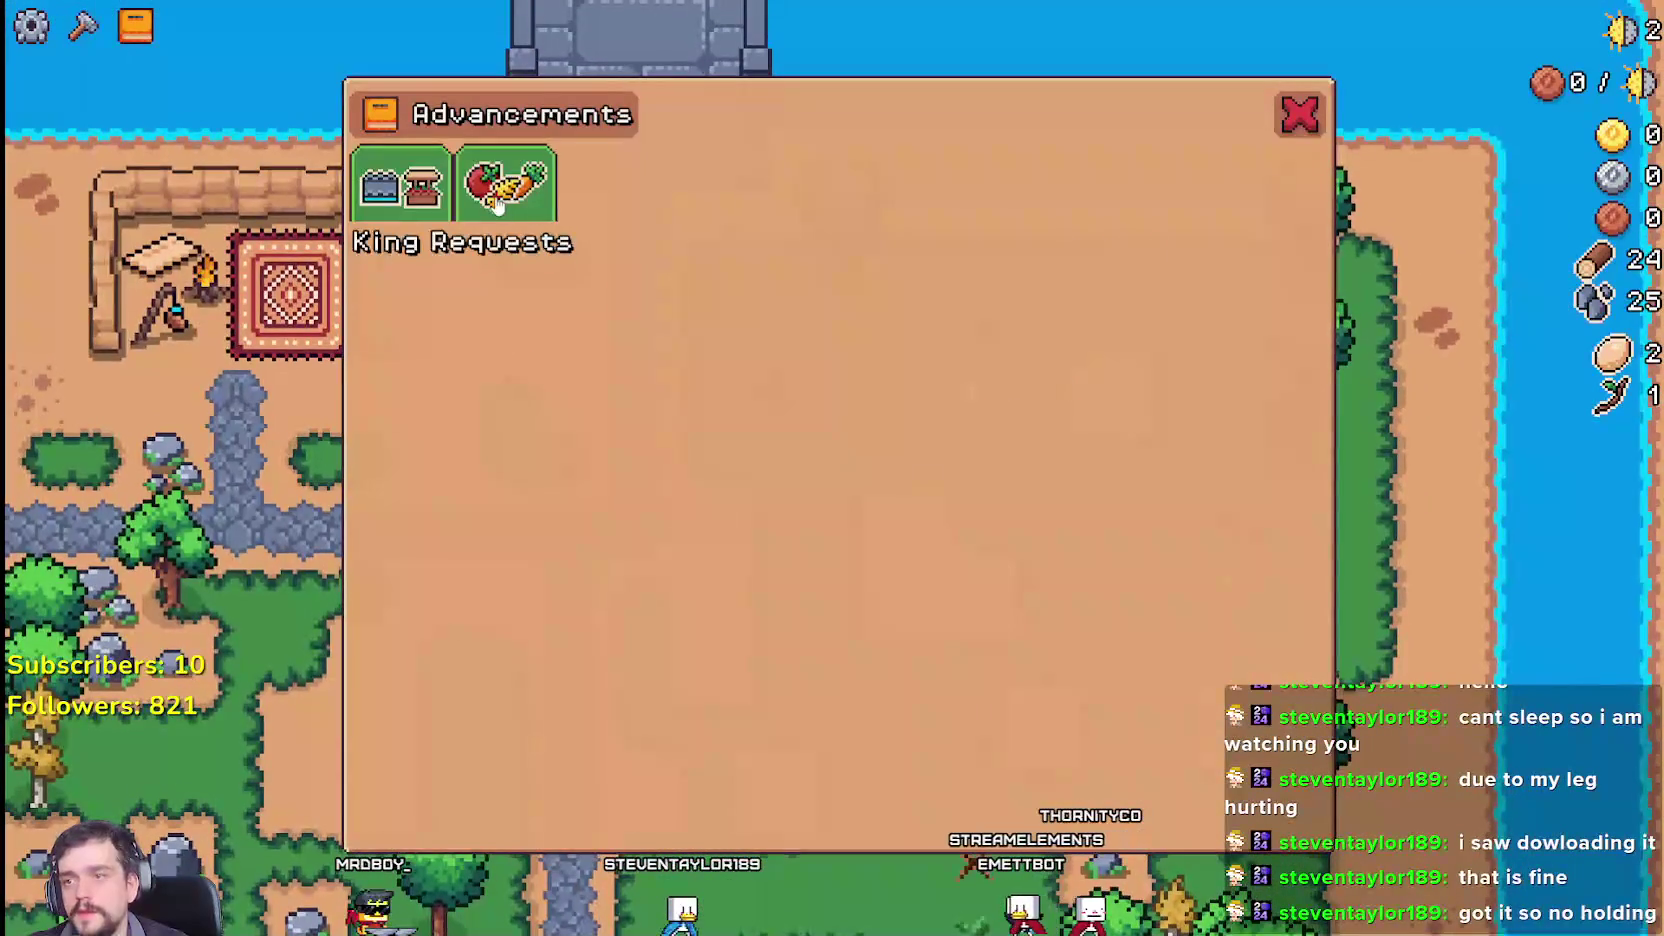
{"action": "left_click", "coordinate": [410, 195]}
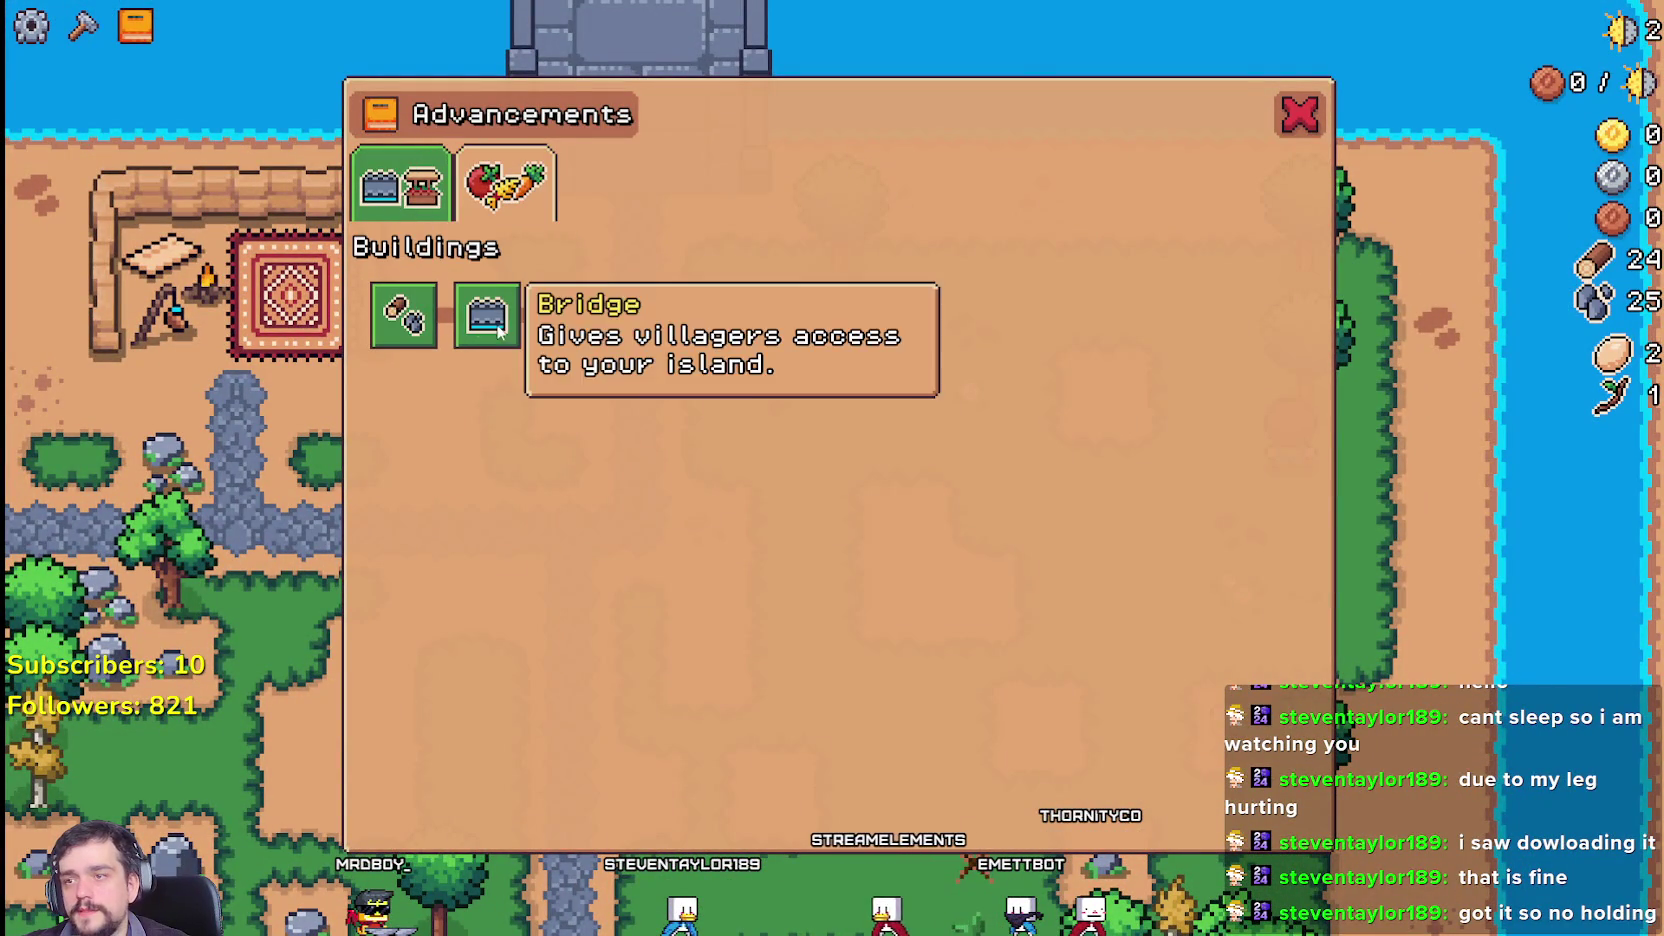
{"action": "mouse_move", "coordinate": [585, 318]}
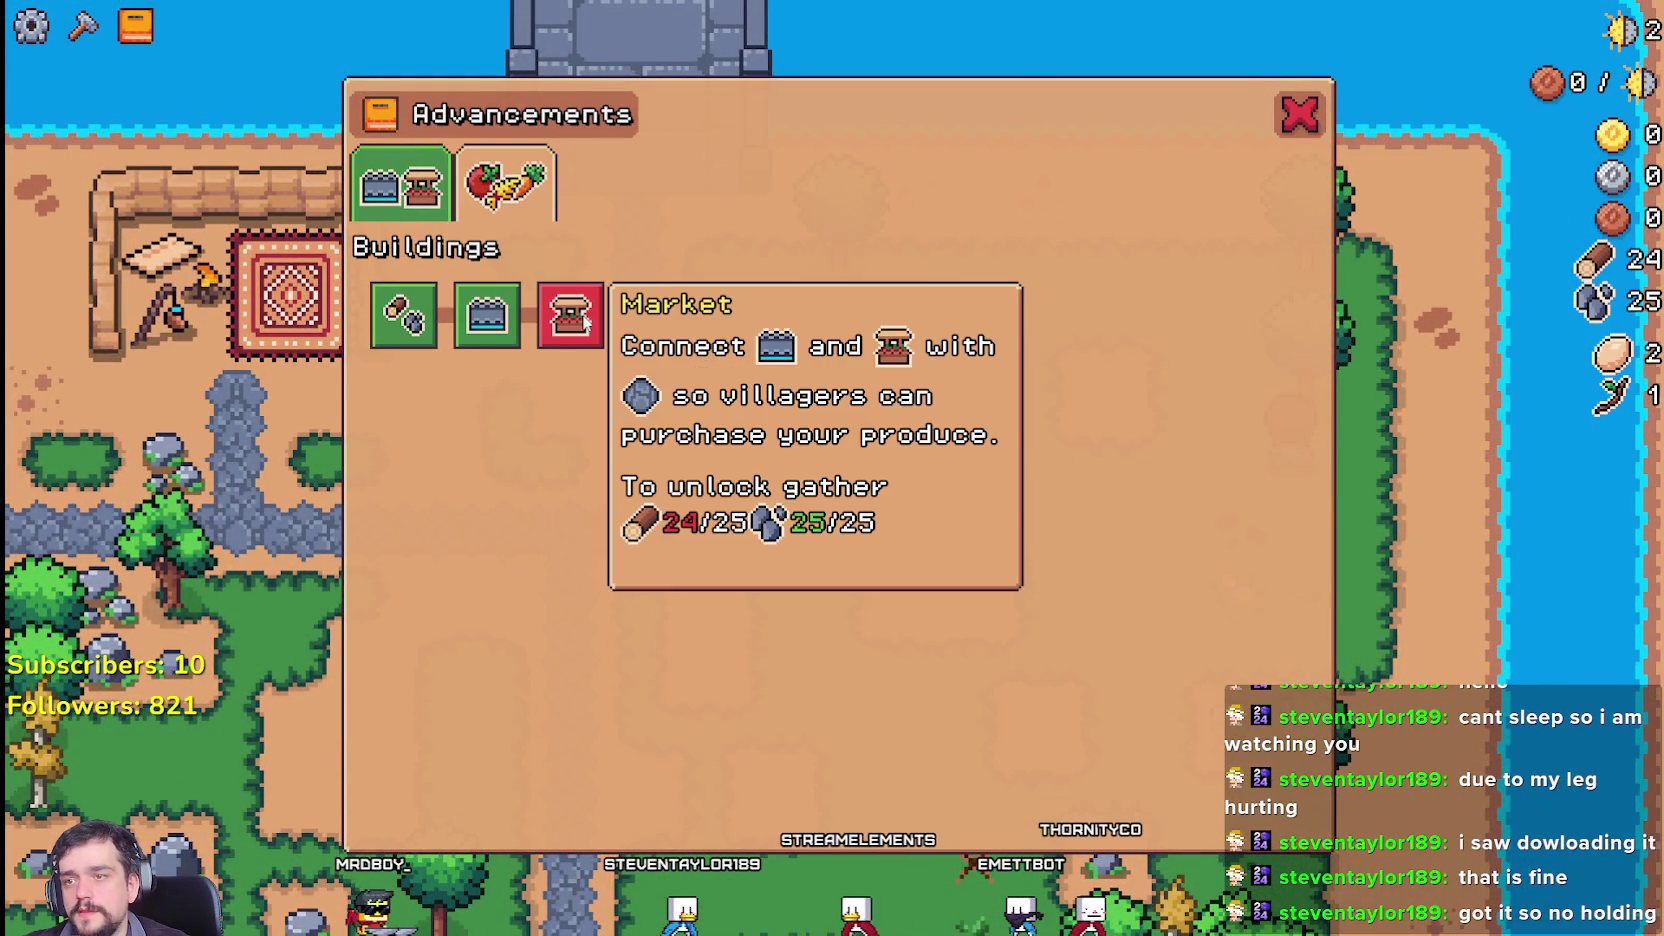
{"action": "left_click", "coordinate": [505, 183]}
{"action": "mouse_move", "coordinate": [411, 334]}
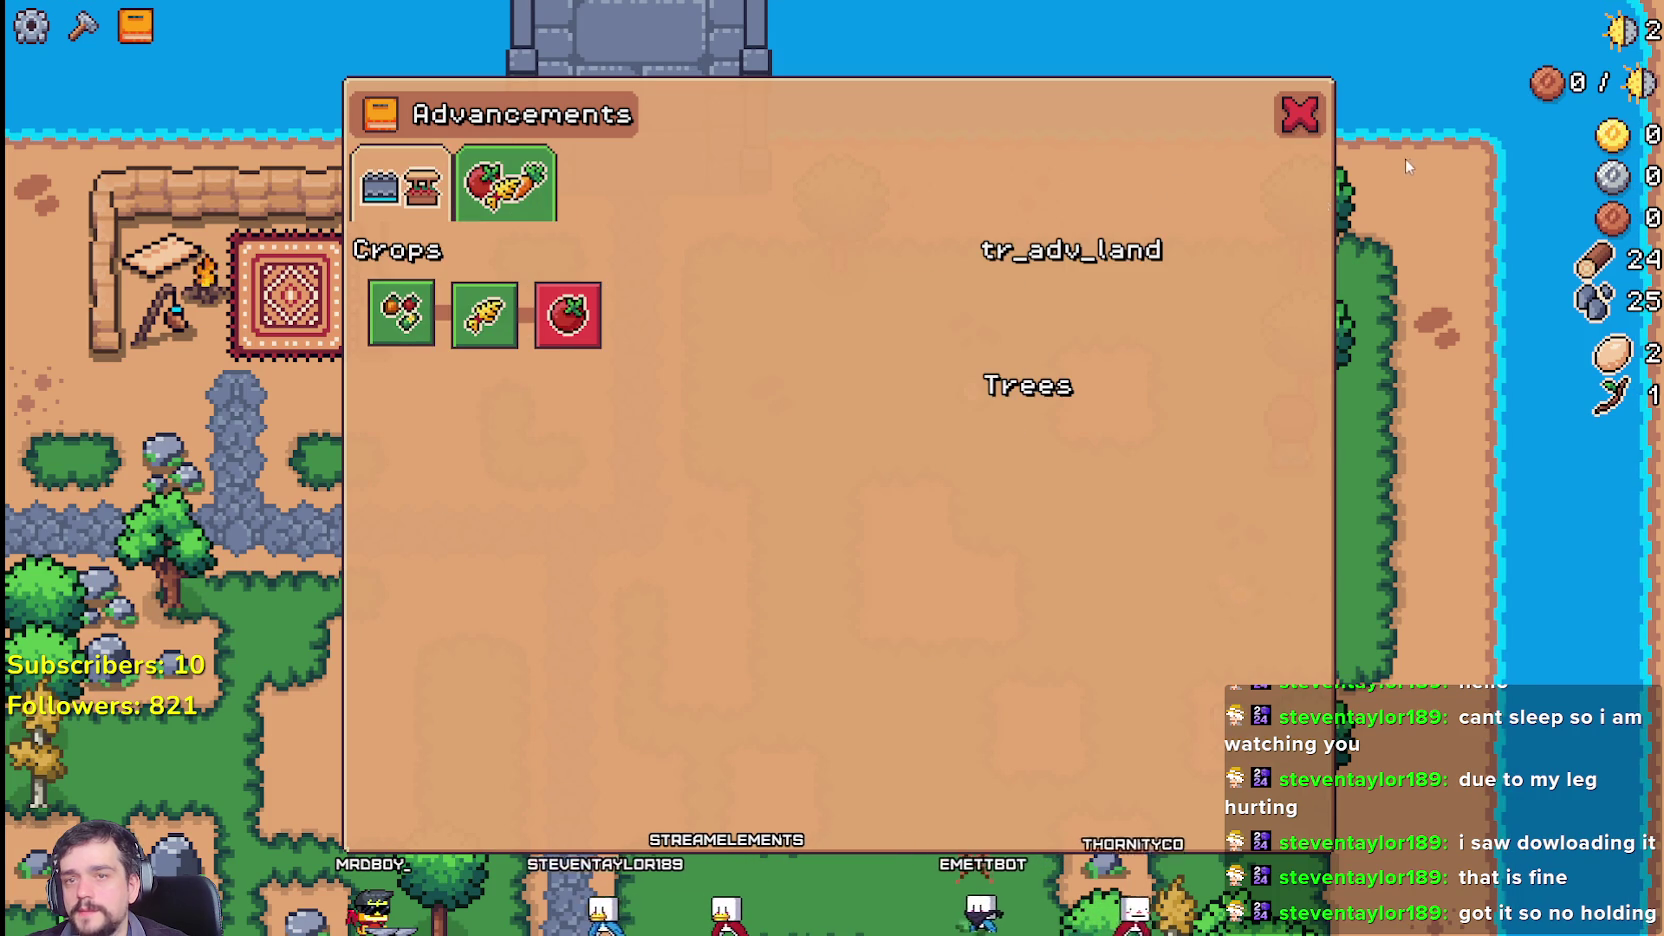
{"action": "key", "text": "Escape"}
{"action": "left_click", "coordinate": [1318, 522]}
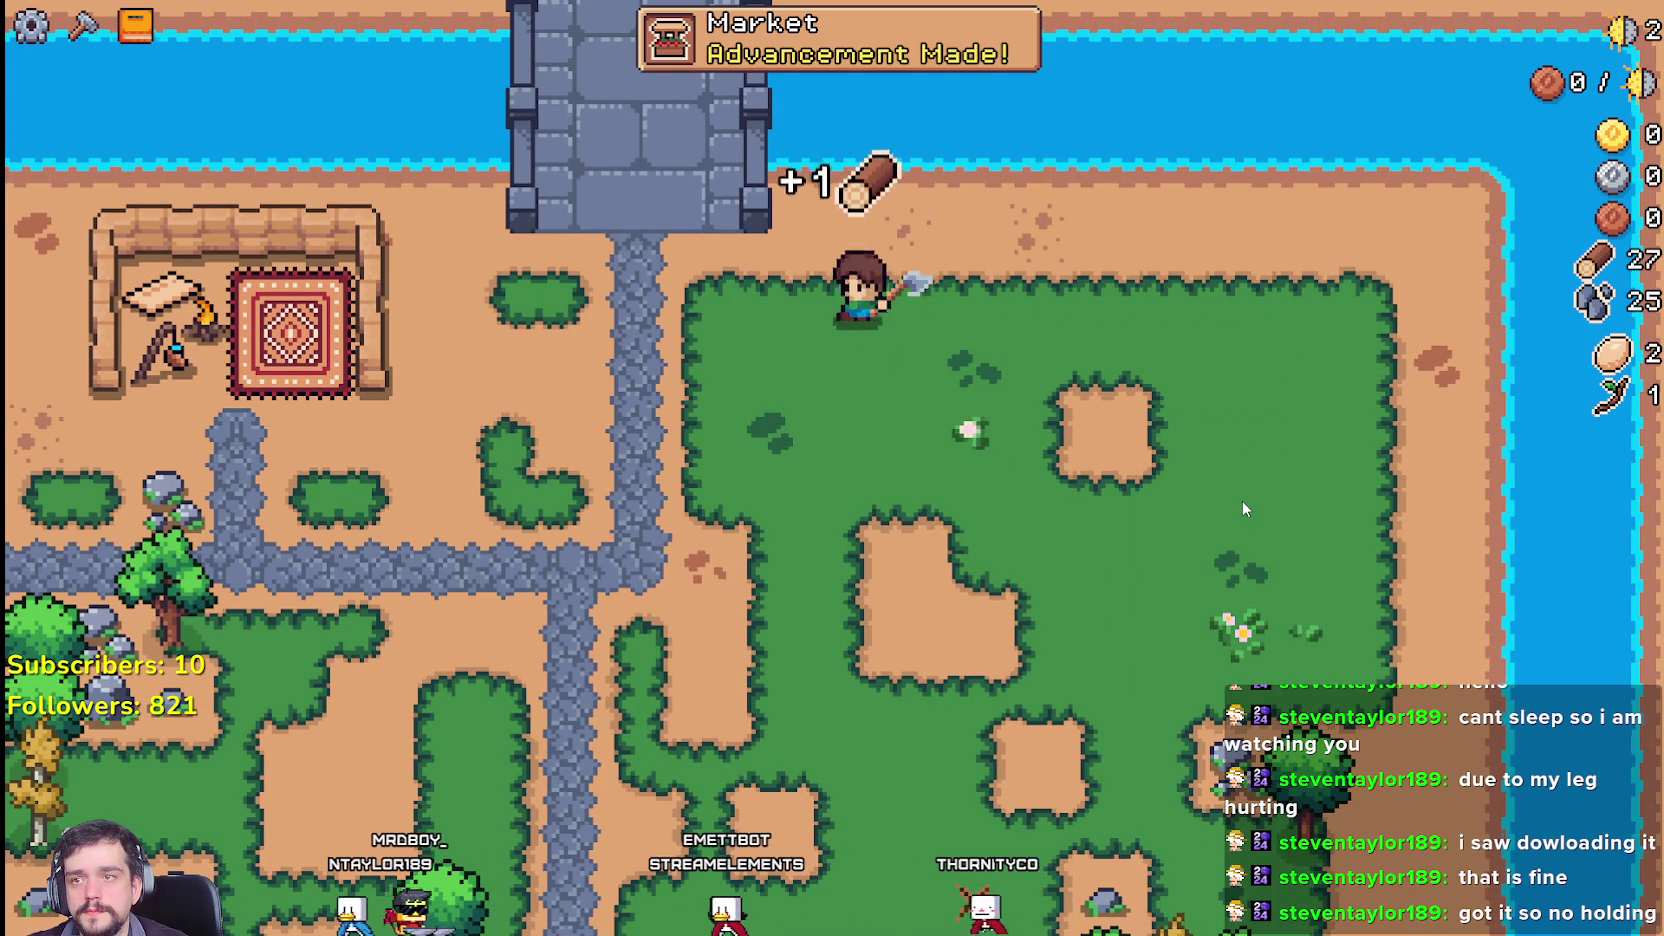
Step: Build the Market from the crafting options at a valid spot
{"action": "key", "text": "c"}
{"action": "left_click", "coordinate": [143, 635]}
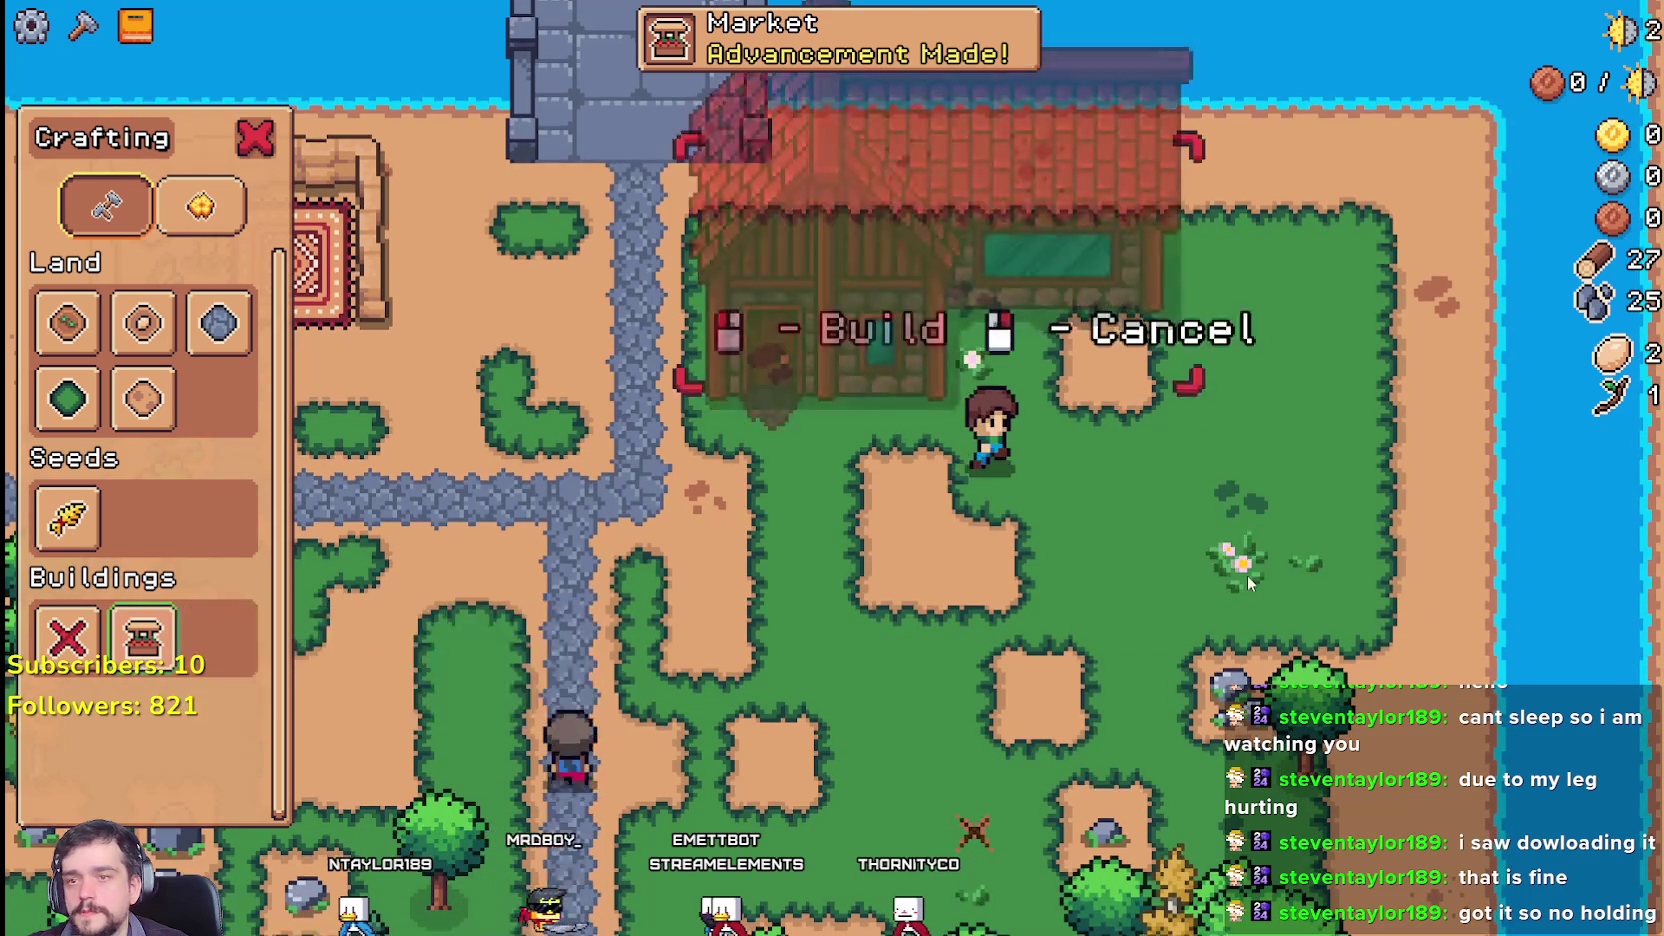
{"action": "key", "text": "d"}
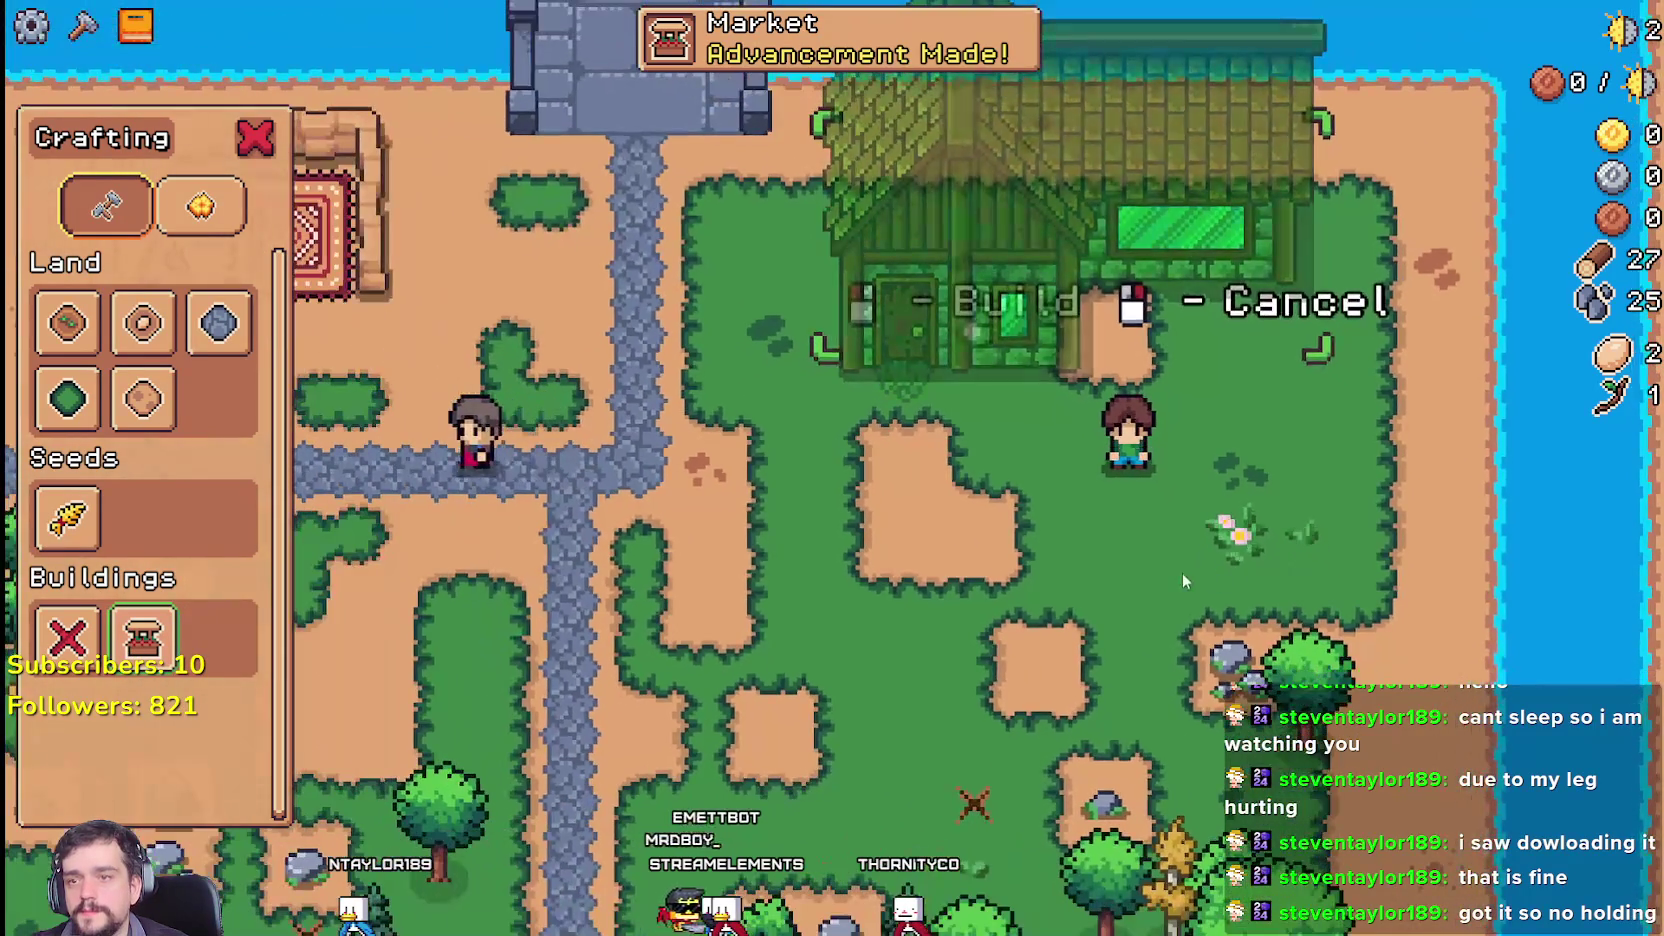
{"action": "left_click", "coordinate": [1187, 578]}
{"action": "scroll", "coordinate": [1176, 568], "scroll_direction": "down", "scroll_amount": 3}
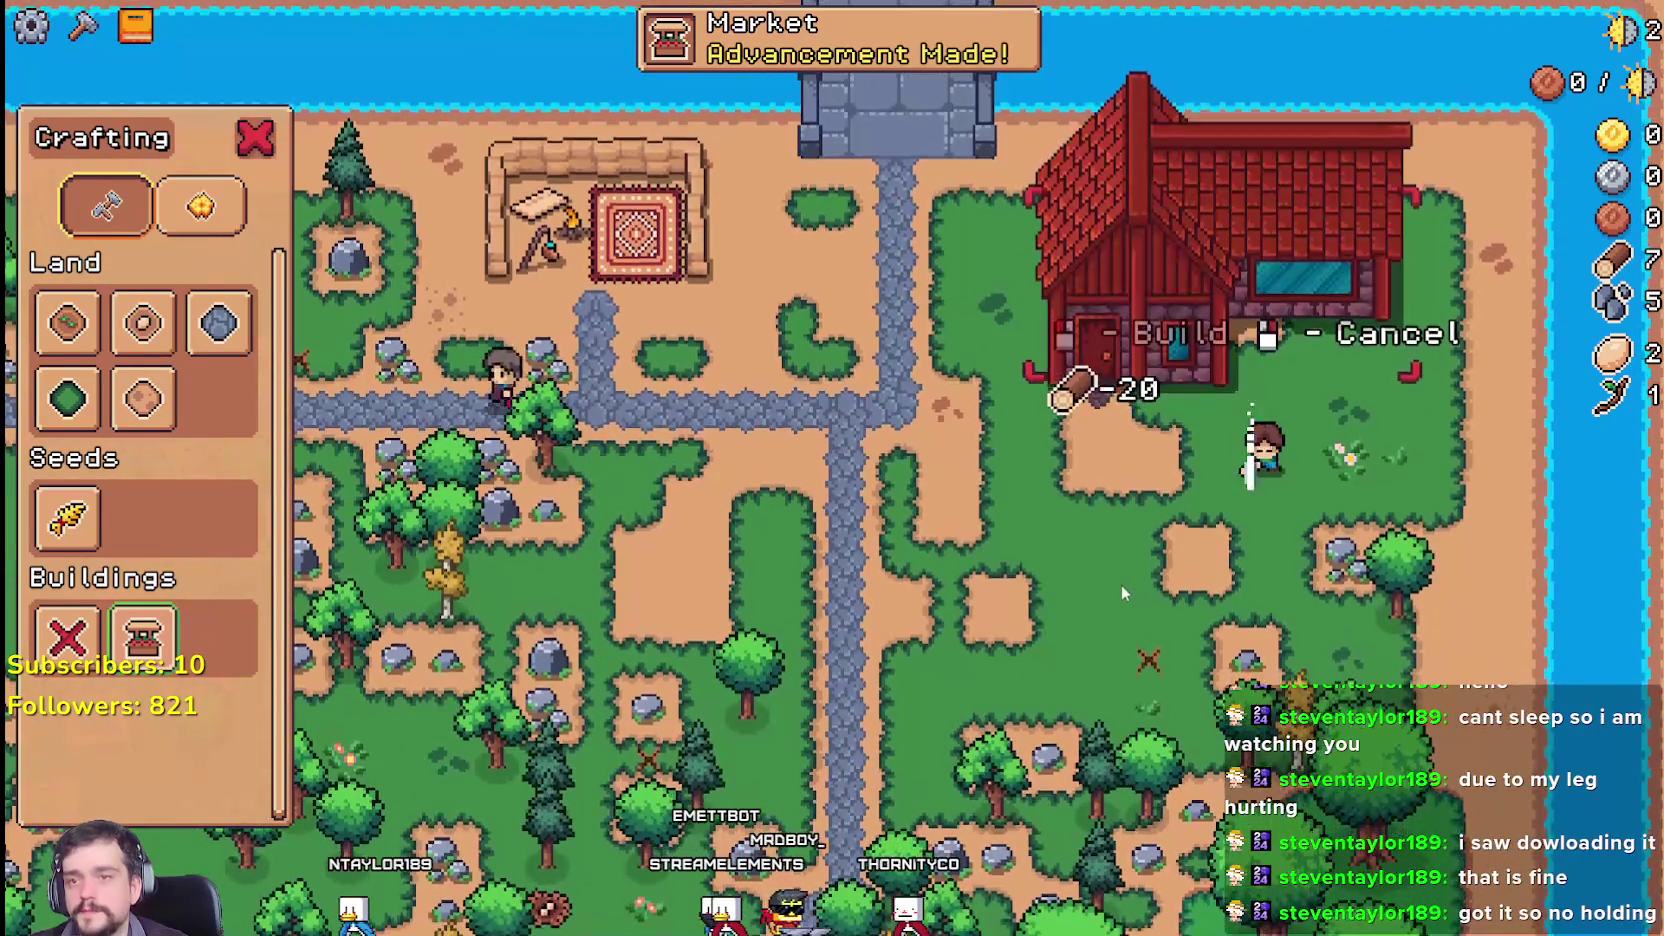
Step: Switch from wheat seeds and grass to road tiles and lay a road up to the house
{"action": "left_click", "coordinate": [67, 517]}
{"action": "left_click", "coordinate": [80, 372]}
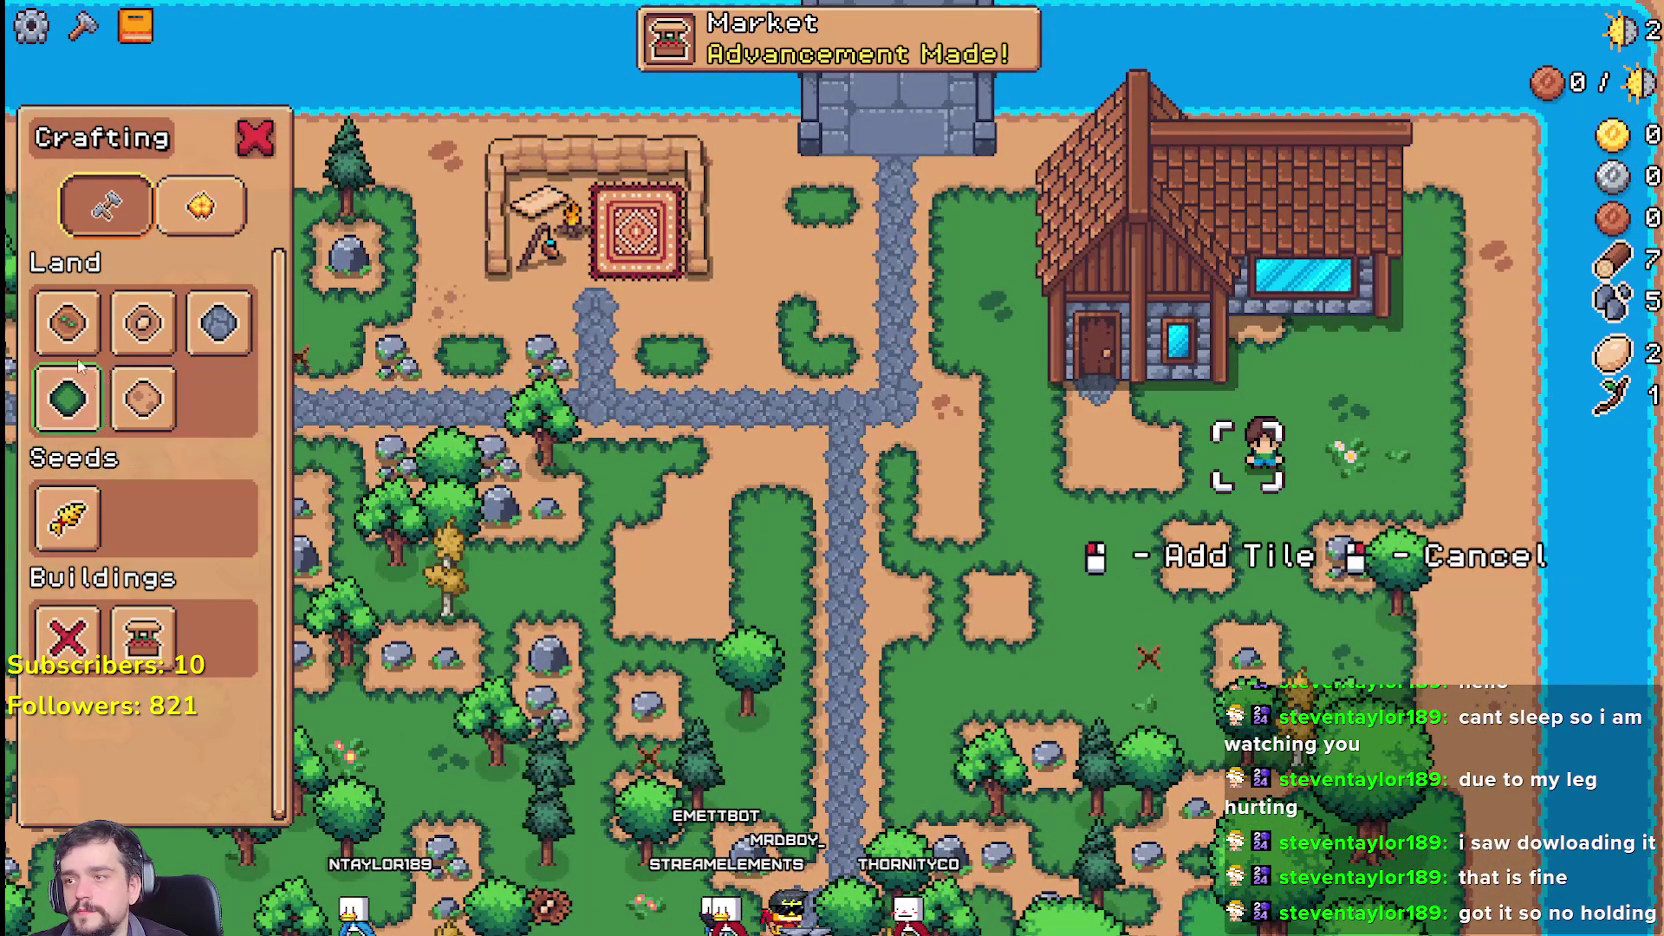
{"action": "left_click", "coordinate": [218, 330]}
{"action": "key", "text": "a"}
{"action": "key", "text": "w"}
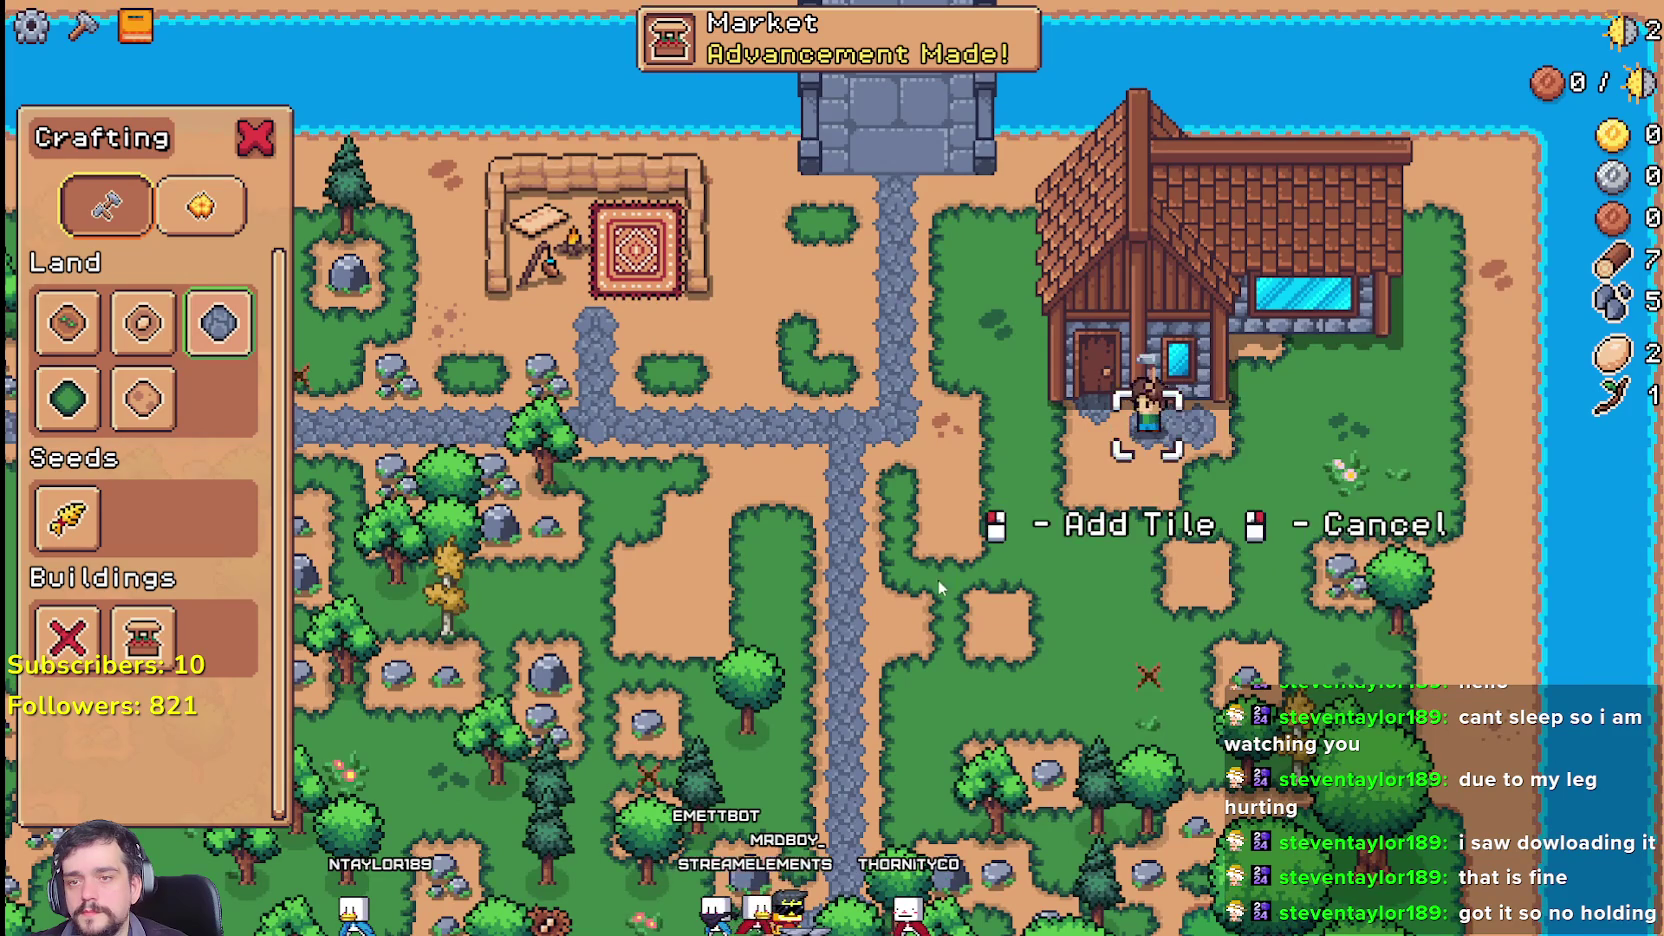
{"action": "left_click", "coordinate": [1232, 452]}
Step: Cancel road tile placement, resume it beside the rock, and chop the tree in front
{"action": "key", "text": "a"}
{"action": "key", "text": "d"}
{"action": "key", "text": "s"}
{"action": "right_click", "coordinate": [1034, 625]}
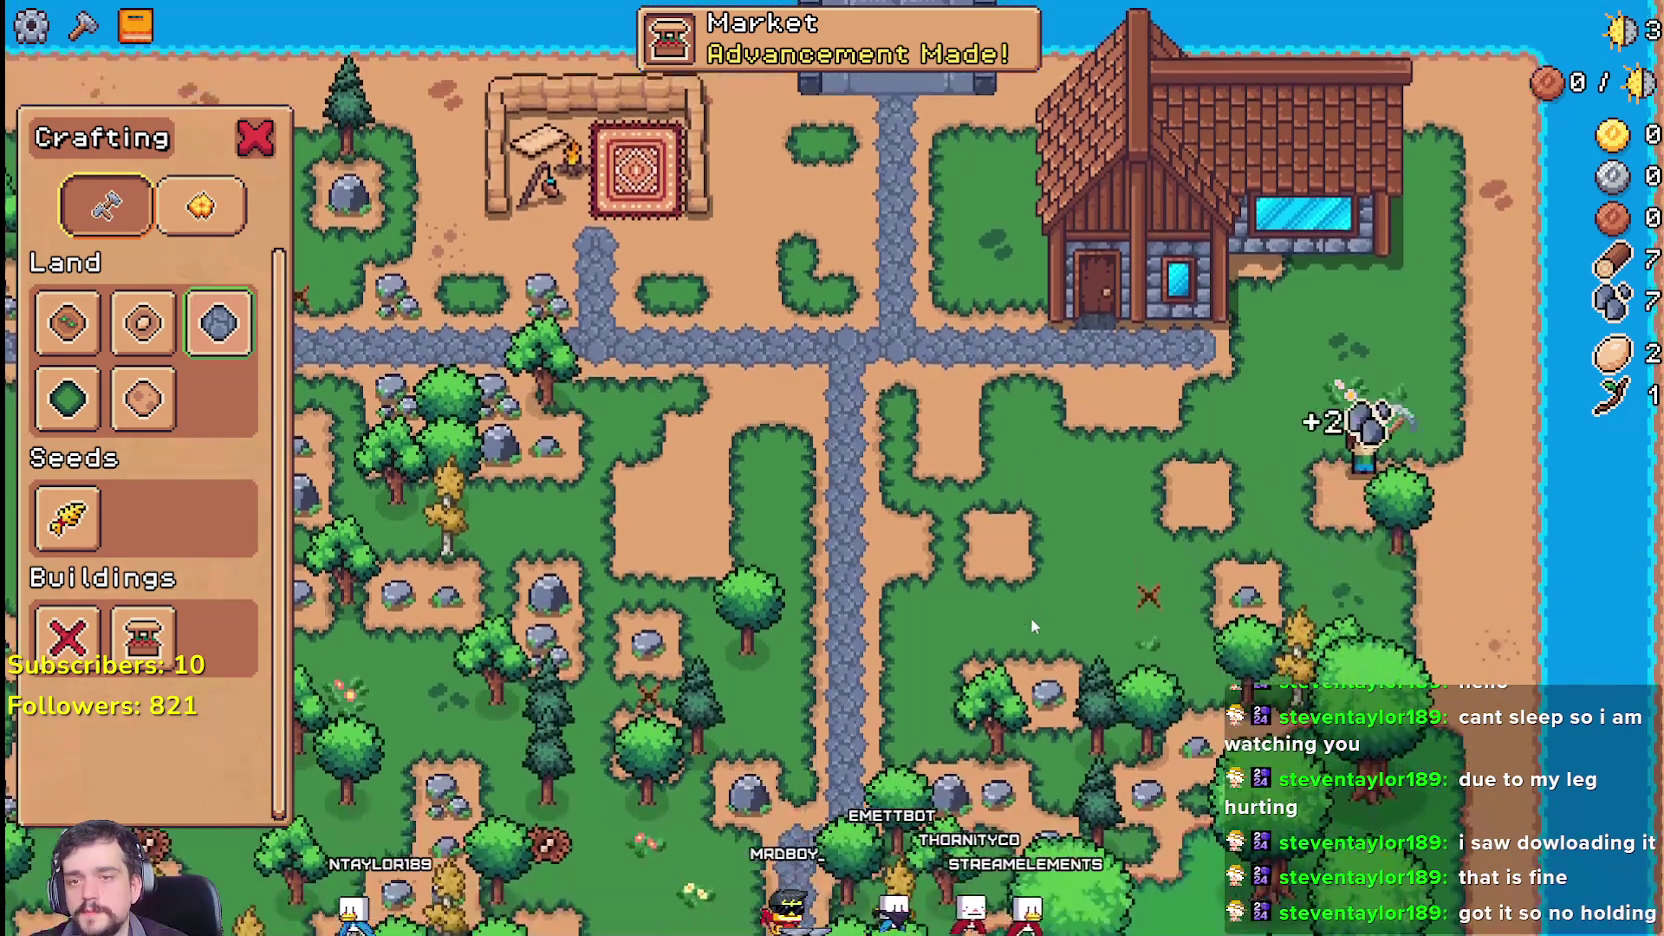
{"action": "key", "text": "a"}
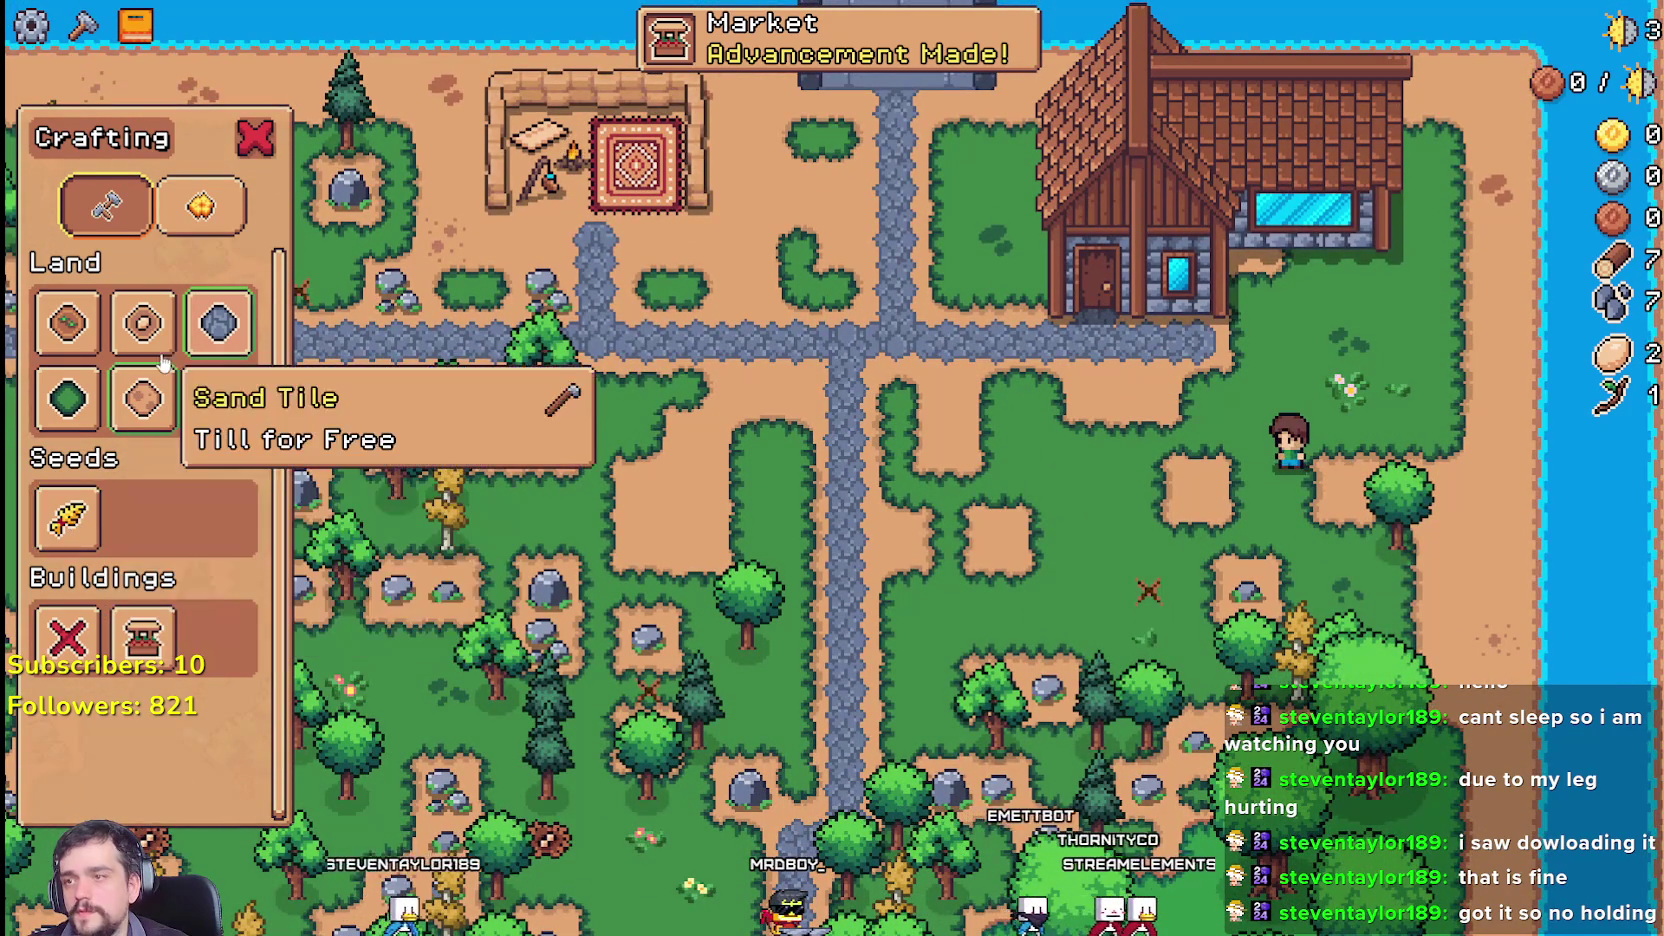
{"action": "left_click", "coordinate": [219, 322]}
{"action": "key", "text": "d"}
{"action": "key", "text": "s"}
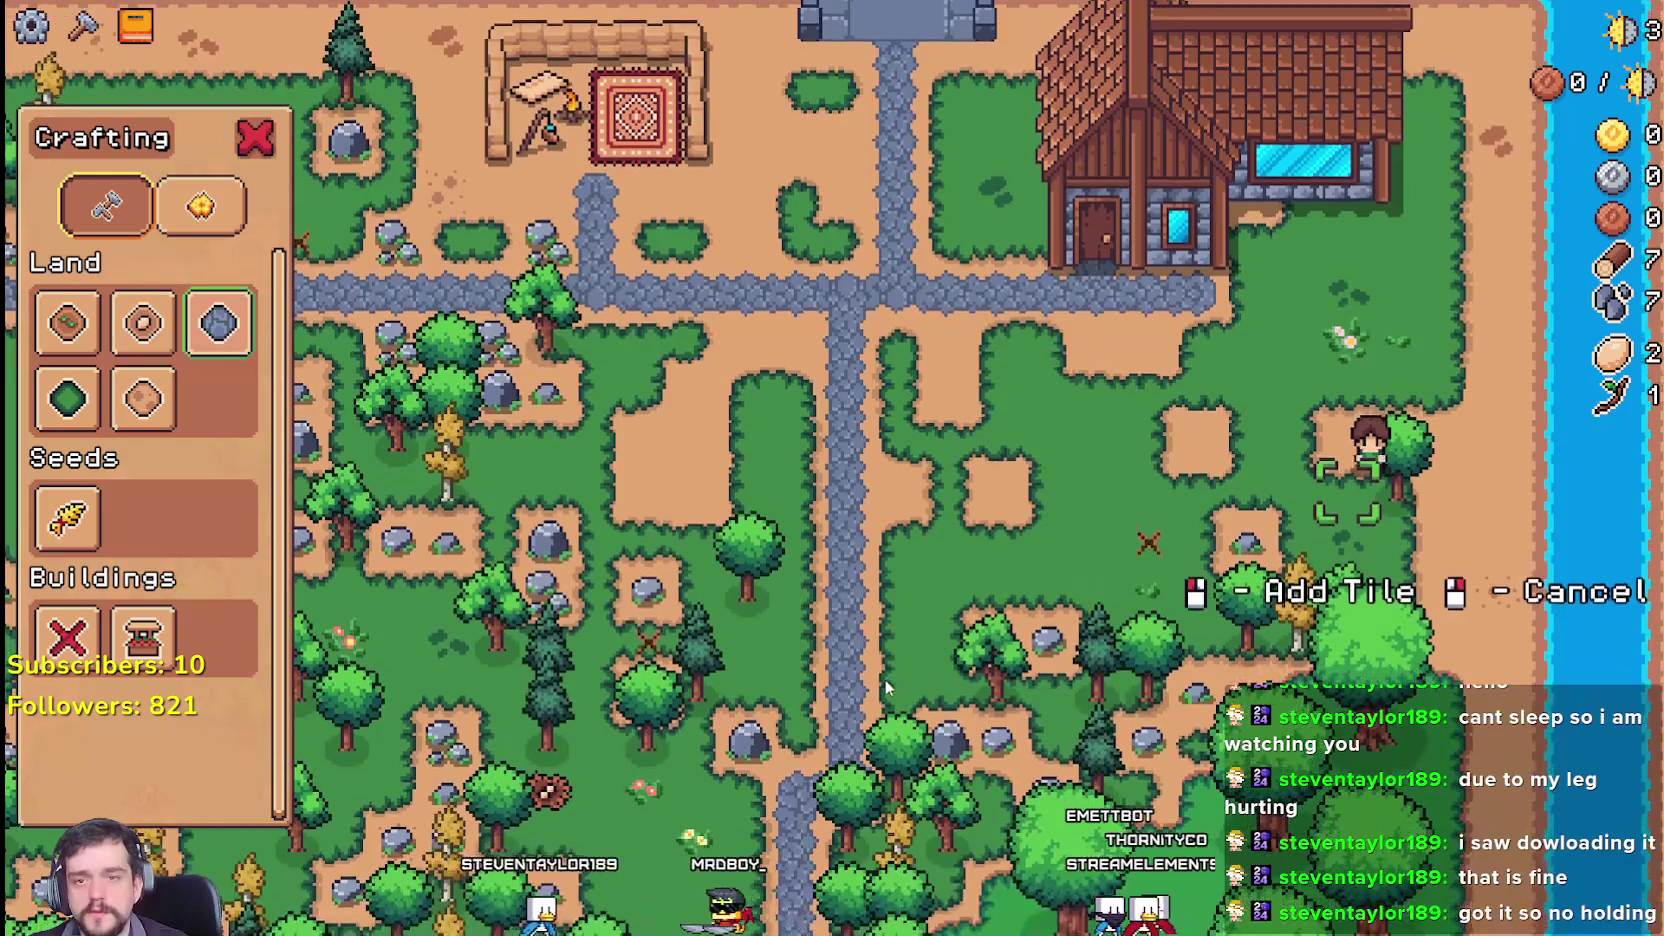
{"action": "key", "text": "d"}
{"action": "left_click", "coordinate": [876, 670]}
{"action": "key", "text": "a"}
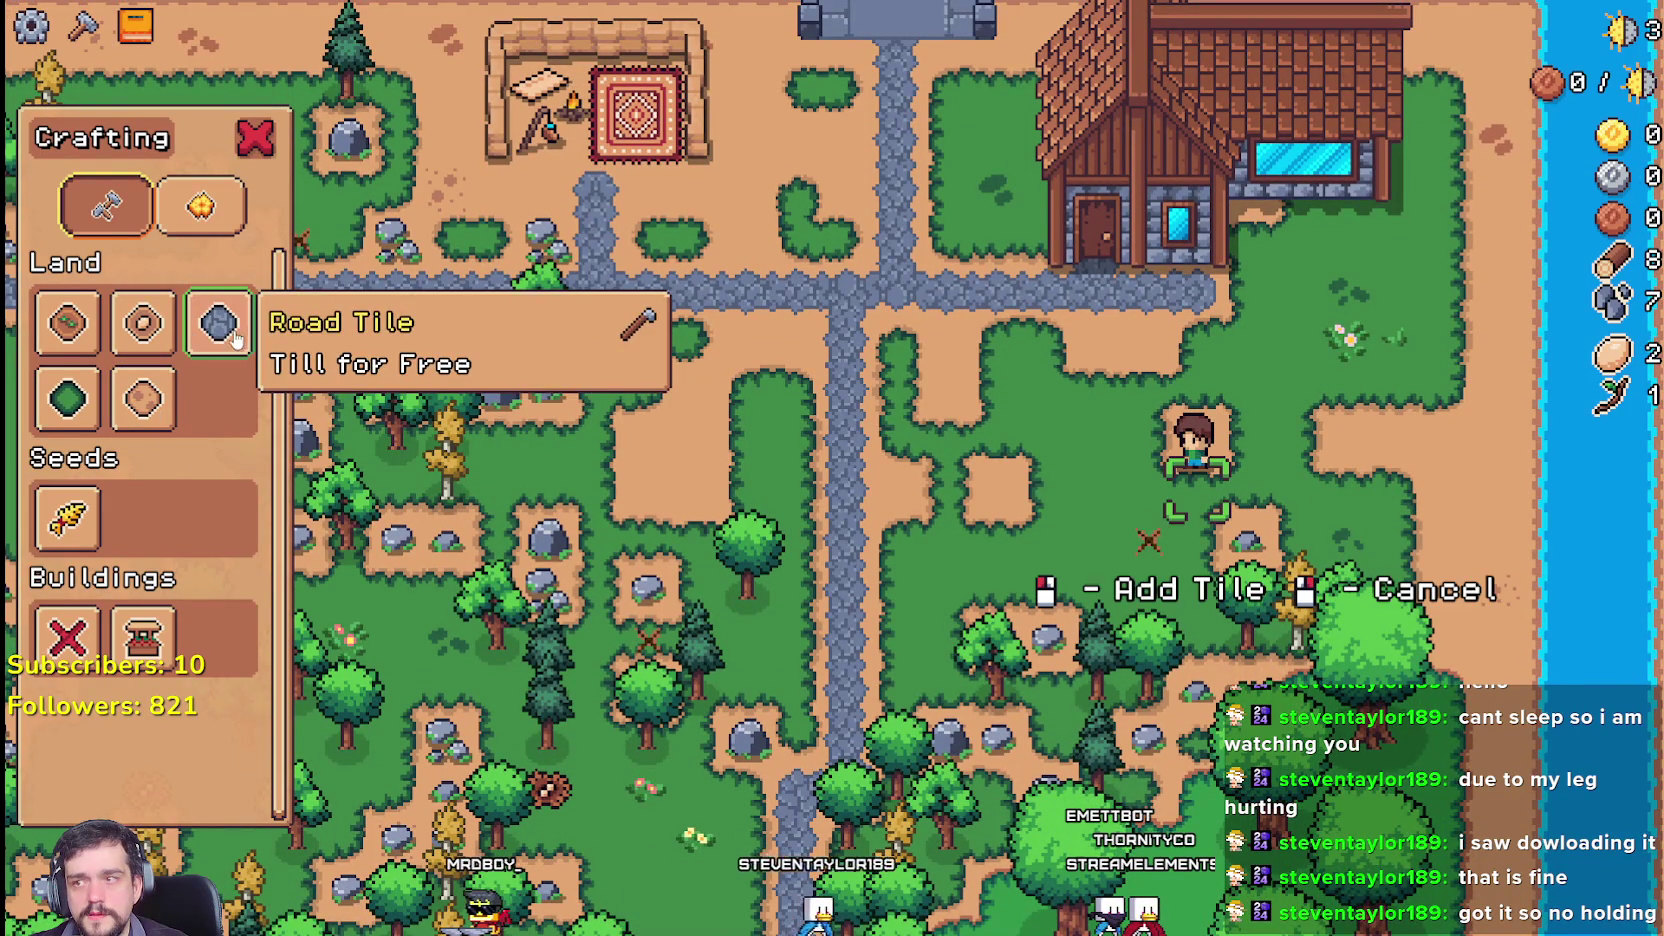
Step: Reselect road tiles and walk down-left to pick up fiber, then head back toward the road
{"action": "left_click", "coordinate": [238, 330]}
{"action": "key", "text": "s"}
{"action": "key", "text": "a"}
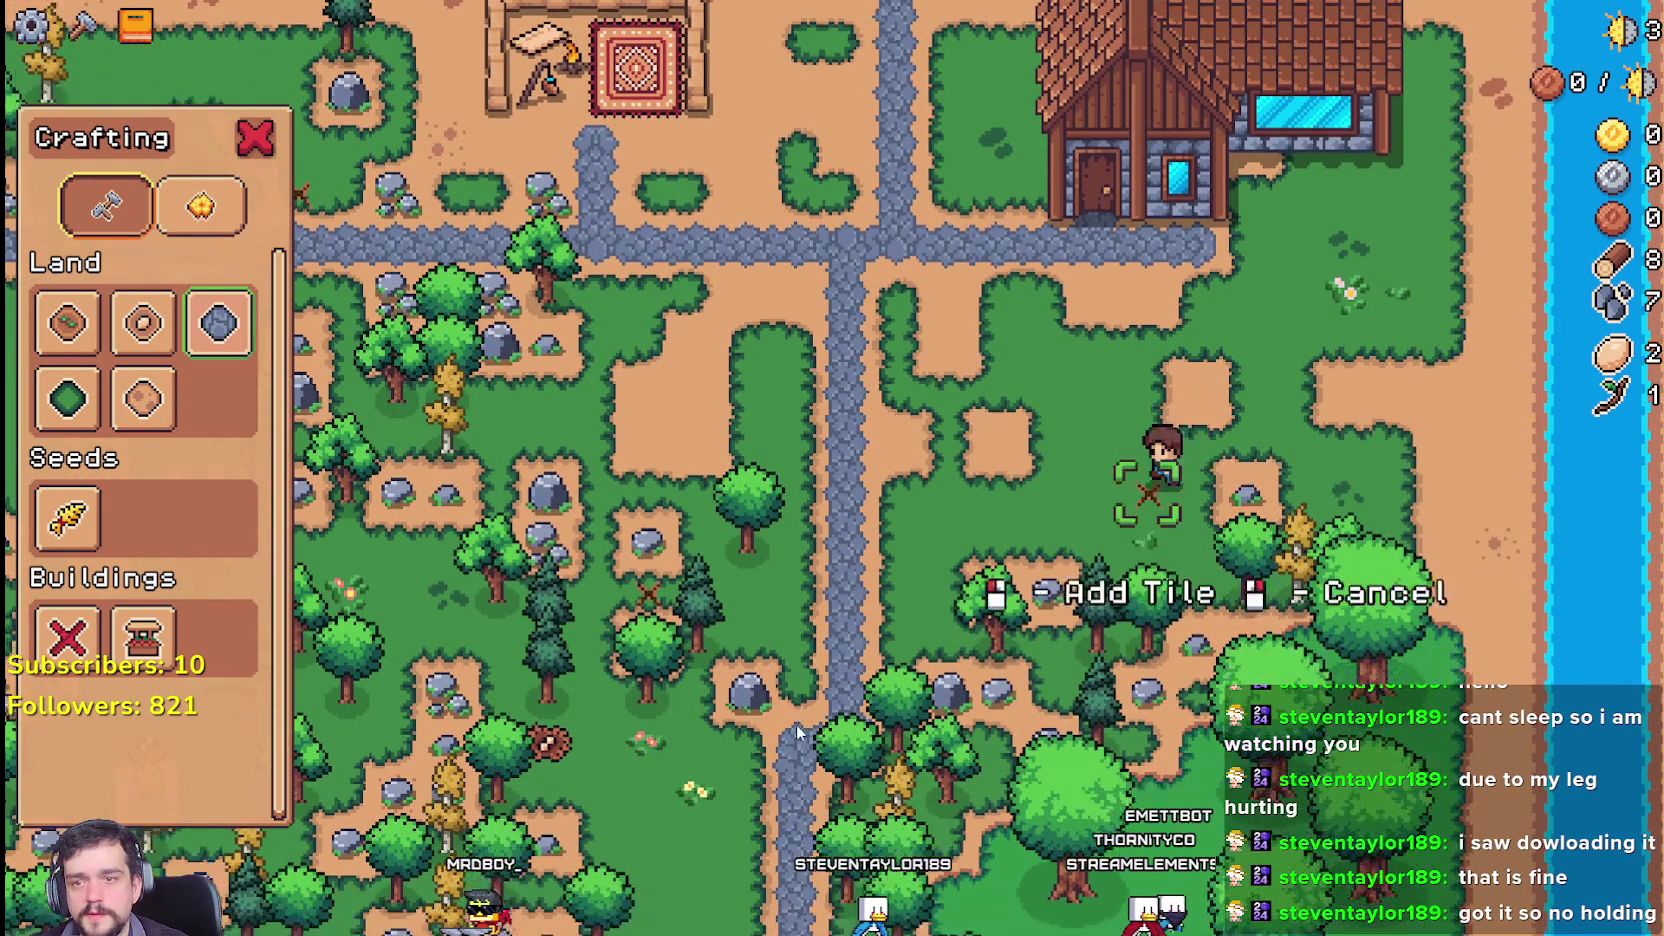
{"action": "key", "text": "w"}
{"action": "key", "text": "a"}
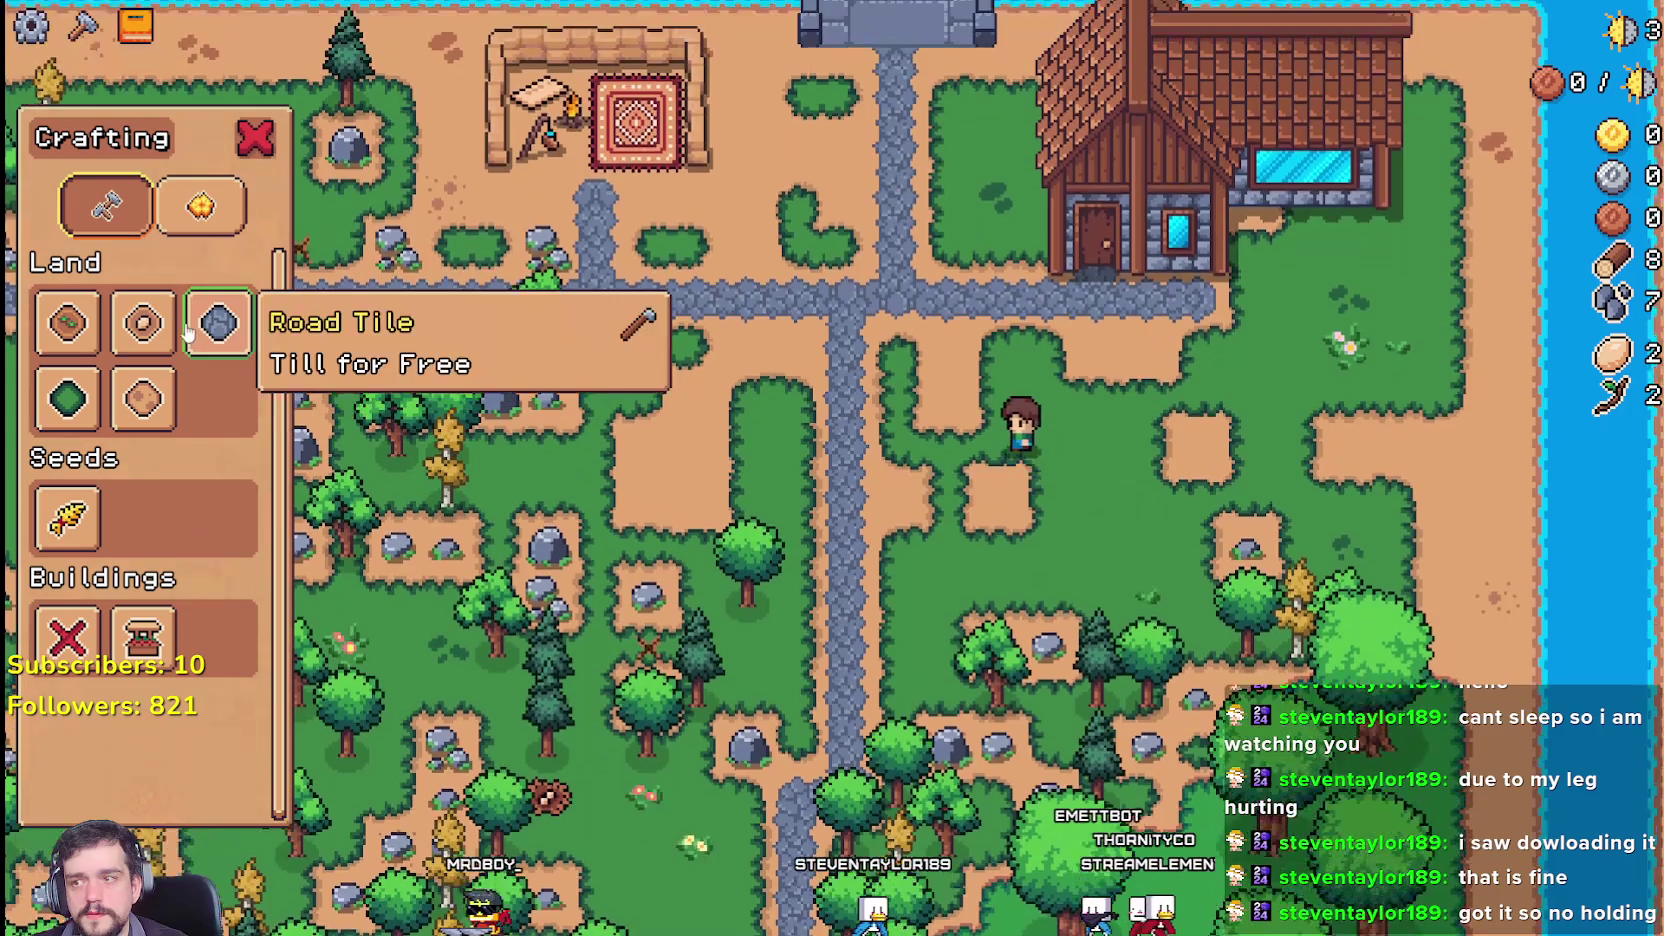
Step: Reselect road tiles and walk the placement box onto the road and down the map
{"action": "left_click", "coordinate": [218, 322]}
{"action": "key", "text": "a"}
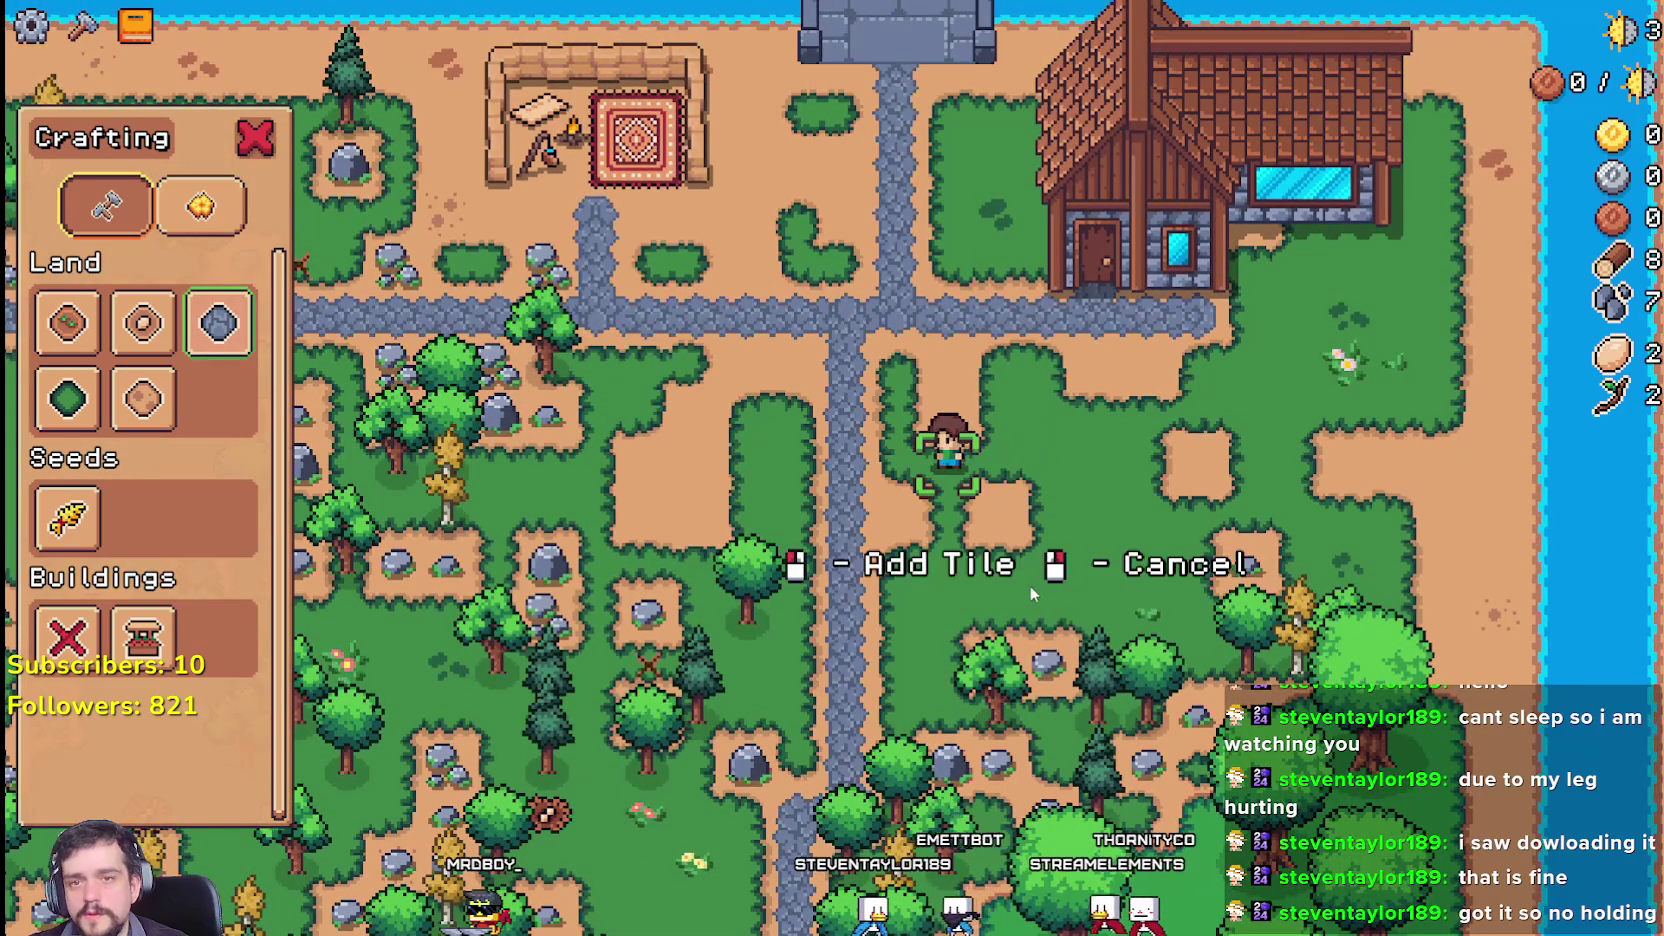
{"action": "key", "text": "w"}
{"action": "key", "text": "a"}
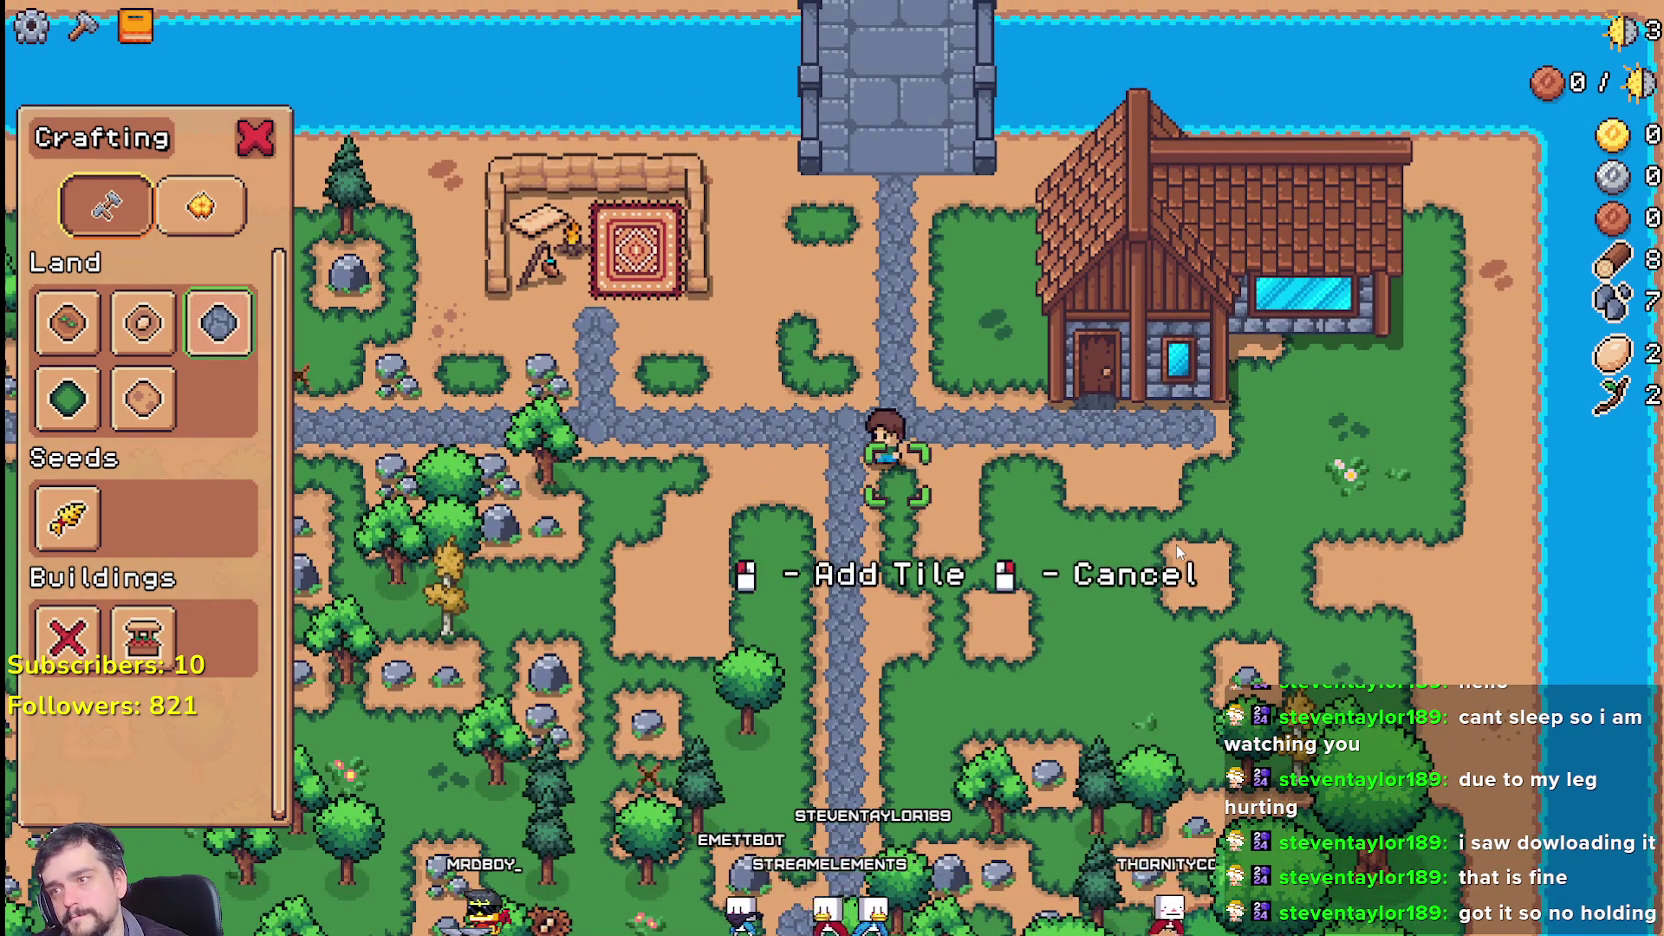
{"action": "key", "text": "s"}
{"action": "key", "text": "d"}
{"action": "key", "text": "s"}
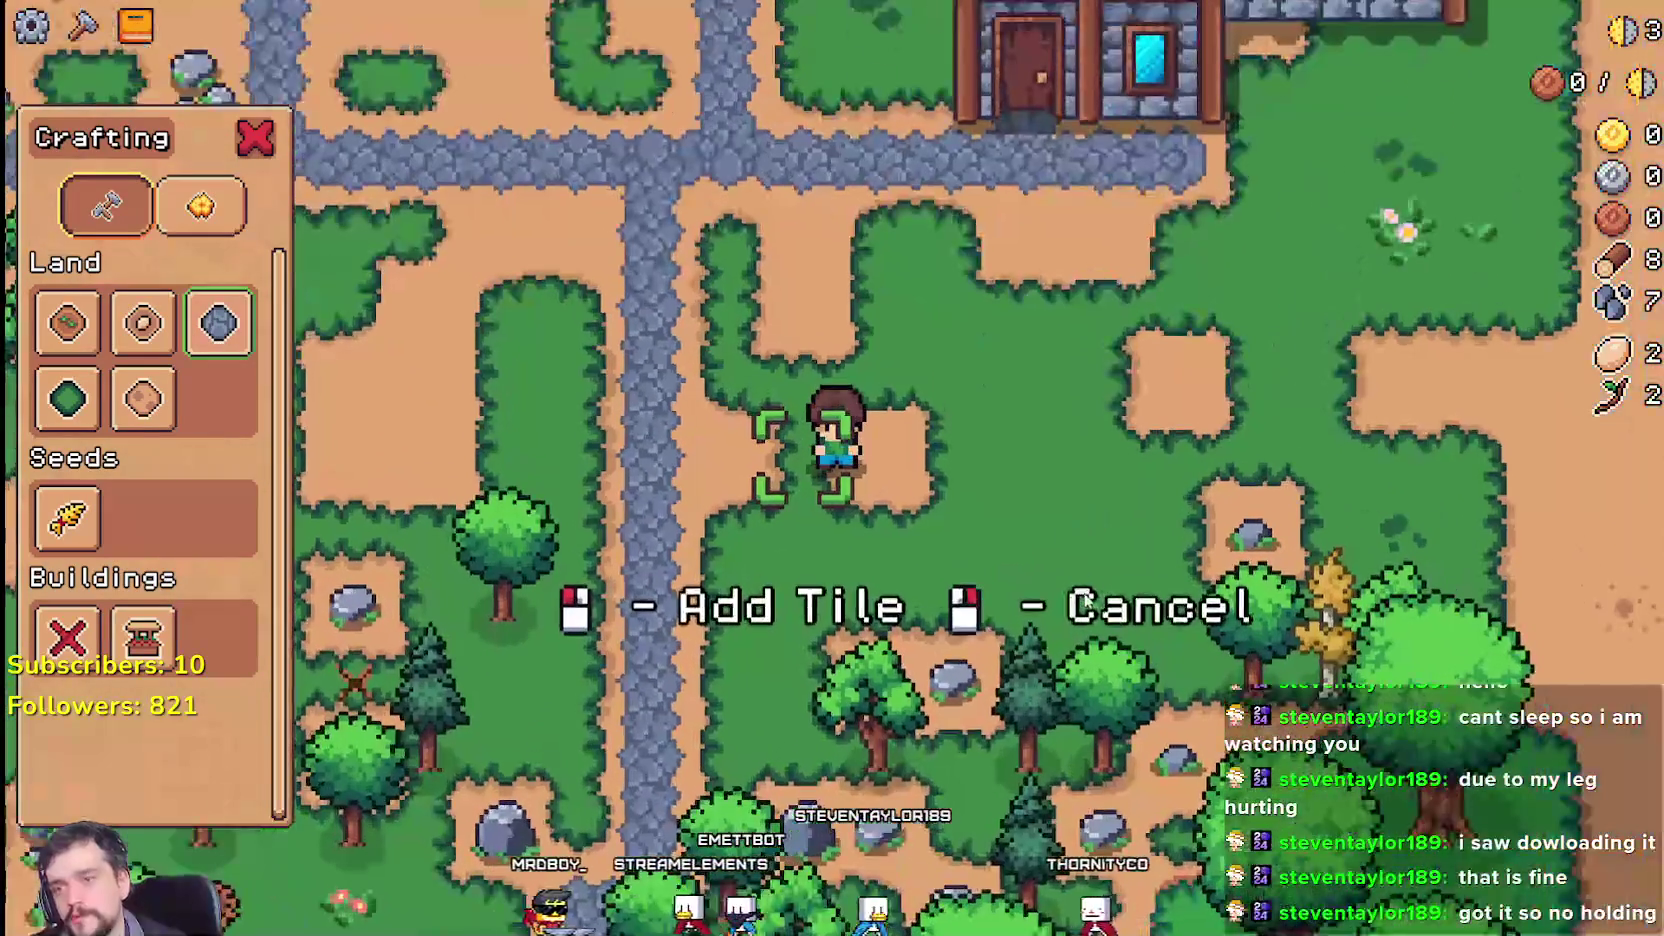
{"action": "key", "text": "w"}
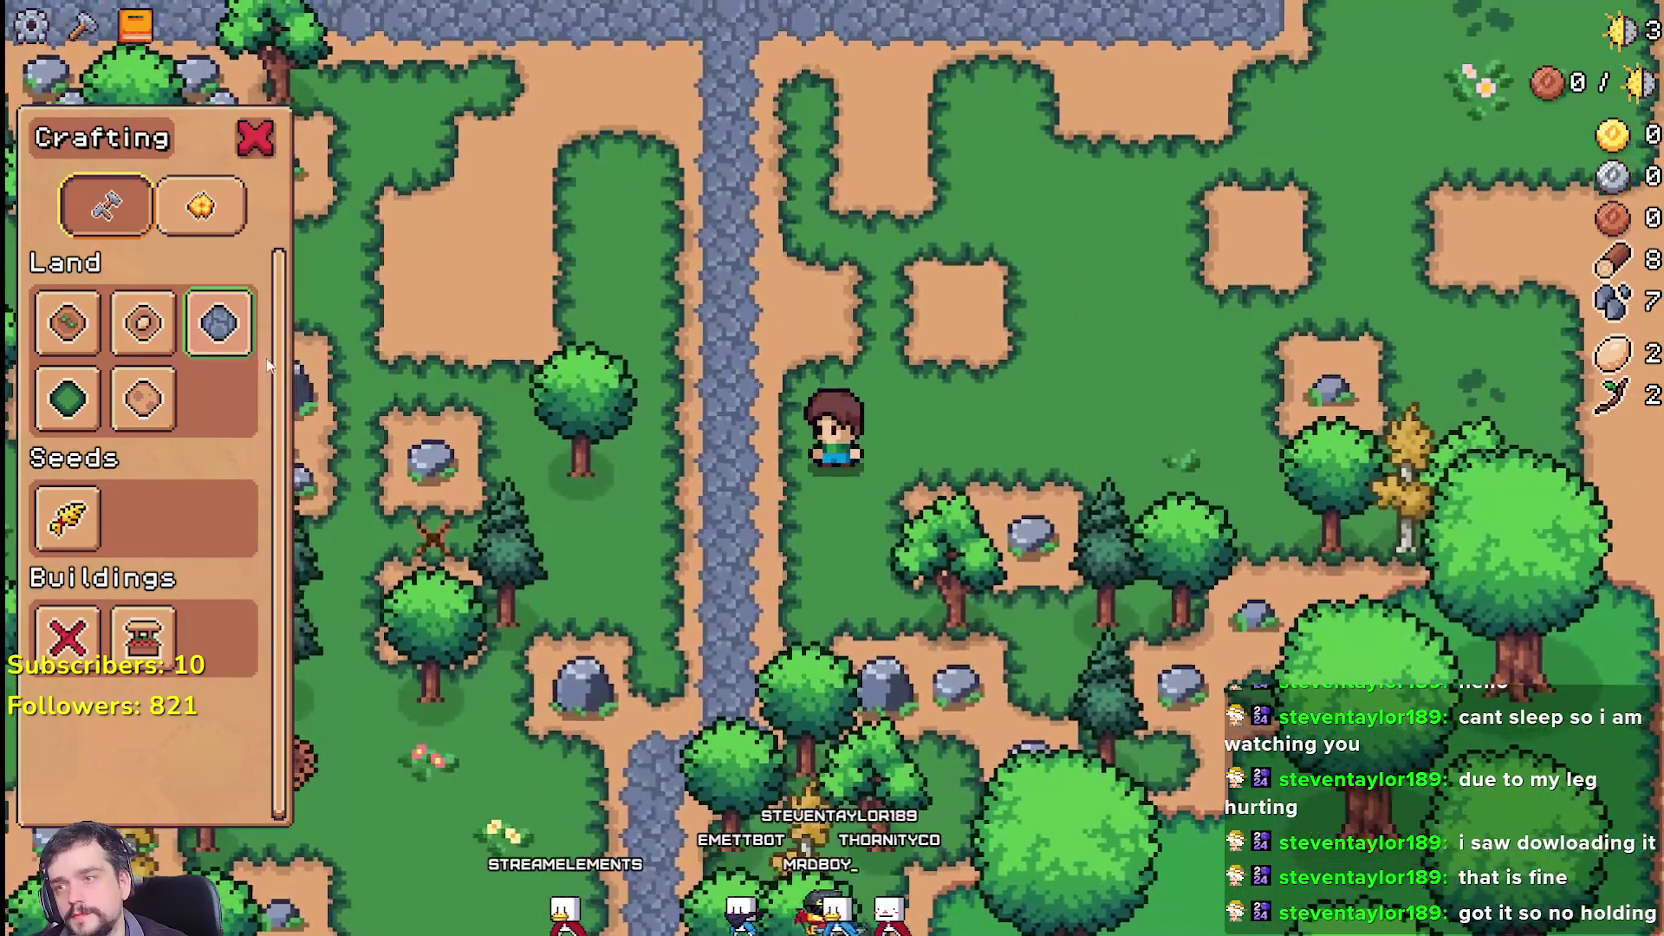
Step: Repeatedly select and right-click-cancel road tile placement, walking the character left between tries
{"action": "left_click", "coordinate": [218, 322]}
{"action": "right_click", "coordinate": [697, 572]}
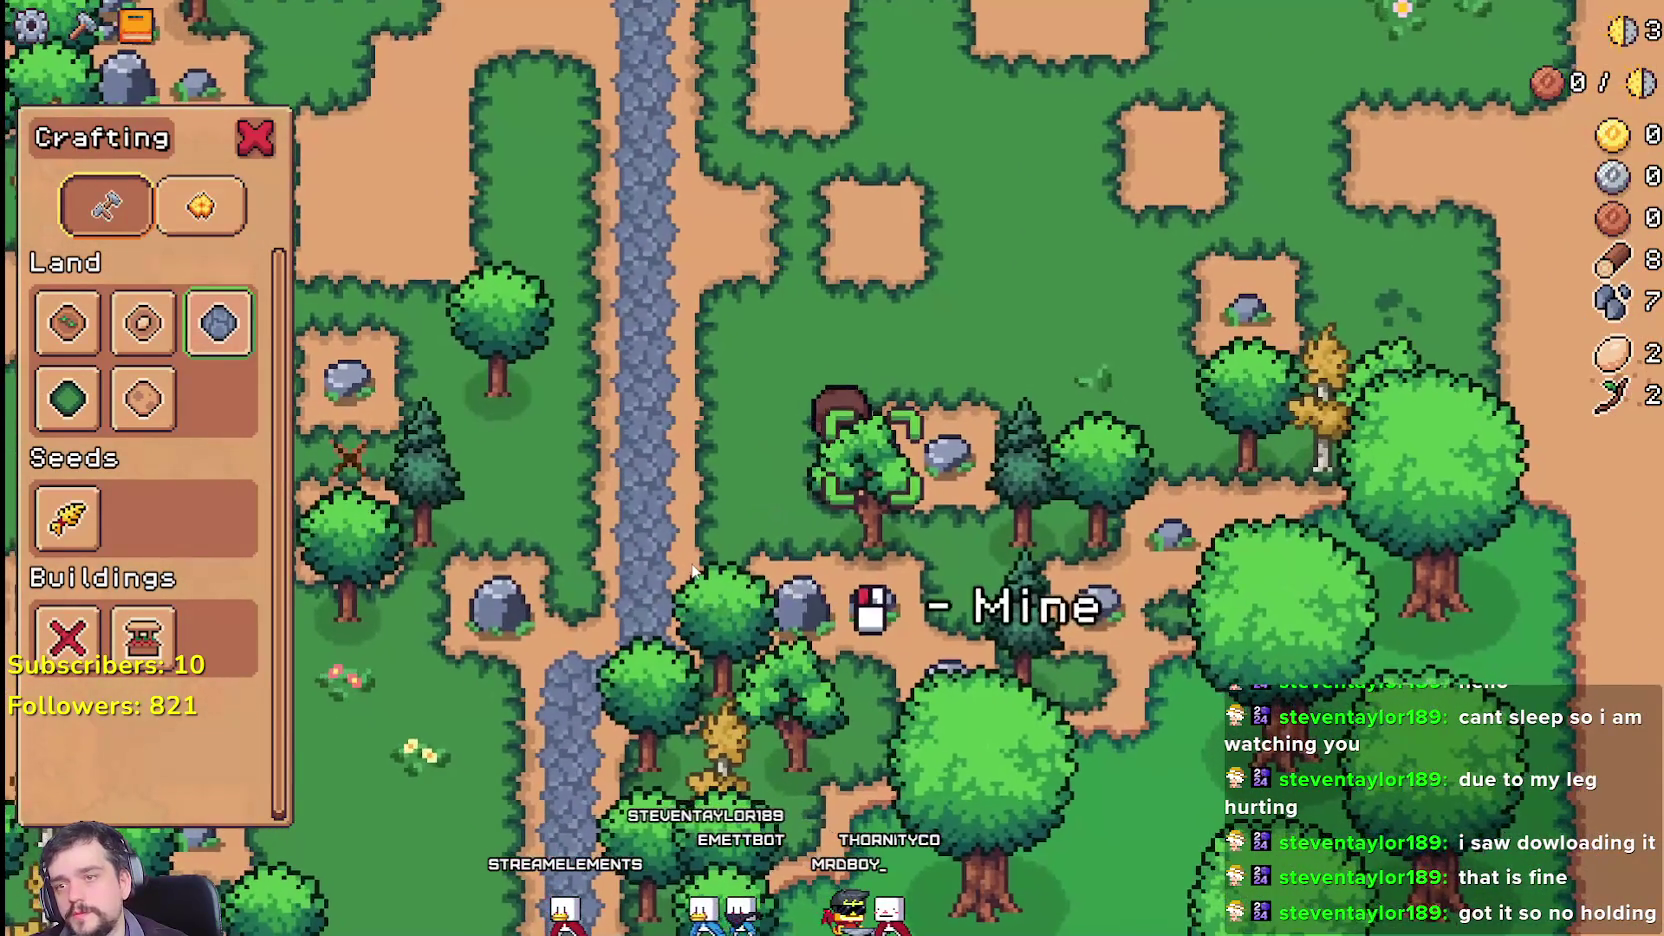
{"action": "key", "text": "a"}
{"action": "left_click", "coordinate": [218, 325]}
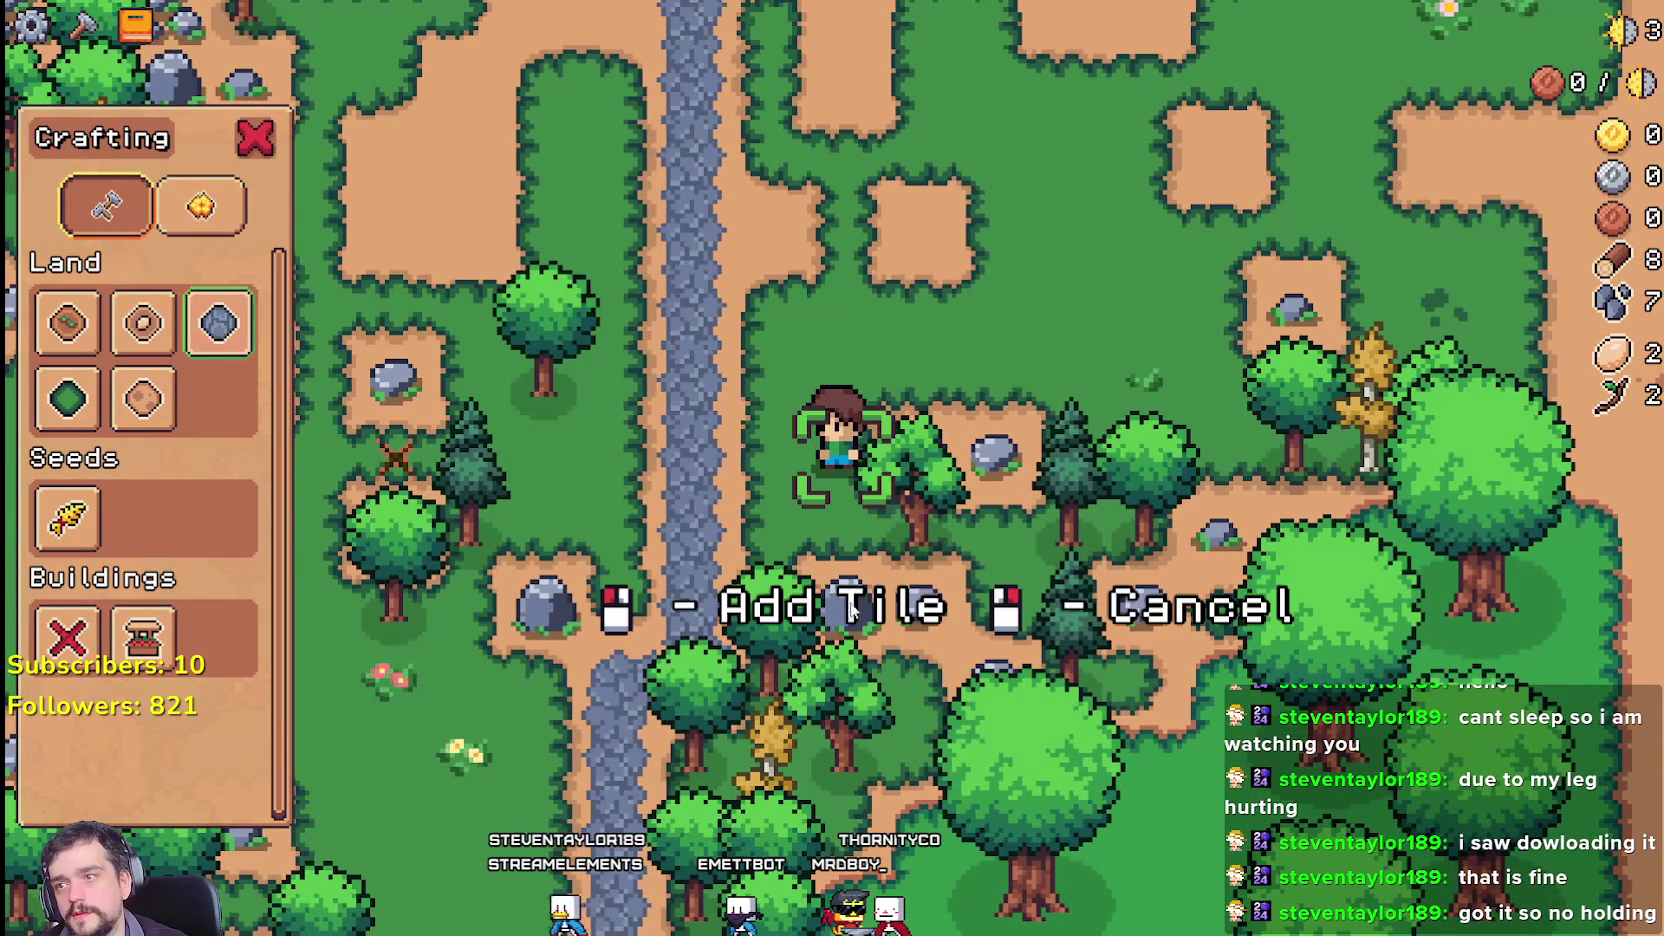
{"action": "right_click", "coordinate": [224, 338]}
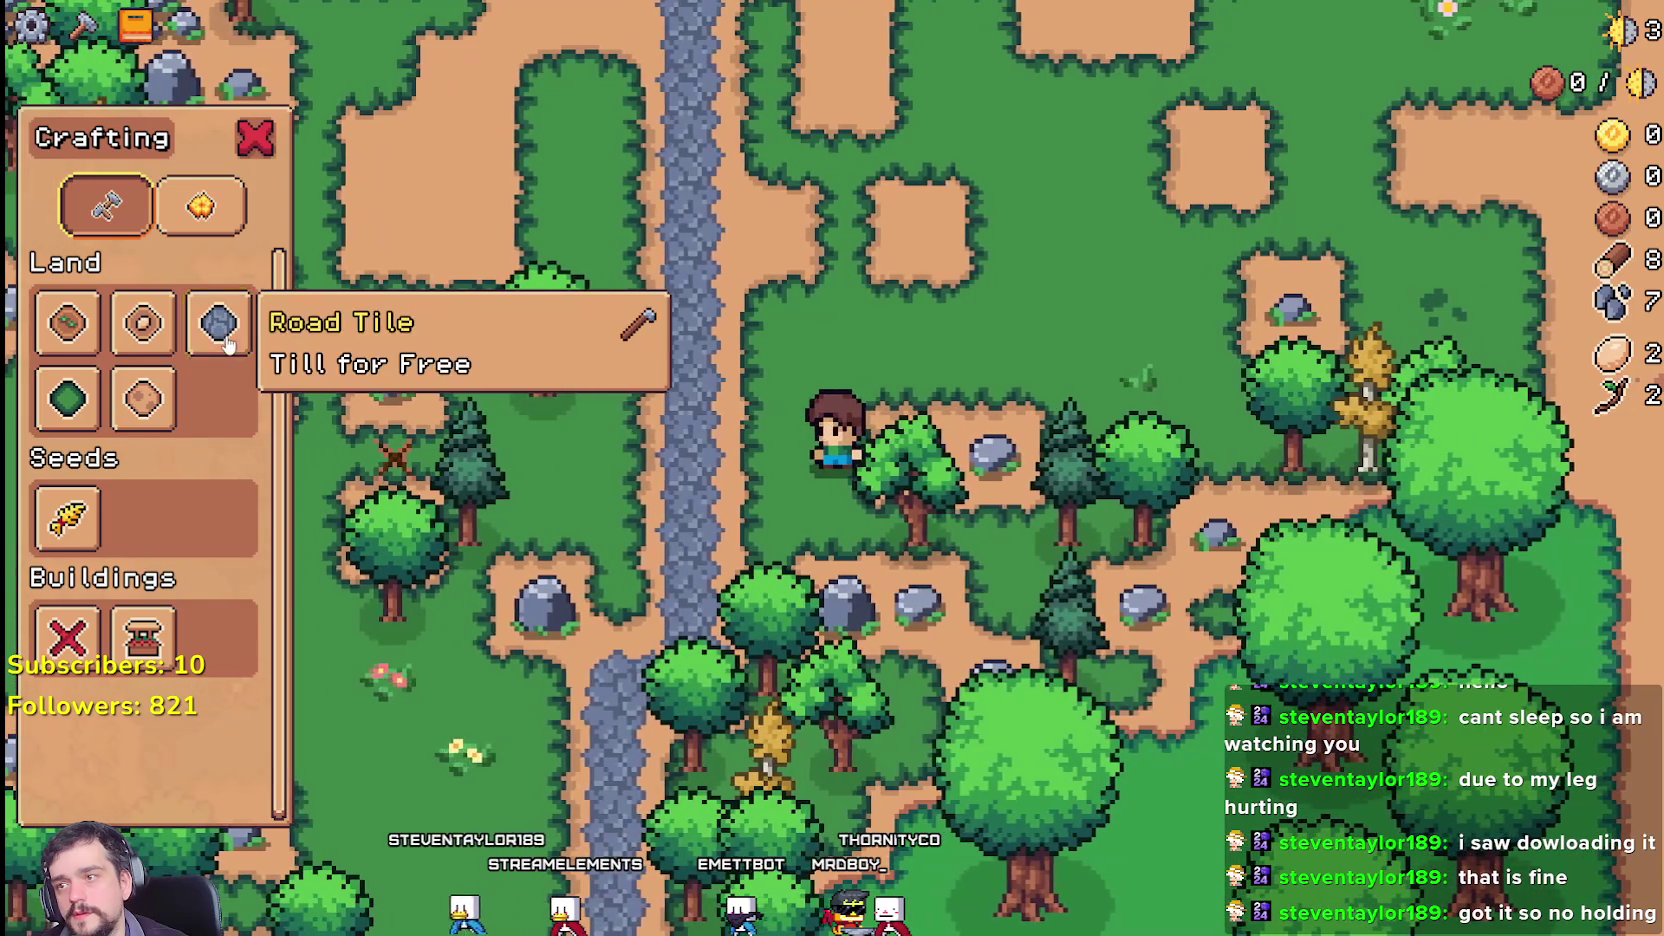
{"action": "left_click", "coordinate": [228, 344]}
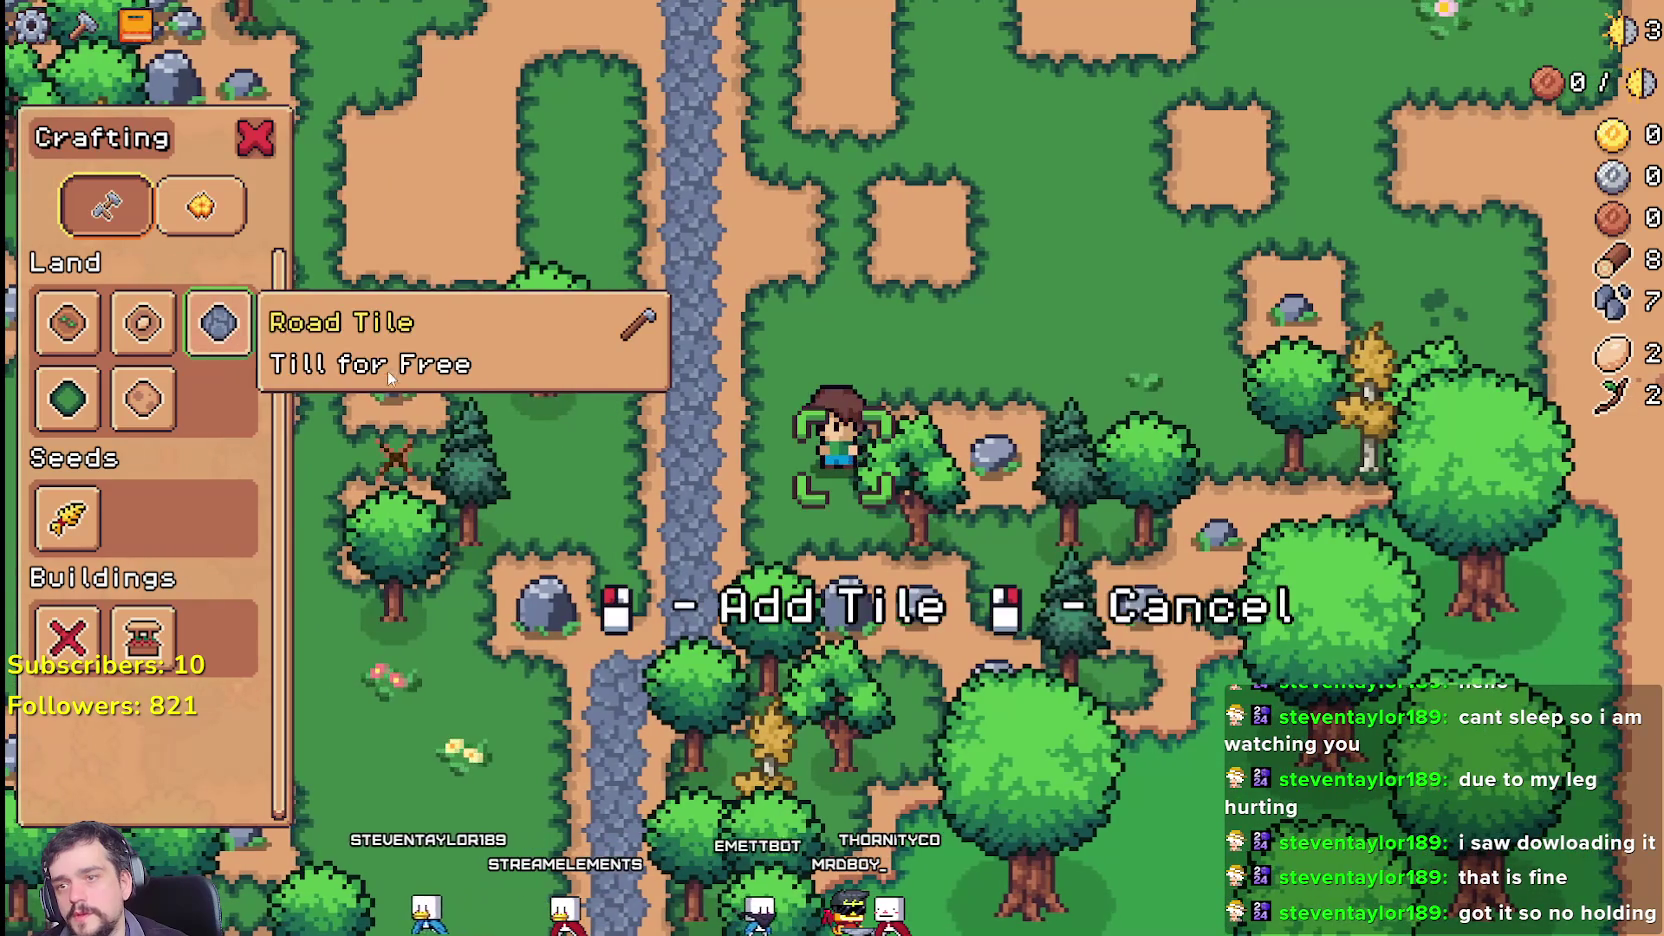
{"action": "right_click", "coordinate": [230, 345]}
{"action": "key", "text": "a"}
{"action": "key", "text": "w"}
{"action": "key", "text": "a"}
Step: Choose the road tile again and move the character around with the placement box
{"action": "key", "text": "a"}
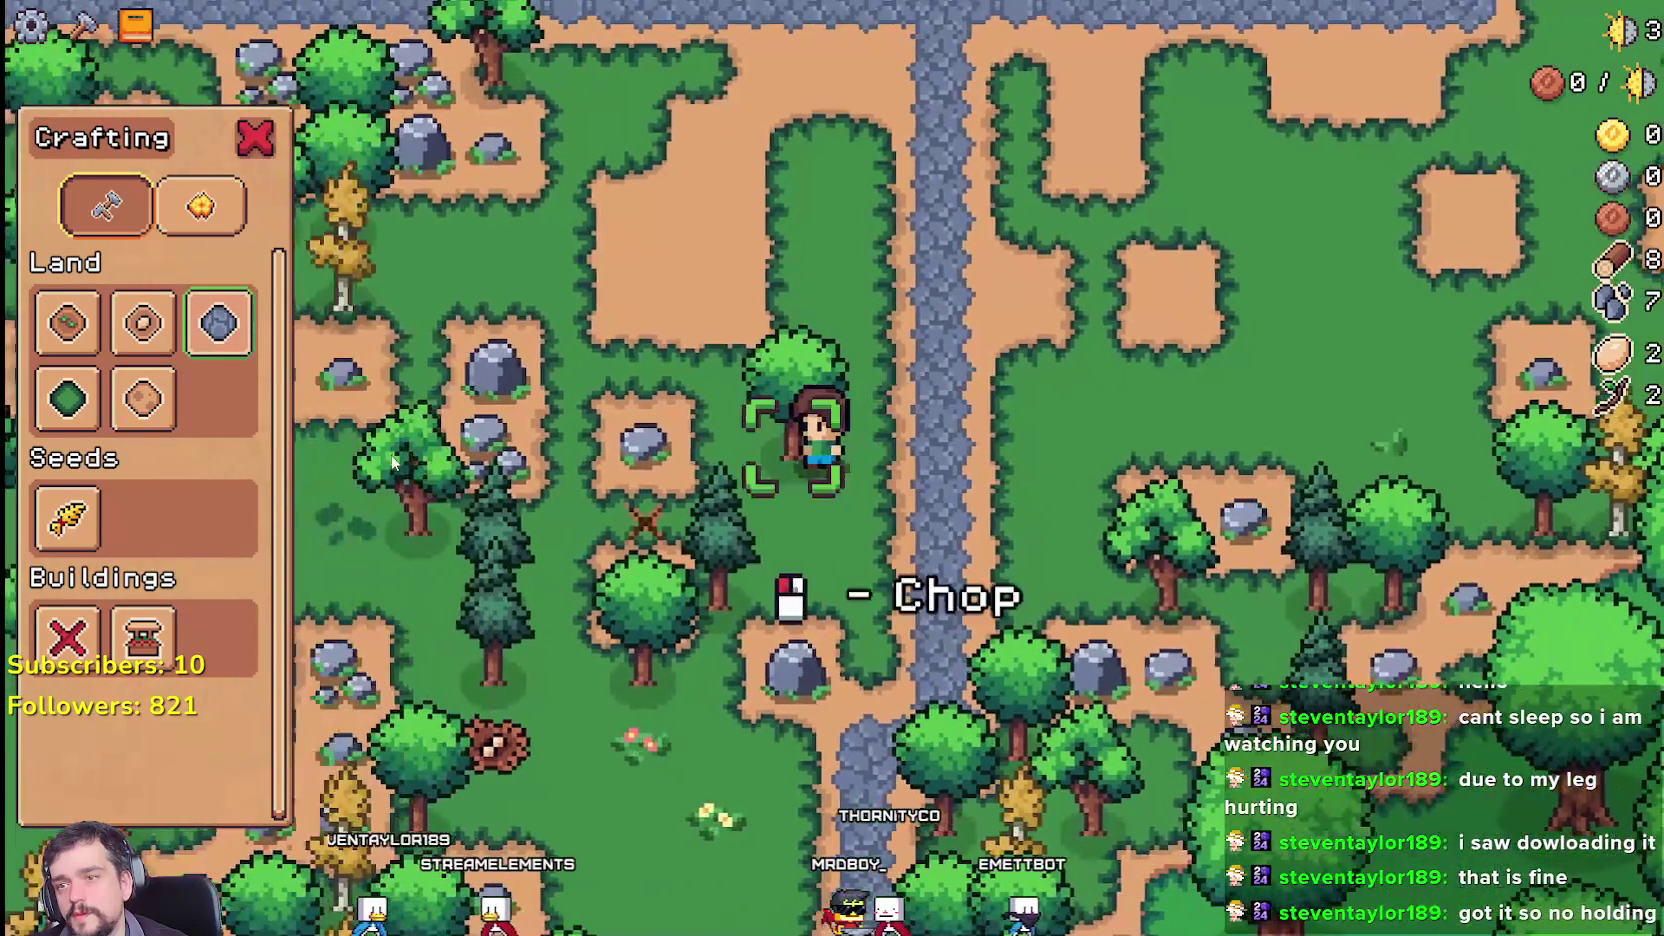
{"action": "left_click", "coordinate": [217, 330]}
{"action": "key", "text": "d"}
{"action": "key", "text": "w"}
{"action": "key", "text": "a"}
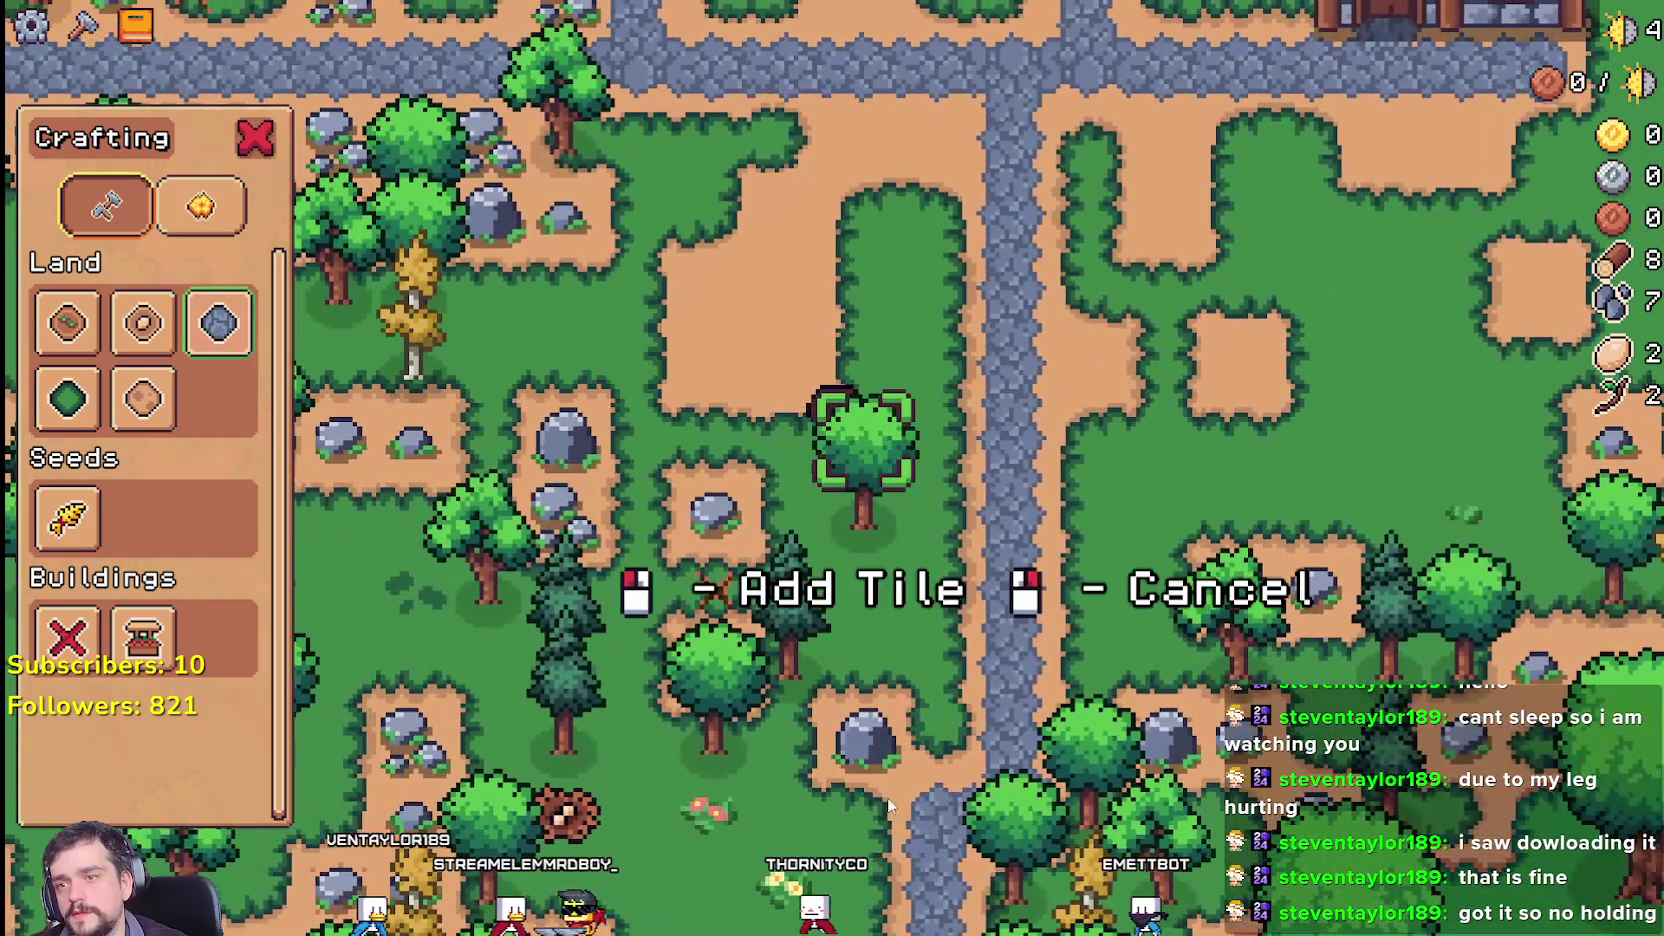
{"action": "key", "text": "s"}
{"action": "key", "text": "w"}
{"action": "left_click", "coordinate": [226, 348]}
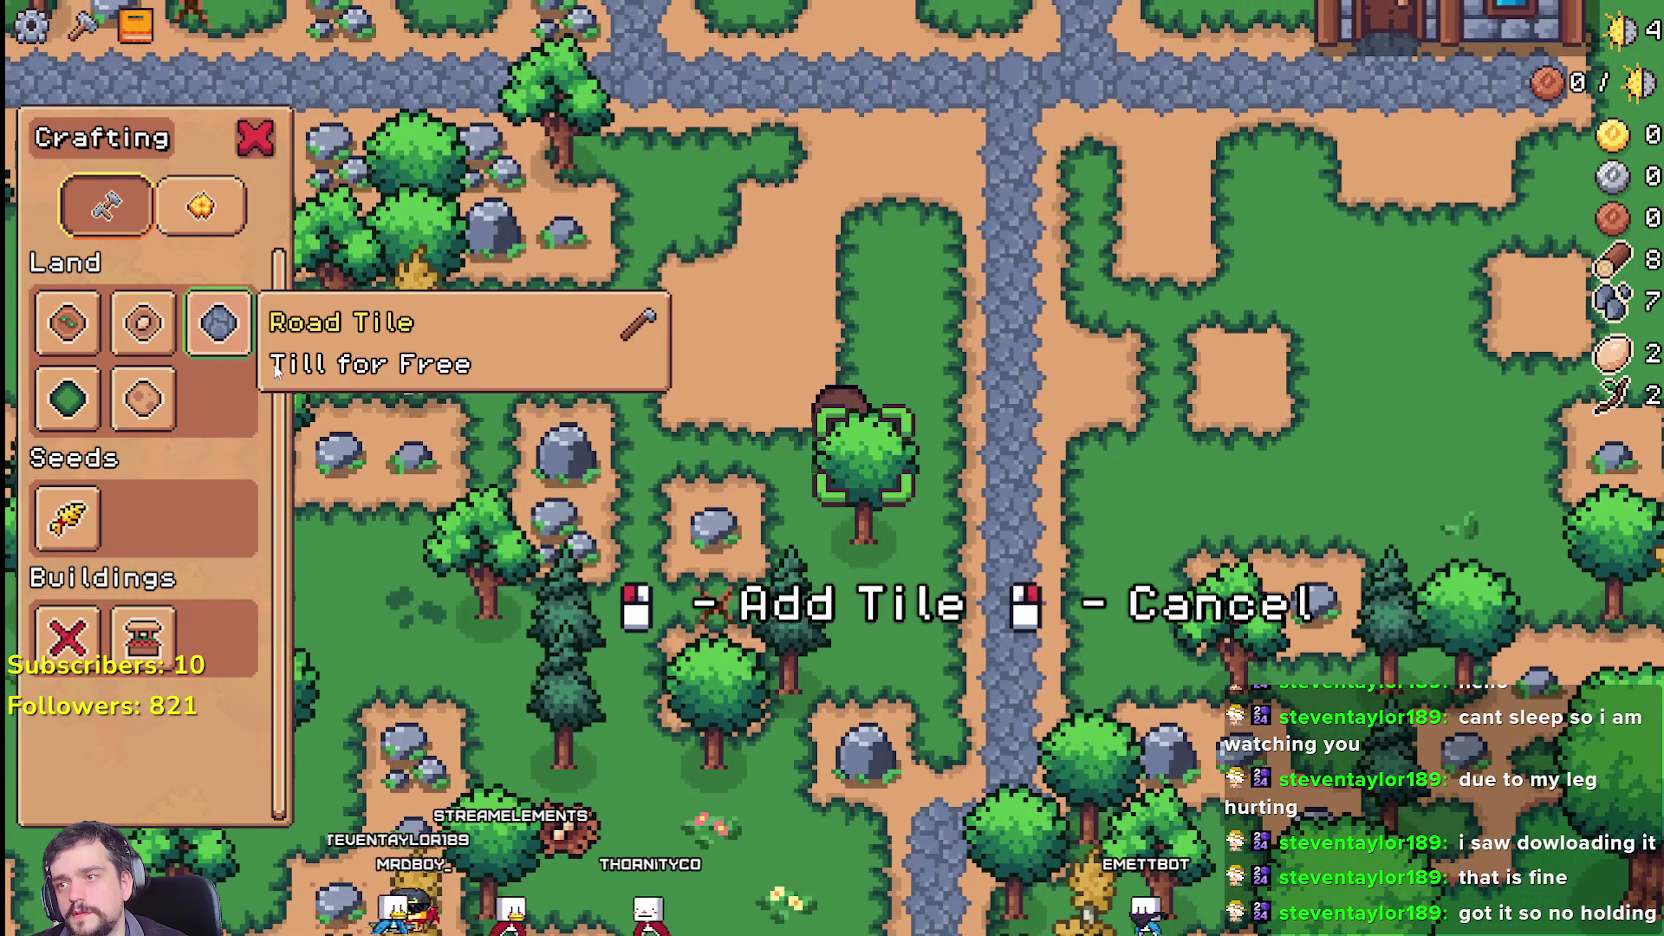
Step: Stop the game, mark the unlock check on lines 170–171, and switch to game_screen
{"action": "key", "text": "F8"}
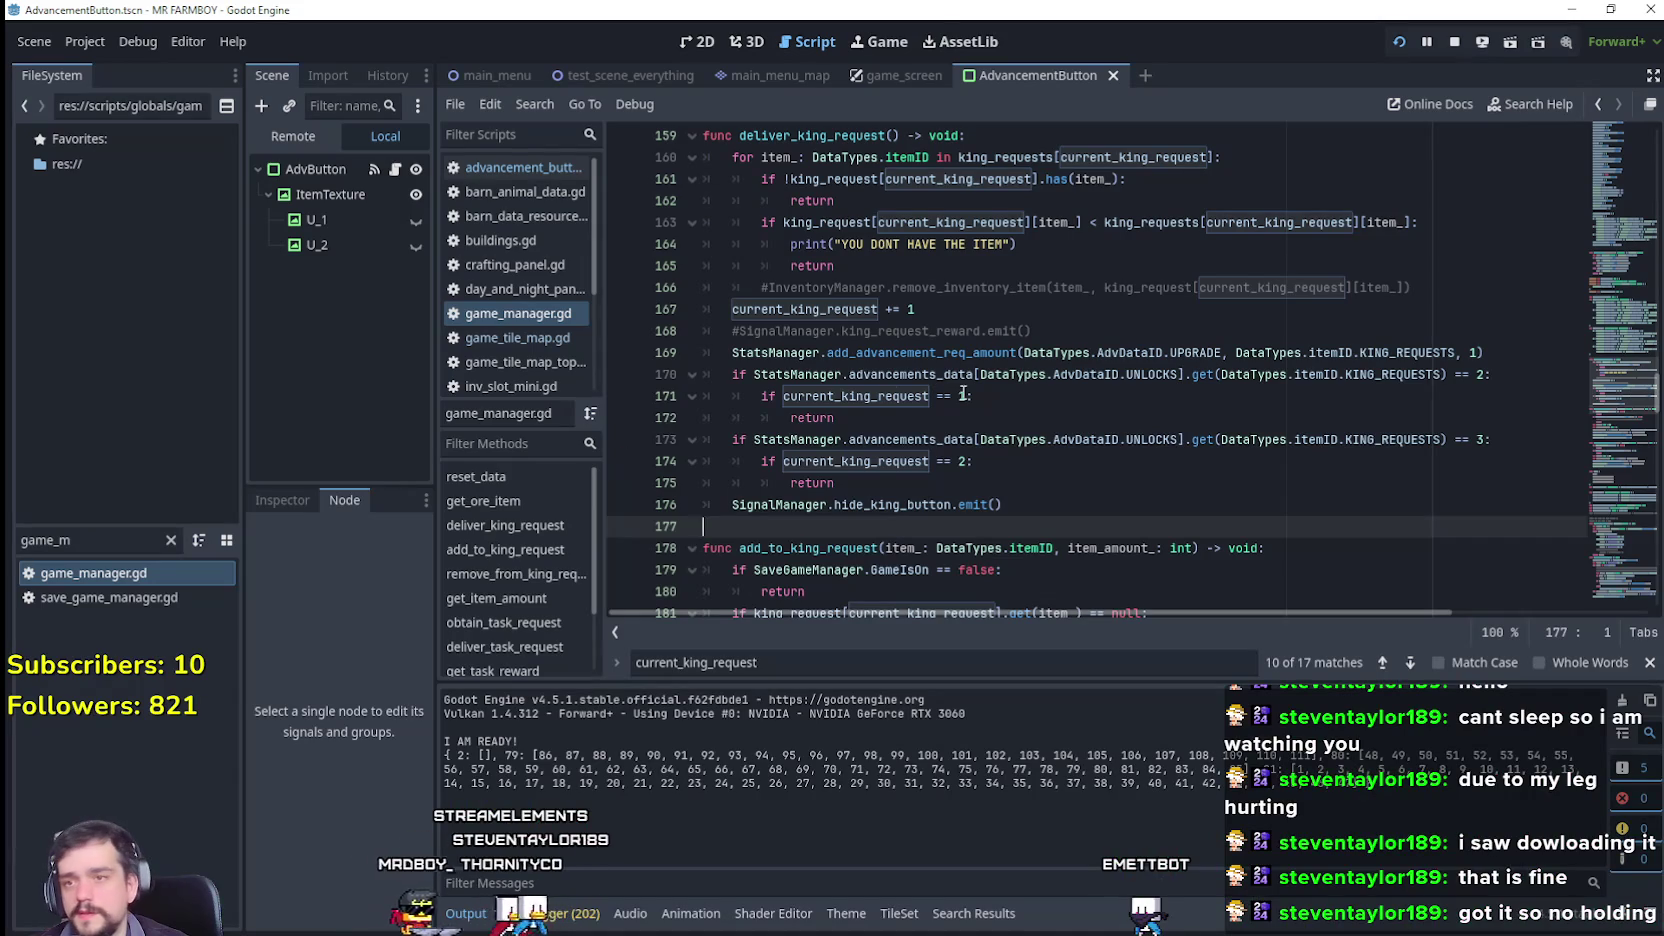
{"action": "left_click_drag", "start_coordinate": [960, 396], "coordinate": [943, 374]}
{"action": "left_click", "coordinate": [883, 73]}
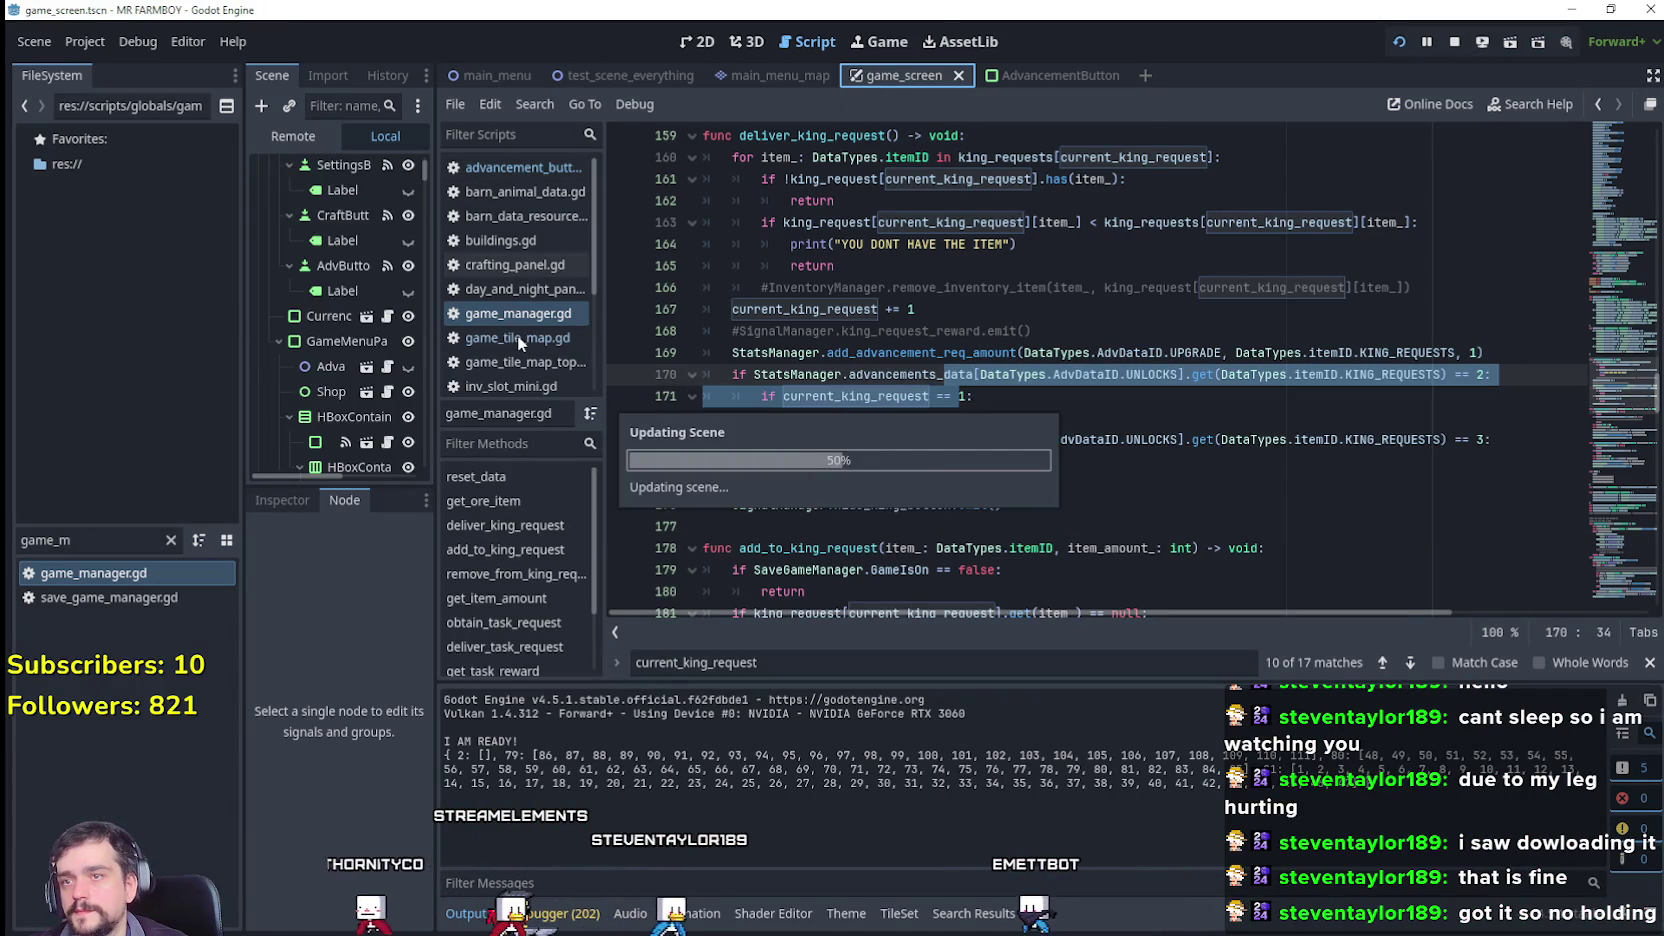
Step: Switch to test_scene_everything and open GridHelper's grid_helper.gd with a wider code area
{"action": "key", "text": "ctrl+Tab"}
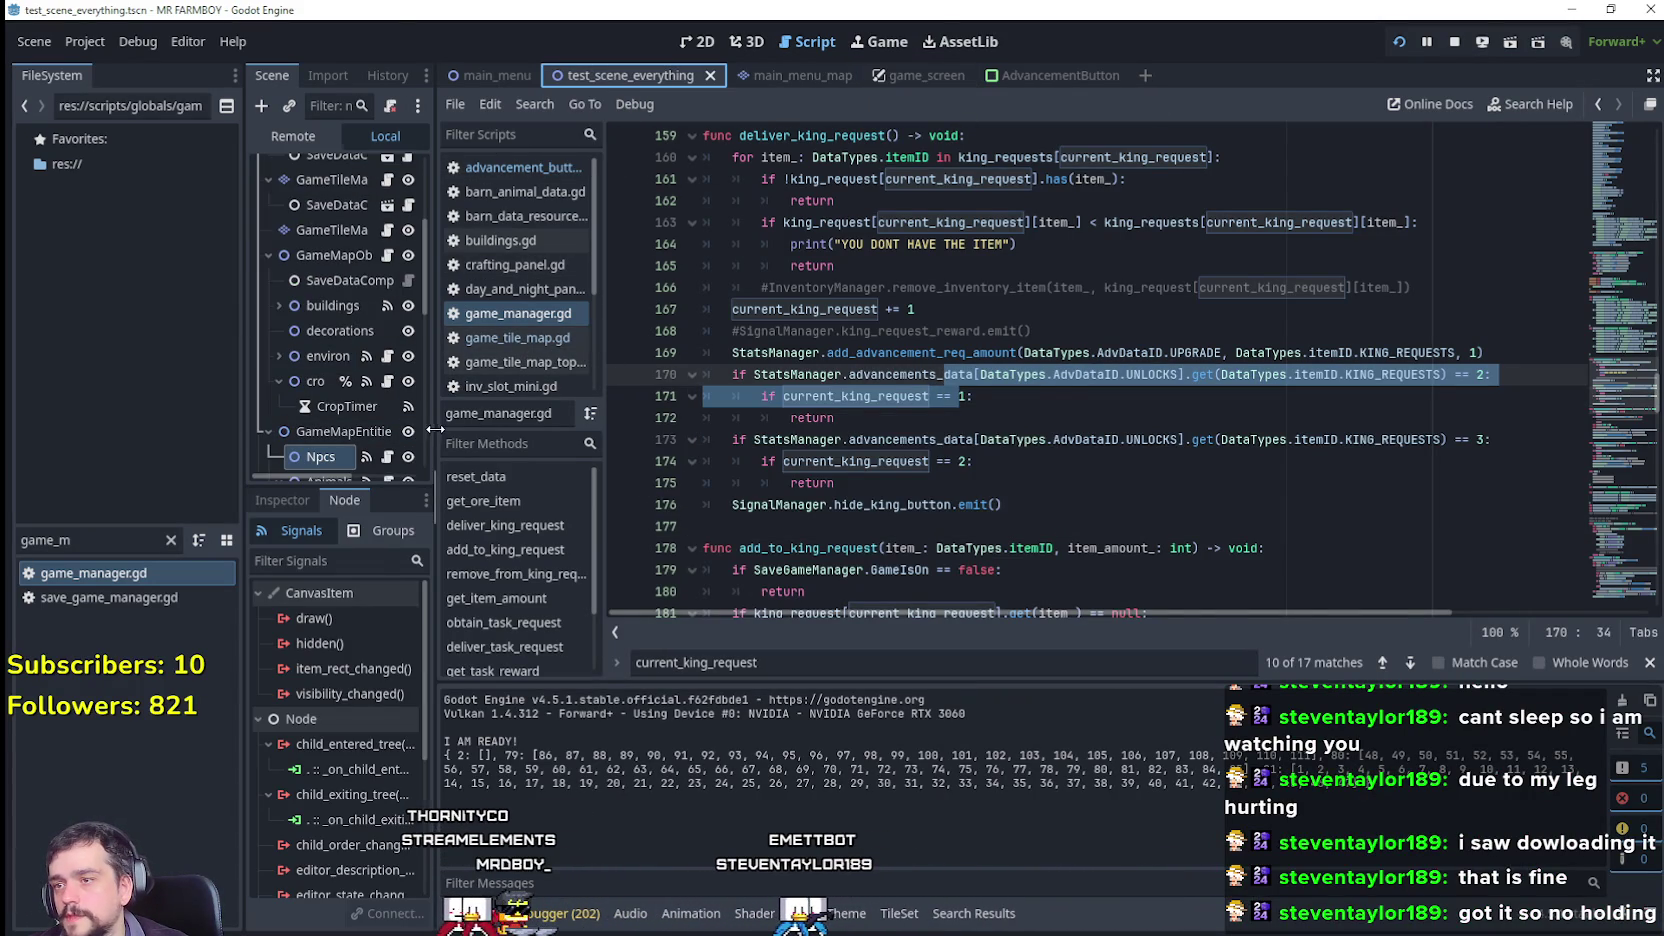
{"action": "left_click_drag", "start_coordinate": [434, 429], "coordinate": [630, 420]}
{"action": "scroll", "coordinate": [484, 398], "scroll_direction": "down", "scroll_amount": 4}
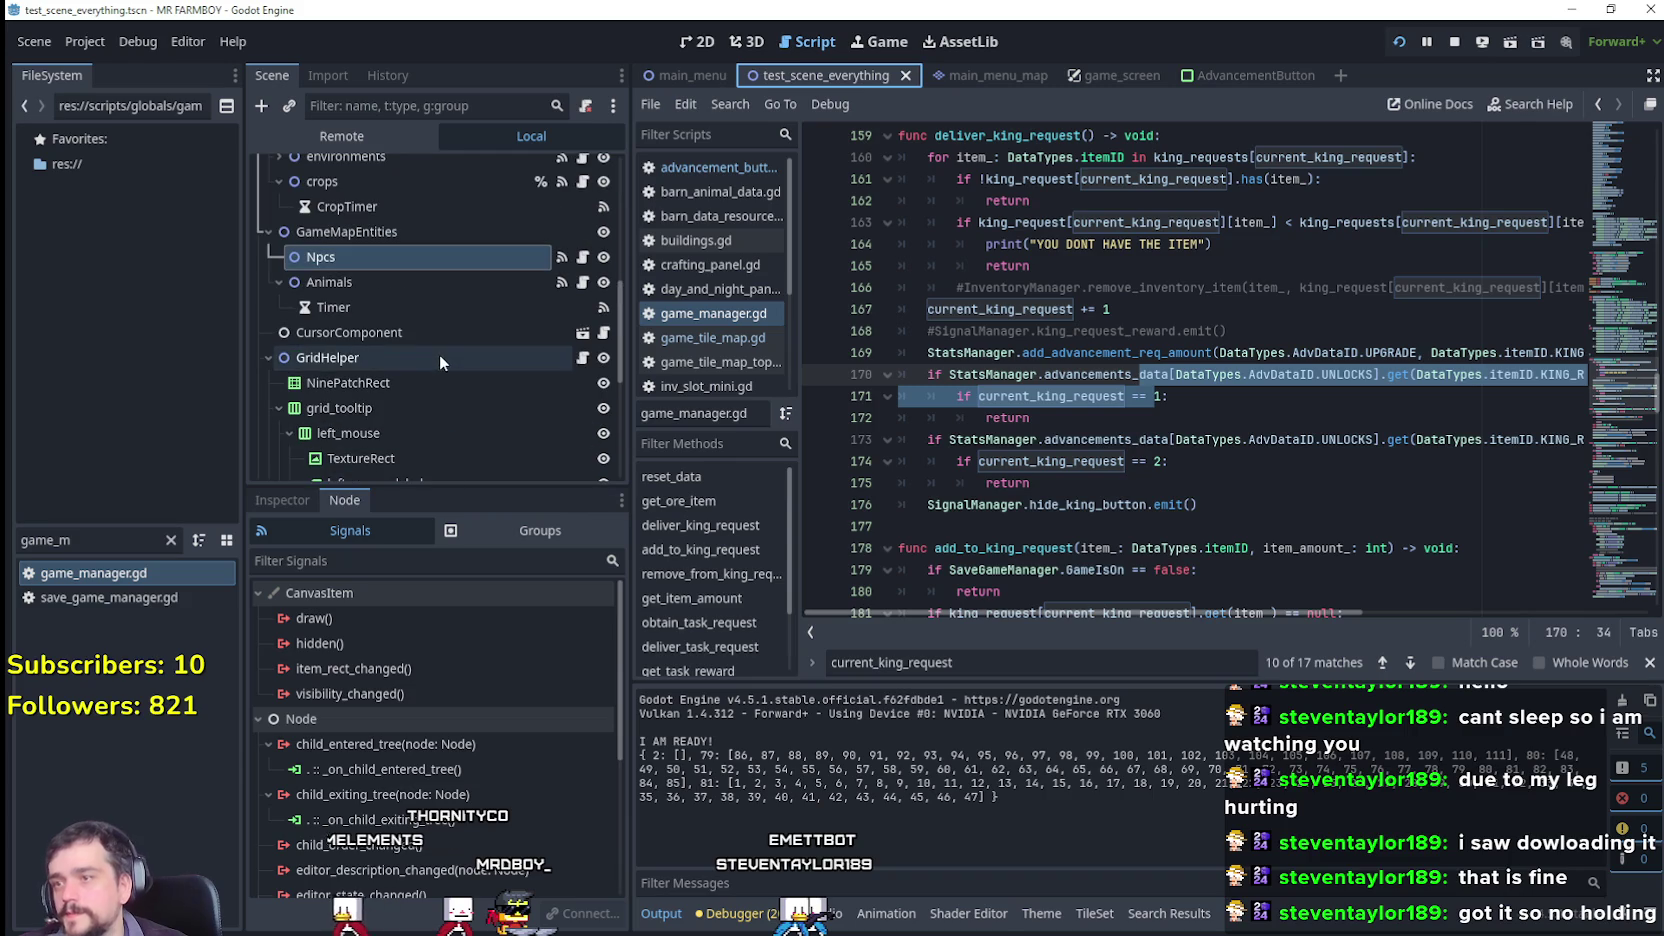
{"action": "left_click", "coordinate": [605, 331]}
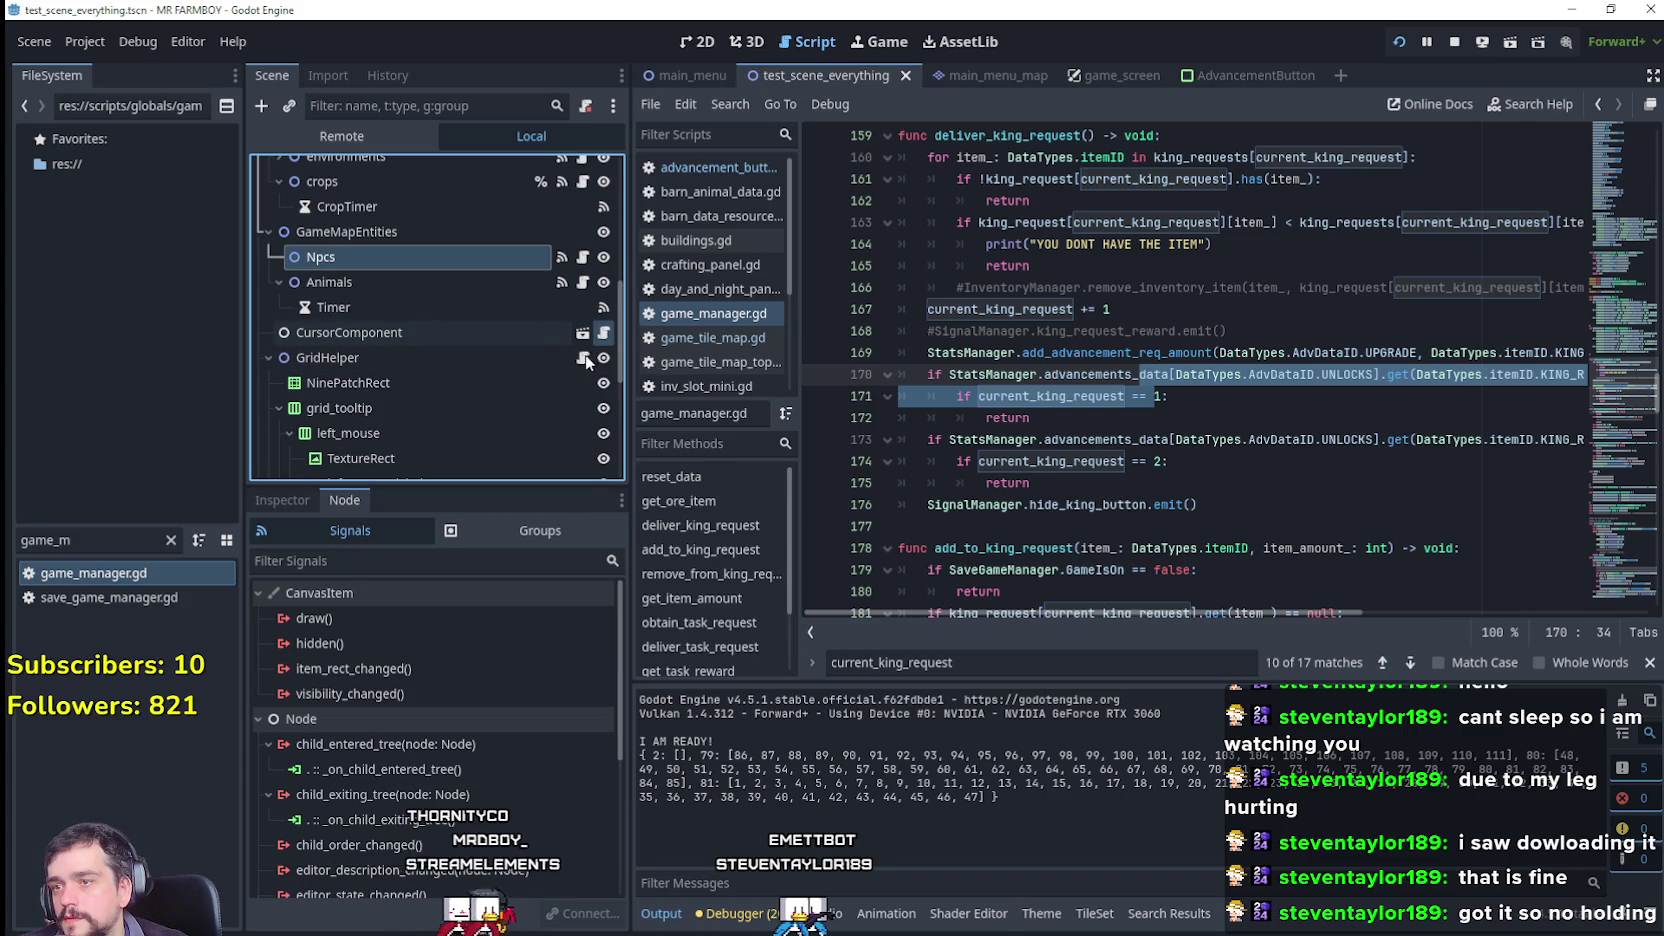
{"action": "scroll", "coordinate": [1621, 220], "scroll_direction": "down", "scroll_amount": 8}
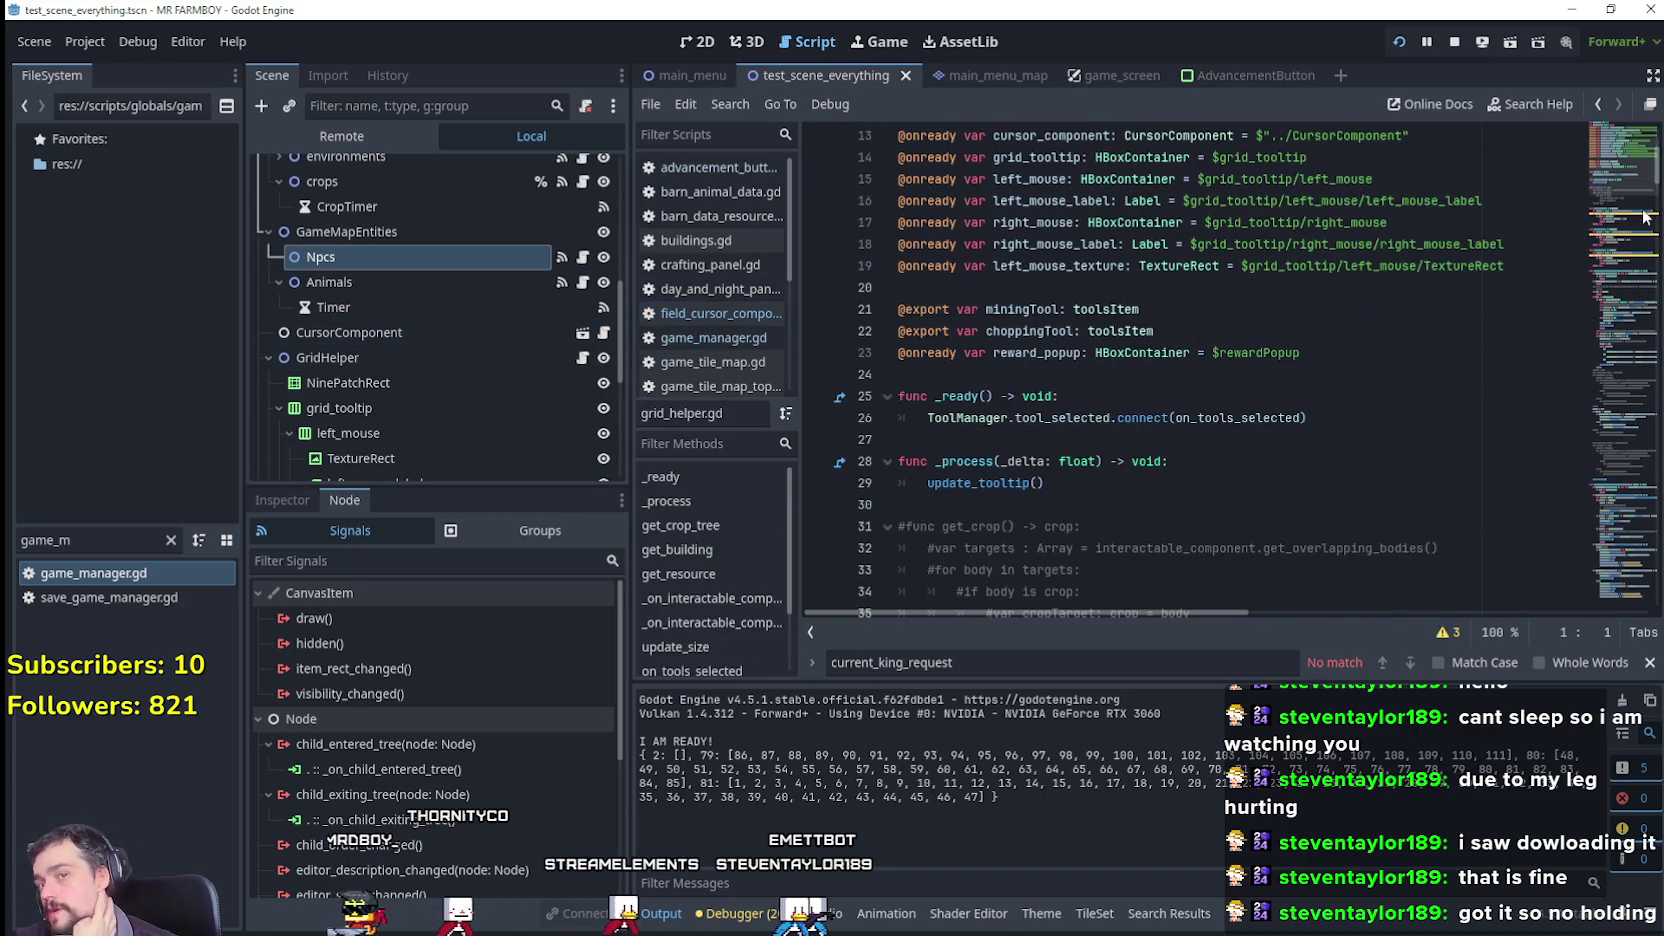
{"action": "left_click_drag", "start_coordinate": [1612, 210], "coordinate": [1589, 299]}
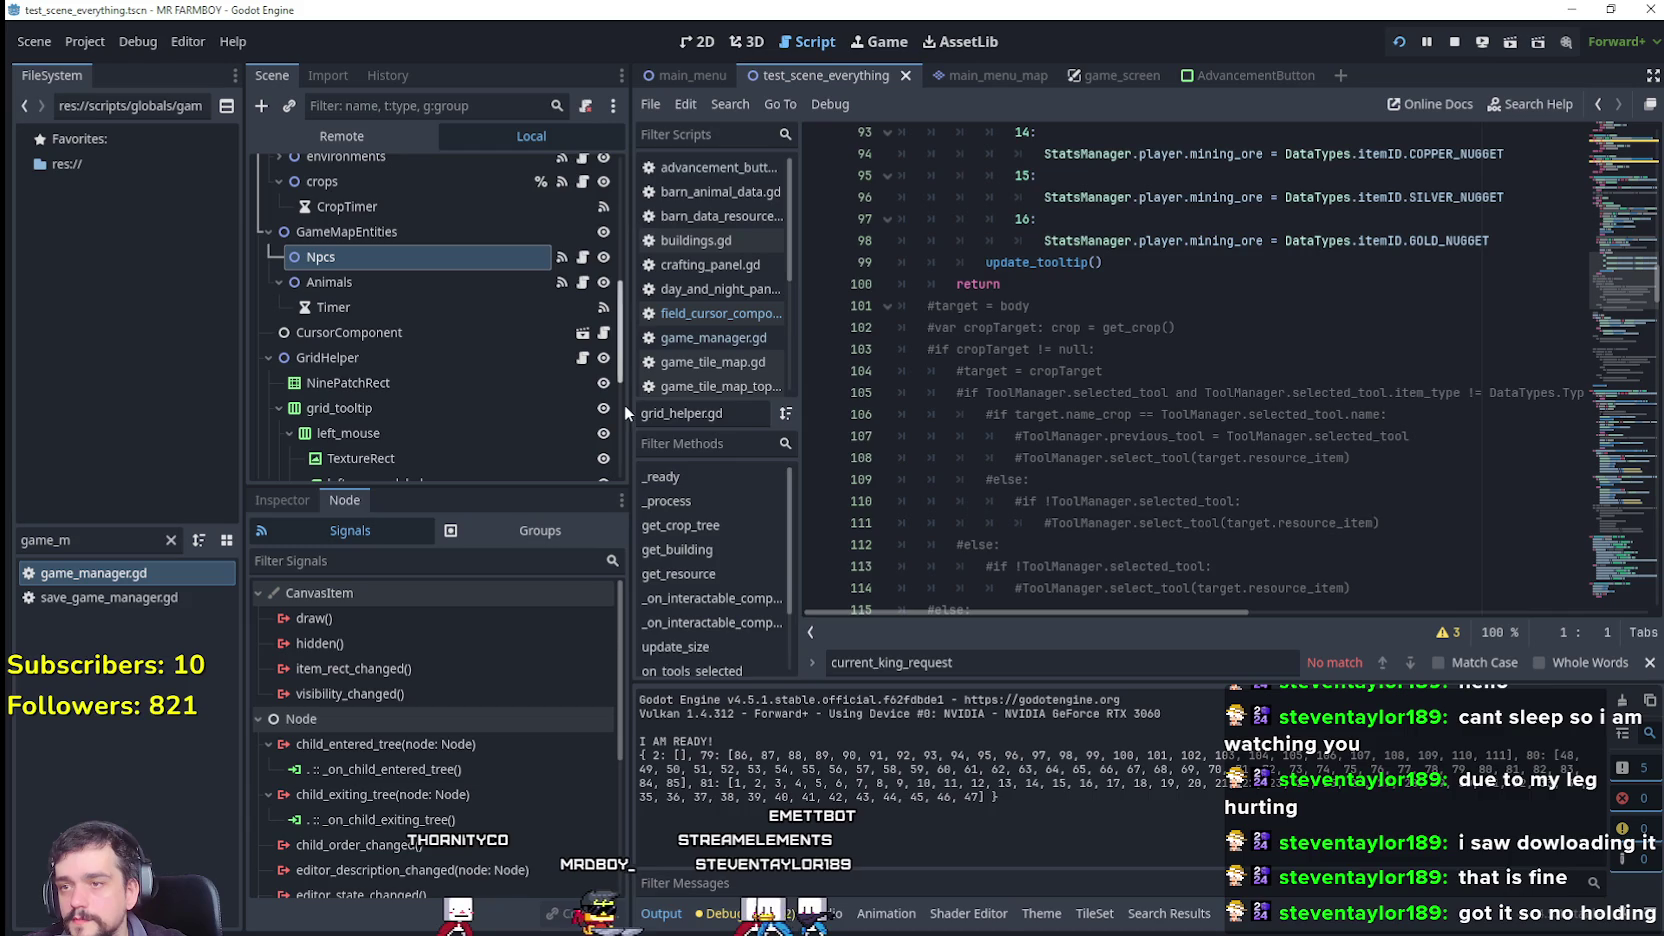
{"action": "left_click_drag", "start_coordinate": [626, 404], "coordinate": [527, 404]}
{"action": "scroll", "coordinate": [1209, 378], "scroll_direction": "down", "scroll_amount": 7}
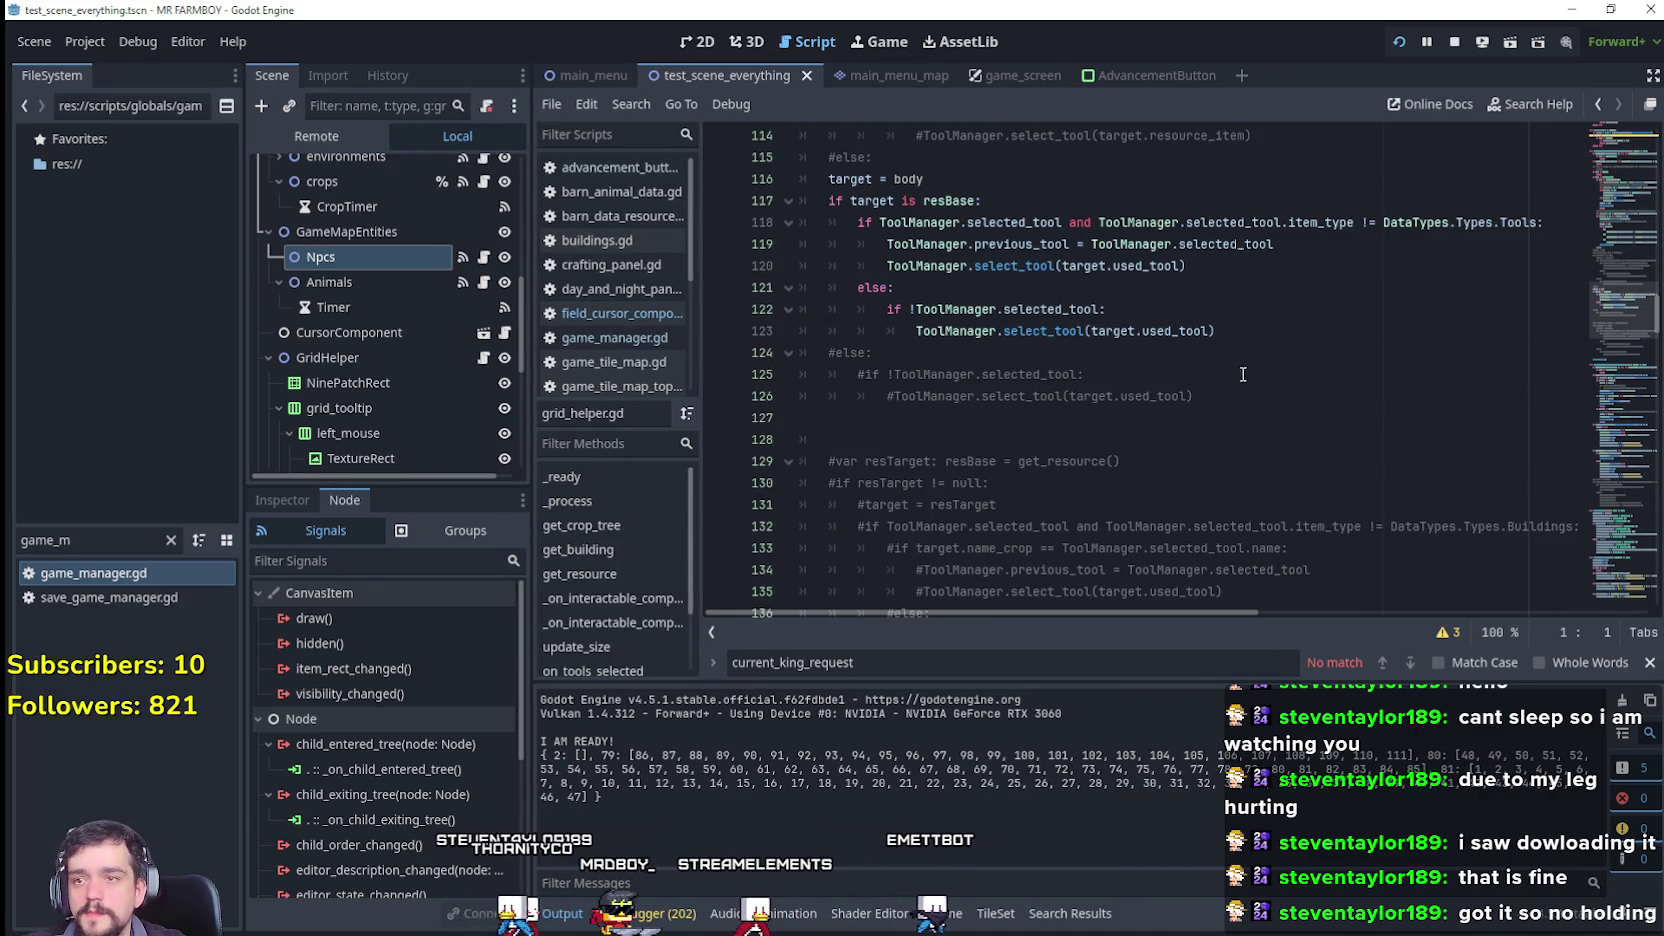
Step: Inspect the commented-out block on lines 123–125 and scroll back up grid_helper.gd
{"action": "left_click_drag", "start_coordinate": [1245, 376], "coordinate": [794, 334]}
{"action": "left_click", "coordinate": [1000, 288]}
{"action": "scroll", "coordinate": [1230, 390], "scroll_direction": "up", "scroll_amount": 2}
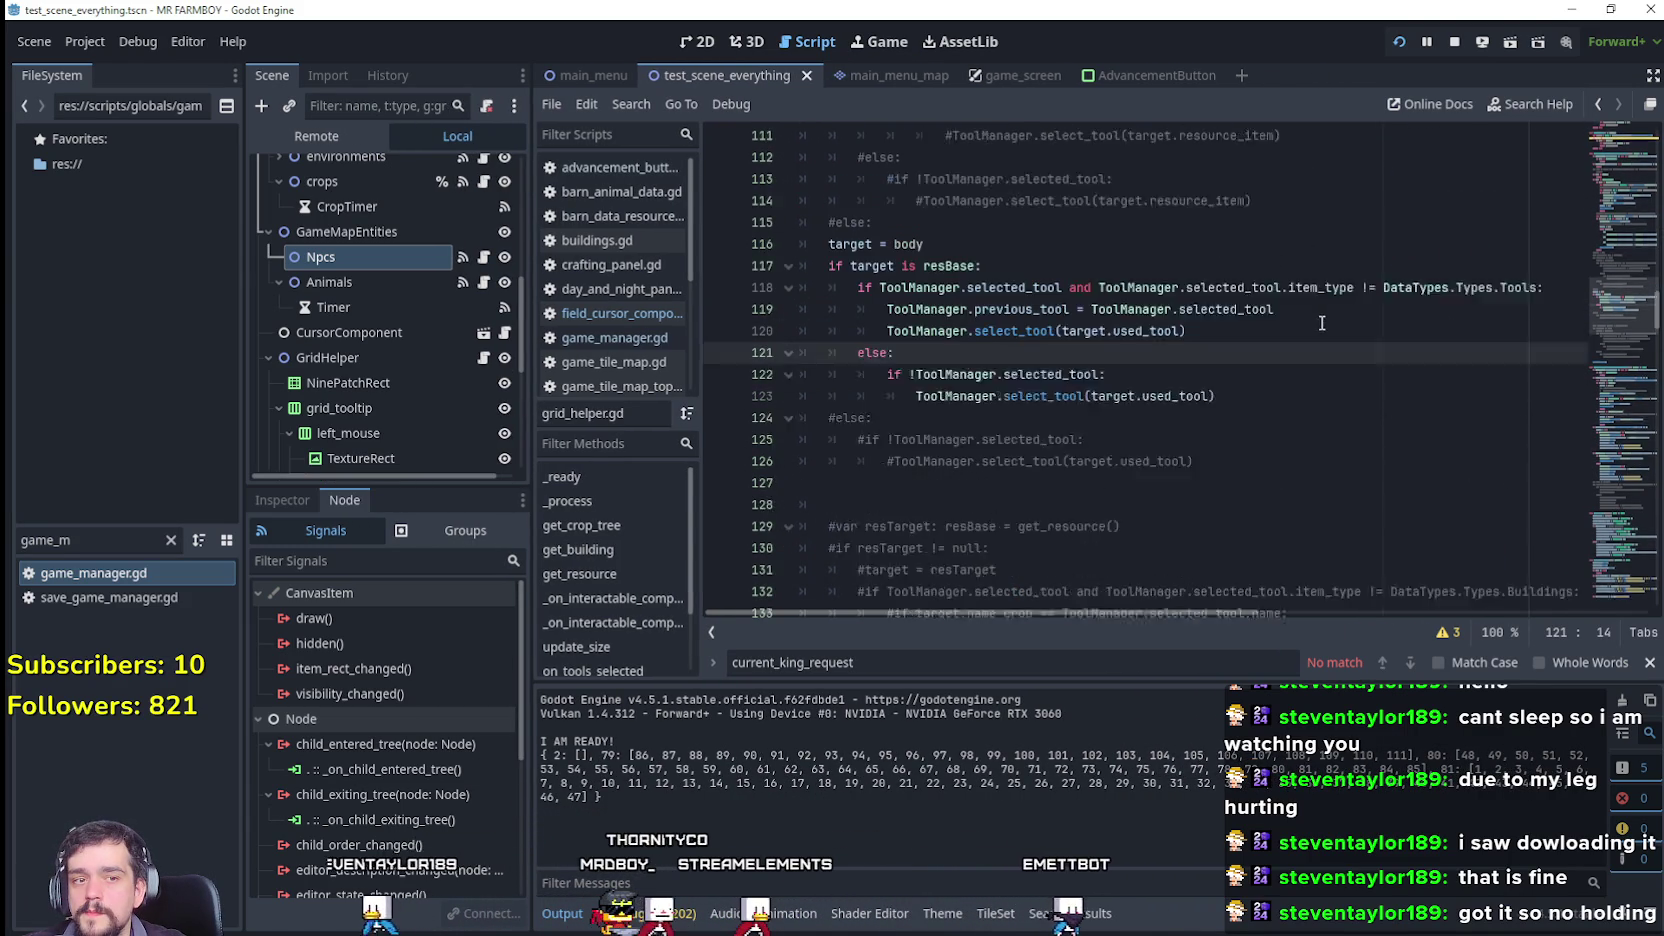
{"action": "scroll", "coordinate": [1251, 436], "scroll_direction": "up", "scroll_amount": 15}
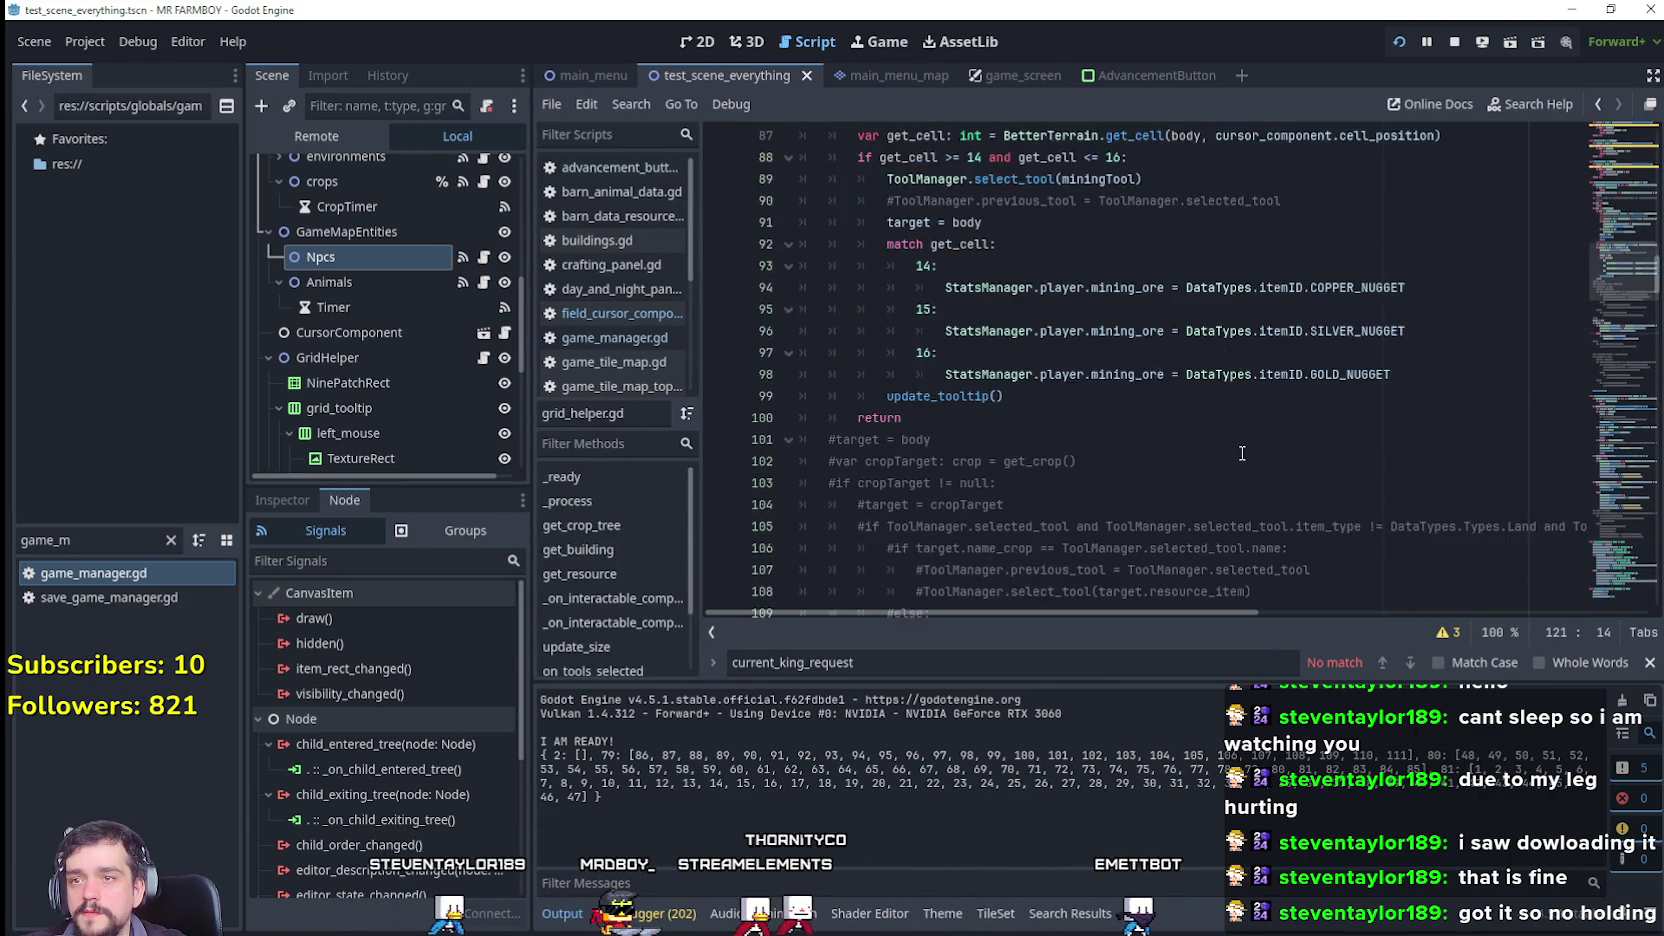
{"action": "scroll", "coordinate": [1241, 454], "scroll_direction": "up", "scroll_amount": 2}
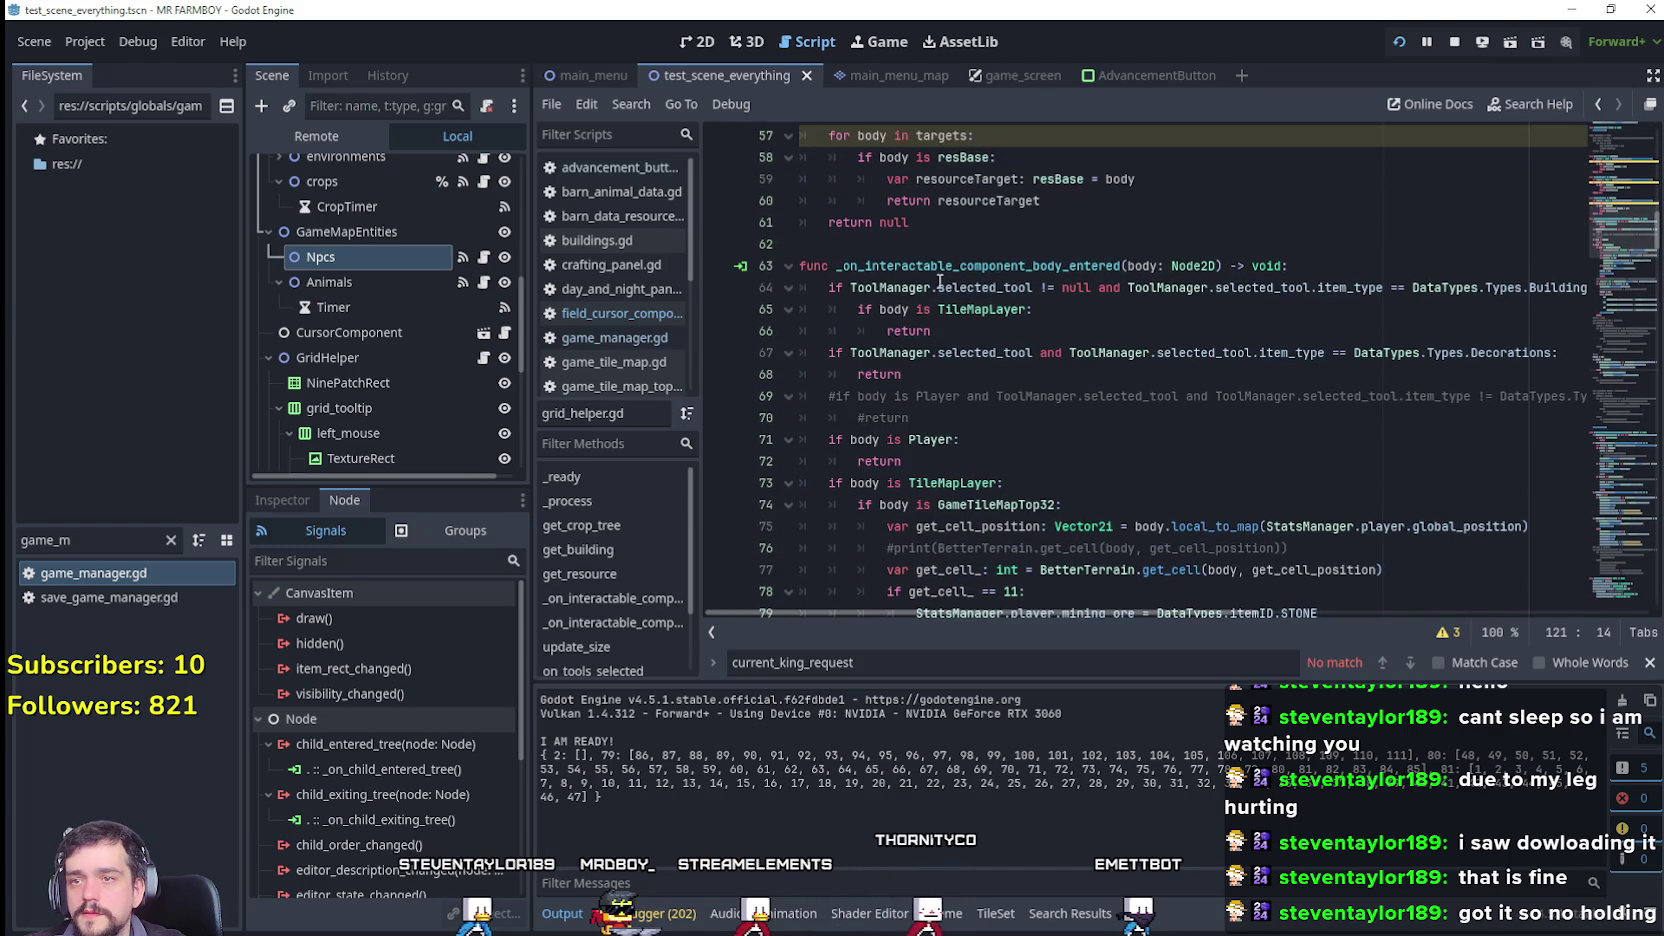
{"action": "left_click_drag", "start_coordinate": [1627, 237], "coordinate": [1591, 361]}
Step: Add a breakpoint on line 176 and return to the running game
{"action": "left_click", "coordinate": [1246, 286]}
{"action": "scroll", "coordinate": [1246, 343], "scroll_direction": "down", "scroll_amount": 1}
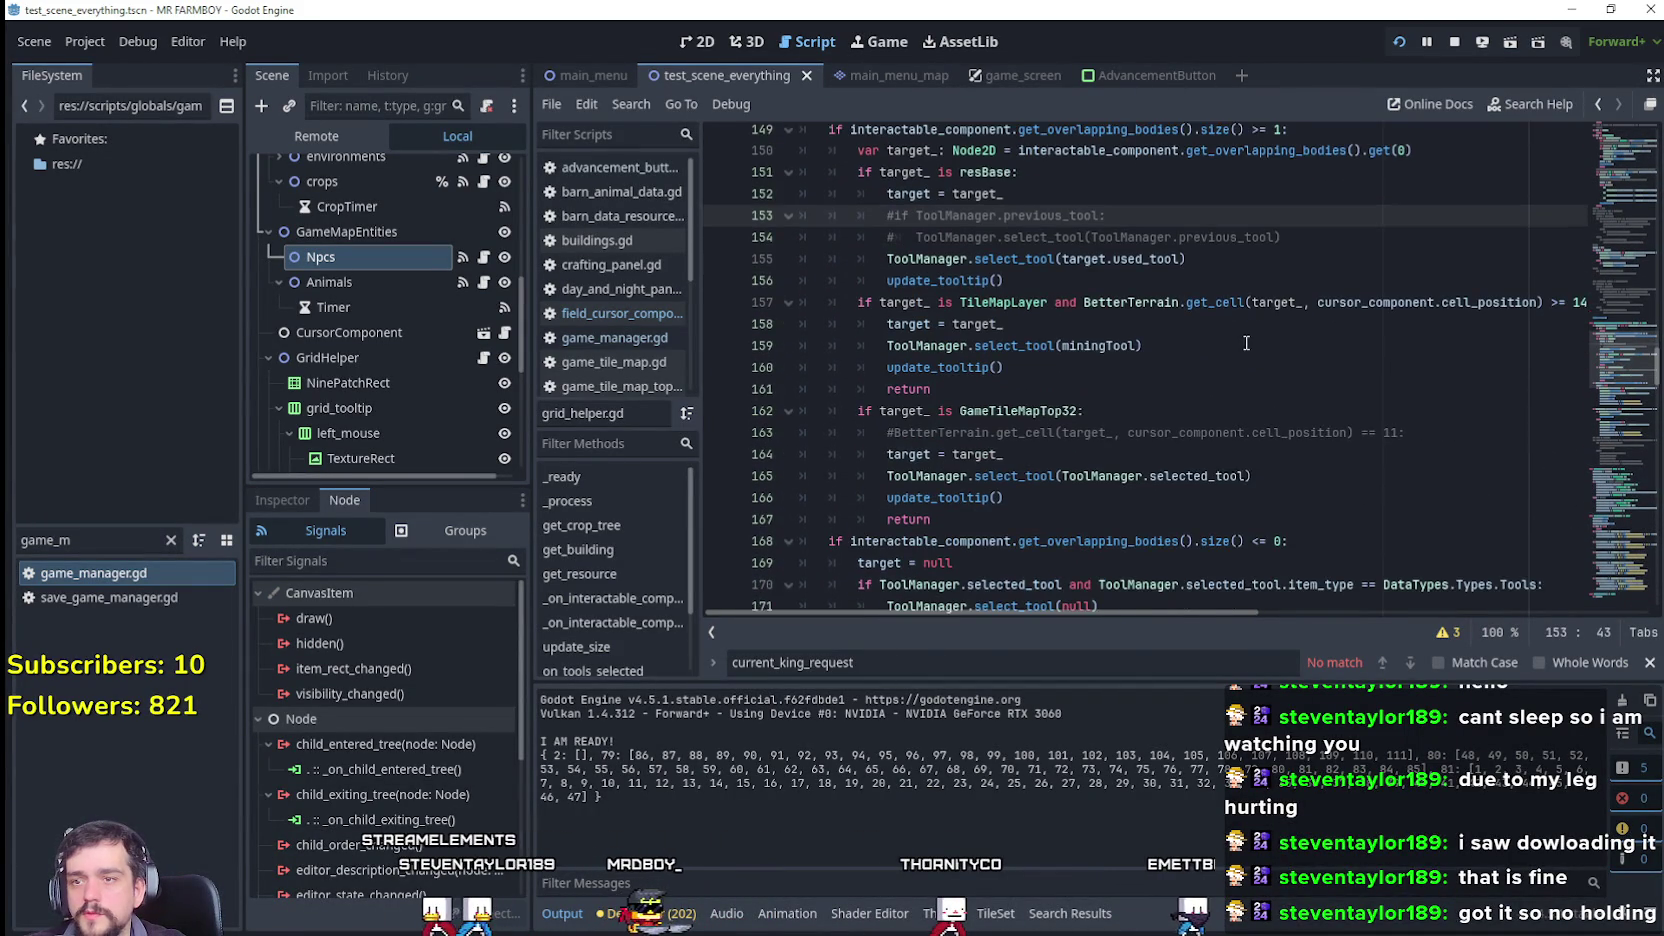
{"action": "key", "text": "Down"}
{"action": "key", "text": "Down"}
{"action": "key", "text": "Down"}
{"action": "scroll", "coordinate": [1300, 390], "scroll_direction": "down", "scroll_amount": 5}
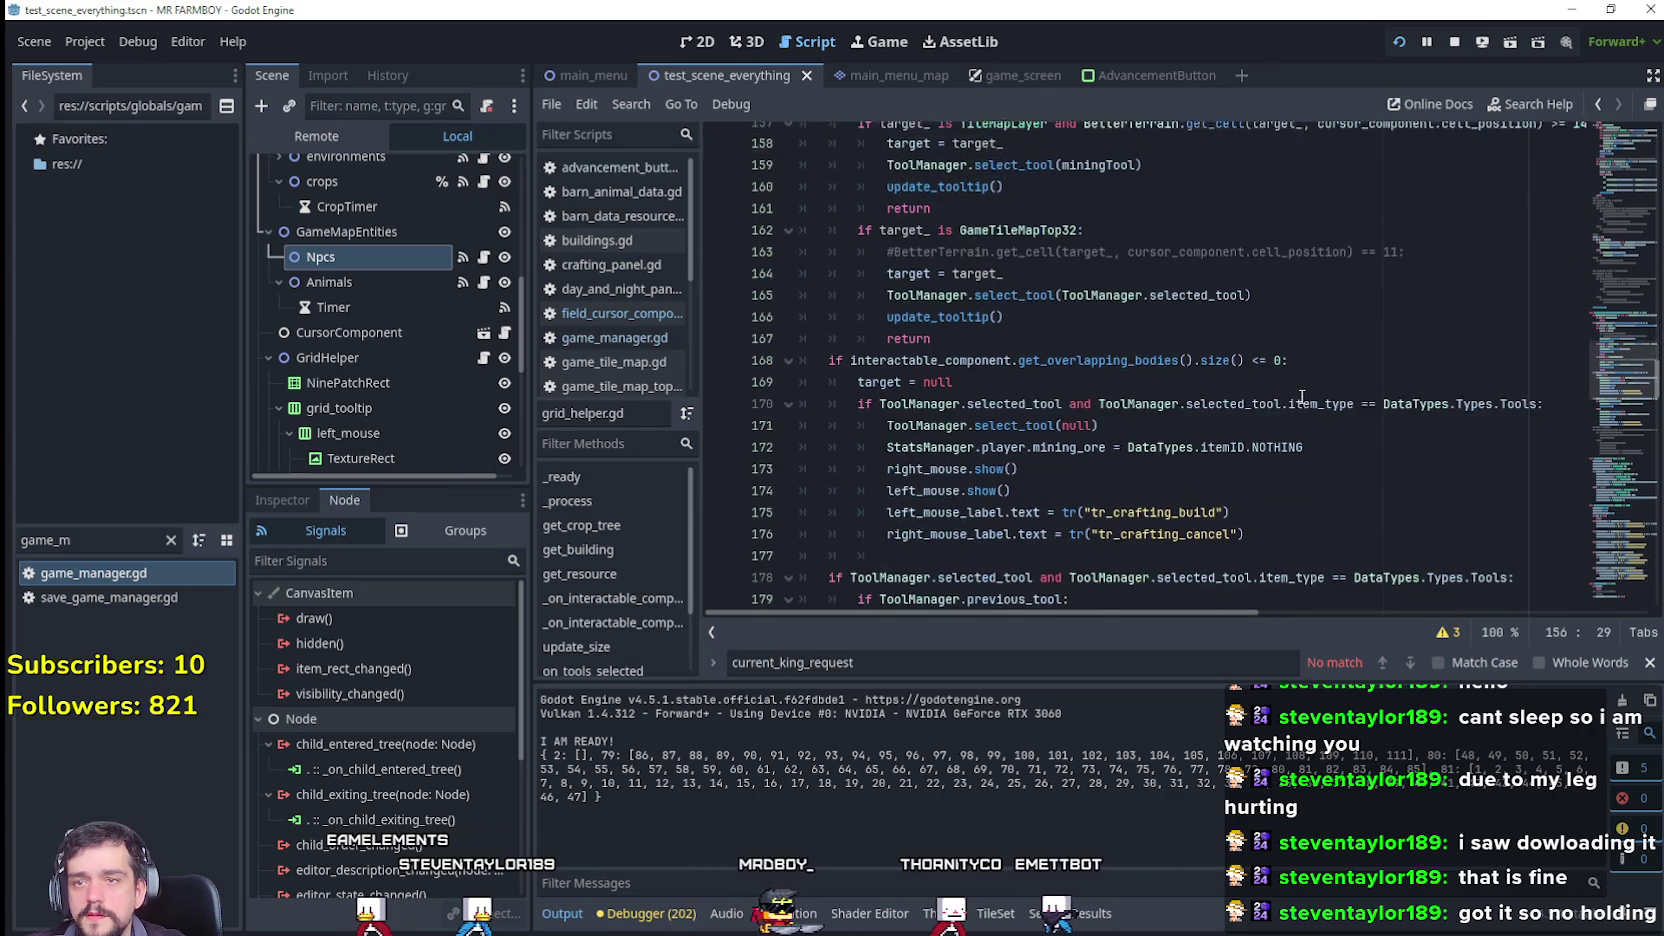
{"action": "left_click", "coordinate": [1112, 345]}
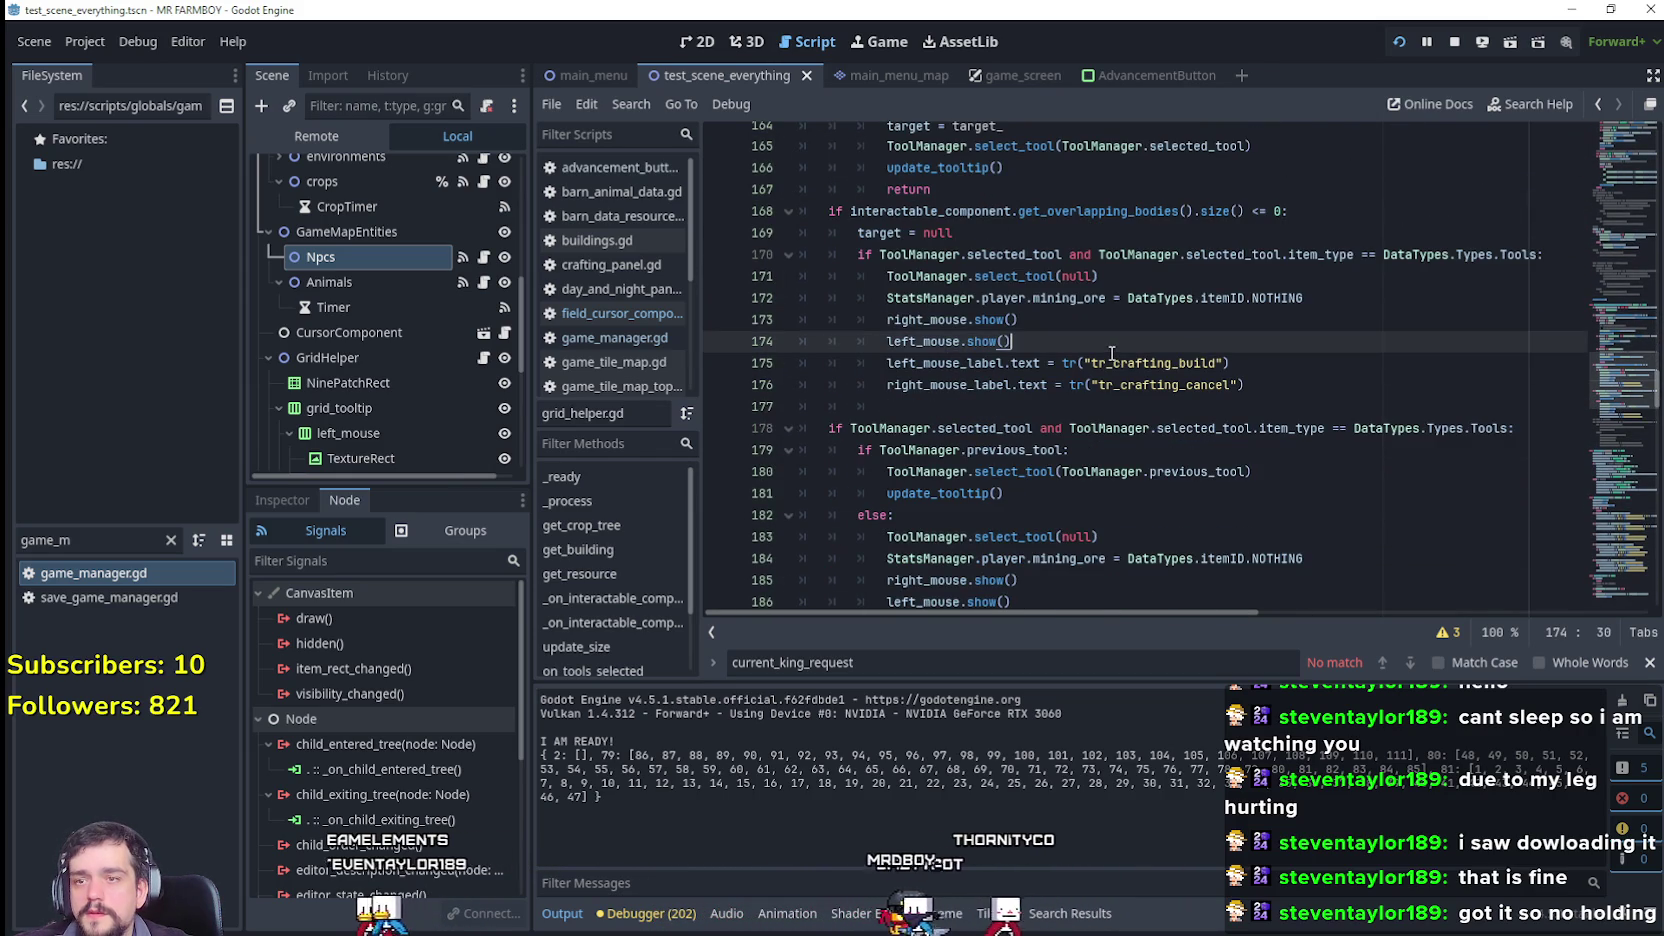
{"action": "left_click", "coordinate": [1302, 399]}
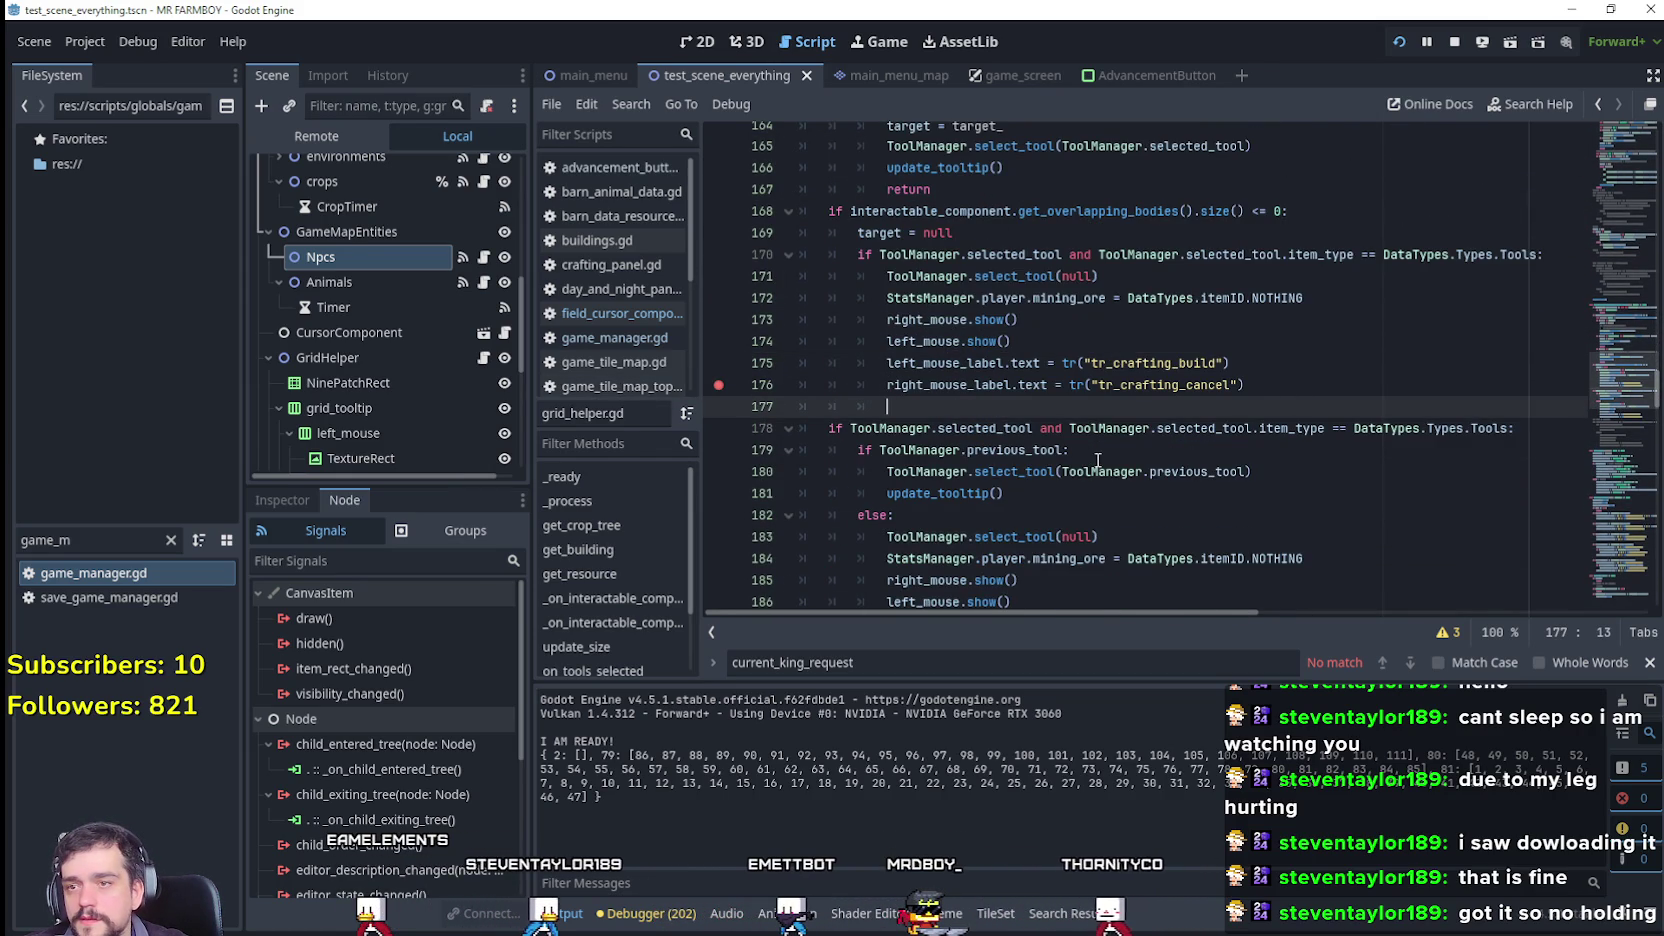
{"action": "key", "text": "alt+Tab"}
Step: Walk the character north and over toward a tree
{"action": "key", "text": "w"}
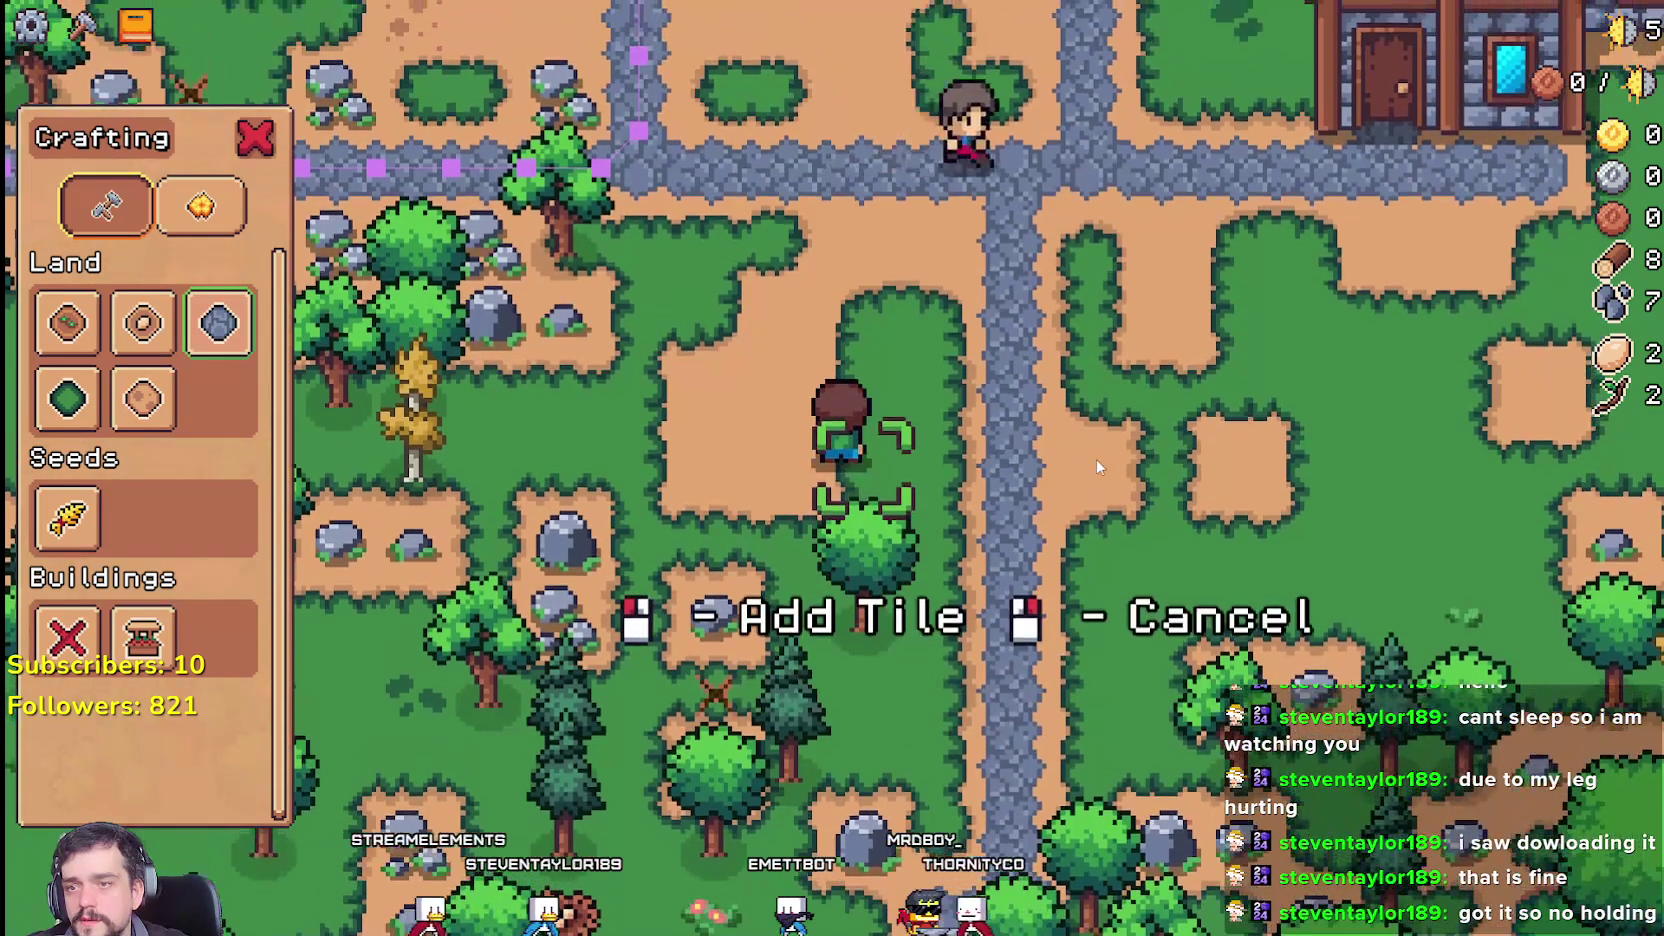
{"action": "key", "text": "a"}
{"action": "key", "text": "d"}
{"action": "key", "text": "s"}
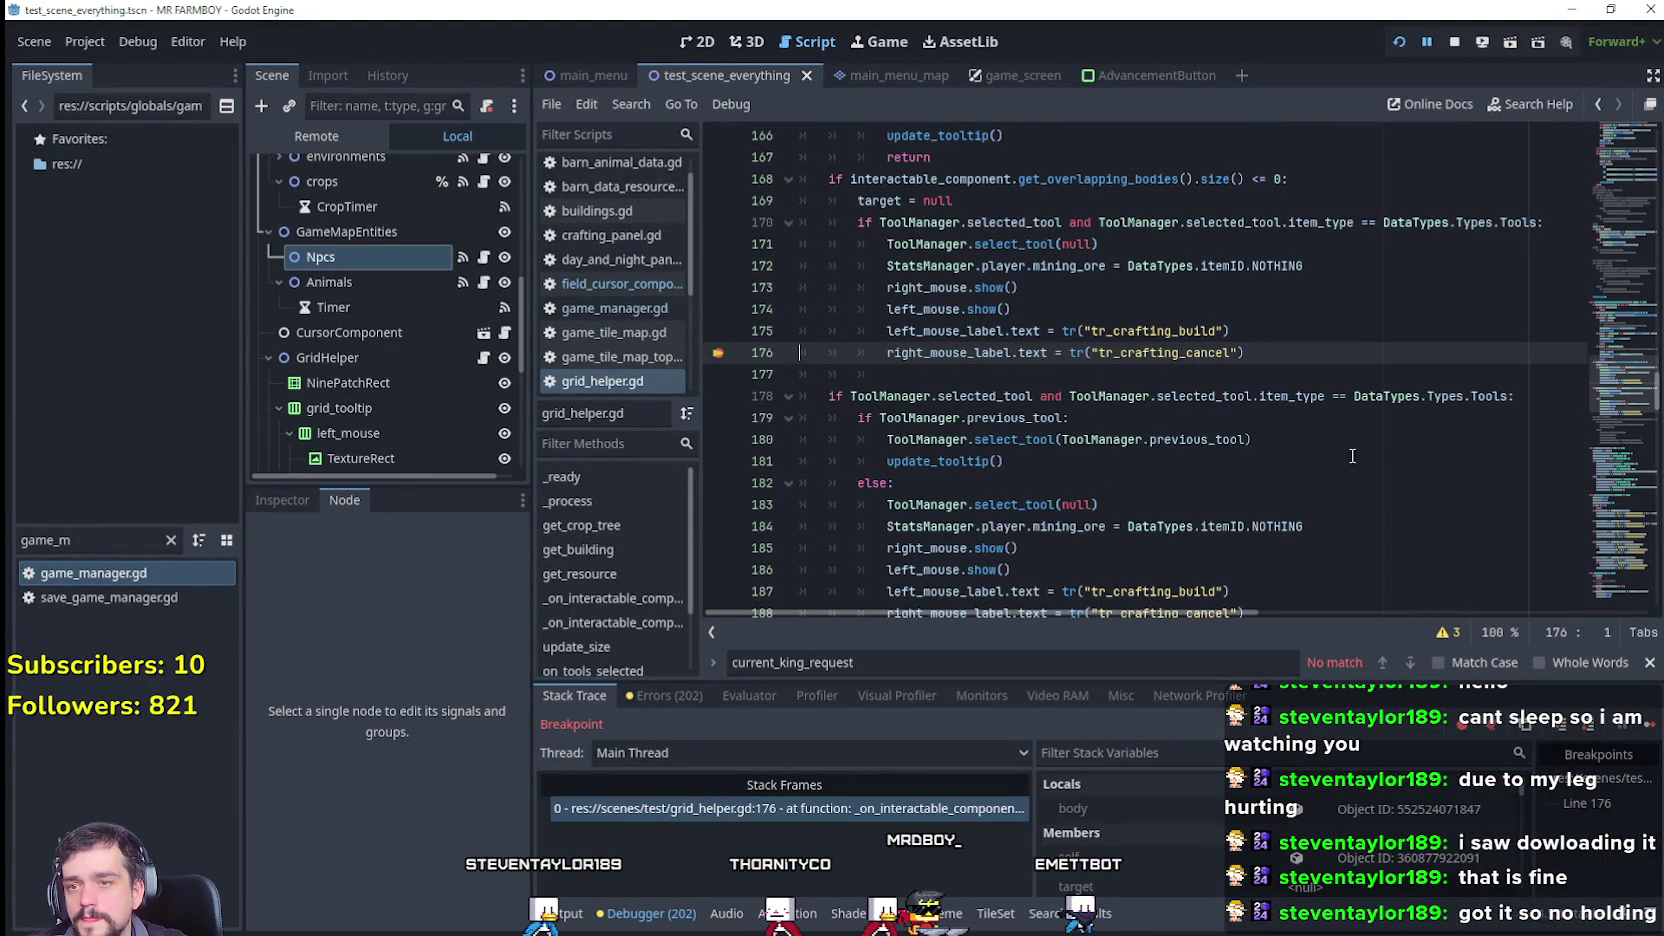
Step: Paste the previous-tool check from lines 179–181 as a new block under line 170
{"action": "double_click", "coordinate": [975, 420]}
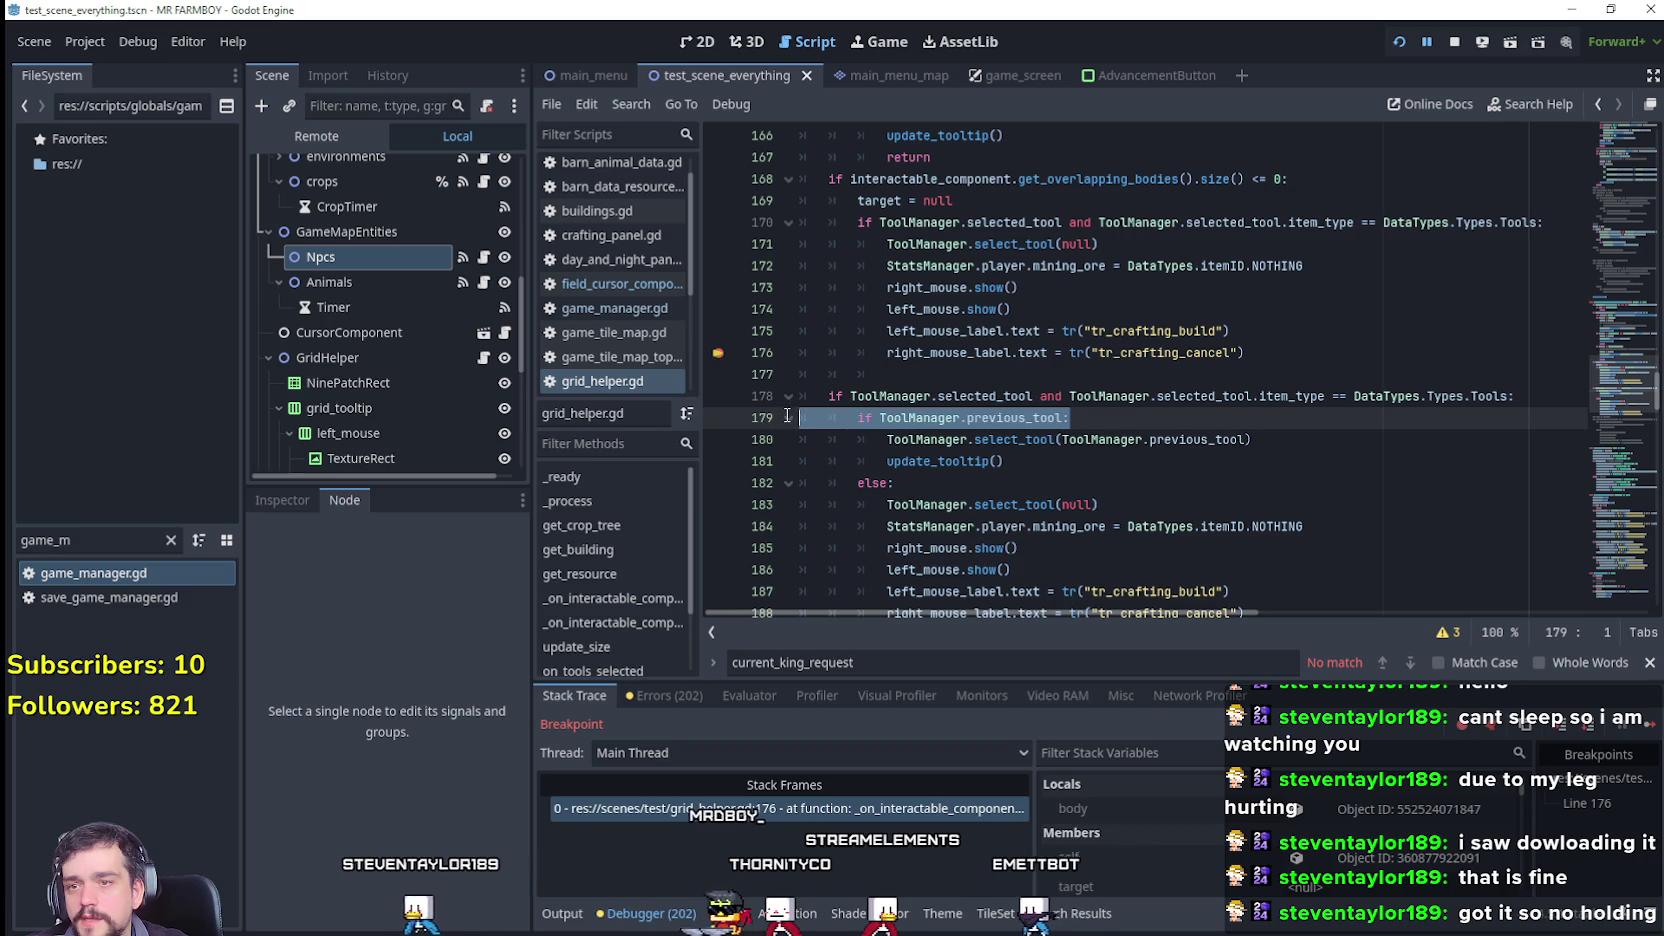
{"action": "left_click_drag", "start_coordinate": [1048, 470], "coordinate": [733, 426]}
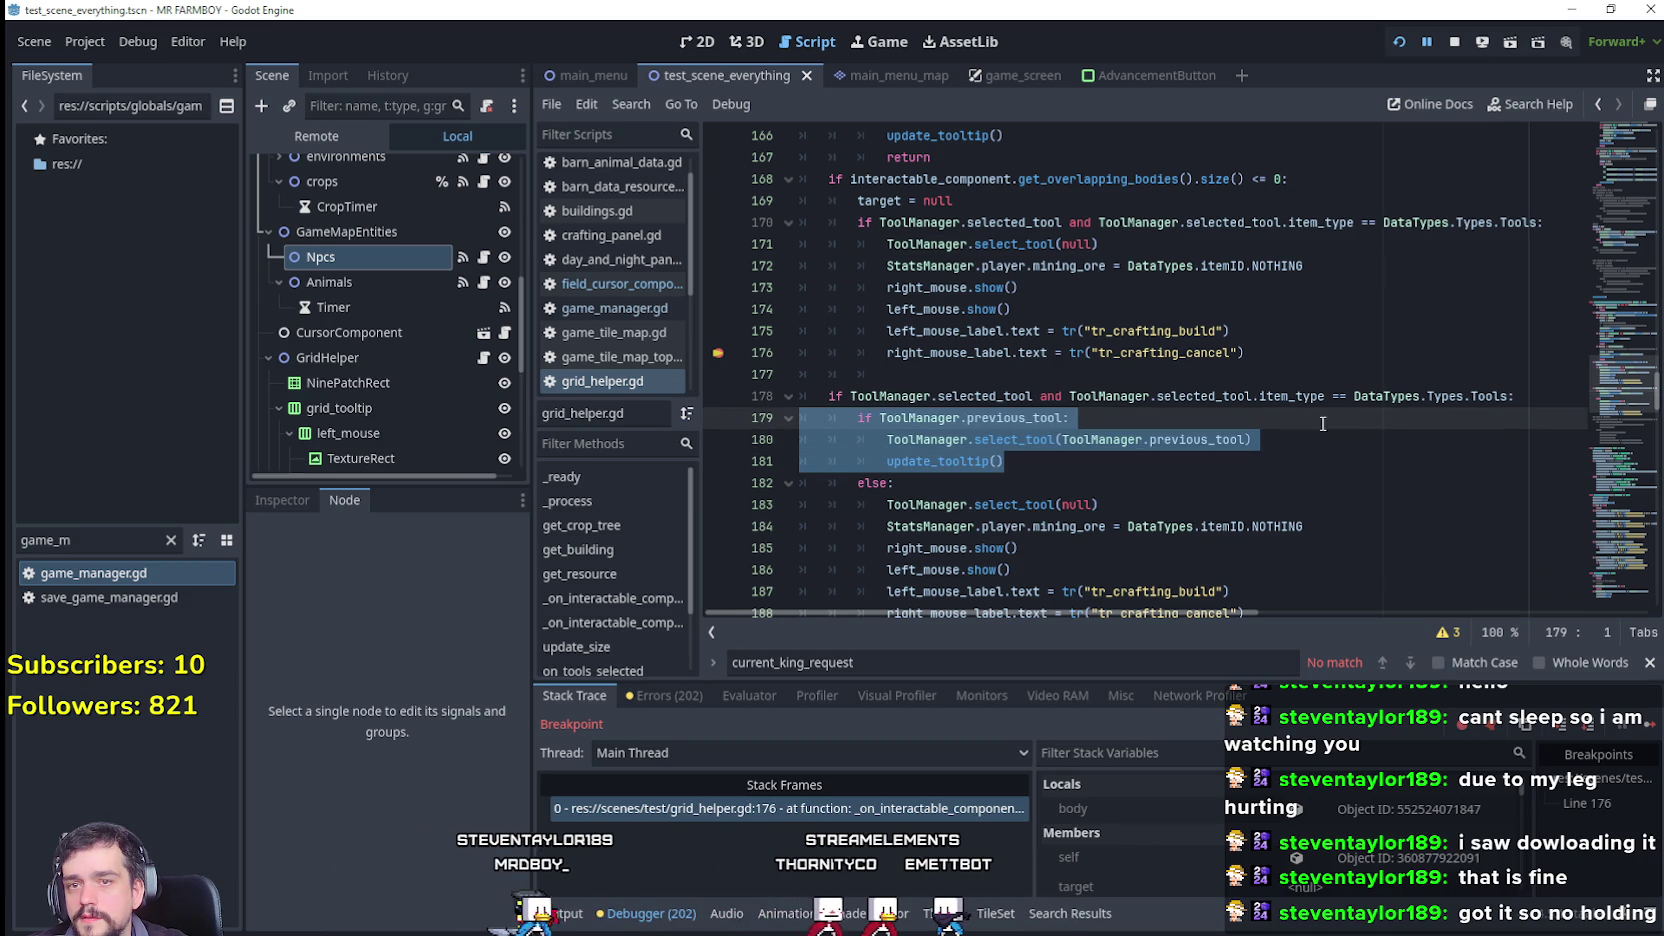
{"action": "double_click", "coordinate": [1036, 224]}
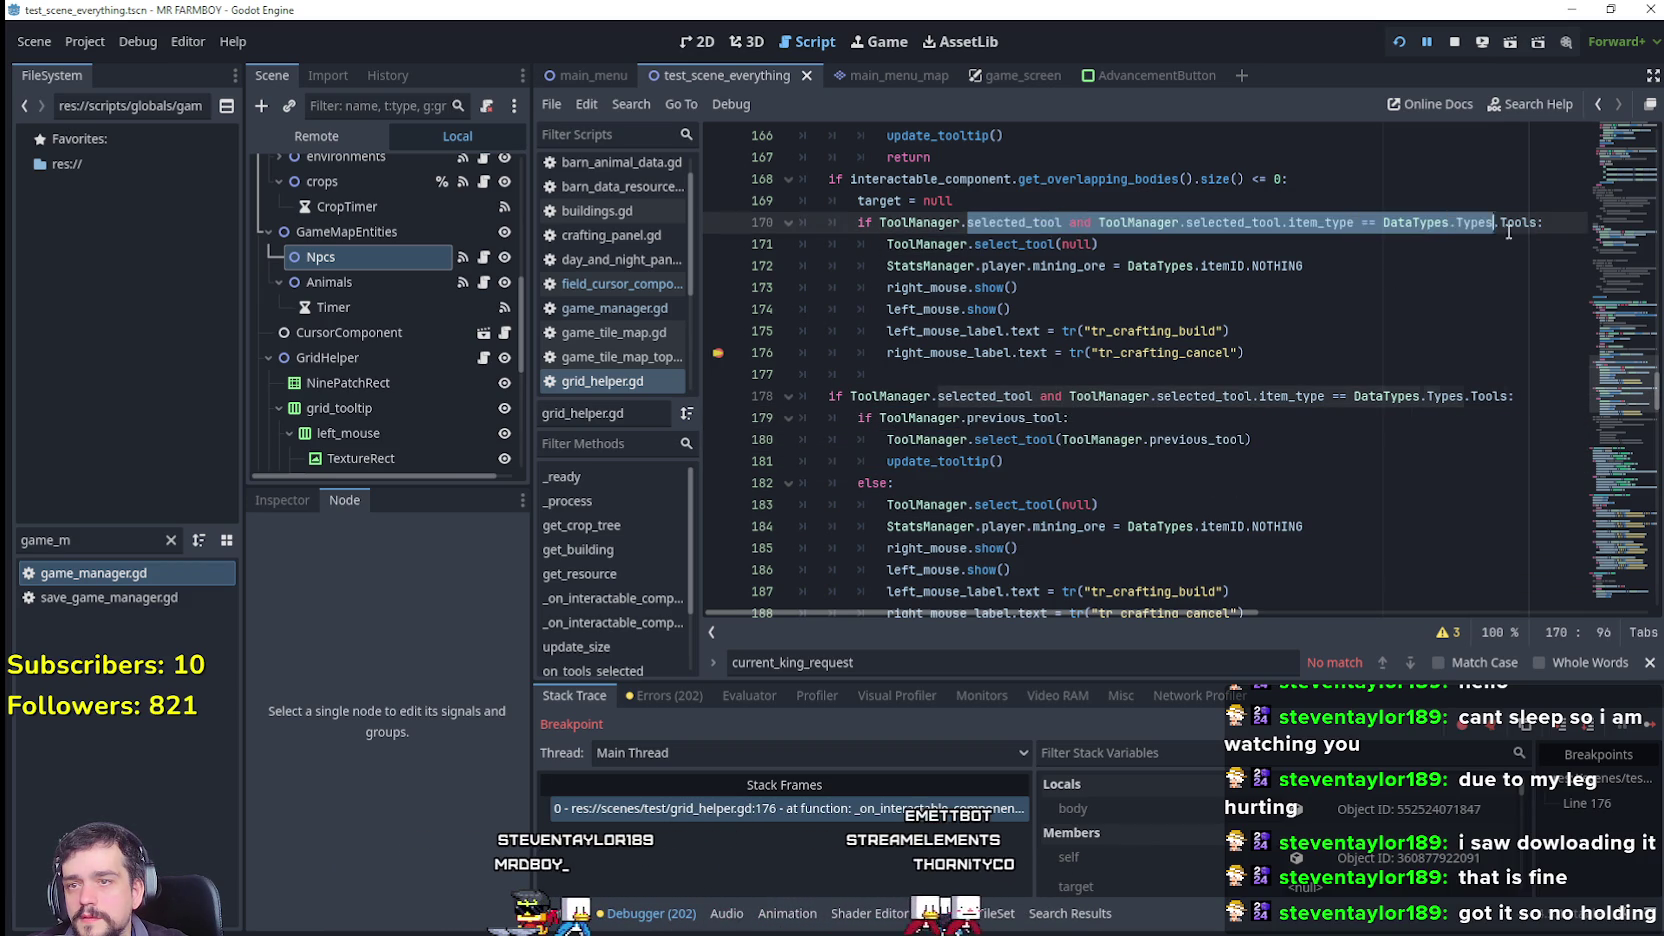
{"action": "left_click", "coordinate": [1111, 262]}
{"action": "left_click_drag", "start_coordinate": [1005, 462], "coordinate": [785, 423]}
{"action": "key", "text": "ctrl+c"}
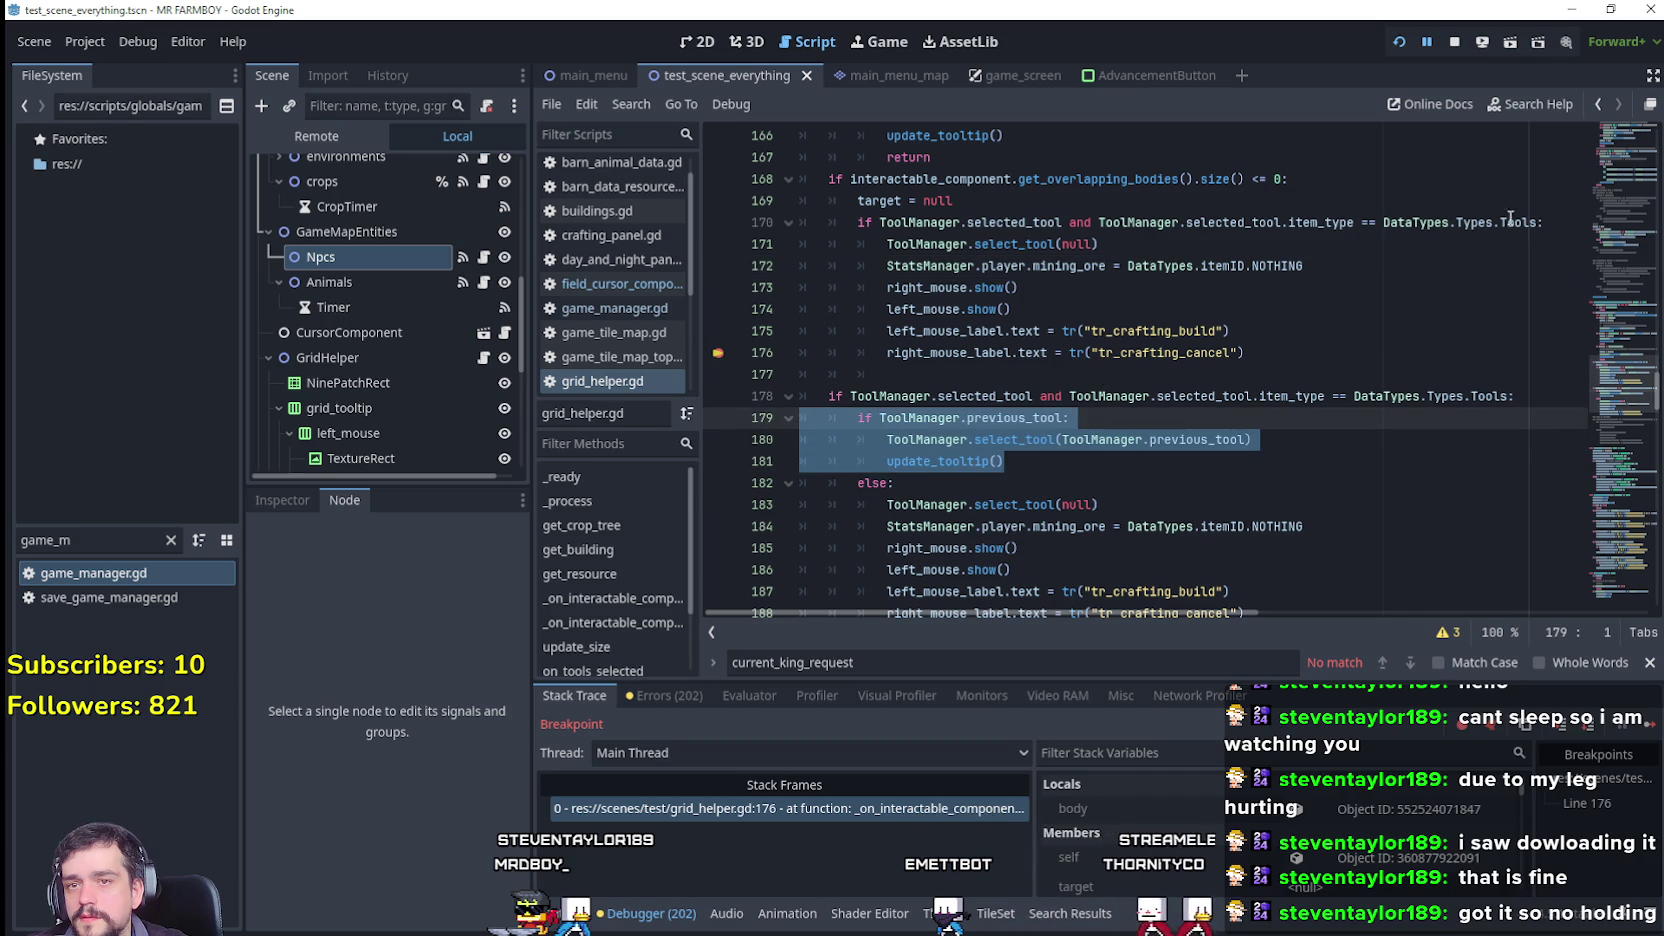
{"action": "left_click", "coordinate": [1549, 224]}
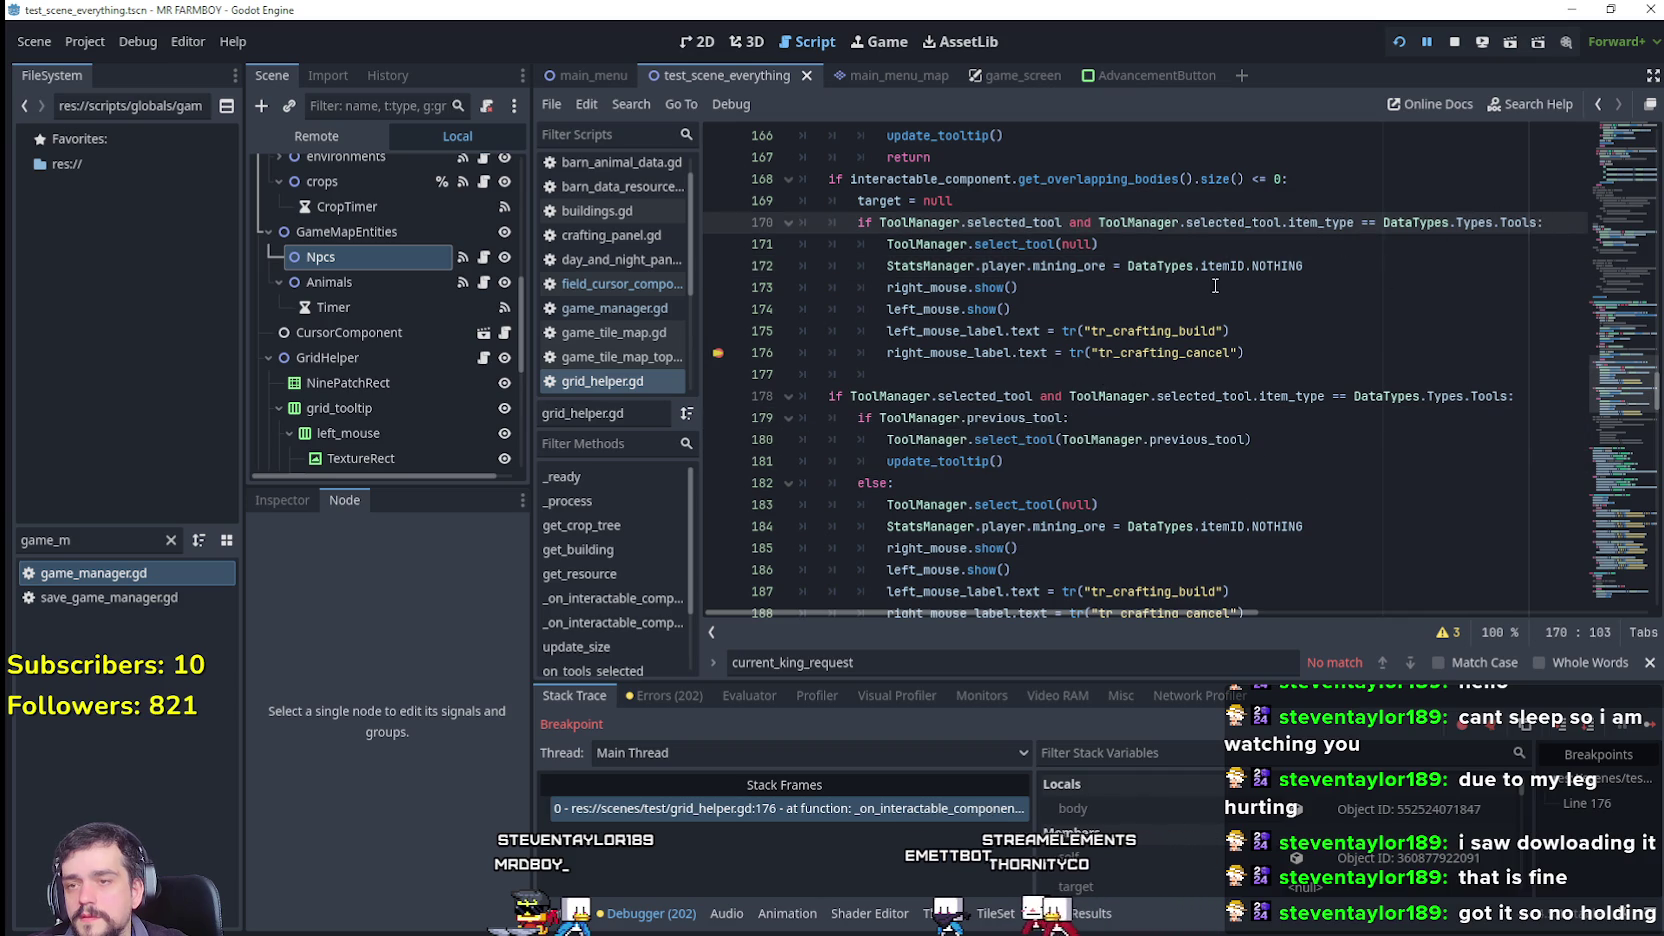
{"action": "key", "text": "Return"}
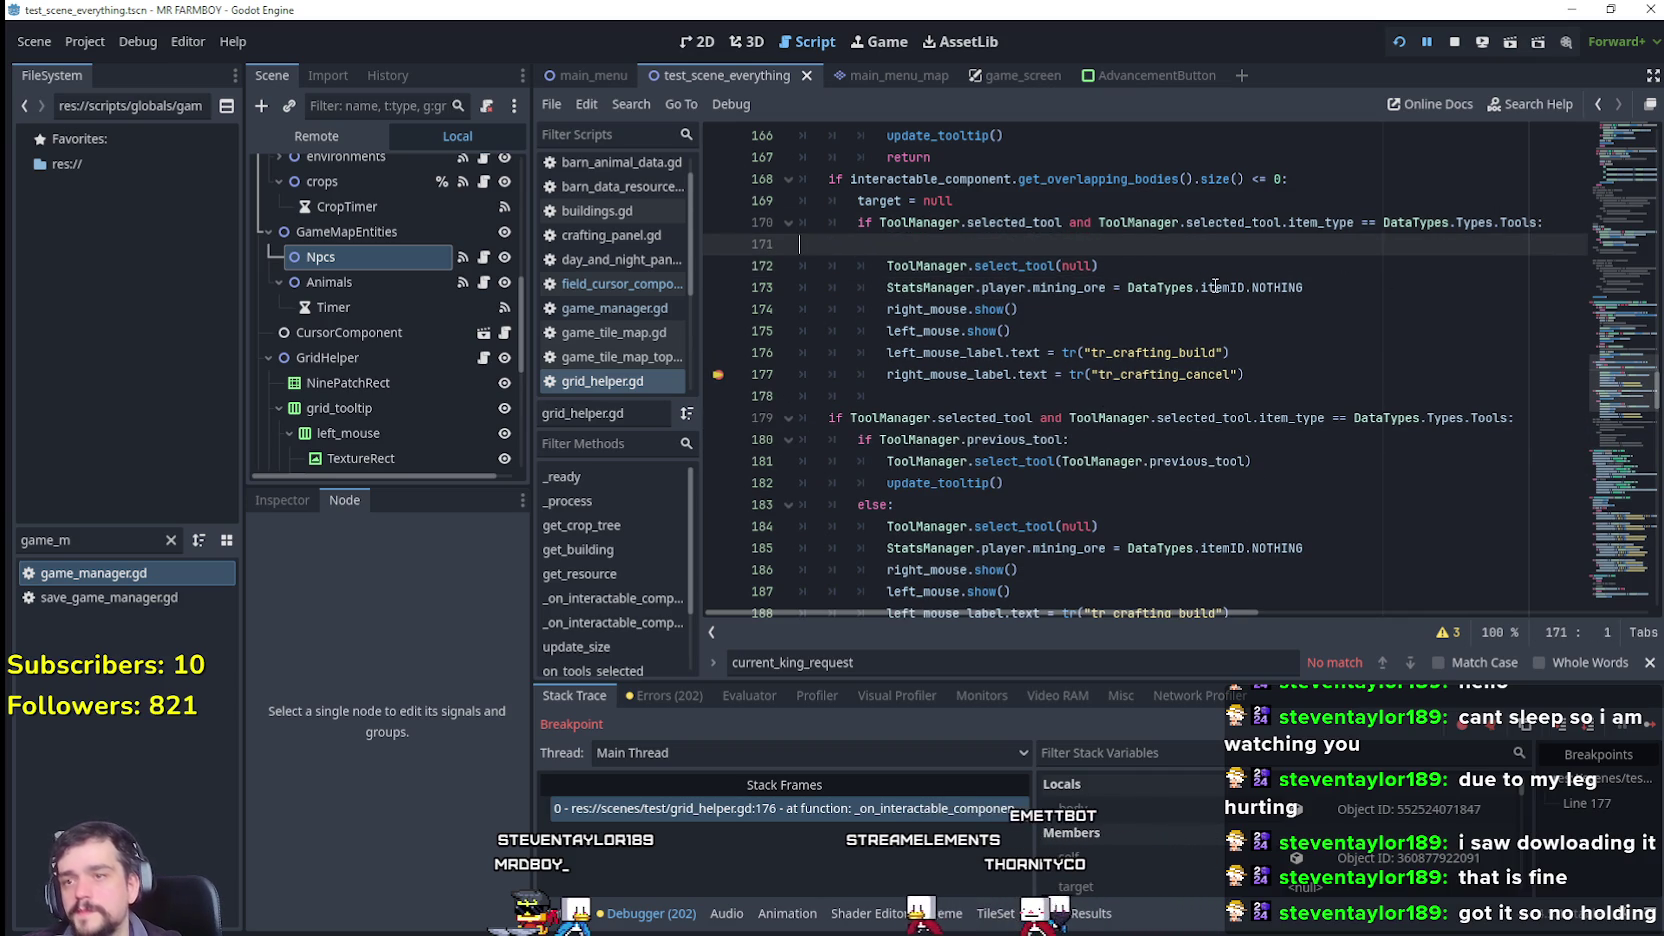
{"action": "key", "text": "ctrl+v"}
Step: Add an else: on line 174 and indent lines 175–180 under it
{"action": "left_click_drag", "start_coordinate": [1016, 283], "coordinate": [786, 255]}
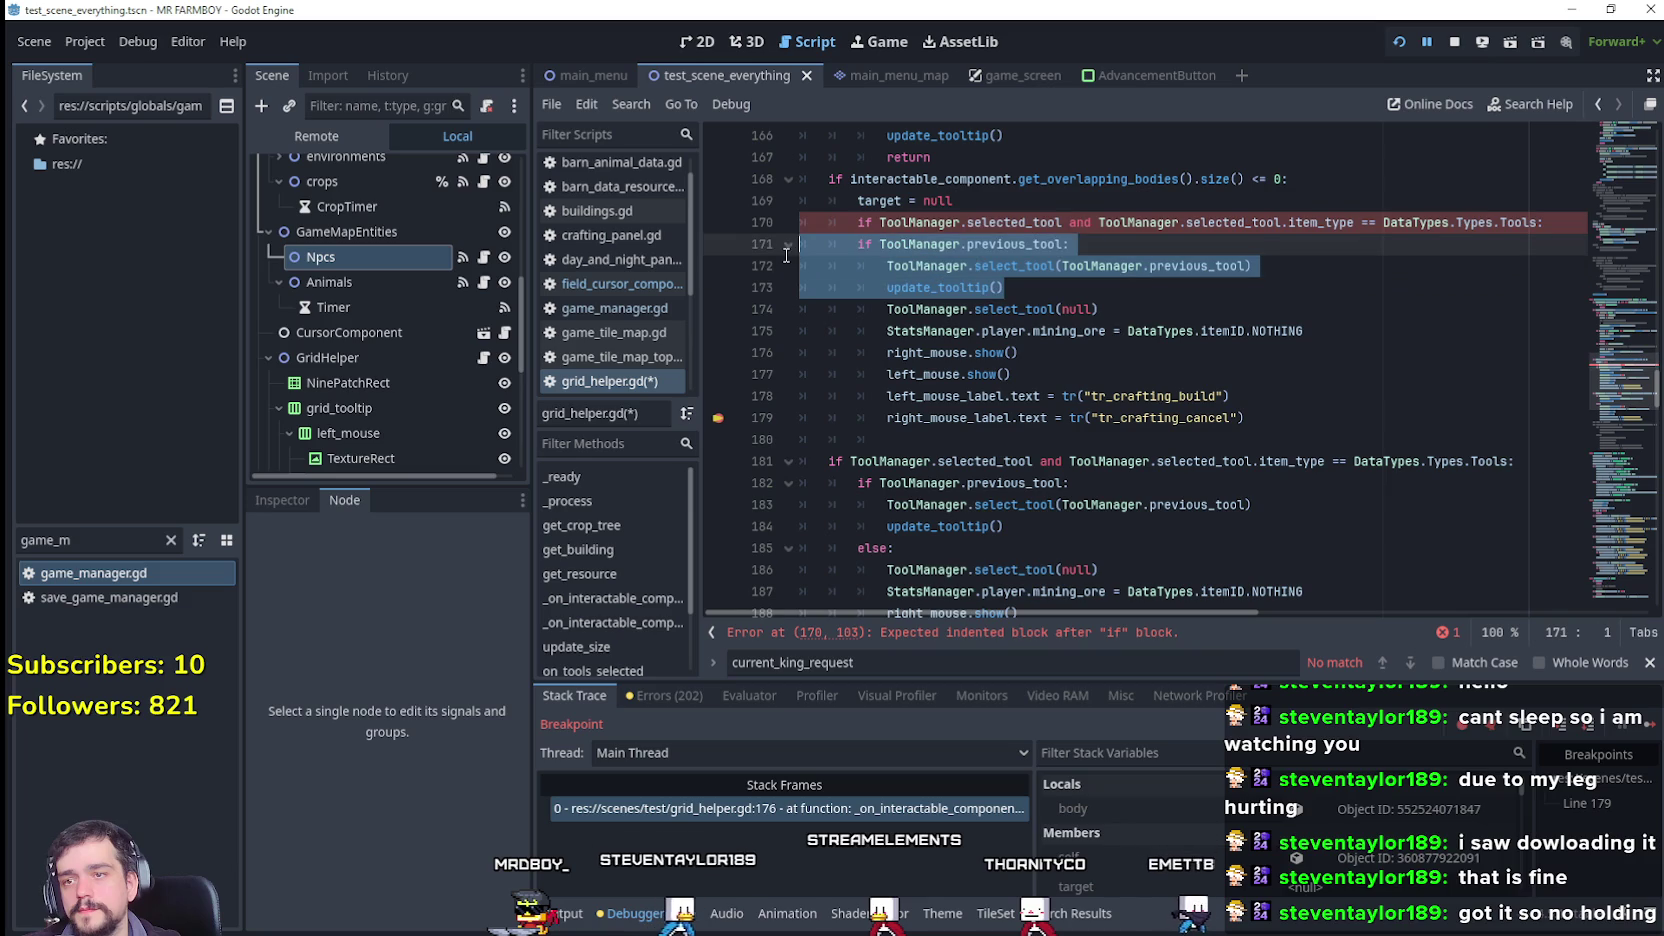
{"action": "left_click", "coordinate": [1087, 287]}
{"action": "key", "text": "Return"}
{"action": "key", "text": "BackSpace"}
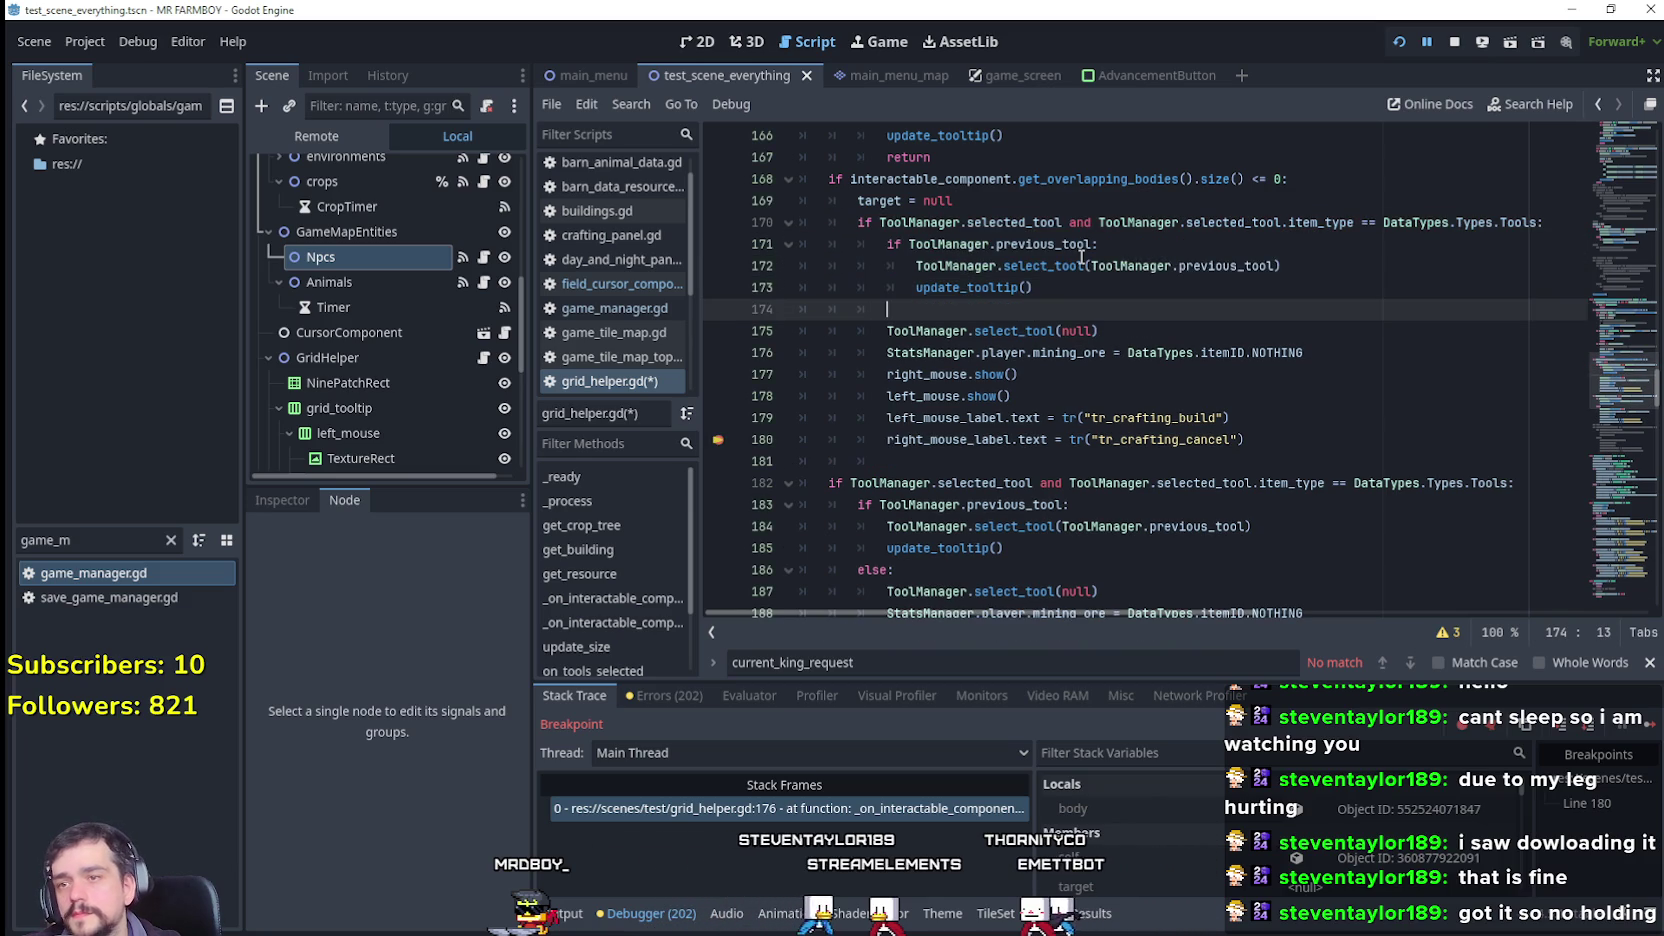
{"action": "type", "text": "els"}
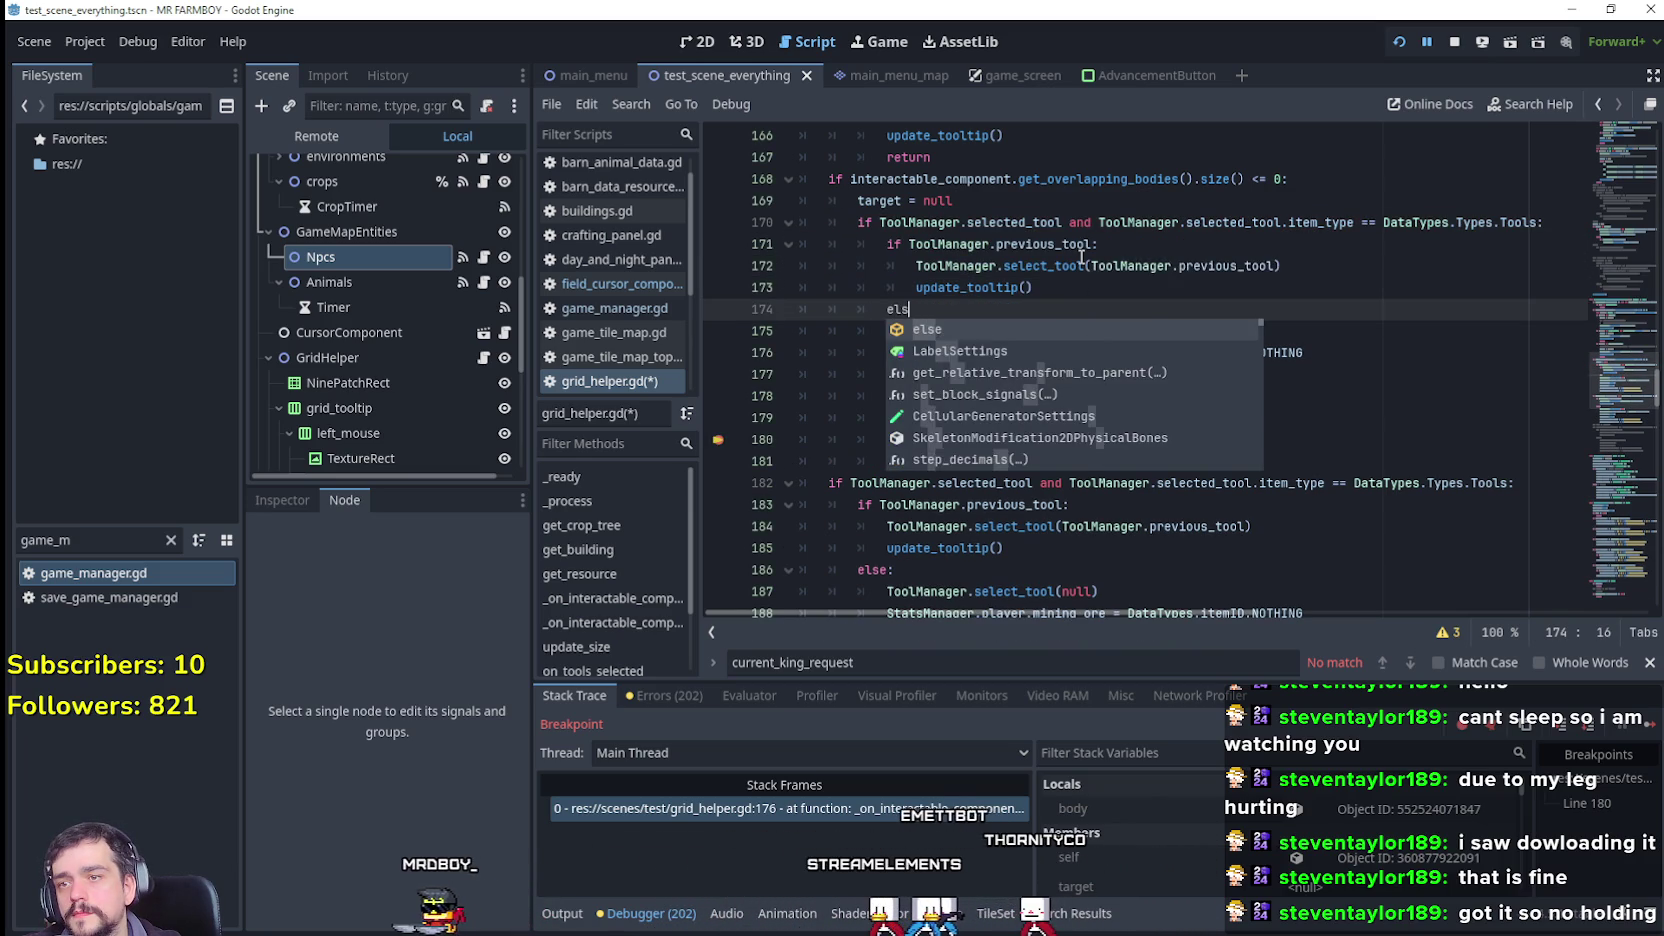
{"action": "key", "text": "BackSpace"}
{"action": "key", "text": "BackSpace"}
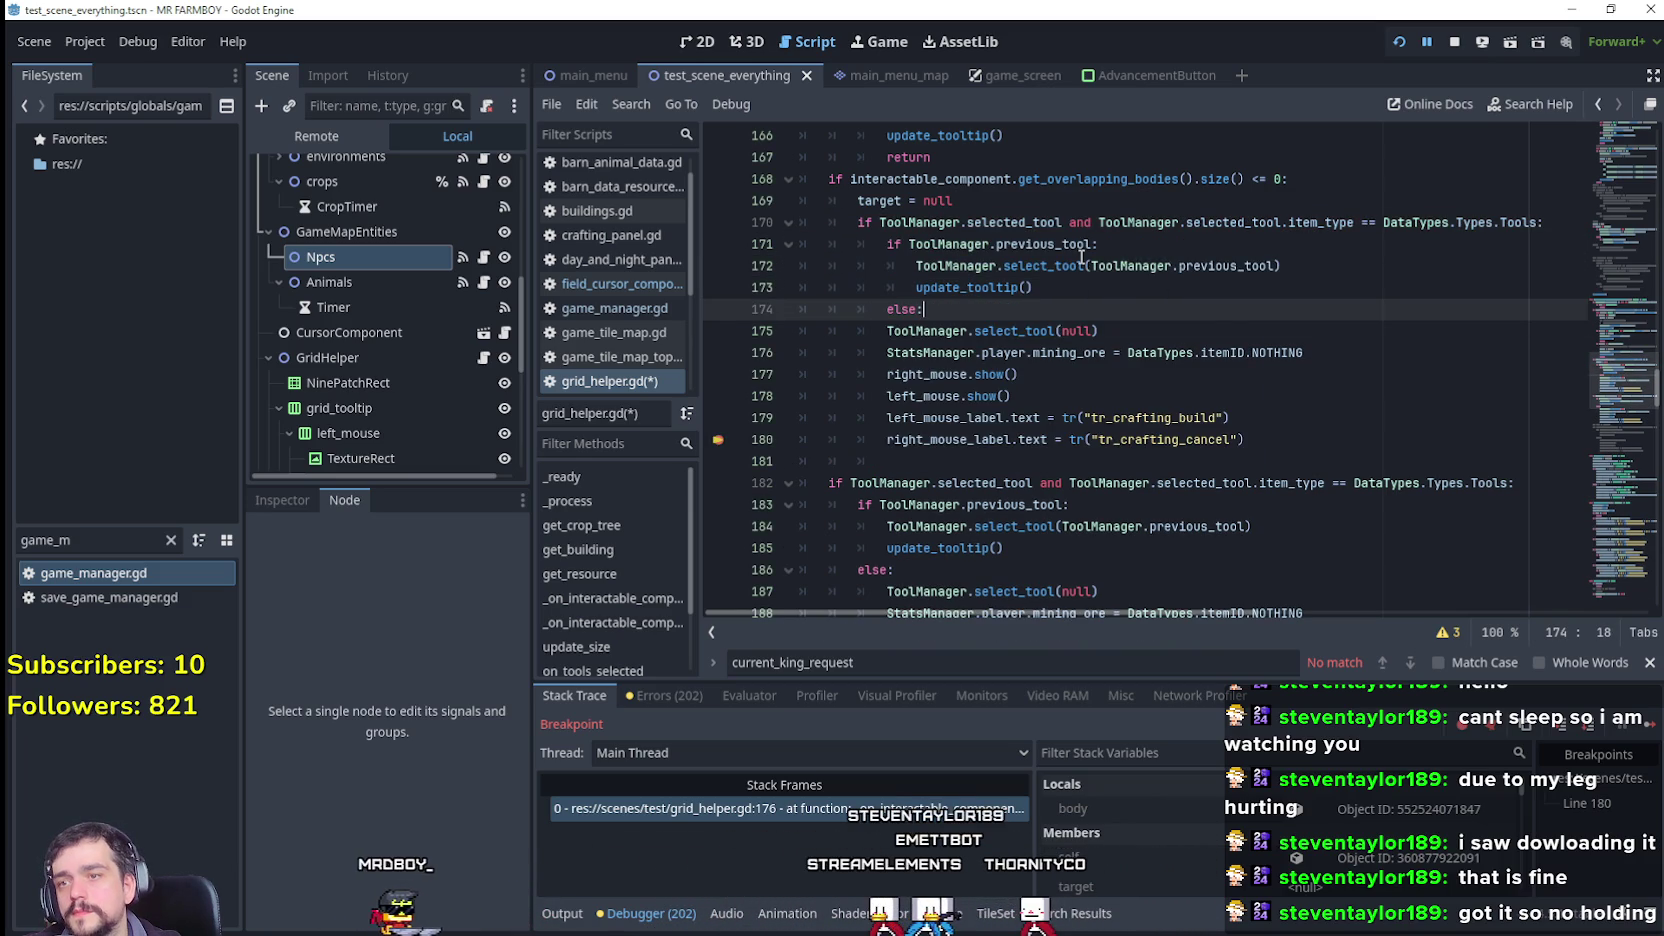
{"action": "mouse_move", "coordinate": [1261, 432]}
{"action": "left_mouse_down"}
{"action": "mouse_move", "coordinate": [1000, 390]}
{"action": "mouse_move", "coordinate": [800, 330]}
{"action": "left_mouse_up"}
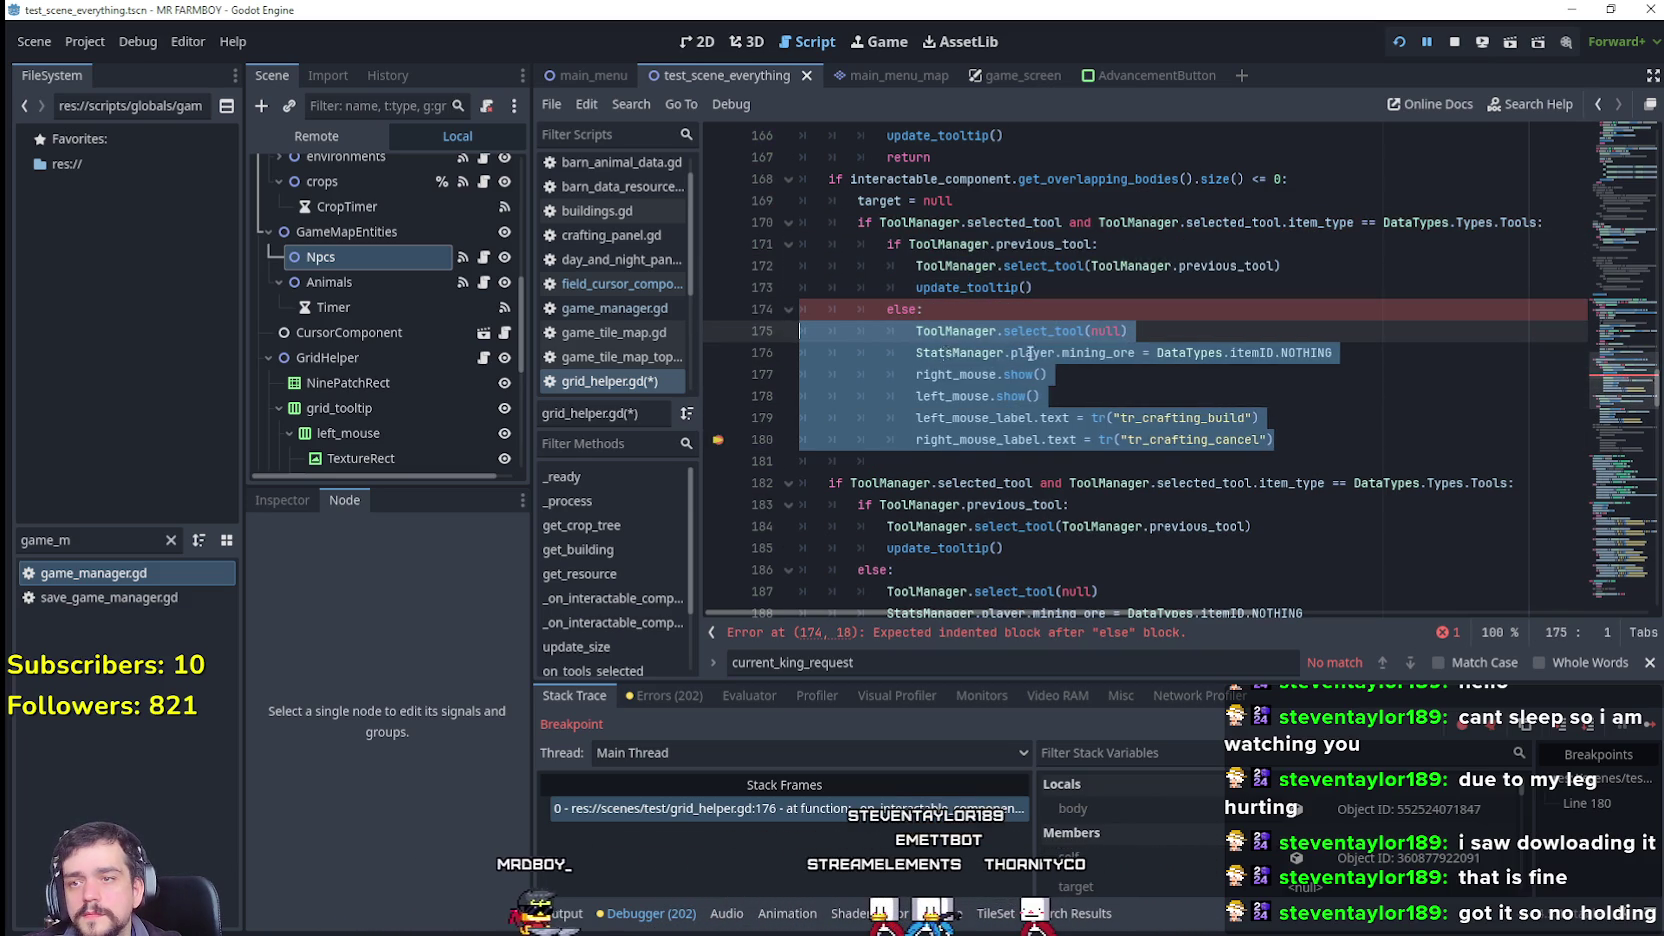
{"action": "key", "text": "Tab"}
Step: Save grid_helper.gd, set a breakpoint on line 173, and resume the game
{"action": "scroll", "coordinate": [1114, 335], "scroll_direction": "down", "scroll_amount": 3}
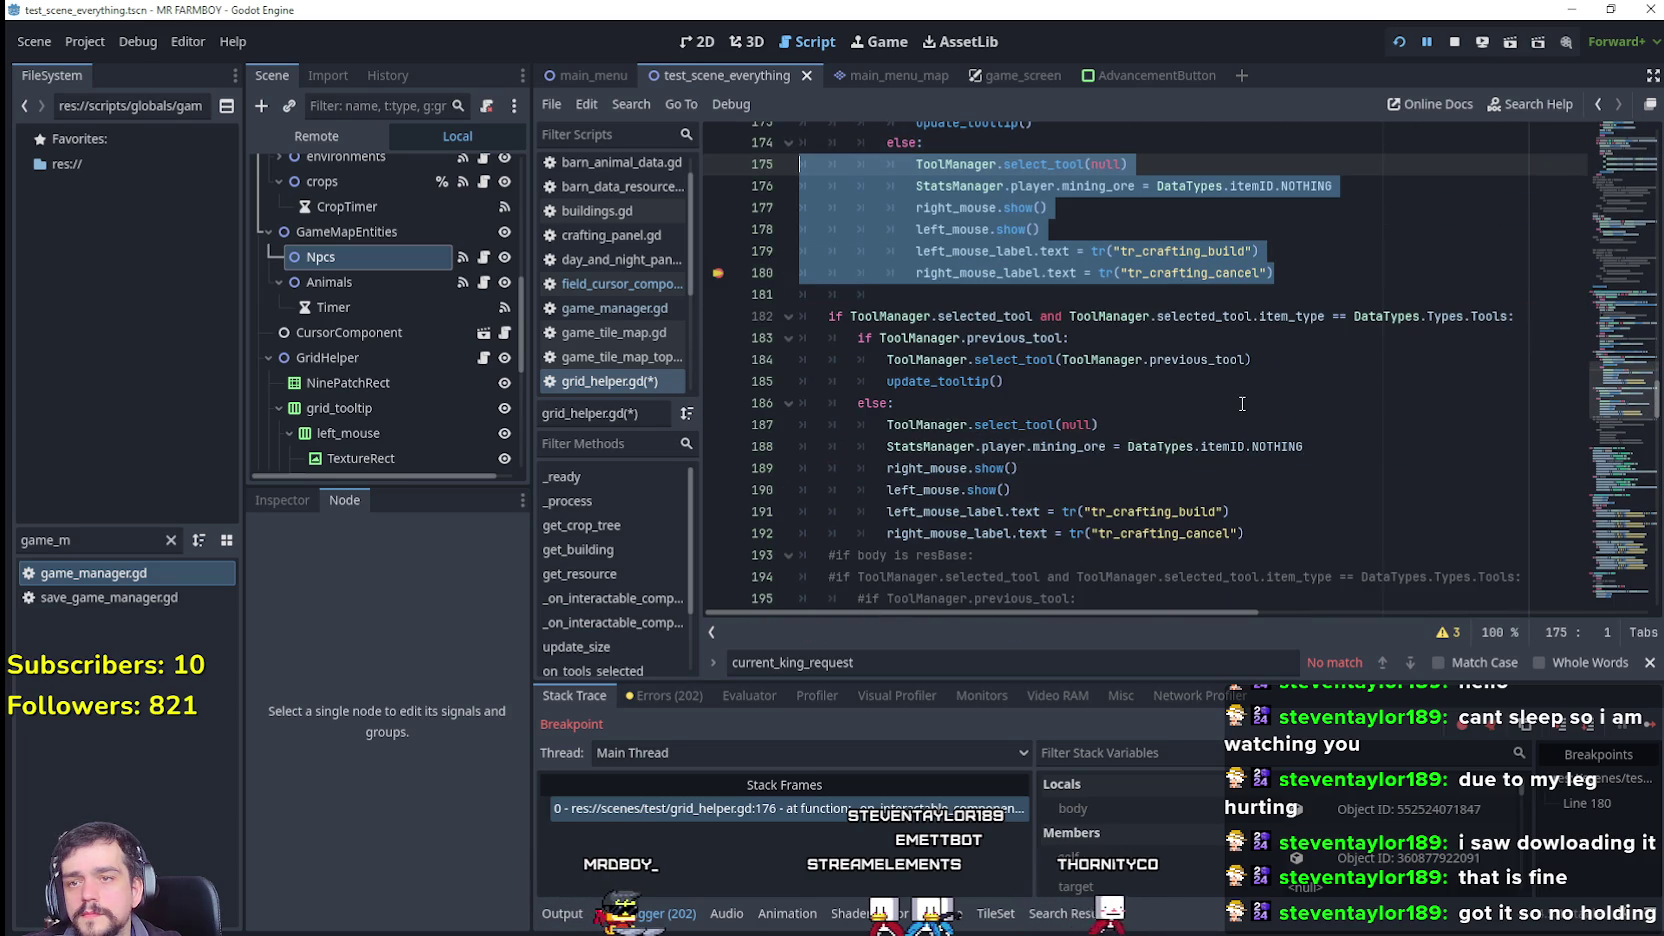
{"action": "scroll", "coordinate": [1242, 403], "scroll_direction": "up", "scroll_amount": 3}
{"action": "left_click", "coordinate": [1189, 344]}
{"action": "key", "text": "ctrl+s"}
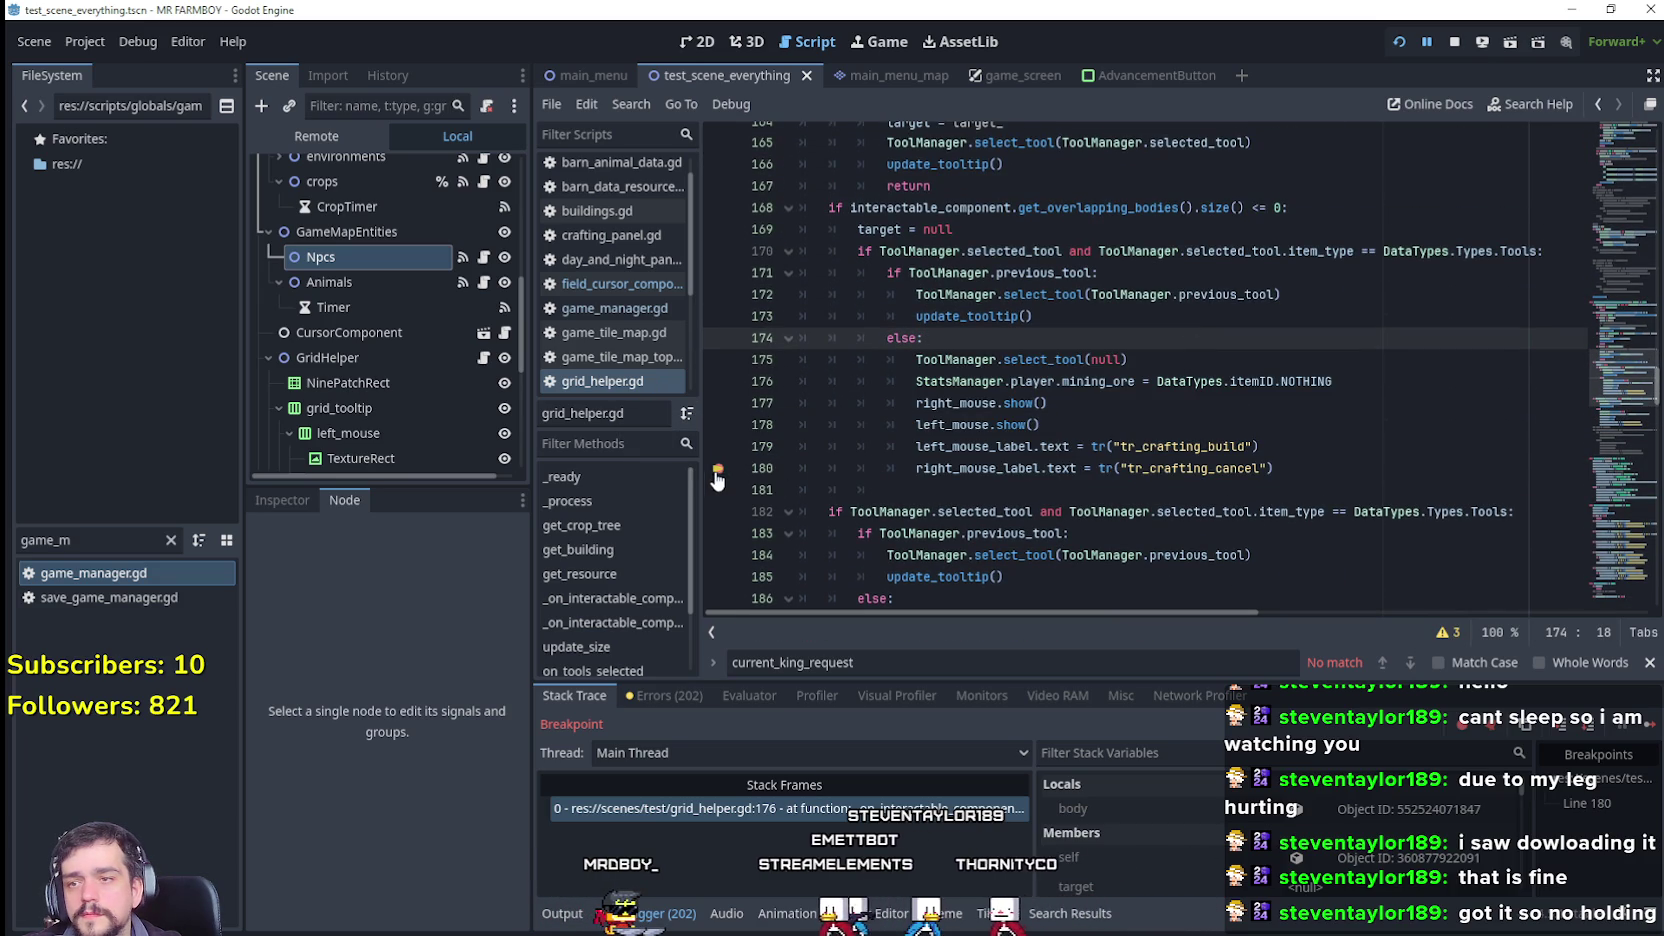
{"action": "left_click", "coordinate": [713, 318]}
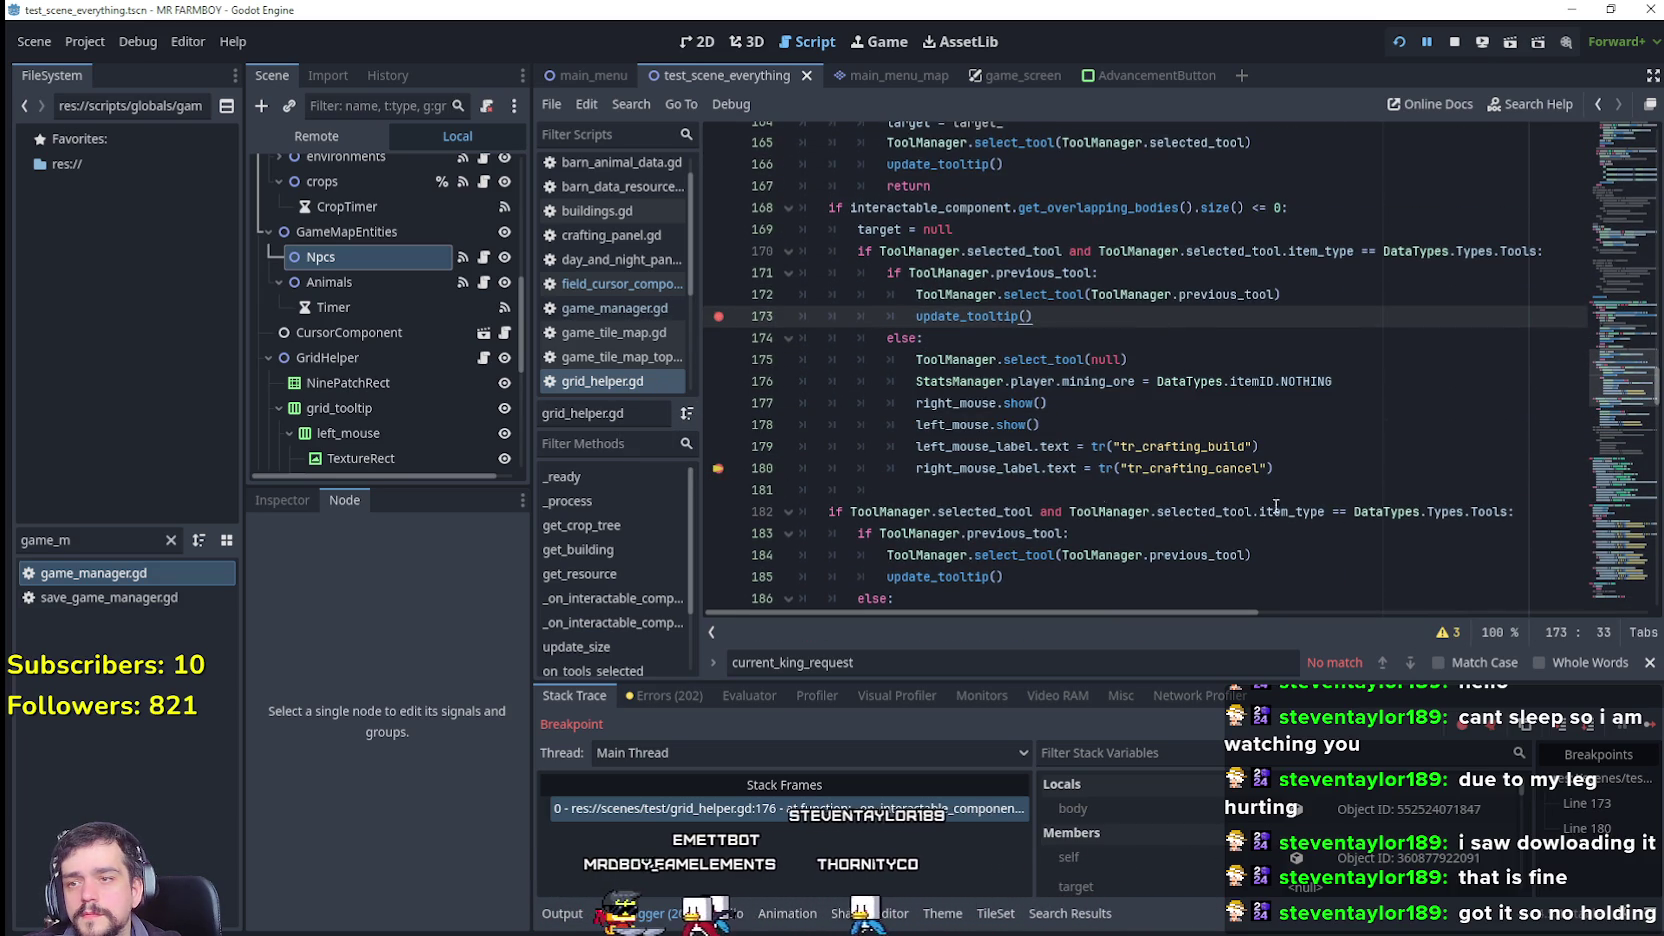
{"action": "key", "text": "F12"}
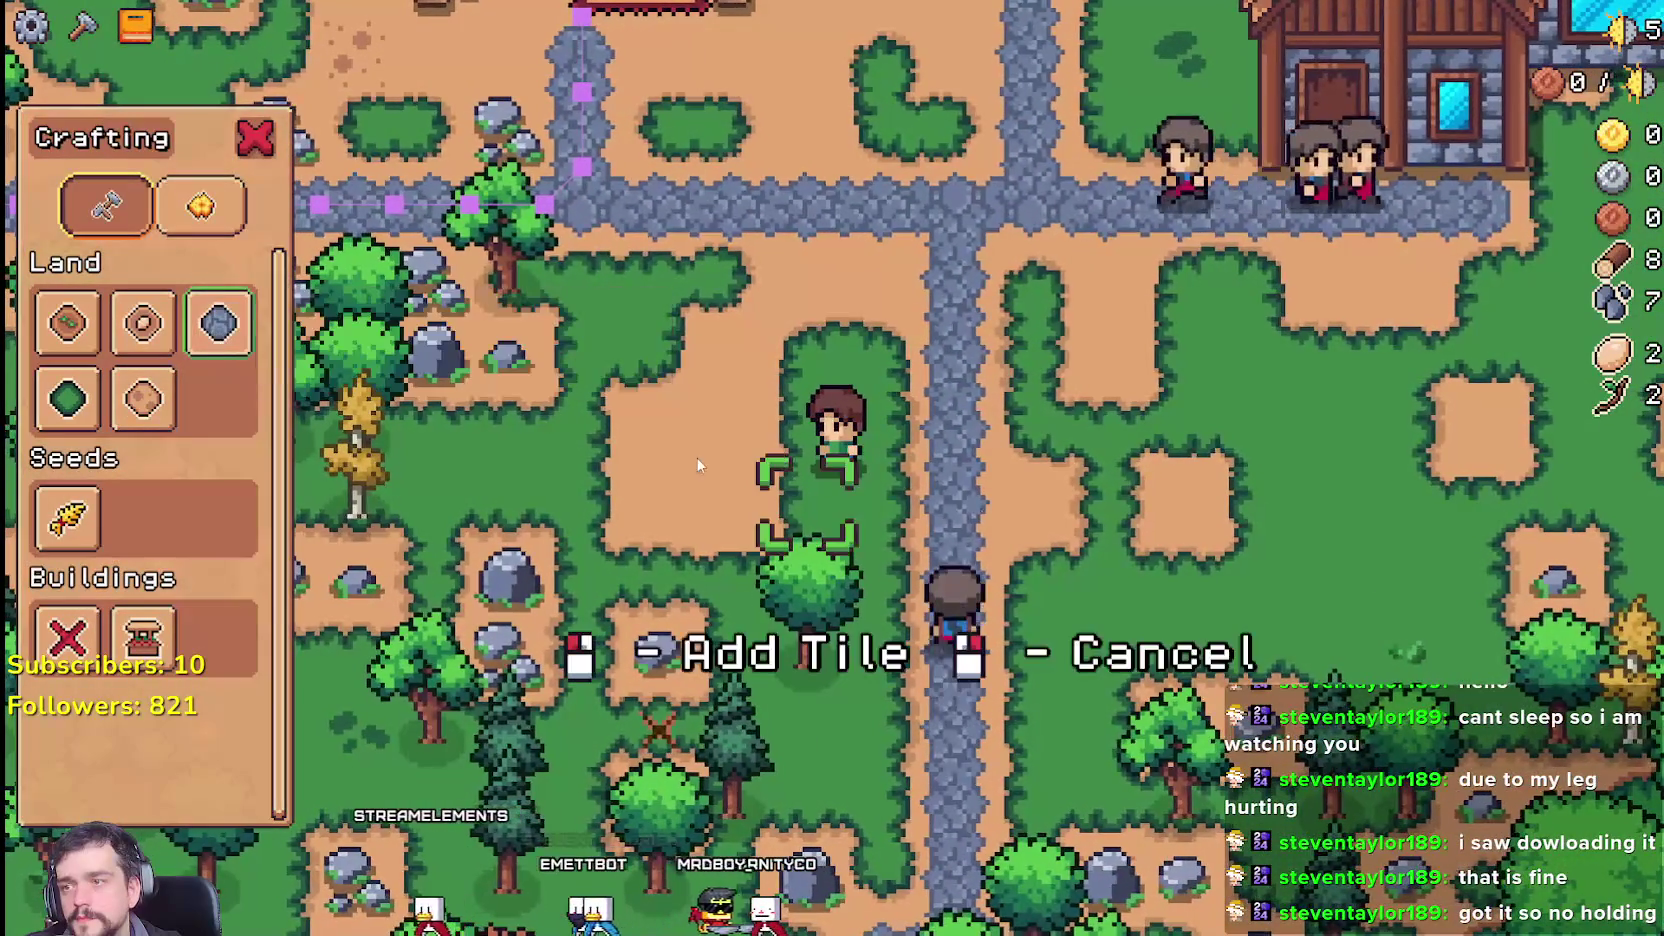
Step: Continue past the line 173 breakpoint, then walk to a tree and chop it for a log
{"action": "key", "text": "s"}
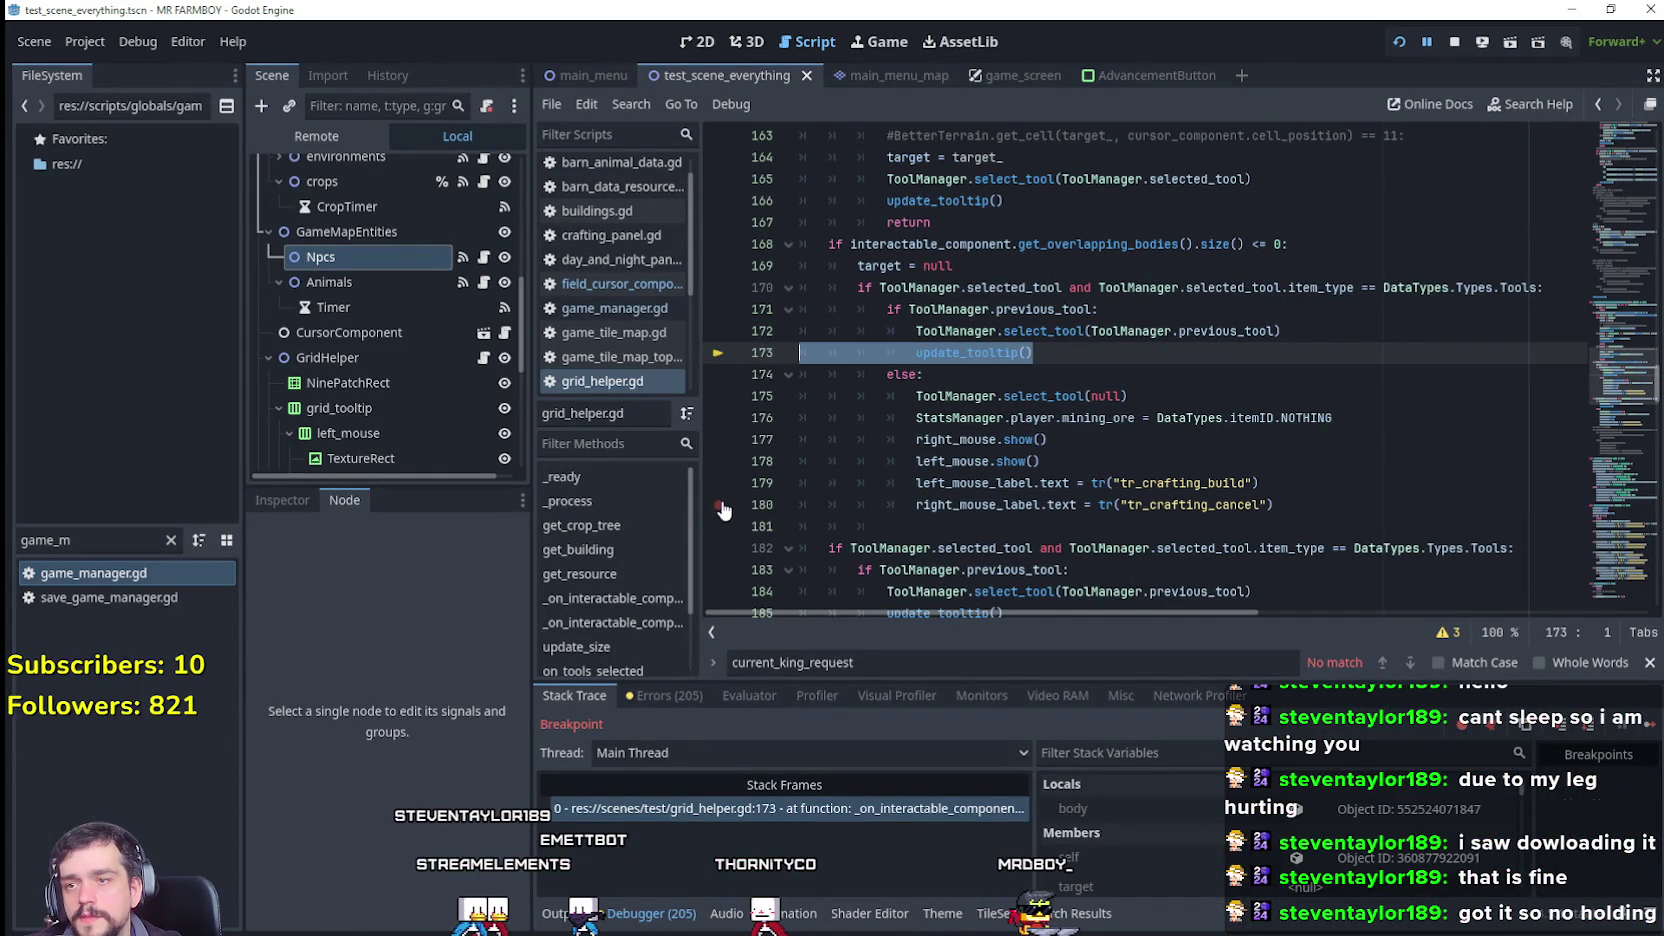
{"action": "left_click", "coordinate": [1300, 501]}
{"action": "left_click", "coordinate": [1628, 730]}
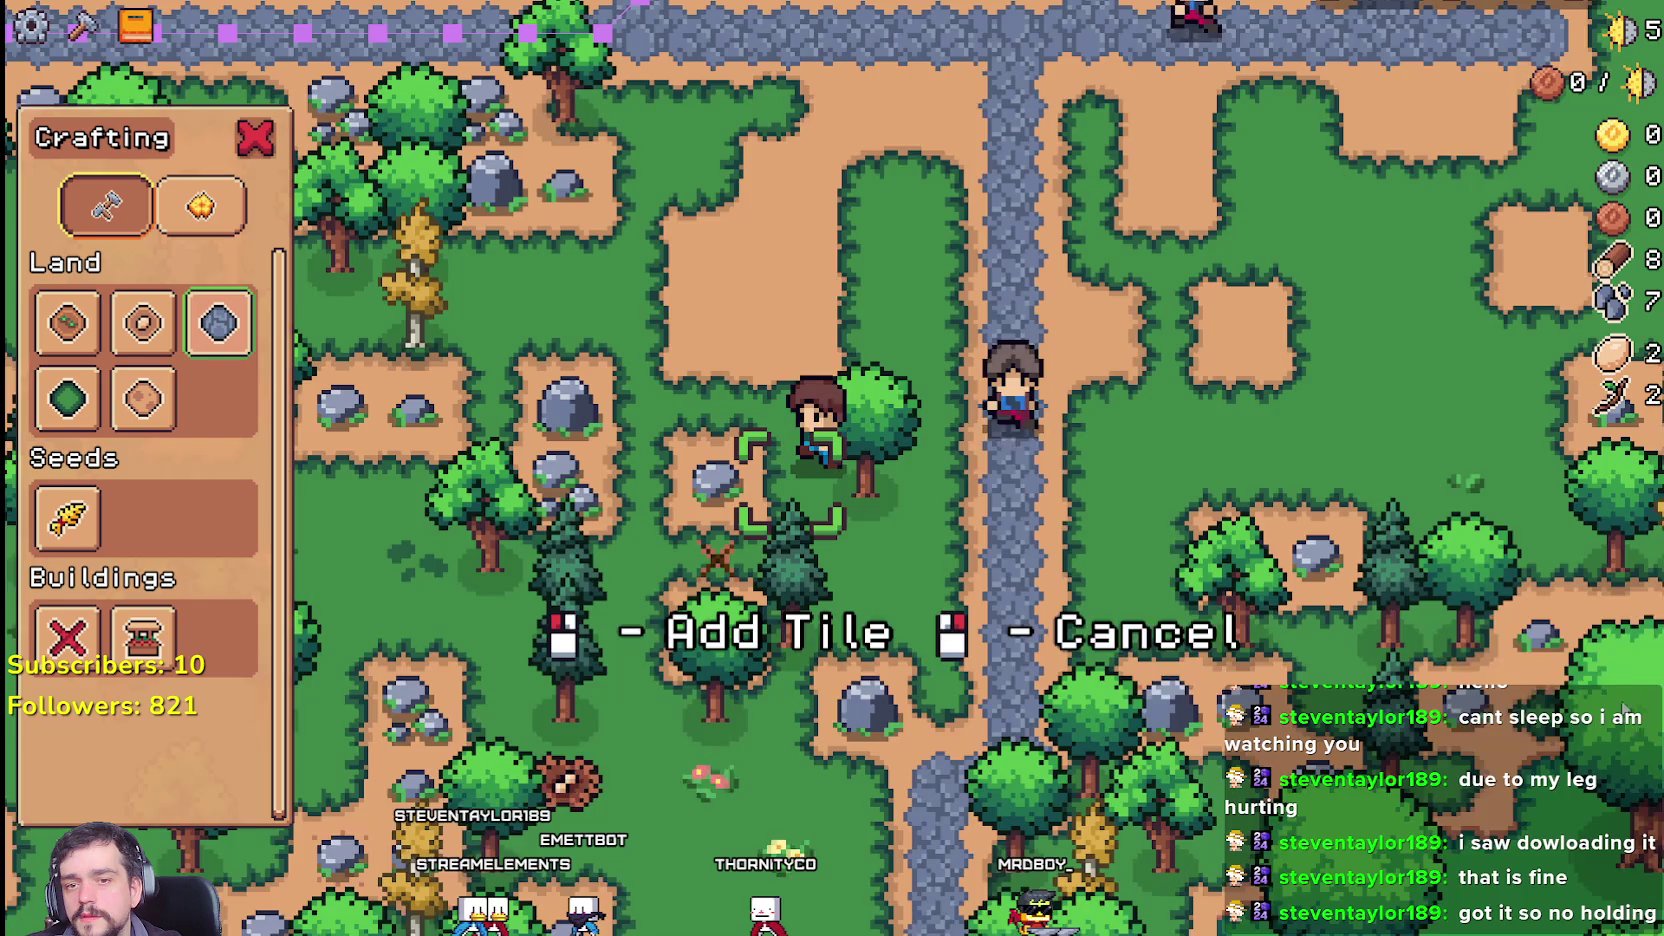
{"action": "key", "text": "d"}
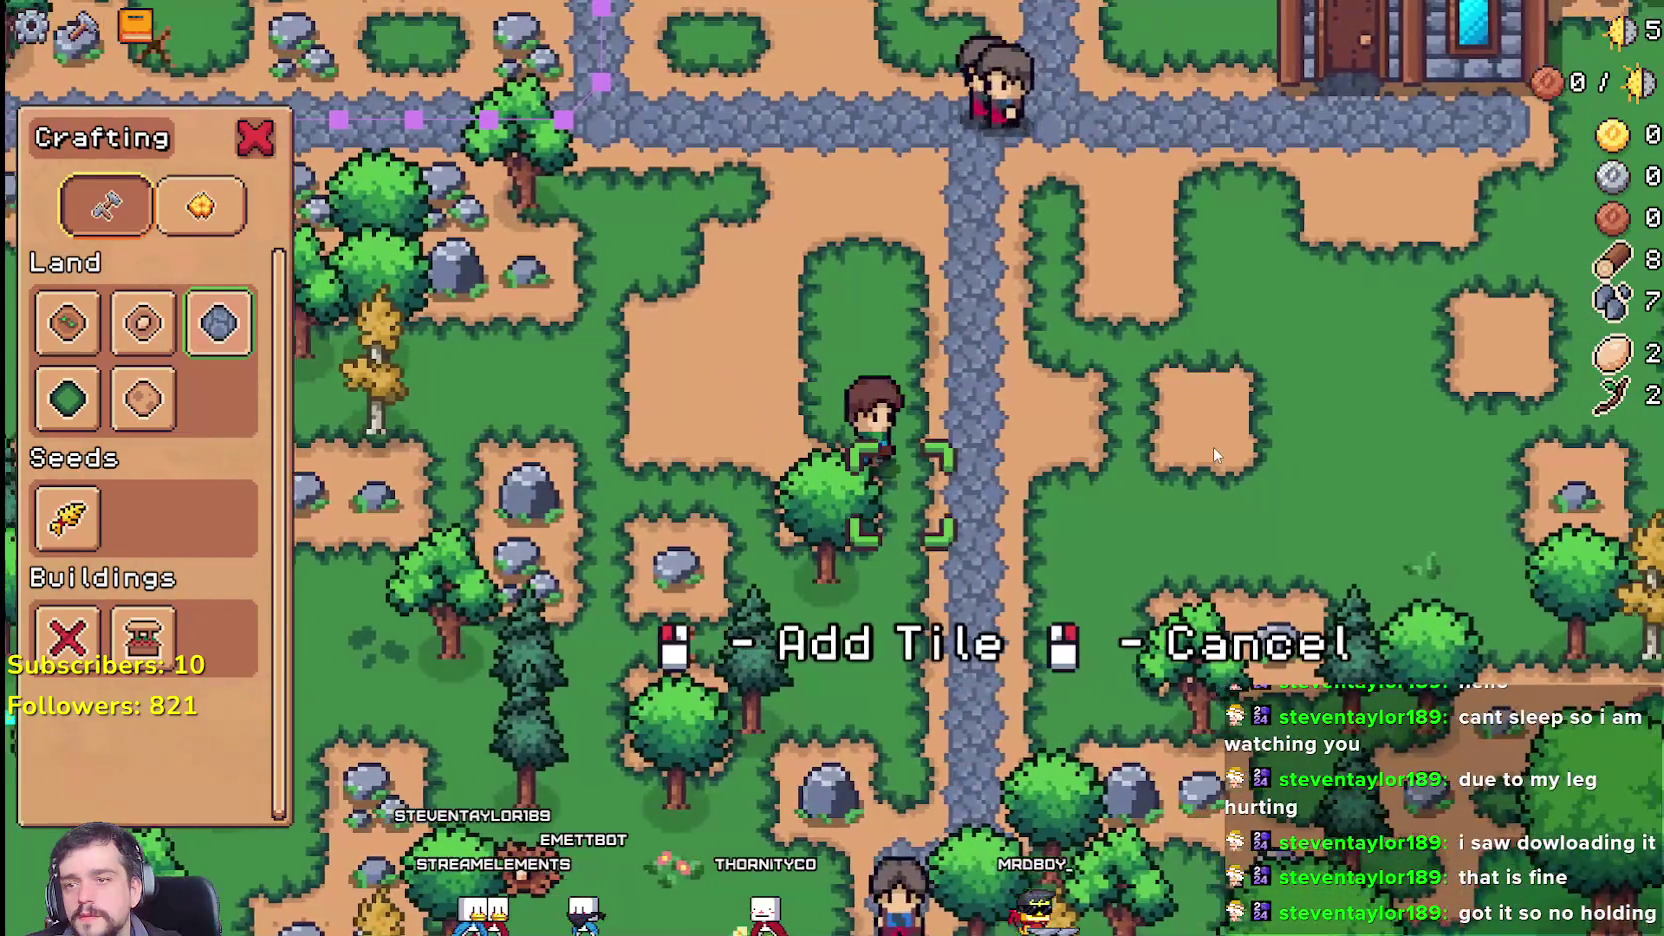
{"action": "key", "text": "a"}
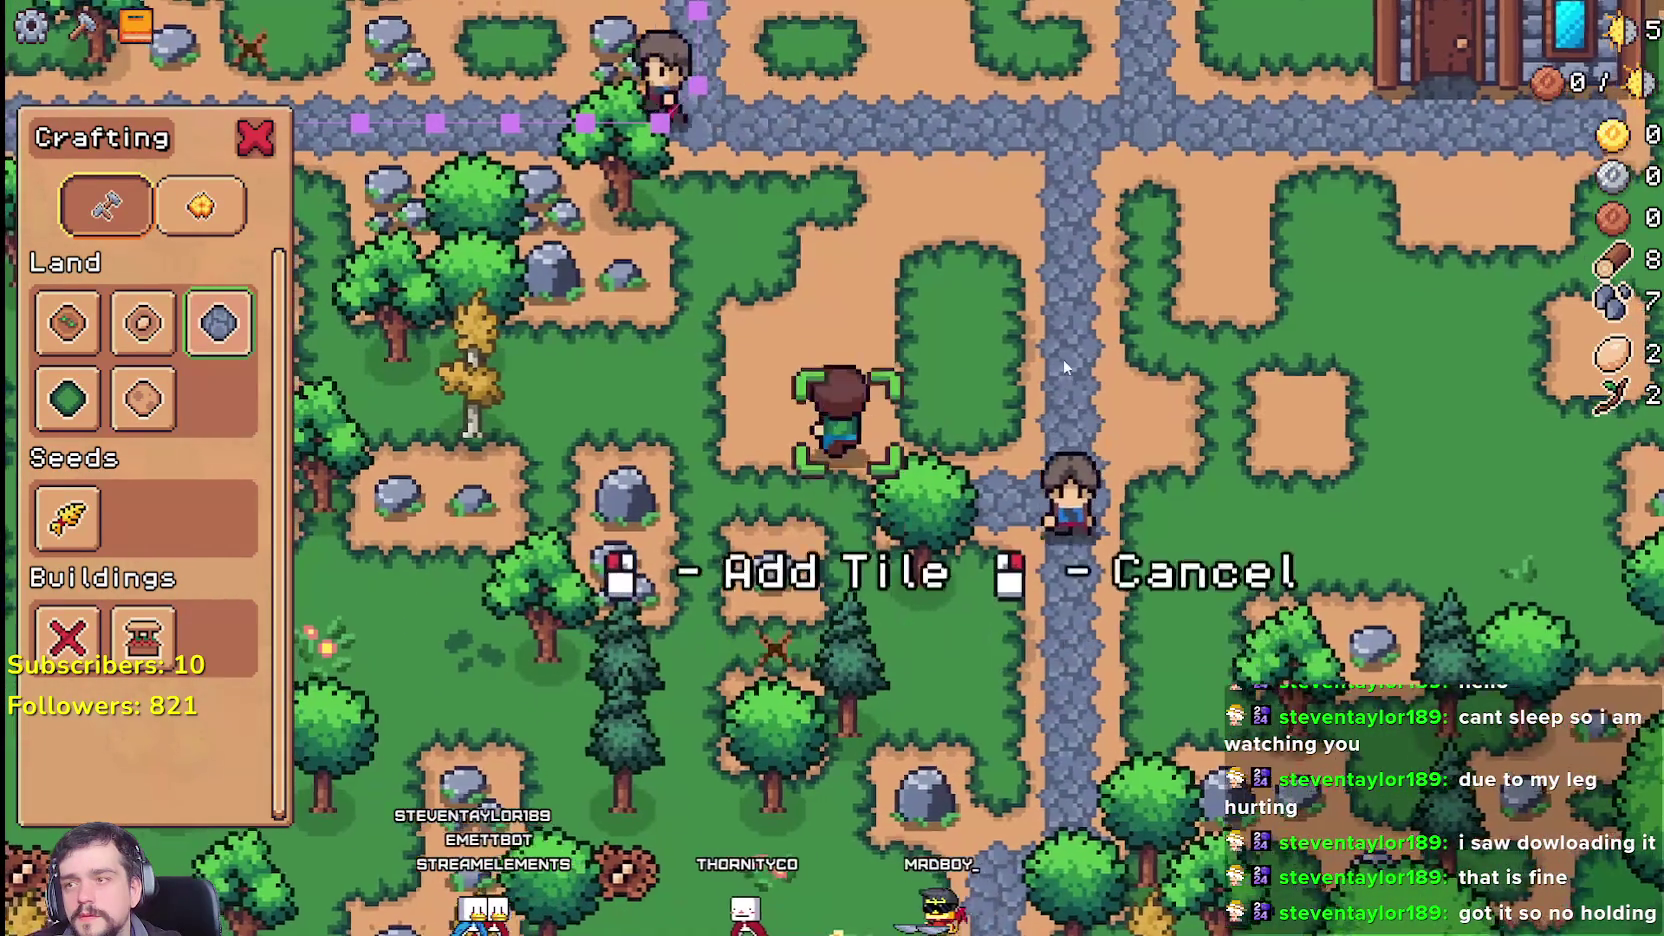
{"action": "key", "text": "w"}
{"action": "key", "text": "s"}
{"action": "key", "text": "d"}
{"action": "left_click", "coordinate": [1136, 523]}
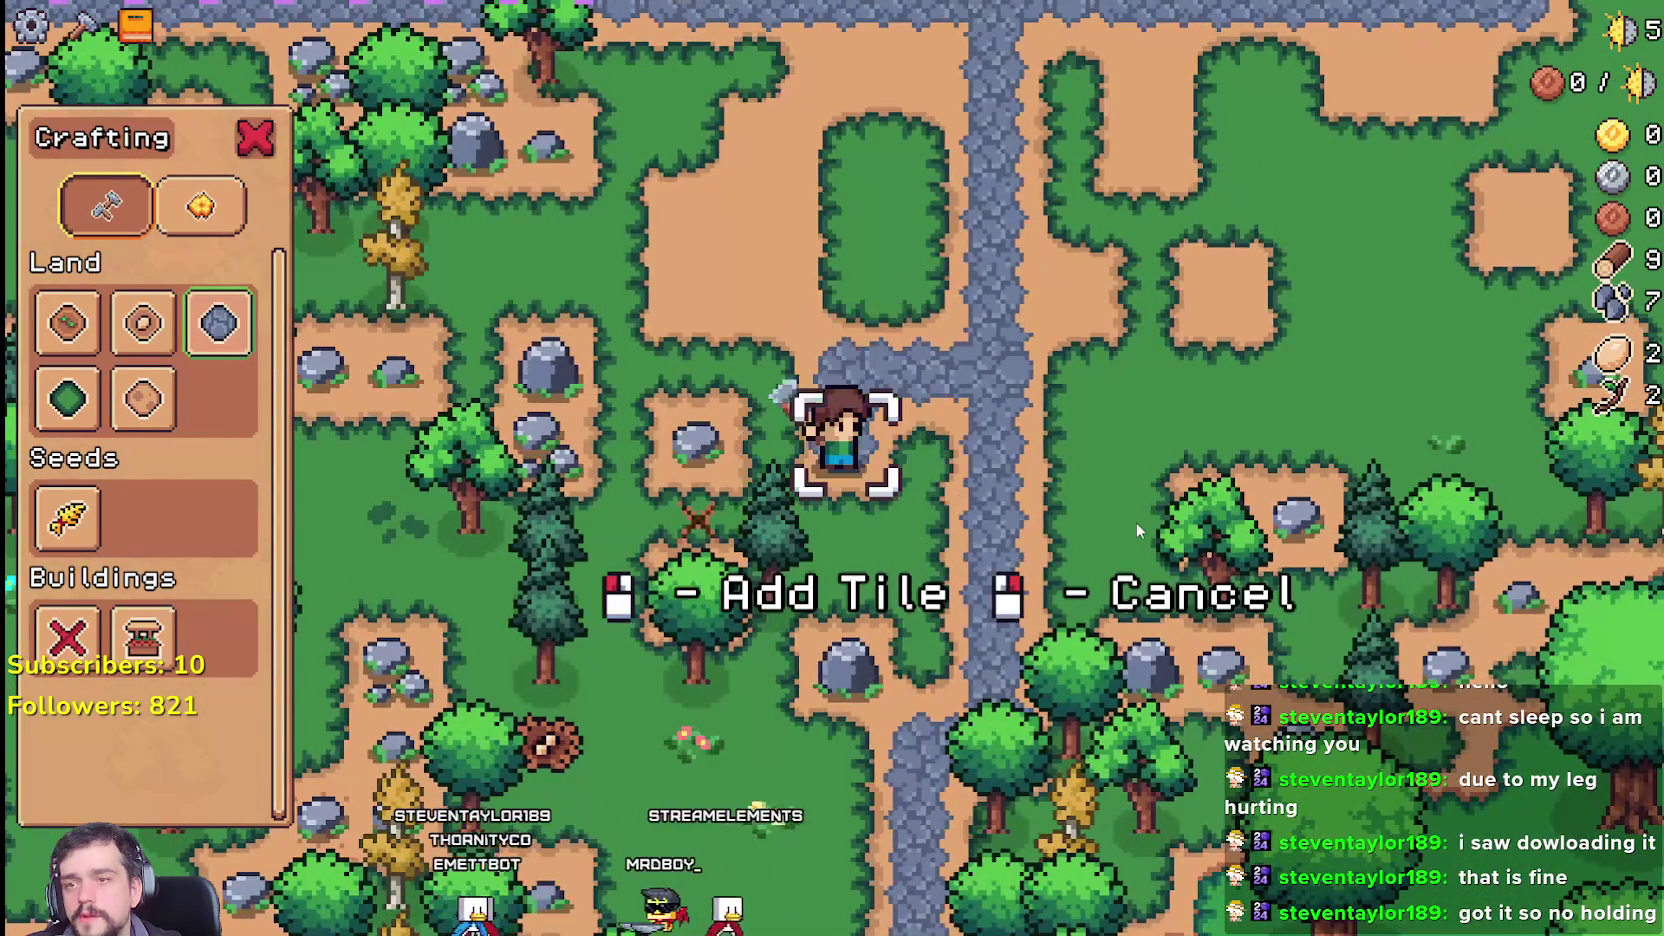
{"action": "left_click", "coordinate": [1136, 523]}
Step: Choose Farm Tile and begin laying a strip of farm tiles east of the path
{"action": "key", "text": "d"}
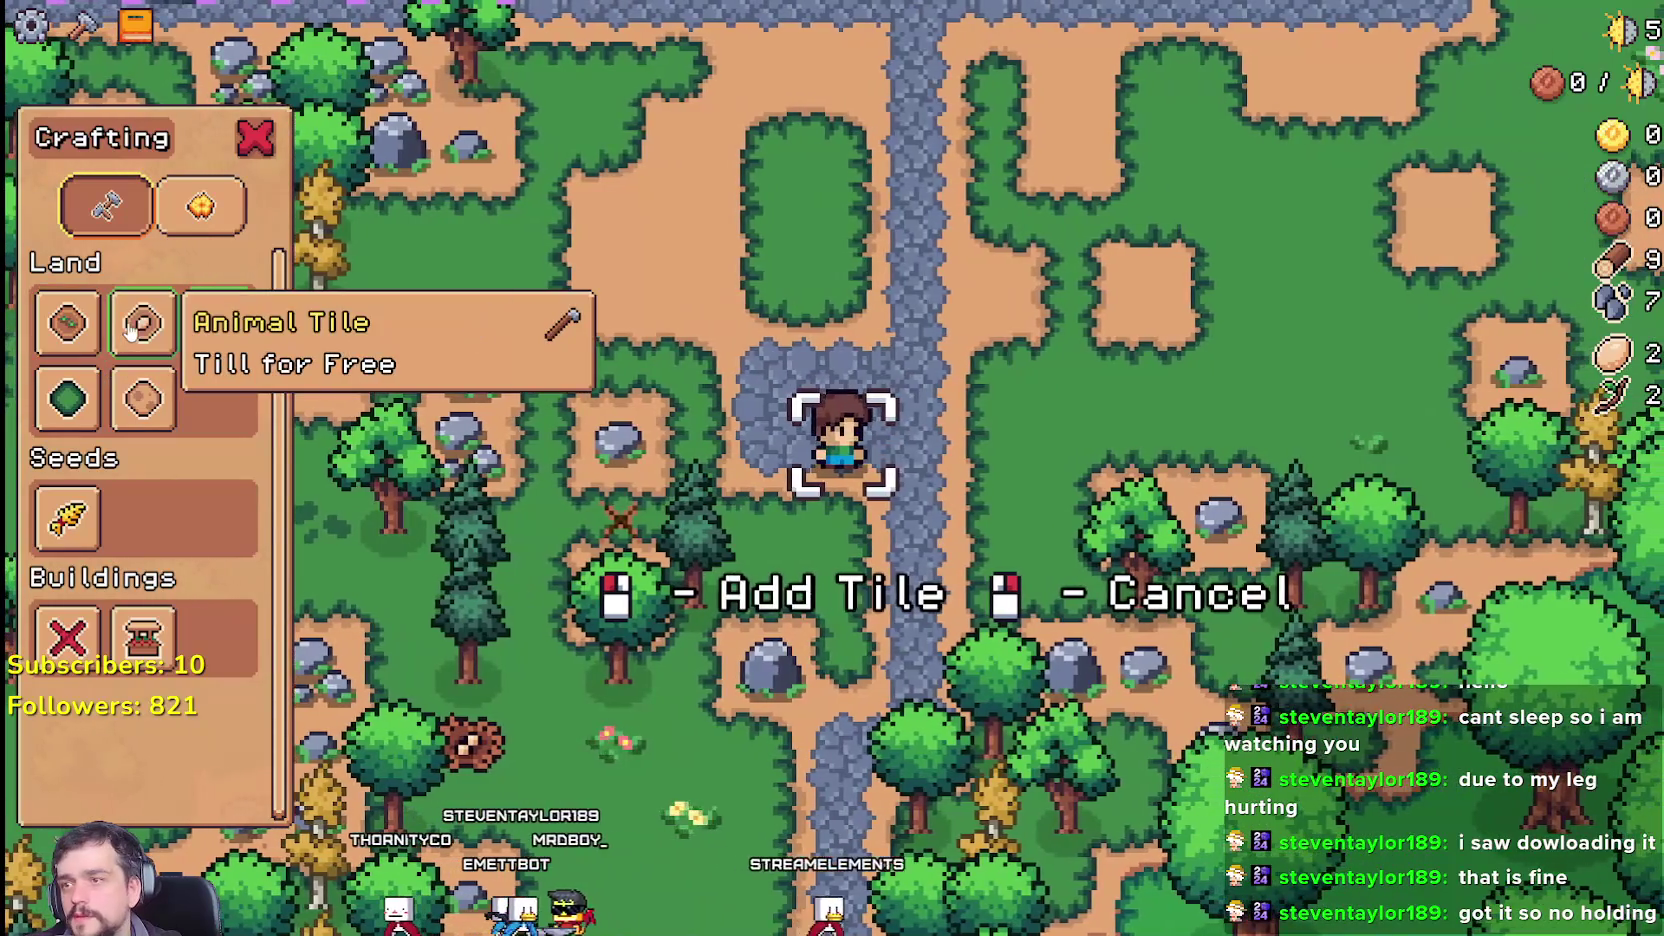
{"action": "left_click", "coordinate": [67, 322]}
{"action": "key", "text": "w"}
{"action": "key", "text": "d"}
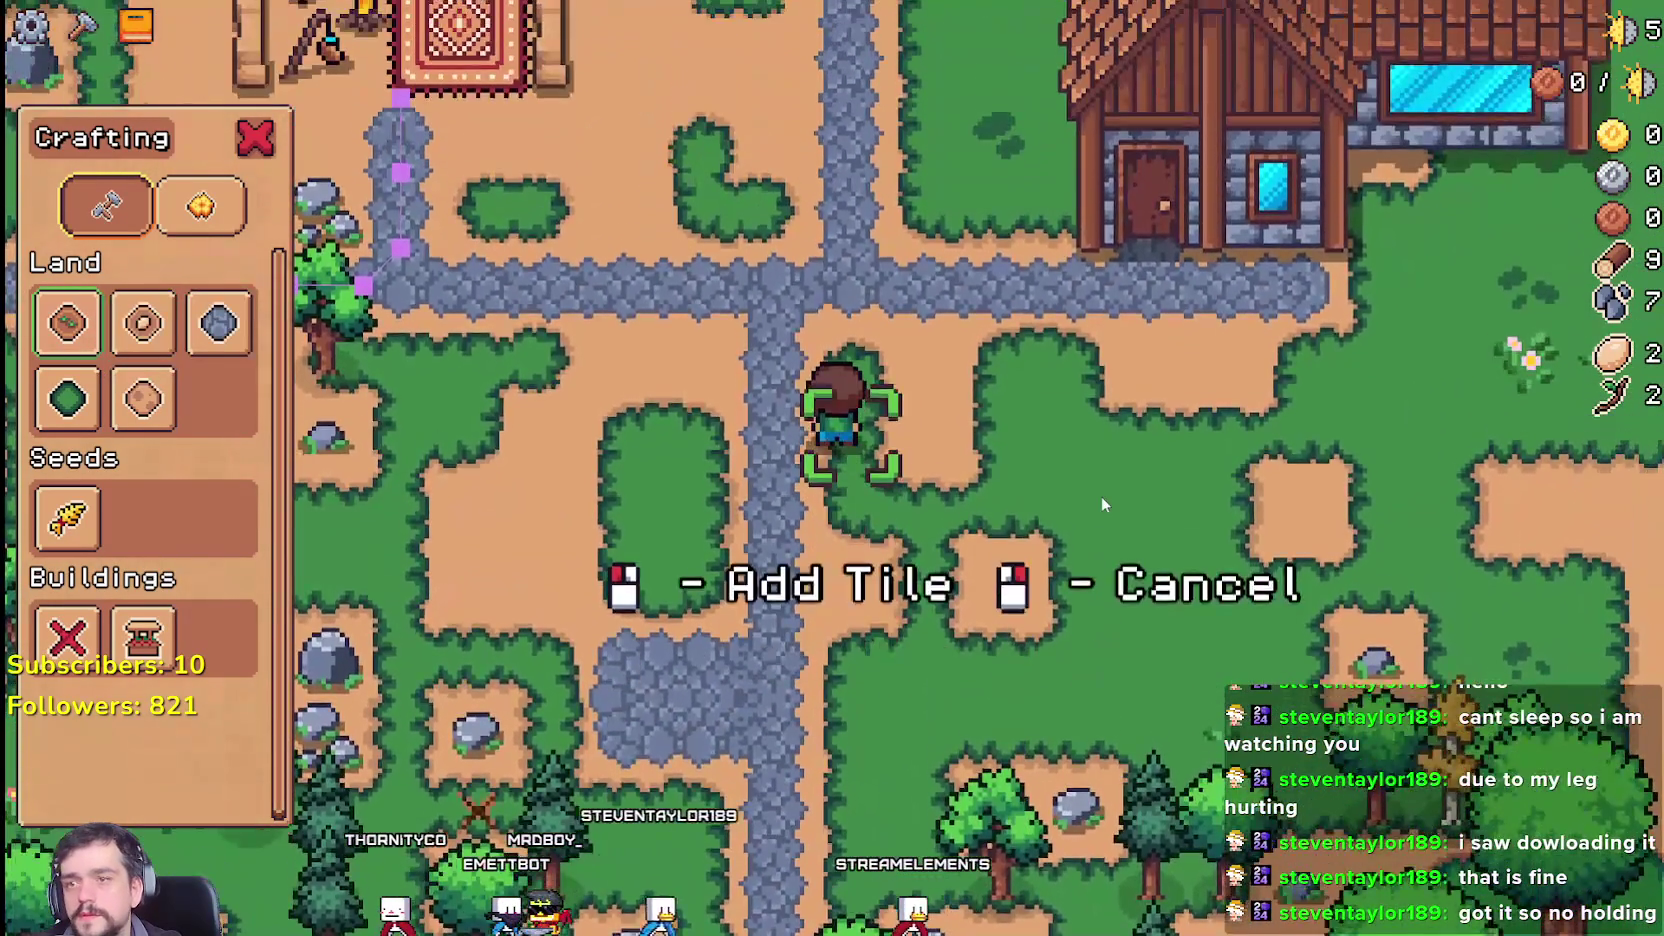
{"action": "key", "text": "s"}
{"action": "key", "text": "d"}
{"action": "key", "text": "a"}
{"action": "left_click", "coordinate": [1190, 440]}
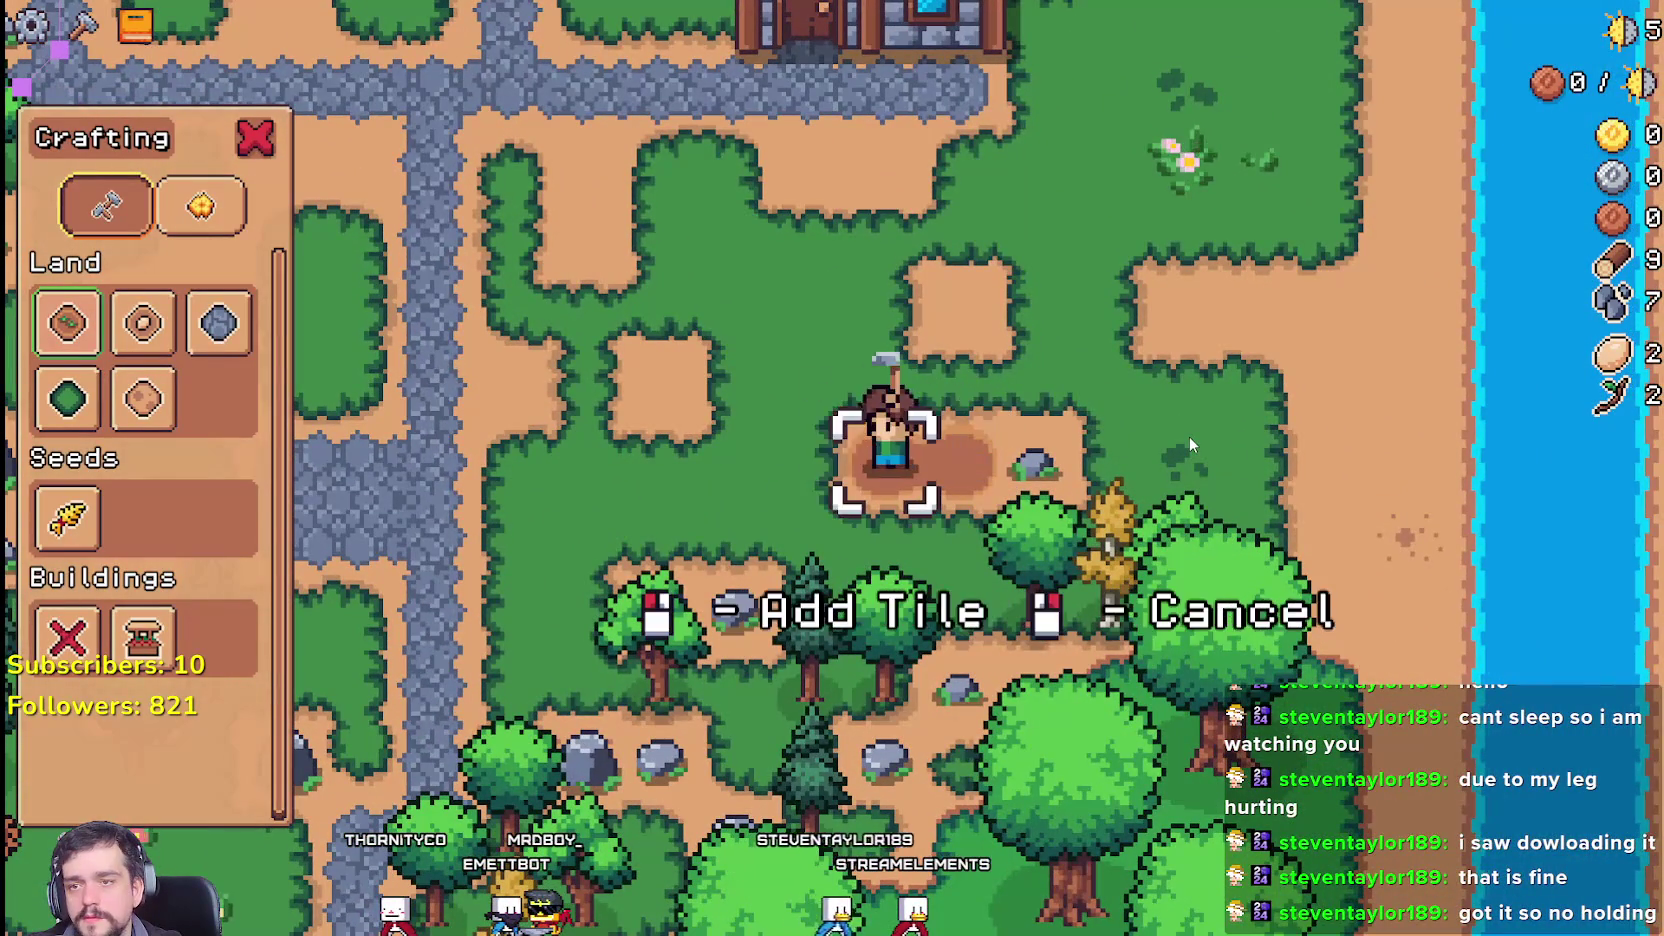
{"action": "key", "text": "d"}
{"action": "key", "text": "d"}
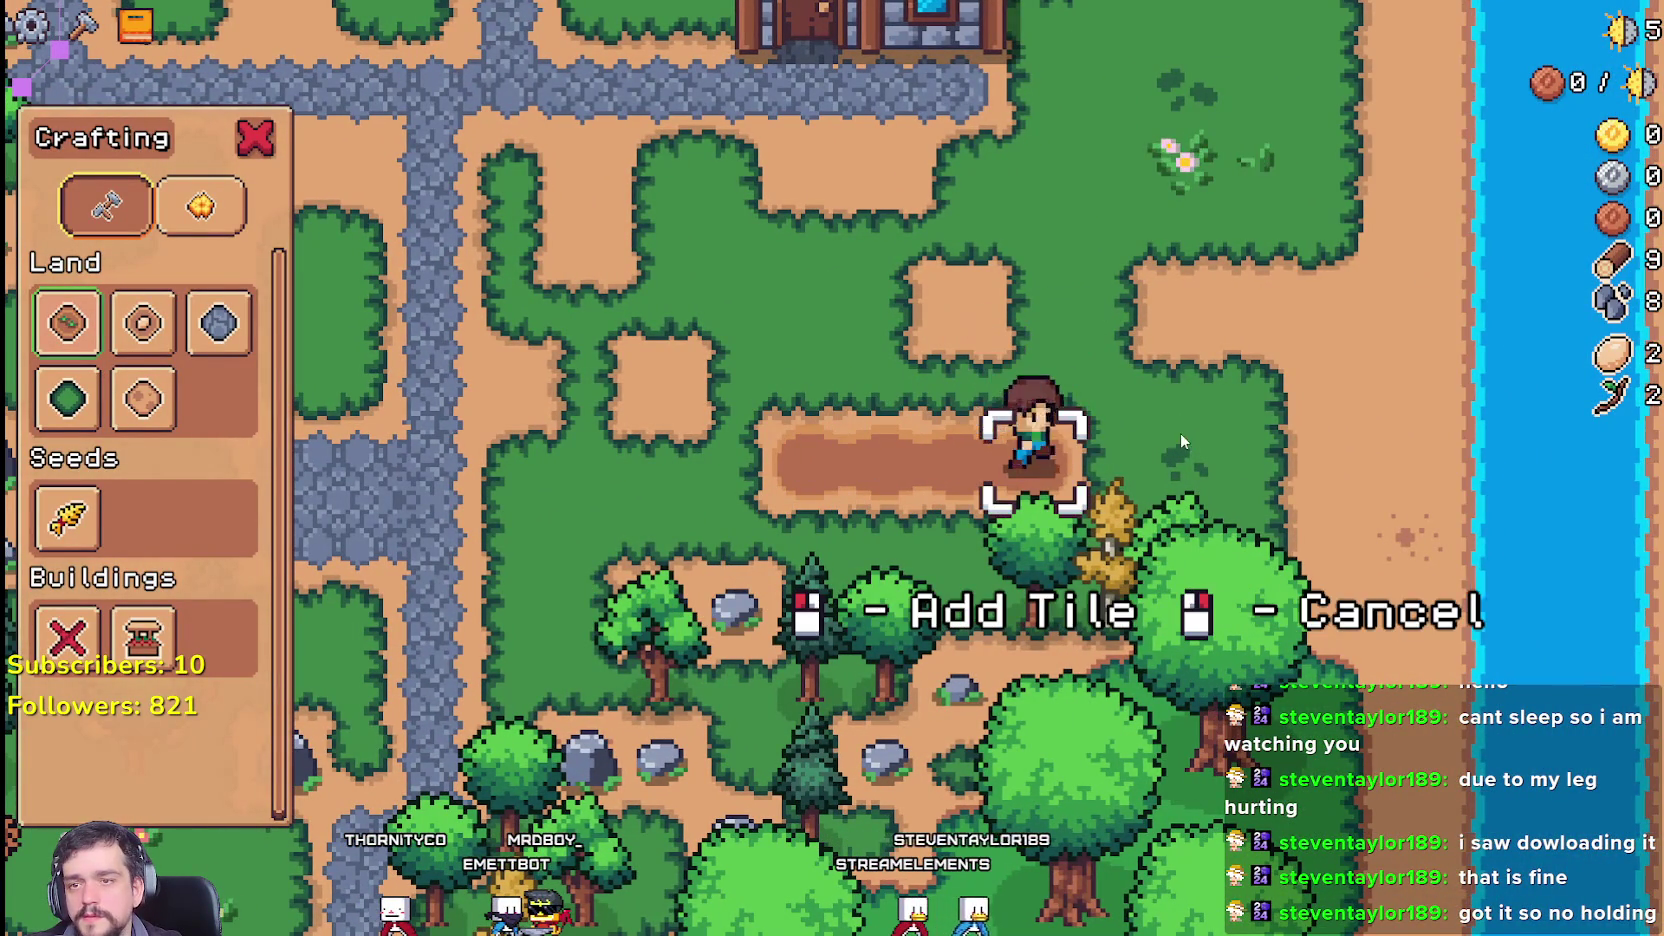
Step: Walk back and forth along the ground to extend the farm tile strip
{"action": "key", "text": "w"}
{"action": "key", "text": "a"}
{"action": "key", "text": "a"}
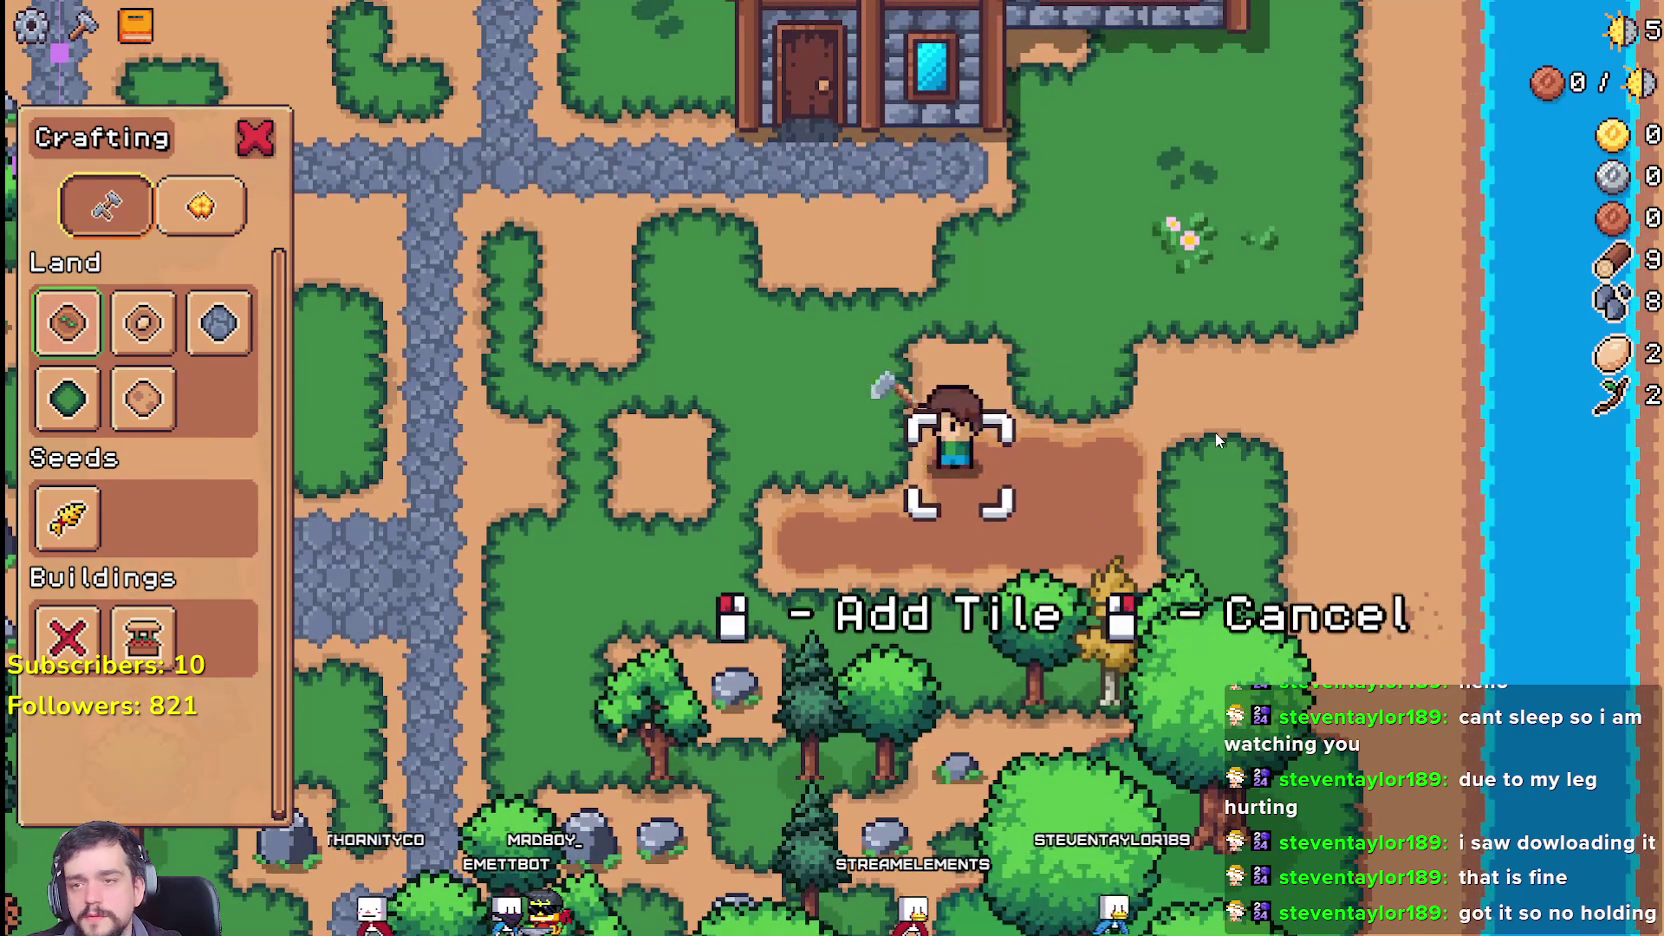
{"action": "key", "text": "a"}
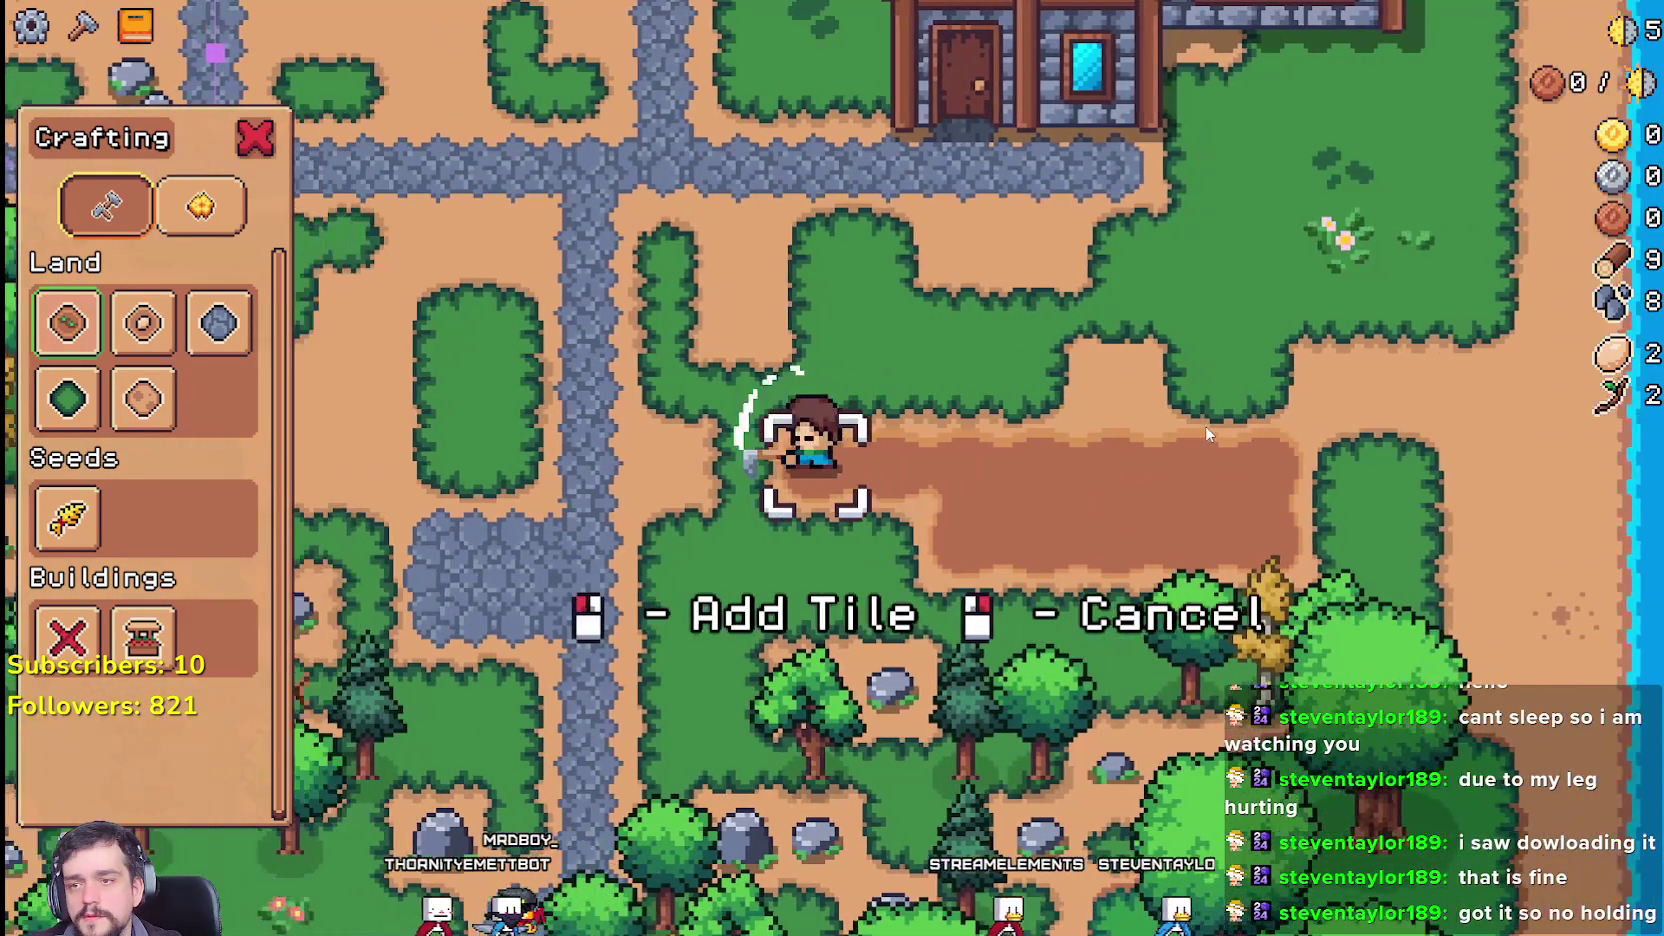
{"action": "key", "text": "s"}
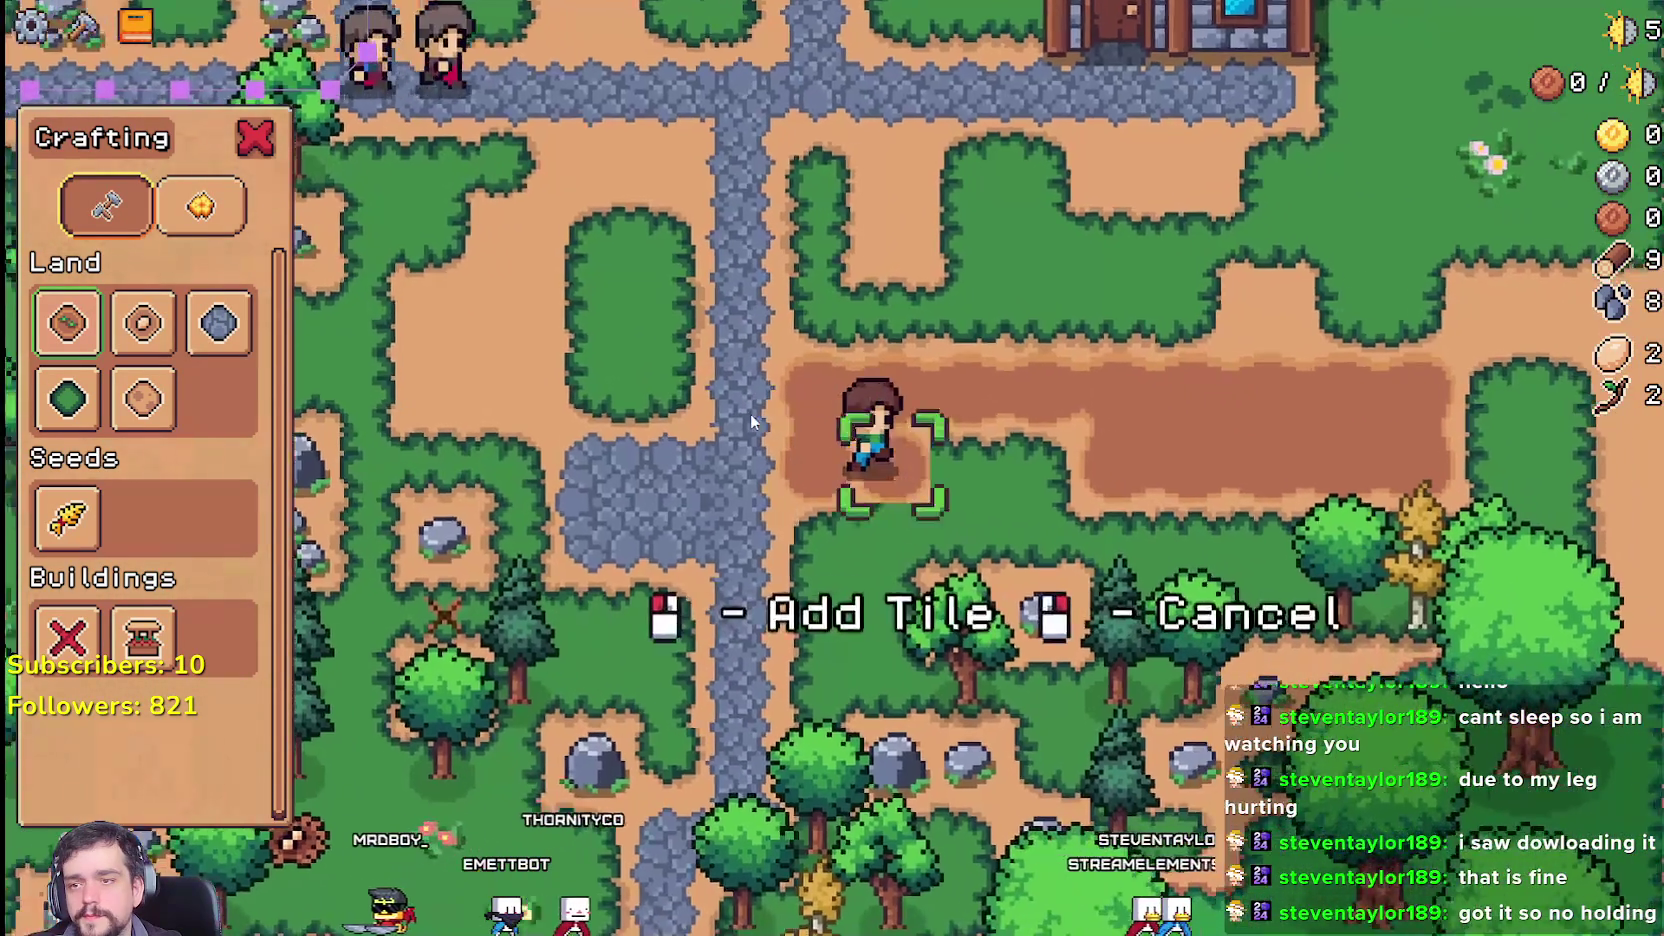
{"action": "key", "text": "d"}
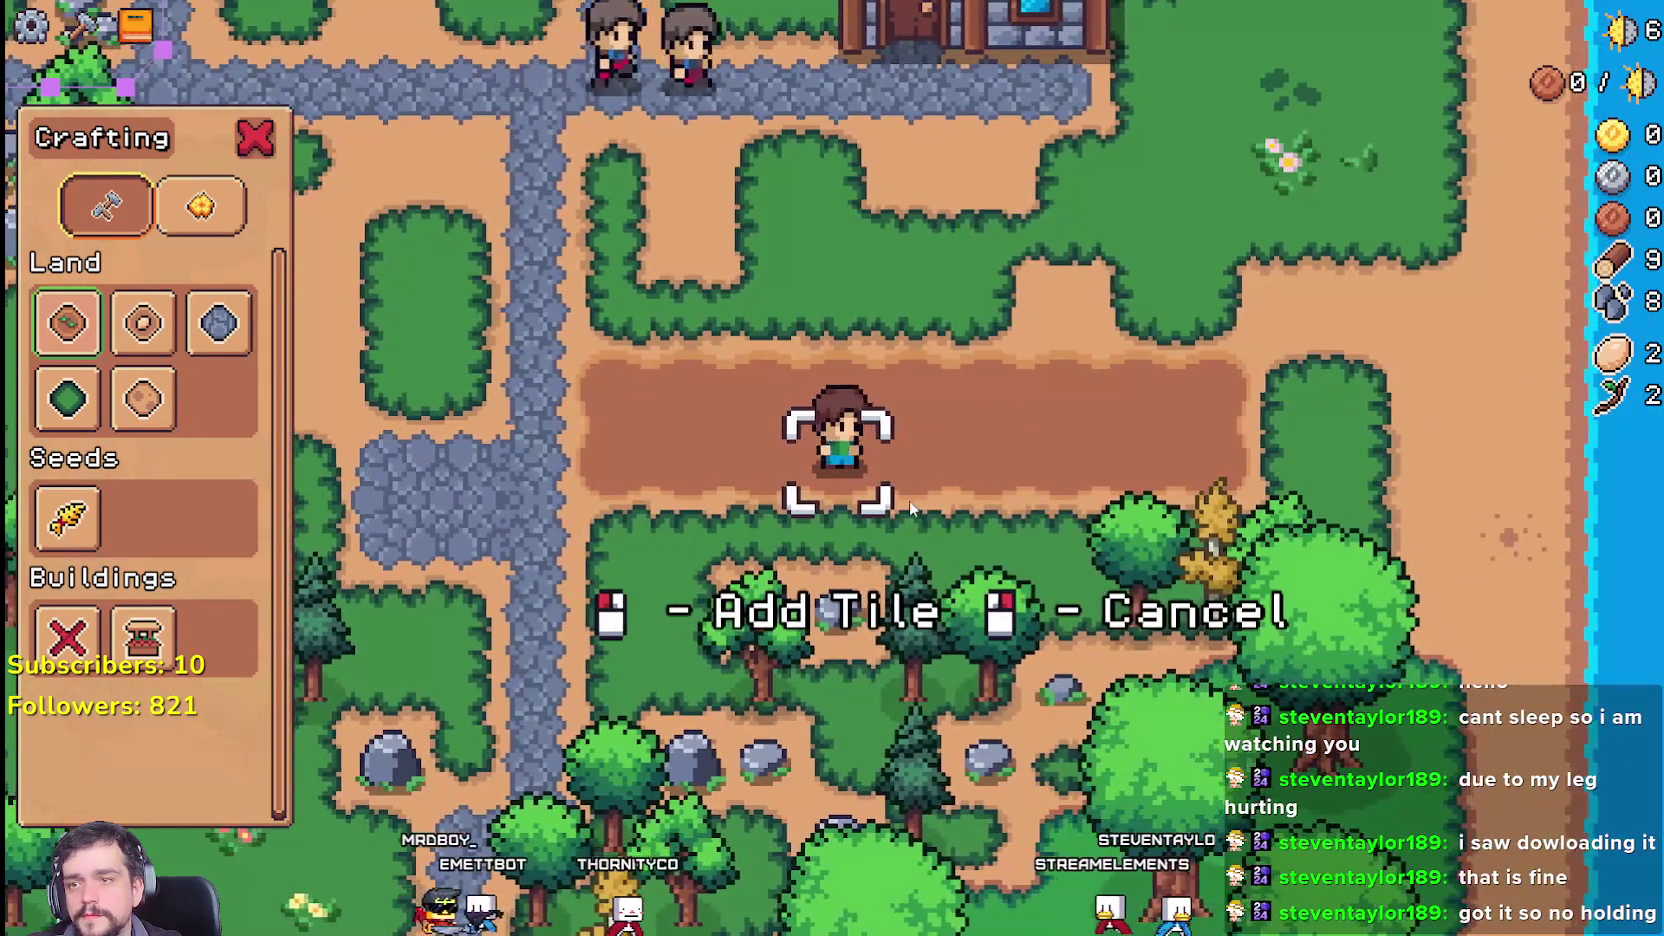
{"action": "key", "text": "a"}
{"action": "key", "text": "w"}
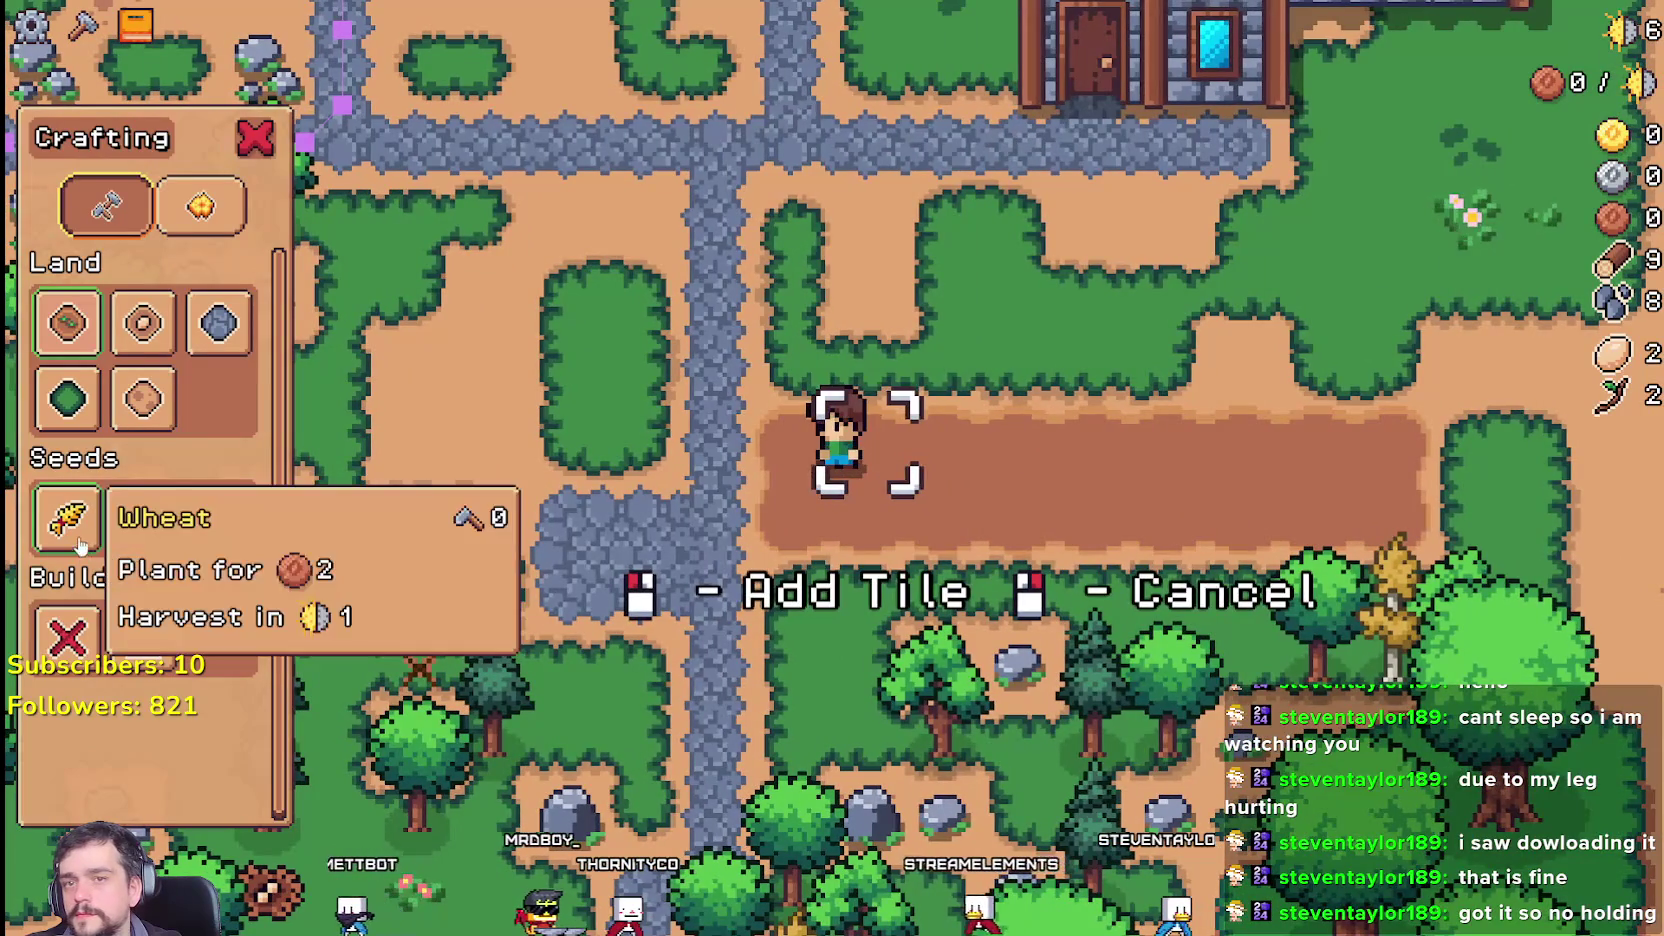
{"action": "key", "text": "d"}
Step: Cancel tile placement, close the crafting panel, and put the egg up for sale at the Market
{"action": "right_click", "coordinate": [950, 382]}
{"action": "key", "text": "w"}
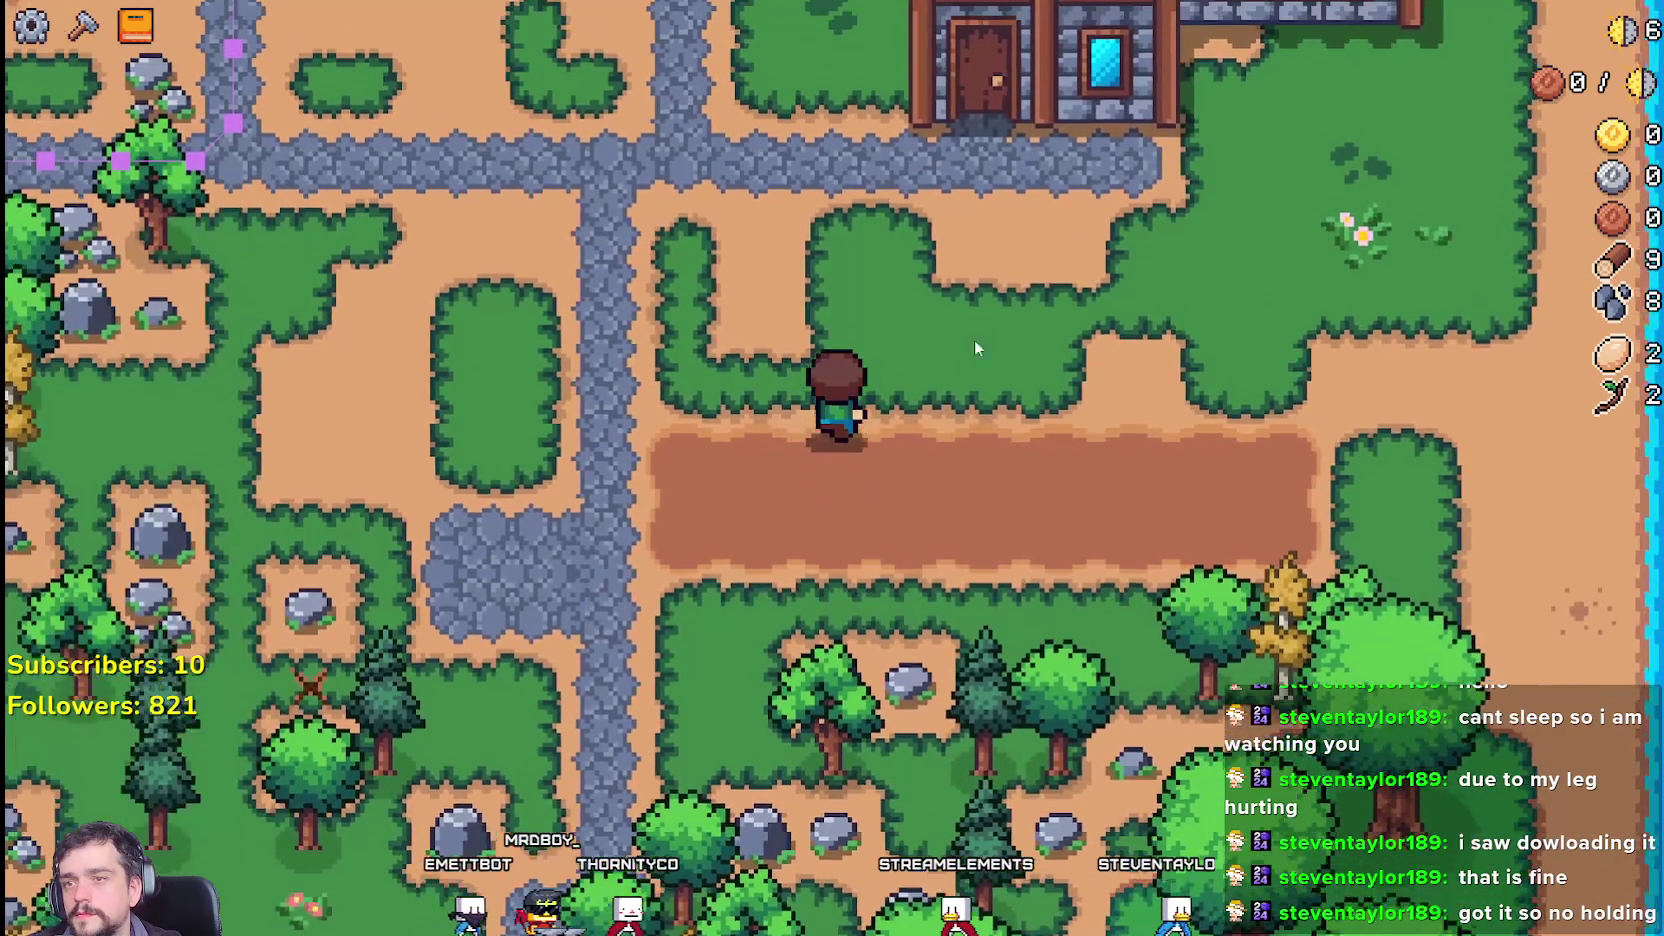
{"action": "key", "text": "e"}
{"action": "left_click", "coordinate": [826, 350]}
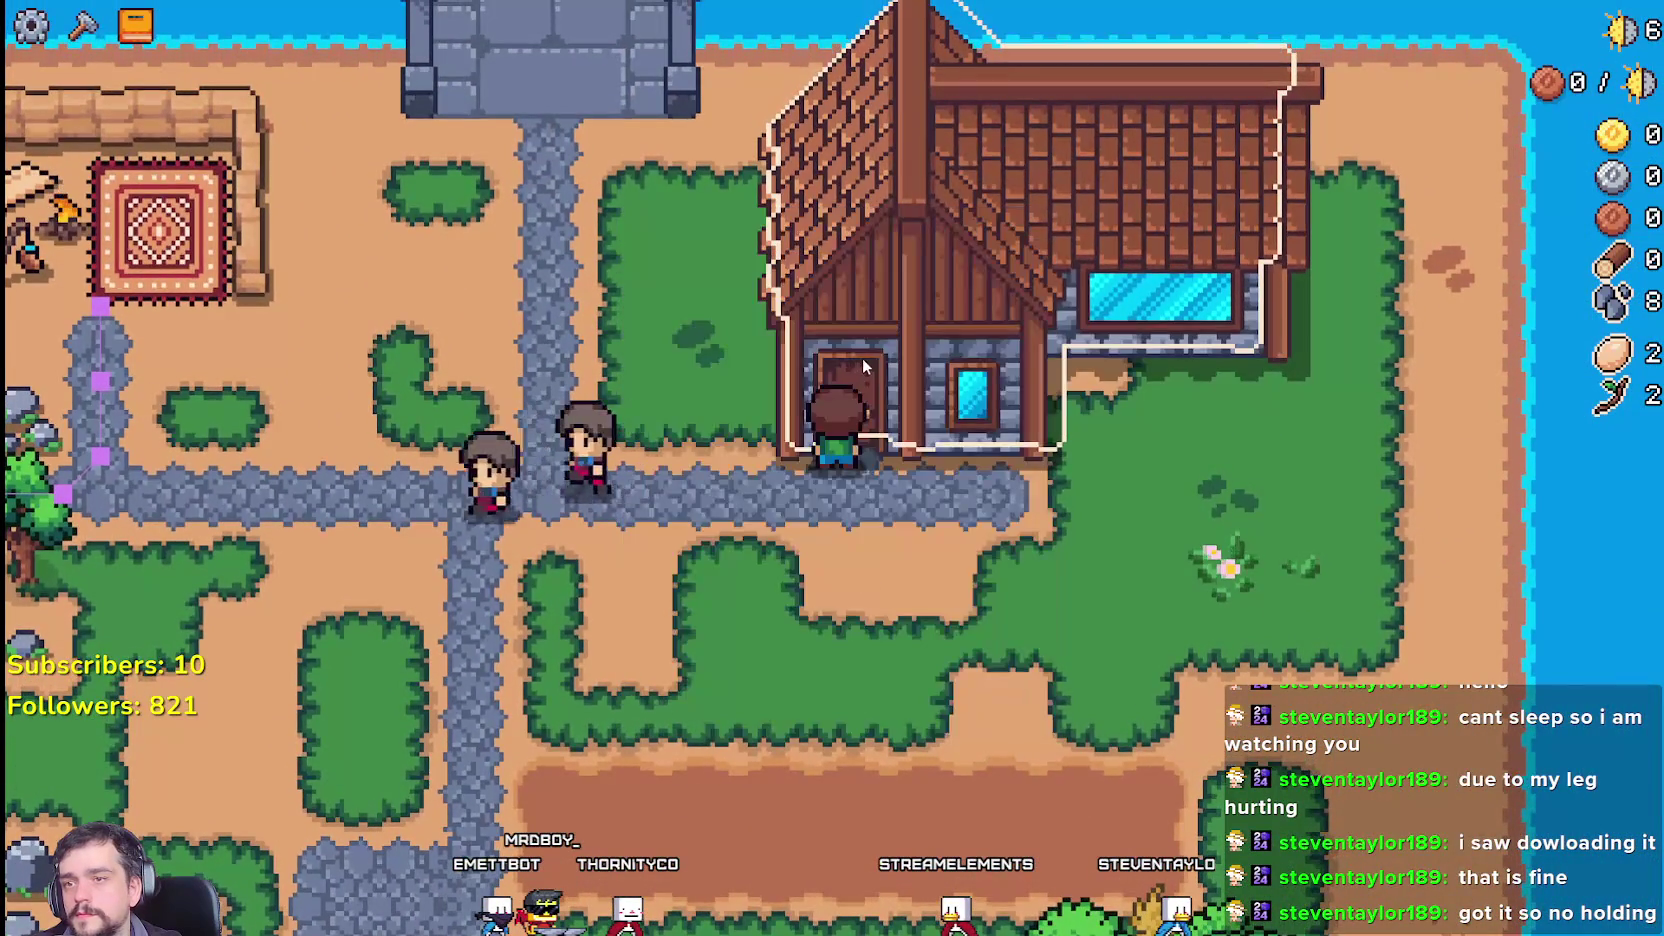
Step: Add another item and the twig to the Market's sell row, then close the Market and walk away
{"action": "left_click", "coordinate": [840, 360]}
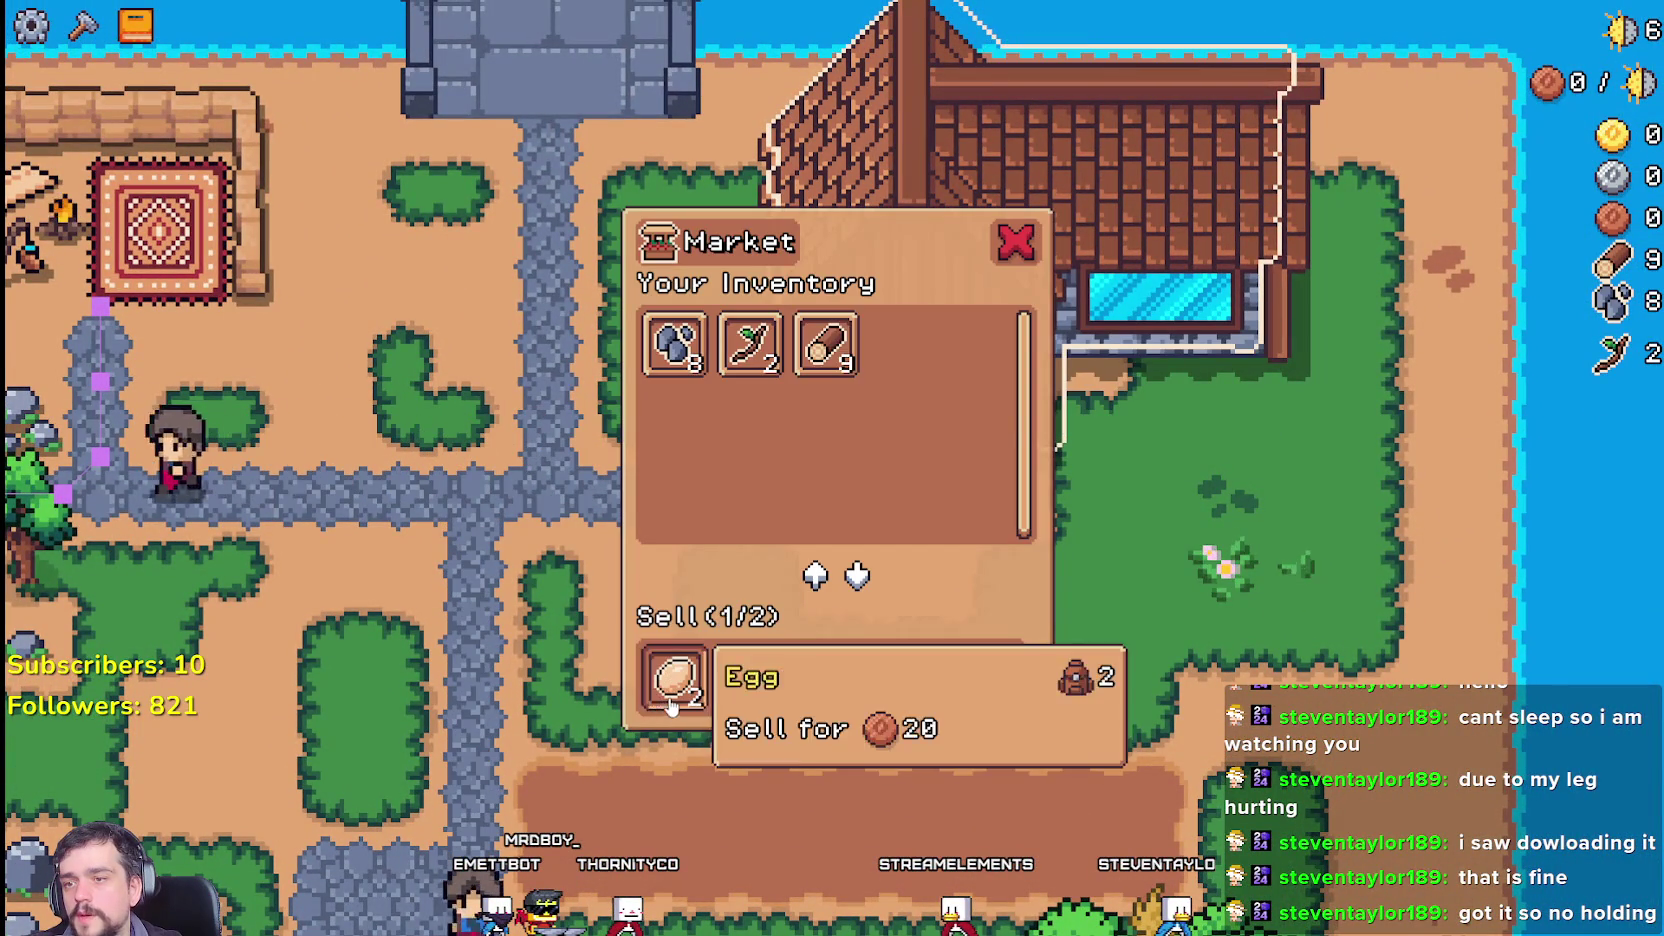
{"action": "left_click", "coordinate": [745, 343]}
{"action": "key", "text": "s"}
{"action": "key", "text": "w"}
{"action": "key", "text": "e"}
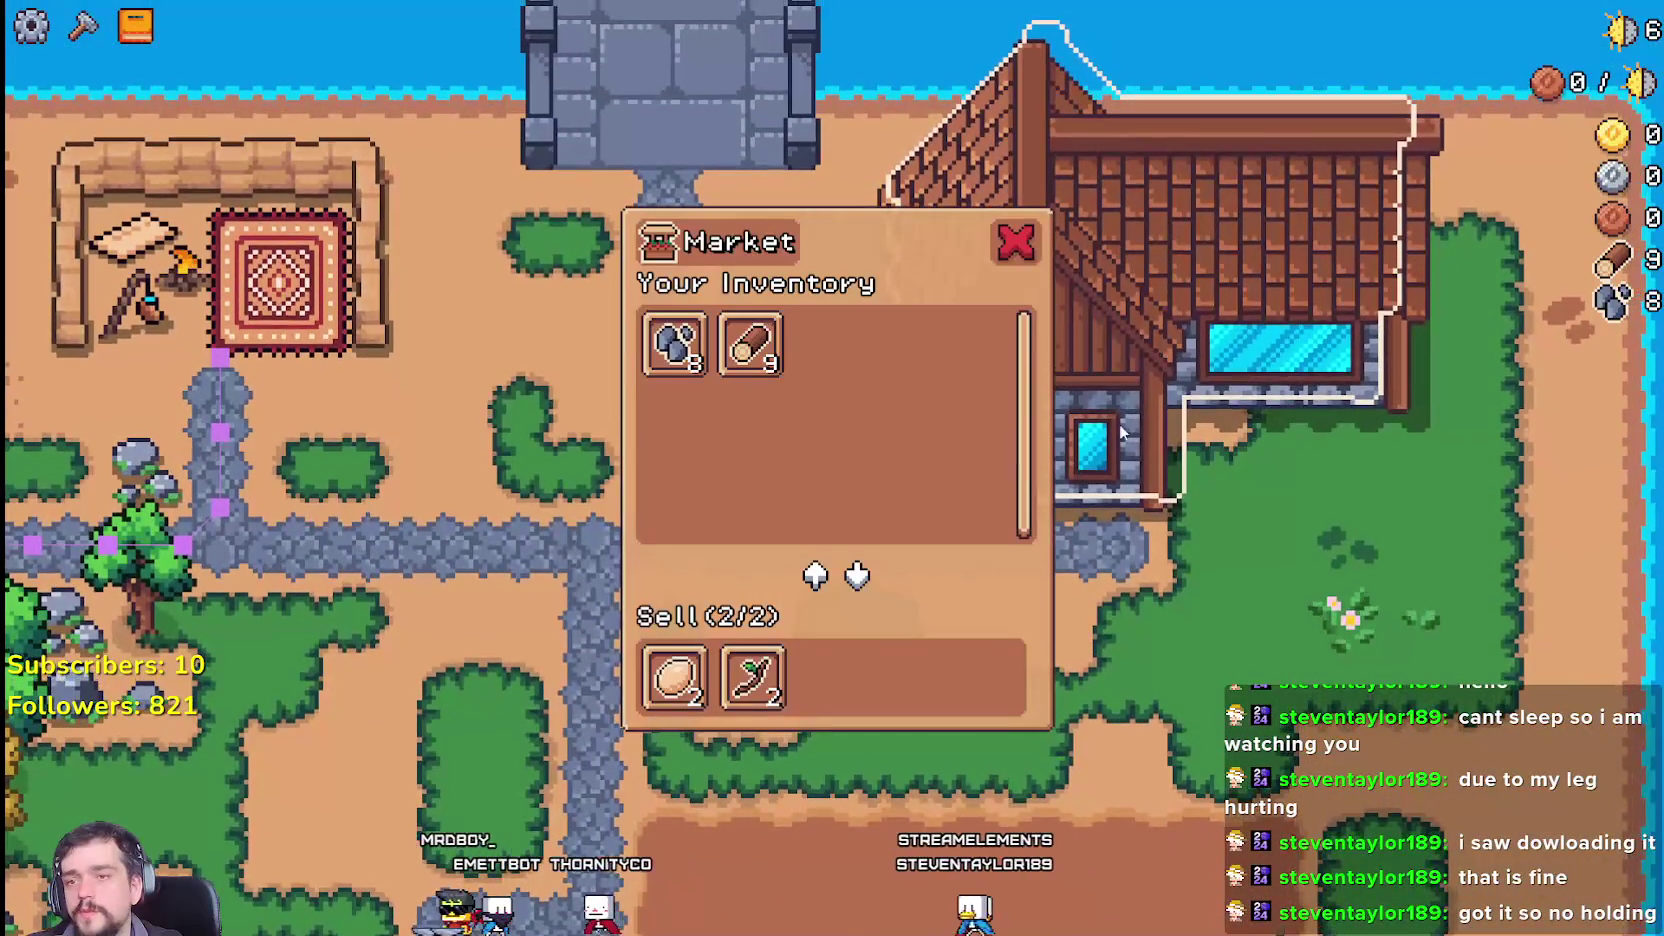
{"action": "key", "text": "s"}
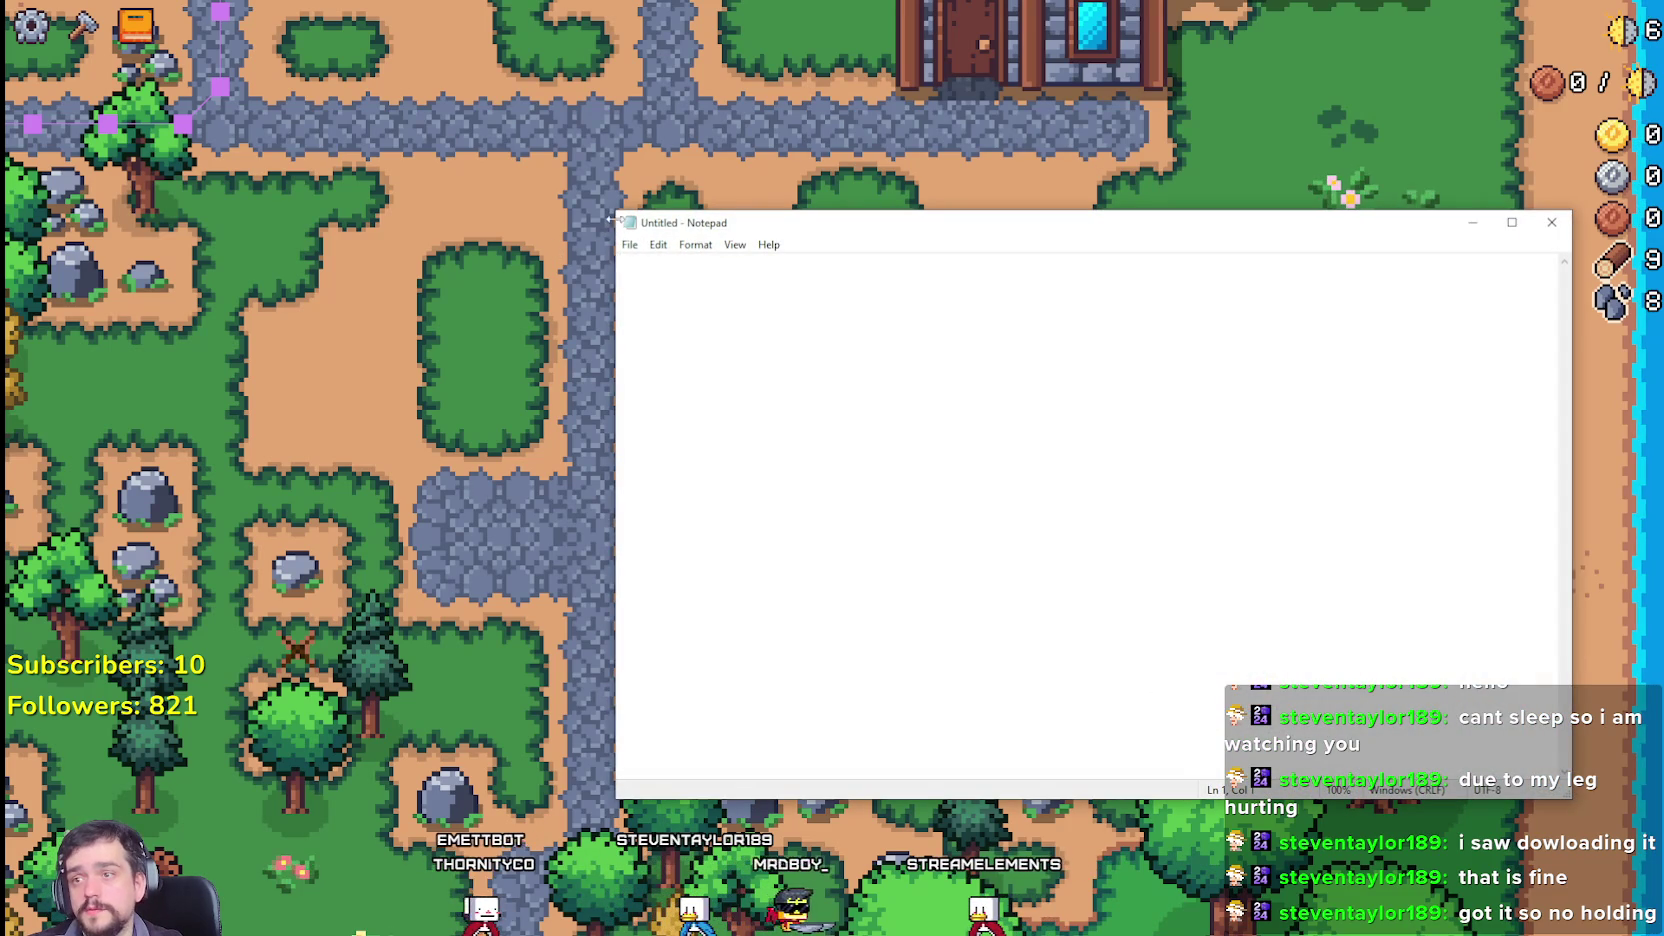
Step: Finish the note 'Fix window closing when adding items to a building', add a holding-plants line, return to the game
{"action": "left_click_drag", "start_coordinate": [620, 228], "coordinate": [614, 226]}
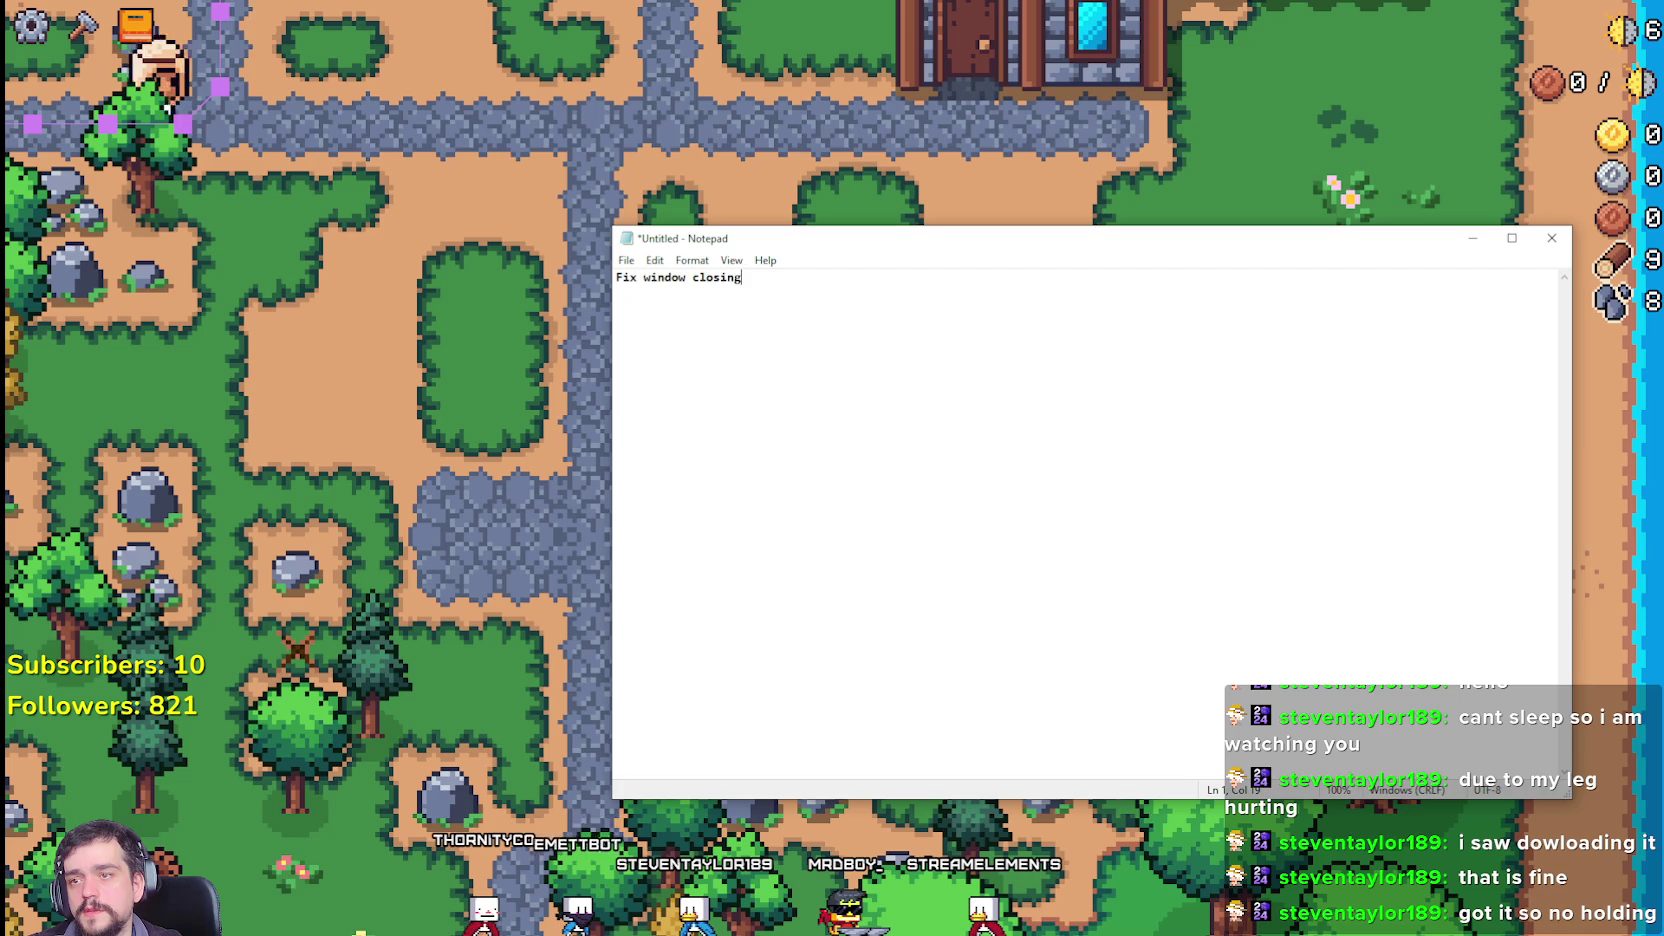
{"action": "type", "text": "Fix window closing when adding items to a bu"}
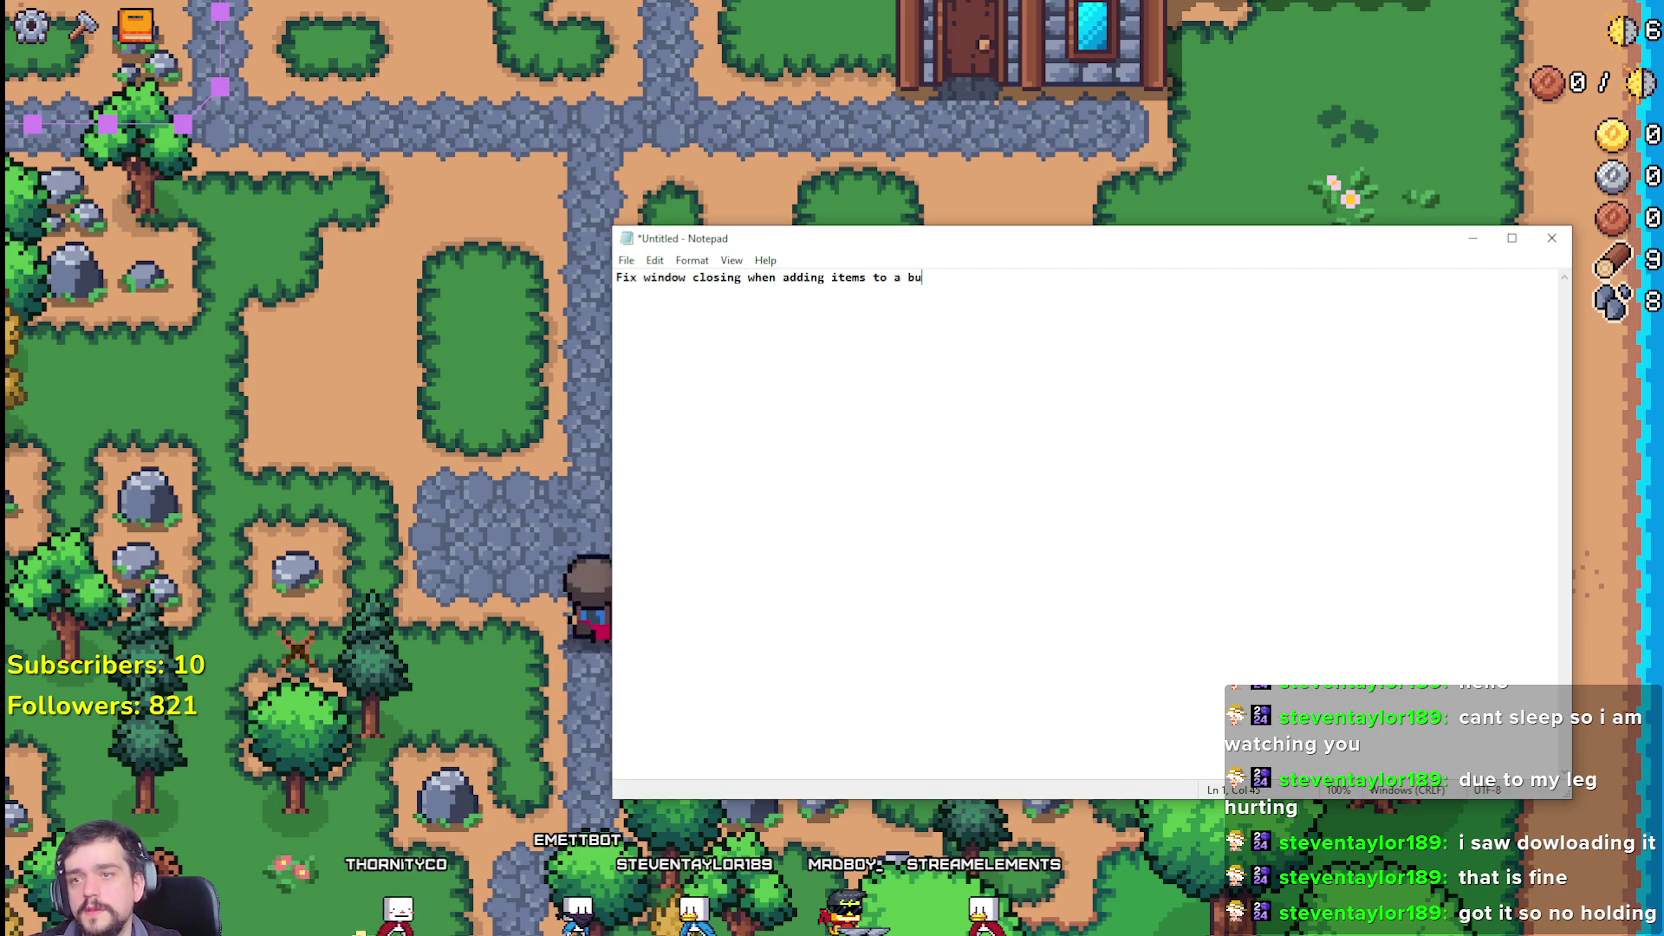
{"action": "type", "text": "ilding"}
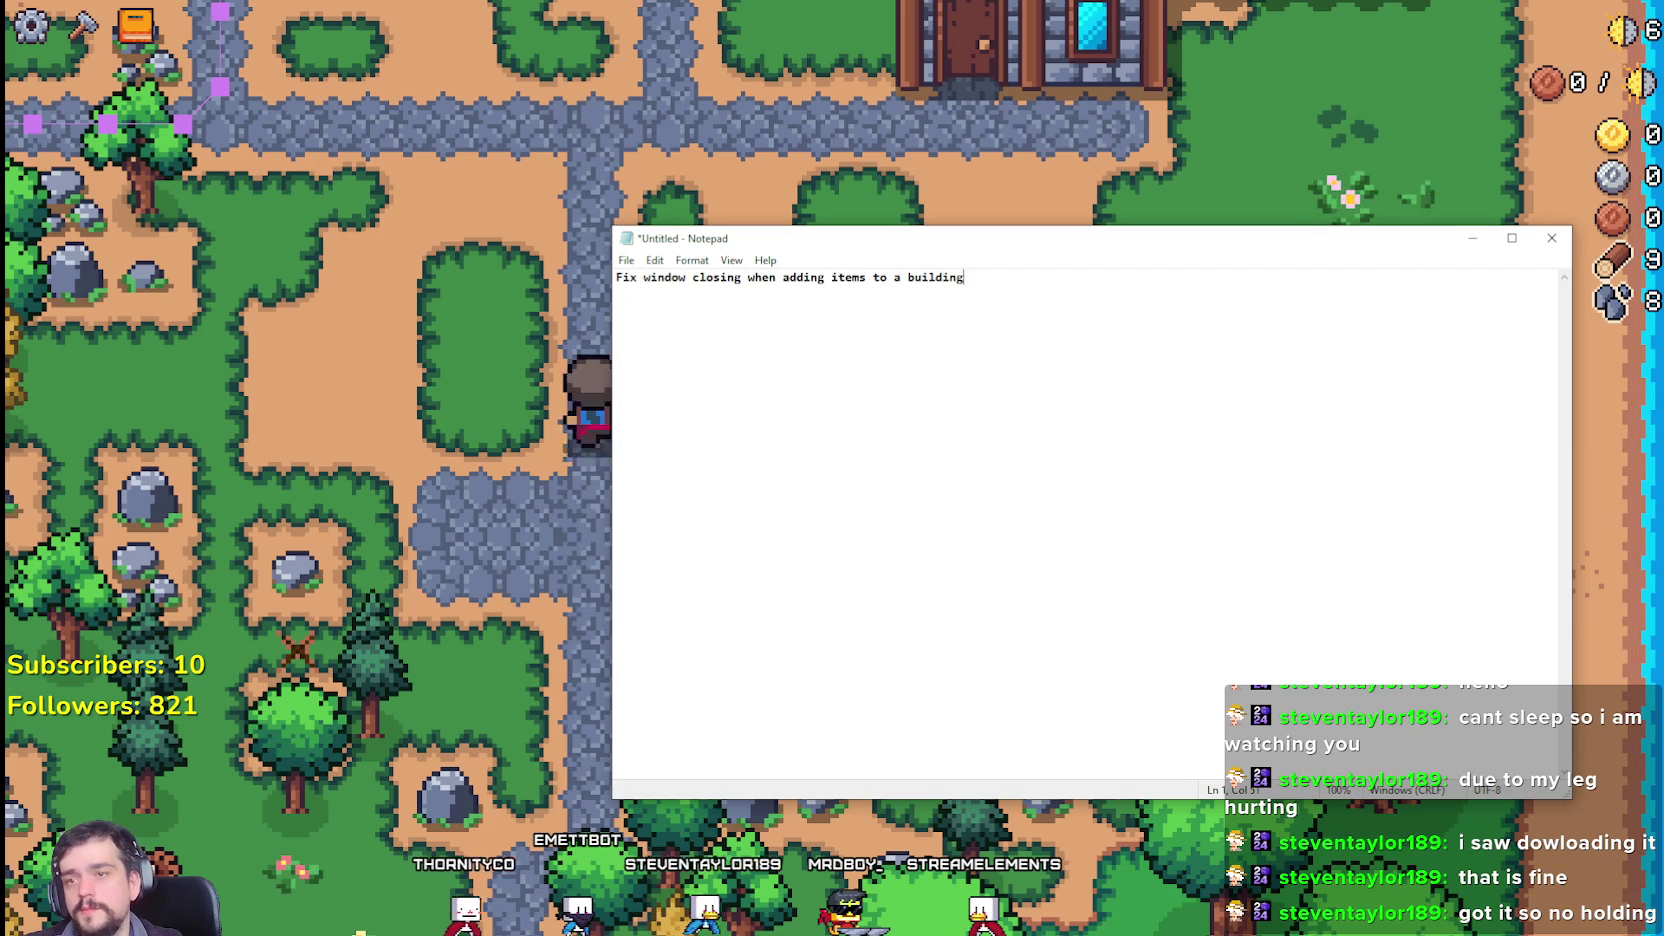
{"action": "key", "text": "Return"}
{"action": "type", "text": "fix"}
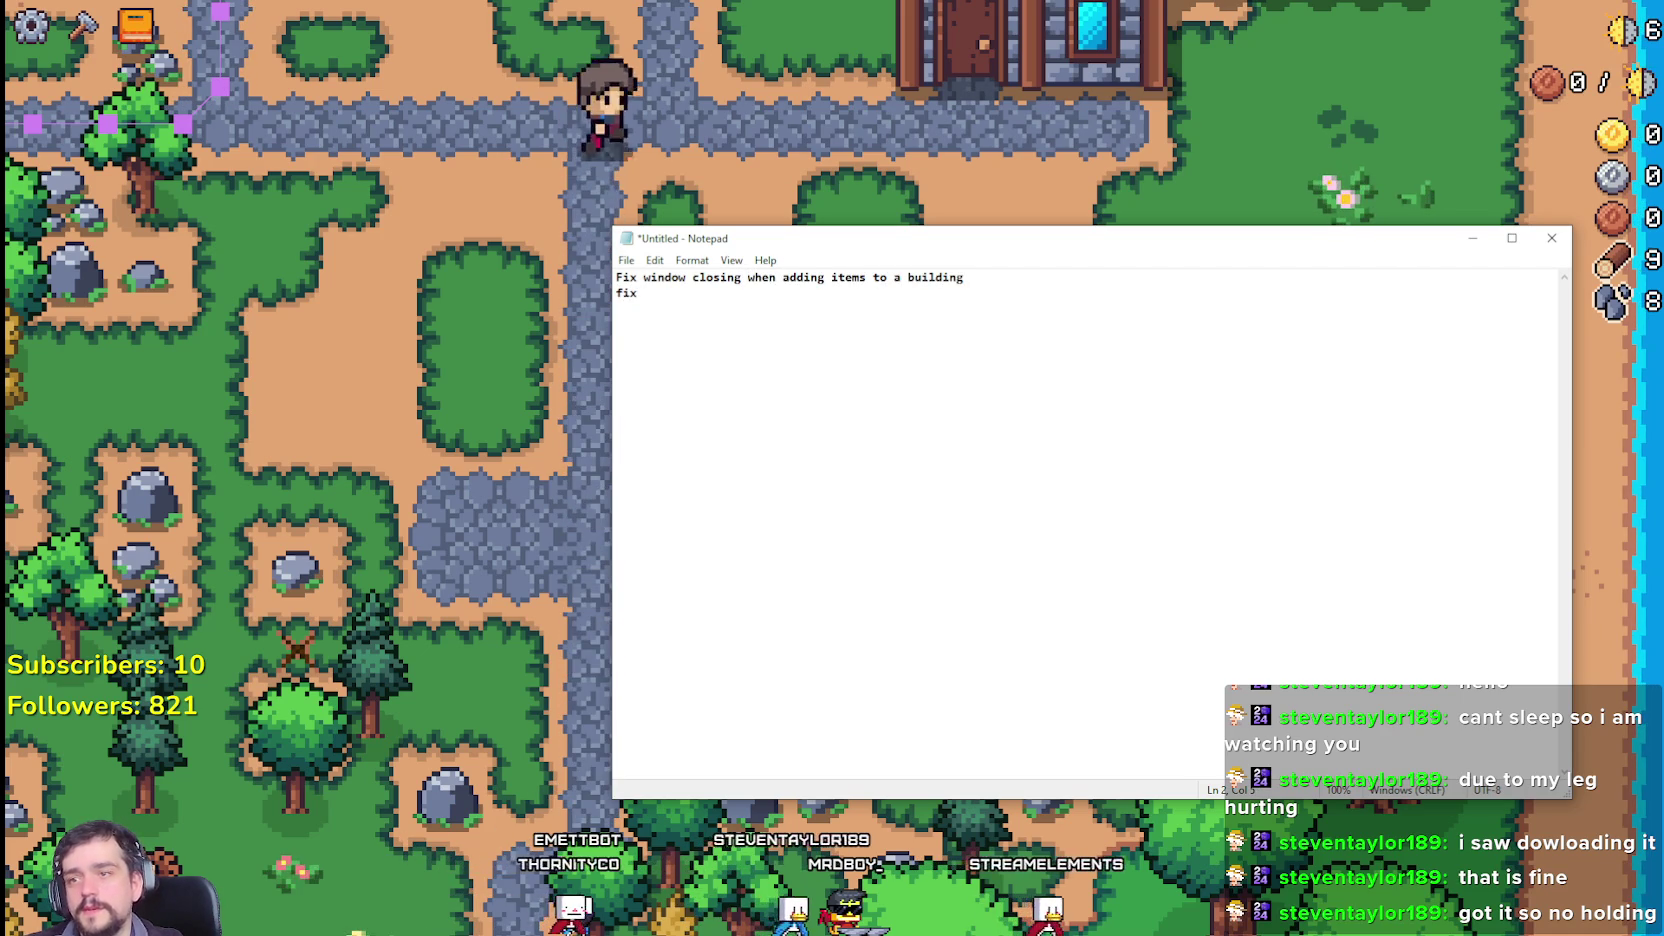
{"action": "type", "text": " isssues with planting"}
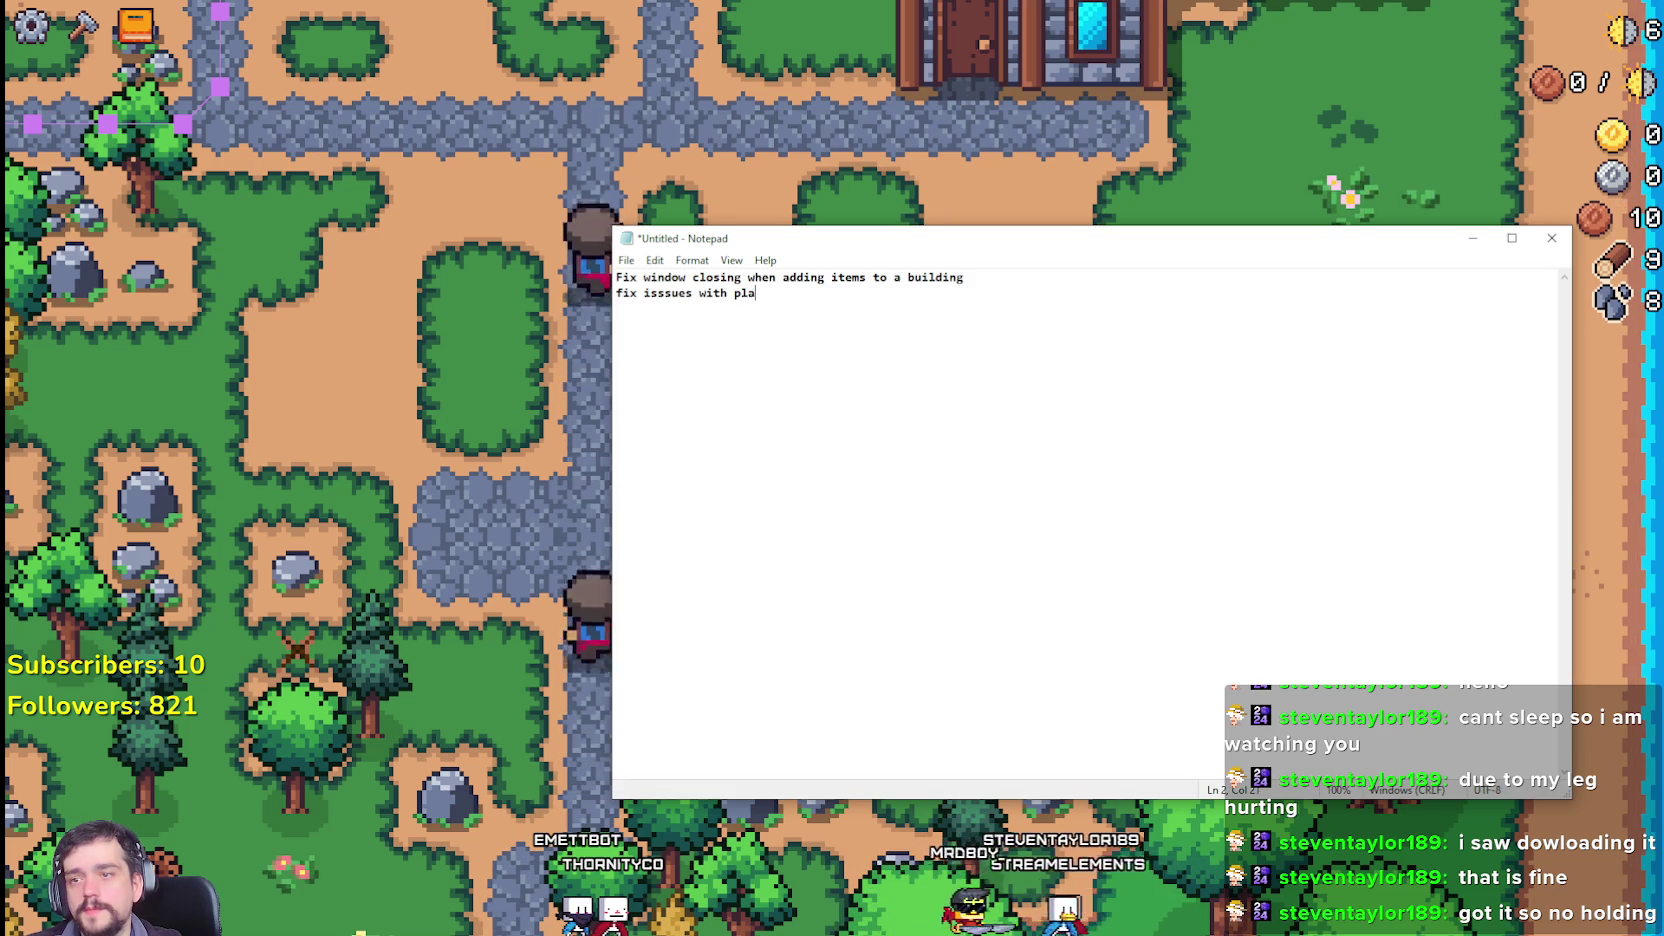
{"action": "key", "text": "BackSpace"}
{"action": "key", "text": "BackSpace"}
{"action": "key", "text": "BackSpace"}
{"action": "key", "text": "BackSpace"}
{"action": "key", "text": "BackSpace"}
{"action": "key", "text": "BackSpace"}
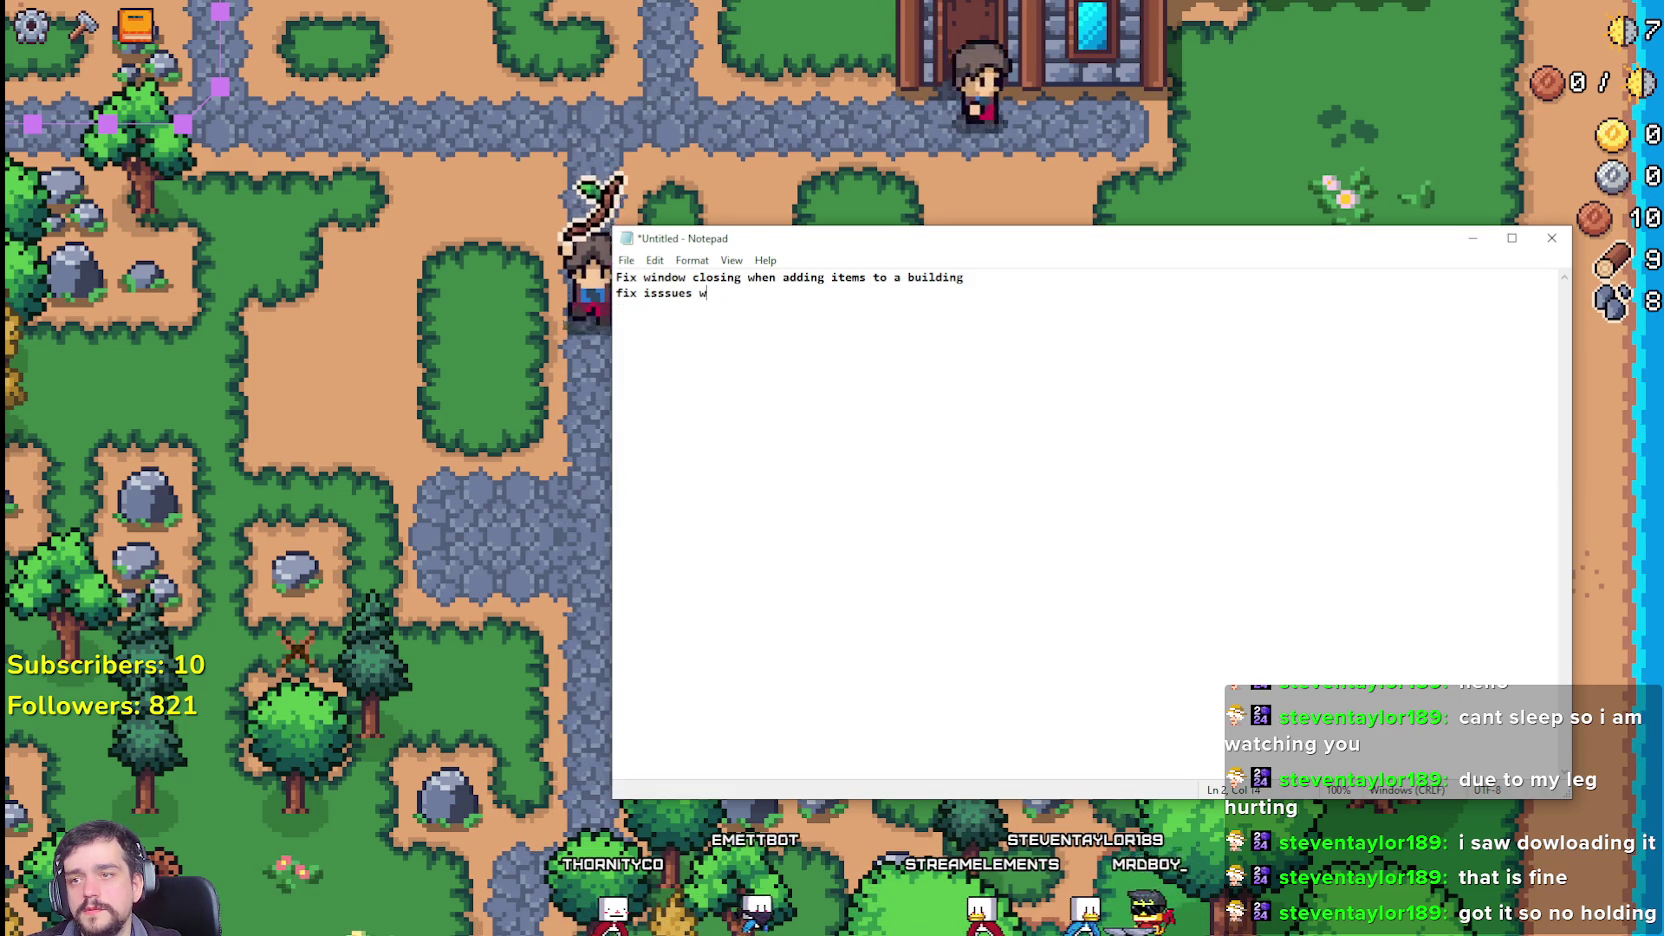
{"action": "type", "text": "hen holding planting"}
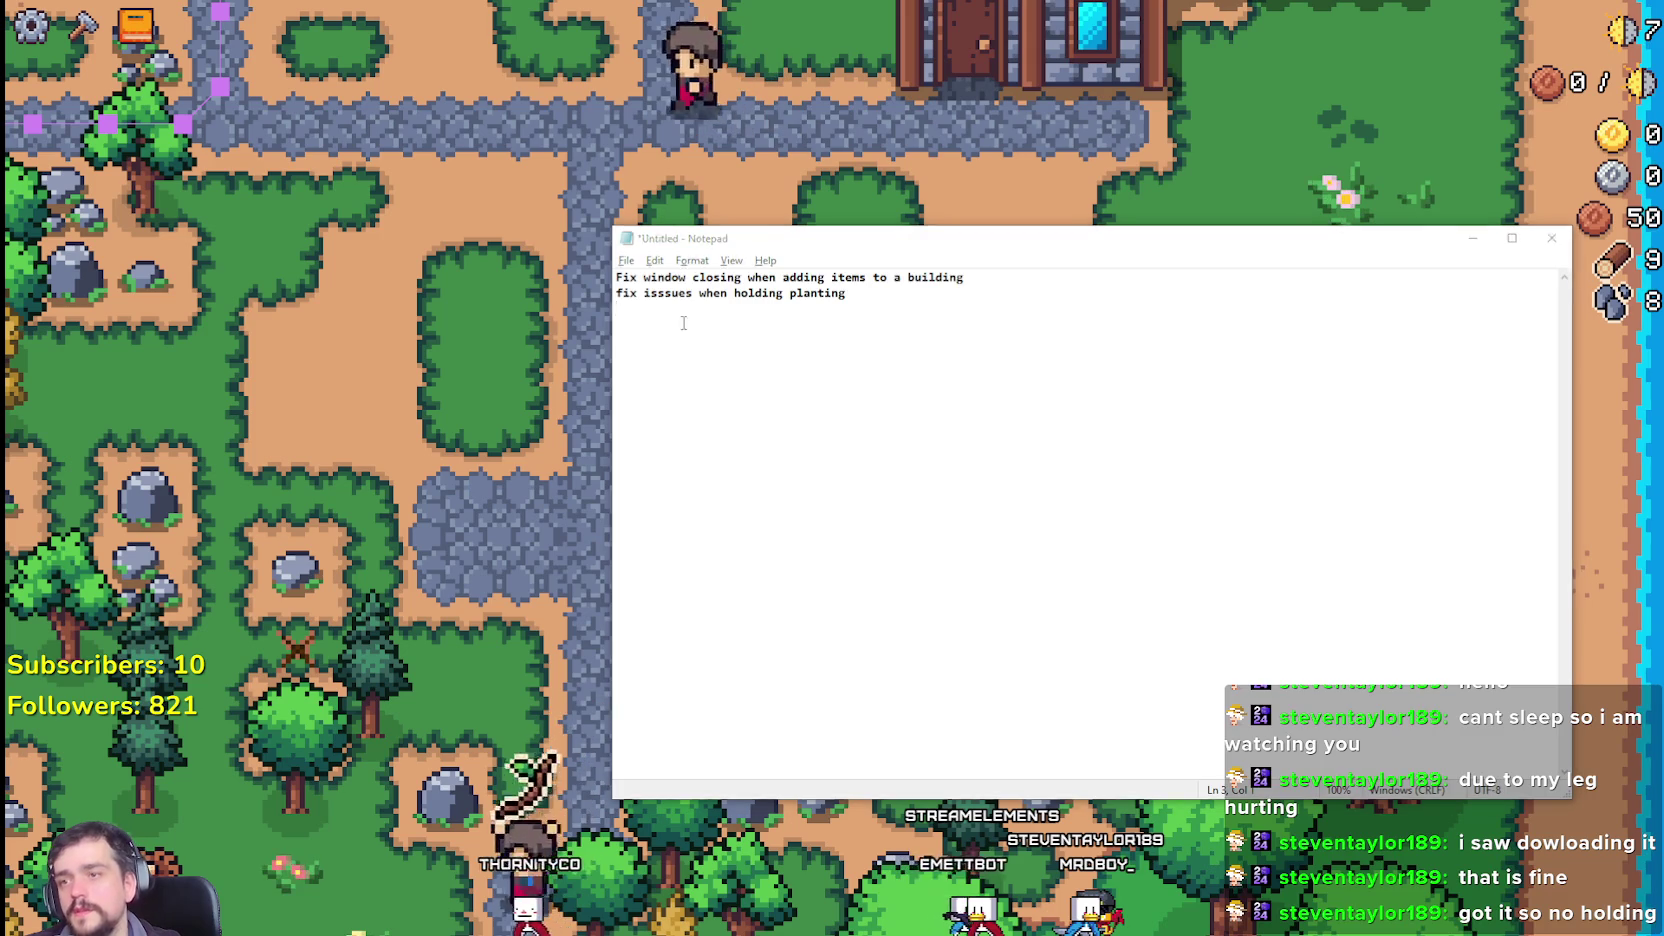
{"action": "key", "text": "alt+Tab"}
Step: Select Wheat seeds from the Crafting panel and plant and water the first wheat tiles
{"action": "key", "text": "c"}
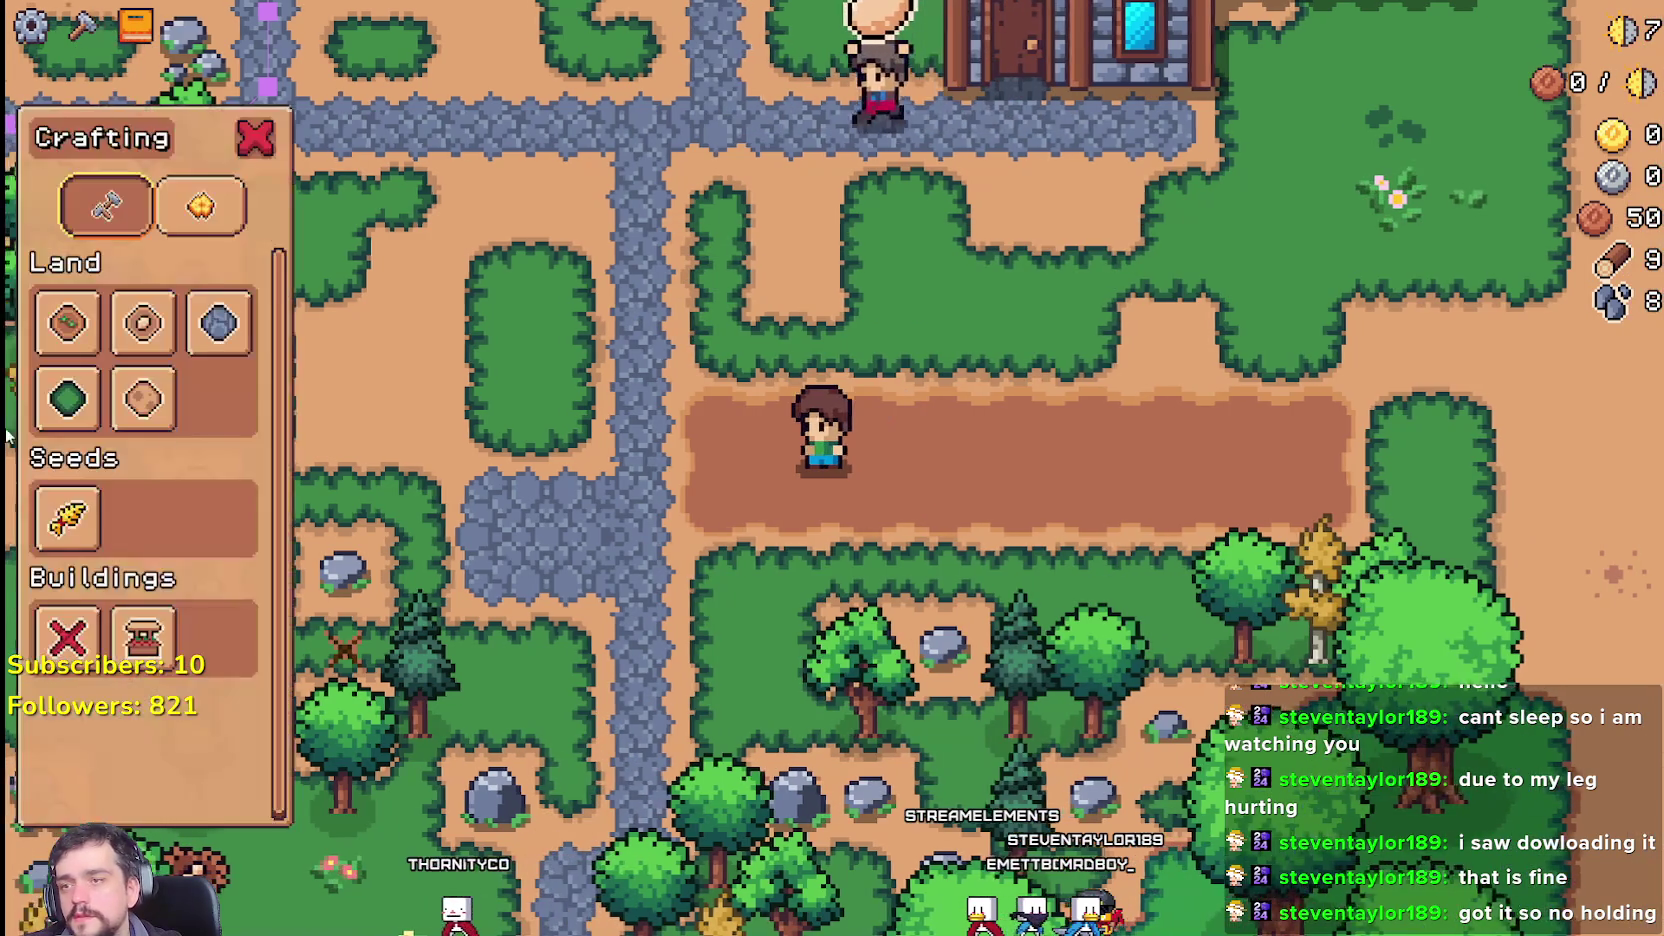
{"action": "left_click", "coordinate": [66, 517]}
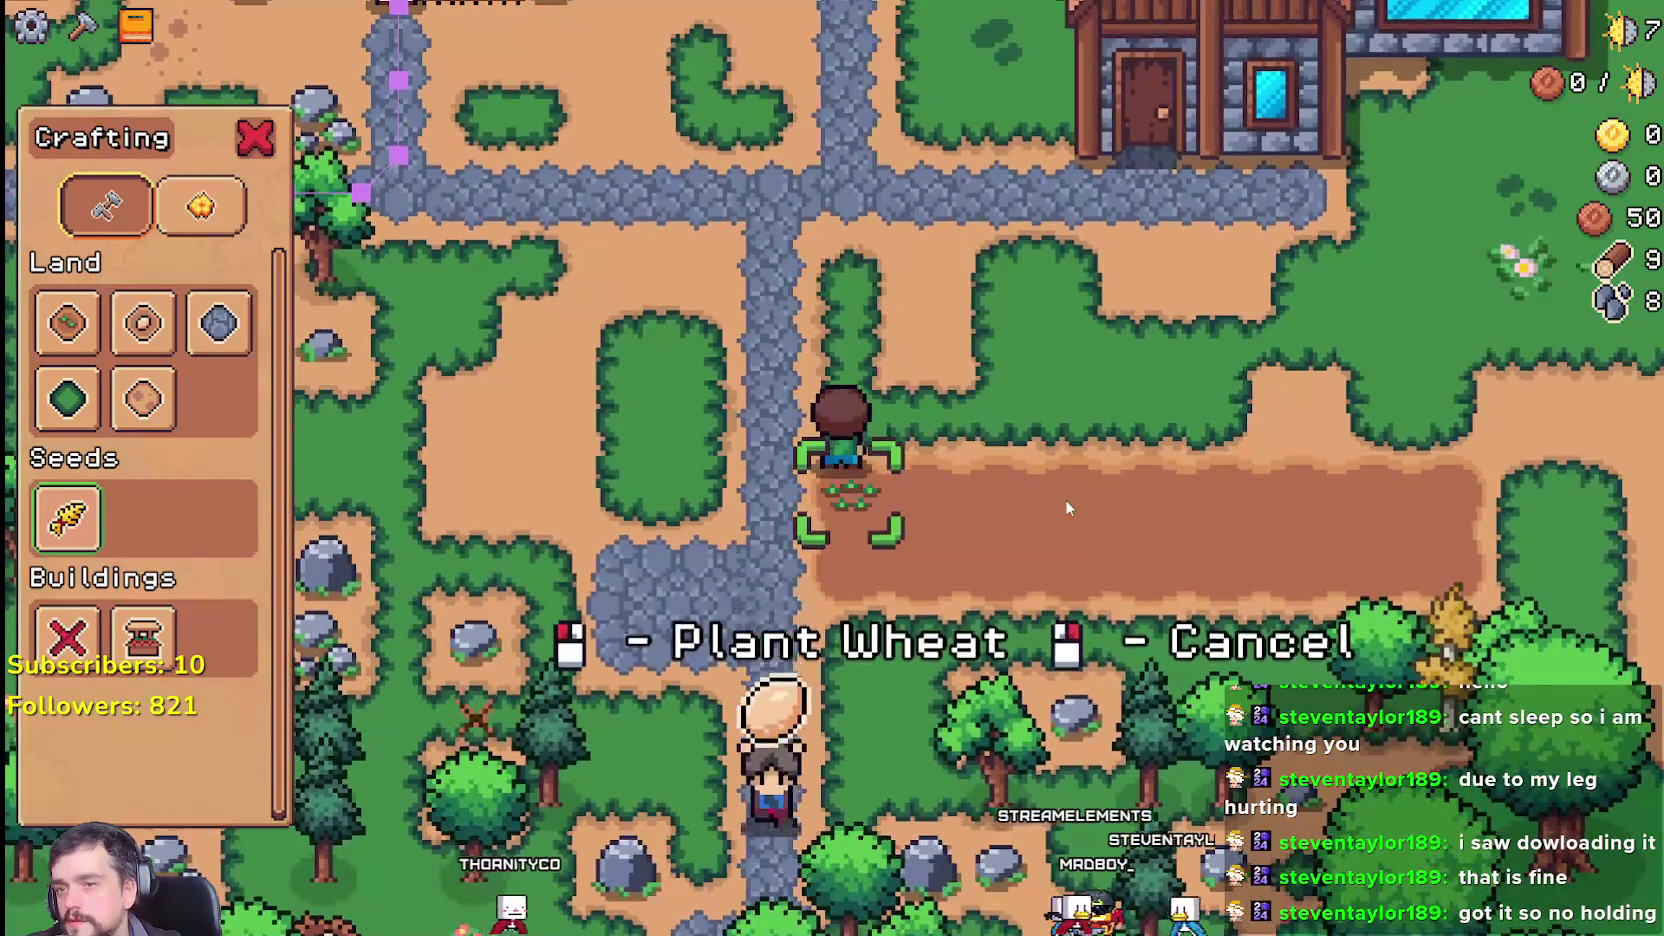
{"action": "left_click", "coordinate": [1065, 499]}
{"action": "left_click", "coordinate": [1065, 498]}
{"action": "key", "text": "d"}
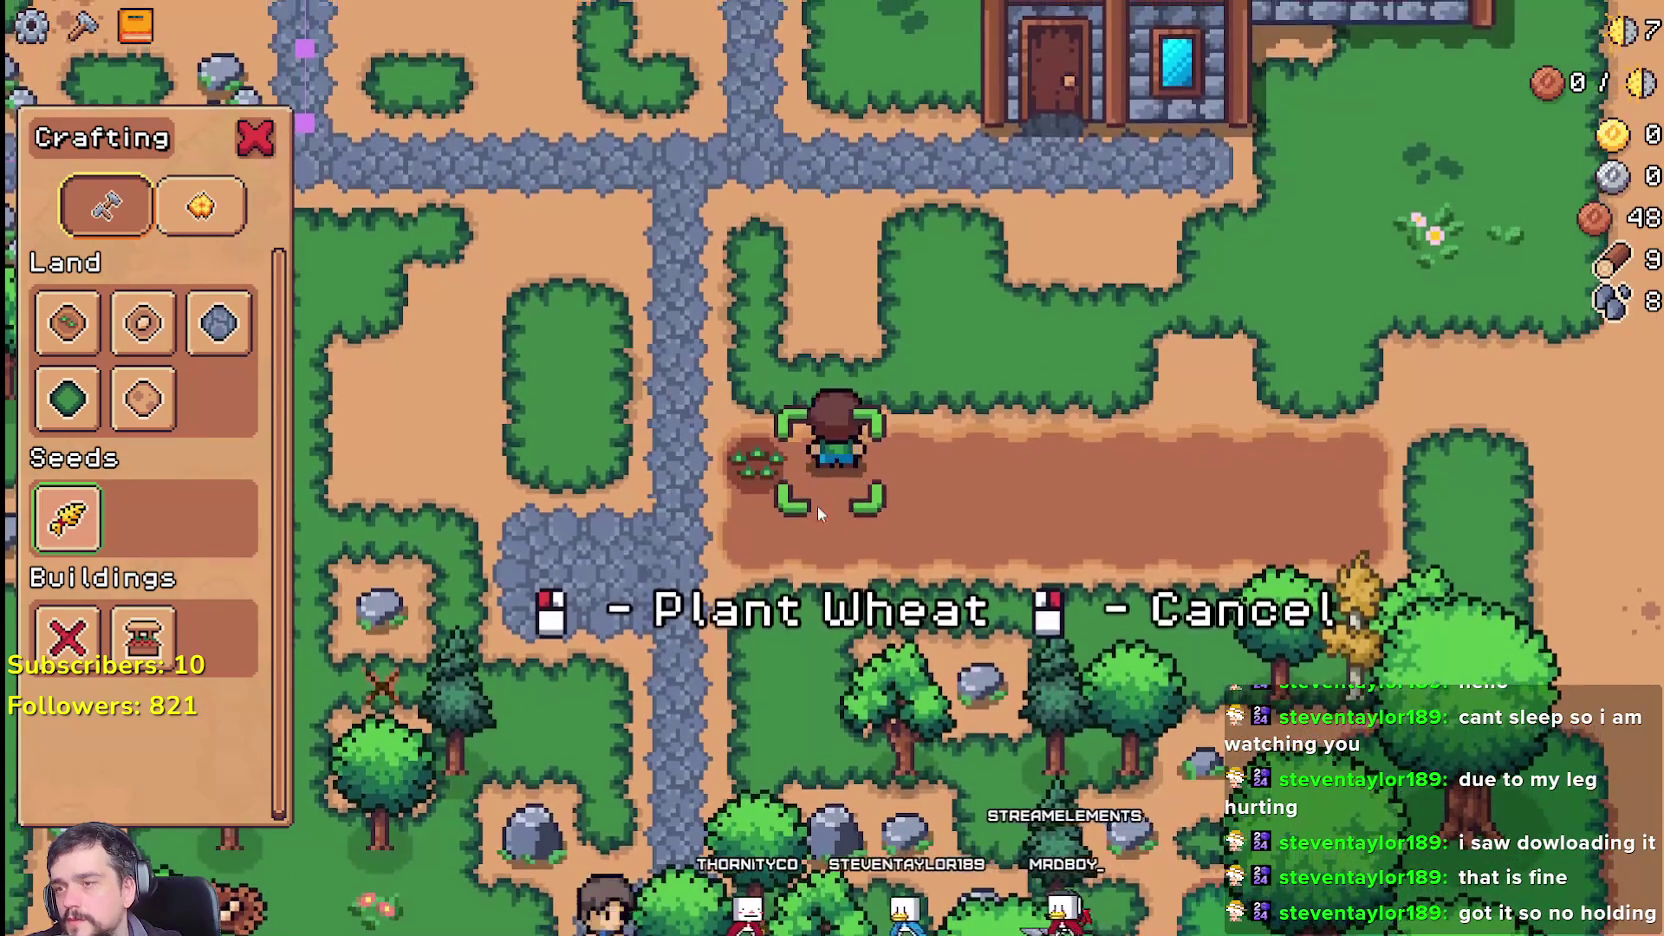
{"action": "key", "text": "d"}
{"action": "key", "text": "w"}
{"action": "key", "text": "s"}
{"action": "left_click", "coordinate": [1201, 520]}
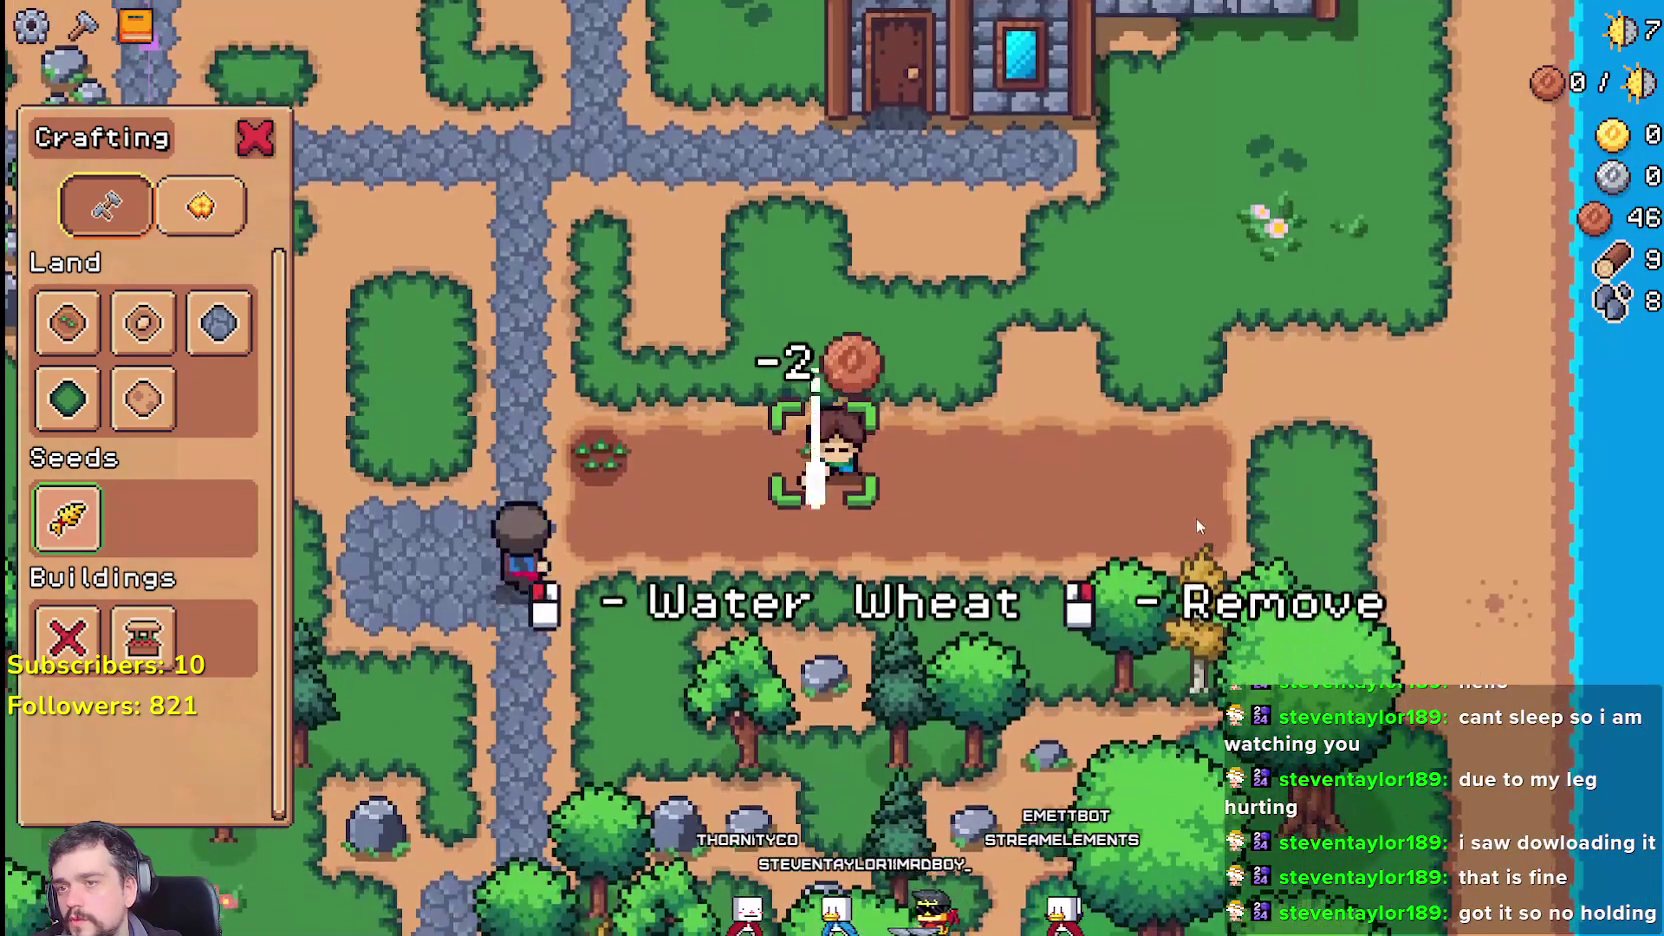
{"action": "left_click", "coordinate": [1098, 489]}
Step: Plant and water wheat on the next tiles rightward along the upper row
{"action": "key", "text": "d"}
{"action": "left_click", "coordinate": [1098, 488]}
{"action": "left_click", "coordinate": [1098, 488]}
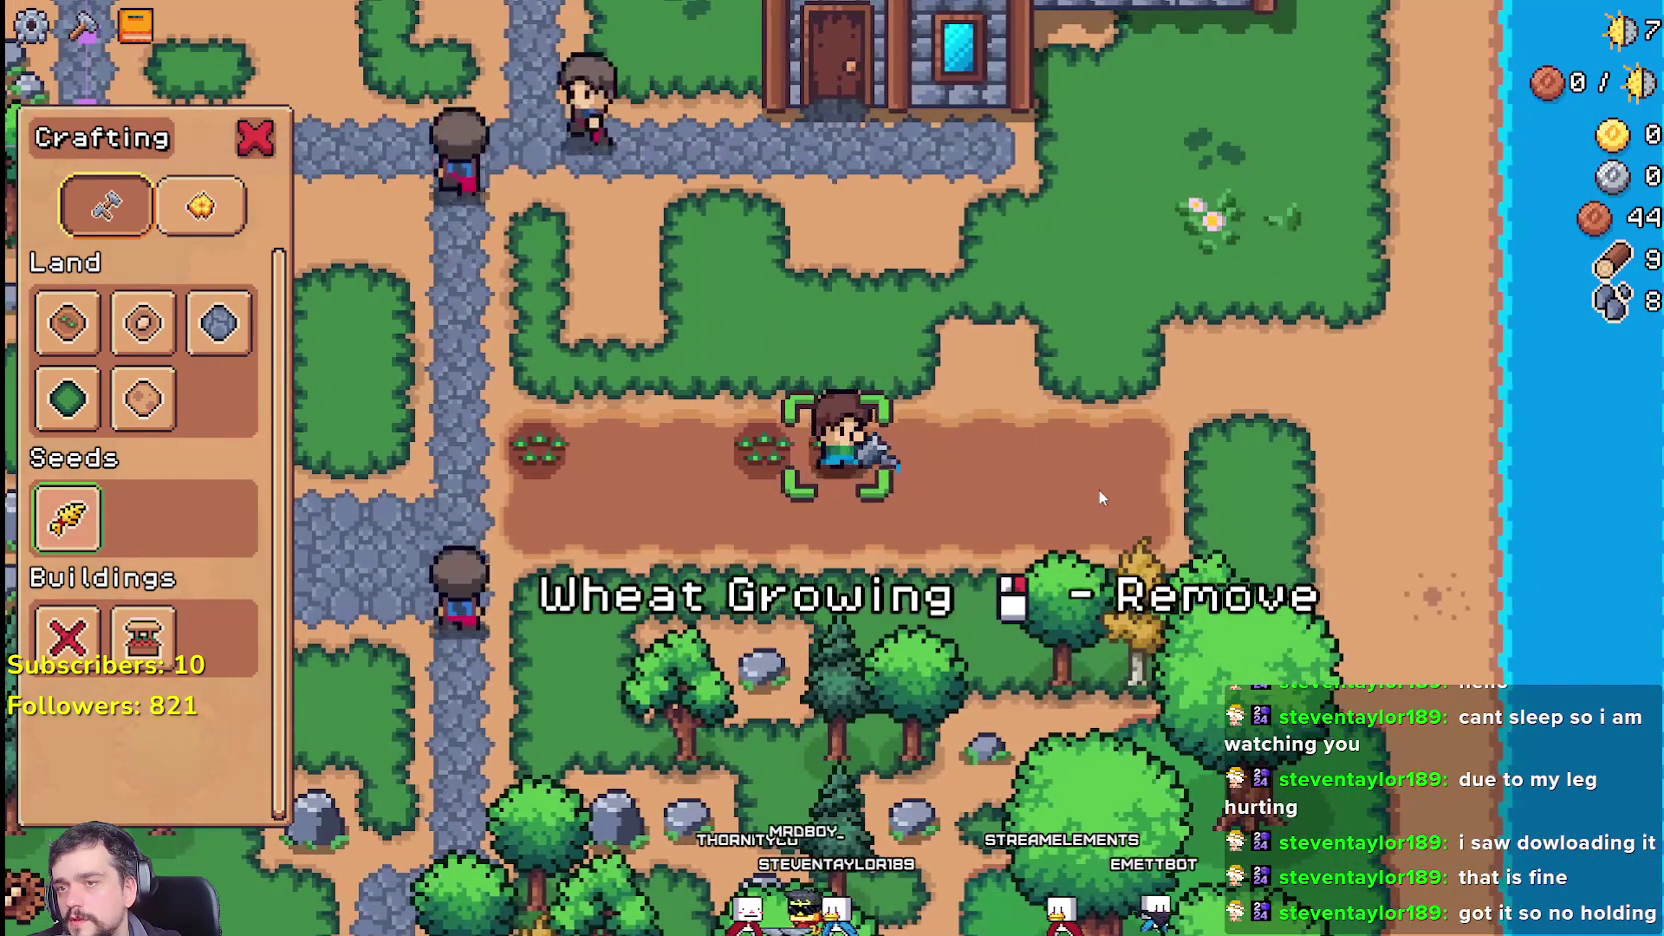
{"action": "key", "text": "d"}
{"action": "left_click", "coordinate": [1076, 467]}
{"action": "left_click", "coordinate": [1075, 468]}
{"action": "key", "text": "d"}
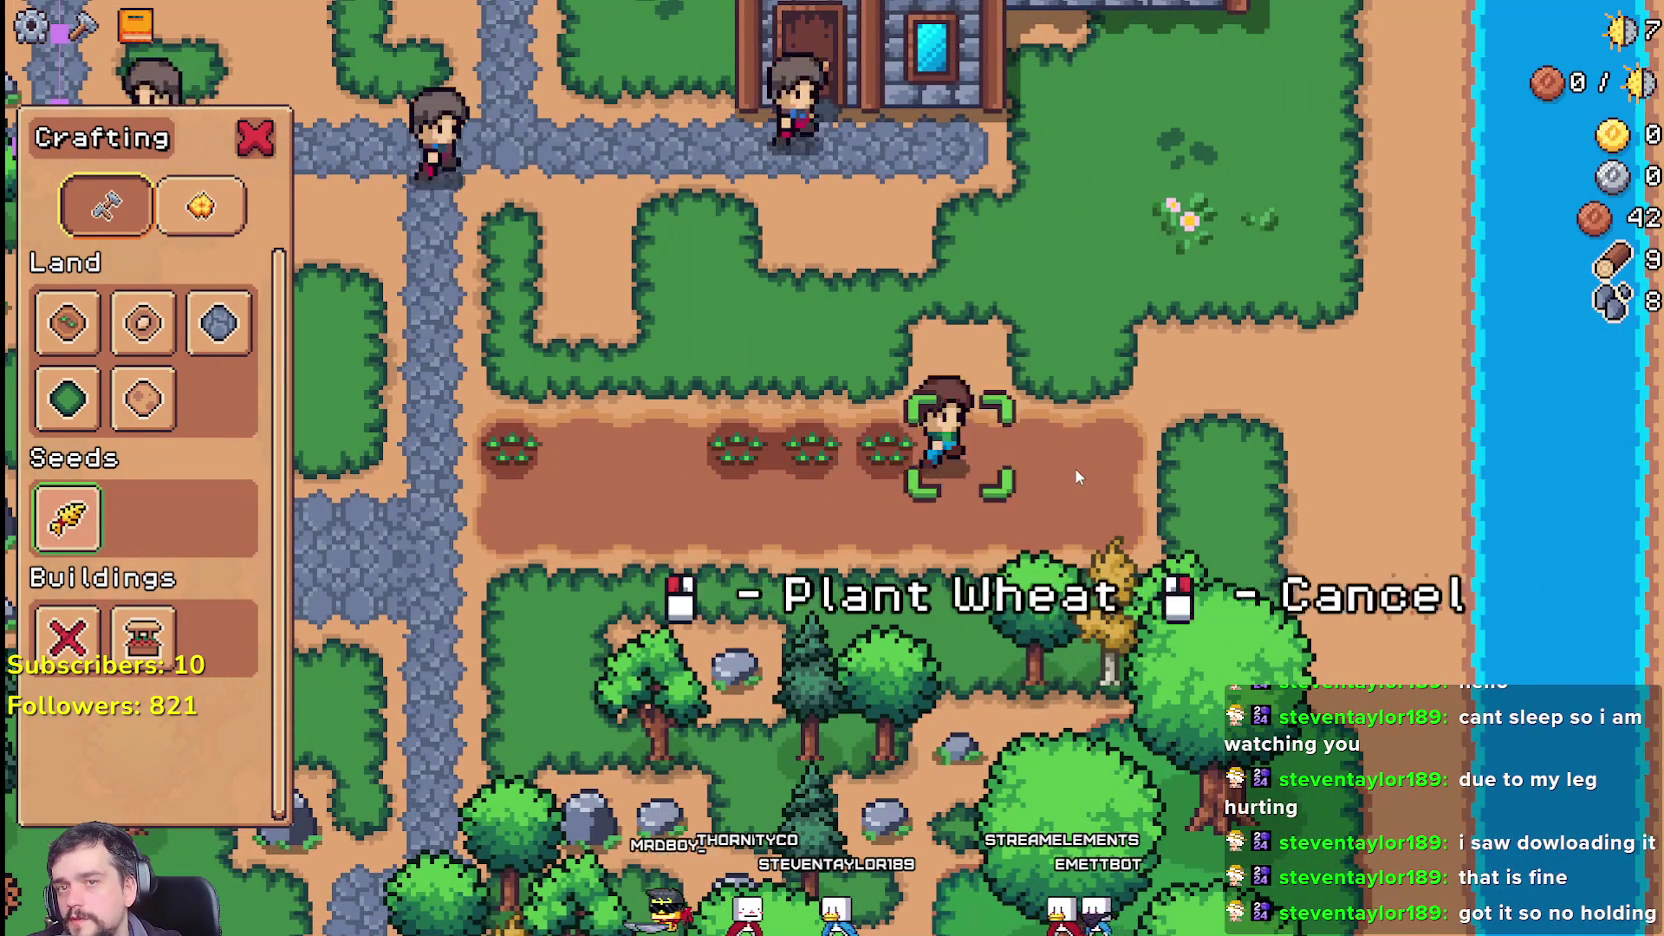
{"action": "key", "text": "a"}
Step: Plant and water a lower row of wheat, working leftward tile by tile
{"action": "key", "text": "s"}
{"action": "left_click", "coordinate": [1075, 468]}
{"action": "key", "text": "a"}
{"action": "left_click", "coordinate": [1059, 468]}
{"action": "left_click", "coordinate": [1059, 468]}
{"action": "key", "text": "a"}
{"action": "left_click", "coordinate": [1067, 454]}
{"action": "left_click", "coordinate": [1067, 455]}
{"action": "key", "text": "a"}
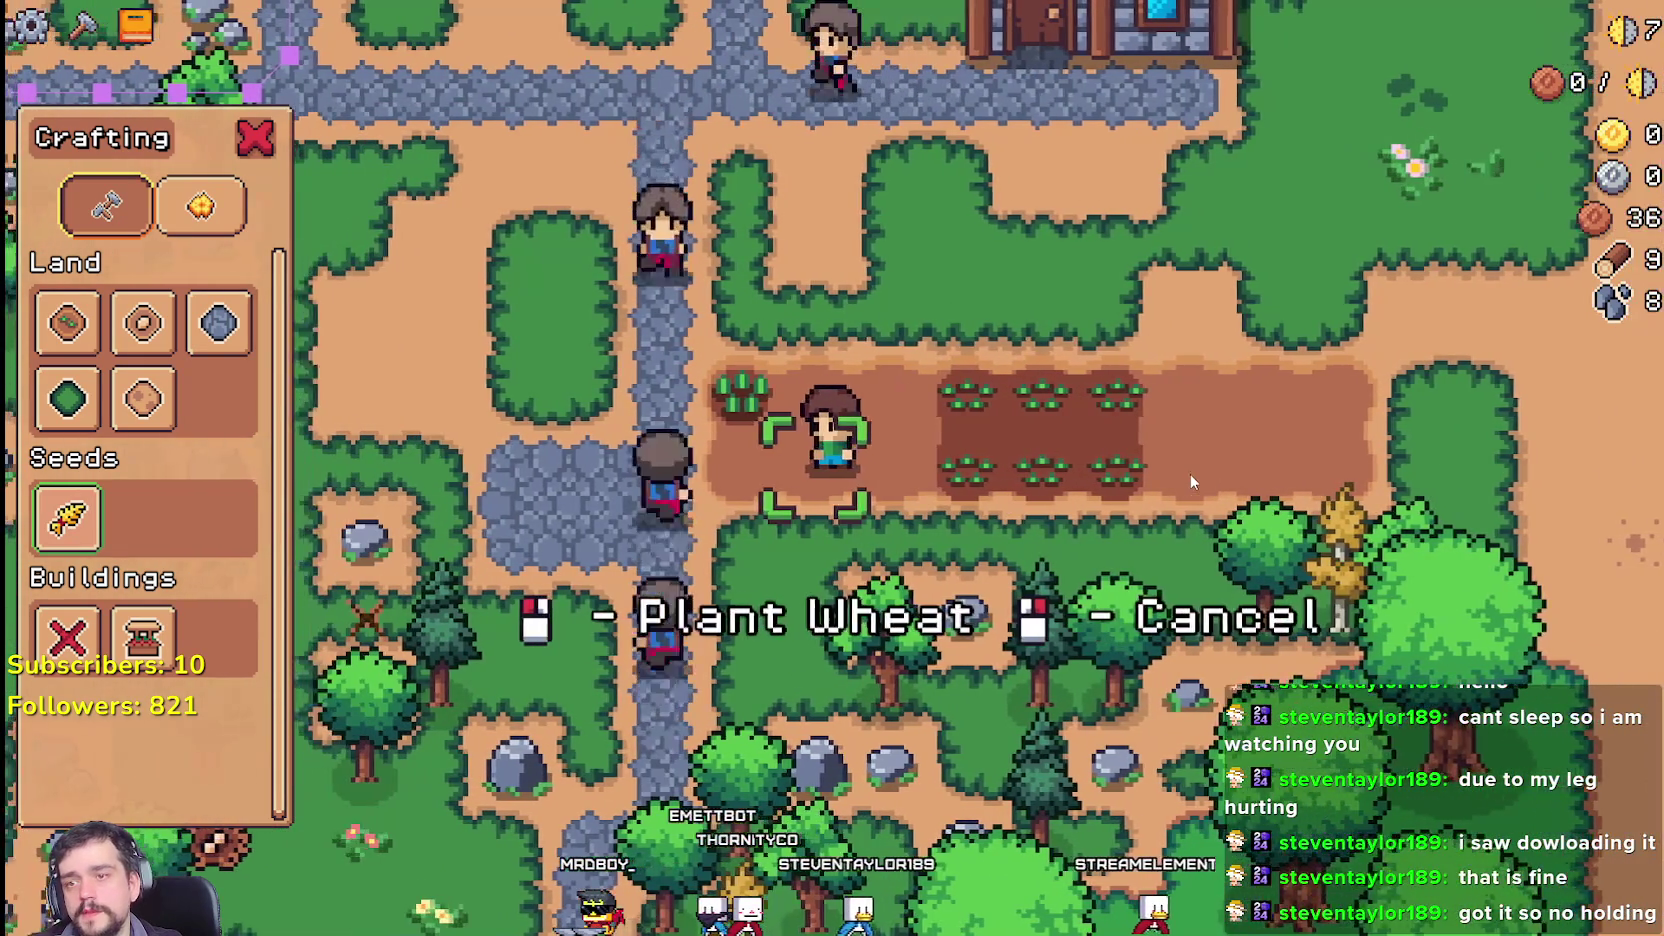
{"action": "left_click", "coordinate": [1190, 464]}
{"action": "left_click", "coordinate": [1190, 464]}
{"action": "key", "text": "a"}
{"action": "key", "text": "s"}
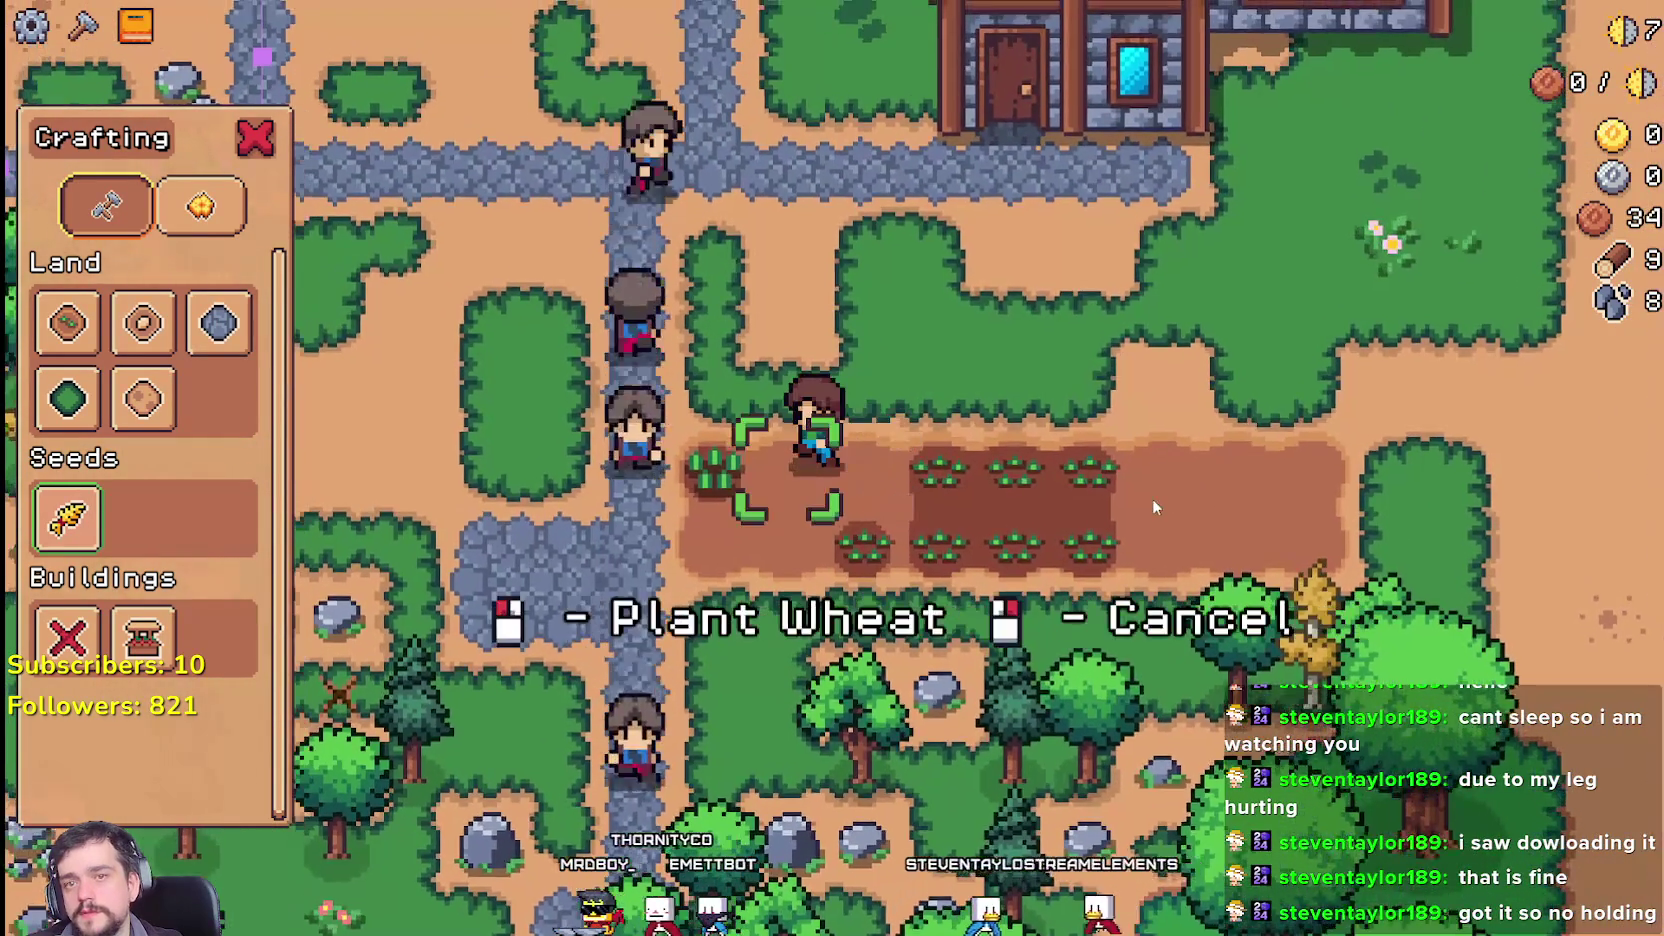
Step: Plant and water wheat on the remaining empty tiles across the field
{"action": "key", "text": "w"}
{"action": "key", "text": "d"}
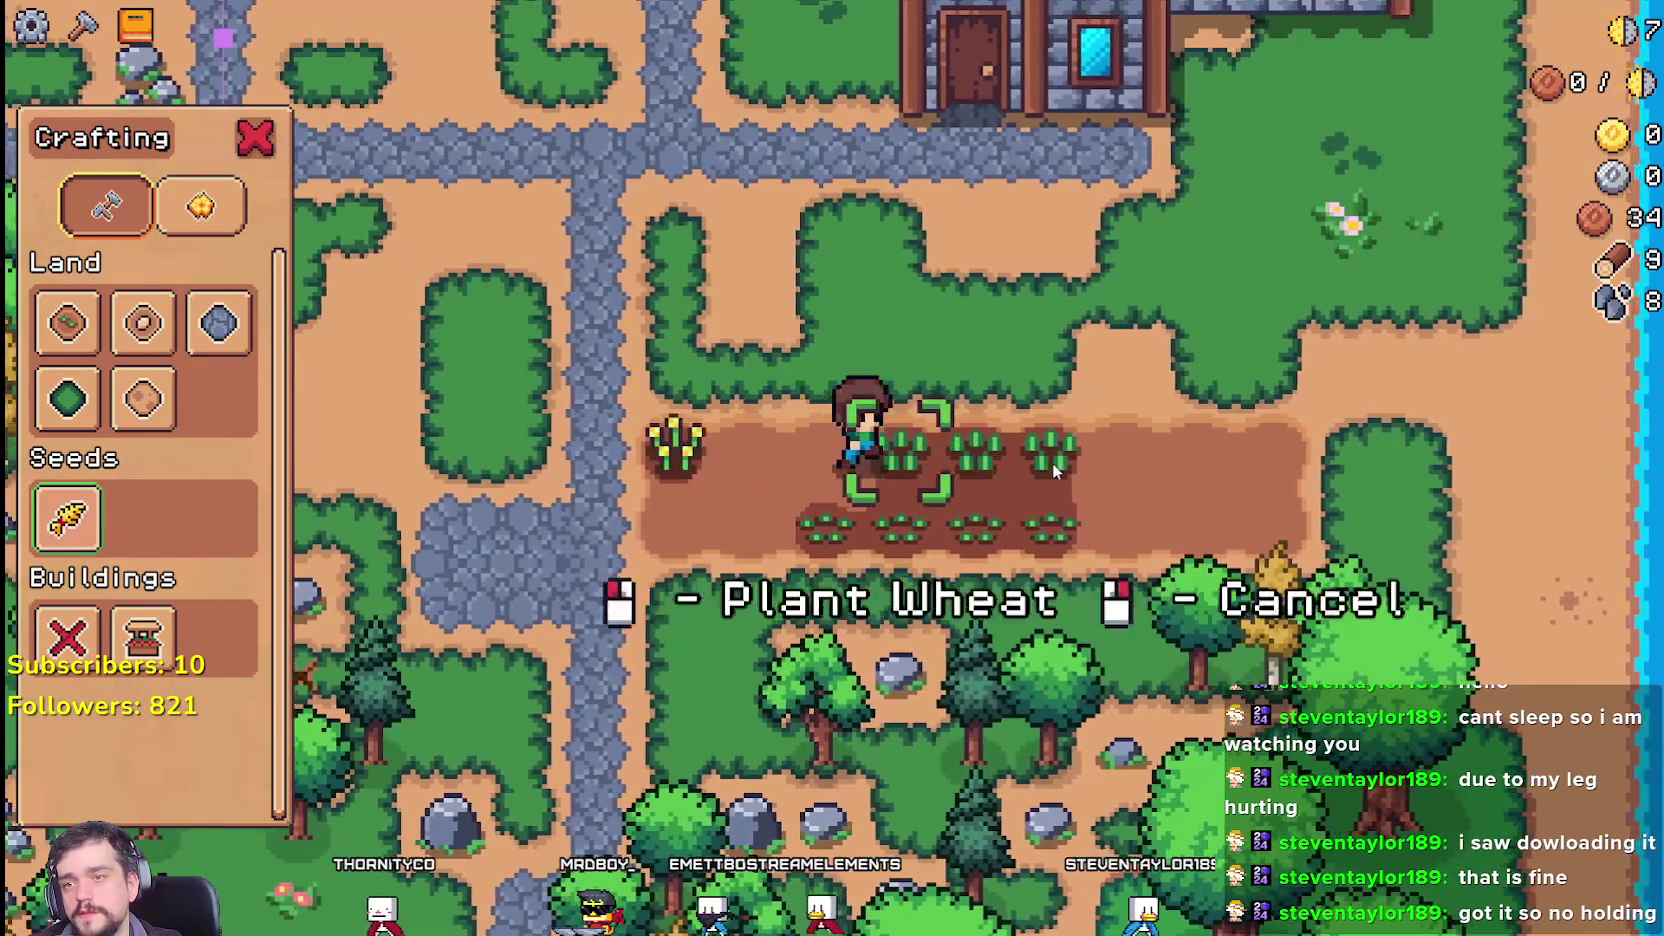
{"action": "key", "text": "w"}
{"action": "key", "text": "w"}
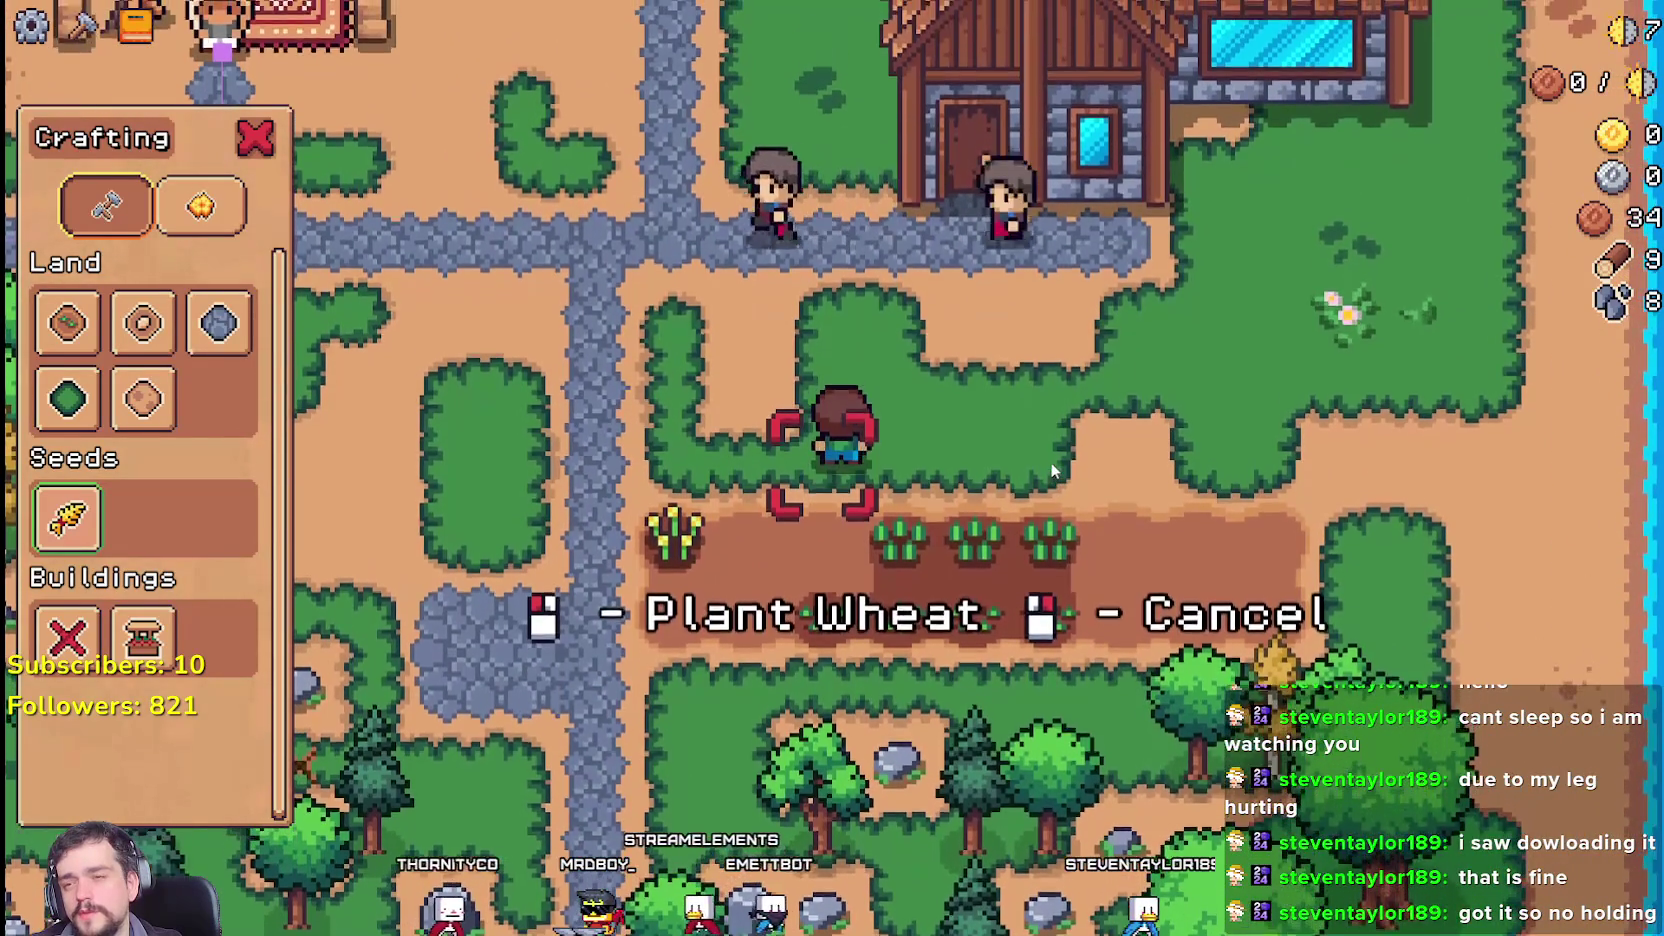
{"action": "key", "text": "s"}
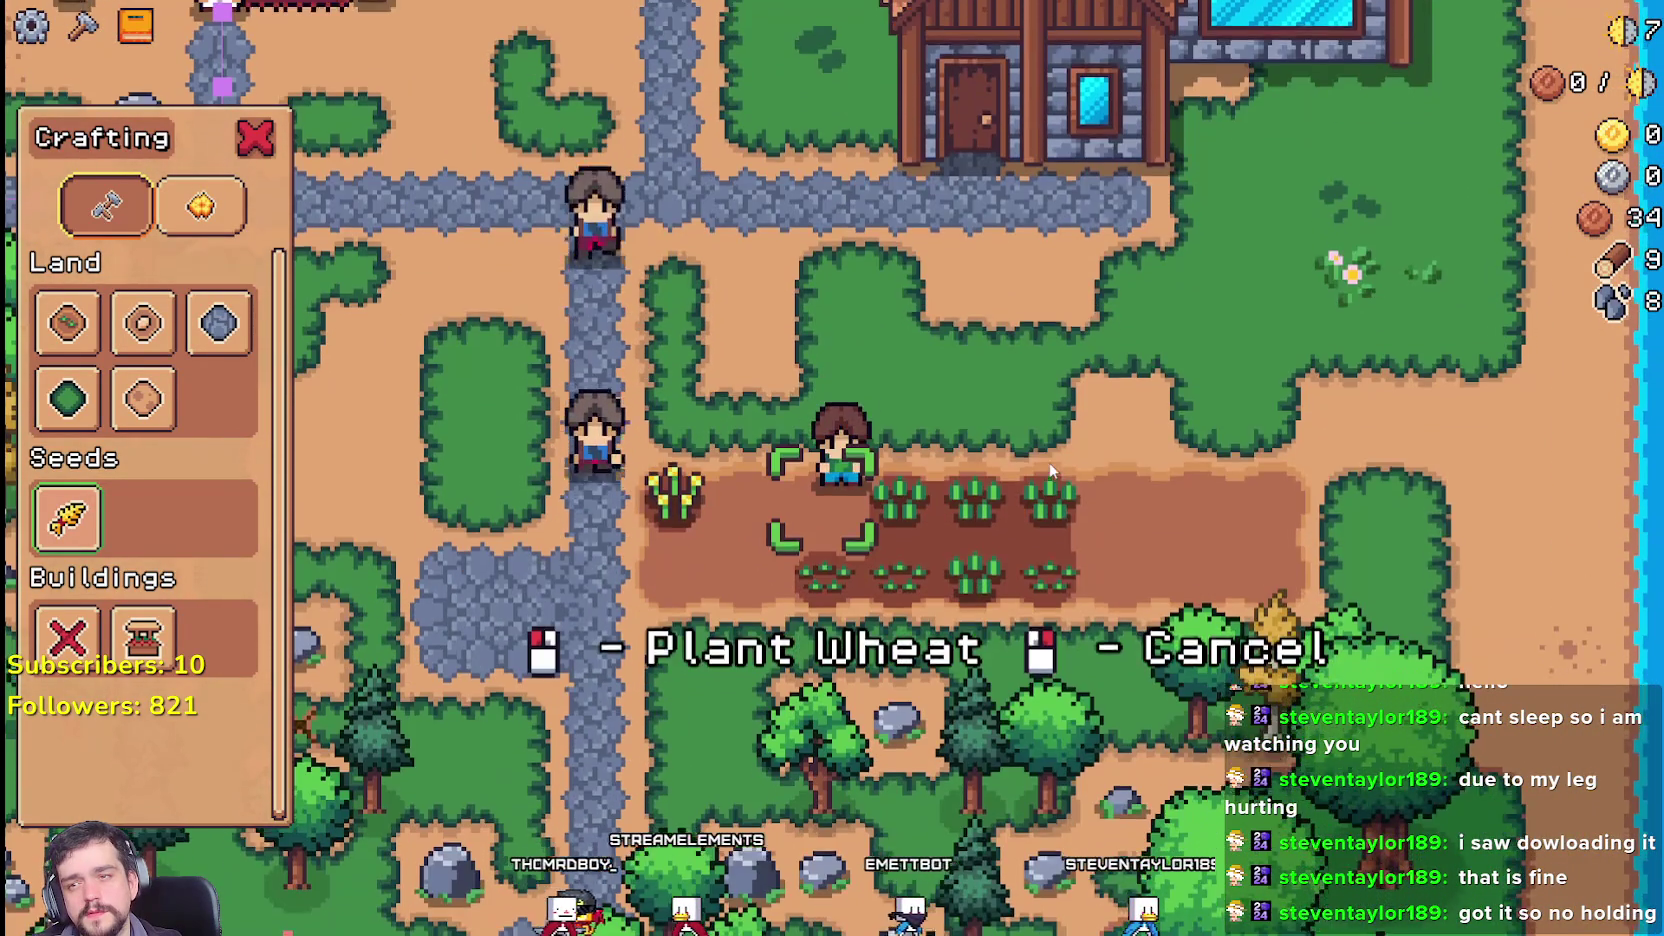
{"action": "left_click", "coordinate": [1050, 470]}
{"action": "key", "text": "a"}
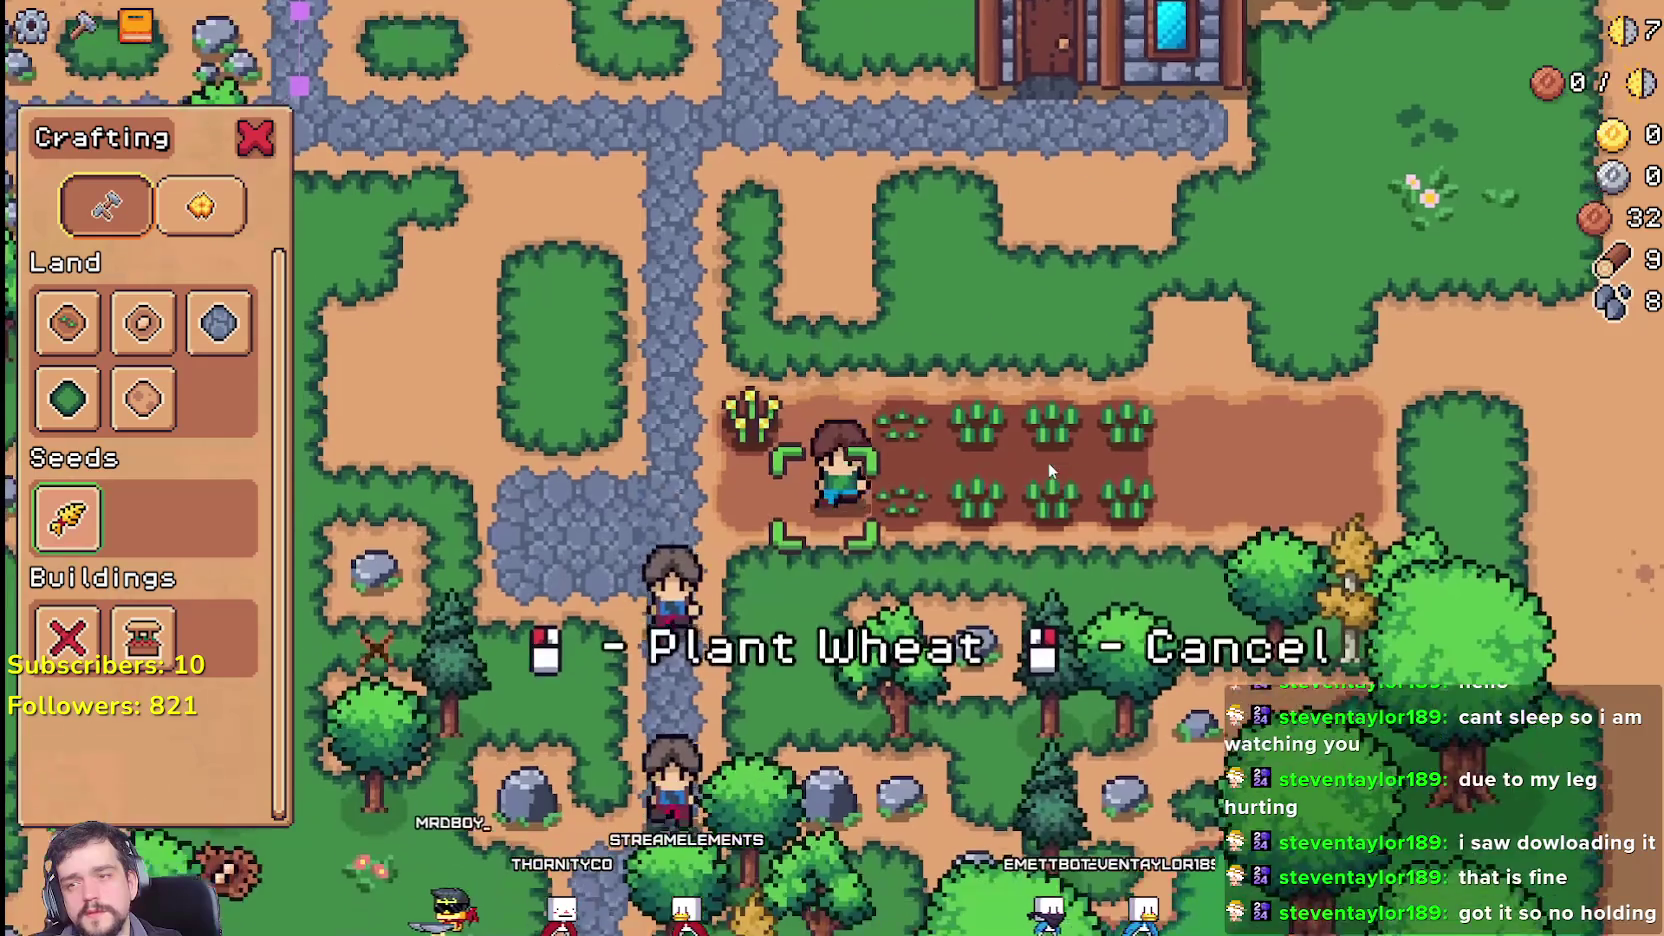
{"action": "key", "text": "d"}
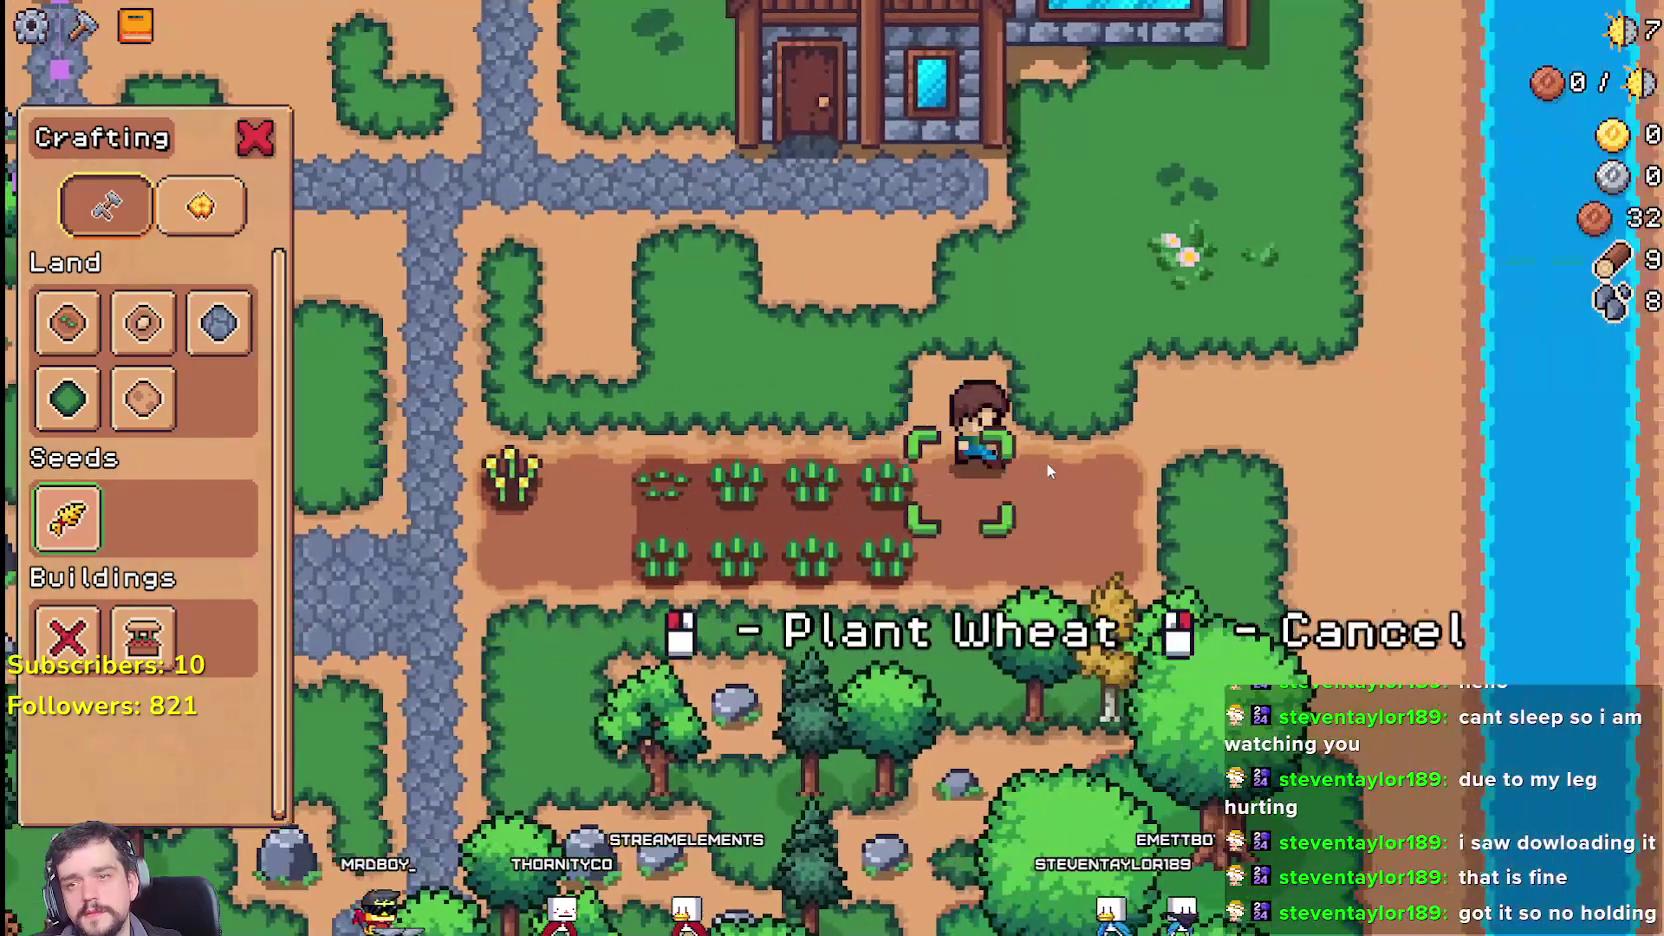
{"action": "left_click", "coordinate": [1046, 462]}
{"action": "left_click", "coordinate": [1046, 462]}
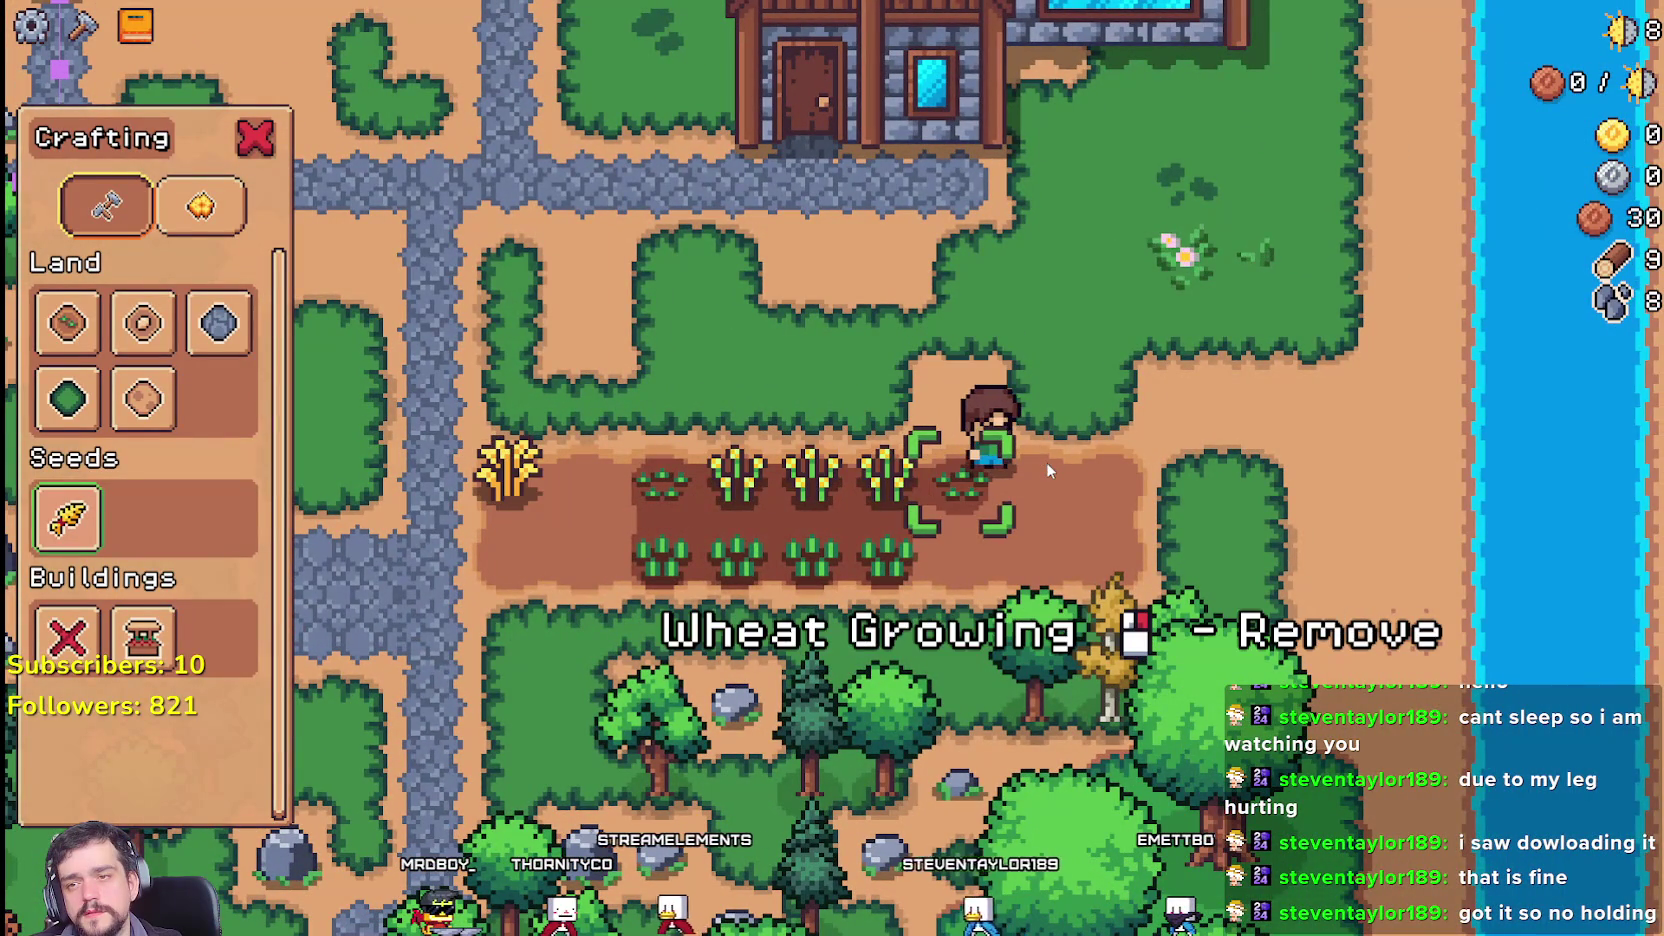
{"action": "key", "text": "d"}
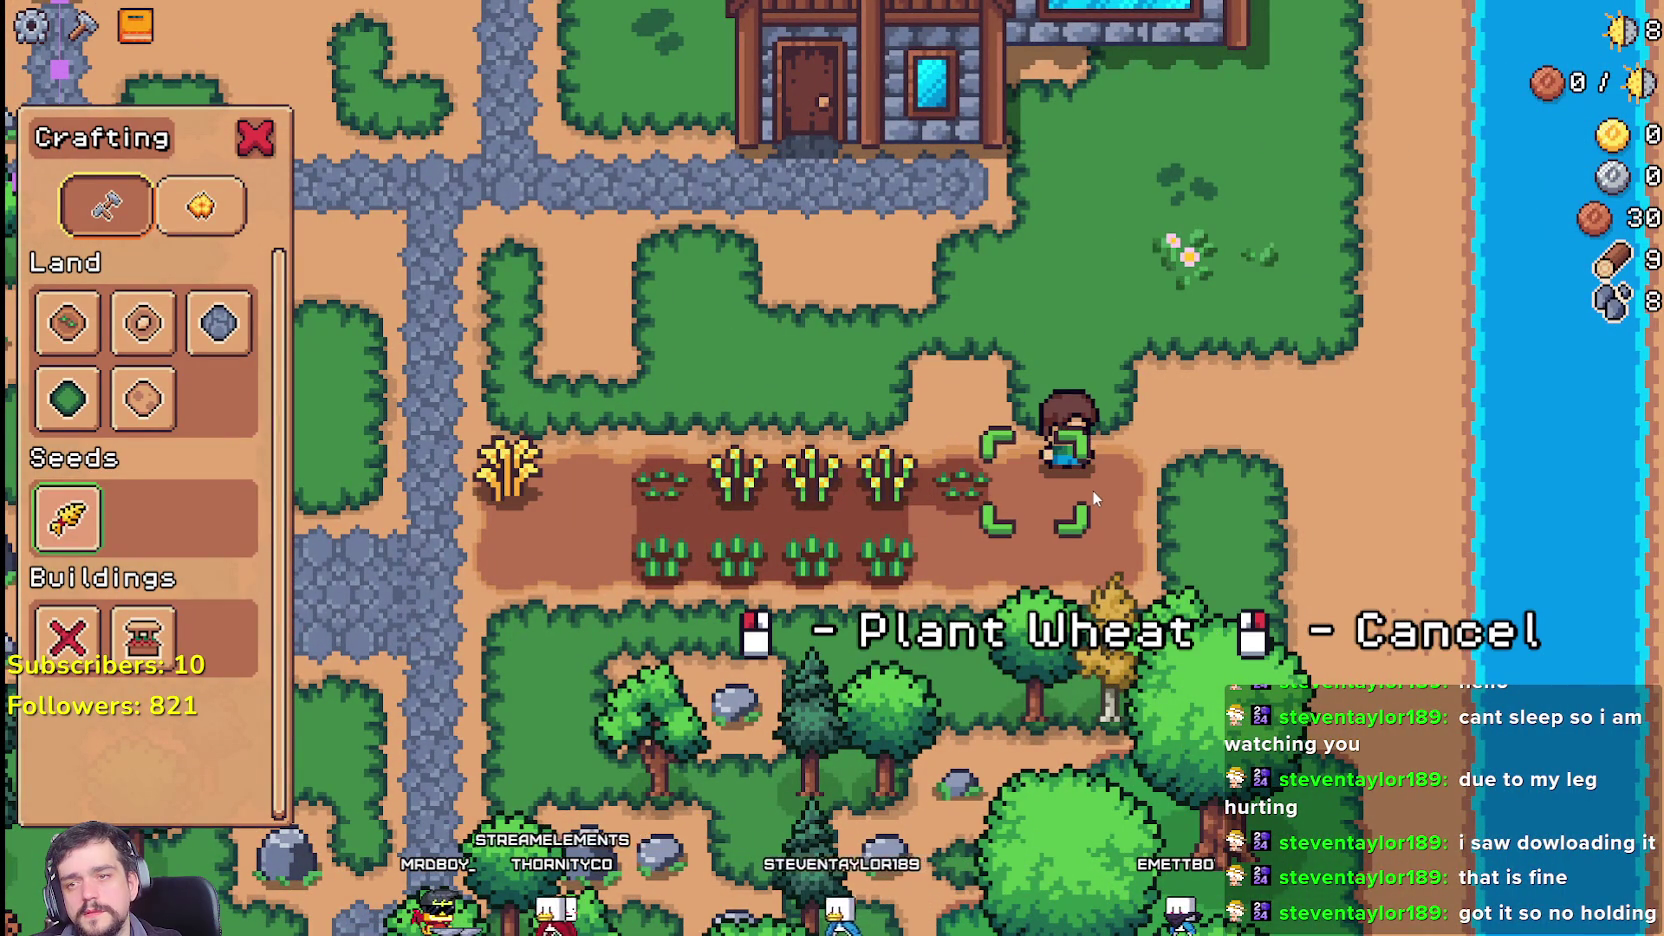
Step: Harvest the first ripe wheat, replant that tile, and sow the next one
{"action": "key", "text": "a"}
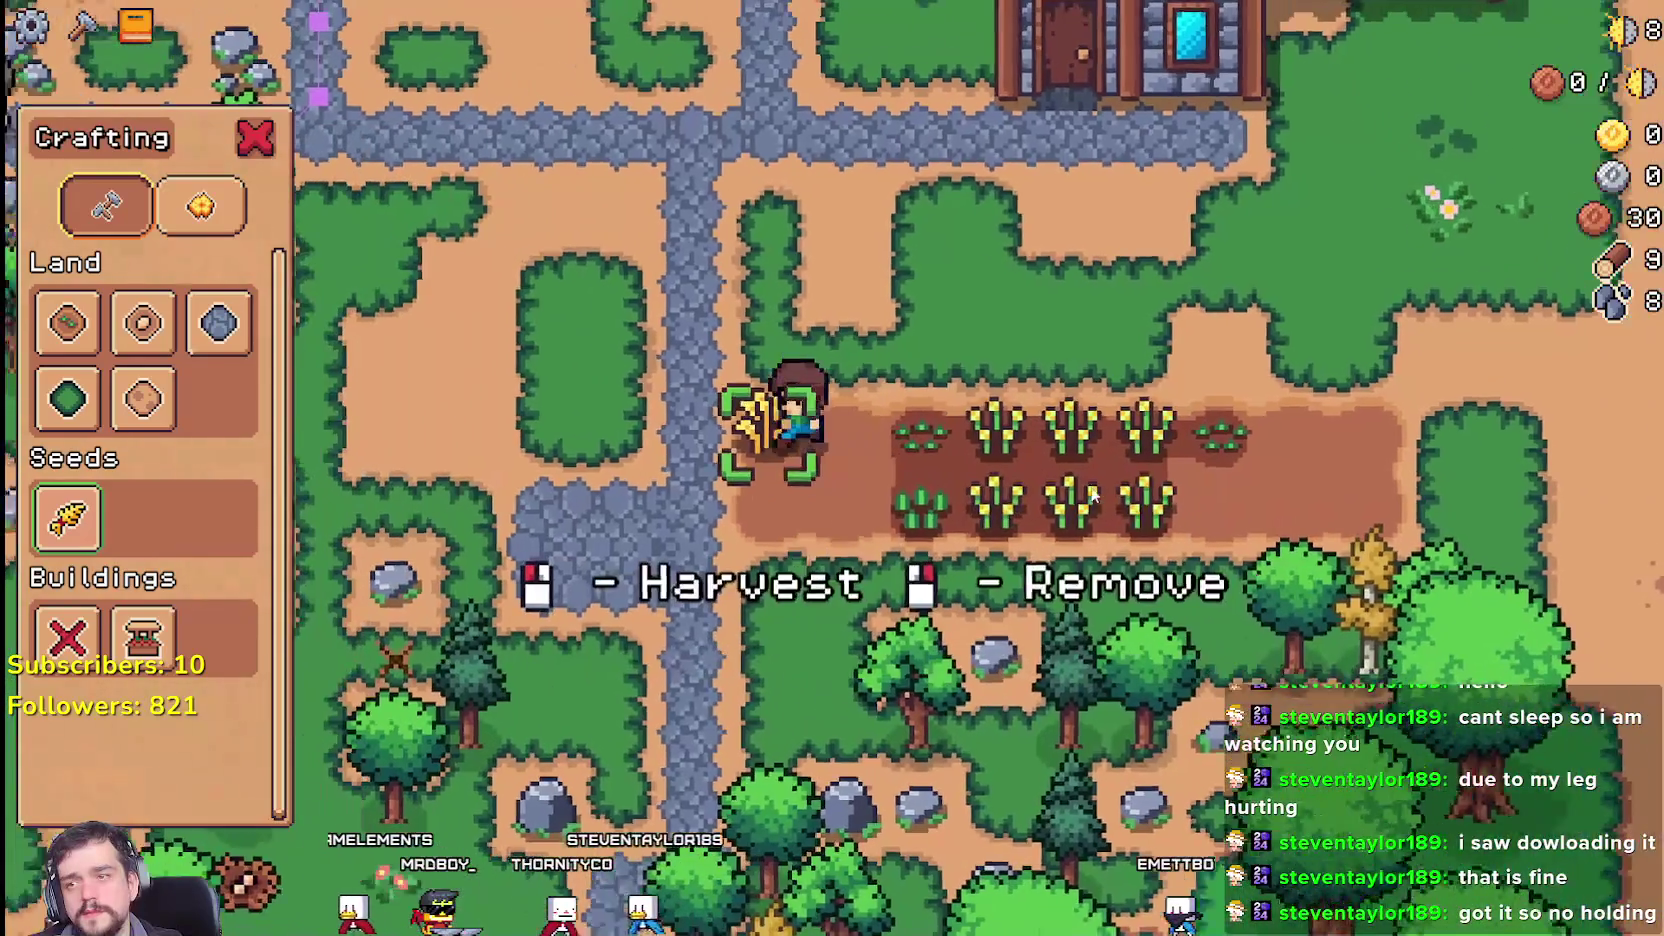
{"action": "left_click", "coordinate": [1093, 494]}
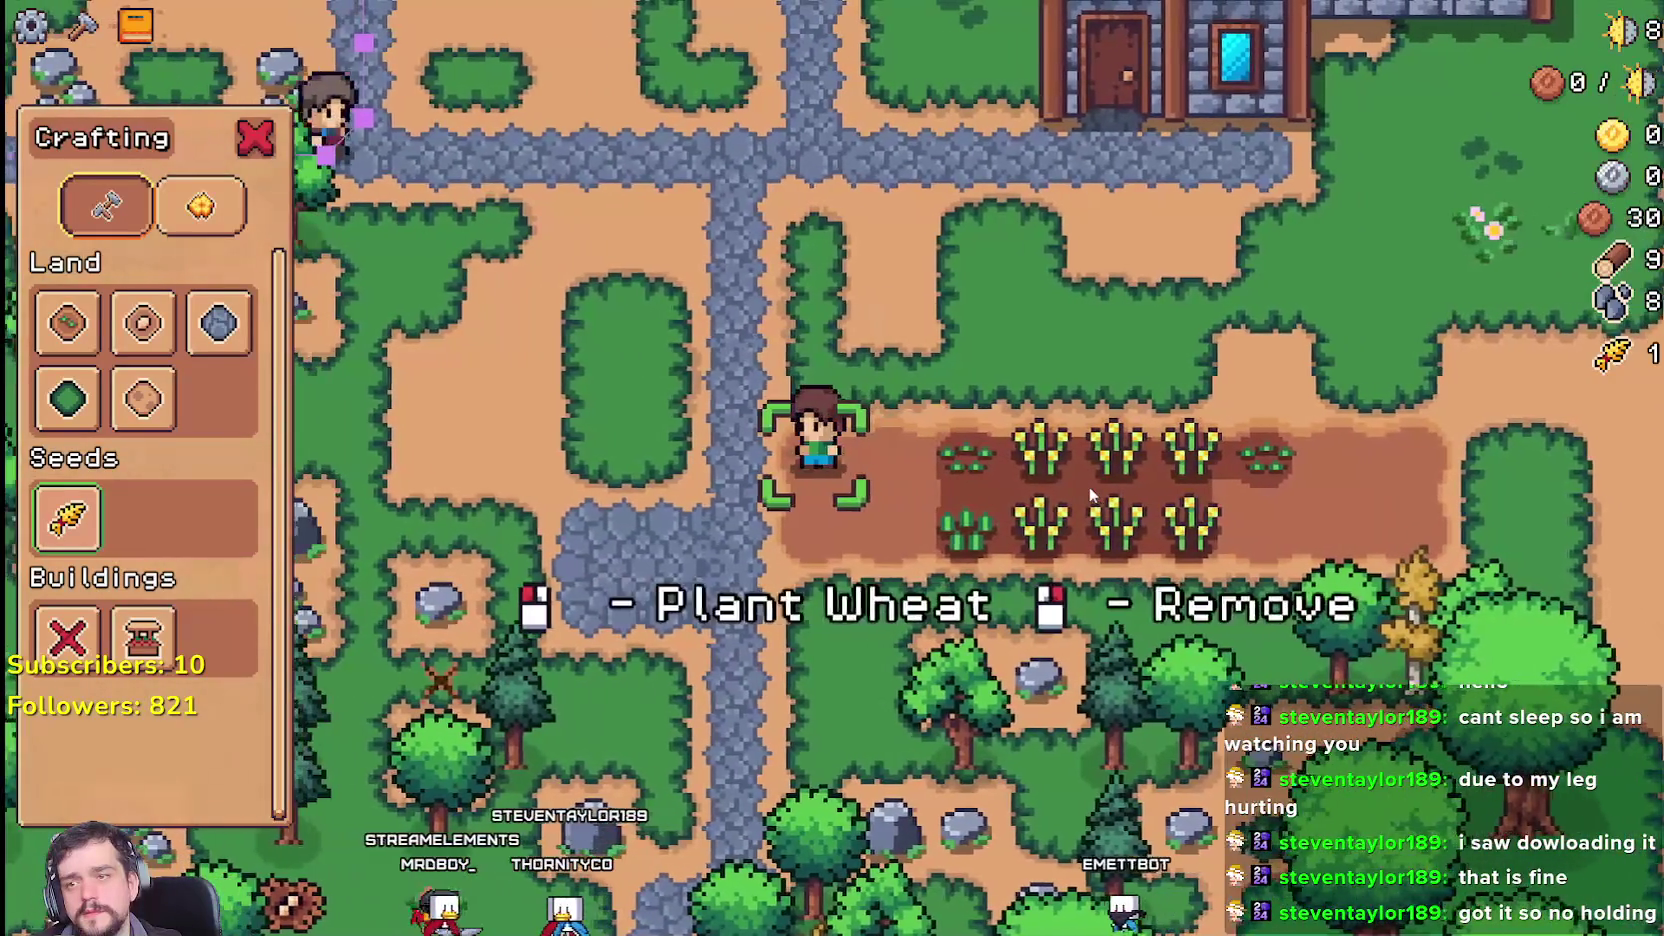
{"action": "left_click", "coordinate": [1091, 494]}
{"action": "left_click", "coordinate": [1091, 494]}
{"action": "key", "text": "d"}
{"action": "left_click", "coordinate": [1090, 494]}
Step: Water the fresh wheat and plant and water the tile below it
{"action": "left_click", "coordinate": [1090, 494]}
{"action": "key", "text": "s"}
{"action": "left_click", "coordinate": [1090, 493]}
{"action": "left_click", "coordinate": [1090, 494]}
Step: Harvest two ripe wheat plants on the row to the right
{"action": "key", "text": "w"}
{"action": "key", "text": "d"}
{"action": "left_click", "coordinate": [1089, 493]}
{"action": "key", "text": "d"}
{"action": "left_click", "coordinate": [1088, 485]}
Step: Plant and water wheat on two empty tiles along the field
{"action": "key", "text": "d"}
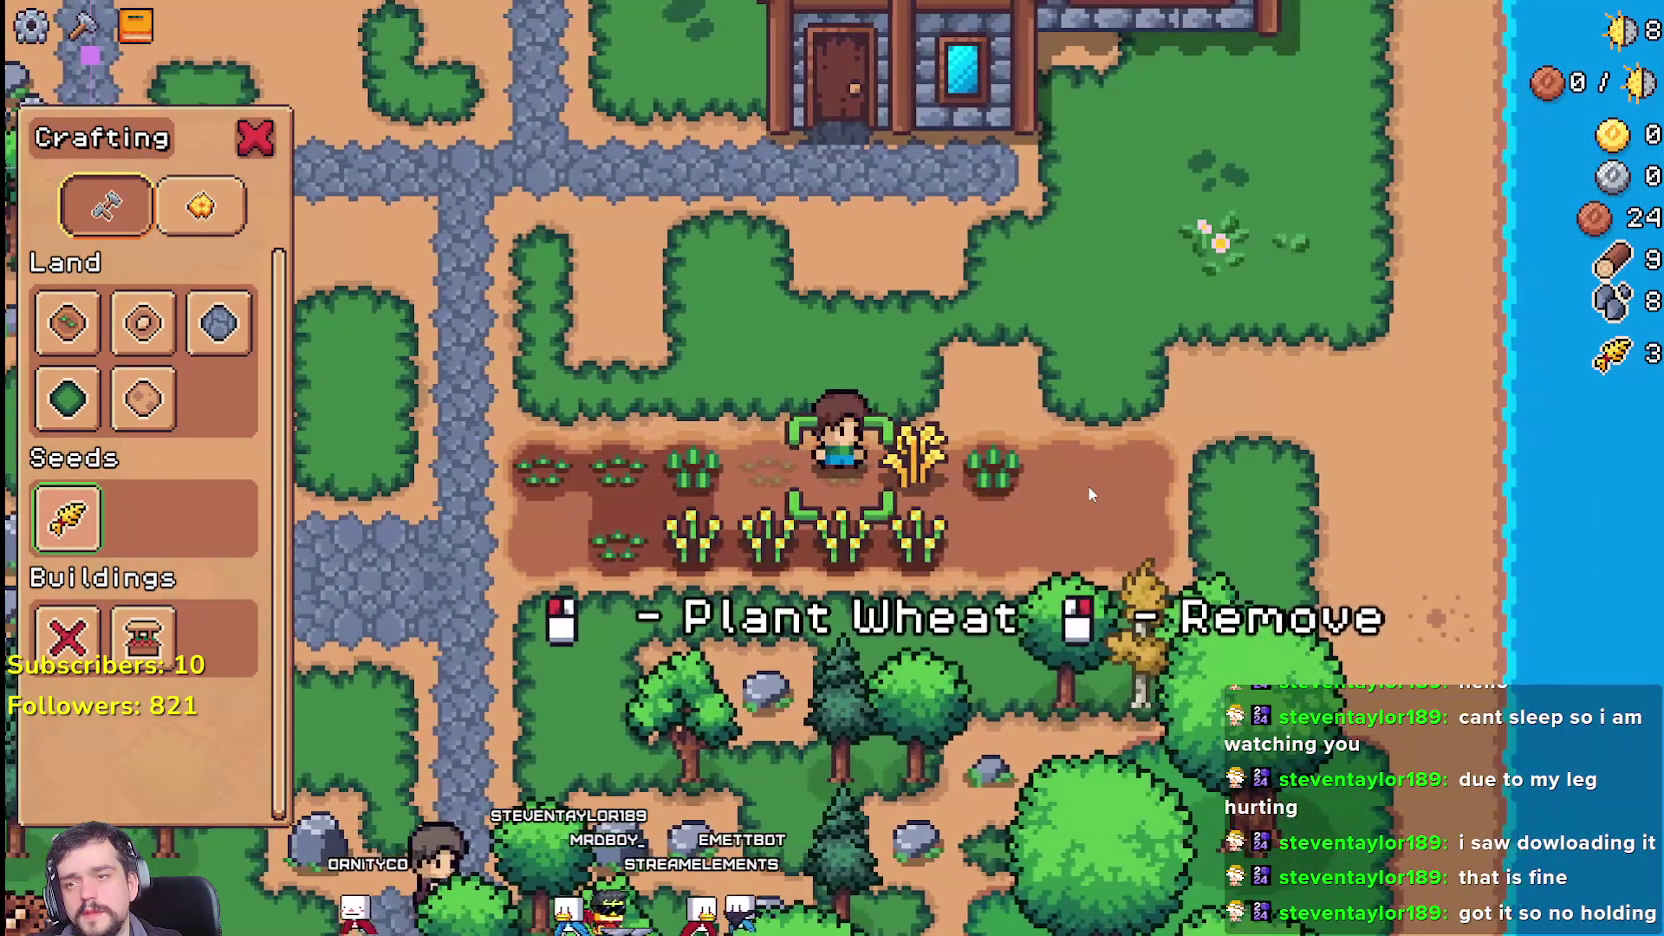
{"action": "key", "text": "a"}
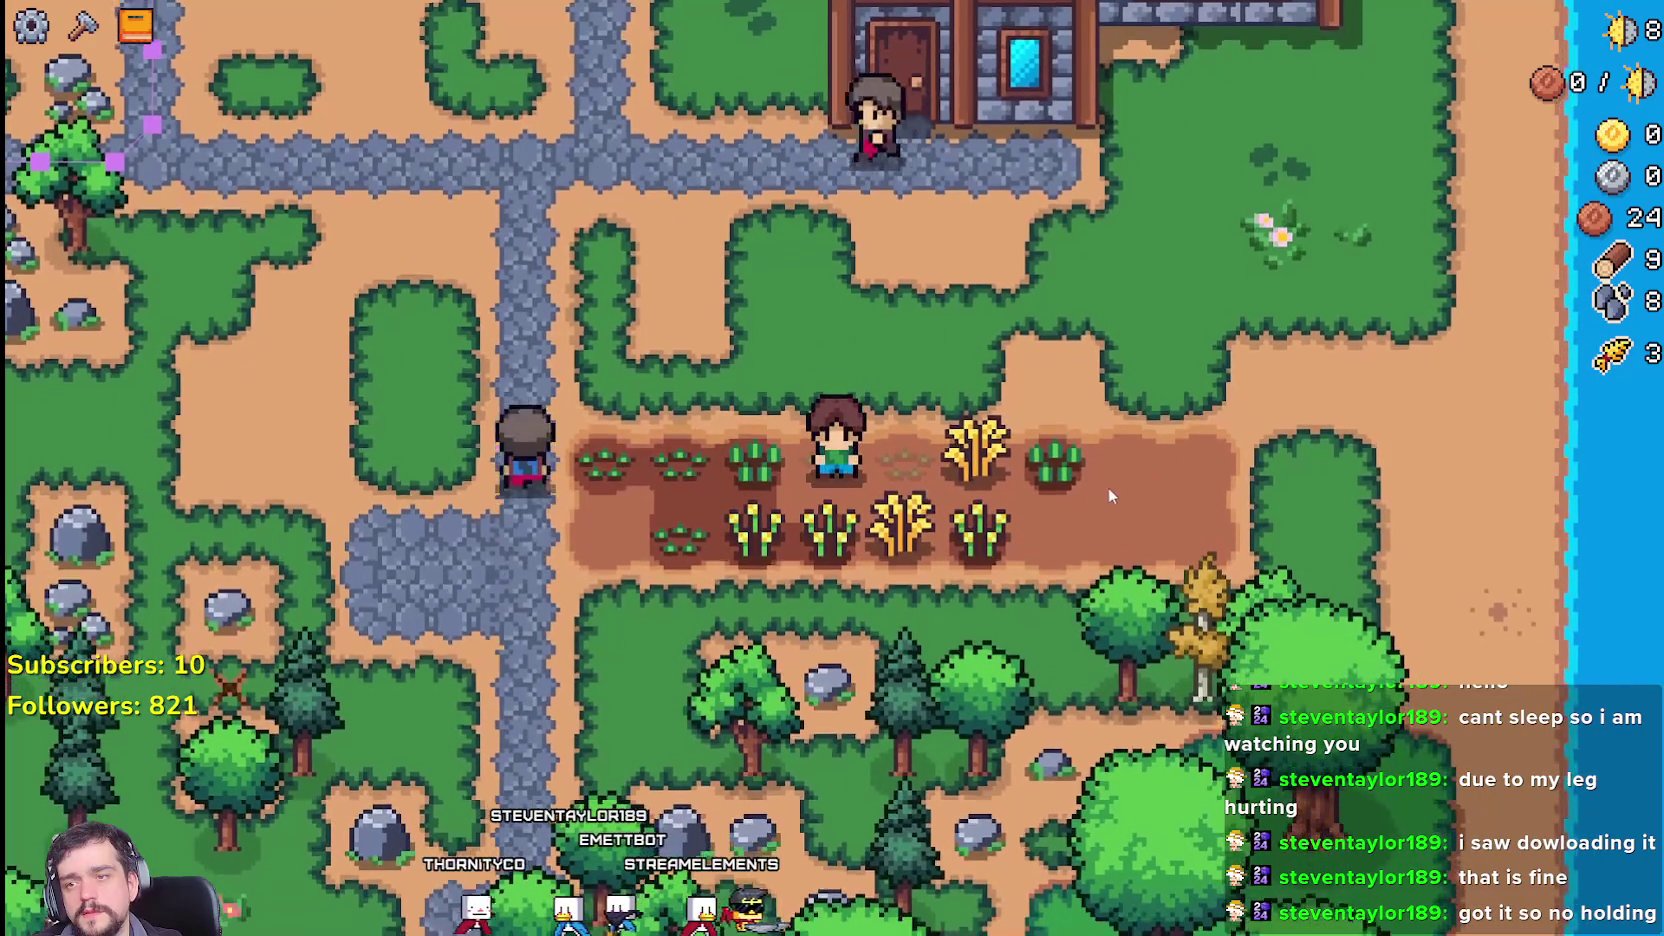
{"action": "key", "text": "s"}
{"action": "key", "text": "w"}
{"action": "left_click", "coordinate": [1123, 488]}
{"action": "left_click", "coordinate": [1123, 488]}
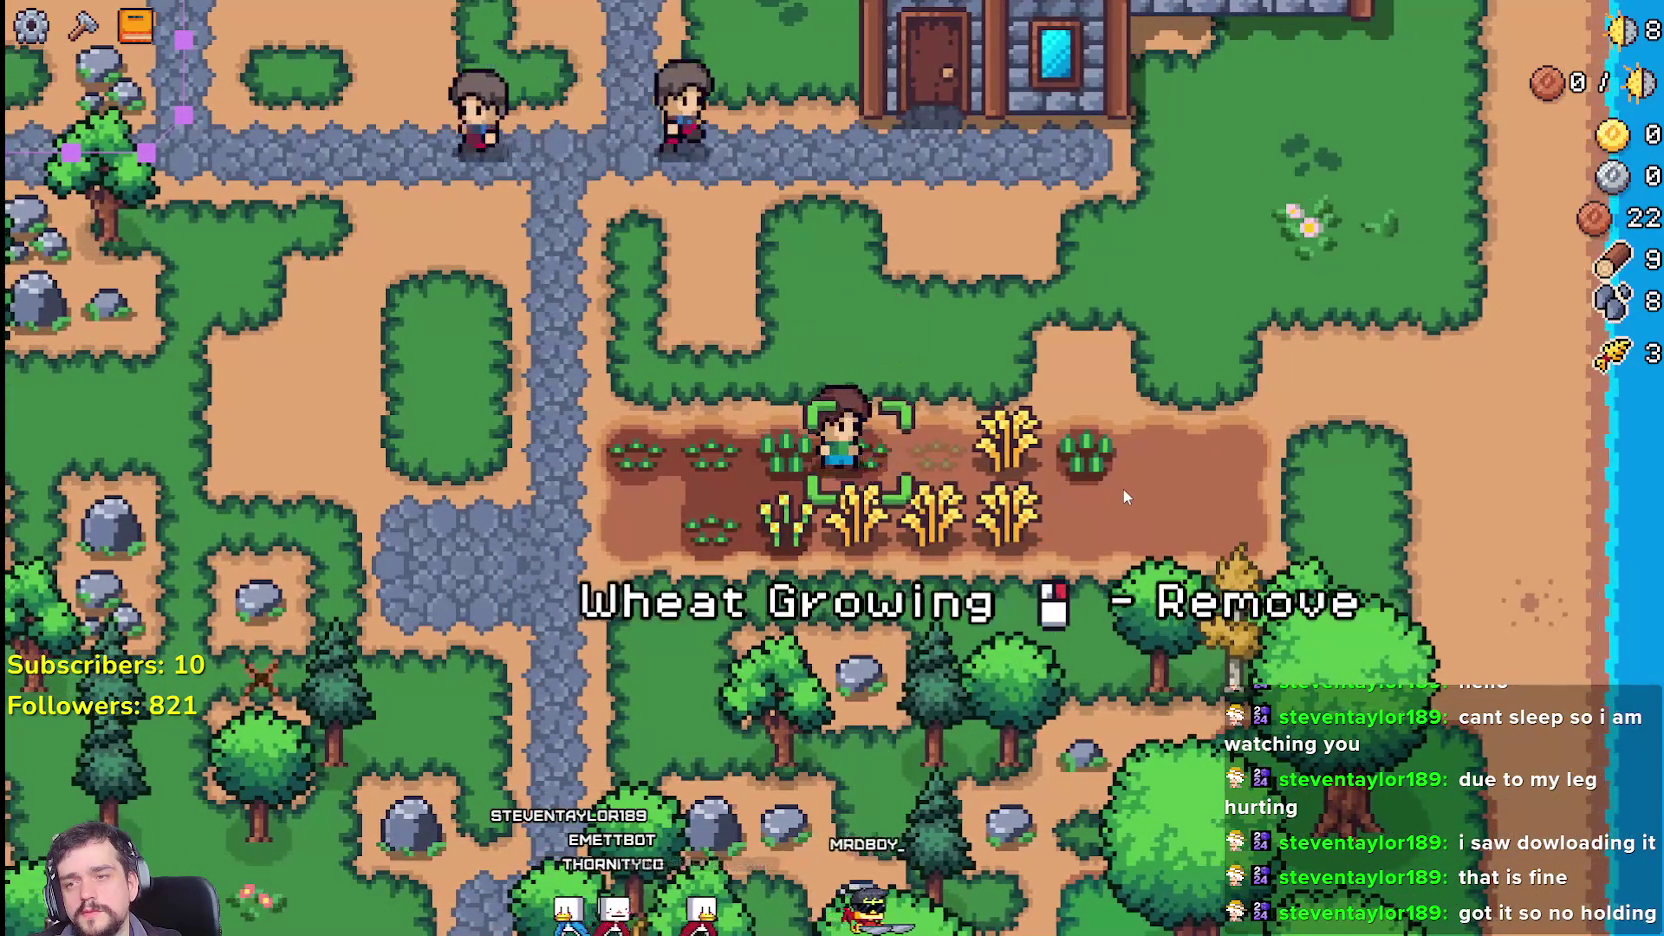
{"action": "key", "text": "d"}
{"action": "left_click", "coordinate": [1123, 488]}
{"action": "left_click", "coordinate": [1123, 488]}
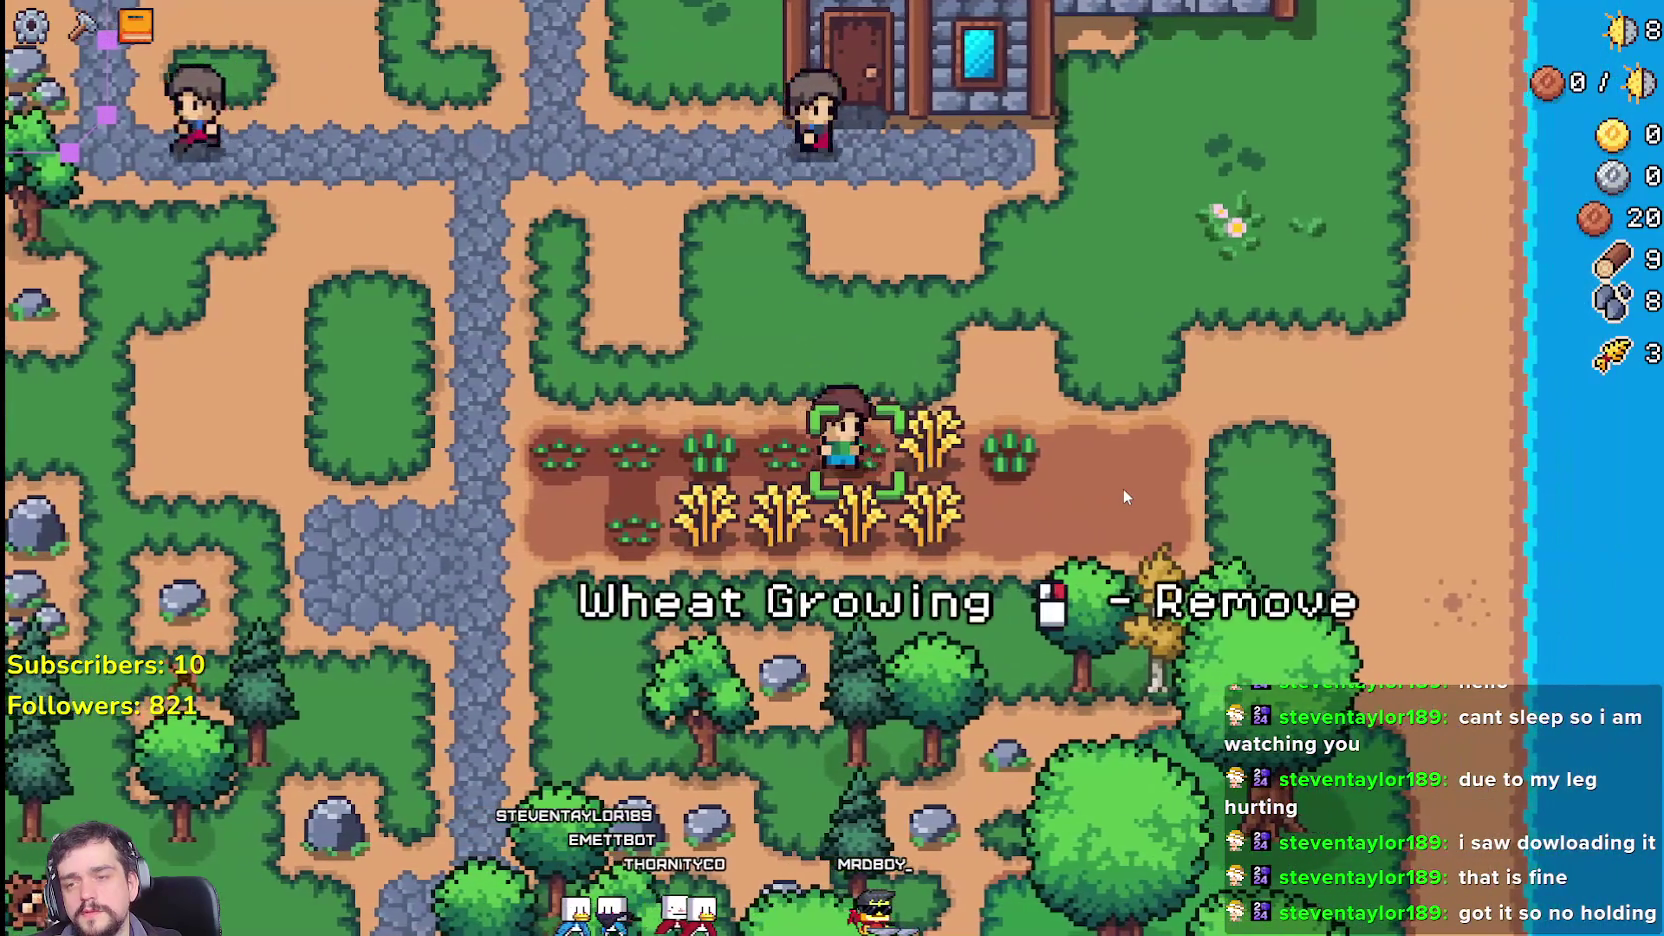
Step: Harvest the next ripe wheat plants and replant and water the cleared tiles
{"action": "key", "text": "d"}
{"action": "left_click", "coordinate": [1123, 488]}
{"action": "left_click", "coordinate": [1123, 488]}
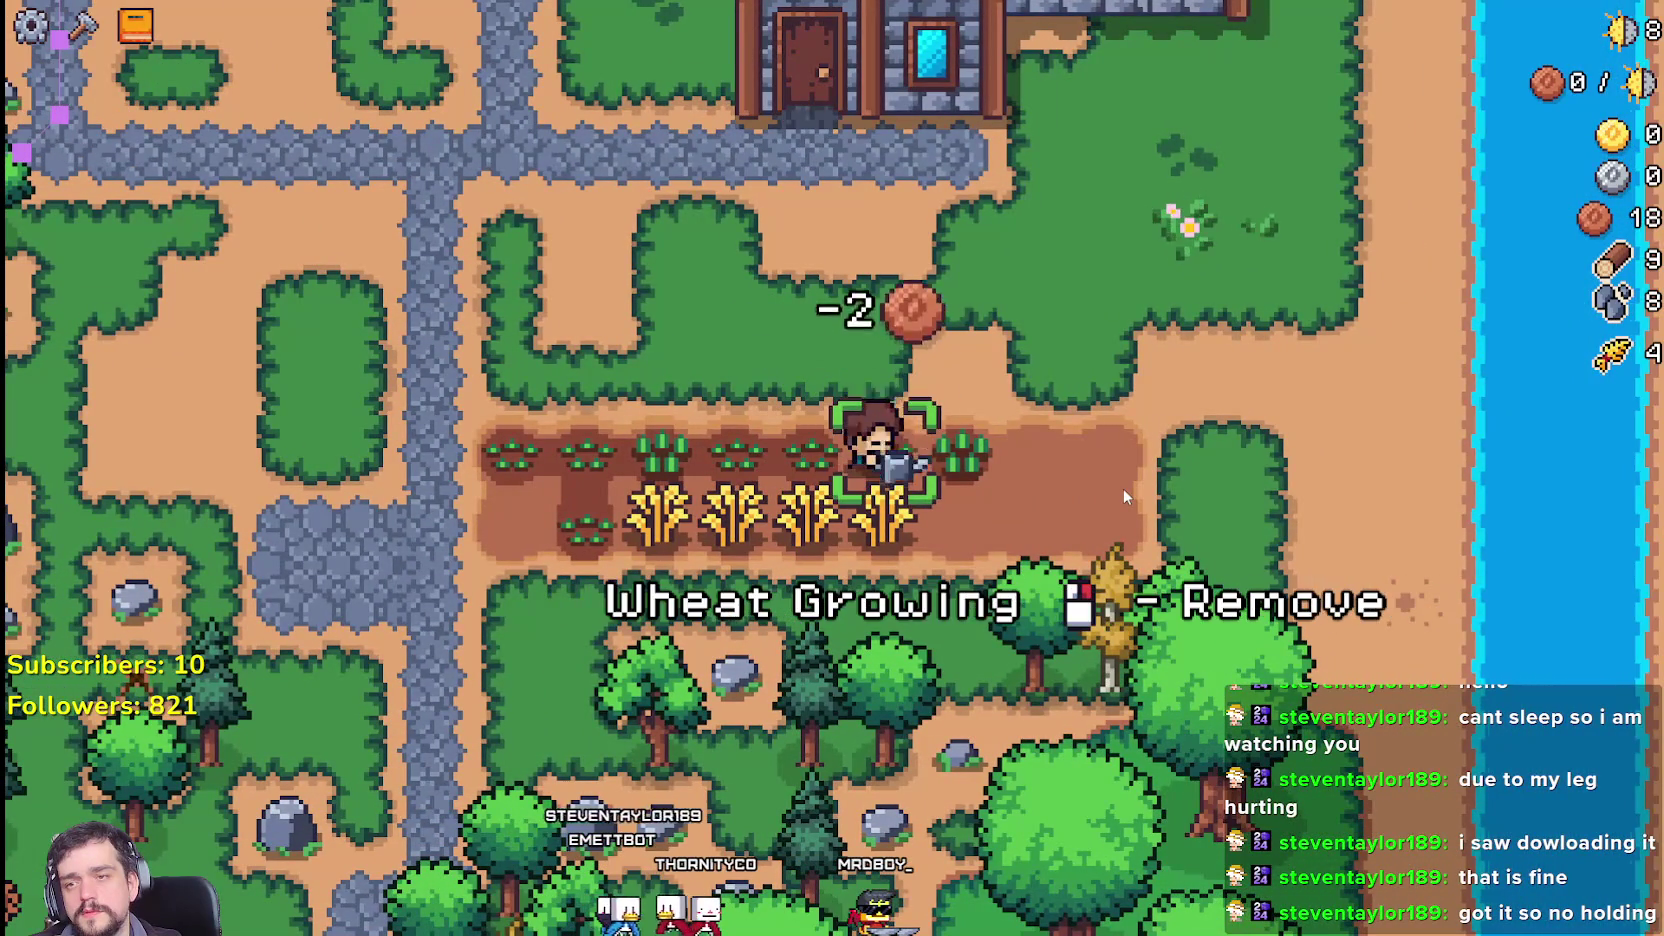
{"action": "key", "text": "s"}
{"action": "left_click", "coordinate": [1123, 488]}
{"action": "left_click", "coordinate": [1123, 488]}
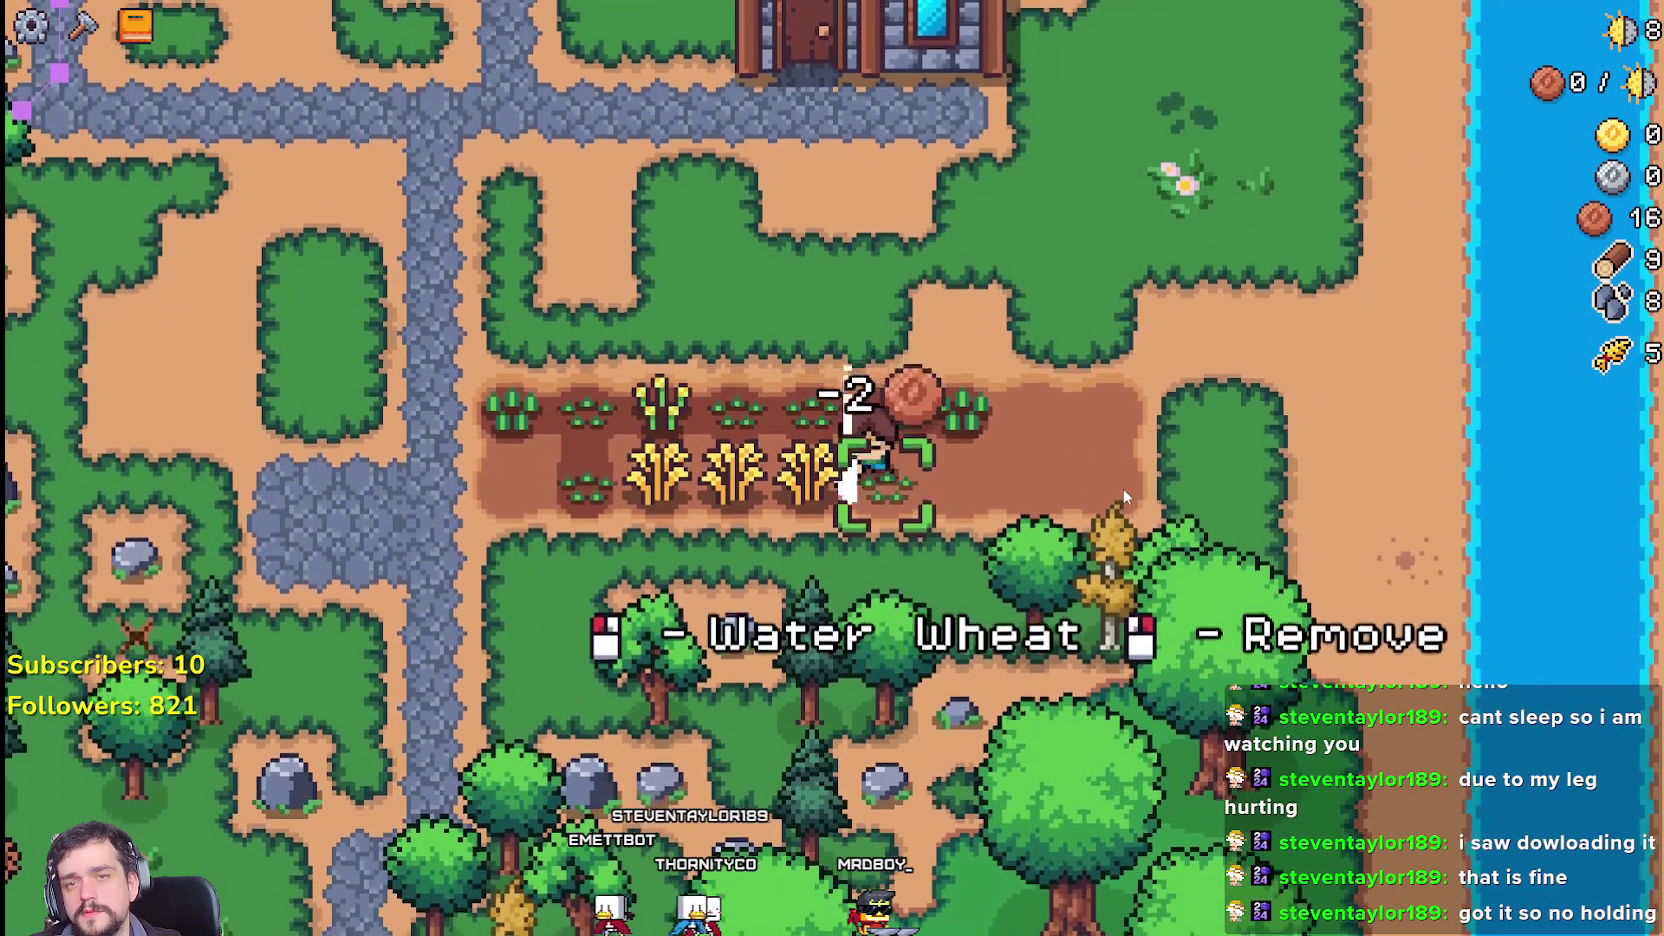
{"action": "left_click", "coordinate": [1123, 488]}
{"action": "key", "text": "a"}
{"action": "left_click", "coordinate": [1105, 465]}
{"action": "left_click", "coordinate": [1105, 465]}
{"action": "left_click", "coordinate": [1105, 465]}
Step: Work leftward harvesting two more ripe wheat and replanting each cleared tile
{"action": "key", "text": "a"}
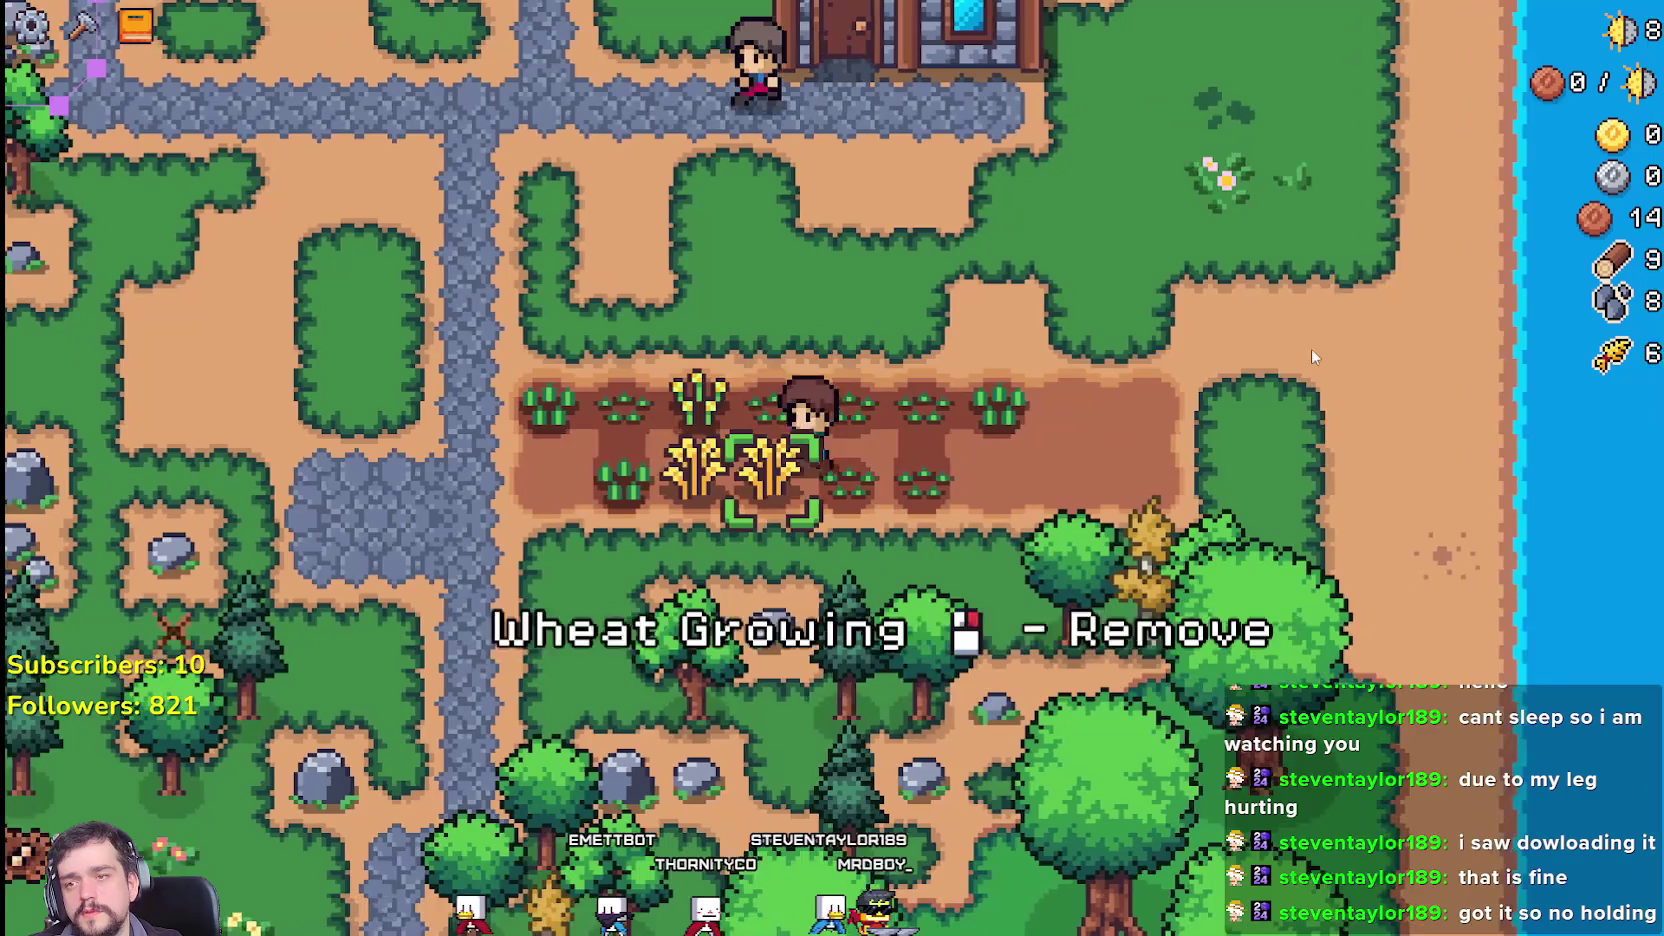
{"action": "left_click", "coordinate": [859, 290]}
{"action": "left_click", "coordinate": [859, 290]}
{"action": "left_click", "coordinate": [680, 338]}
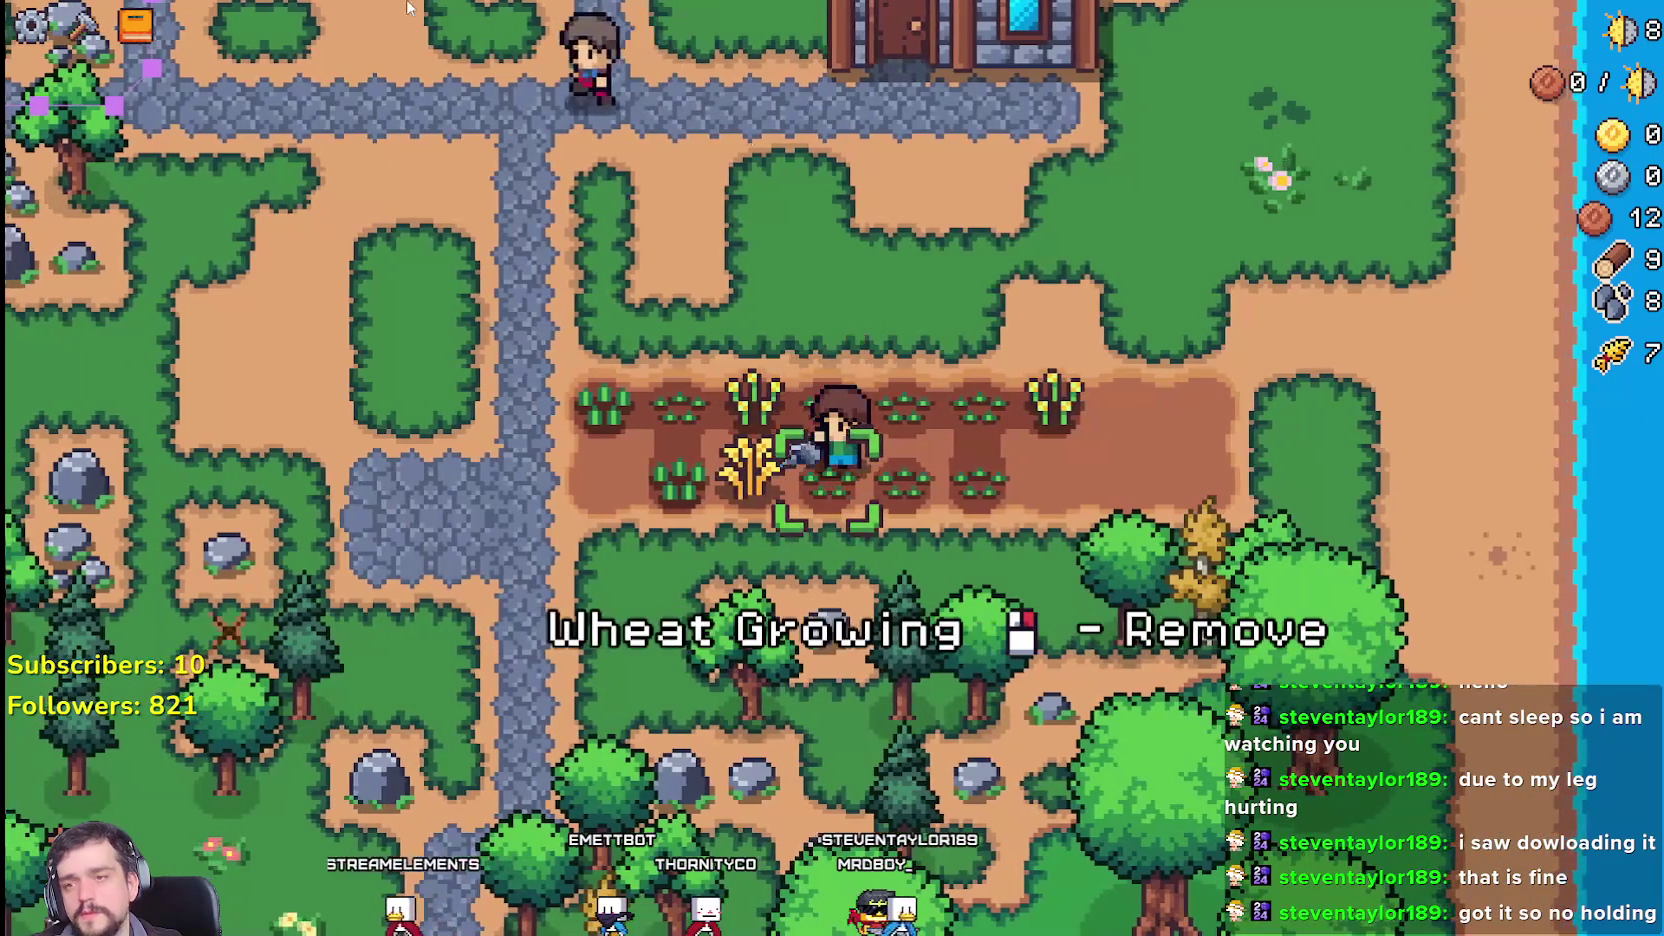
{"action": "key", "text": "a"}
{"action": "left_click", "coordinate": [575, 437]}
{"action": "left_click", "coordinate": [575, 437]}
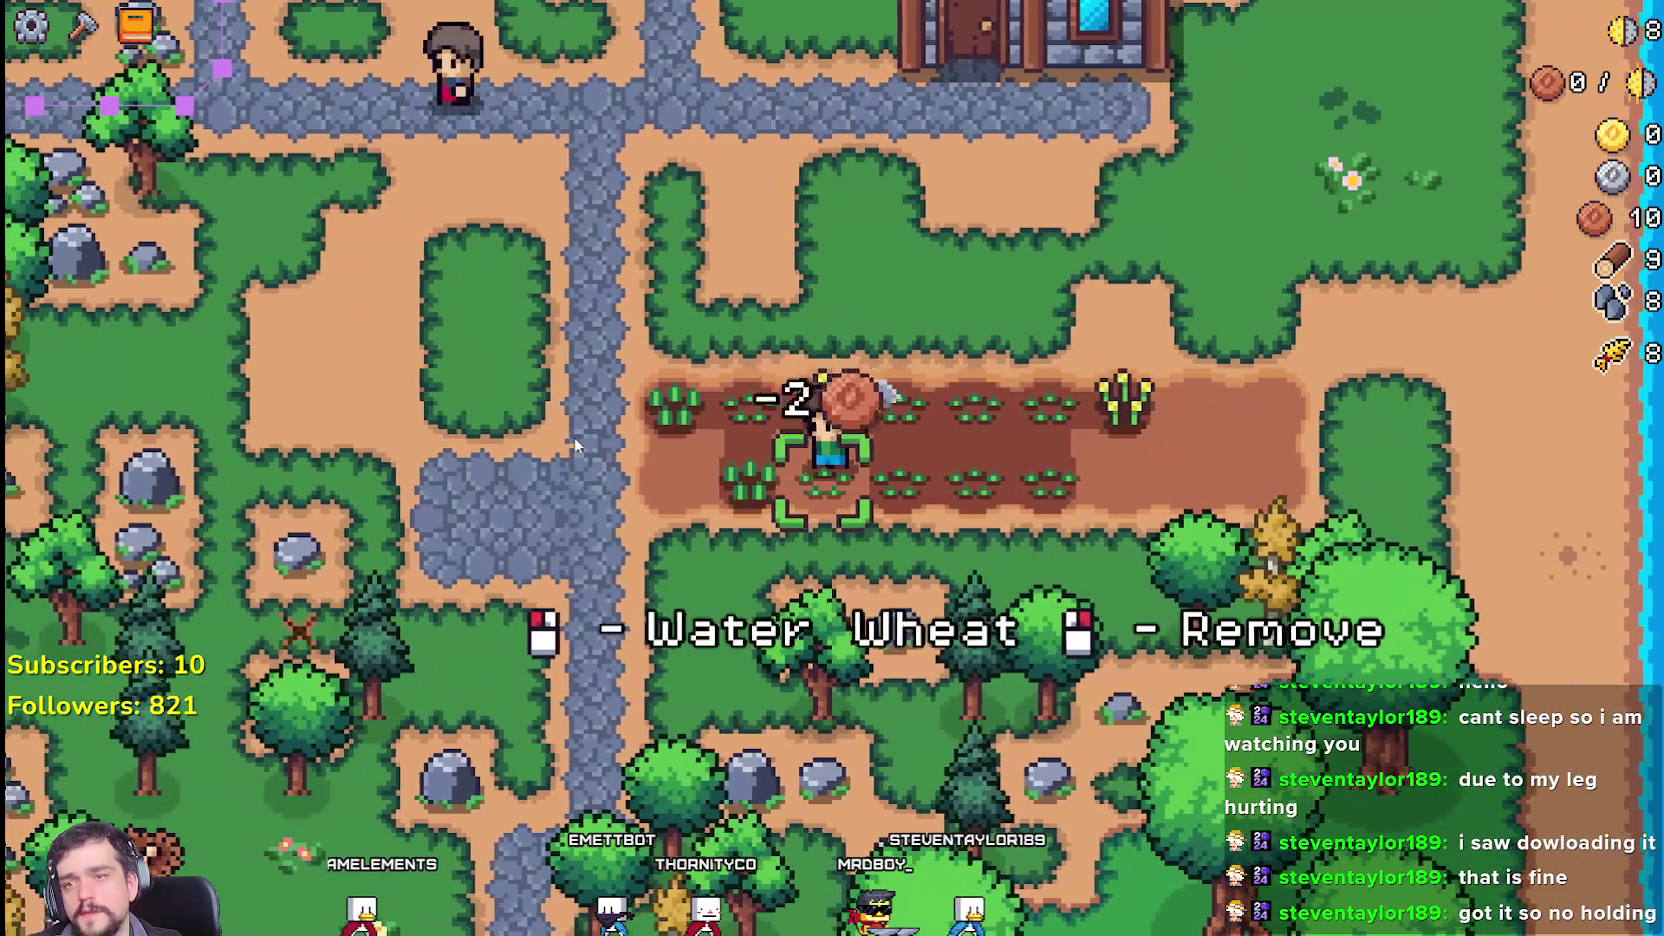
{"action": "left_click", "coordinate": [575, 437]}
{"action": "key", "text": "a"}
{"action": "key", "text": "d"}
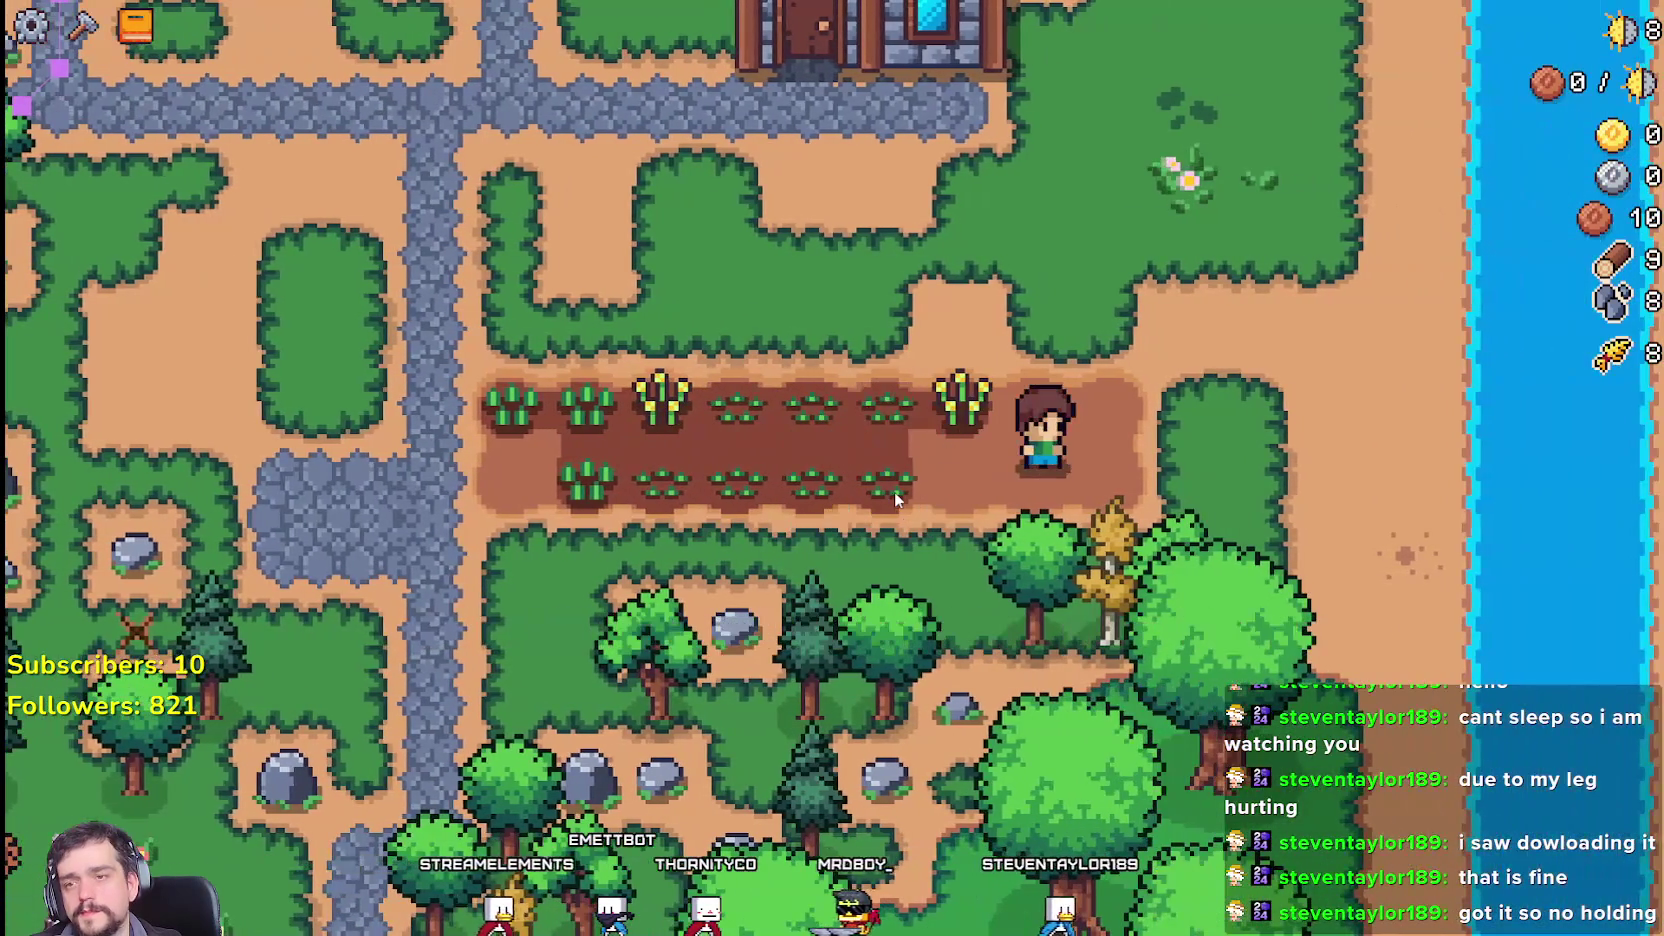
Step: Reselect Wheat seeds in the Crafting panel and walk to the remaining ripe wheat
{"action": "key", "text": "c"}
{"action": "left_click", "coordinate": [67, 517]}
{"action": "key", "text": "a"}
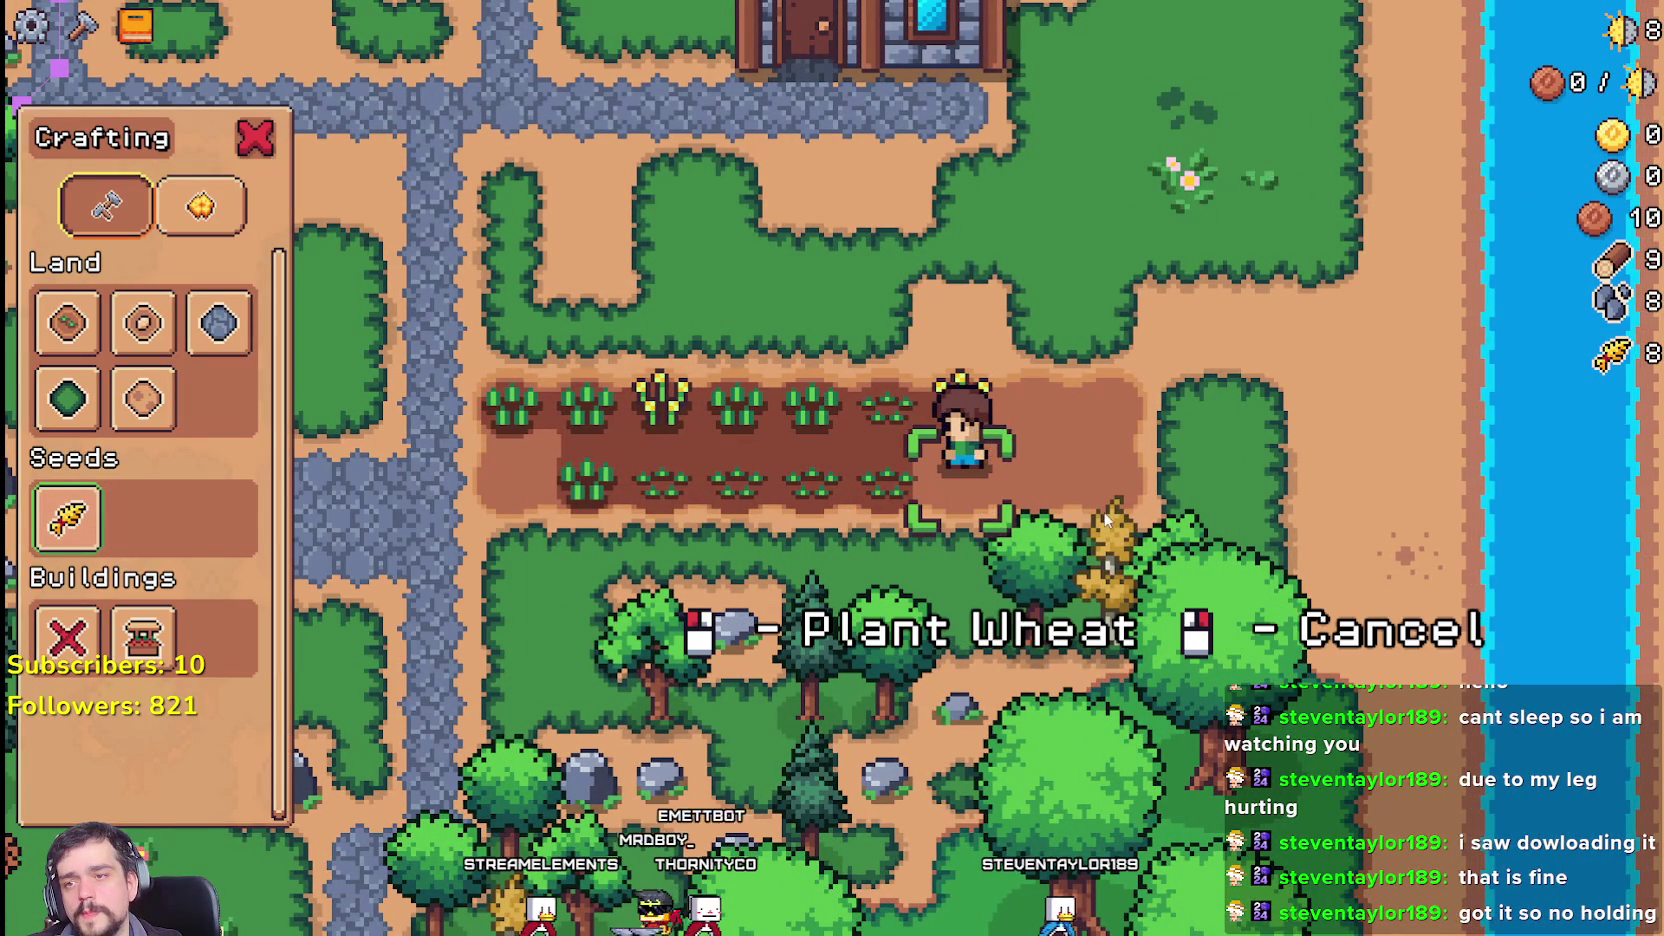
{"action": "key", "text": "a"}
{"action": "key", "text": "w"}
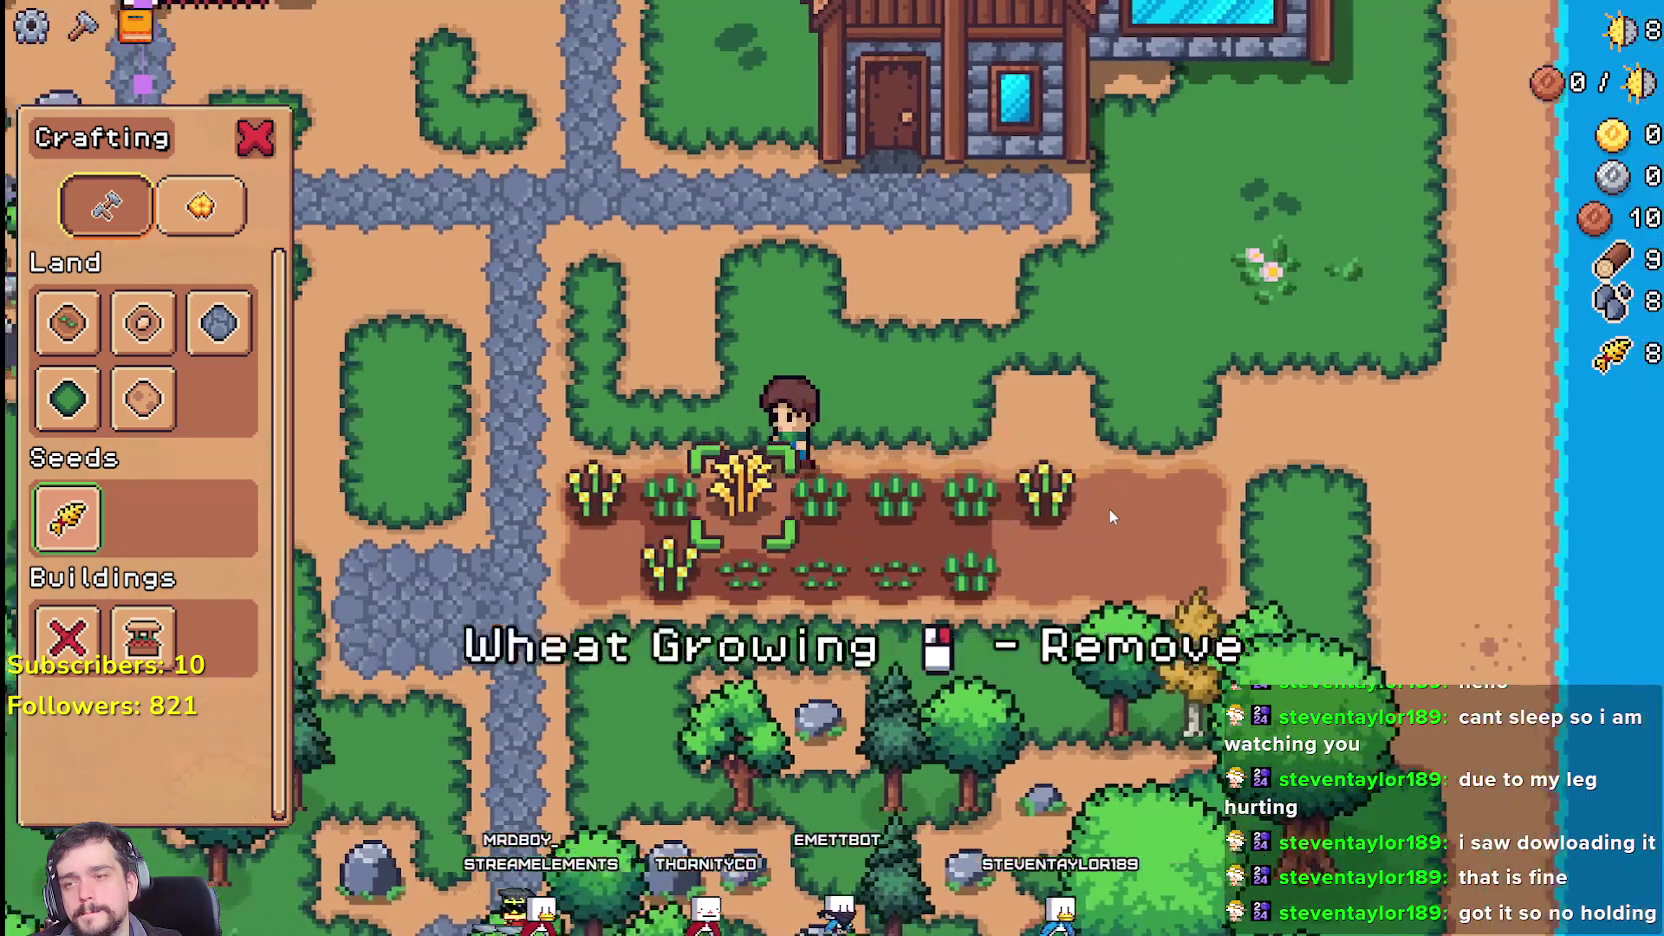
{"action": "key", "text": "a"}
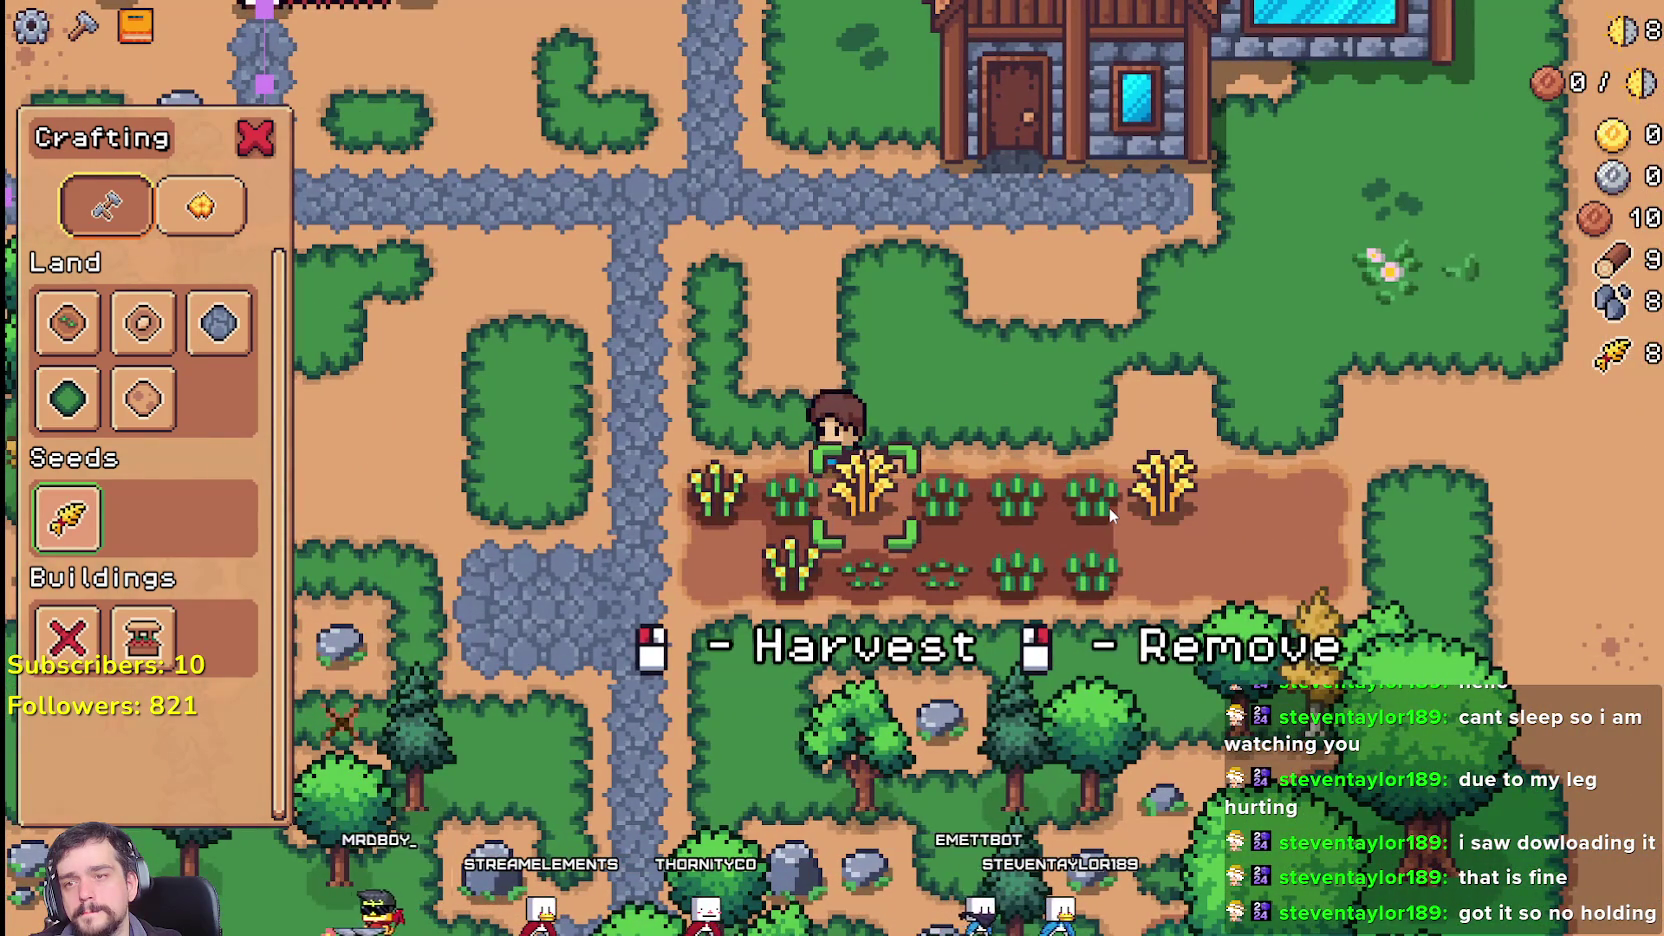
Step: Harvest and replant the last two ripe wheat, water them, and sow an empty tile
{"action": "left_click", "coordinate": [1109, 507]}
{"action": "left_click", "coordinate": [1108, 506]}
{"action": "key", "text": "d"}
{"action": "left_click", "coordinate": [1108, 506]}
{"action": "left_click", "coordinate": [1108, 506]}
{"action": "left_click", "coordinate": [1091, 500]}
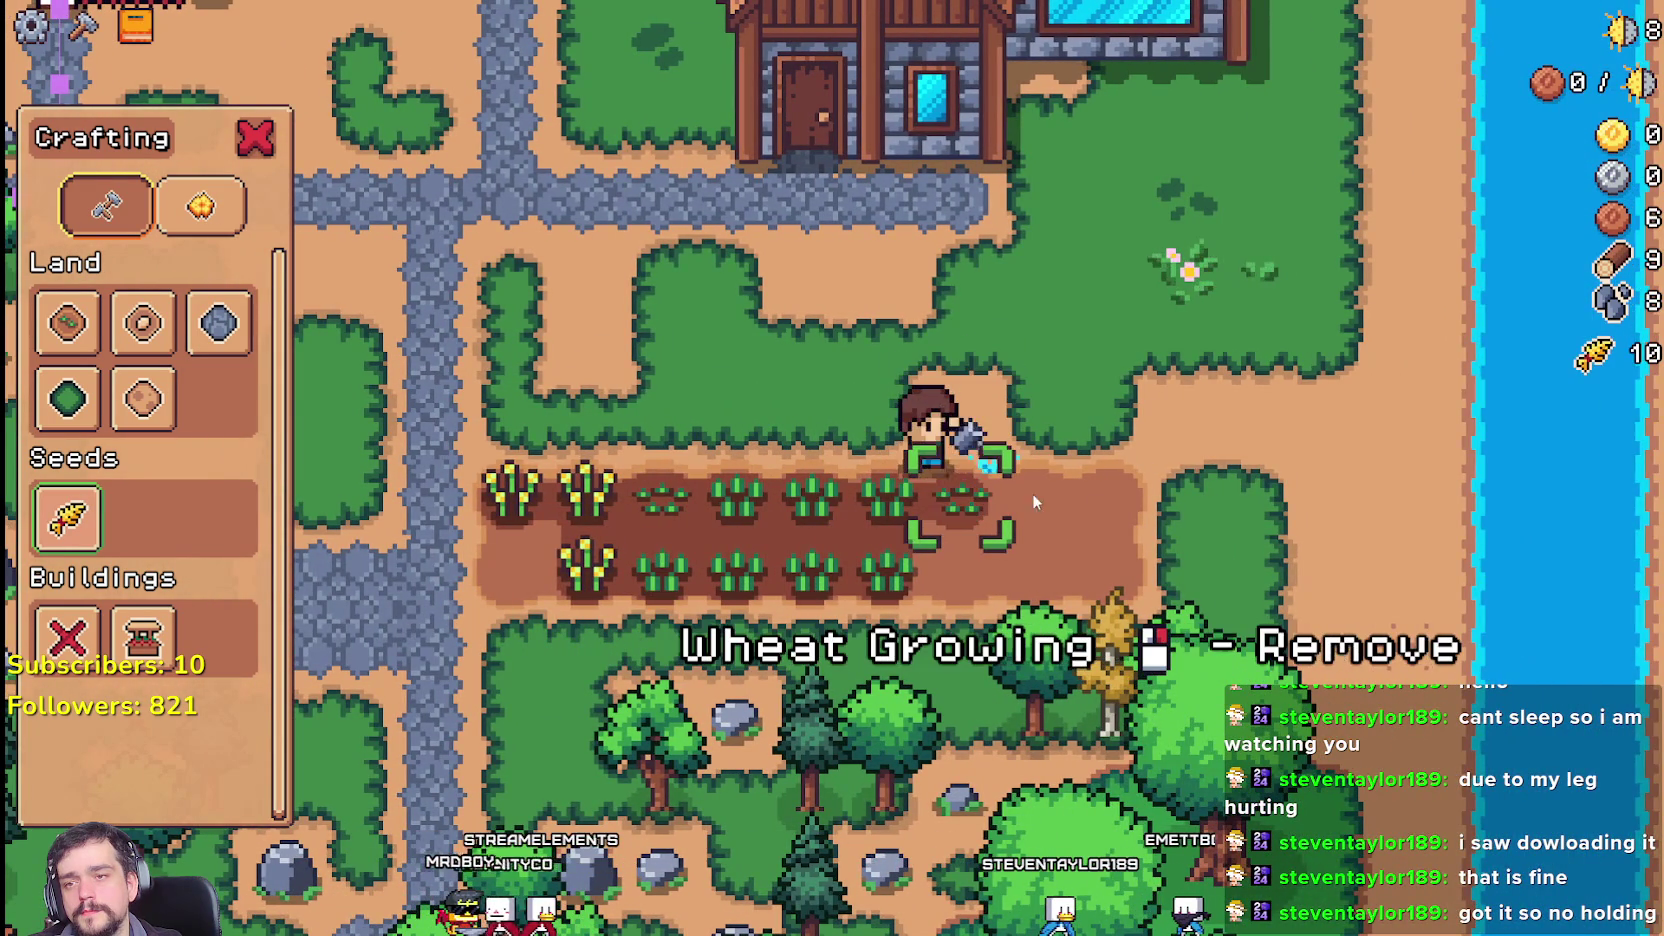
{"action": "key", "text": "d"}
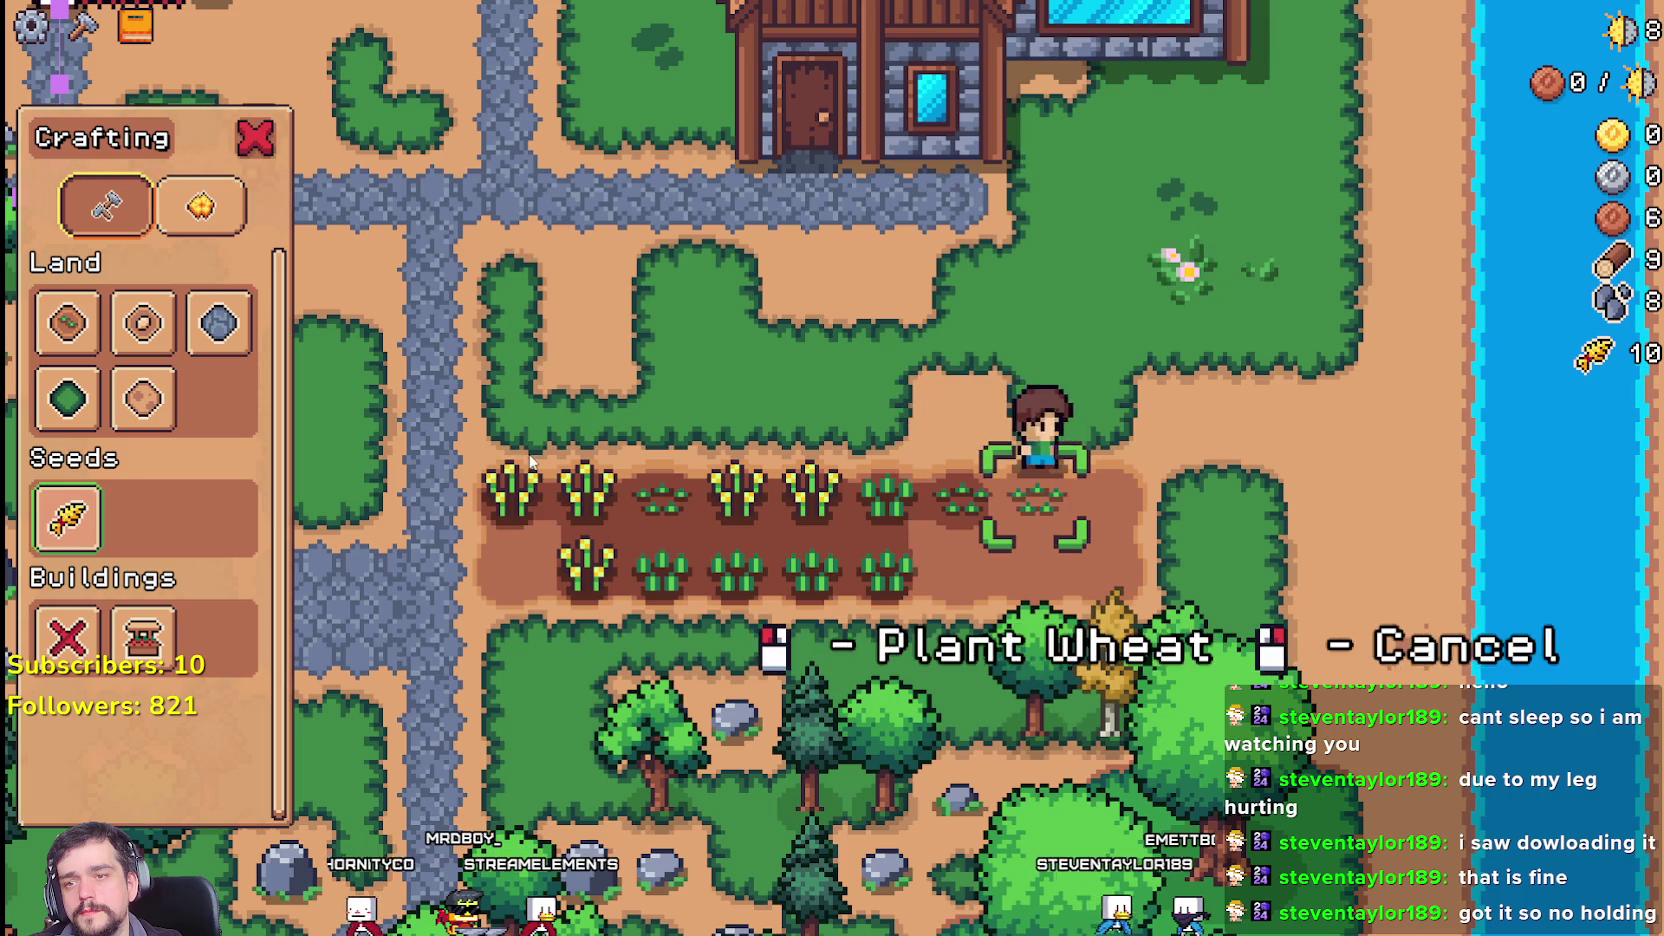
{"action": "left_click", "coordinate": [533, 462]}
Step: Glance at the Market, then harvest the first ripe wheat tiles and replant one
{"action": "key", "text": "w"}
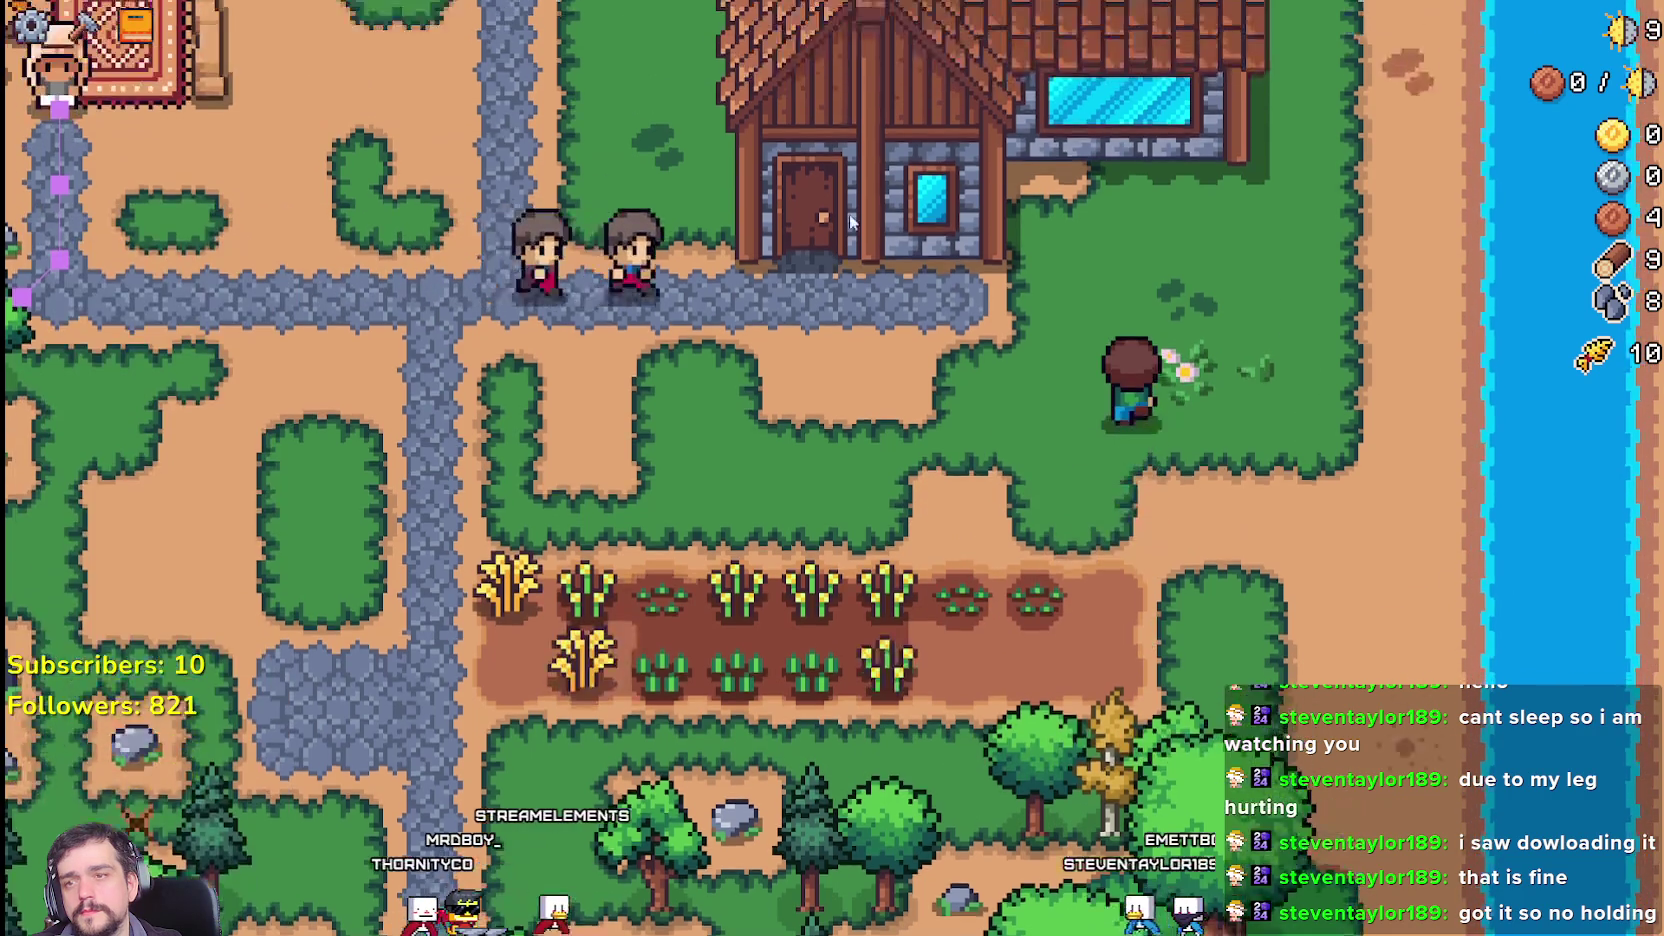
{"action": "key", "text": "e"}
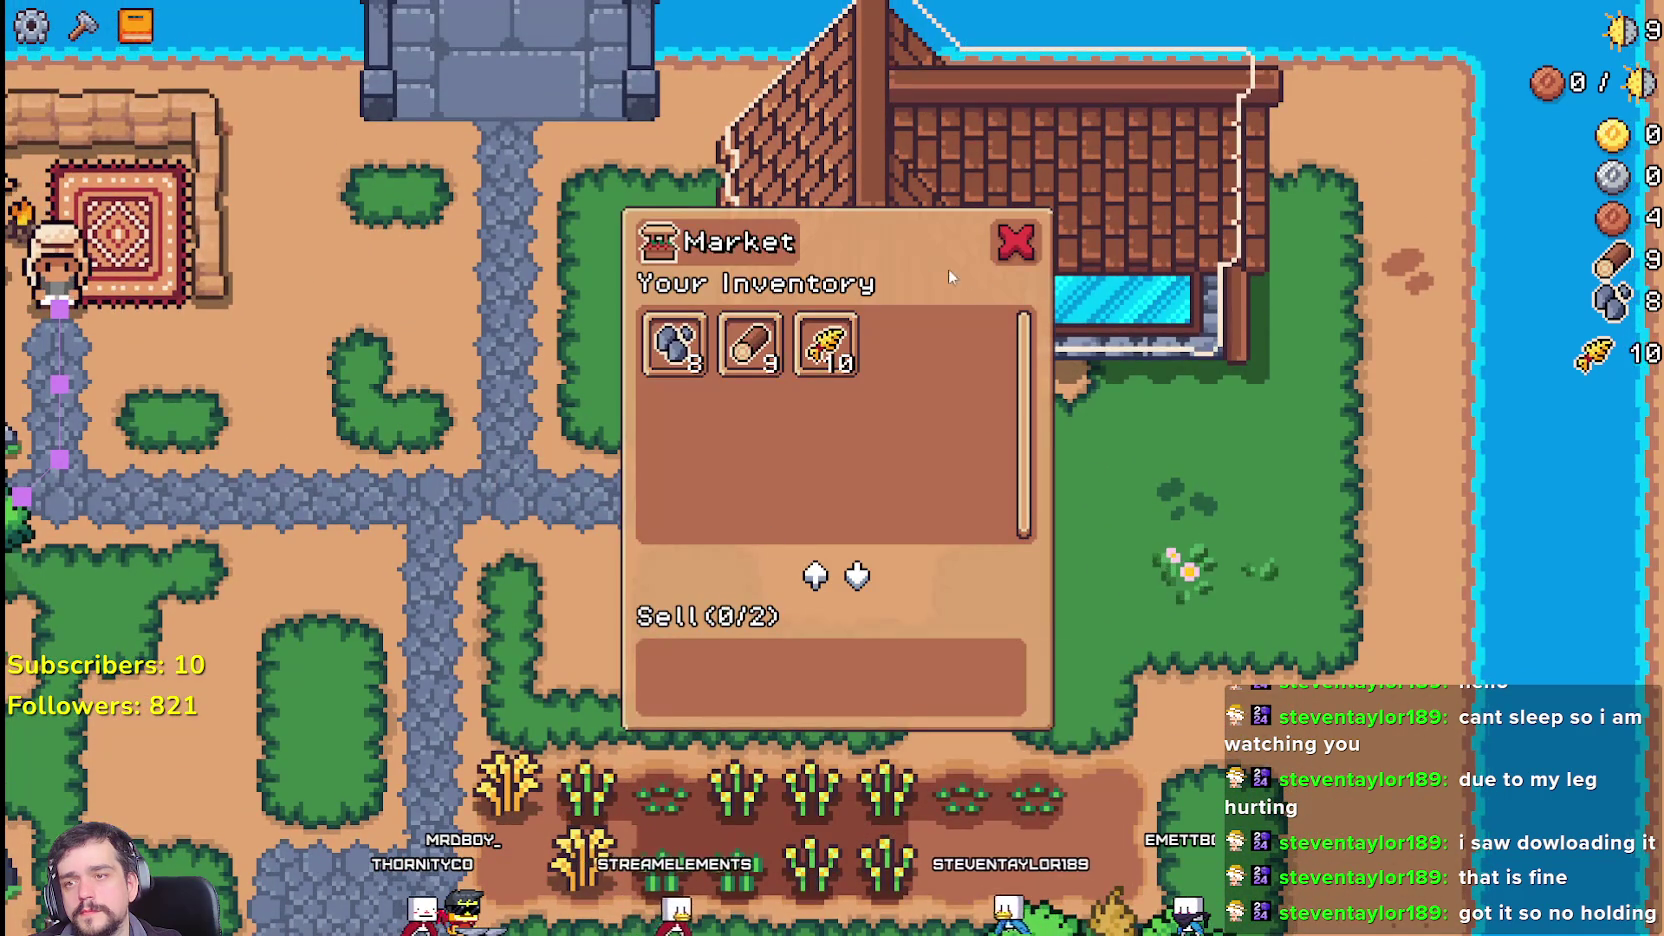
{"action": "key", "text": "s"}
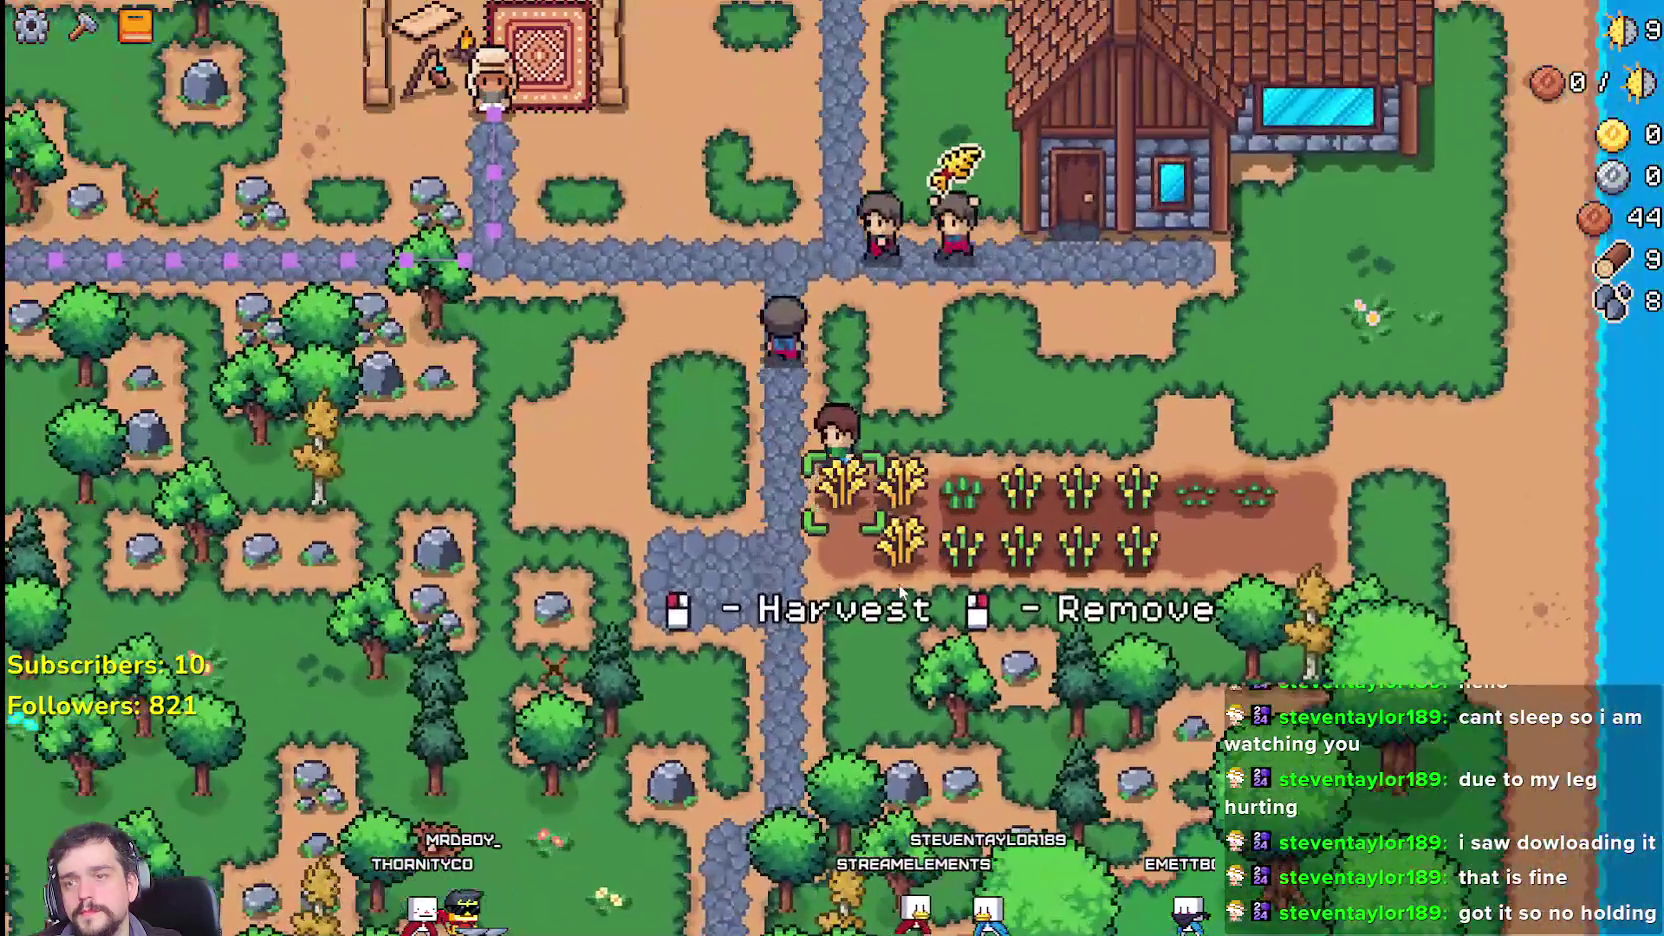
{"action": "left_click", "coordinate": [890, 593]}
{"action": "left_click", "coordinate": [901, 590]}
{"action": "key", "text": "d"}
{"action": "left_click", "coordinate": [901, 590]}
{"action": "left_click", "coordinate": [901, 590]}
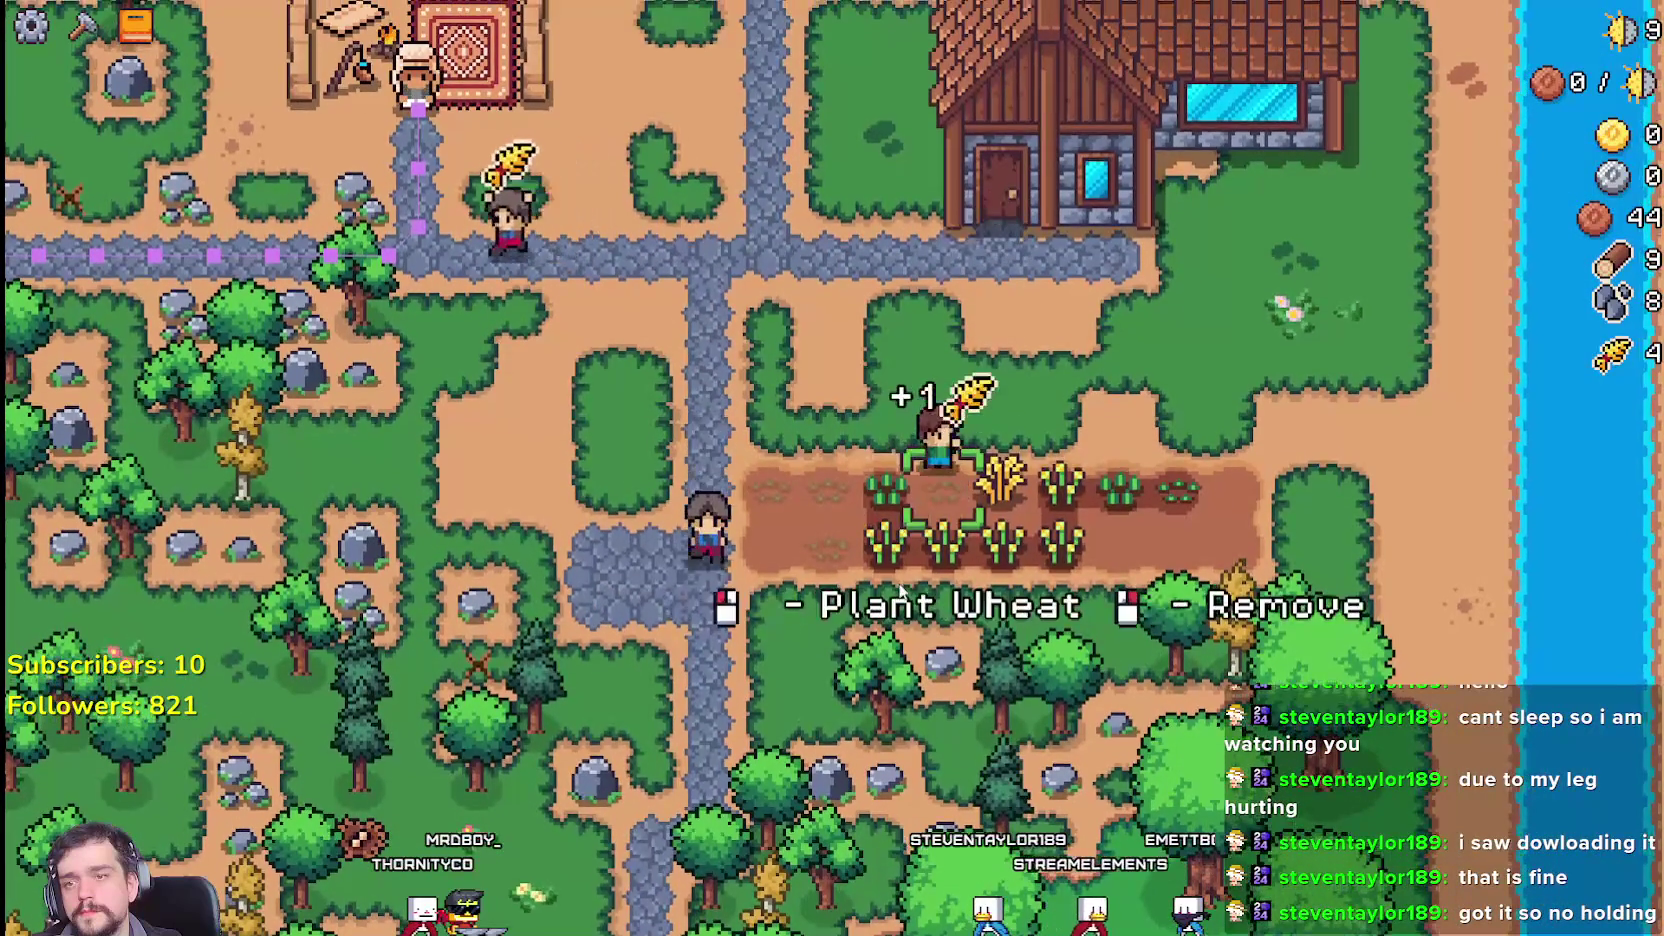
{"action": "key", "text": "d"}
{"action": "left_click", "coordinate": [900, 590]}
{"action": "left_click", "coordinate": [900, 590]}
Step: Harvest the next upper-row wheat, then harvest, replant and water a lower-row tile
{"action": "left_click", "coordinate": [900, 590]}
{"action": "key", "text": "d"}
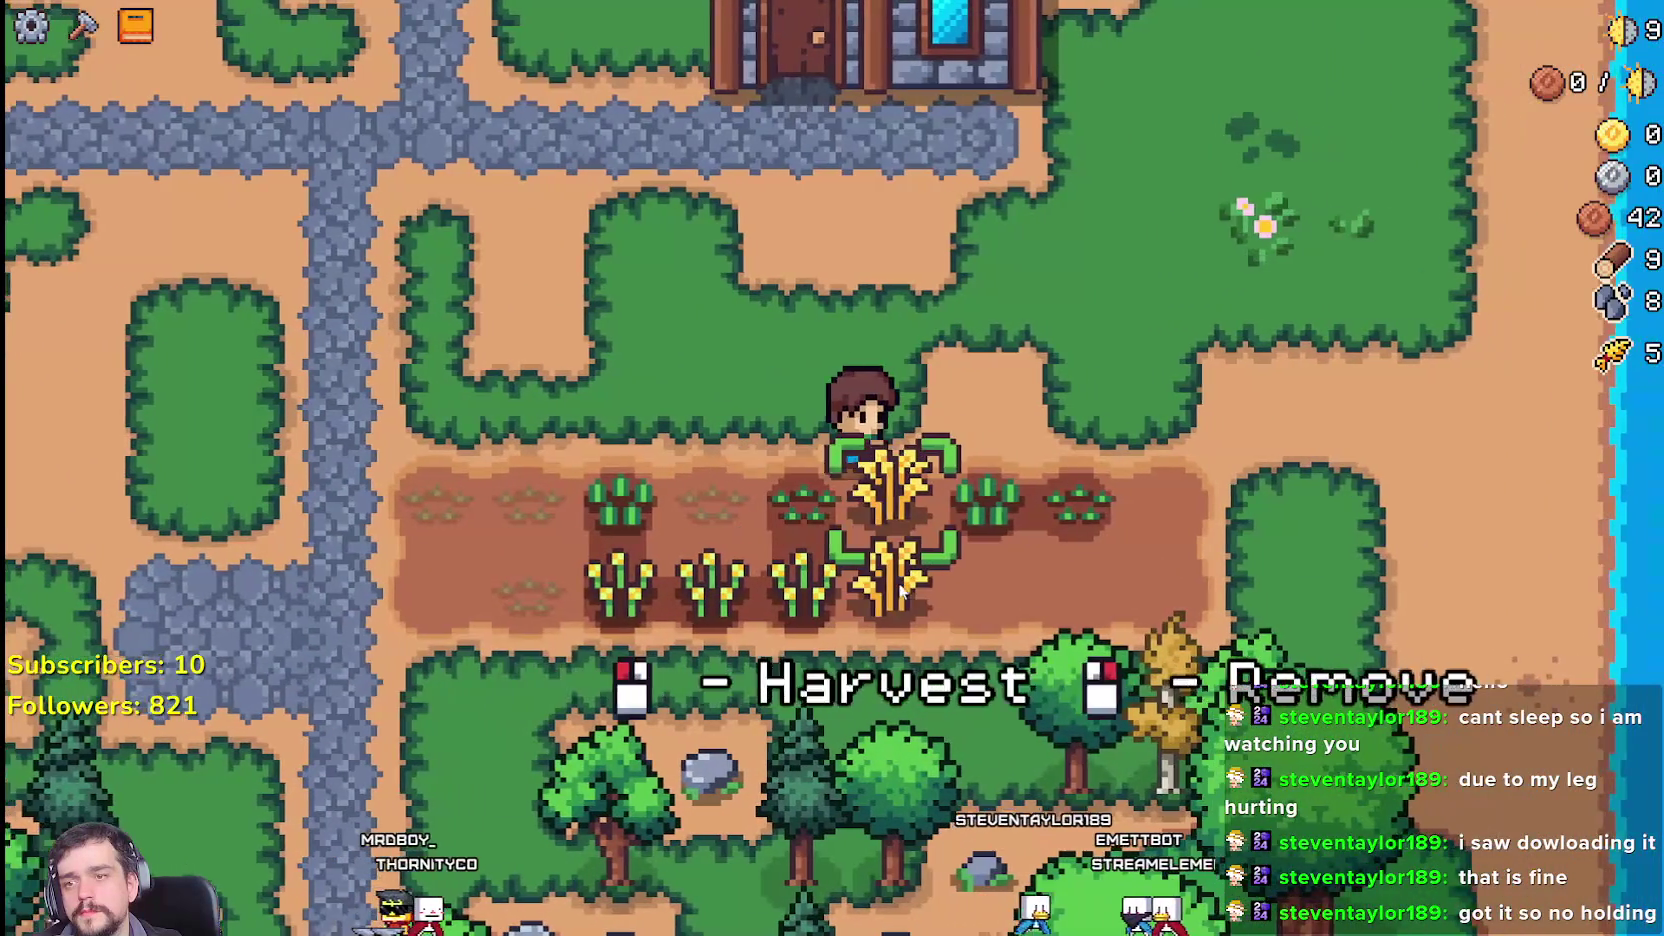
{"action": "left_click", "coordinate": [900, 590]}
{"action": "left_click", "coordinate": [900, 590]}
{"action": "key", "text": "s"}
{"action": "left_click", "coordinate": [899, 590]}
{"action": "left_click", "coordinate": [898, 582]}
{"action": "key", "text": "a"}
{"action": "left_click", "coordinate": [898, 582]}
Step: Harvest, replant and water two more lower-row wheat tiles moving left
{"action": "left_click", "coordinate": [898, 582]}
{"action": "left_click", "coordinate": [898, 582]}
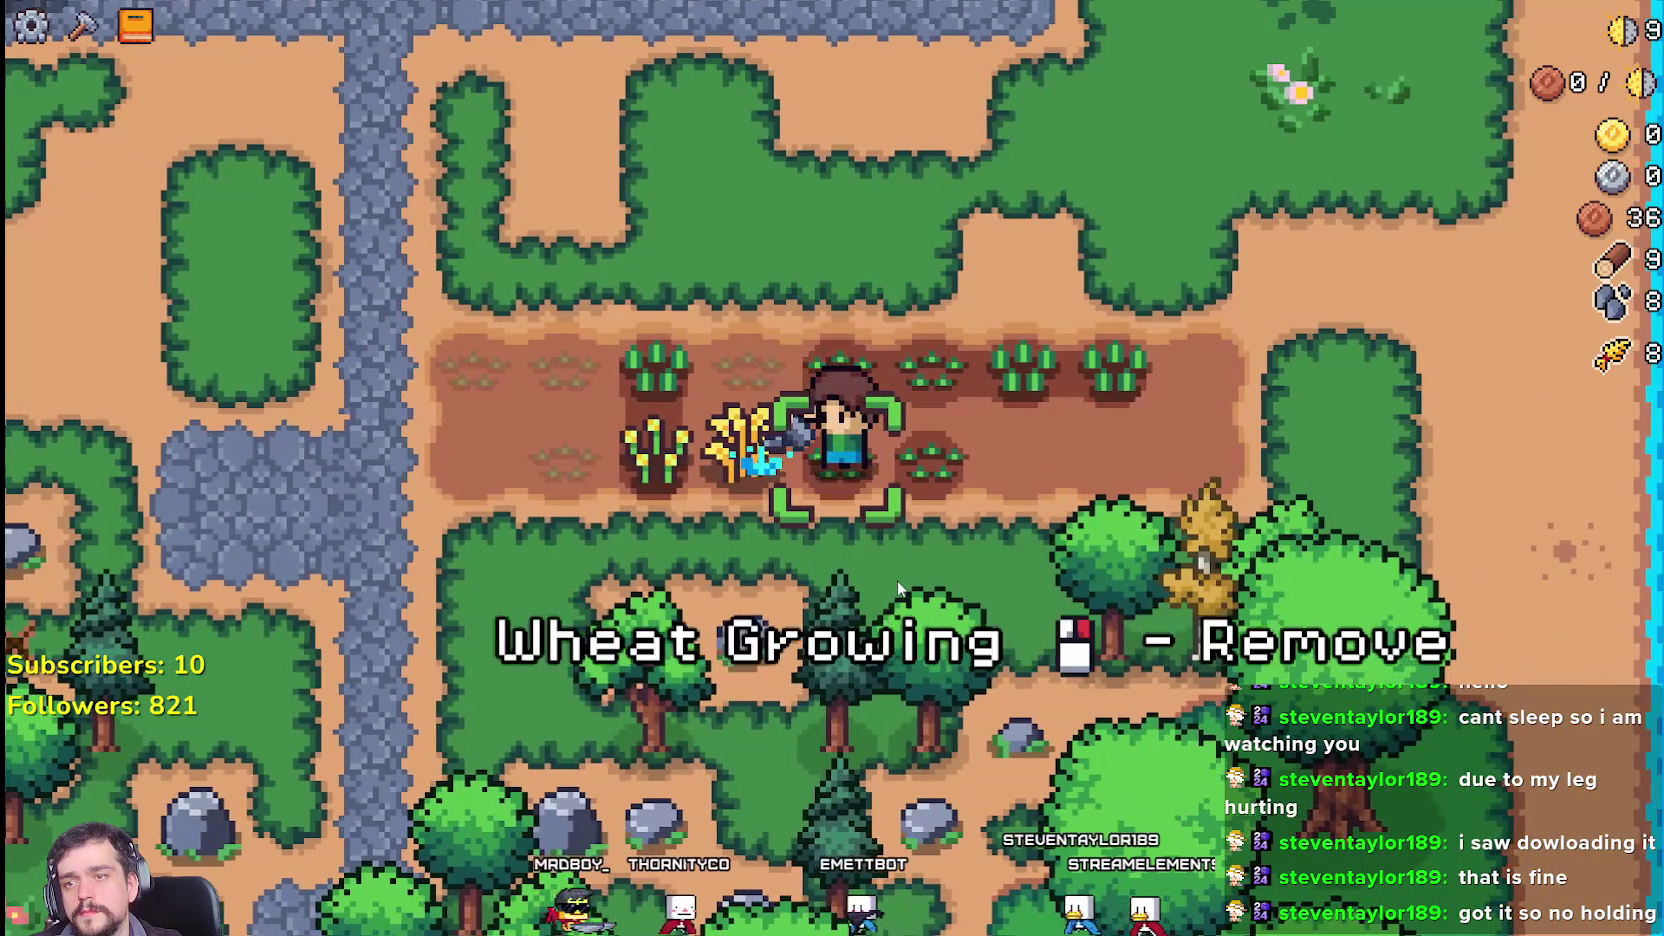
{"action": "key", "text": "a"}
{"action": "left_click", "coordinate": [897, 580]}
{"action": "left_click", "coordinate": [897, 580]}
{"action": "left_click", "coordinate": [897, 580]}
Step: Harvest, replant and water the upper-left wheat, then plant and water an empty tile
{"action": "key", "text": "w"}
{"action": "key", "text": "a"}
{"action": "left_click", "coordinate": [895, 585]}
{"action": "left_click", "coordinate": [895, 585]}
{"action": "left_click", "coordinate": [895, 585]}
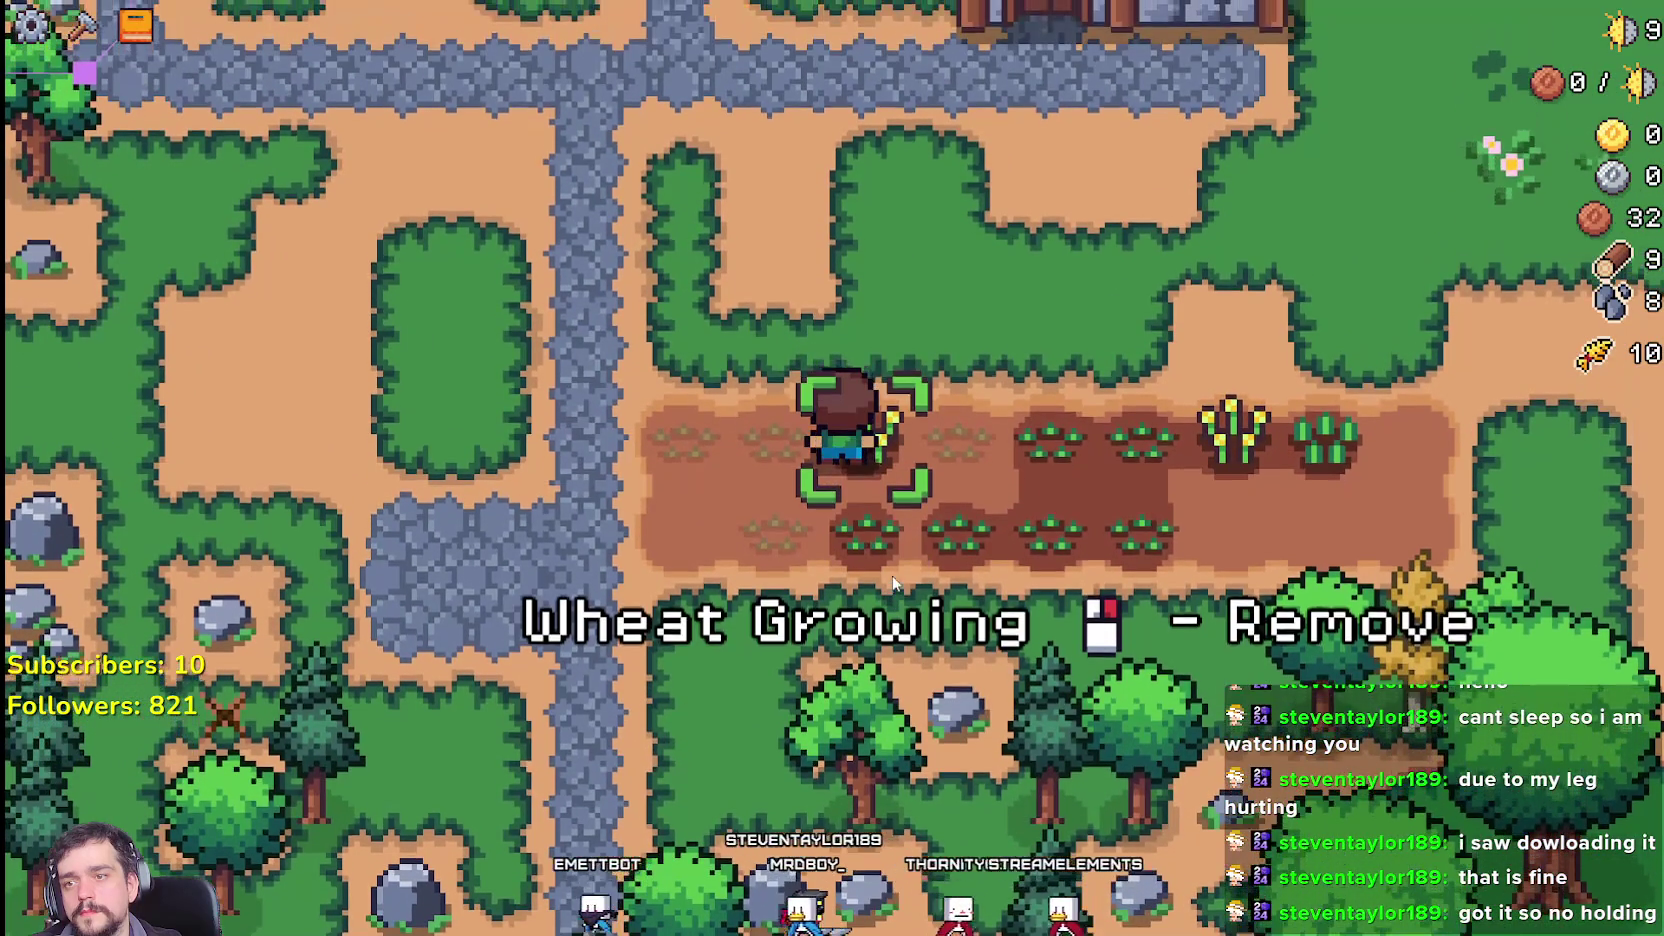
{"action": "key", "text": "d"}
{"action": "left_click", "coordinate": [893, 583]}
{"action": "left_click", "coordinate": [893, 583]}
Step: Walk toward the house and back, then plant and water wheat on an empty tile
{"action": "key", "text": "d"}
{"action": "key", "text": "a"}
{"action": "key", "text": "w"}
{"action": "key", "text": "w"}
{"action": "key", "text": "Escape"}
{"action": "key", "text": "s"}
{"action": "key", "text": "a"}
{"action": "left_click", "coordinate": [853, 688]}
{"action": "left_click", "coordinate": [853, 688]}
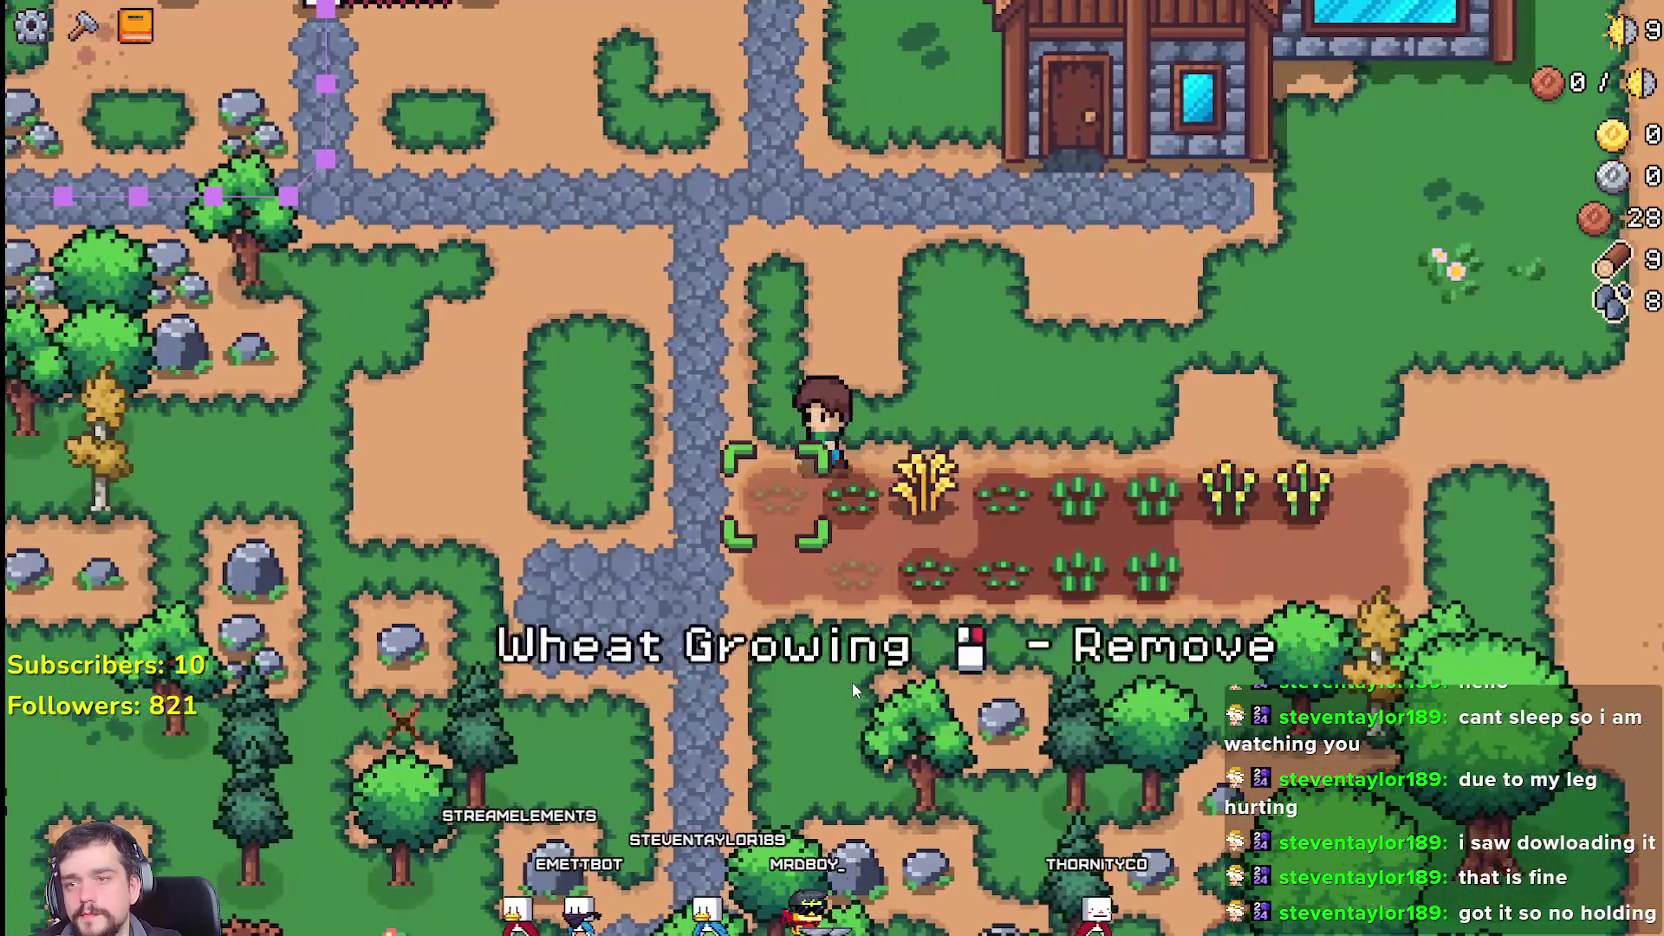
Step: Plant and water wheat on two empty lower-row tiles and harvest one ripe wheat
{"action": "key", "text": "a"}
{"action": "left_click", "coordinate": [852, 688]}
{"action": "left_click", "coordinate": [852, 688]}
{"action": "key", "text": "s"}
{"action": "left_click", "coordinate": [852, 688]}
{"action": "left_click", "coordinate": [852, 688]}
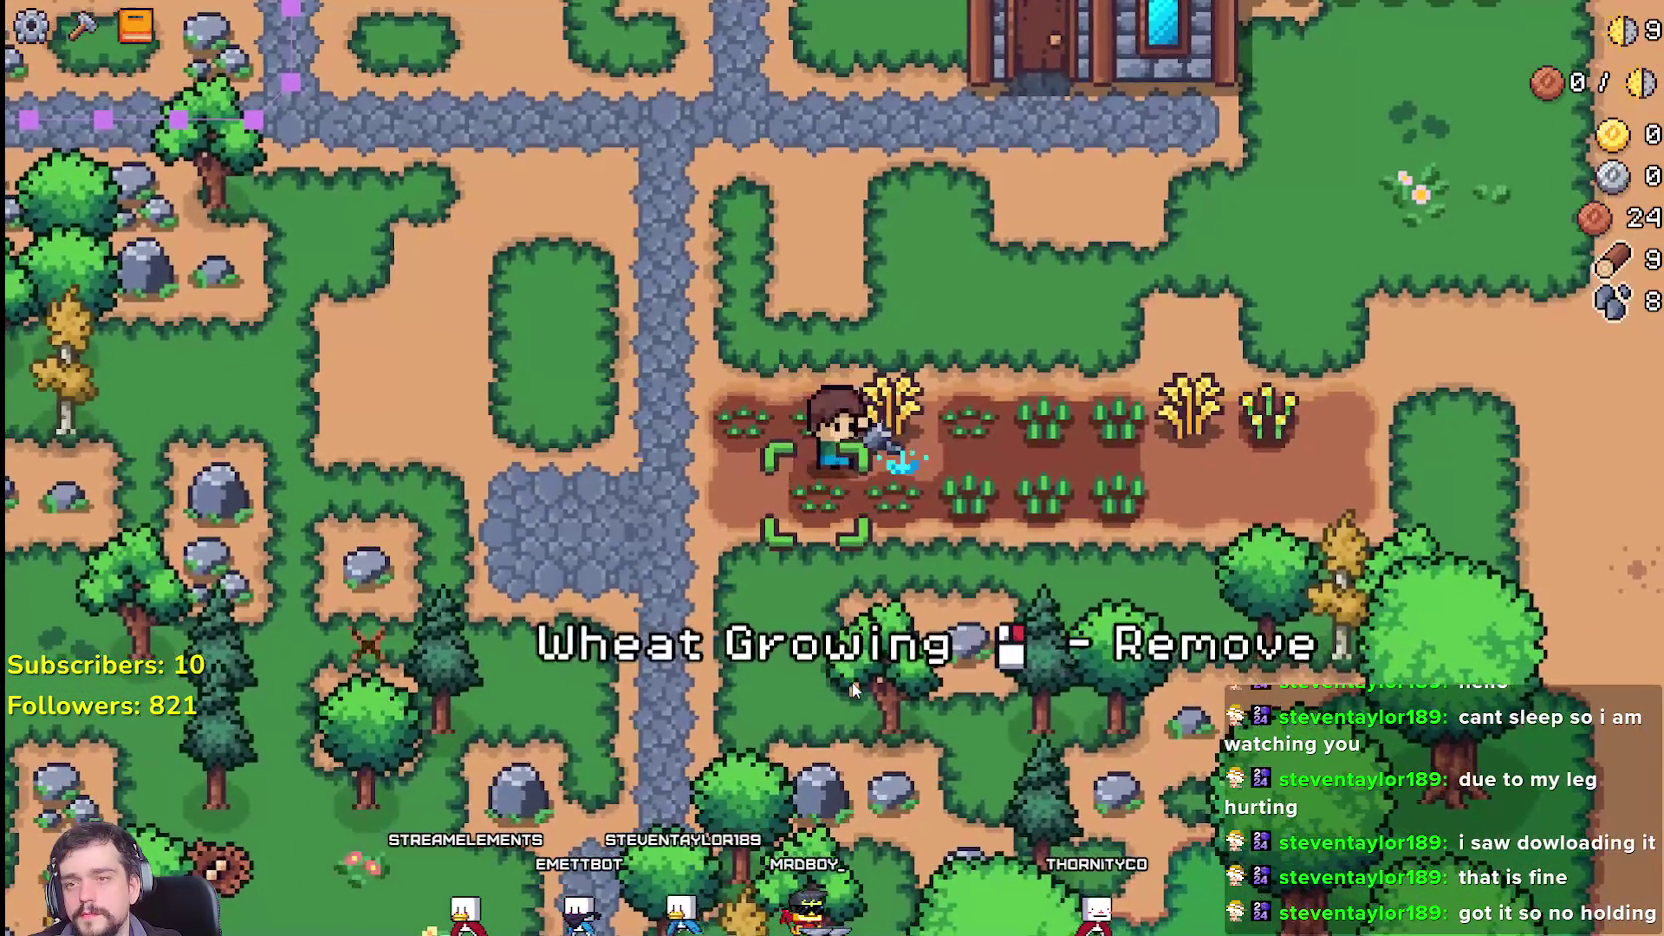
{"action": "left_click", "coordinate": [852, 688]}
Step: Plant and water wheat on the last empty tiles, then head up to the market
{"action": "key", "text": "w"}
{"action": "key", "text": "d"}
{"action": "left_click", "coordinate": [852, 688]}
{"action": "left_click", "coordinate": [852, 688]}
{"action": "key", "text": "d"}
{"action": "left_click", "coordinate": [852, 688]}
{"action": "key", "text": "w"}
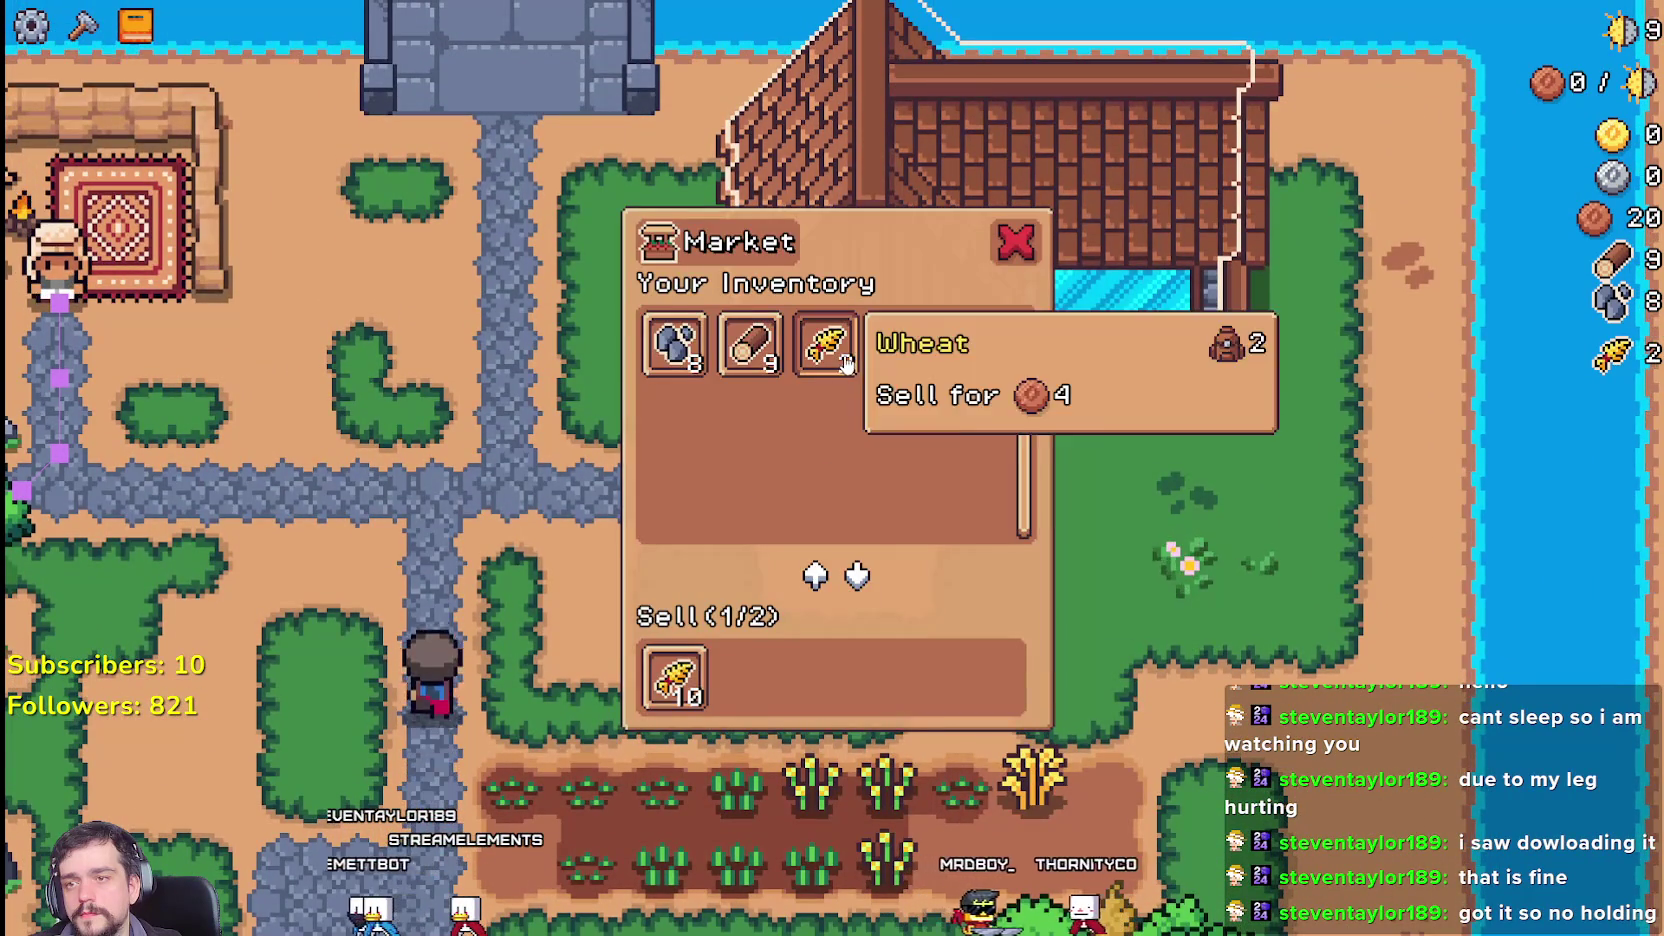
Step: Sell the wheat at the Market, then harvest one wheat and plant and water an empty tile
{"action": "left_click", "coordinate": [825, 345]}
{"action": "key", "text": "s"}
{"action": "key", "text": "d"}
{"action": "left_click", "coordinate": [901, 673]}
{"action": "key", "text": "a"}
{"action": "key", "text": "d"}
{"action": "left_click", "coordinate": [900, 667]}
{"action": "left_click", "coordinate": [900, 667]}
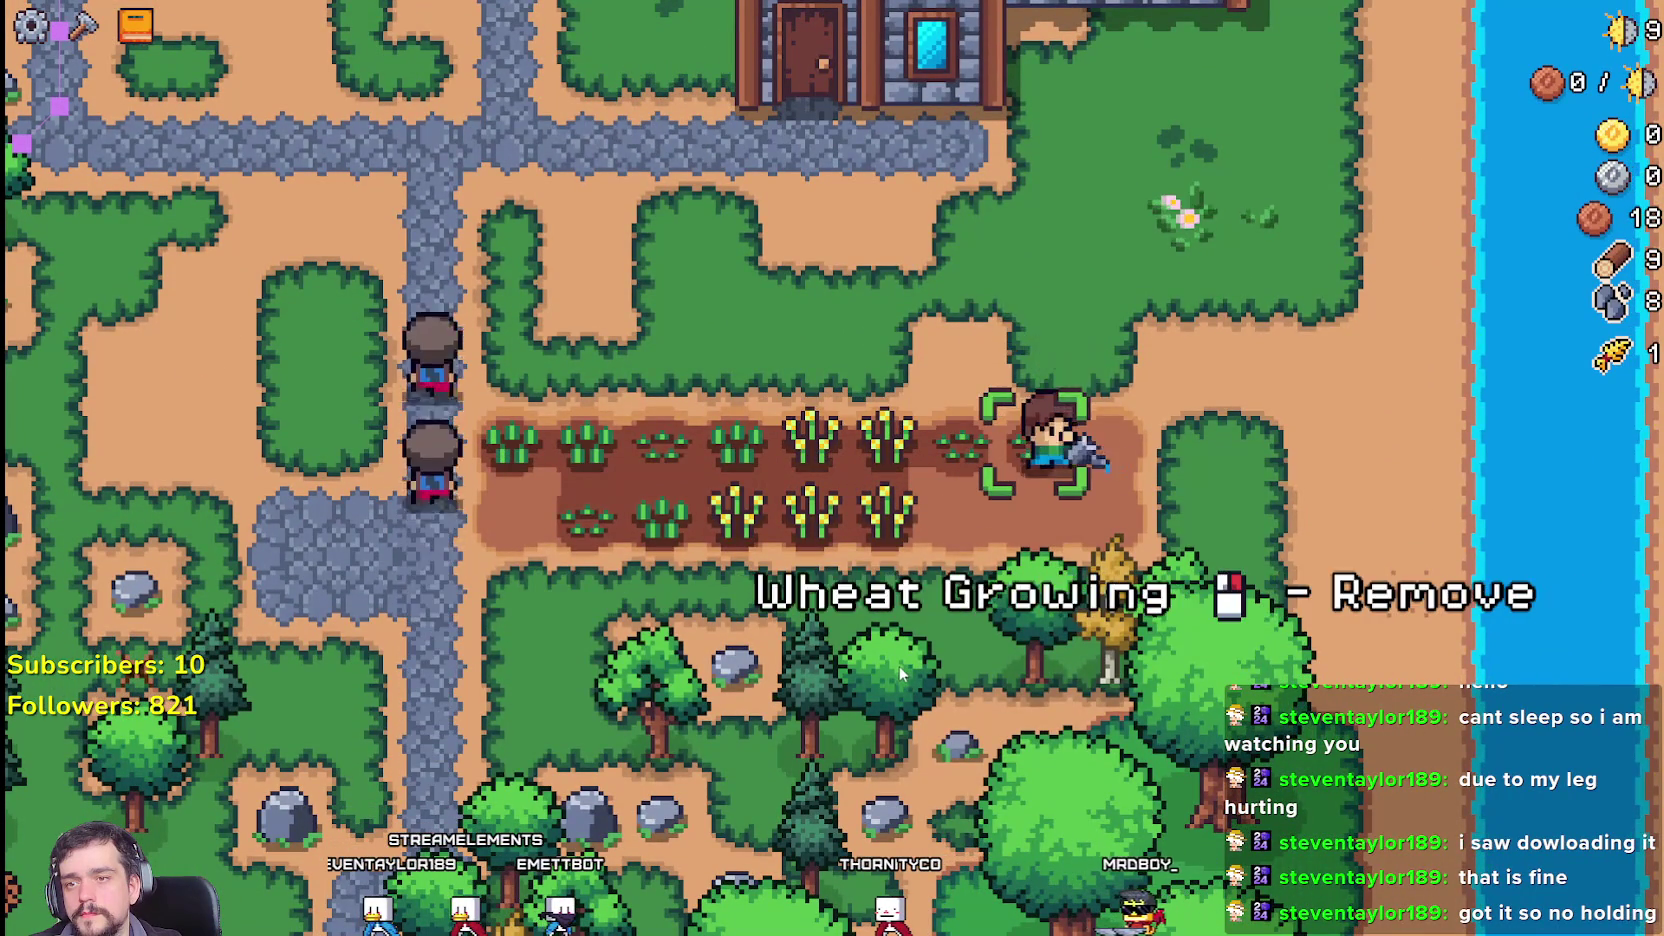
Step: Check the Advancements window, then harvest, replant and water two wheat tiles
{"action": "key", "text": "b"}
{"action": "key", "text": "b"}
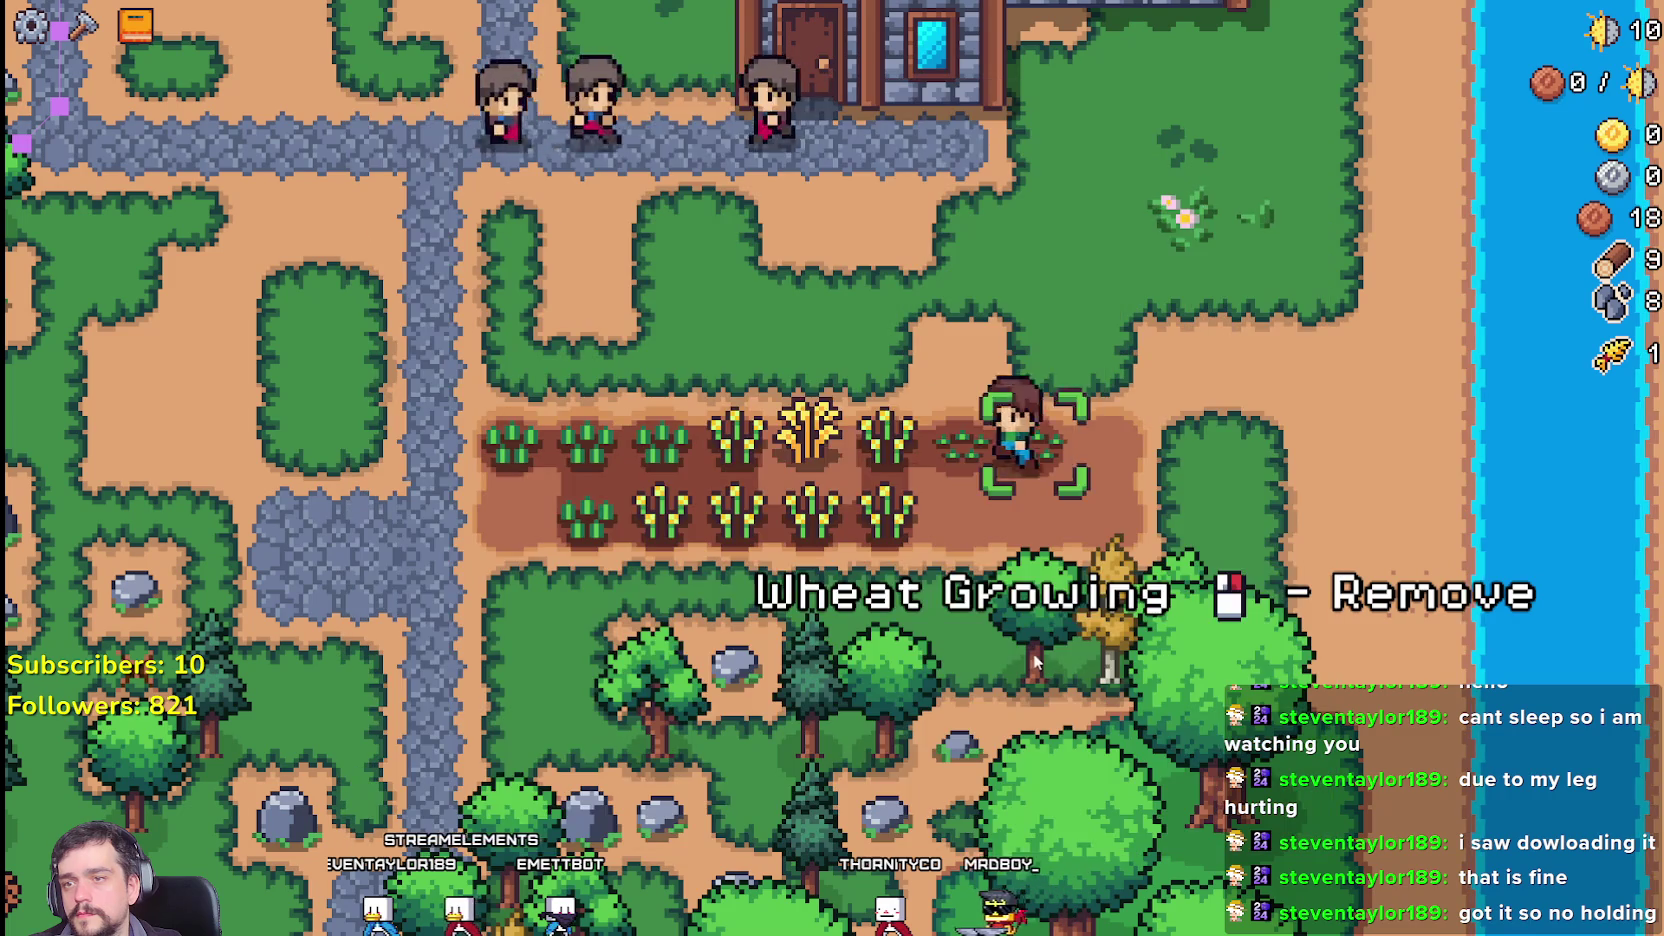
{"action": "key", "text": "a"}
{"action": "left_click", "coordinate": [1023, 644]}
{"action": "left_click", "coordinate": [1023, 644]}
{"action": "left_click", "coordinate": [1023, 644]}
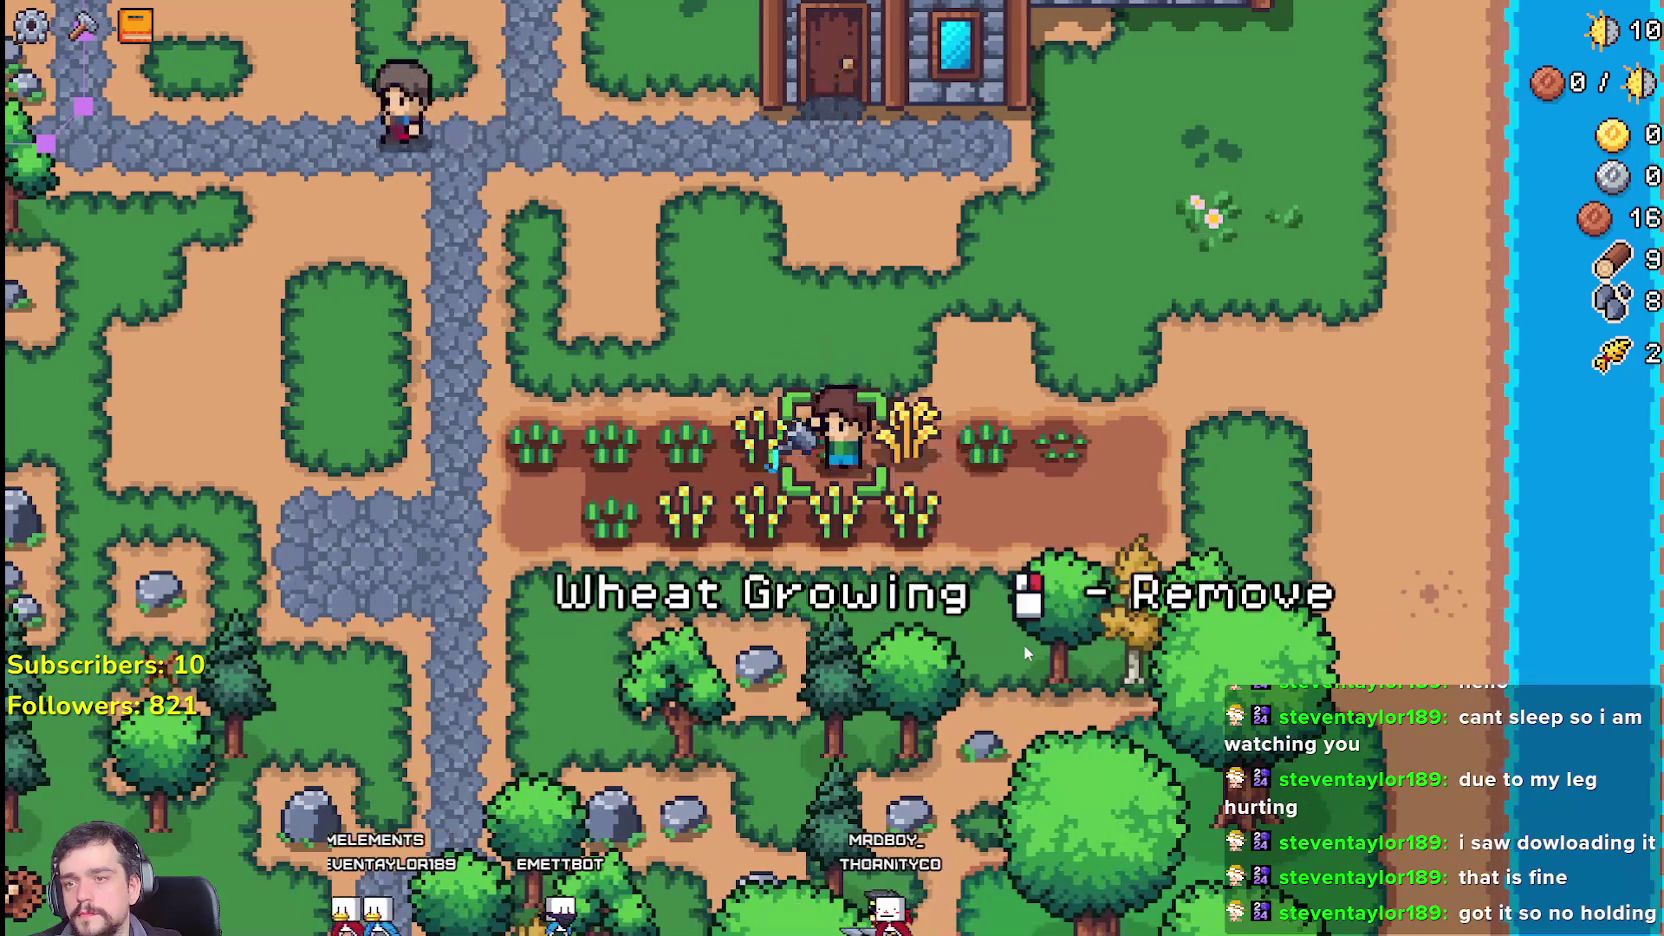
{"action": "key", "text": "d"}
{"action": "left_click", "coordinate": [1023, 644]}
{"action": "left_click", "coordinate": [1023, 644]}
{"action": "left_click", "coordinate": [1023, 644]}
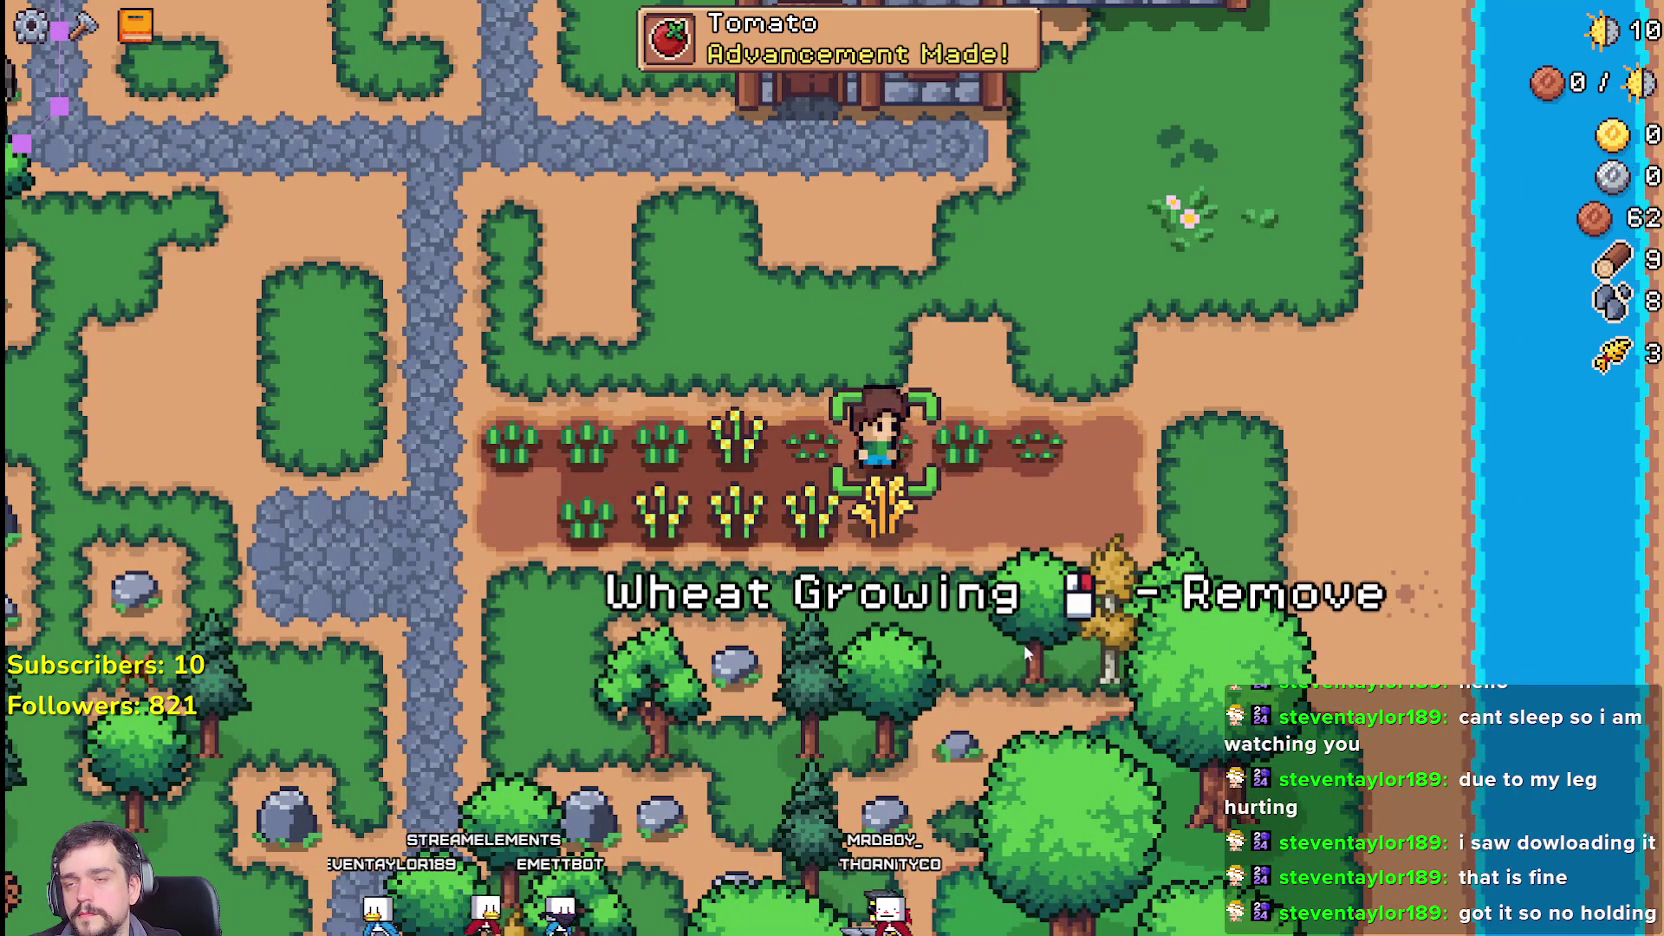
Step: Harvest and water the lower-row wheat, select Tomato seeds, and harvest another wheat
{"action": "key", "text": "s"}
{"action": "left_click", "coordinate": [1025, 651]}
{"action": "left_click", "coordinate": [1020, 640]}
{"action": "left_click", "coordinate": [143, 517]}
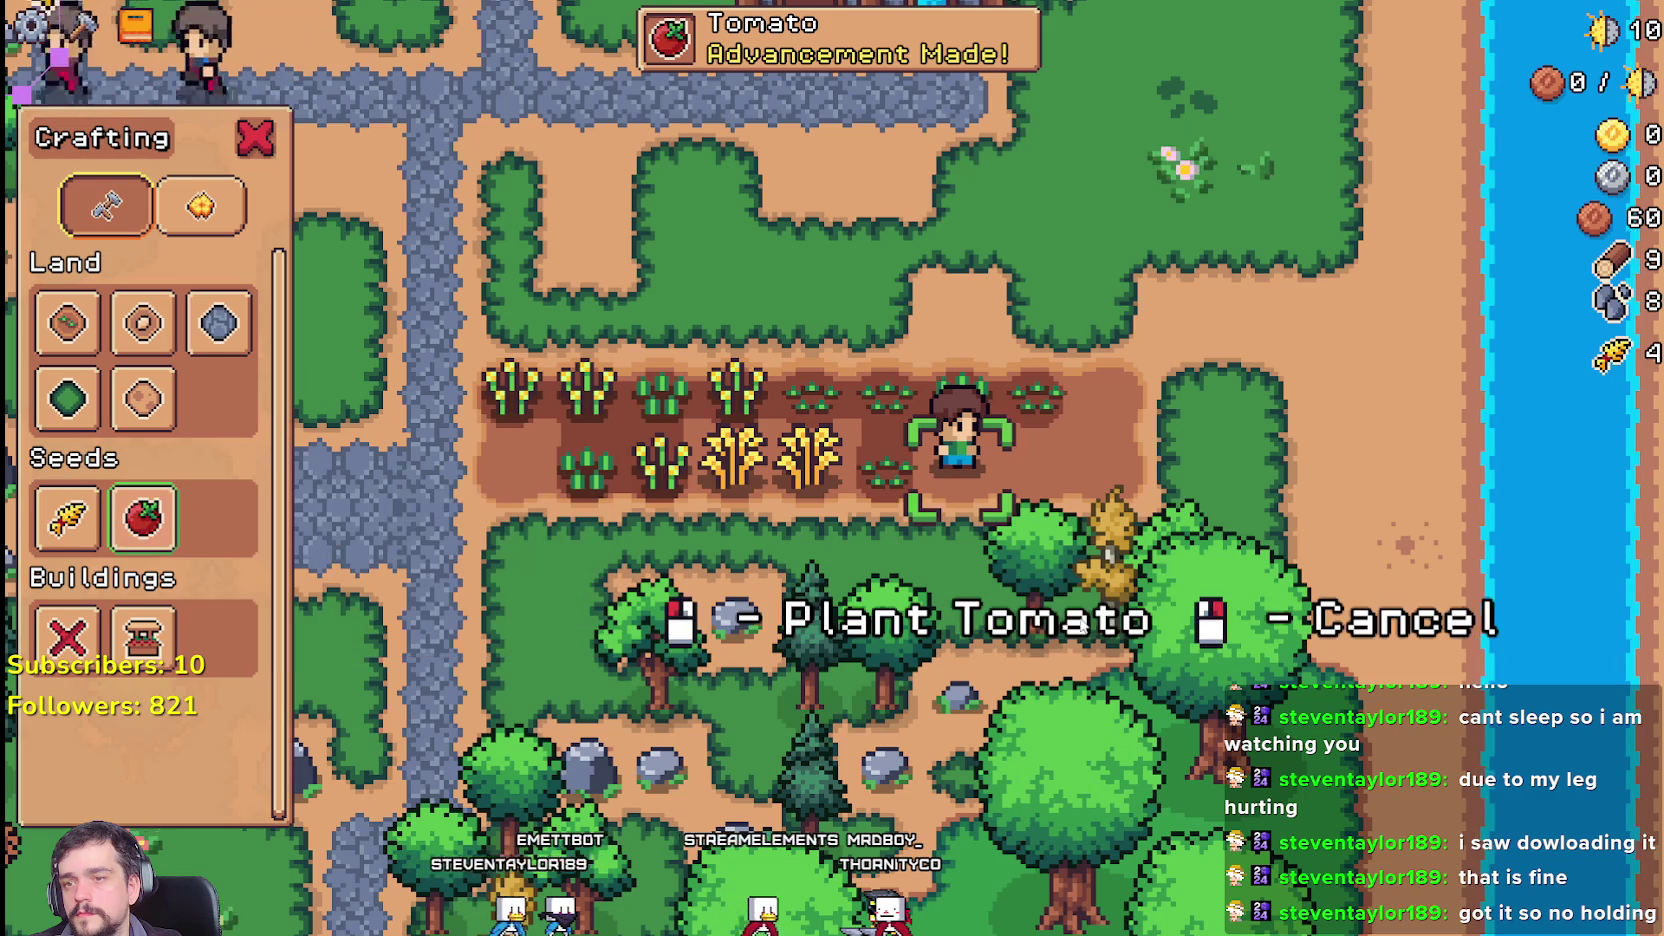
{"action": "key", "text": "a"}
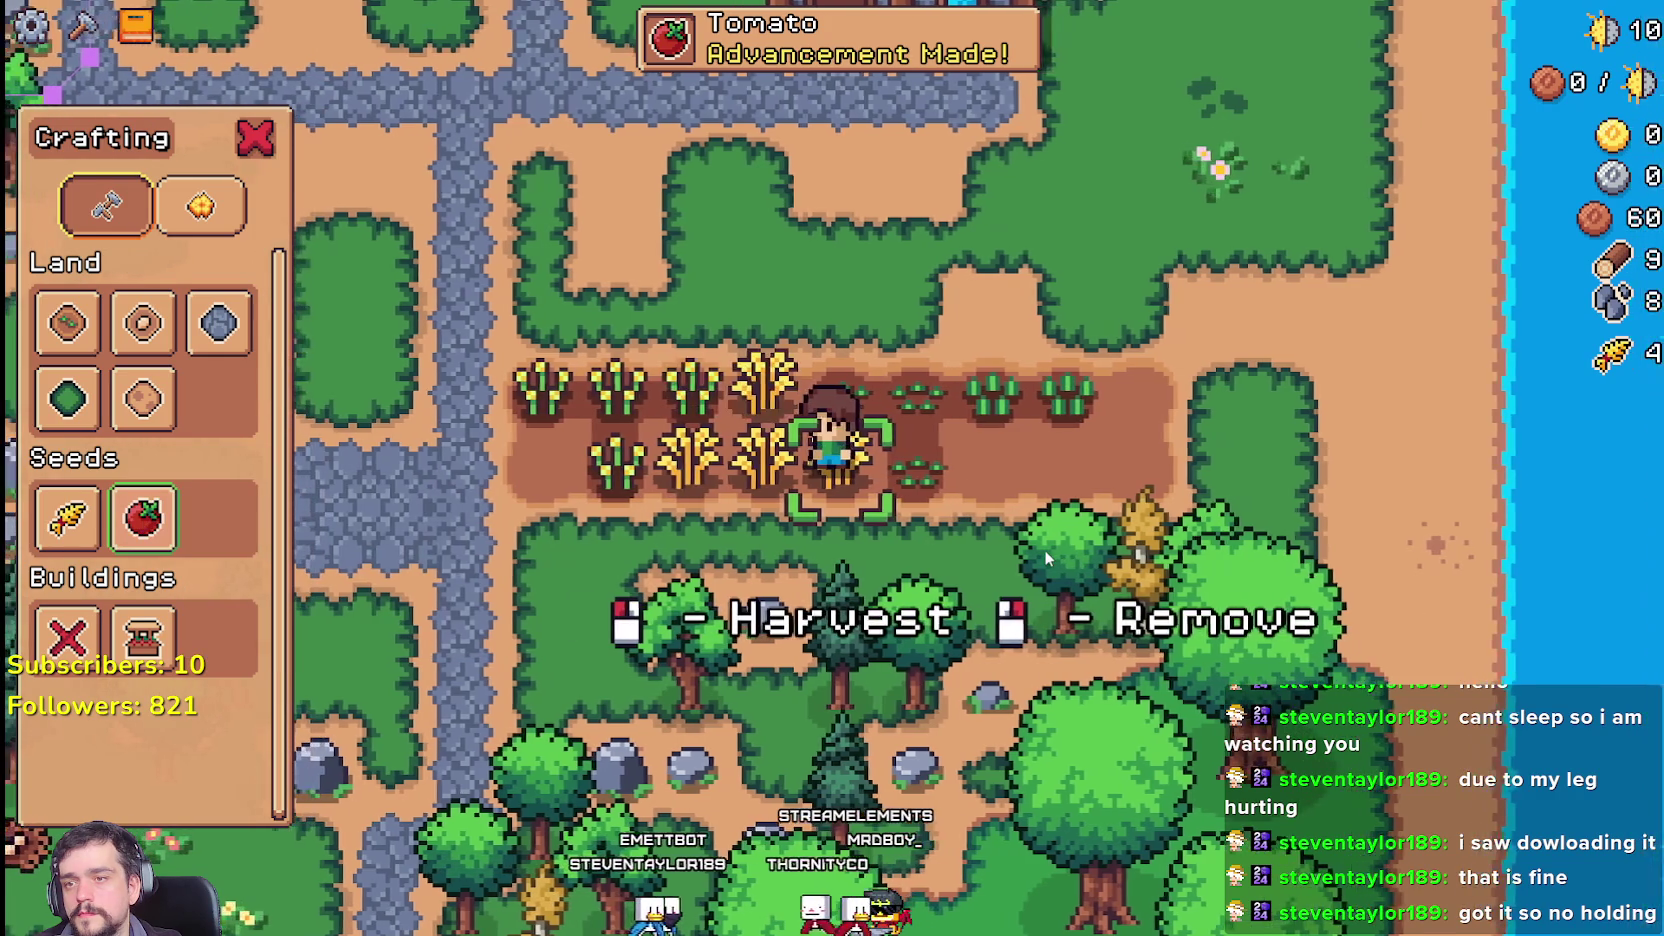
{"action": "left_click", "coordinate": [1036, 541]}
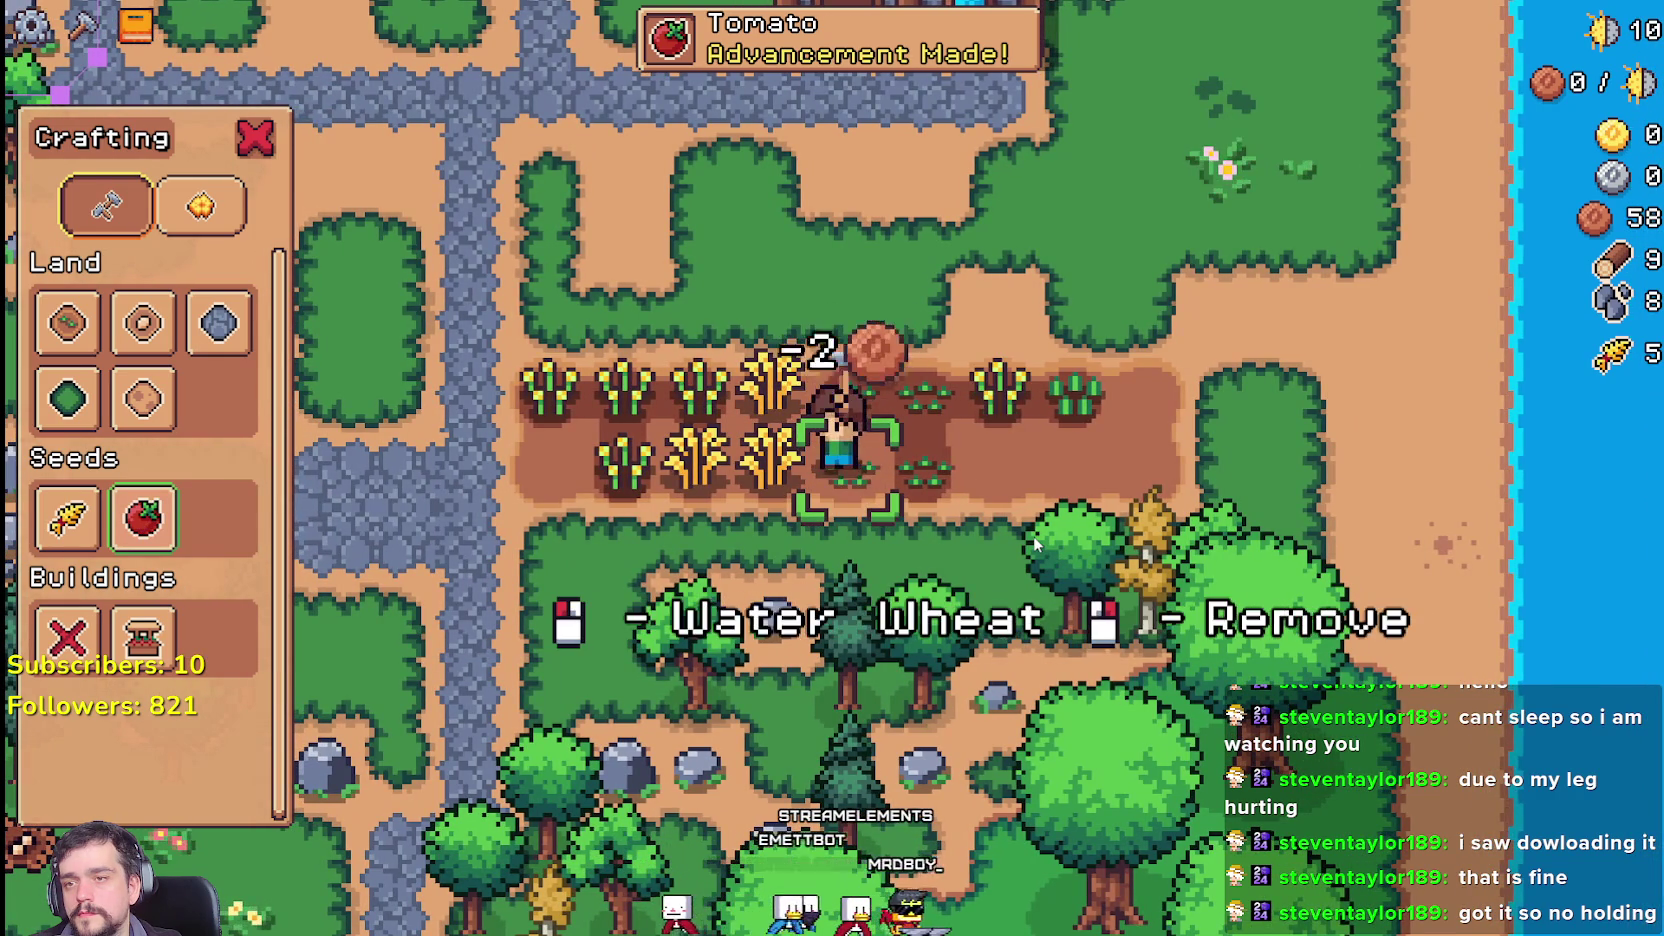
Step: Harvest, replant and water two ripe wheat tiles
{"action": "key", "text": "a"}
{"action": "left_click", "coordinate": [1024, 528]}
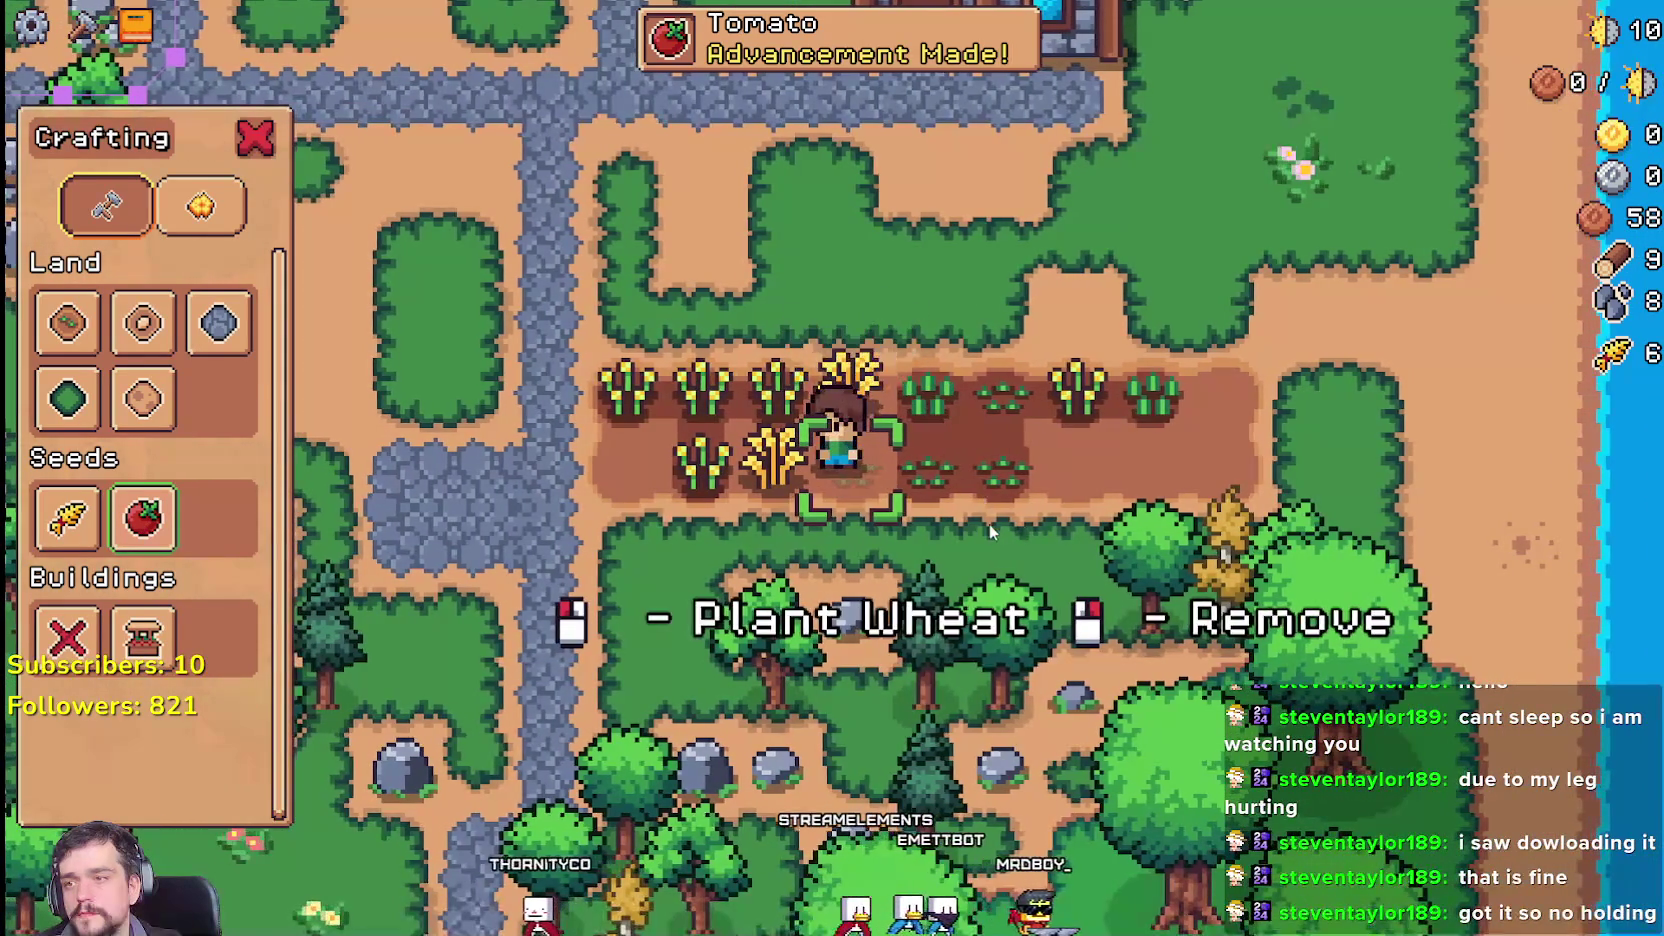
{"action": "left_click", "coordinate": [989, 523]}
{"action": "left_click", "coordinate": [989, 527]}
{"action": "key", "text": "d"}
{"action": "key", "text": "d"}
{"action": "key", "text": "d"}
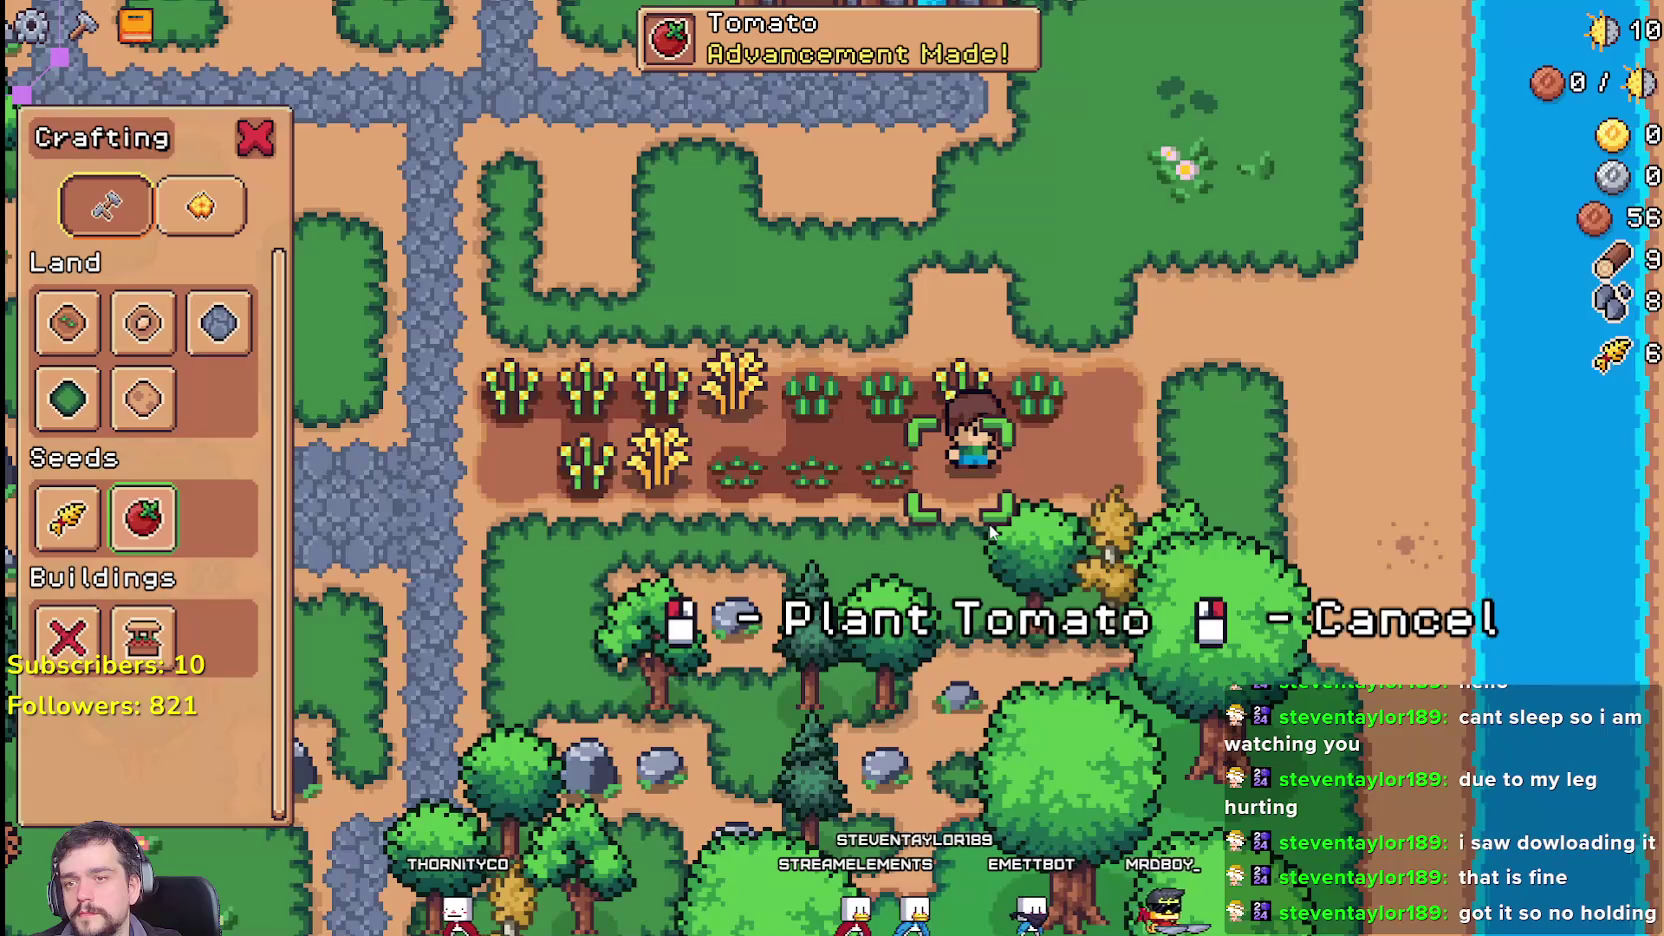
{"action": "key", "text": "a"}
{"action": "key", "text": "a"}
{"action": "key", "text": "a"}
{"action": "left_click", "coordinate": [989, 523]}
{"action": "left_click", "coordinate": [989, 523]}
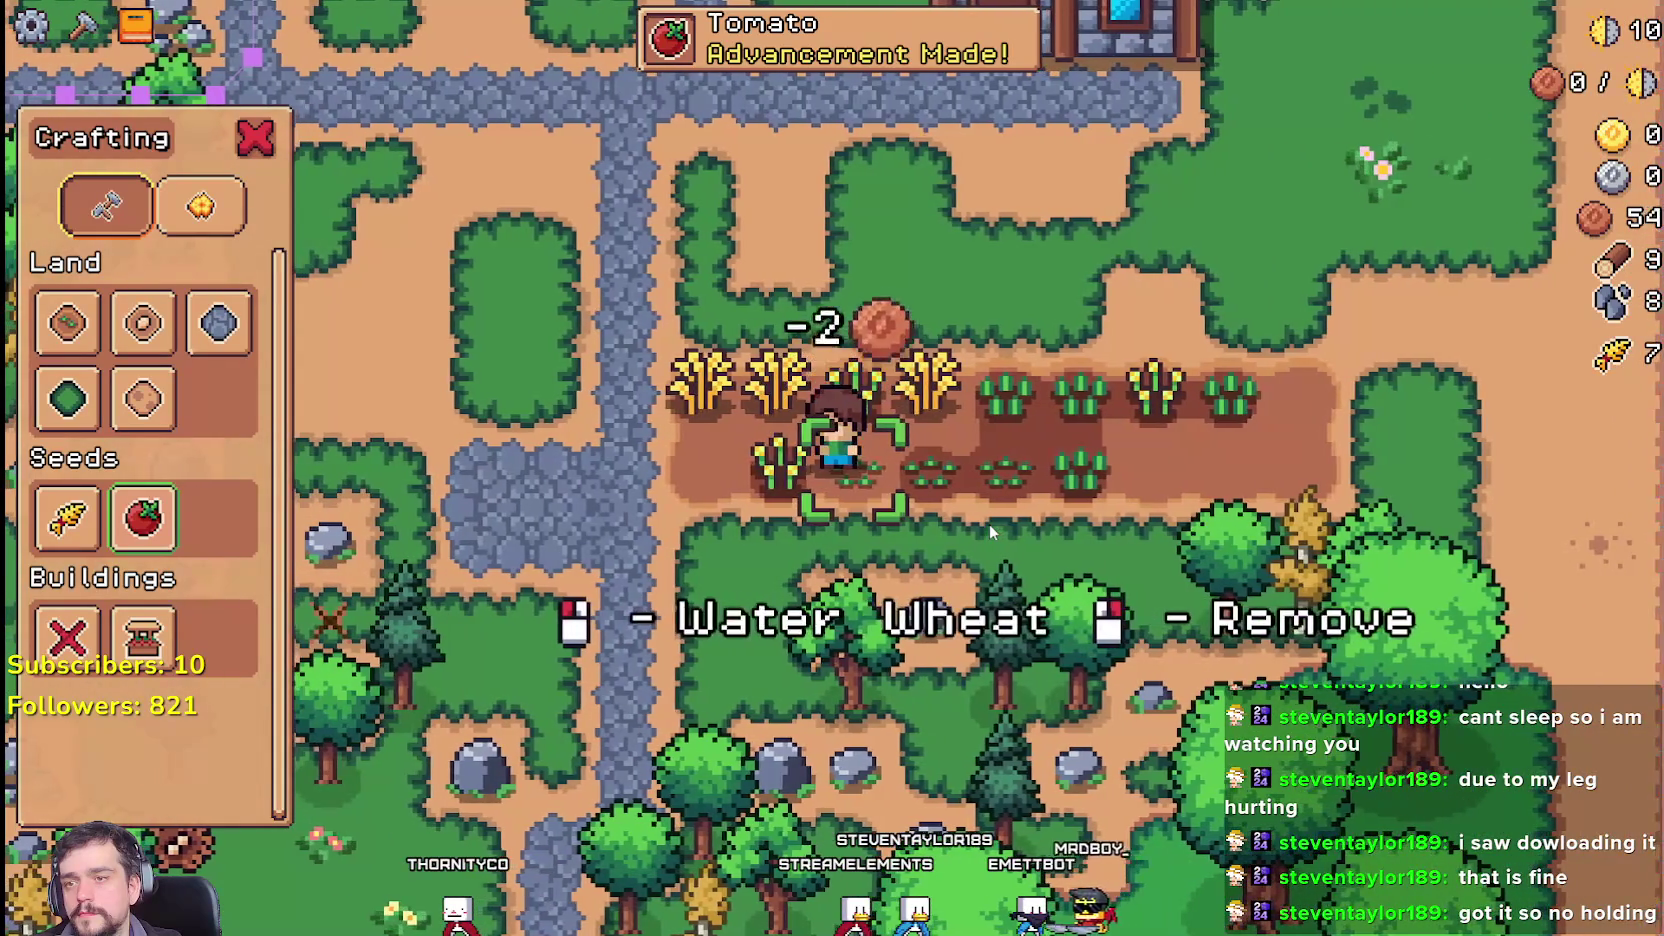
{"action": "left_click", "coordinate": [989, 523]}
Step: Harvest, replant and water the wheat two tiles further left
{"action": "key", "text": "a"}
{"action": "left_click", "coordinate": [980, 503]}
{"action": "left_click", "coordinate": [980, 503]}
{"action": "left_click", "coordinate": [980, 503]}
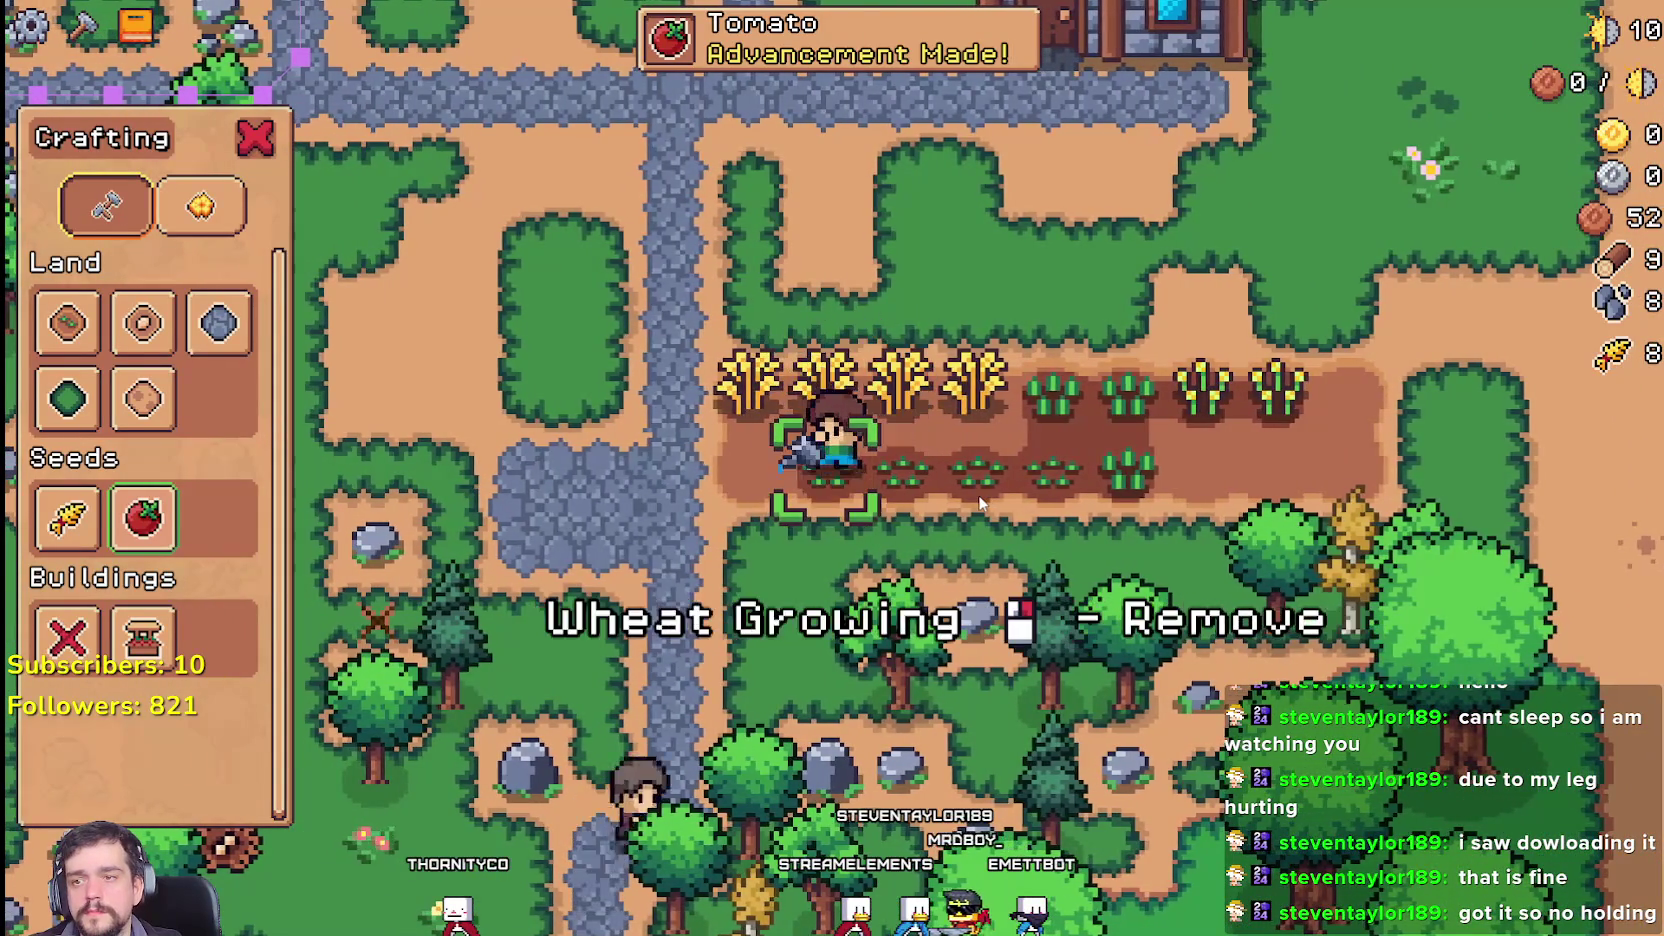
{"action": "key", "text": "a"}
Step: Plant and water tomatoes on four empty tiles along the lower row
{"action": "left_click", "coordinate": [980, 503]}
{"action": "left_click", "coordinate": [980, 503]}
{"action": "key", "text": "d"}
{"action": "key", "text": "d"}
{"action": "key", "text": "d"}
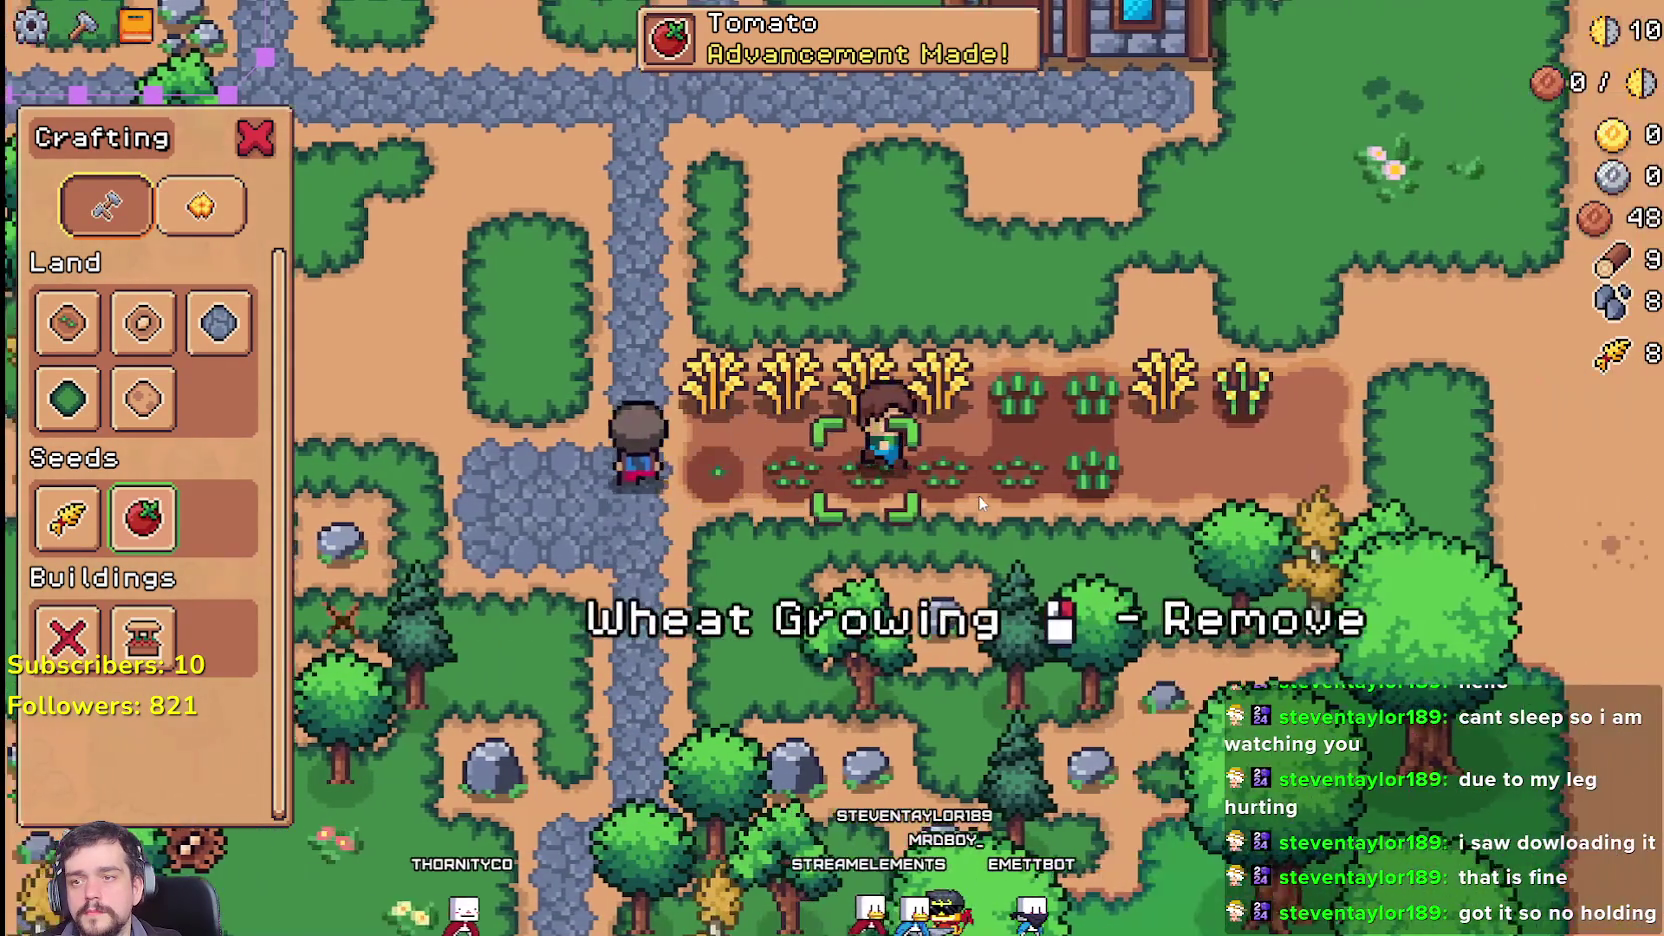
{"action": "key", "text": "d"}
{"action": "left_click", "coordinate": [980, 503]}
{"action": "left_click", "coordinate": [980, 503]}
{"action": "key", "text": "d"}
{"action": "left_click", "coordinate": [980, 503]}
{"action": "left_click", "coordinate": [980, 503]}
{"action": "key", "text": "d"}
{"action": "left_click", "coordinate": [980, 503]}
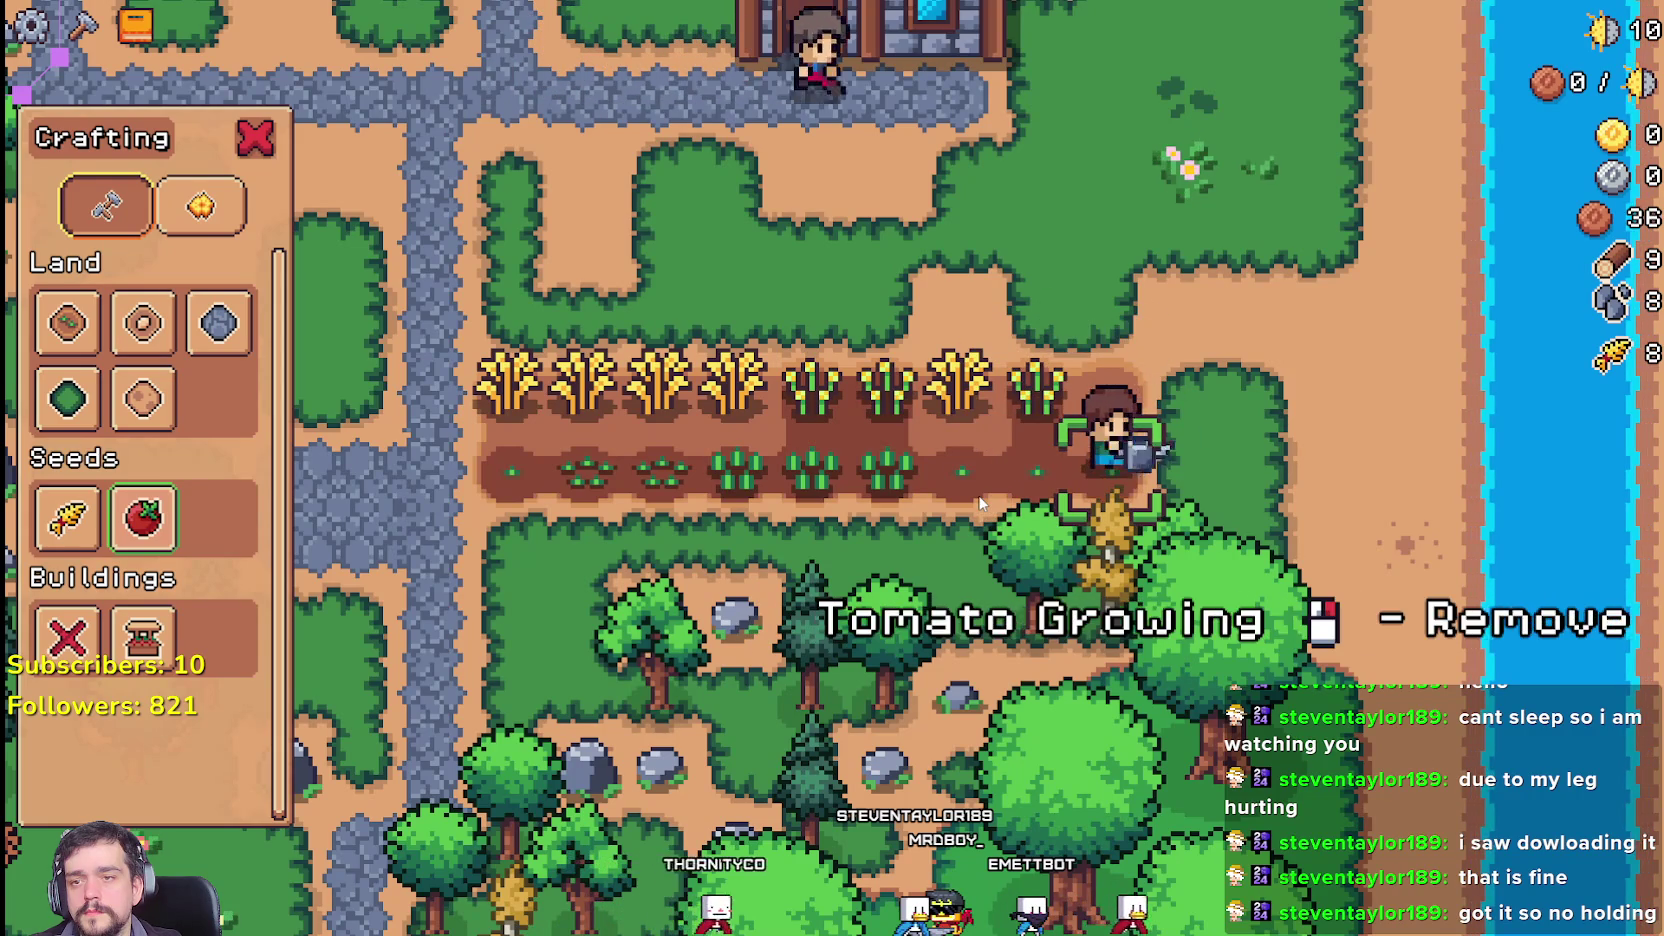
{"action": "key", "text": "w"}
{"action": "left_click", "coordinate": [980, 503]}
{"action": "left_click", "coordinate": [980, 503]}
Step: Harvest and replant two more wheat tiles, then switch back to the Godot editor
{"action": "key", "text": "a"}
{"action": "key", "text": "a"}
{"action": "left_click", "coordinate": [985, 503]}
{"action": "left_click", "coordinate": [985, 503]}
{"action": "left_click", "coordinate": [985, 503]}
{"action": "key", "text": "d"}
{"action": "left_click", "coordinate": [985, 503]}
{"action": "left_click", "coordinate": [985, 503]}
{"action": "left_click", "coordinate": [985, 503]}
{"action": "key", "text": "w"}
{"action": "key", "text": "a"}
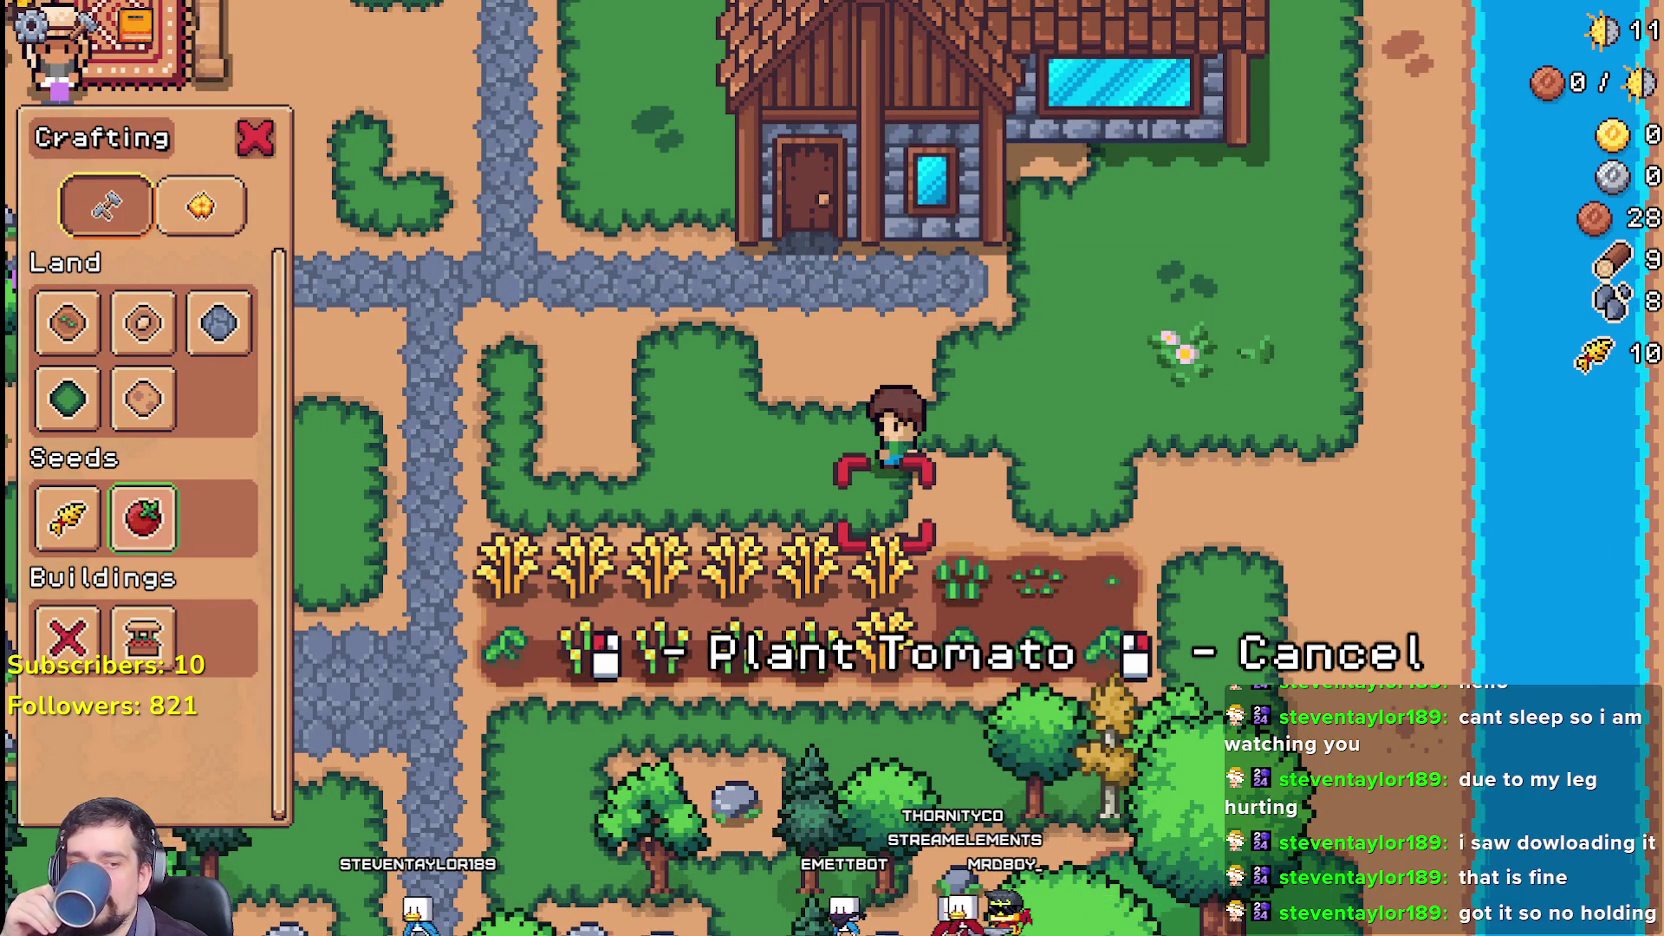
{"action": "key", "text": "alt+Tab"}
Step: Scroll through grid_helper.gd, then switch to field_cursor_component.gd in the script list
{"action": "scroll", "coordinate": [927, 415], "scroll_direction": "down", "scroll_amount": 2}
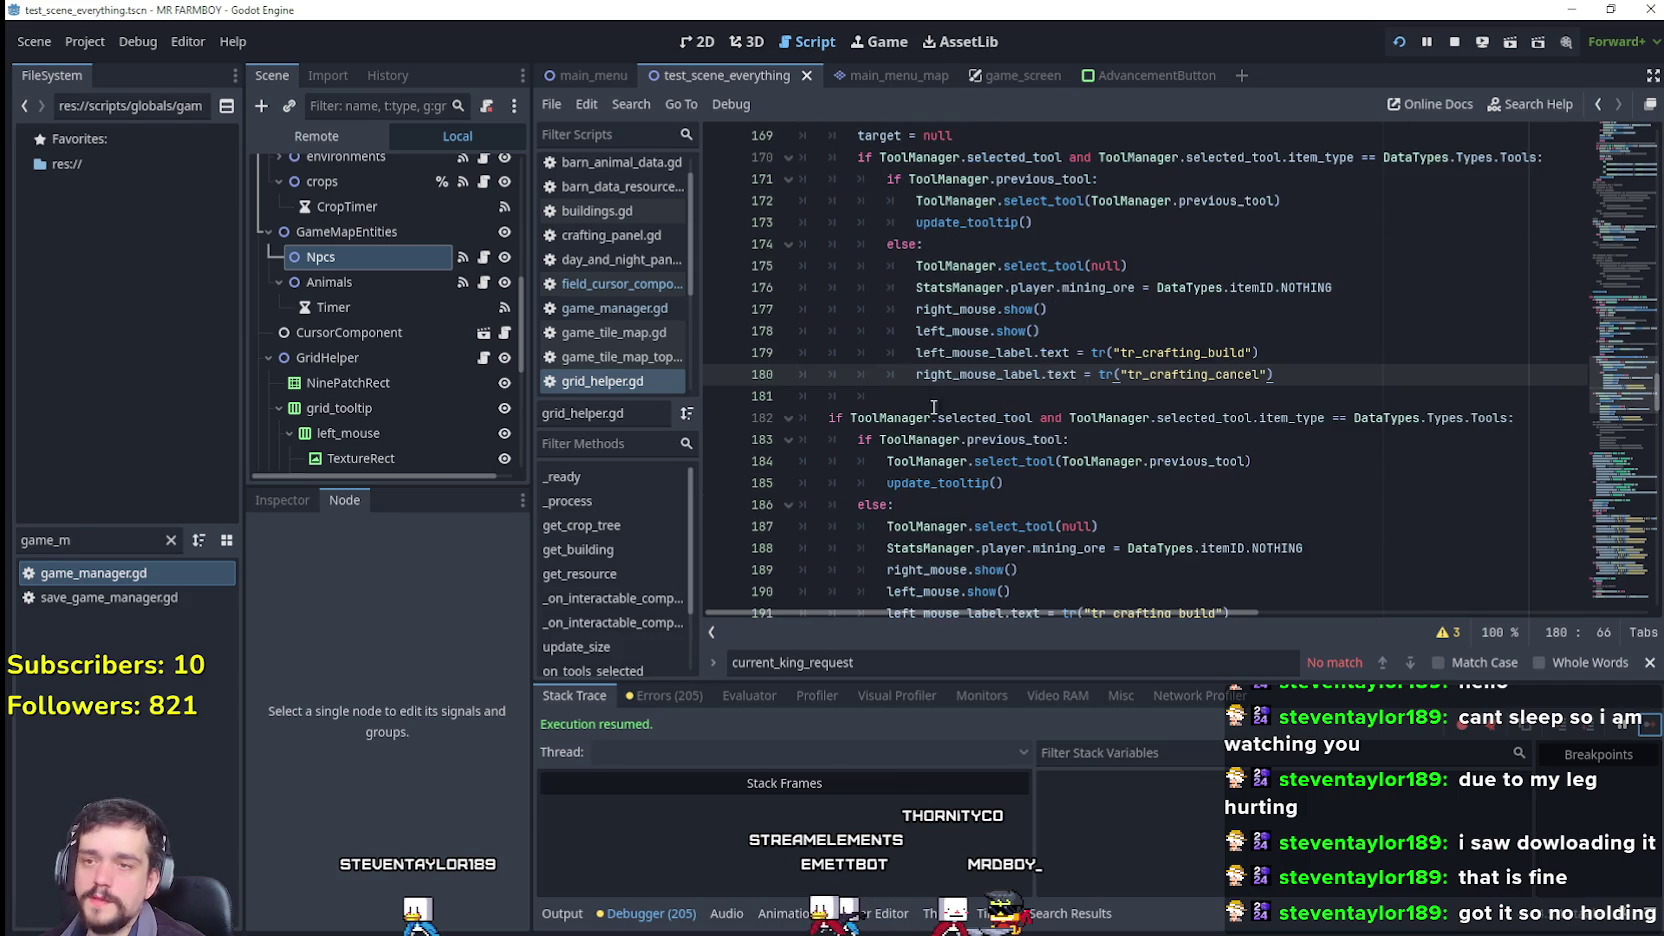
{"action": "scroll", "coordinate": [1079, 385], "scroll_direction": "down", "scroll_amount": 2}
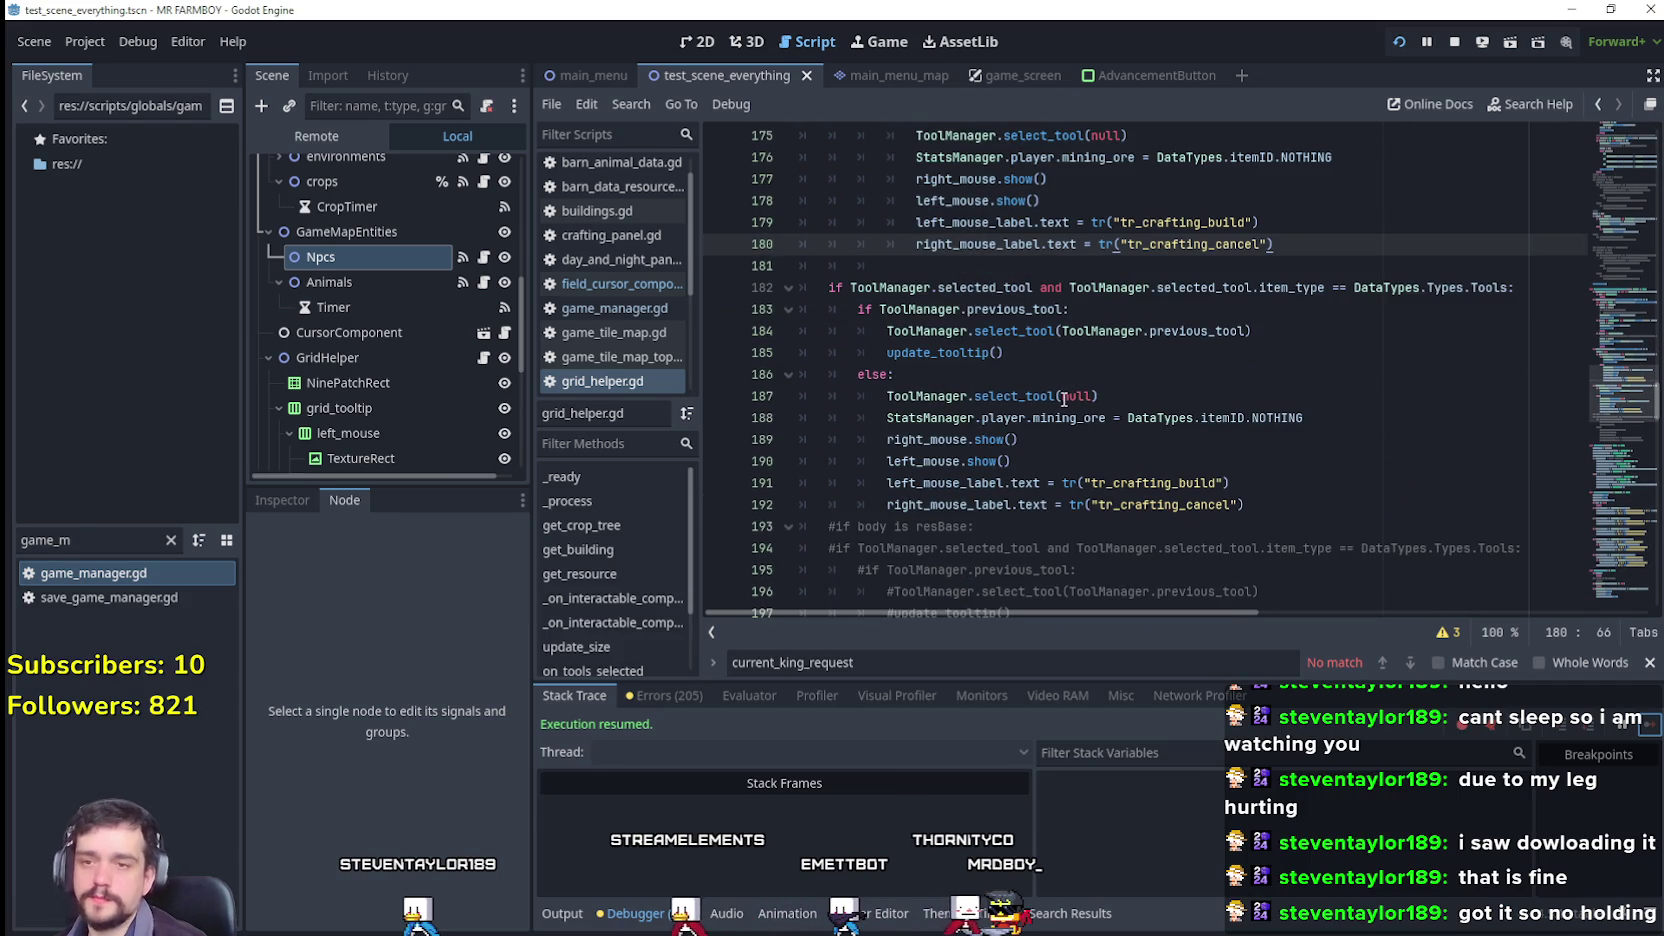
{"action": "scroll", "coordinate": [1064, 398], "scroll_direction": "down", "scroll_amount": 2}
{"action": "scroll", "coordinate": [1055, 379], "scroll_direction": "down", "scroll_amount": 3}
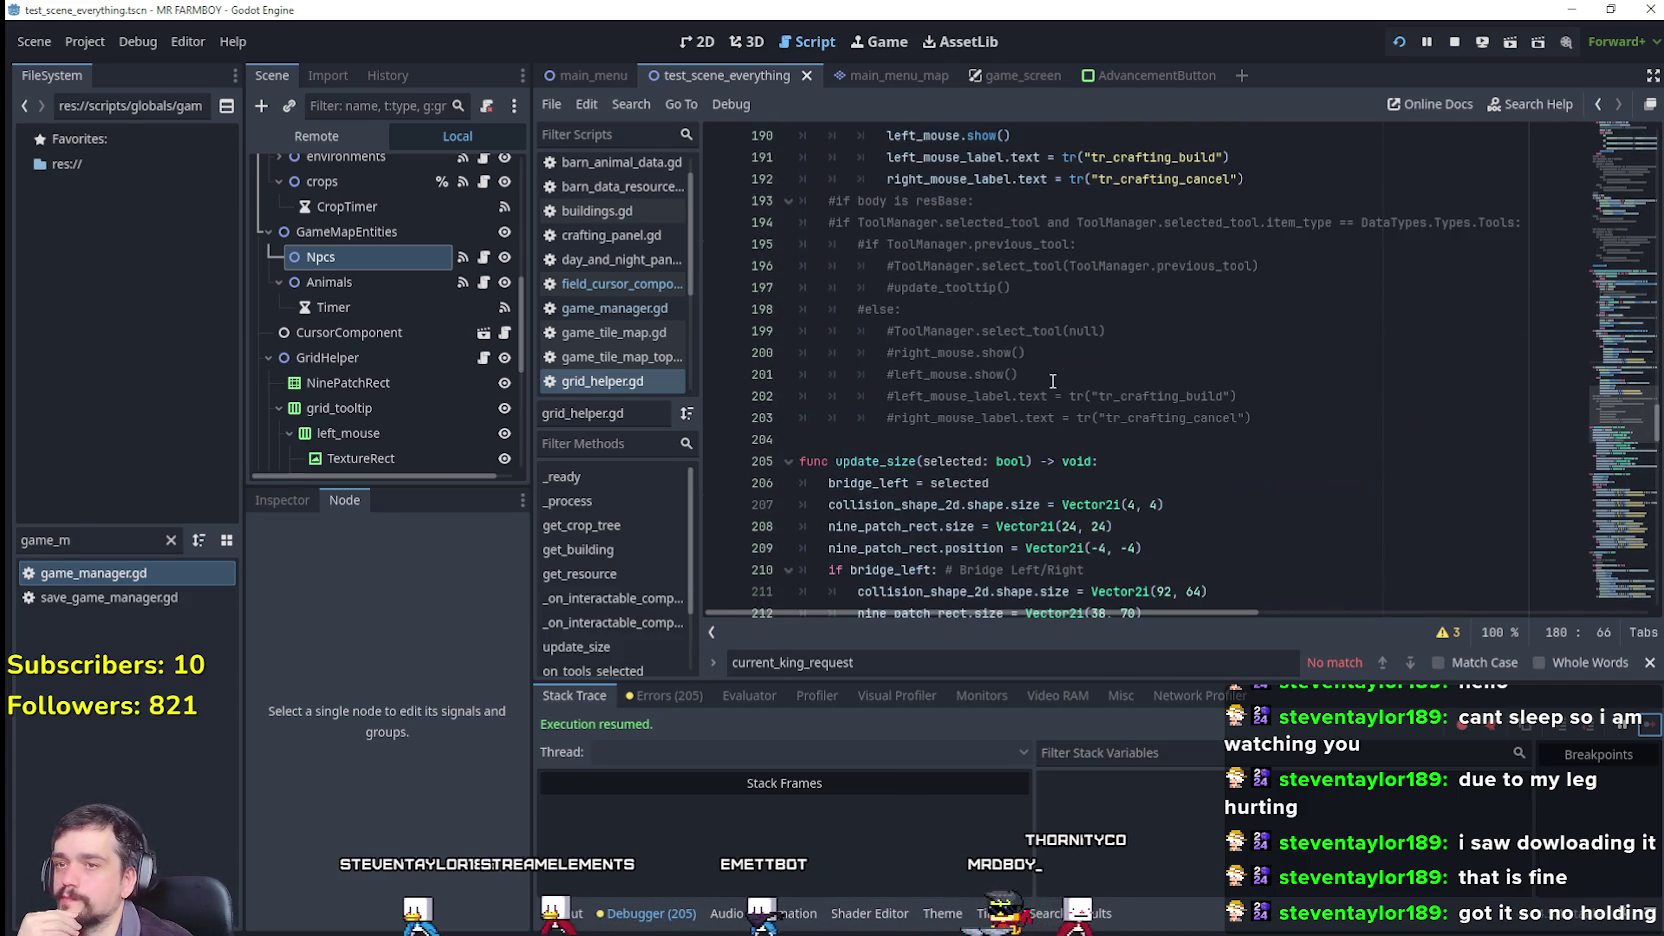
{"action": "scroll", "coordinate": [1052, 378], "scroll_direction": "up", "scroll_amount": 12}
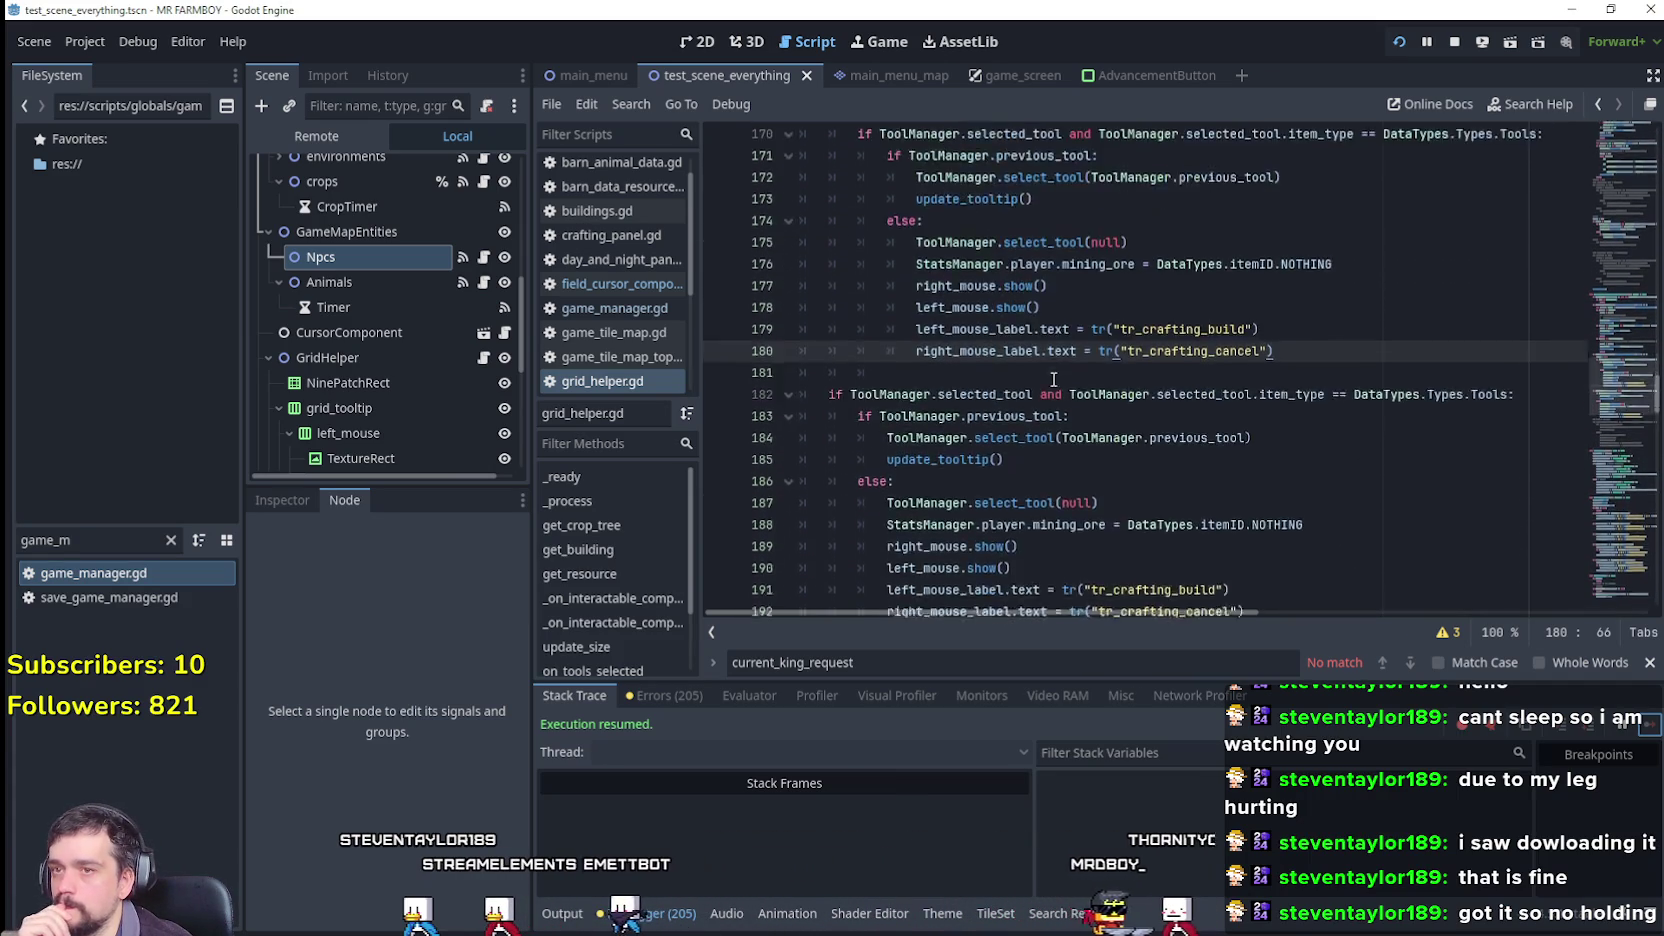
{"action": "scroll", "coordinate": [1052, 371], "scroll_direction": "up", "scroll_amount": 2}
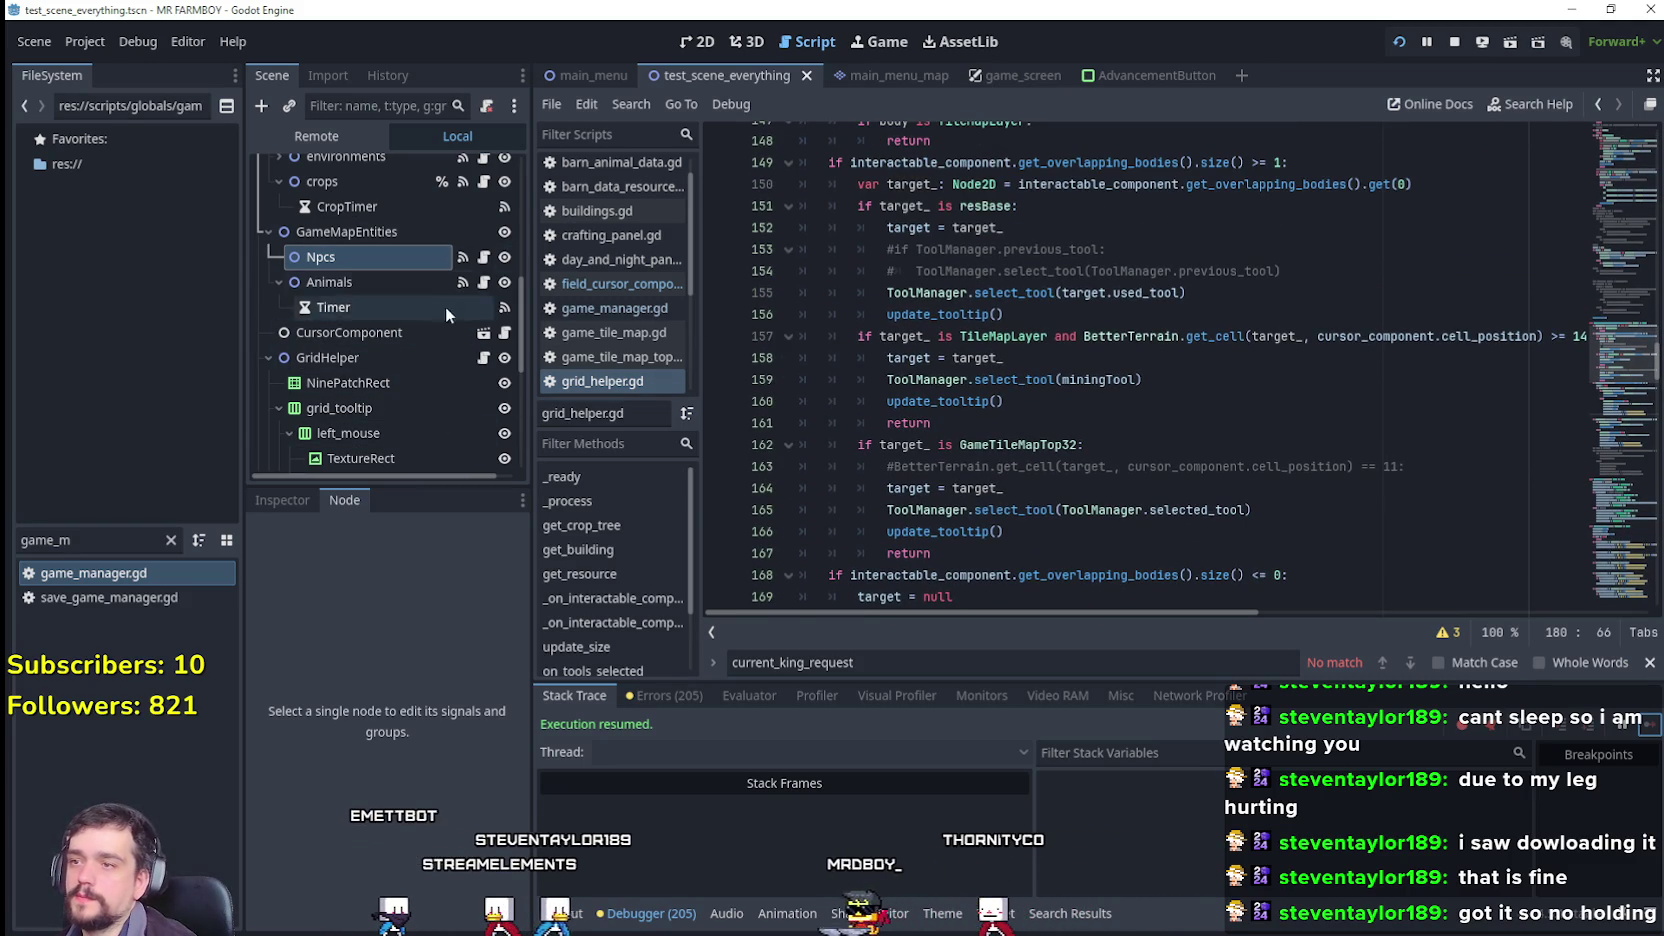
{"action": "left_click", "coordinate": [505, 334]}
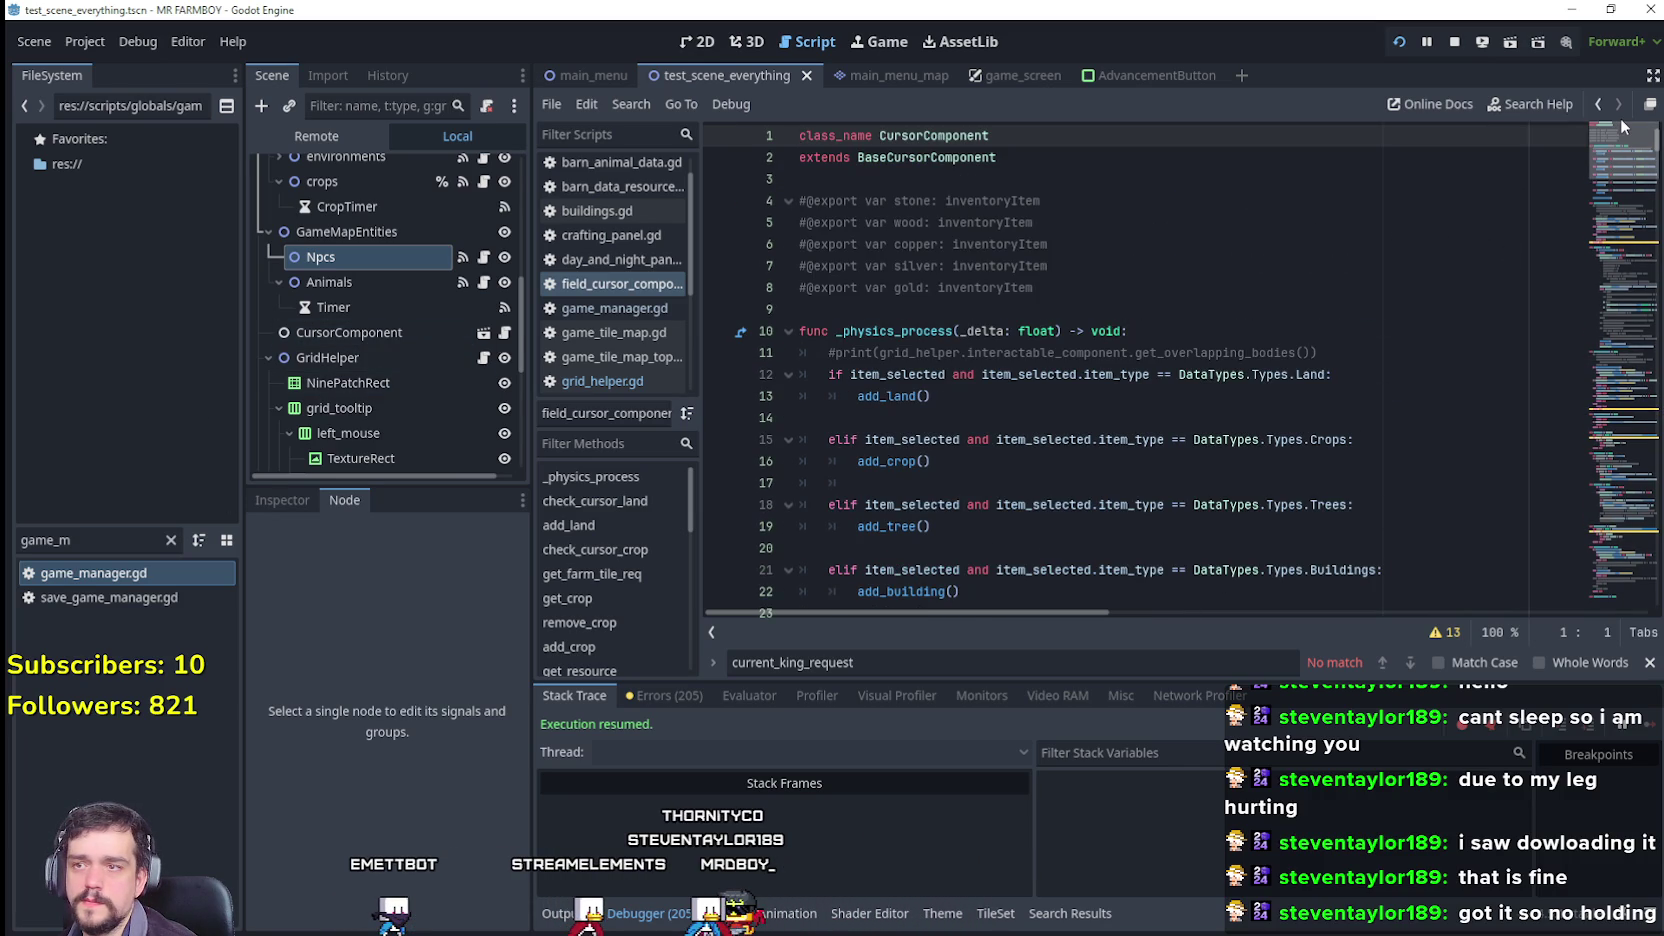
Step: Set a breakpoint on line 594 (ToolManager.canCast = true) and review the surrounding code
{"action": "mouse_move", "coordinate": [1622, 127]}
{"action": "left_mouse_down"}
{"action": "mouse_move", "coordinate": [1597, 611]}
{"action": "mouse_move", "coordinate": [1604, 567]}
{"action": "mouse_move", "coordinate": [1602, 598]}
{"action": "left_mouse_up"}
{"action": "left_click", "coordinate": [1072, 388]}
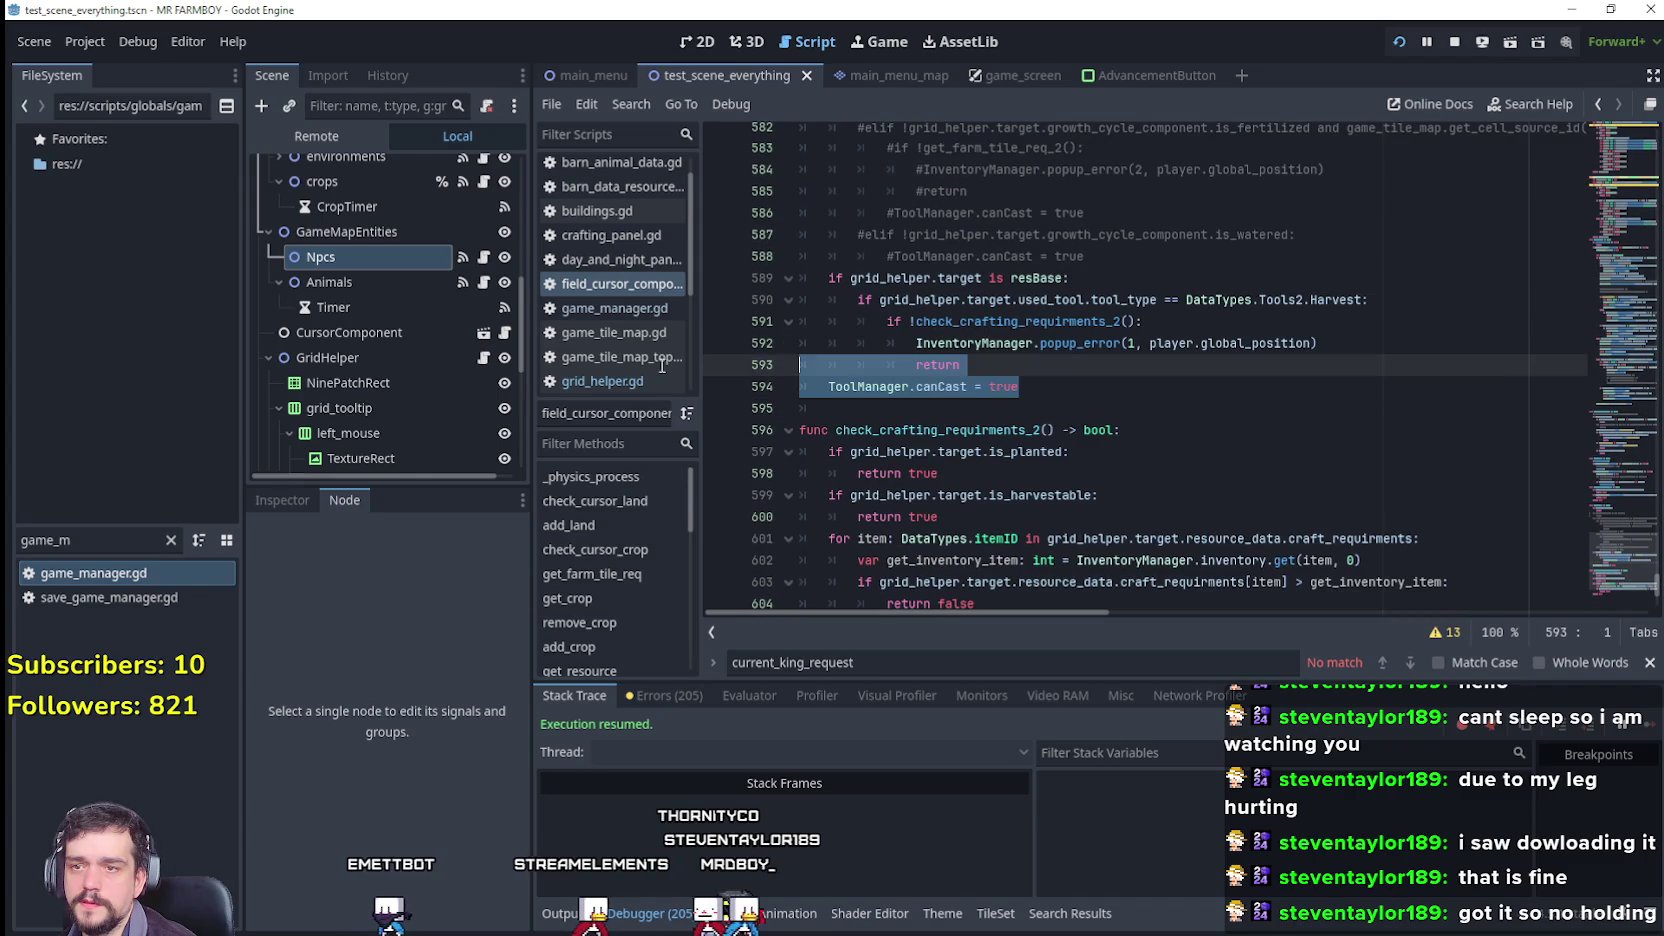
{"action": "scroll", "coordinate": [1099, 474], "scroll_direction": "up", "scroll_amount": 1}
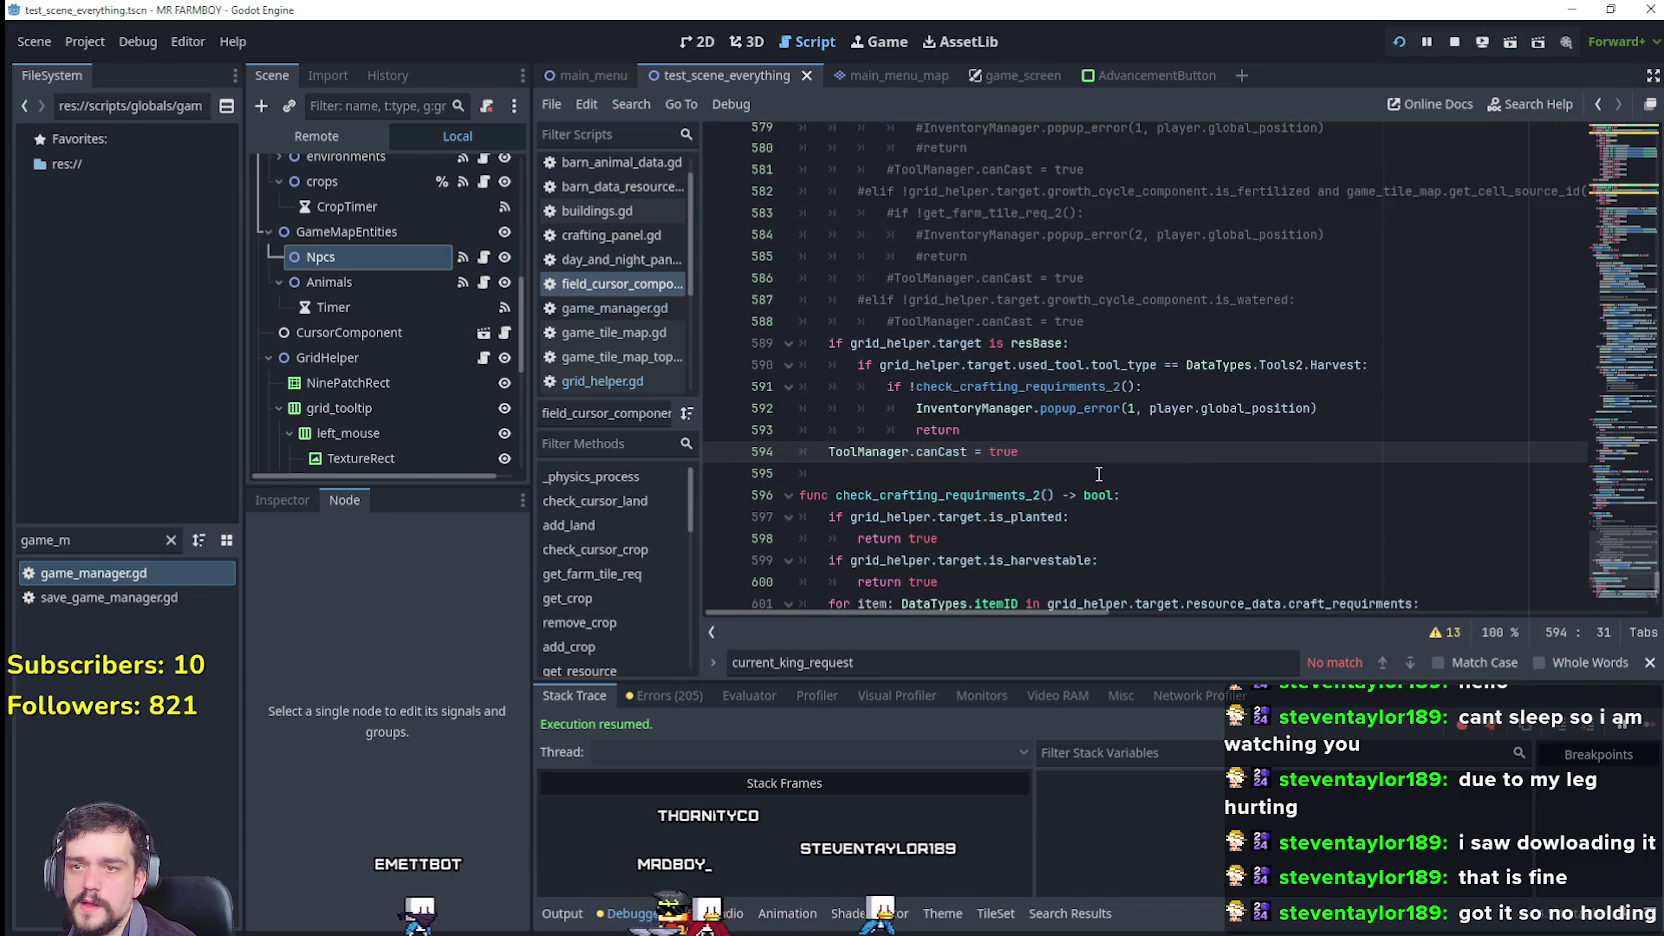
{"action": "left_click_drag", "start_coordinate": [843, 458], "coordinate": [829, 452]}
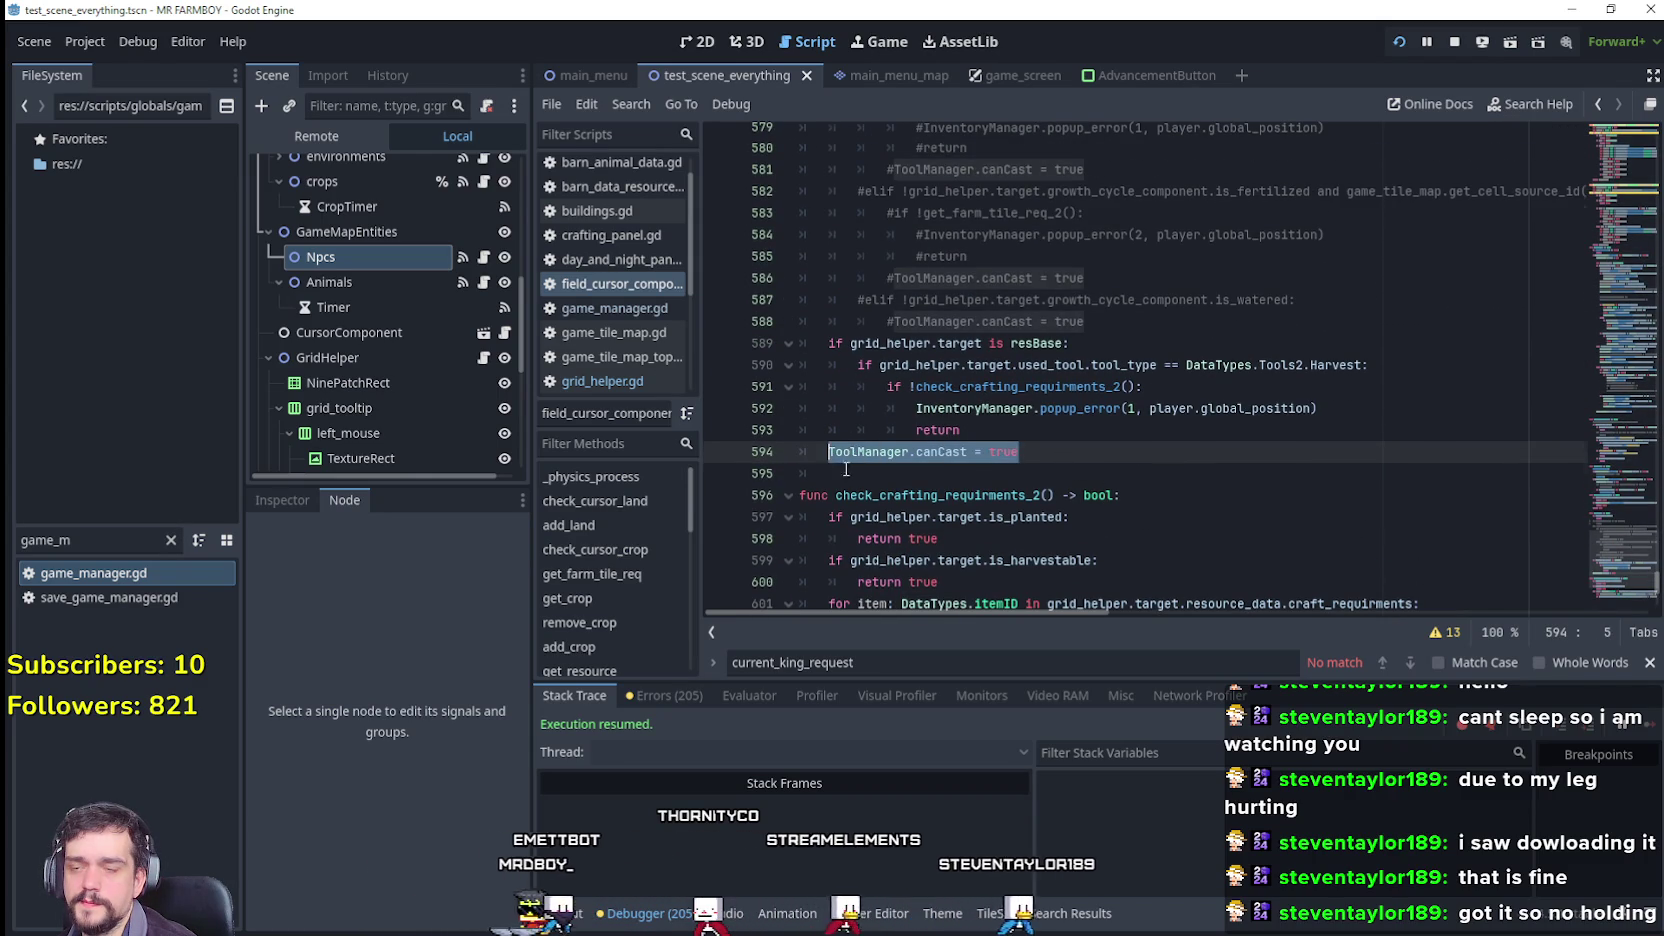
{"action": "scroll", "coordinate": [853, 470], "scroll_direction": "up", "scroll_amount": 4}
{"action": "scroll", "coordinate": [852, 461], "scroll_direction": "down", "scroll_amount": 2}
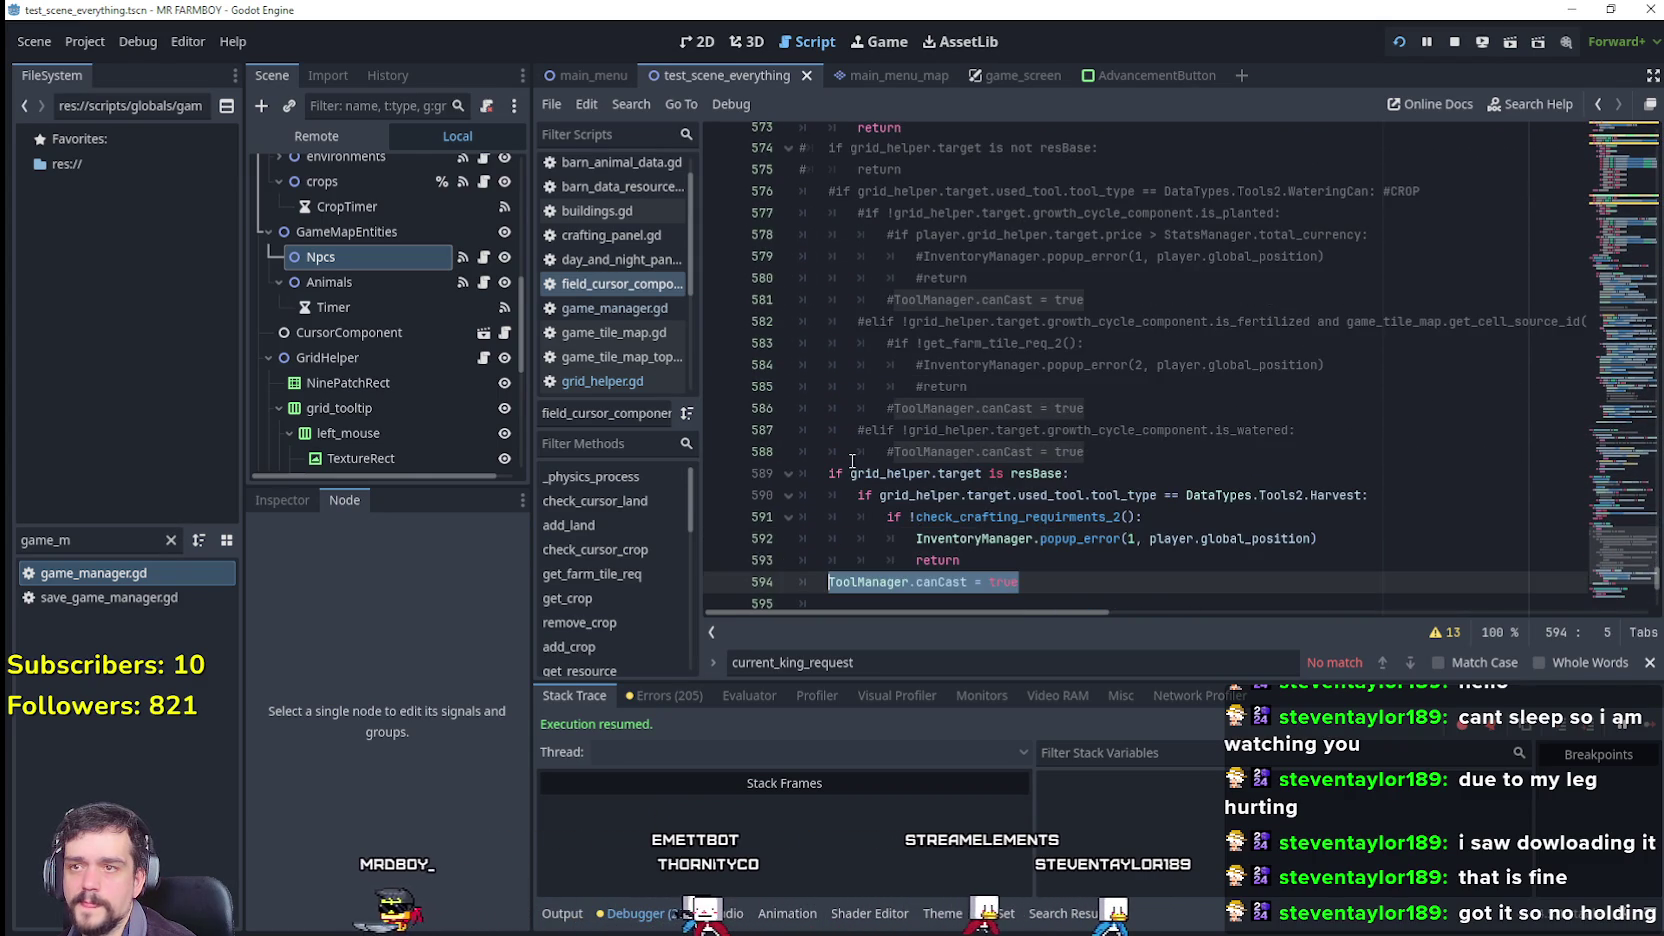
{"action": "scroll", "coordinate": [852, 461], "scroll_direction": "up", "scroll_amount": 2}
{"action": "scroll", "coordinate": [852, 456], "scroll_direction": "down", "scroll_amount": 4}
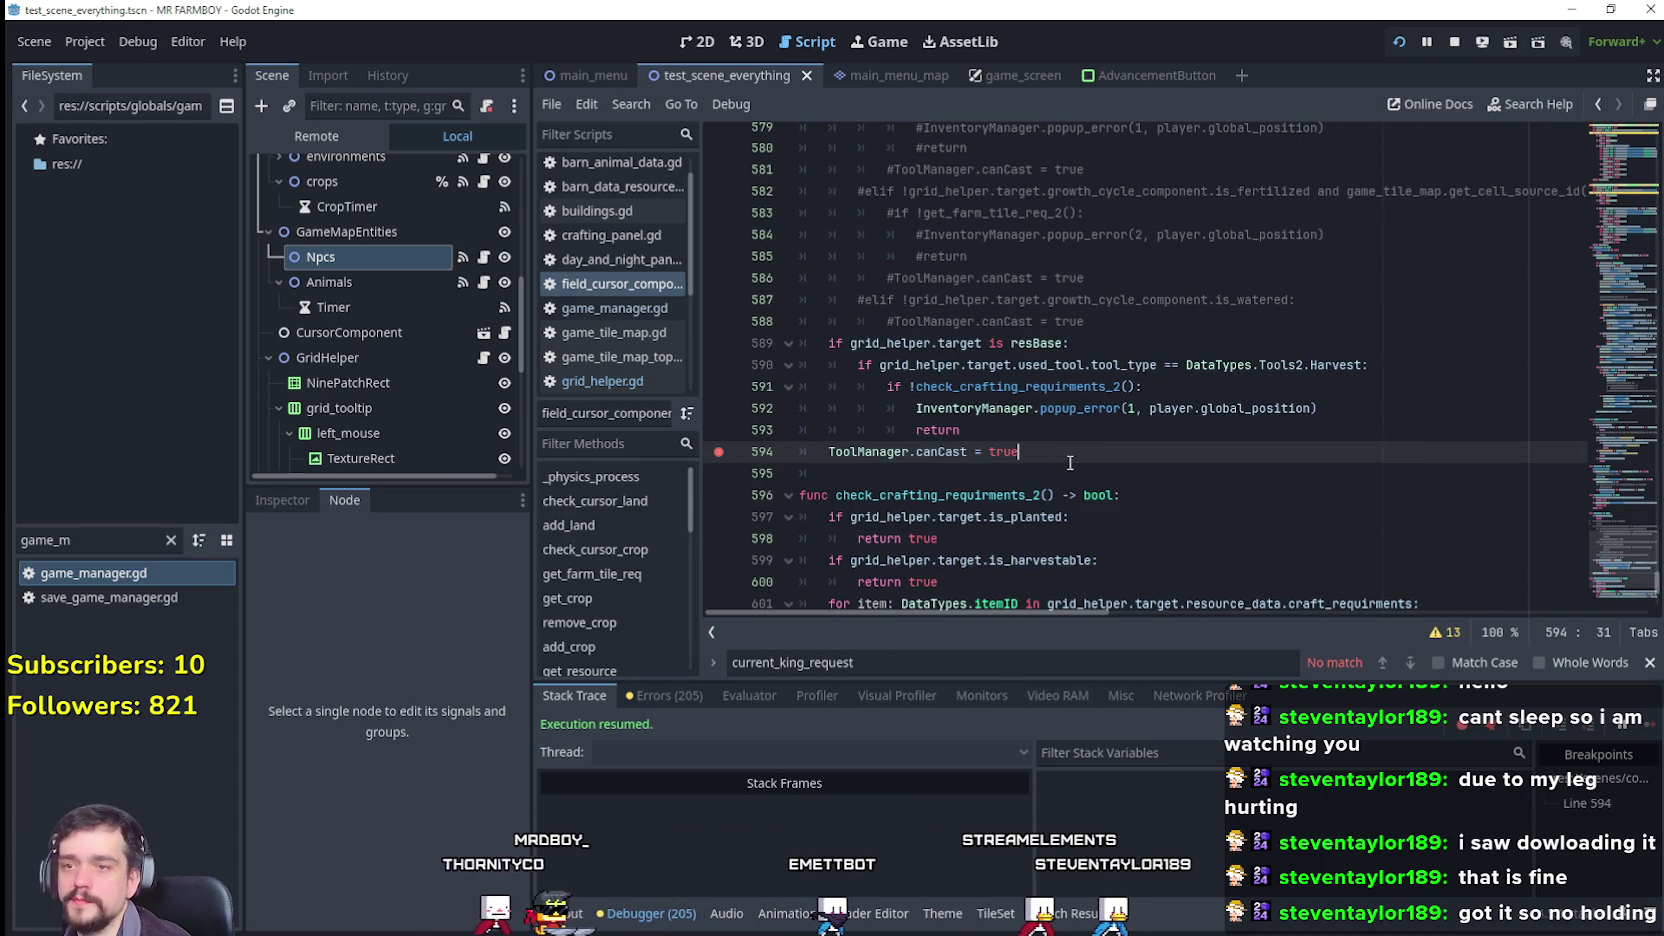
Step: In Mr Farmboy, walk the farmer to the field and till two new soil tiles above the wheat
{"action": "key", "text": "alt+Tab"}
{"action": "key", "text": "w"}
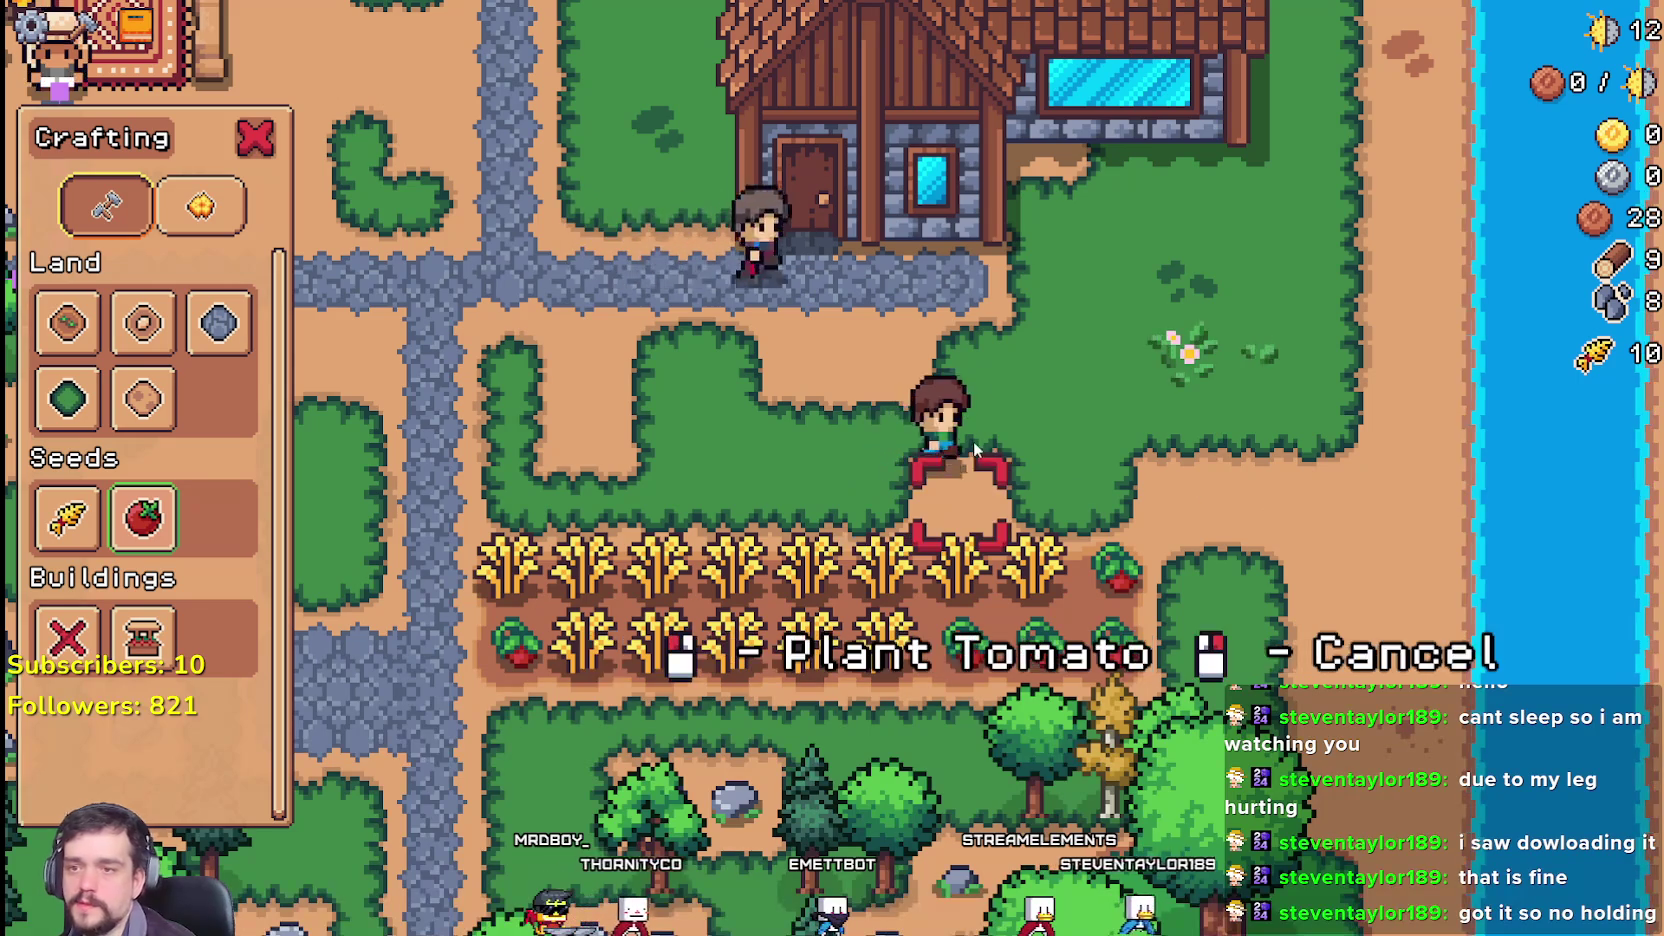
{"action": "key", "text": "a"}
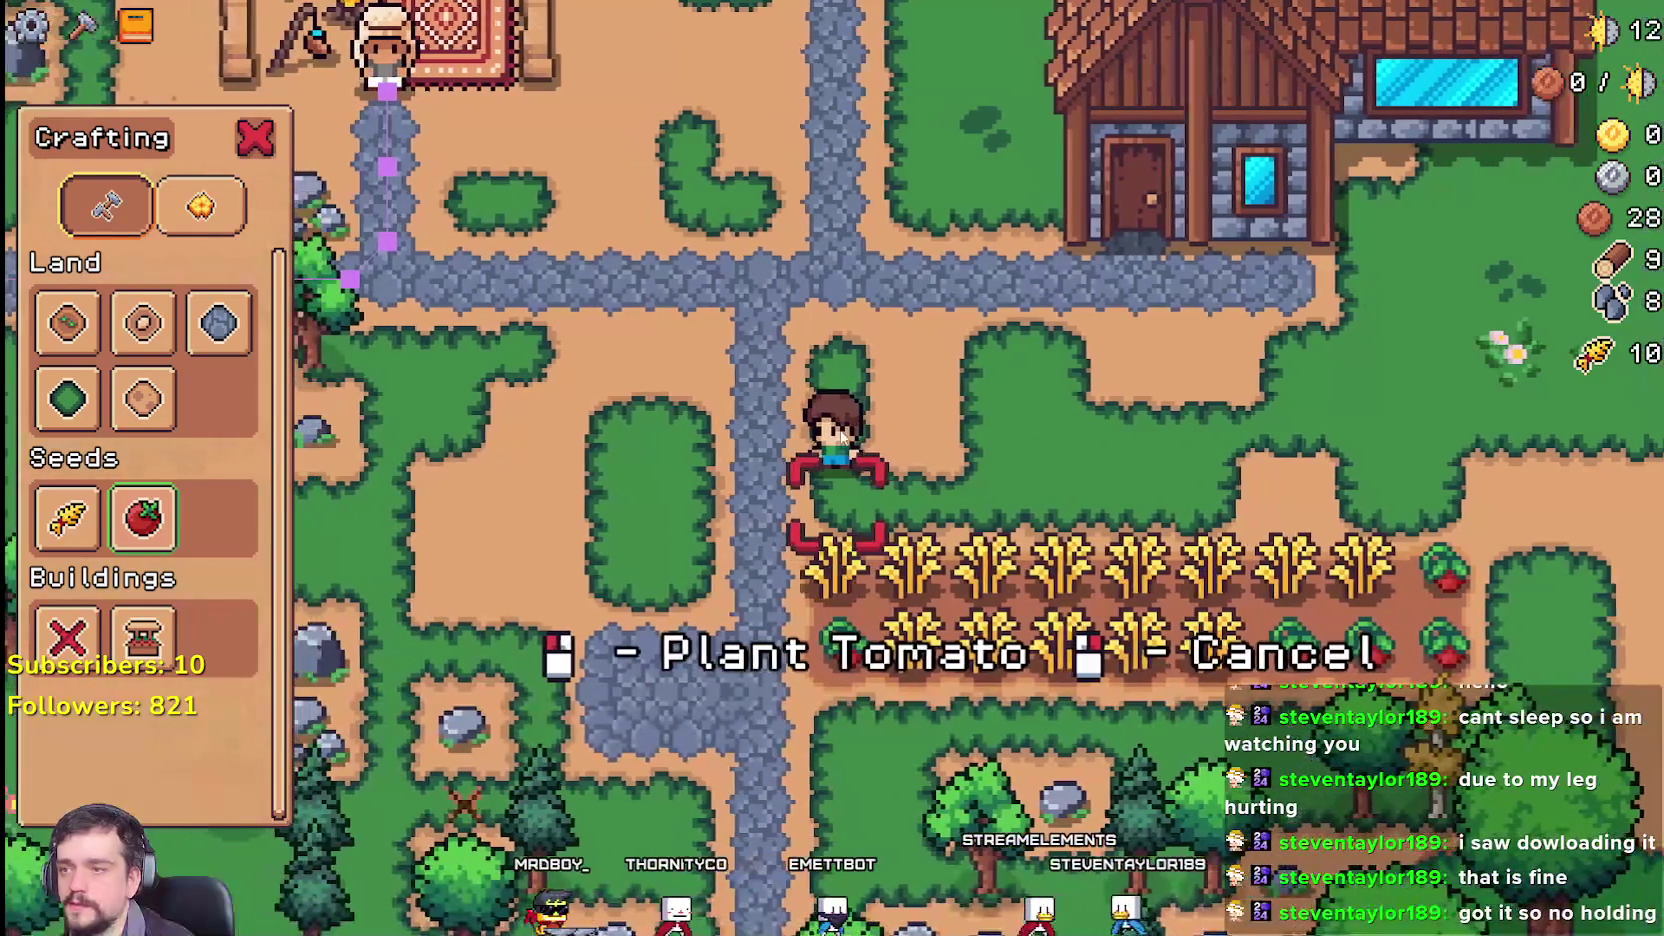
{"action": "left_click", "coordinate": [75, 343]}
{"action": "key", "text": "d"}
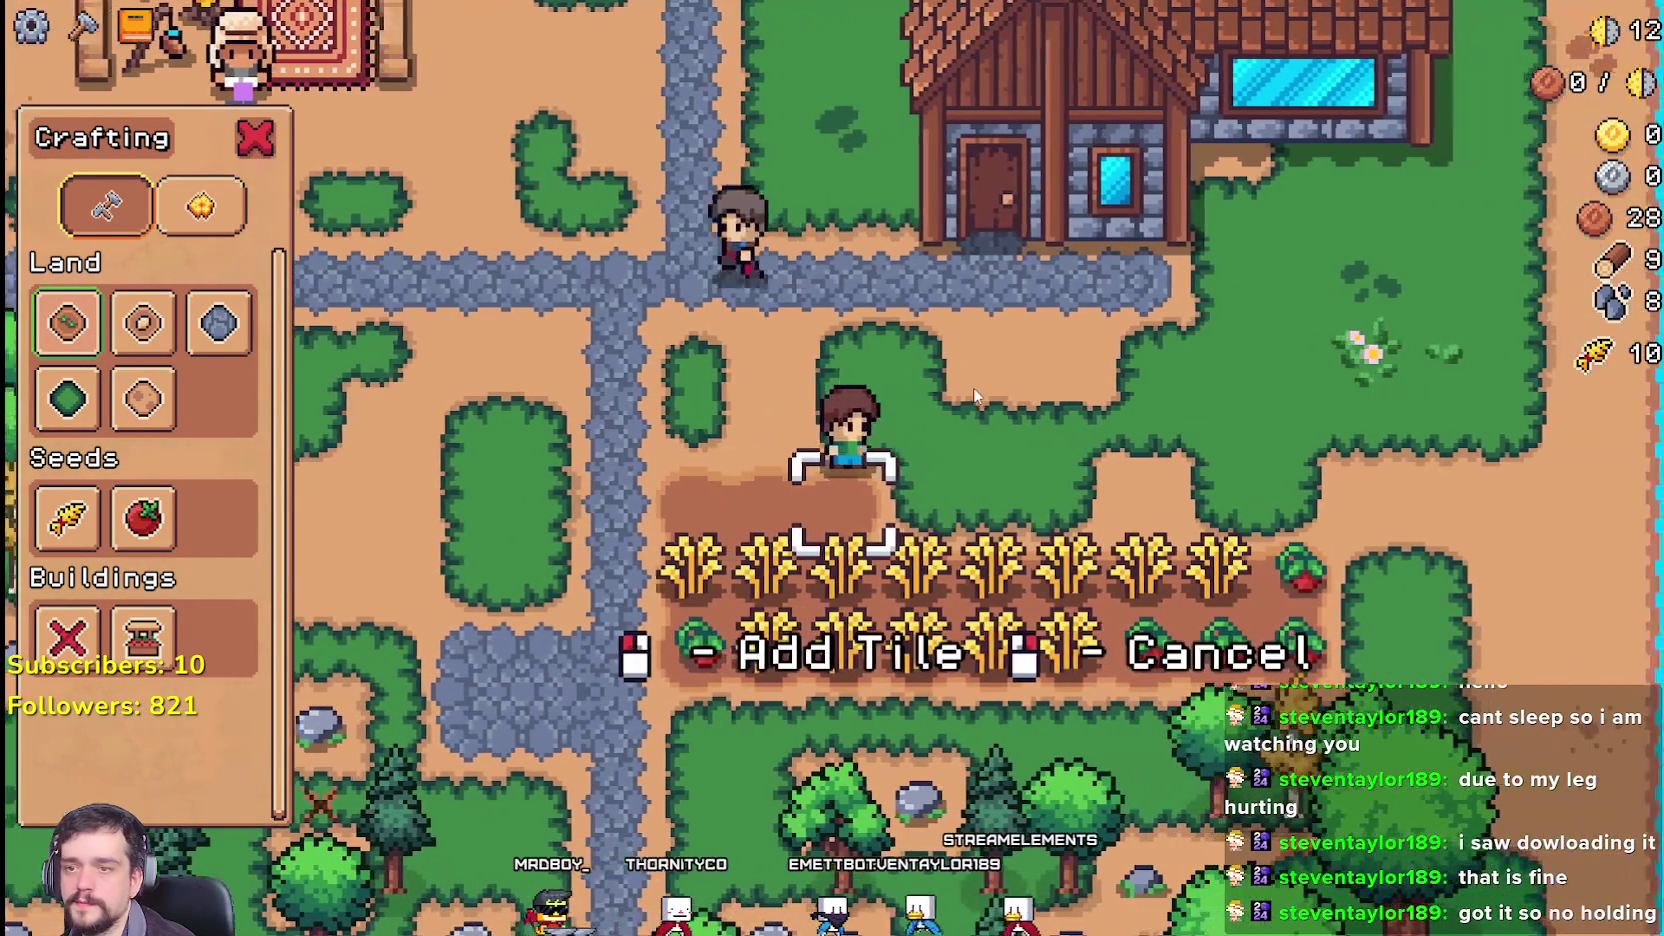
{"action": "key", "text": "d"}
{"action": "left_click", "coordinate": [972, 387]}
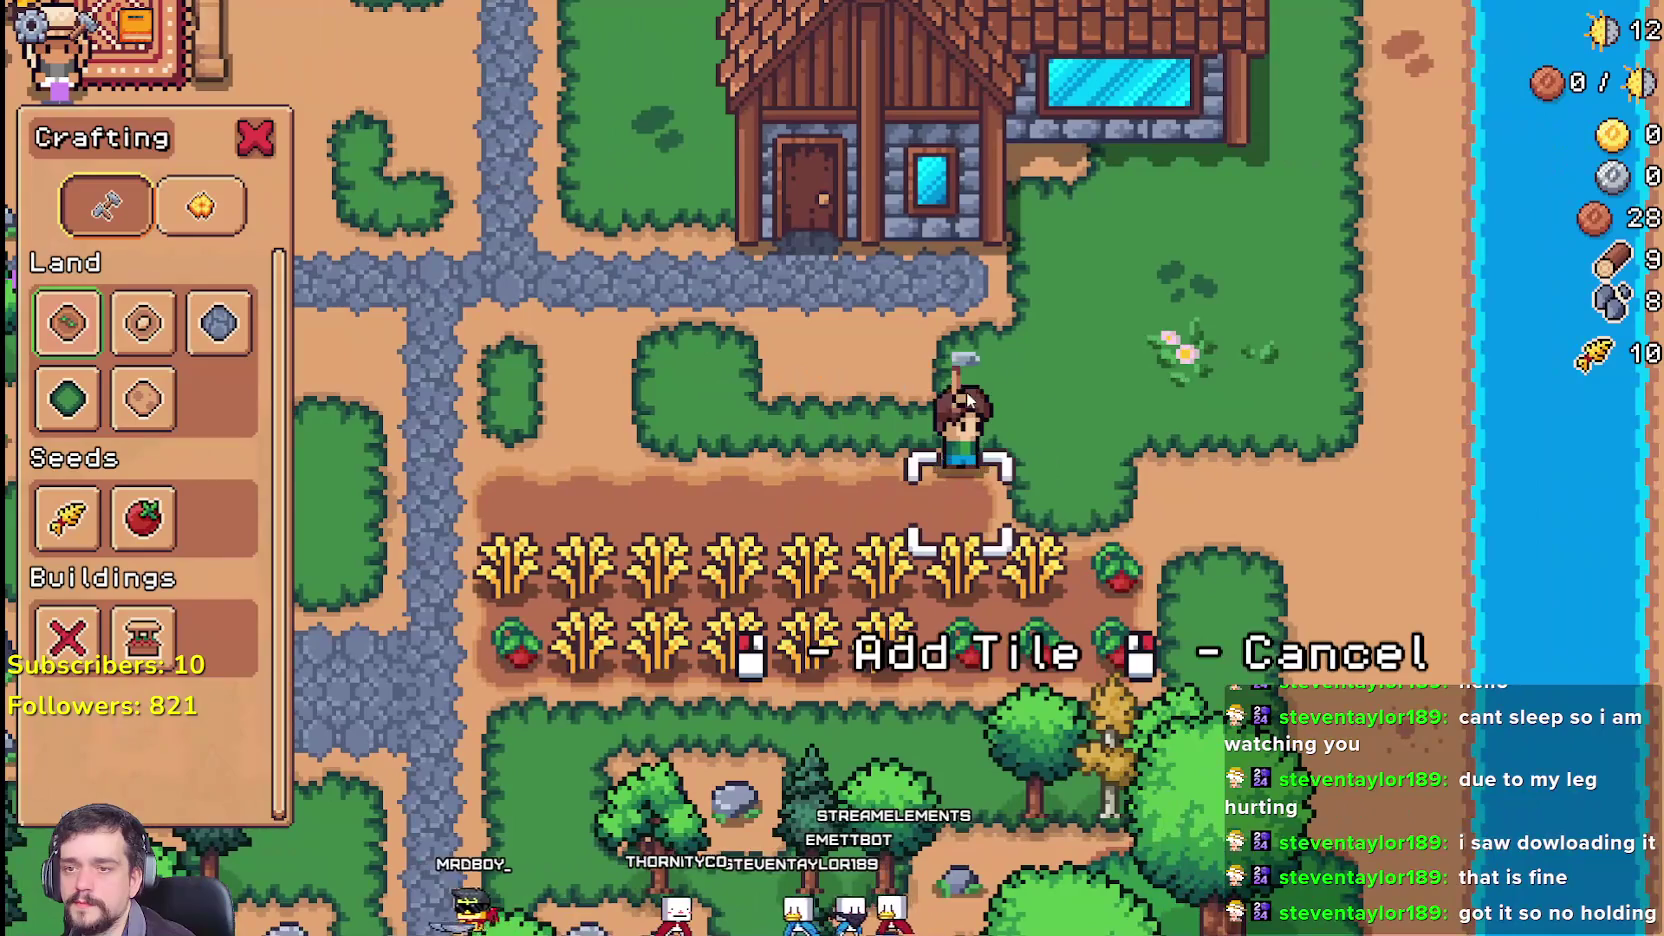
{"action": "key", "text": "d"}
{"action": "left_click", "coordinate": [1110, 380]}
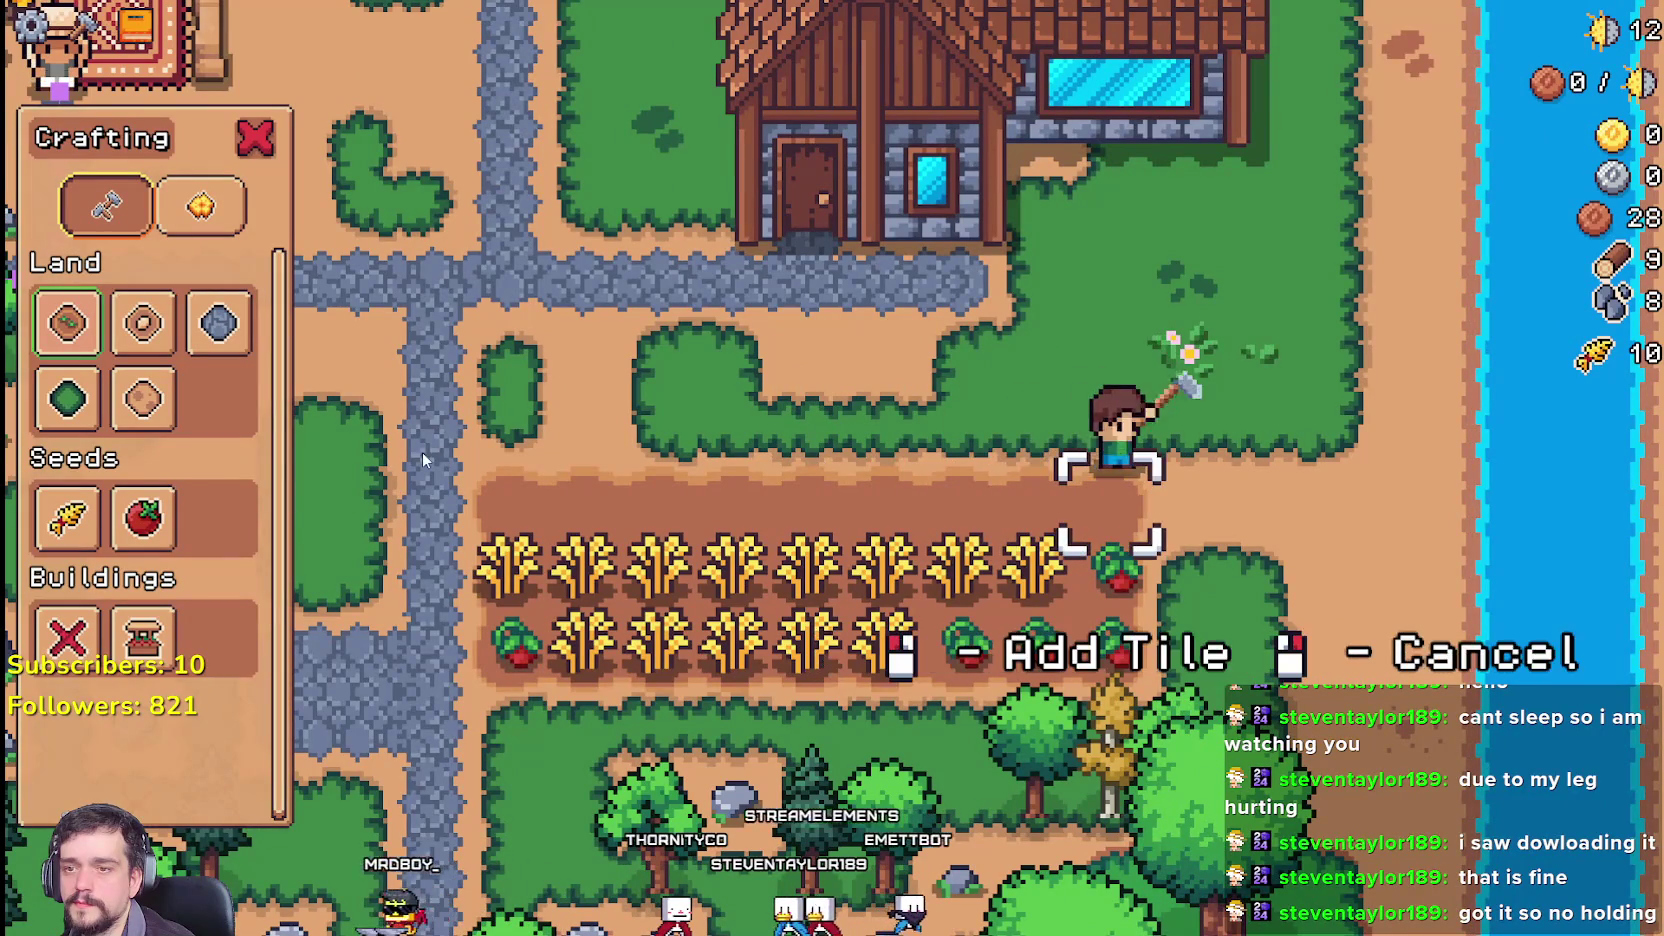
Step: Plant wheat seeds on a tilled tile, then use the tool on it to hit the line 594 breakpoint
{"action": "key", "text": "a"}
{"action": "left_click", "coordinate": [85, 516]}
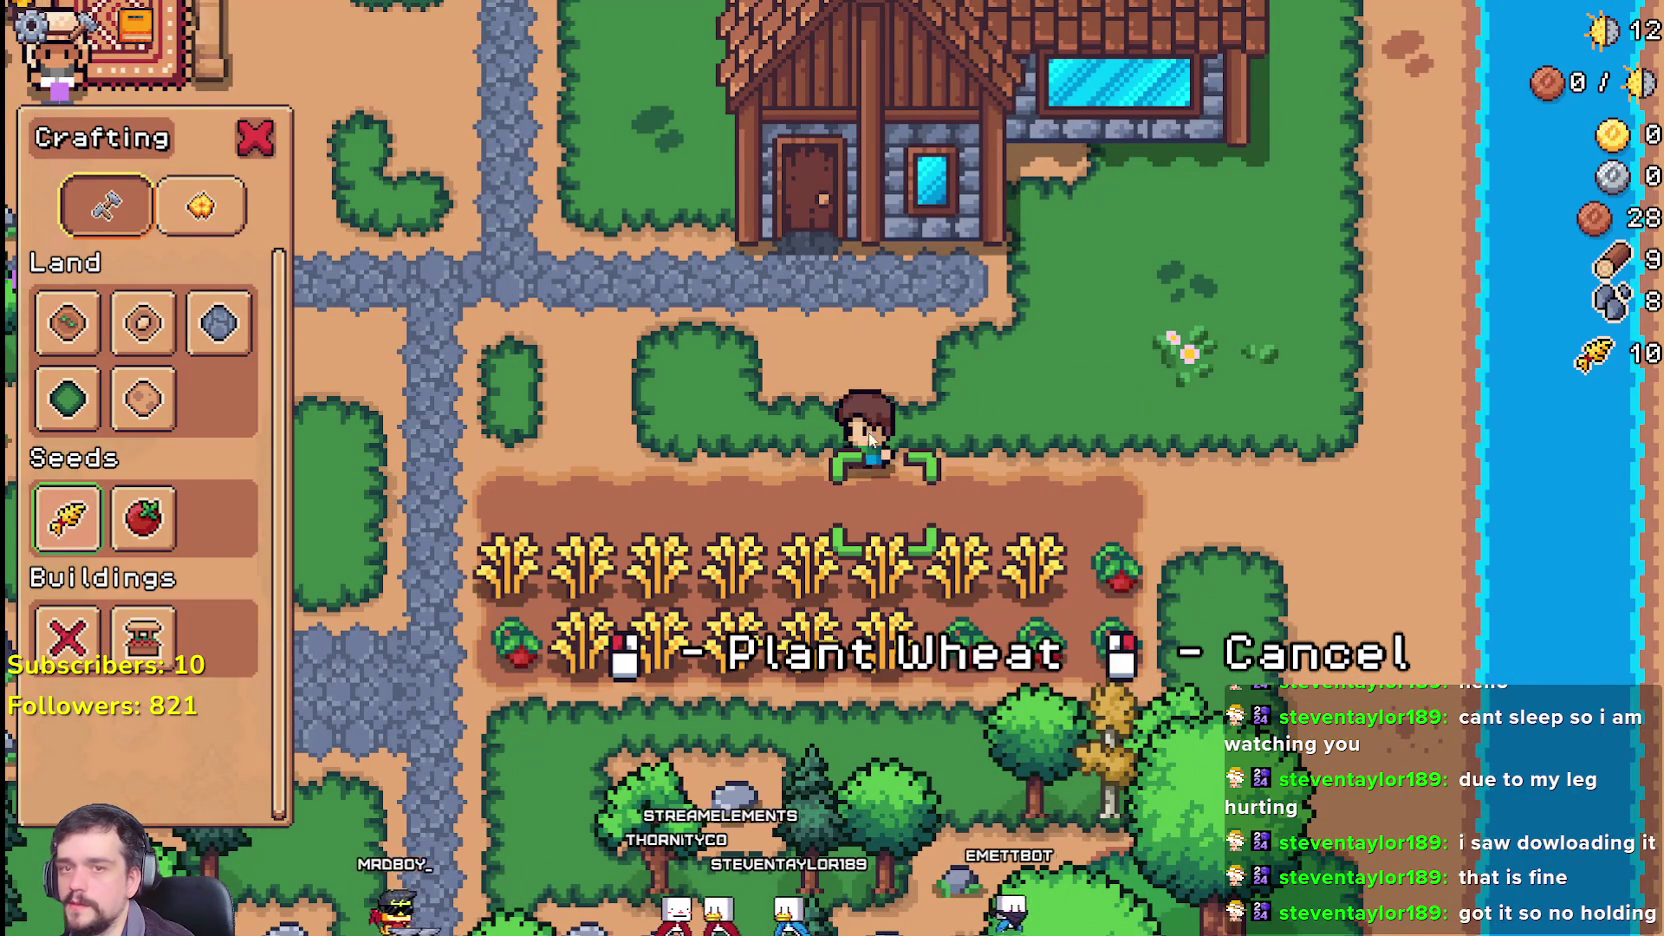
{"action": "left_click", "coordinate": [1012, 454]}
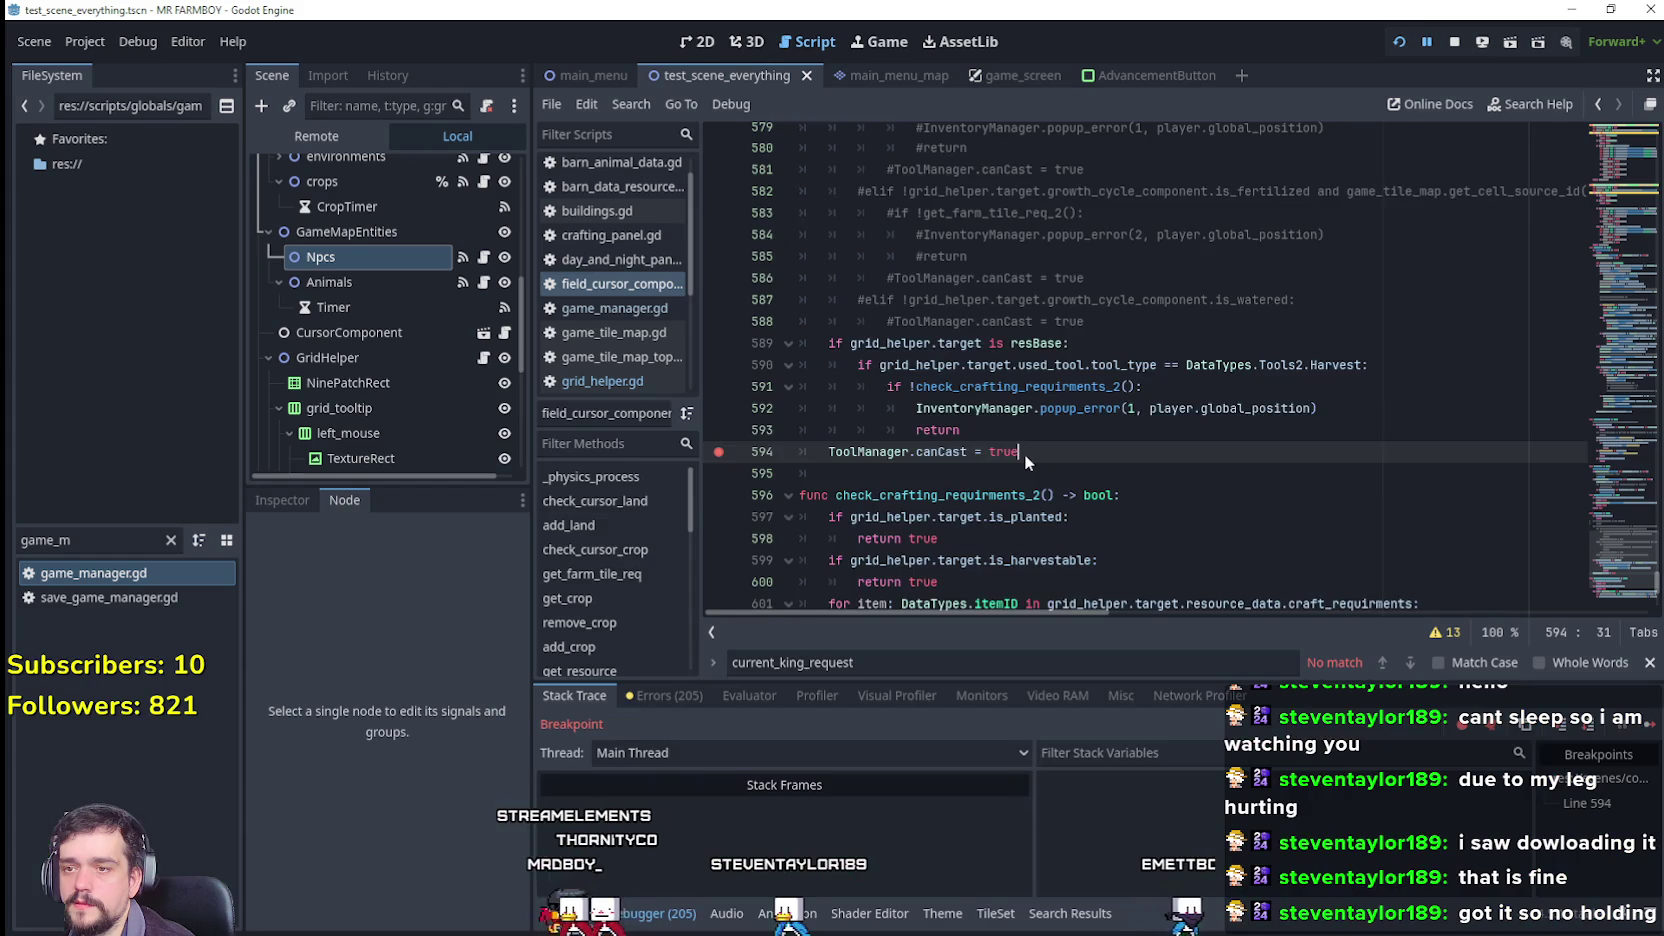
{"action": "key", "text": "F12"}
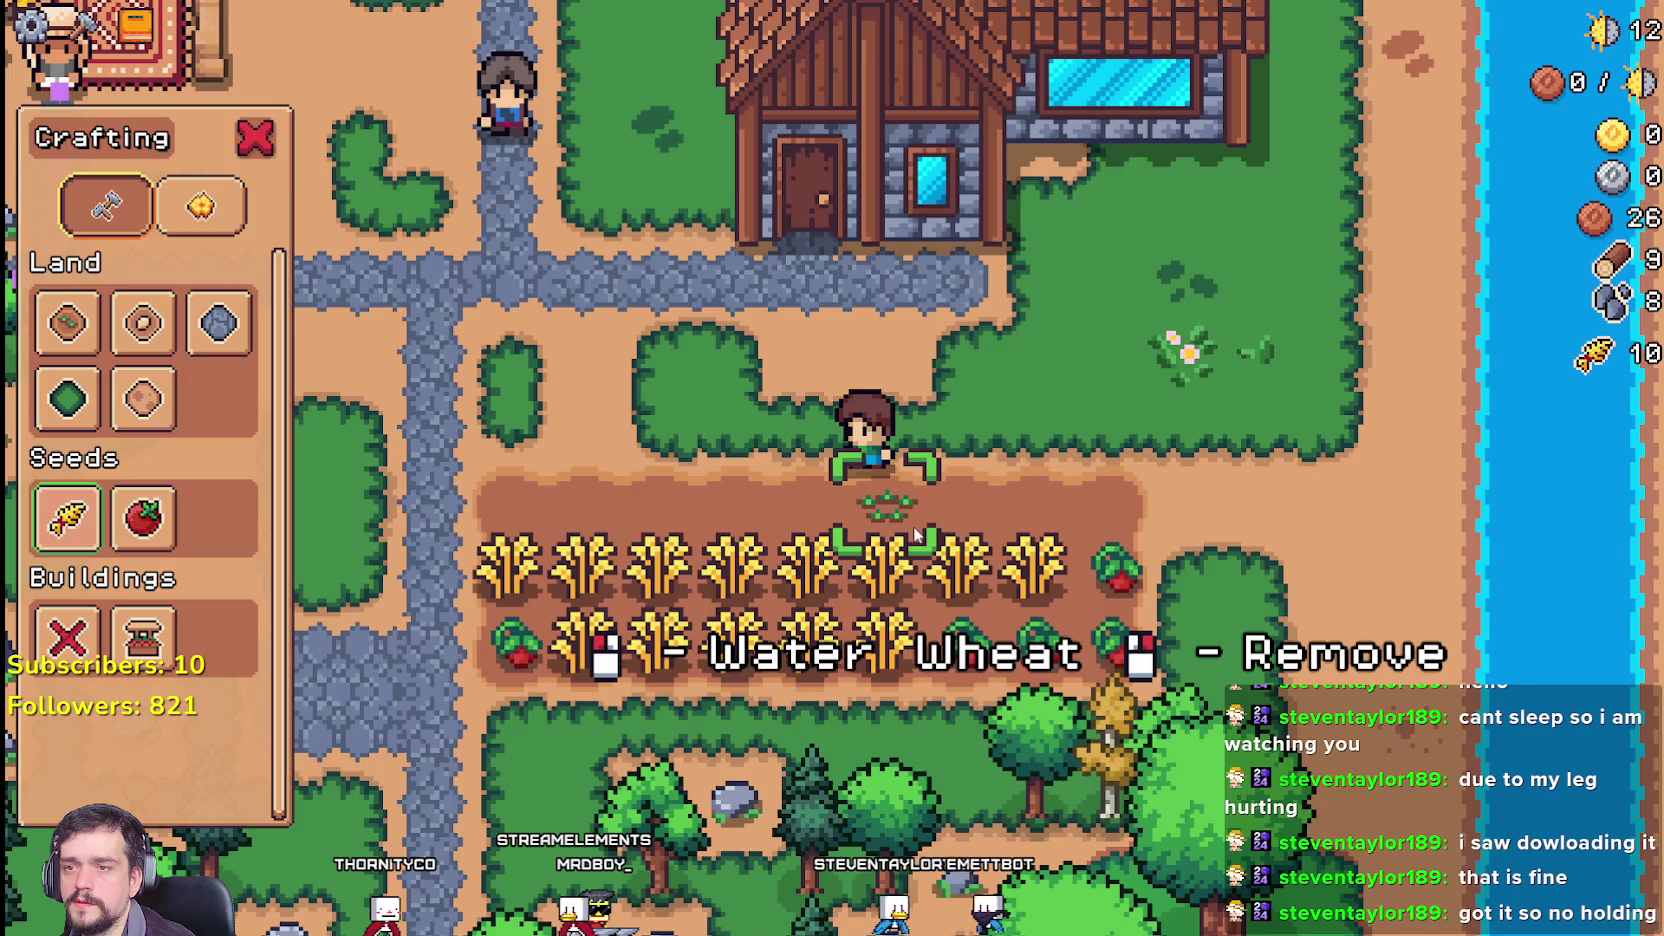
{"action": "left_click", "coordinate": [913, 526]}
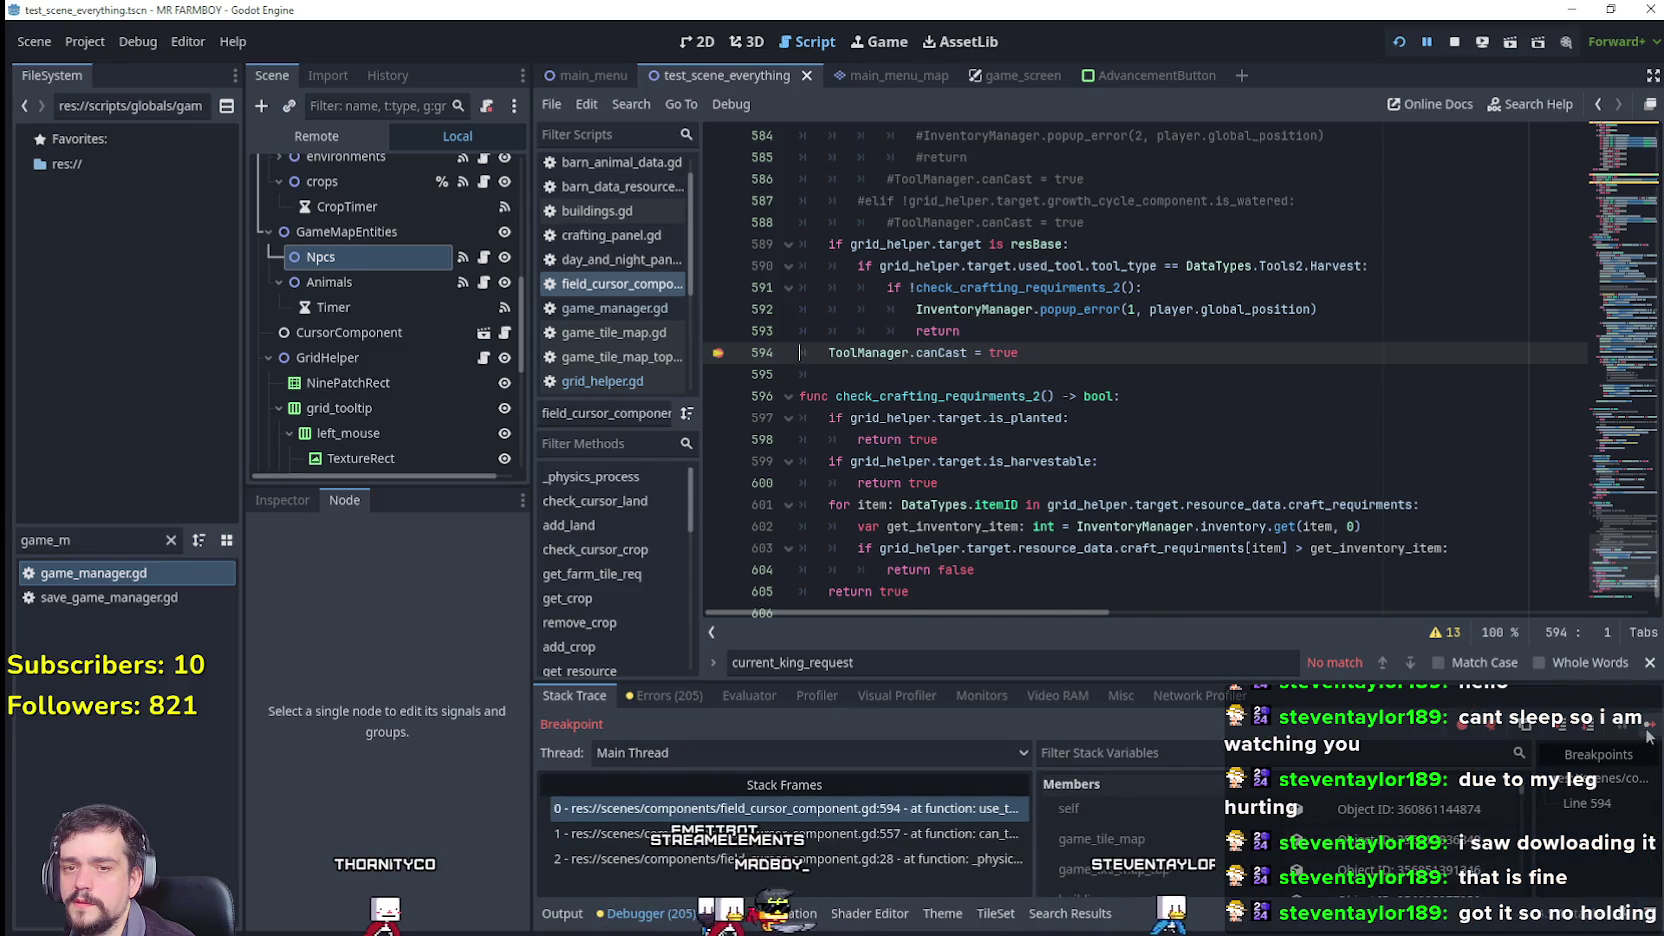
Step: Continue past the breakpoint and select lines 592–595 in field_cursor_component.gd
{"action": "left_click", "coordinate": [1648, 737]}
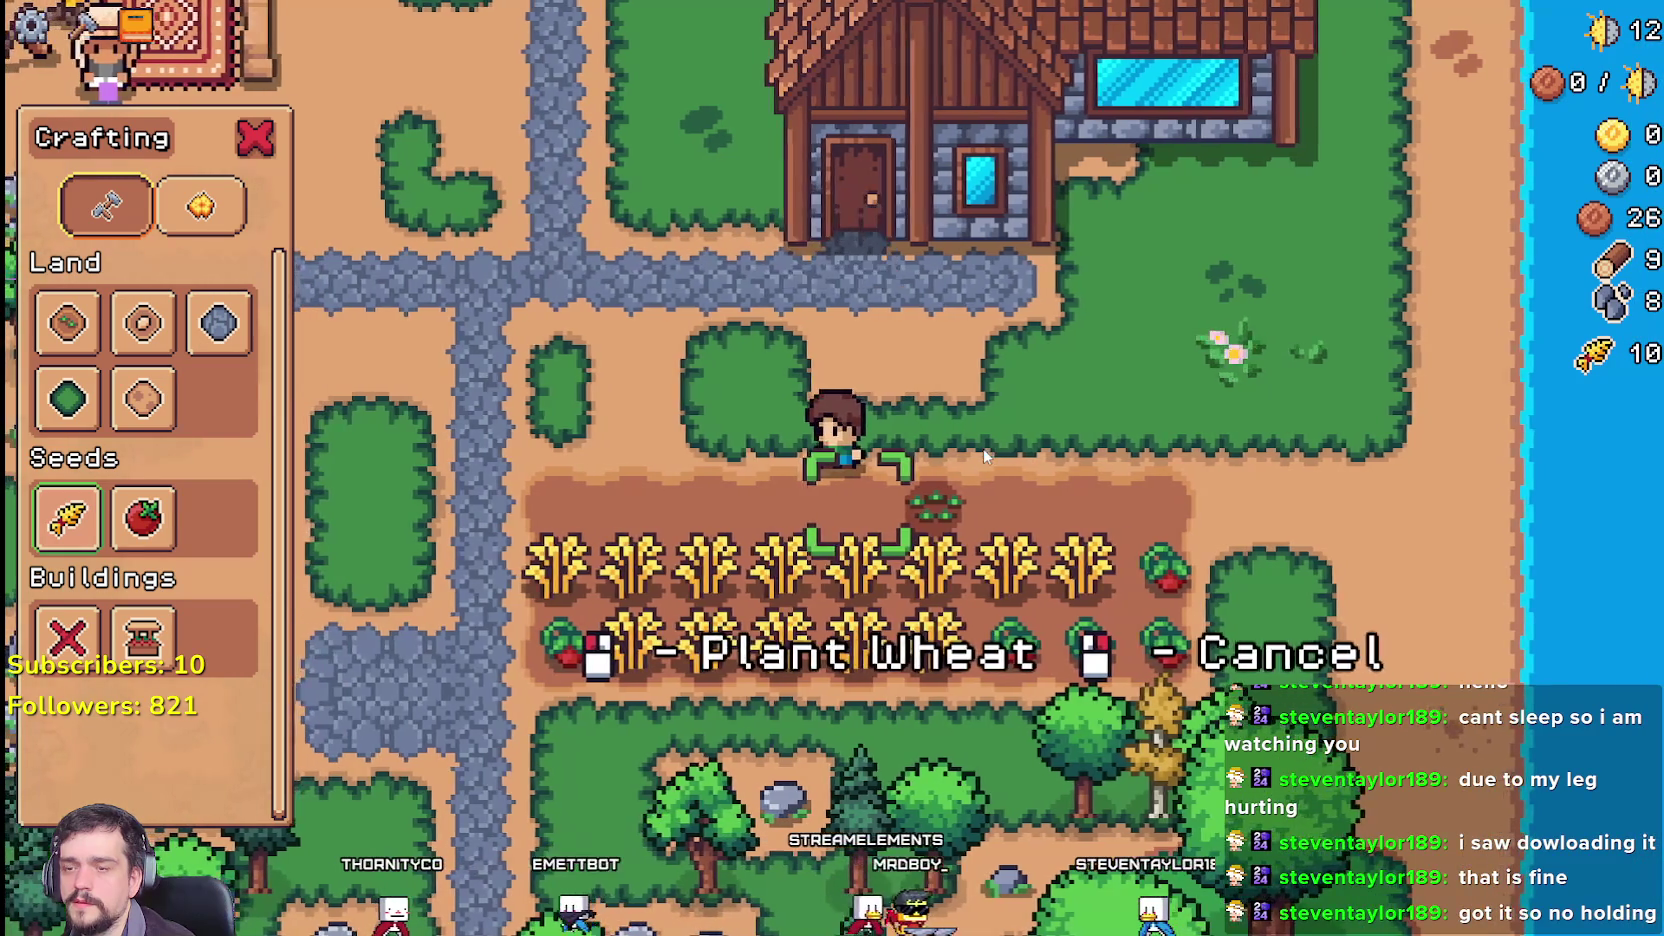
{"action": "key", "text": "alt+Tab"}
{"action": "left_click_drag", "start_coordinate": [830, 374], "coordinate": [800, 309]}
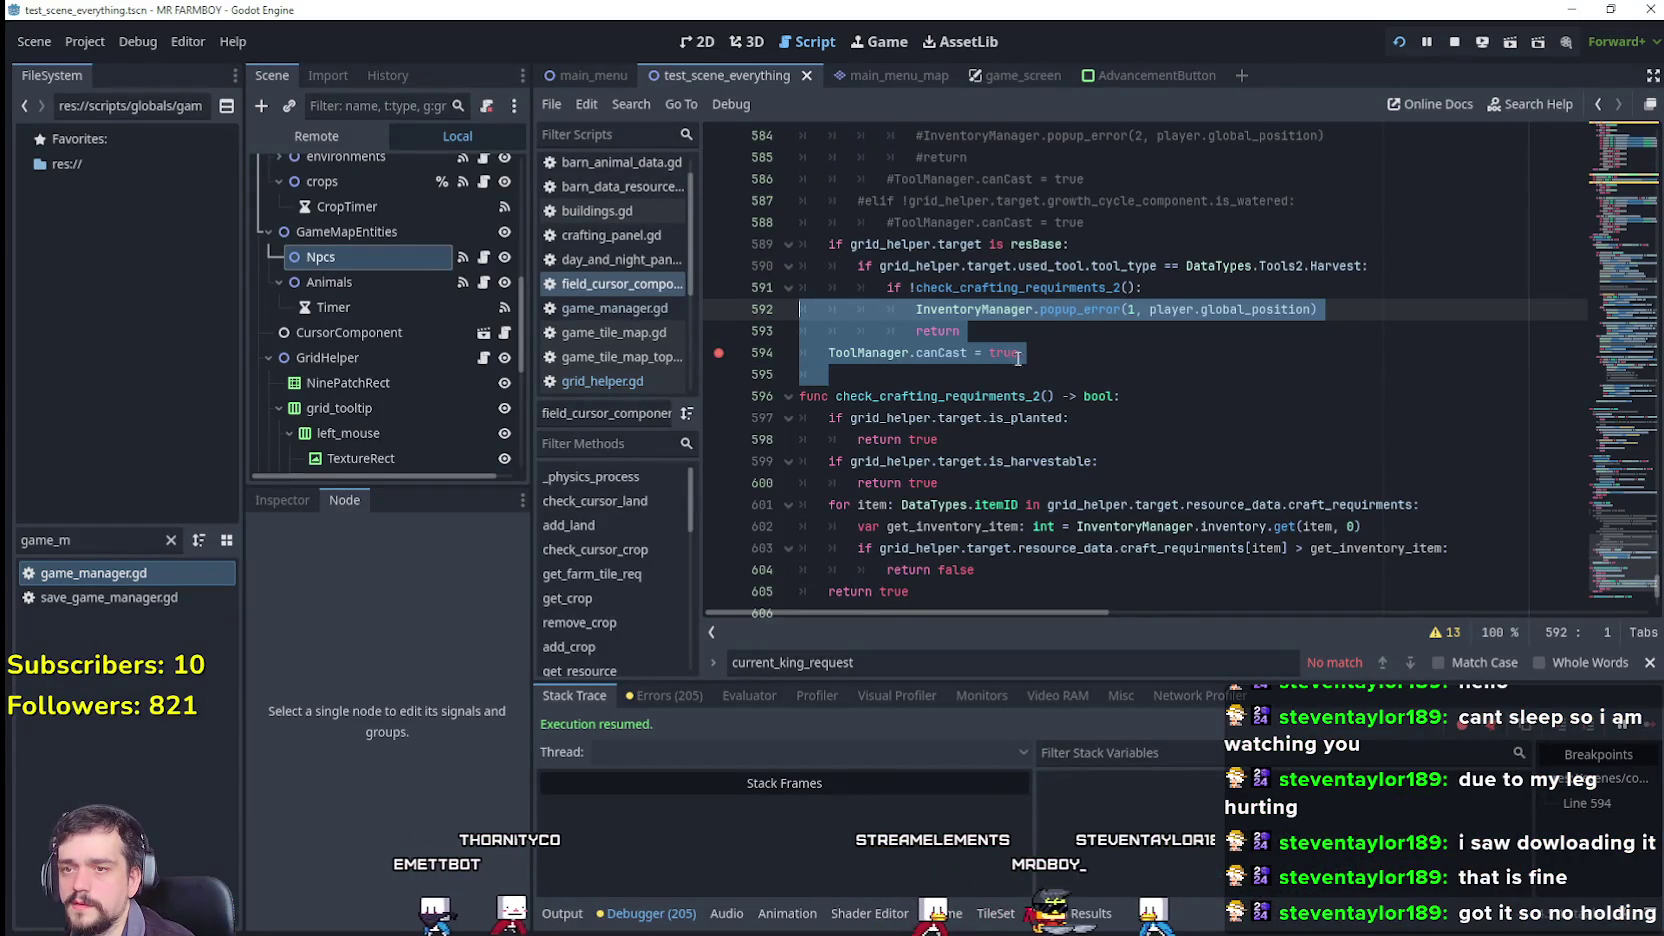
{"action": "left_click_drag", "start_coordinate": [1019, 352], "coordinate": [800, 352]}
Step: Highlight the ToolManager.canCast assignment on line 594, then scroll the Remote scene tree to the top
{"action": "scroll", "coordinate": [916, 393], "scroll_direction": "up", "scroll_amount": 3}
{"action": "scroll", "coordinate": [916, 393], "scroll_direction": "up", "scroll_amount": 1}
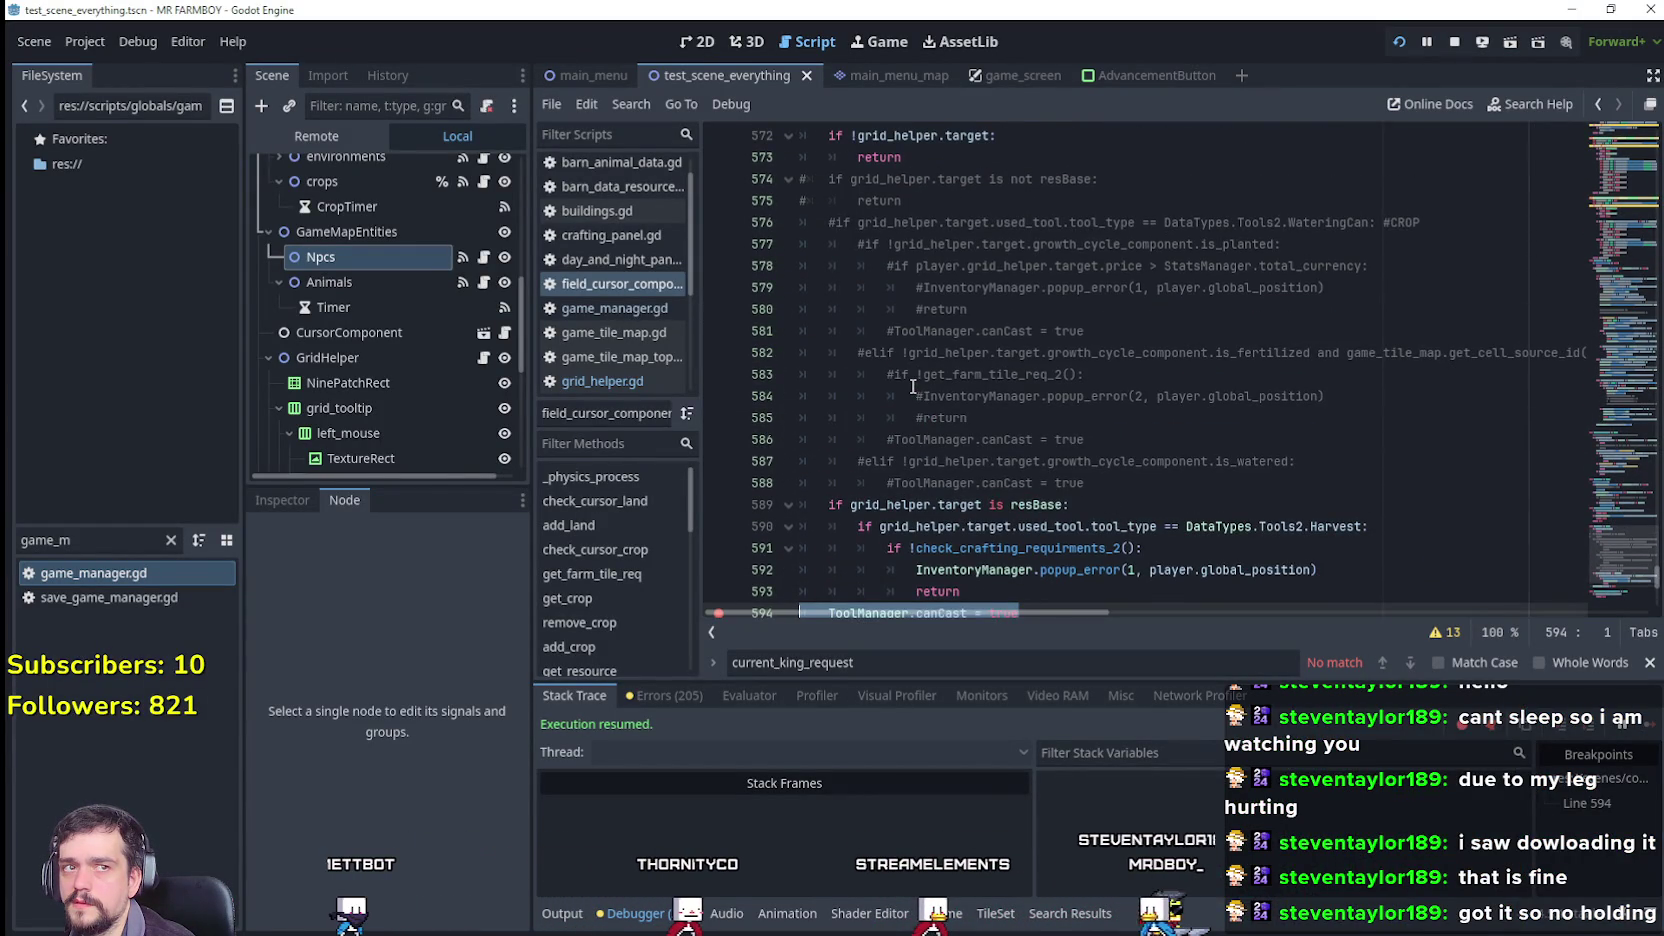
{"action": "scroll", "coordinate": [913, 386], "scroll_direction": "down", "scroll_amount": 3}
{"action": "scroll", "coordinate": [912, 385], "scroll_direction": "down", "scroll_amount": 2}
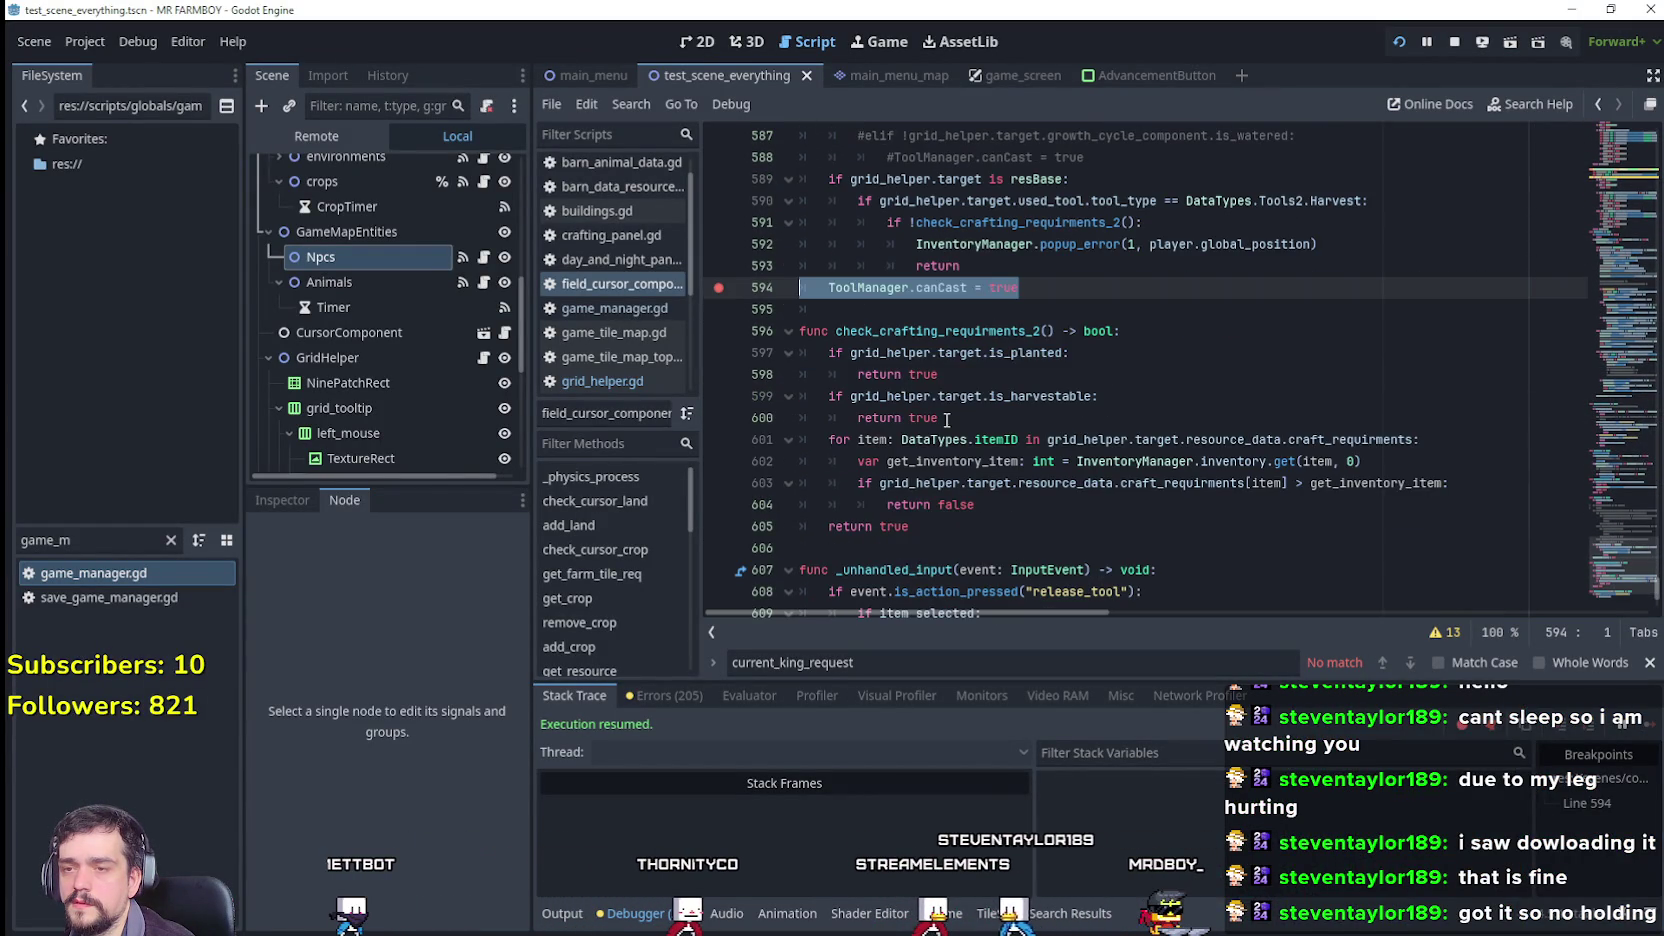
{"action": "left_click", "coordinate": [952, 346]}
{"action": "left_click_drag", "start_coordinate": [895, 287], "coordinate": [1037, 305]}
{"action": "left_click", "coordinate": [1041, 291]}
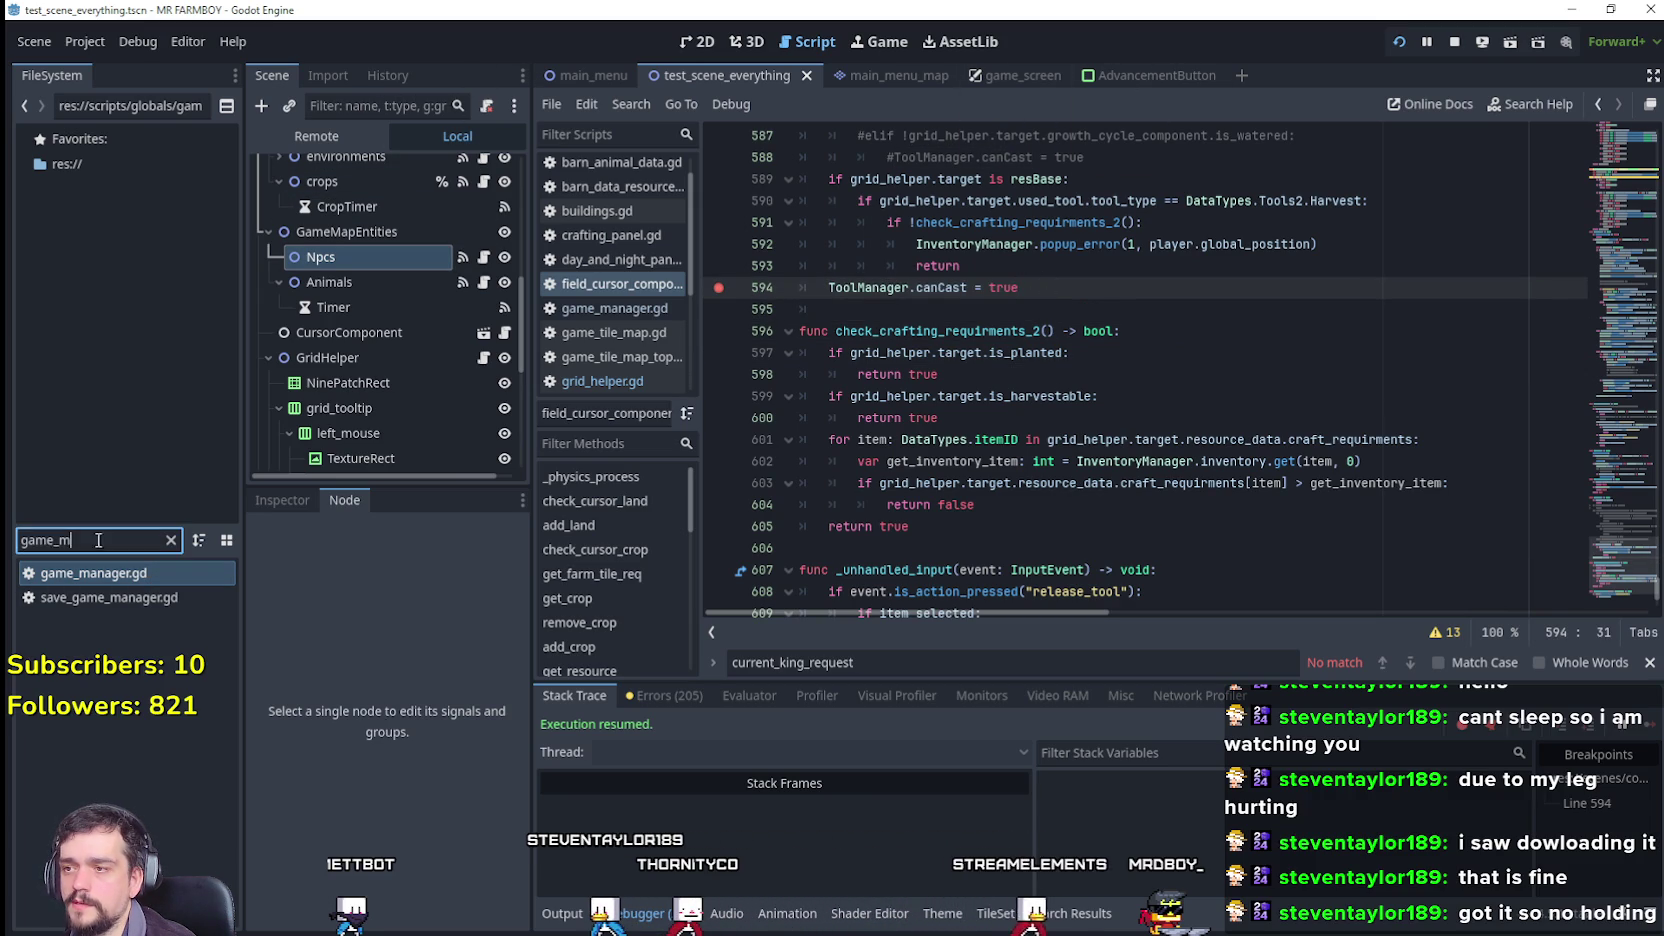
{"action": "scroll", "coordinate": [437, 322], "scroll_direction": "up", "scroll_amount": 10}
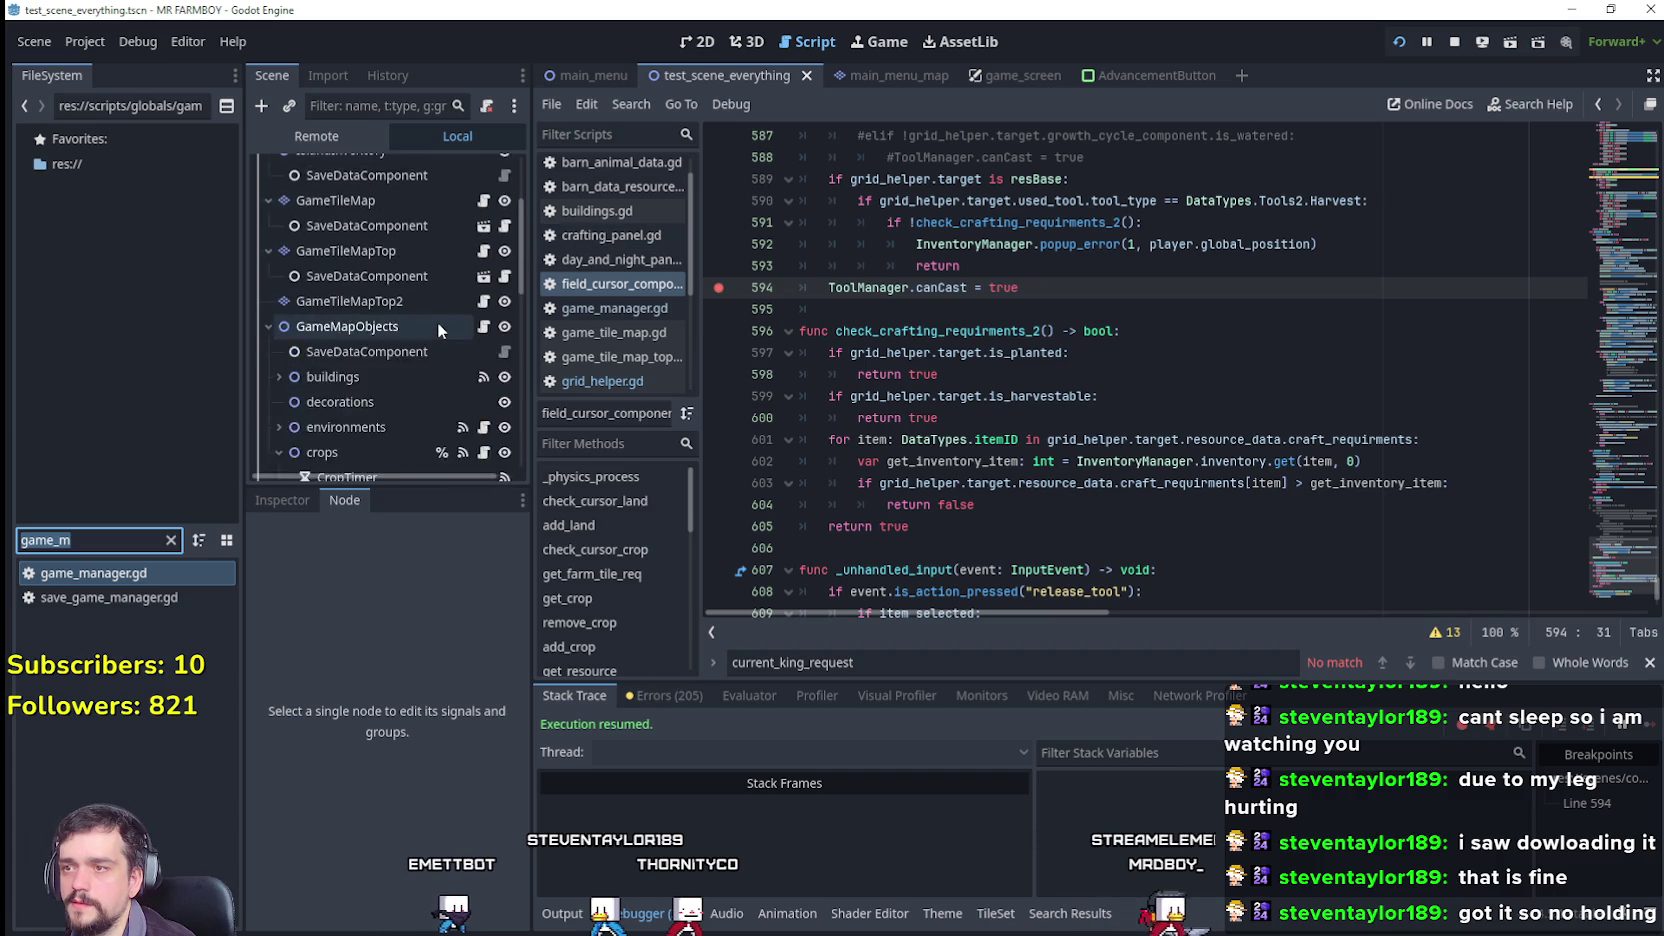
{"action": "scroll", "coordinate": [437, 321], "scroll_direction": "up", "scroll_amount": 1}
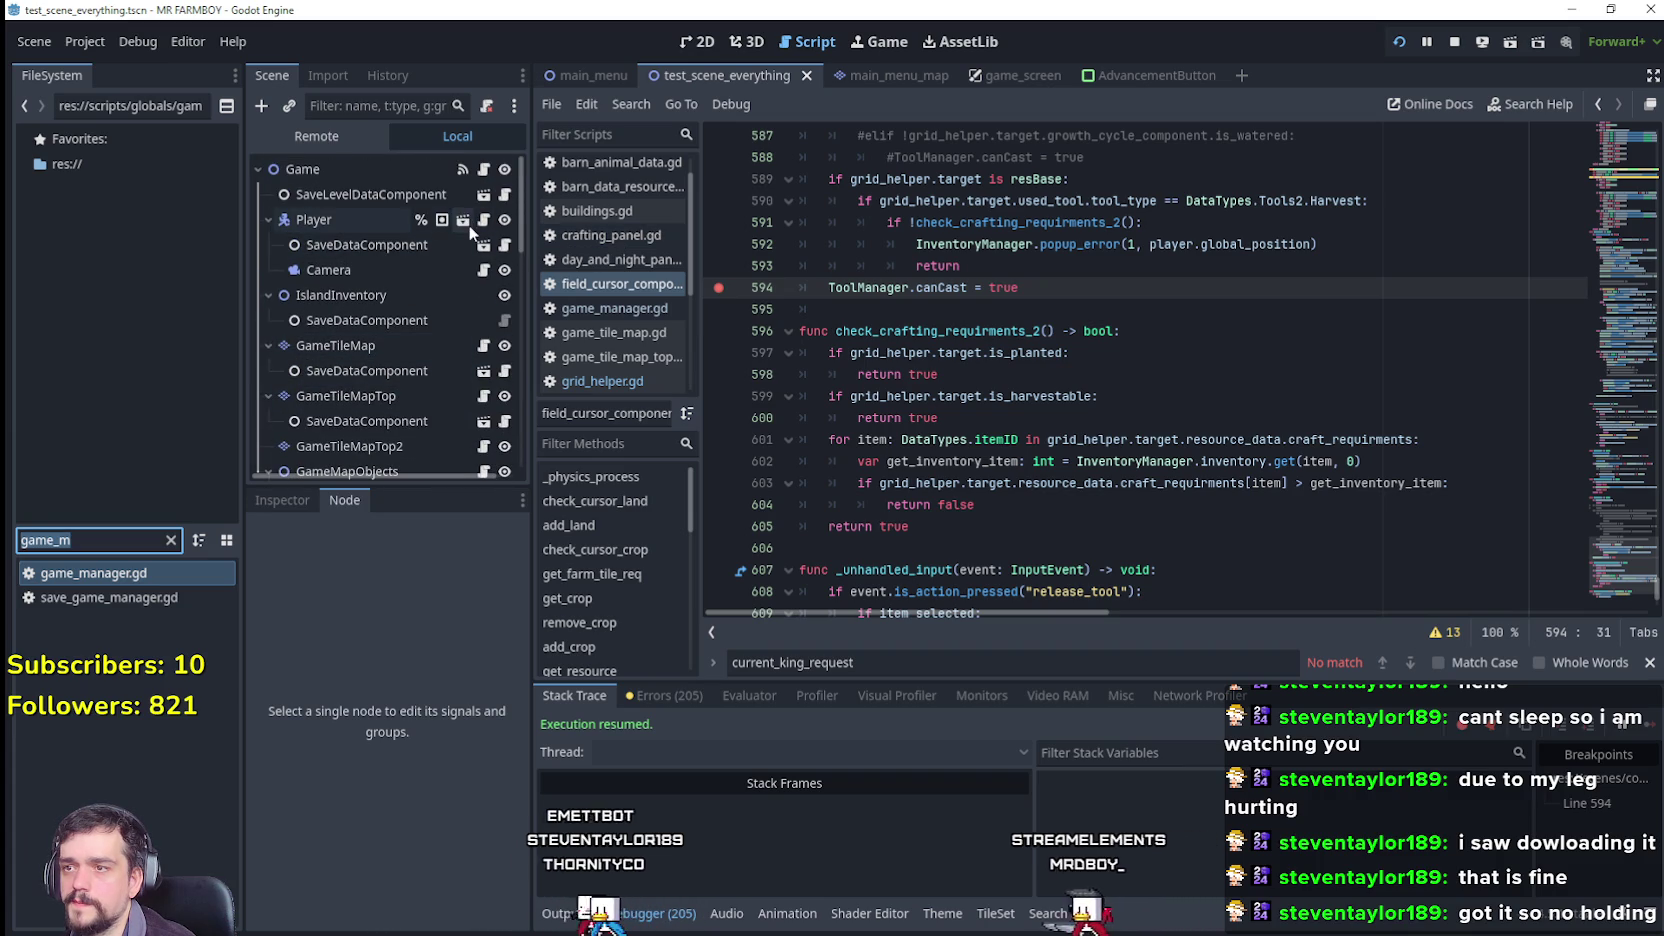
Step: Open player.tscn and bring up the Watering node's watering_state.gd script
{"action": "left_click", "coordinate": [465, 218]}
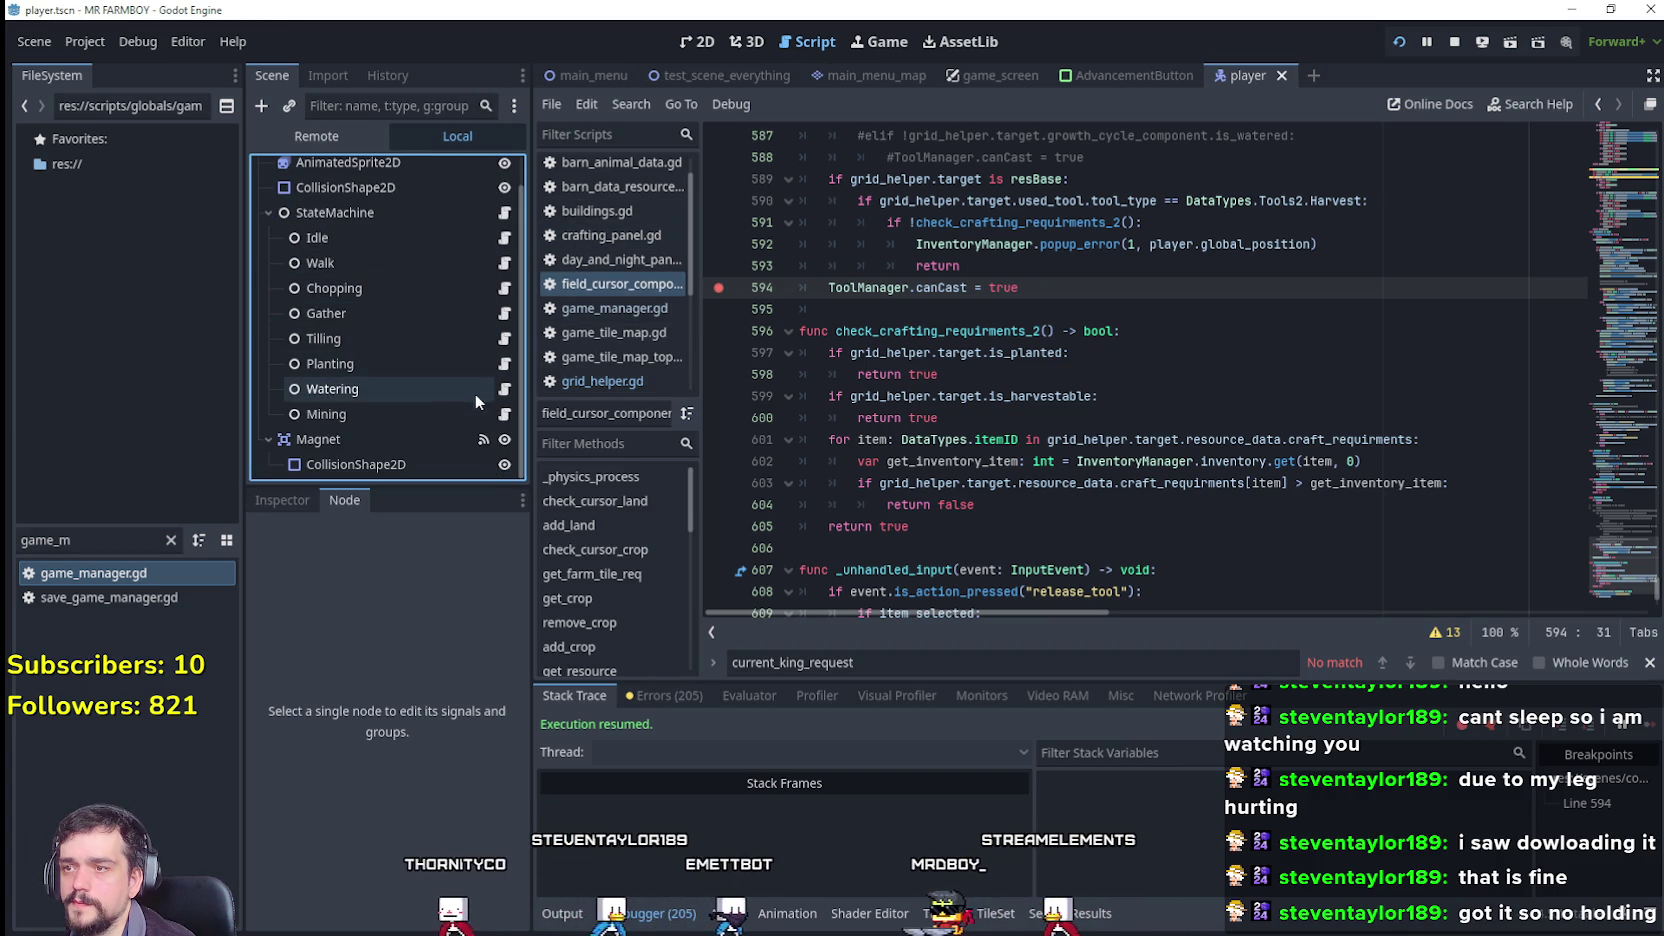
{"action": "left_click", "coordinate": [504, 389]}
{"action": "scroll", "coordinate": [1213, 549], "scroll_direction": "down", "scroll_amount": 2}
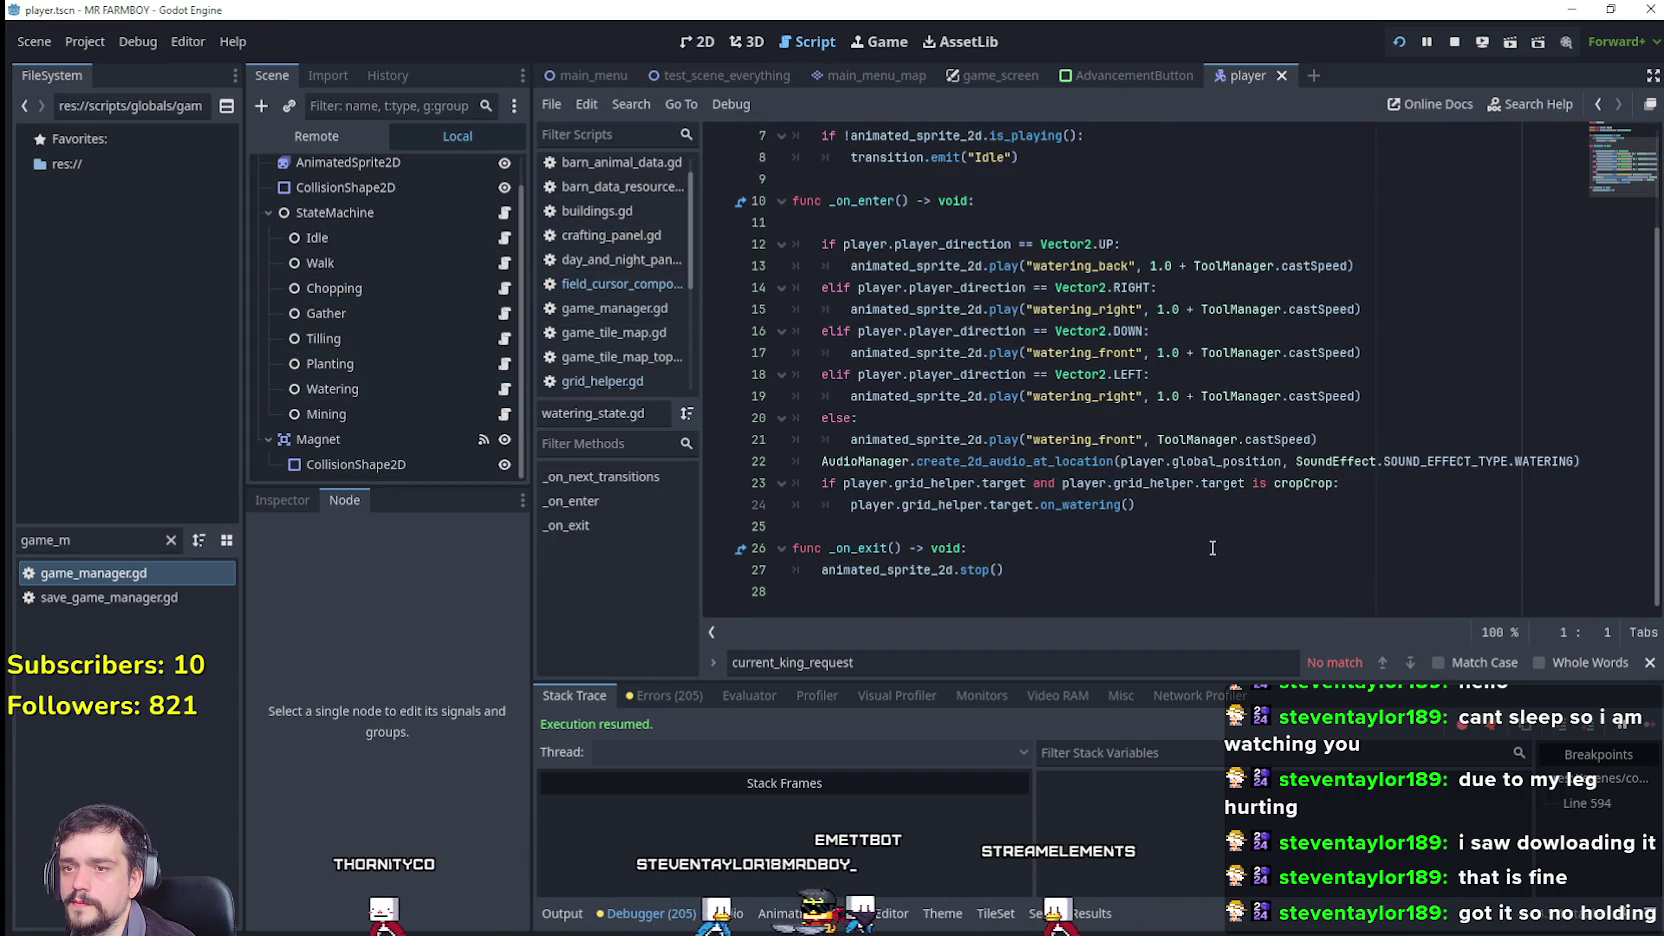
Step: Inspect the on_watering call on line 24, then switch to the Idle node's idle_state.gd
{"action": "left_click", "coordinate": [1123, 516]}
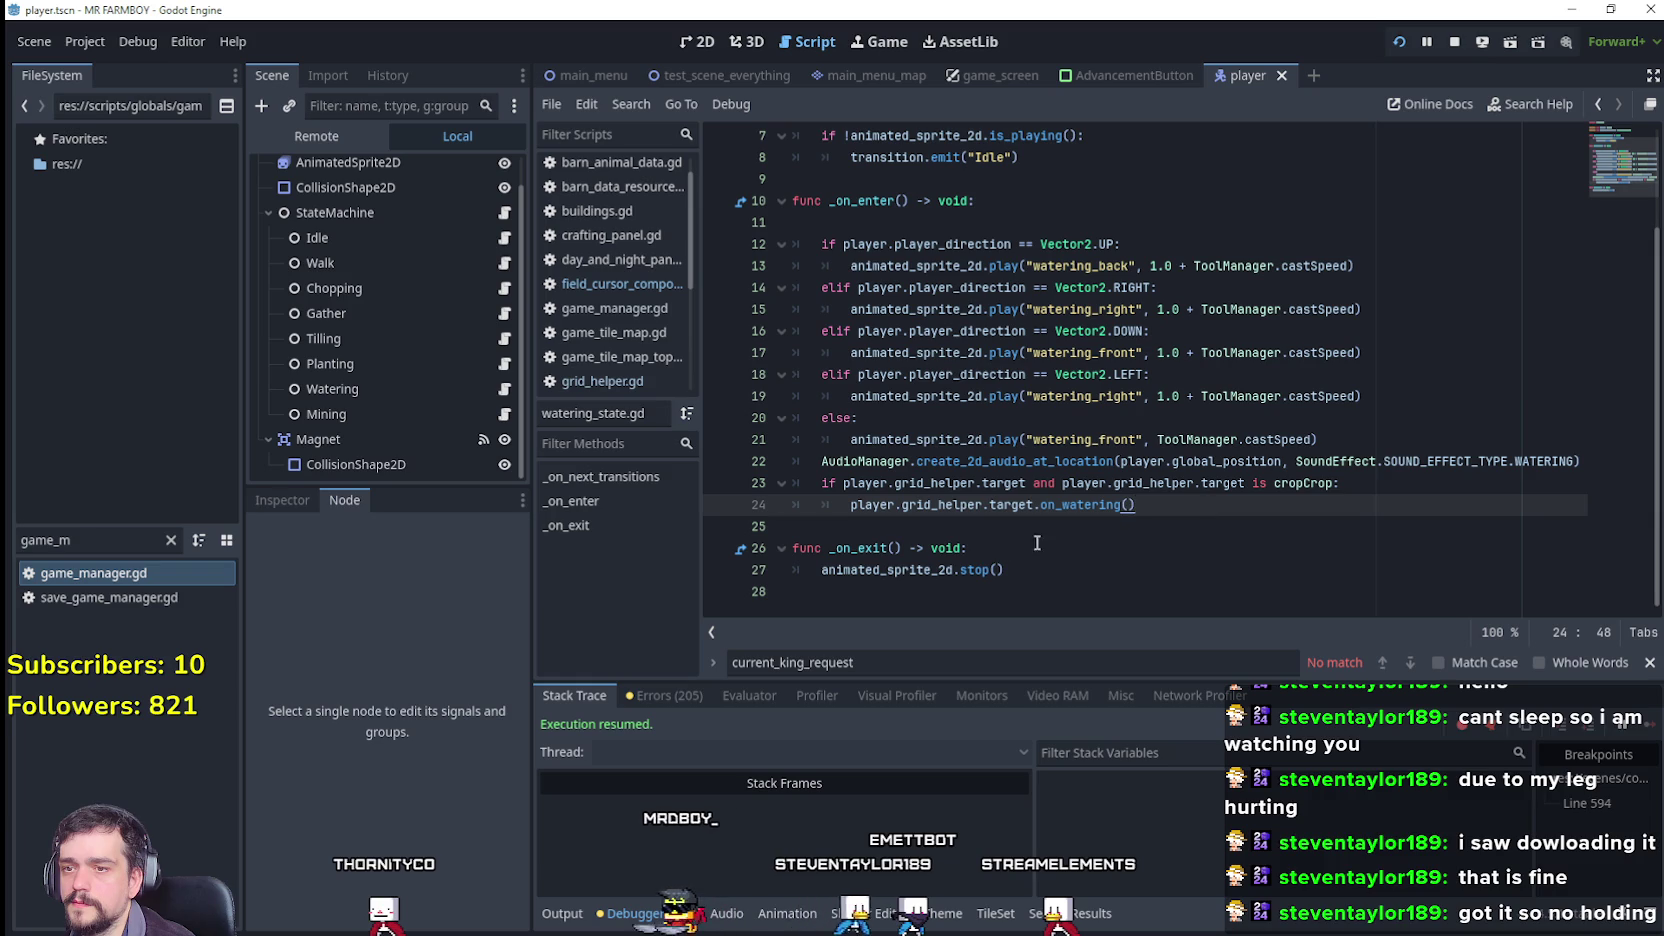
{"action": "right_click", "coordinate": [1095, 511]}
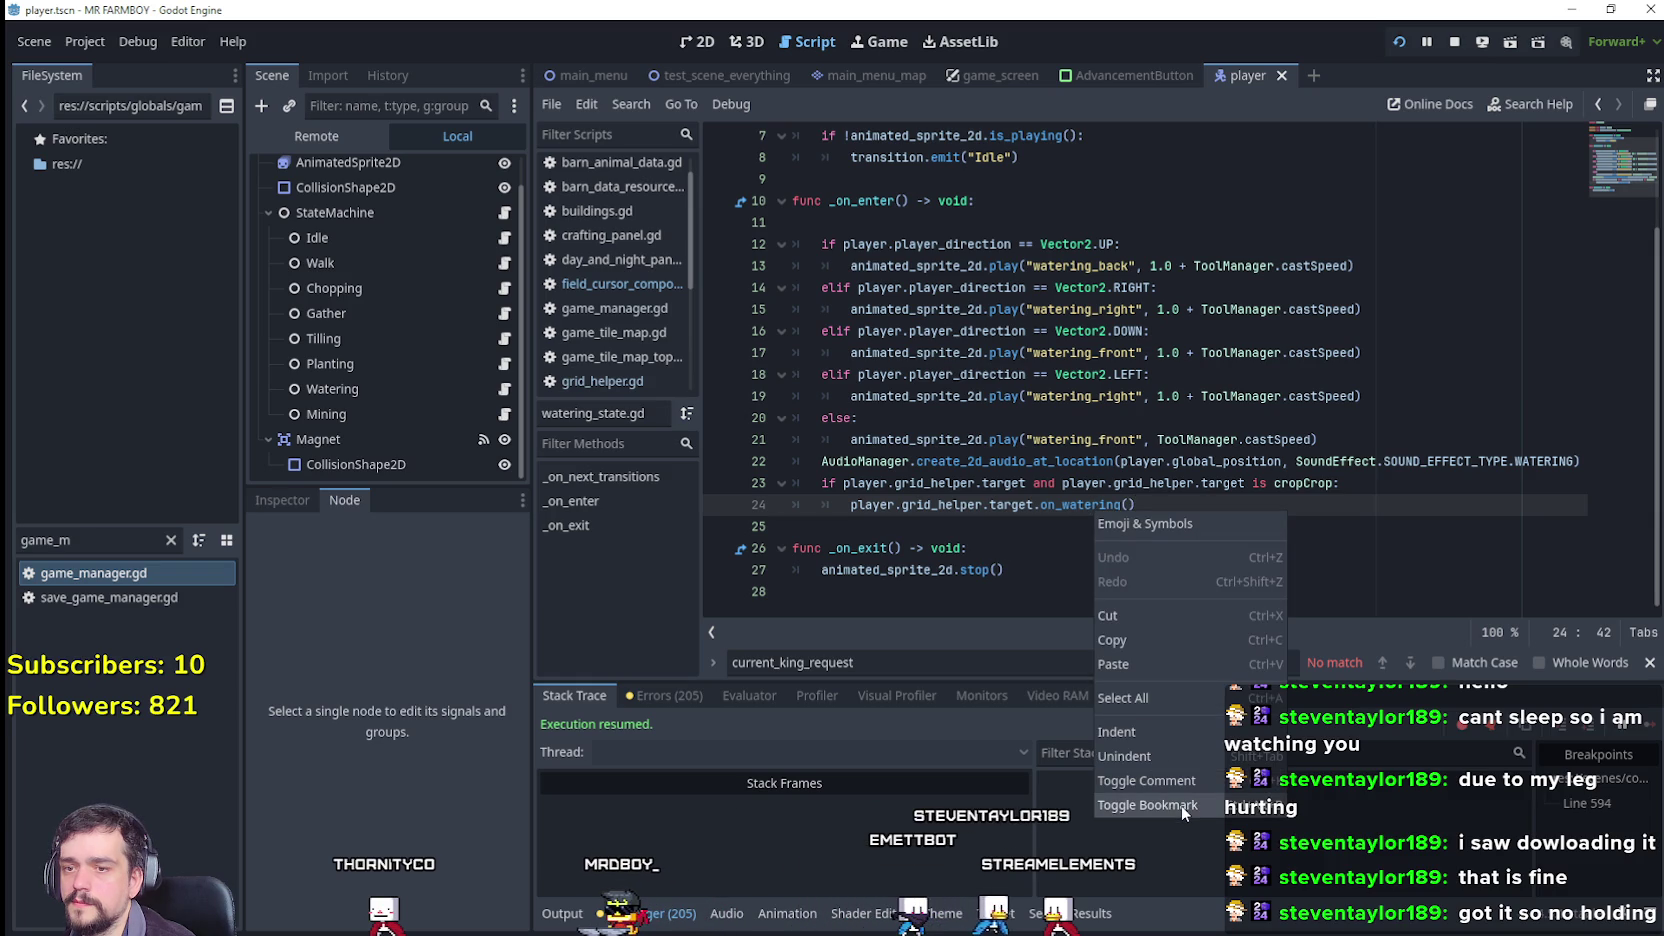
{"action": "left_click", "coordinate": [1033, 494]}
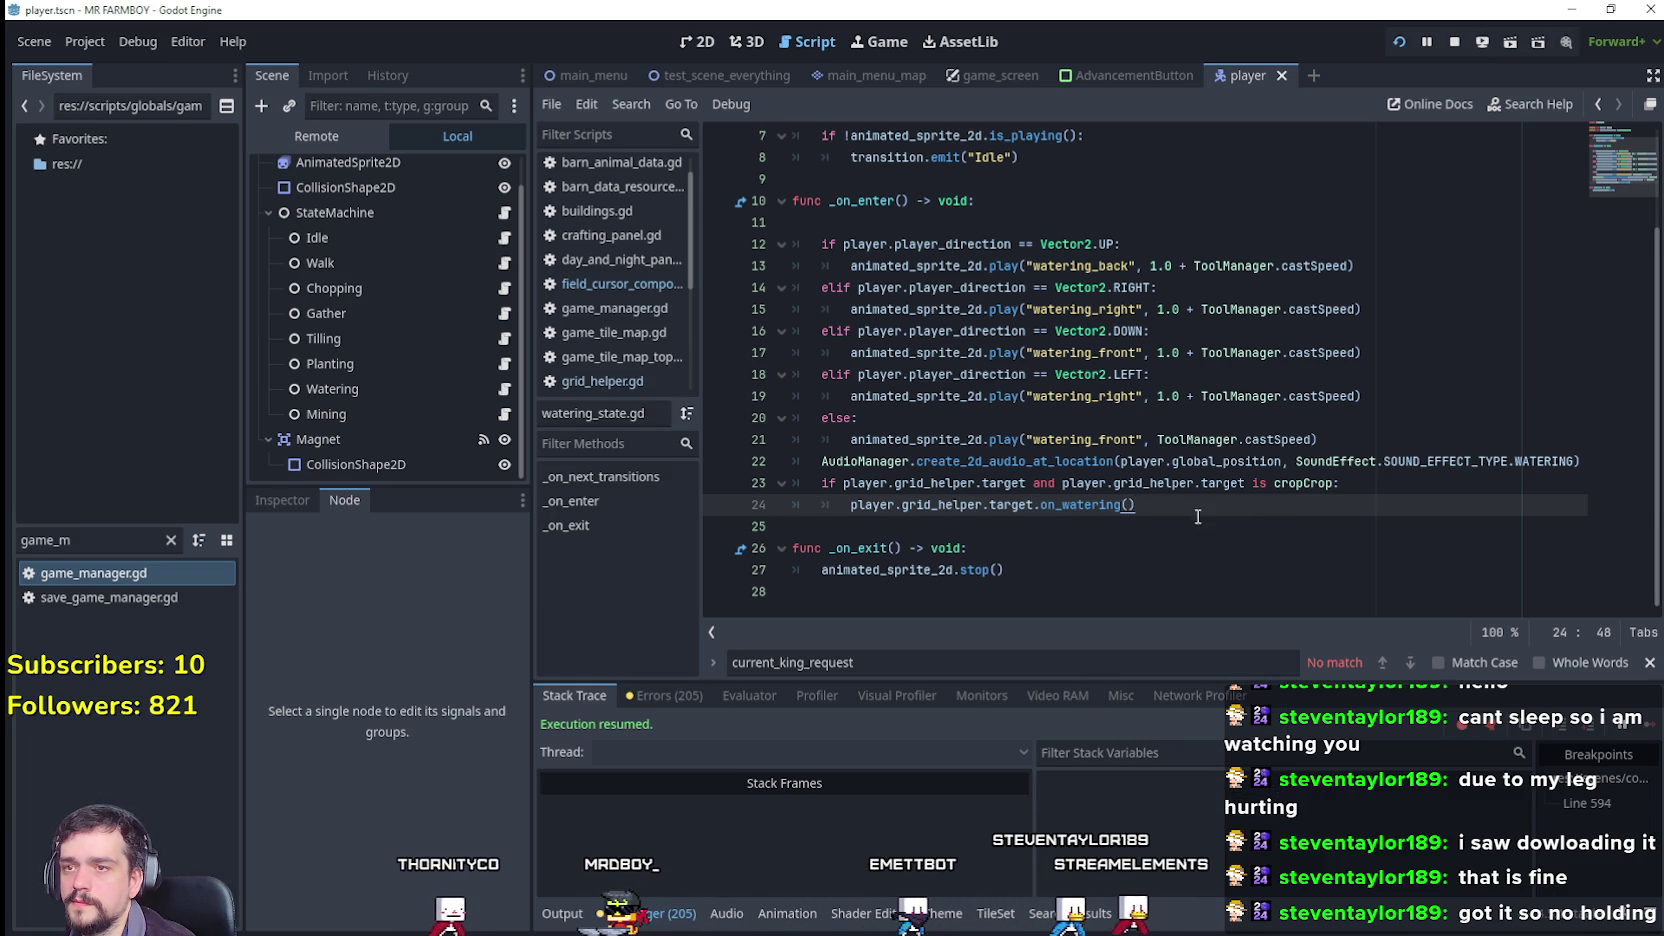
{"action": "left_click", "coordinate": [504, 237]}
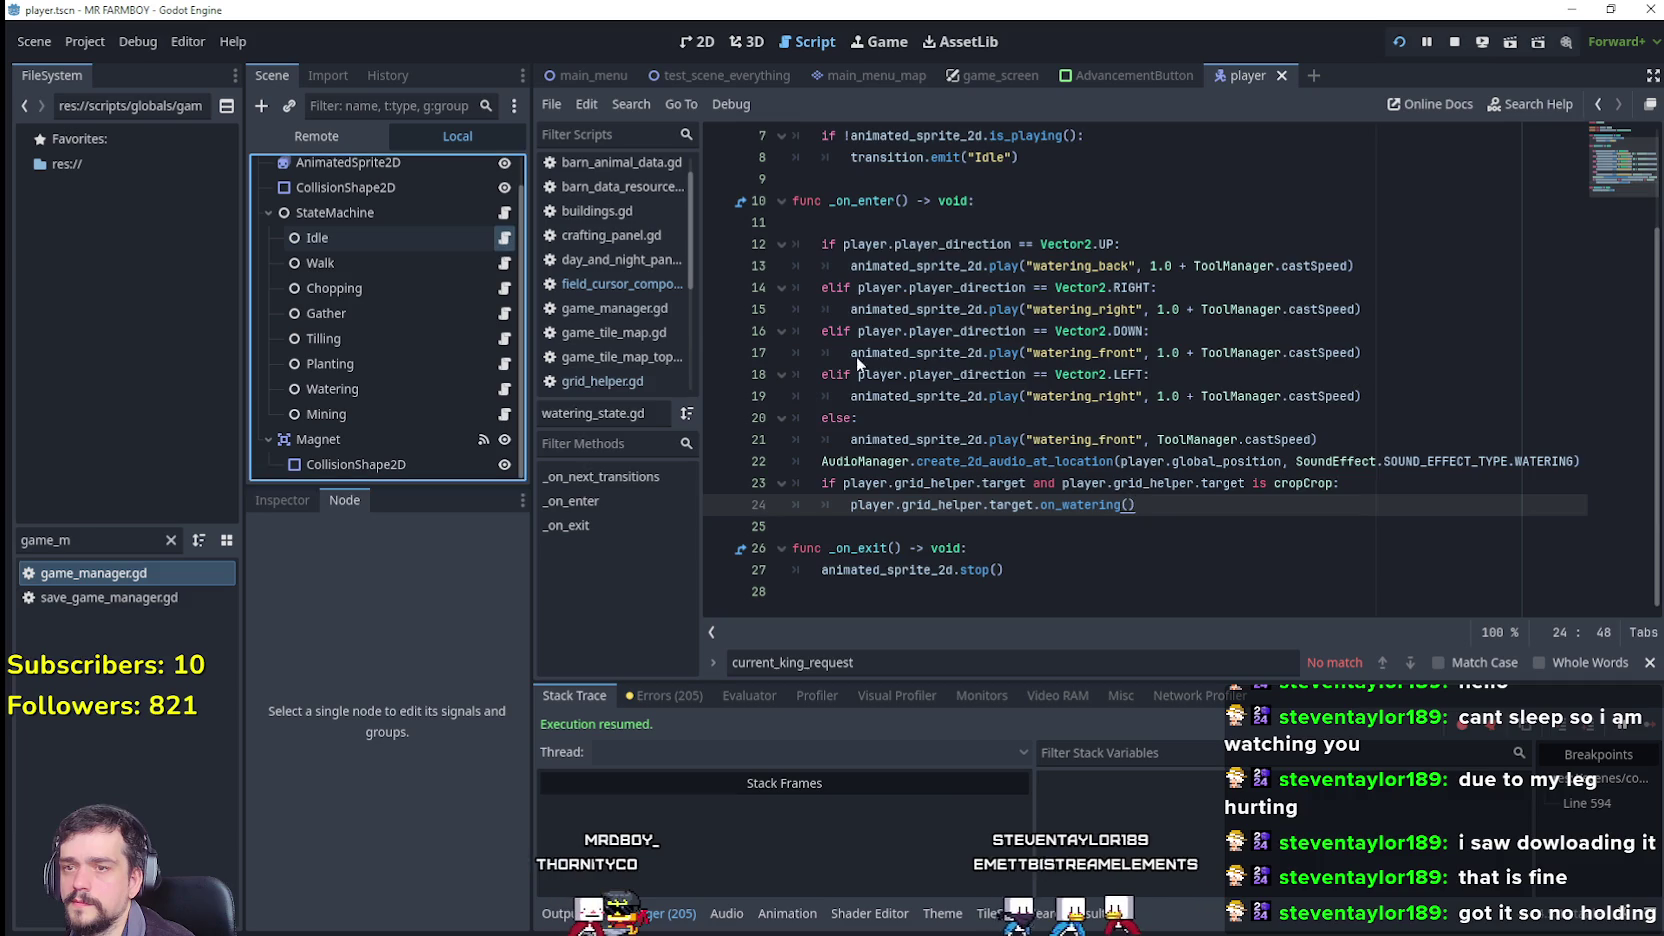
{"action": "scroll", "coordinate": [1124, 487], "scroll_direction": "down", "scroll_amount": 9}
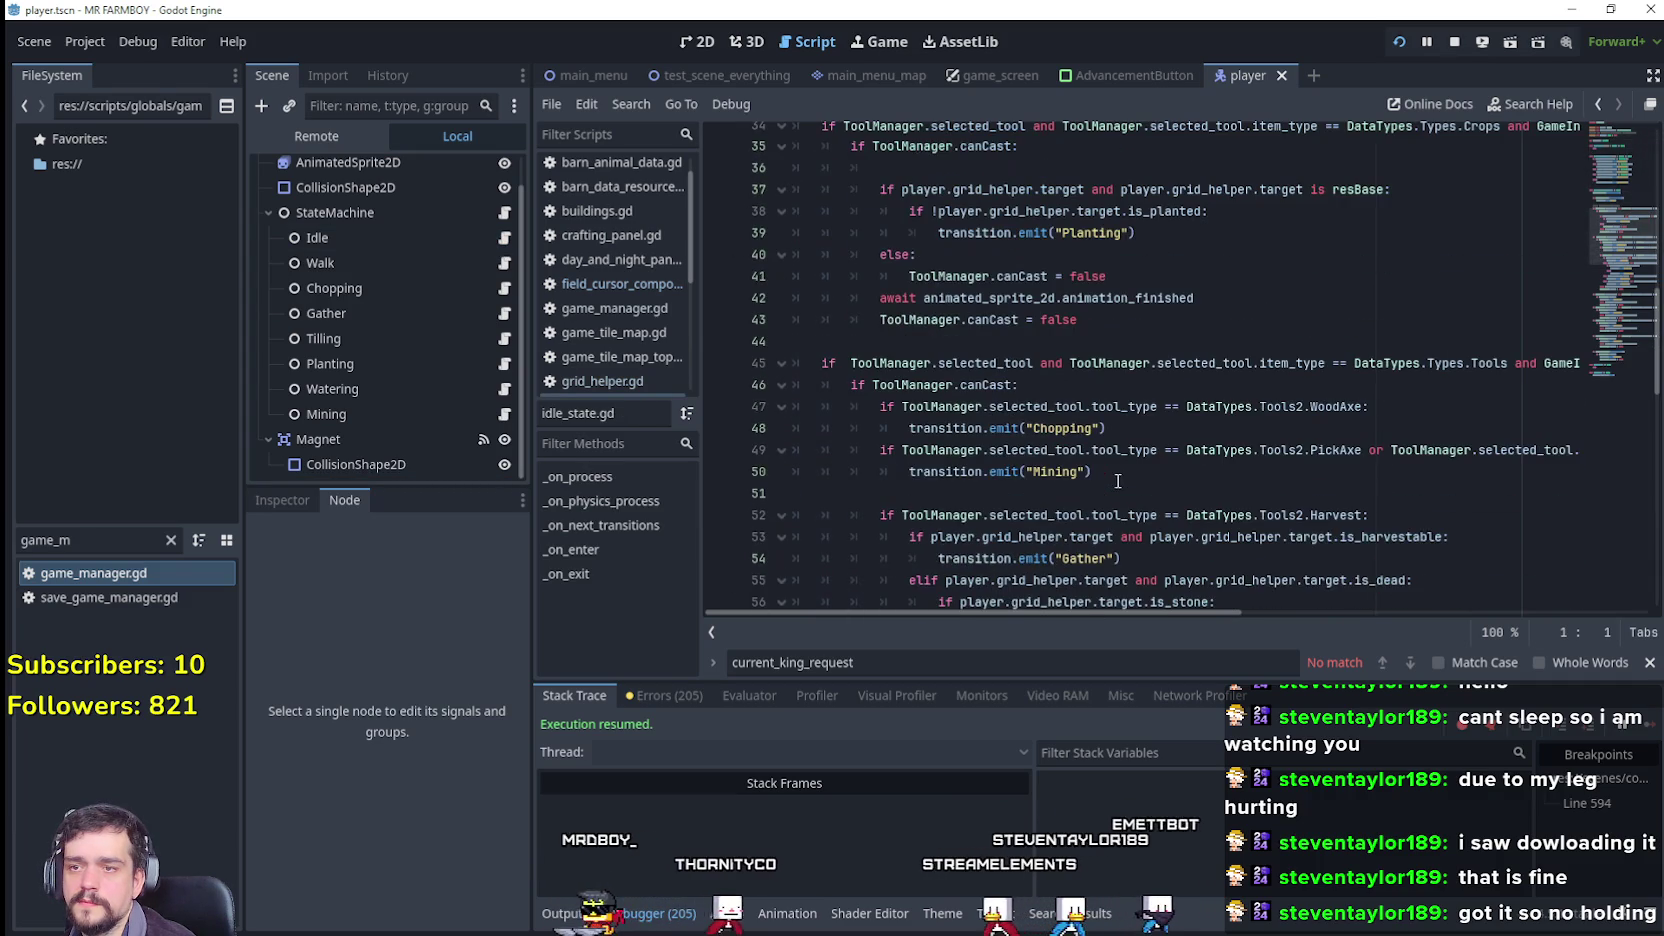
{"action": "scroll", "coordinate": [1115, 470], "scroll_direction": "up", "scroll_amount": 2}
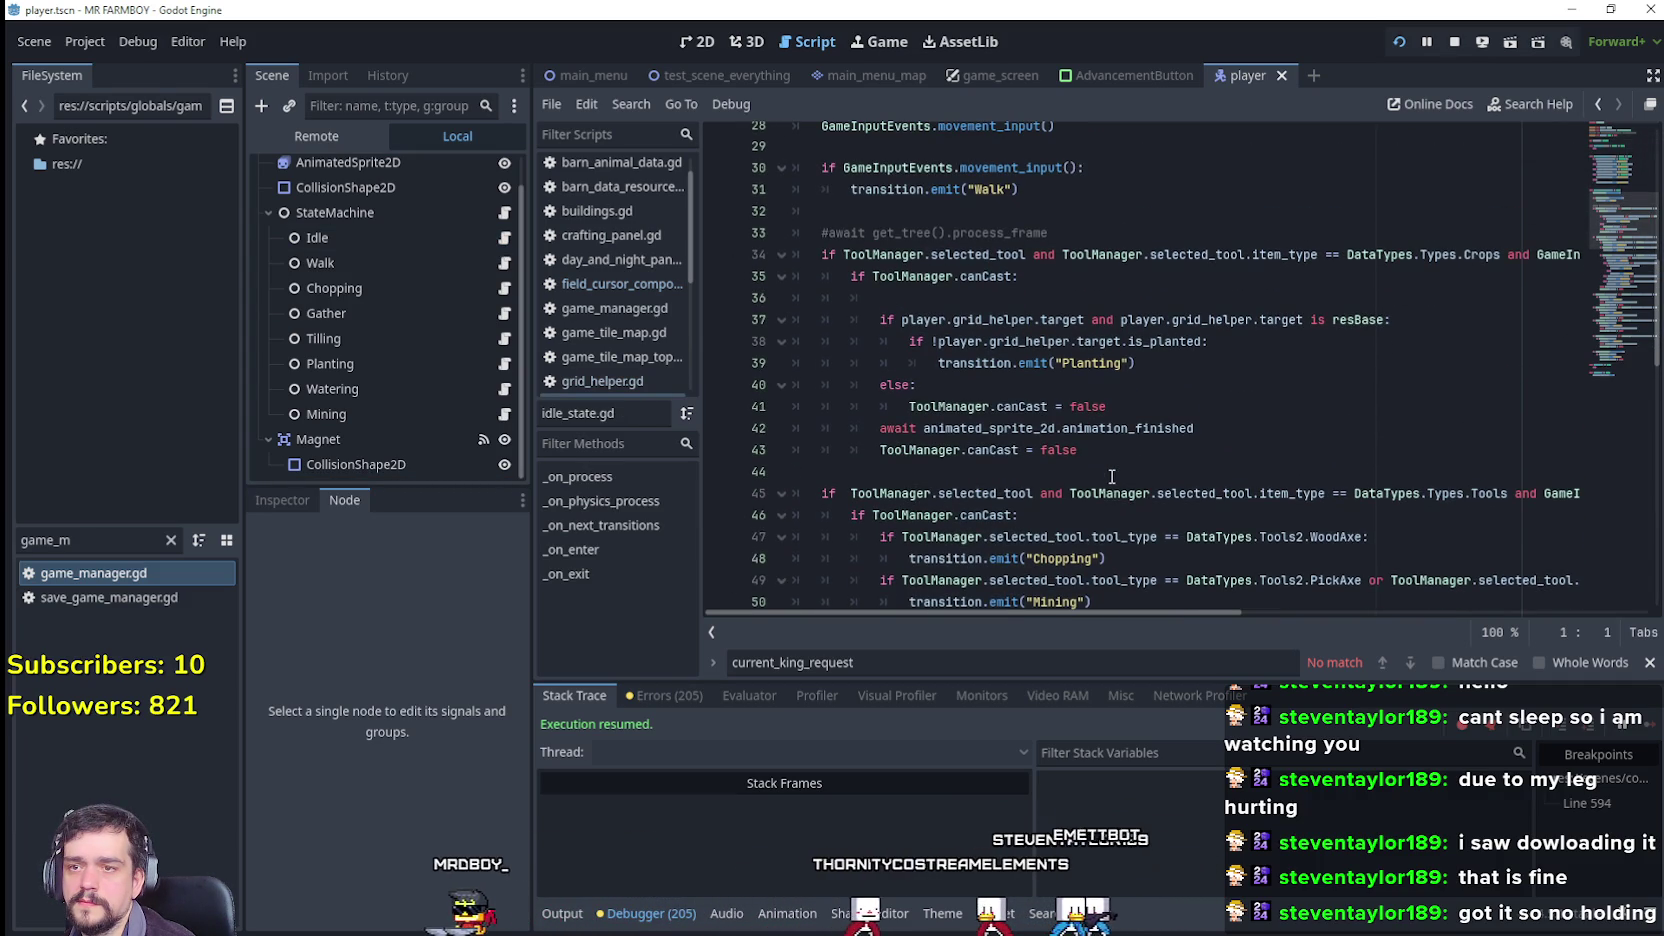
{"action": "scroll", "coordinate": [1120, 448], "scroll_direction": "down", "scroll_amount": 2}
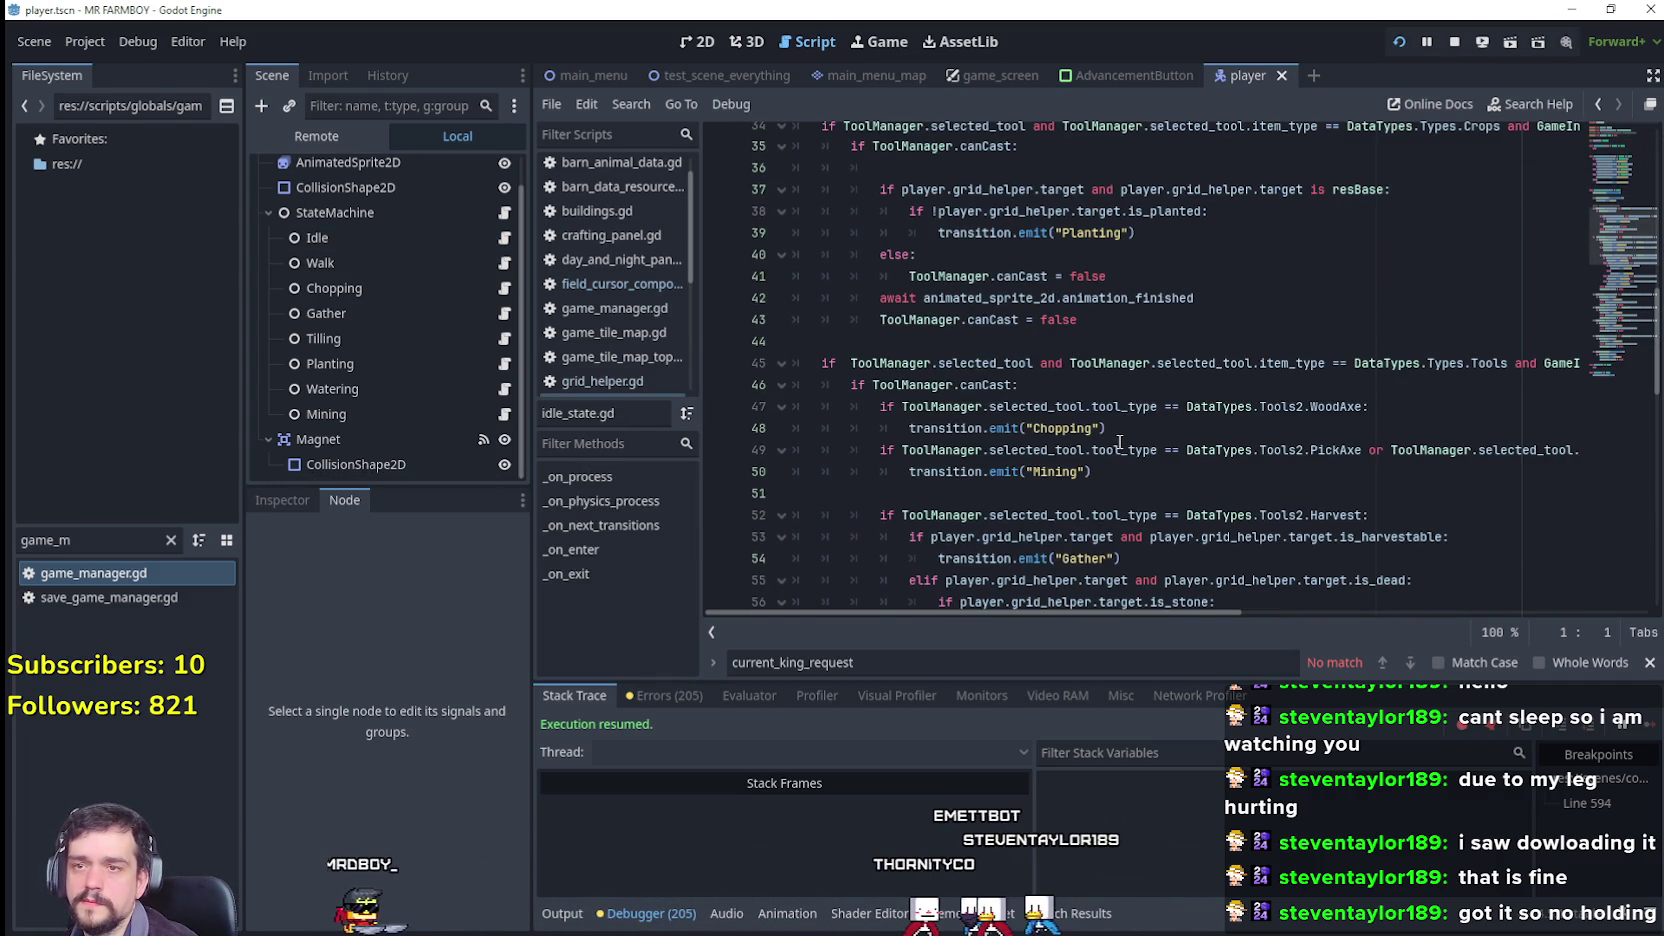
{"action": "left_click_drag", "start_coordinate": [1190, 298], "coordinate": [880, 276]}
{"action": "left_click", "coordinate": [1080, 320]}
{"action": "left_click_drag", "start_coordinate": [1115, 322], "coordinate": [745, 306]}
{"action": "scroll", "coordinate": [1225, 378], "scroll_direction": "up", "scroll_amount": 1}
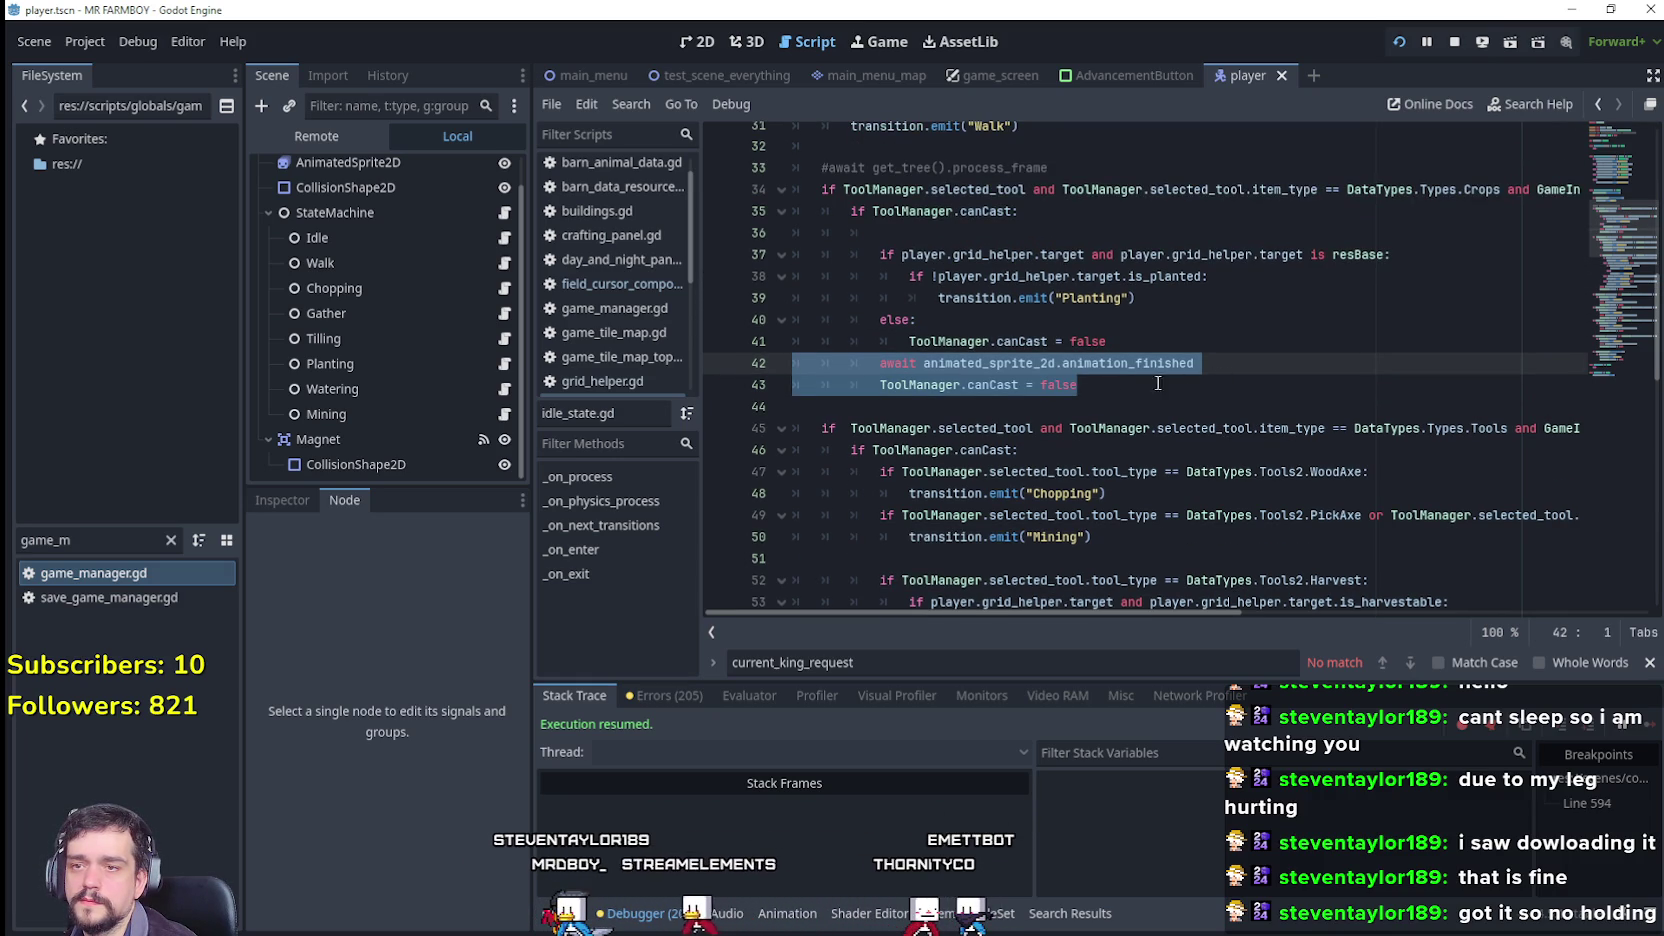
{"action": "left_click_drag", "start_coordinate": [1142, 363], "coordinate": [880, 386]}
{"action": "left_click_drag", "start_coordinate": [983, 386], "coordinate": [882, 386]}
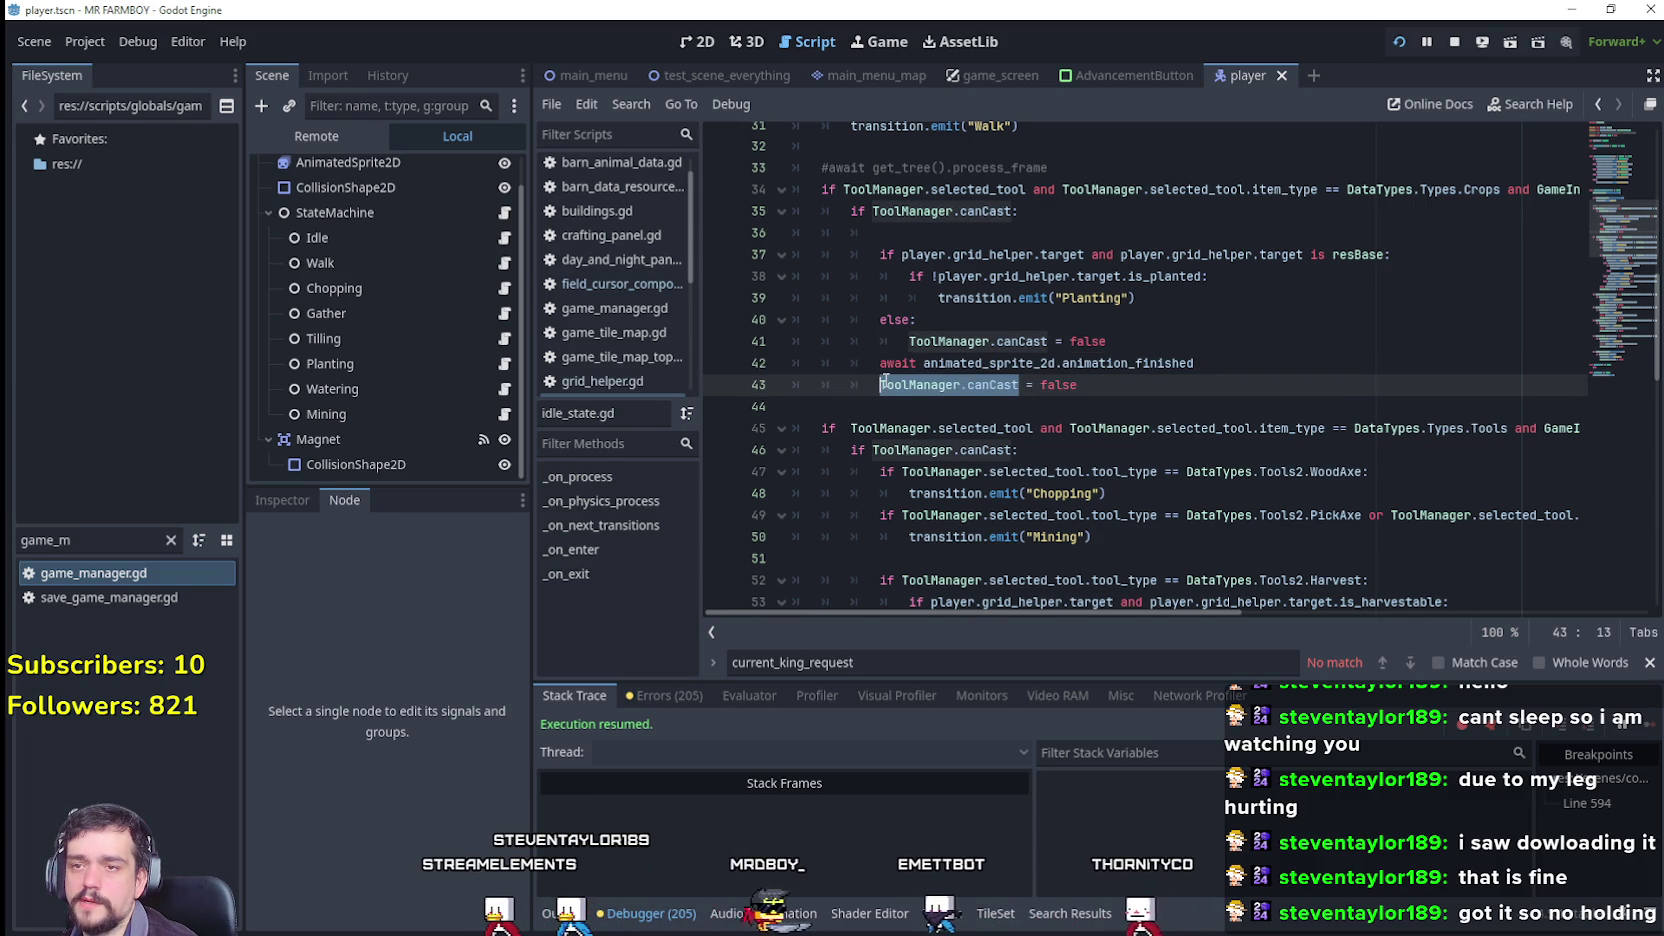
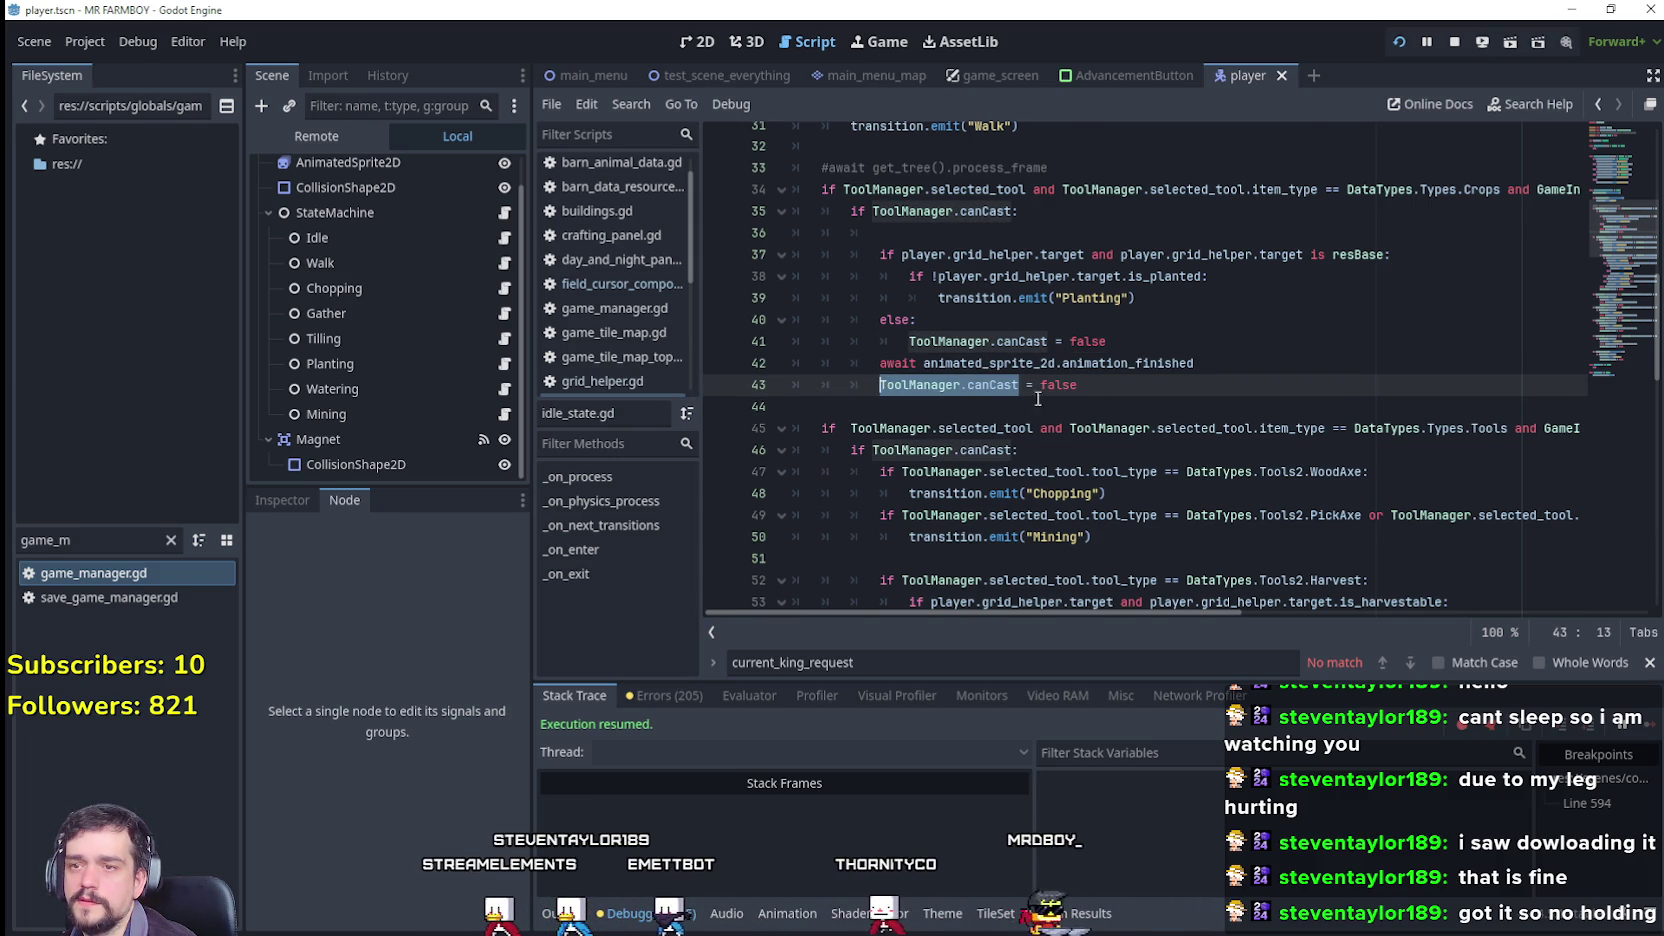
Step: Review the idle state script's Watering transition call and its canCast reset line
{"action": "scroll", "coordinate": [995, 388], "scroll_direction": "down", "scroll_amount": 1}
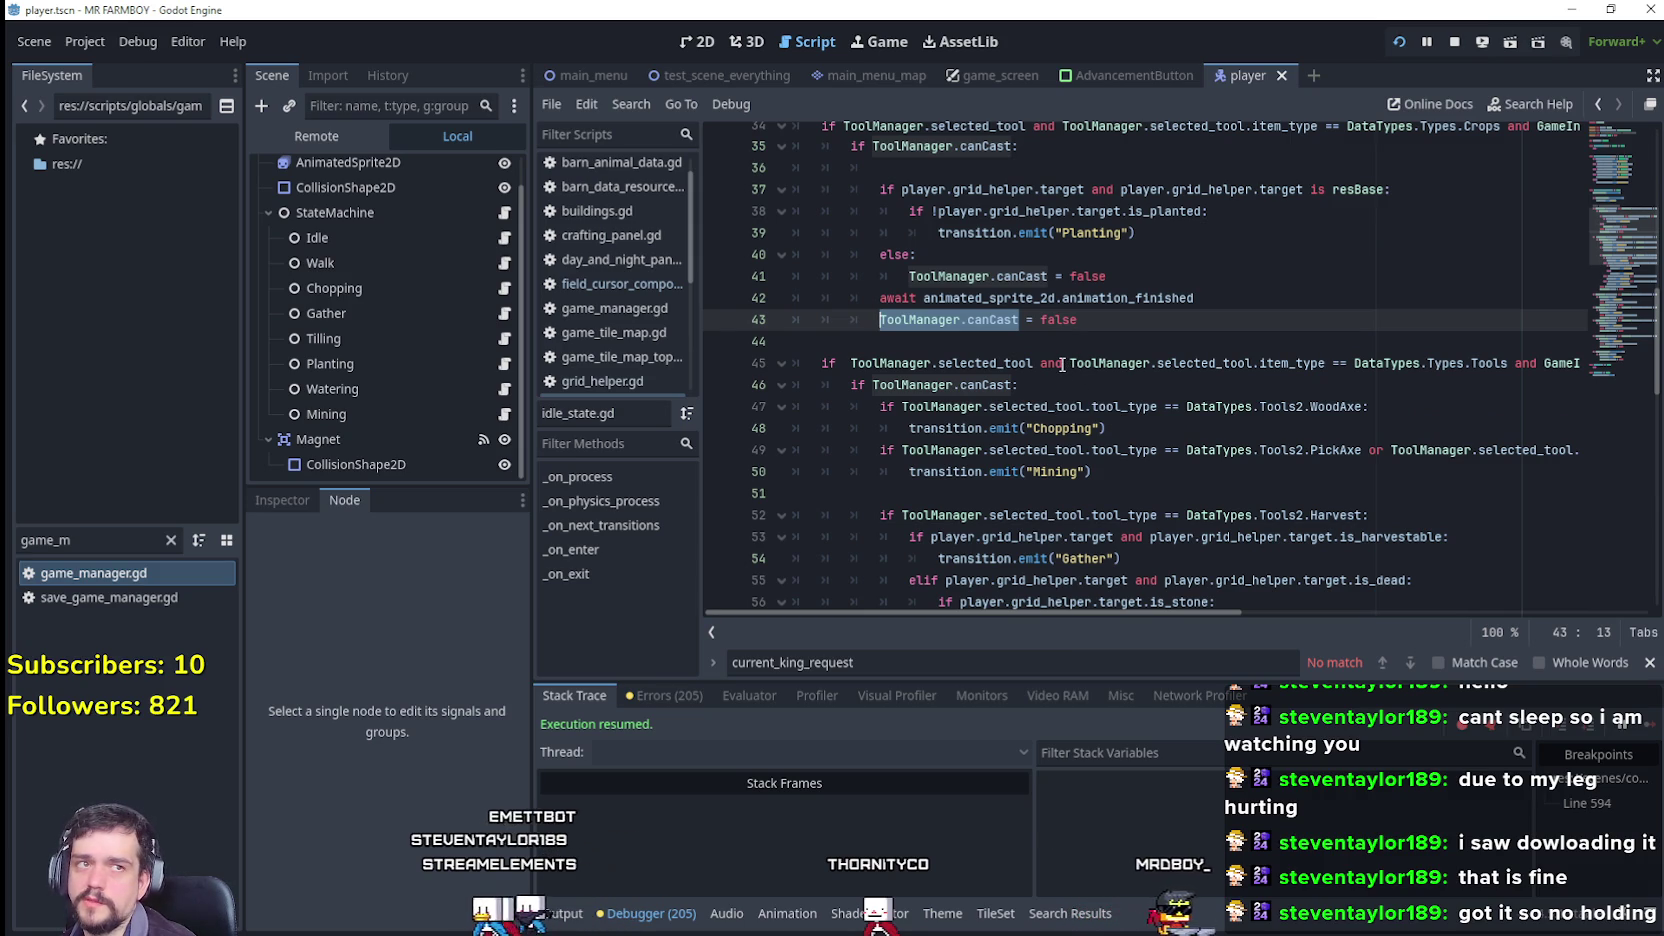
{"action": "scroll", "coordinate": [1137, 344], "scroll_direction": "up", "scroll_amount": 1}
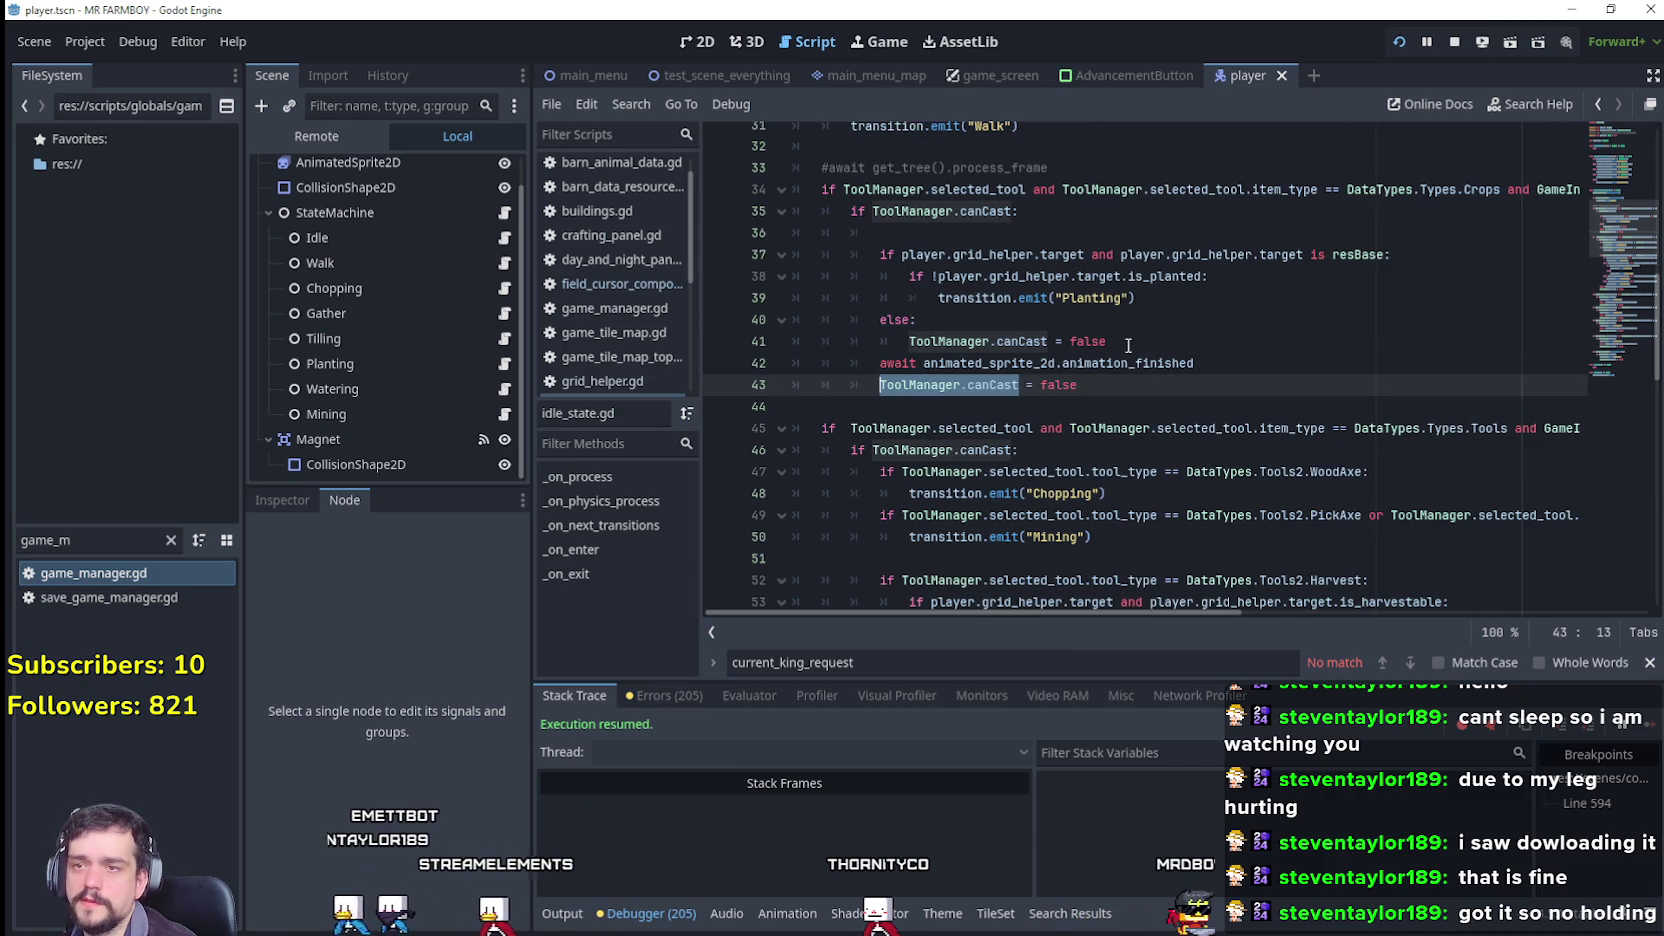
{"action": "scroll", "coordinate": [1048, 396], "scroll_direction": "down", "scroll_amount": 2}
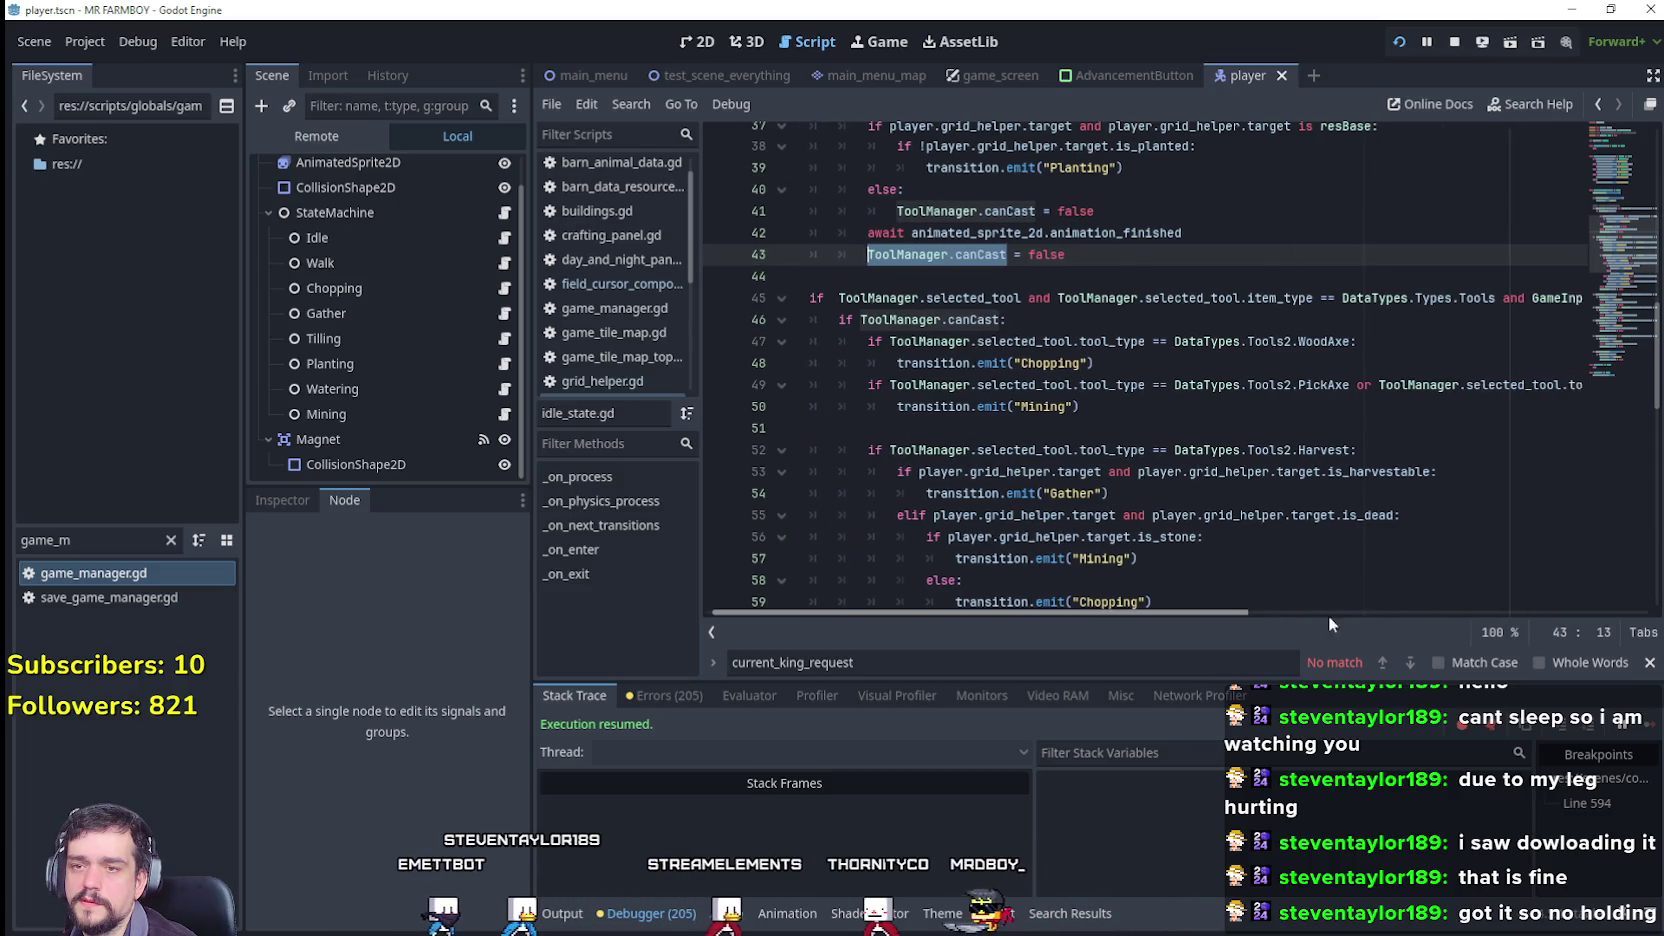
{"action": "scroll", "coordinate": [1169, 573], "scroll_direction": "down", "scroll_amount": 2}
{"action": "scroll", "coordinate": [1300, 590], "scroll_direction": "down", "scroll_amount": 1}
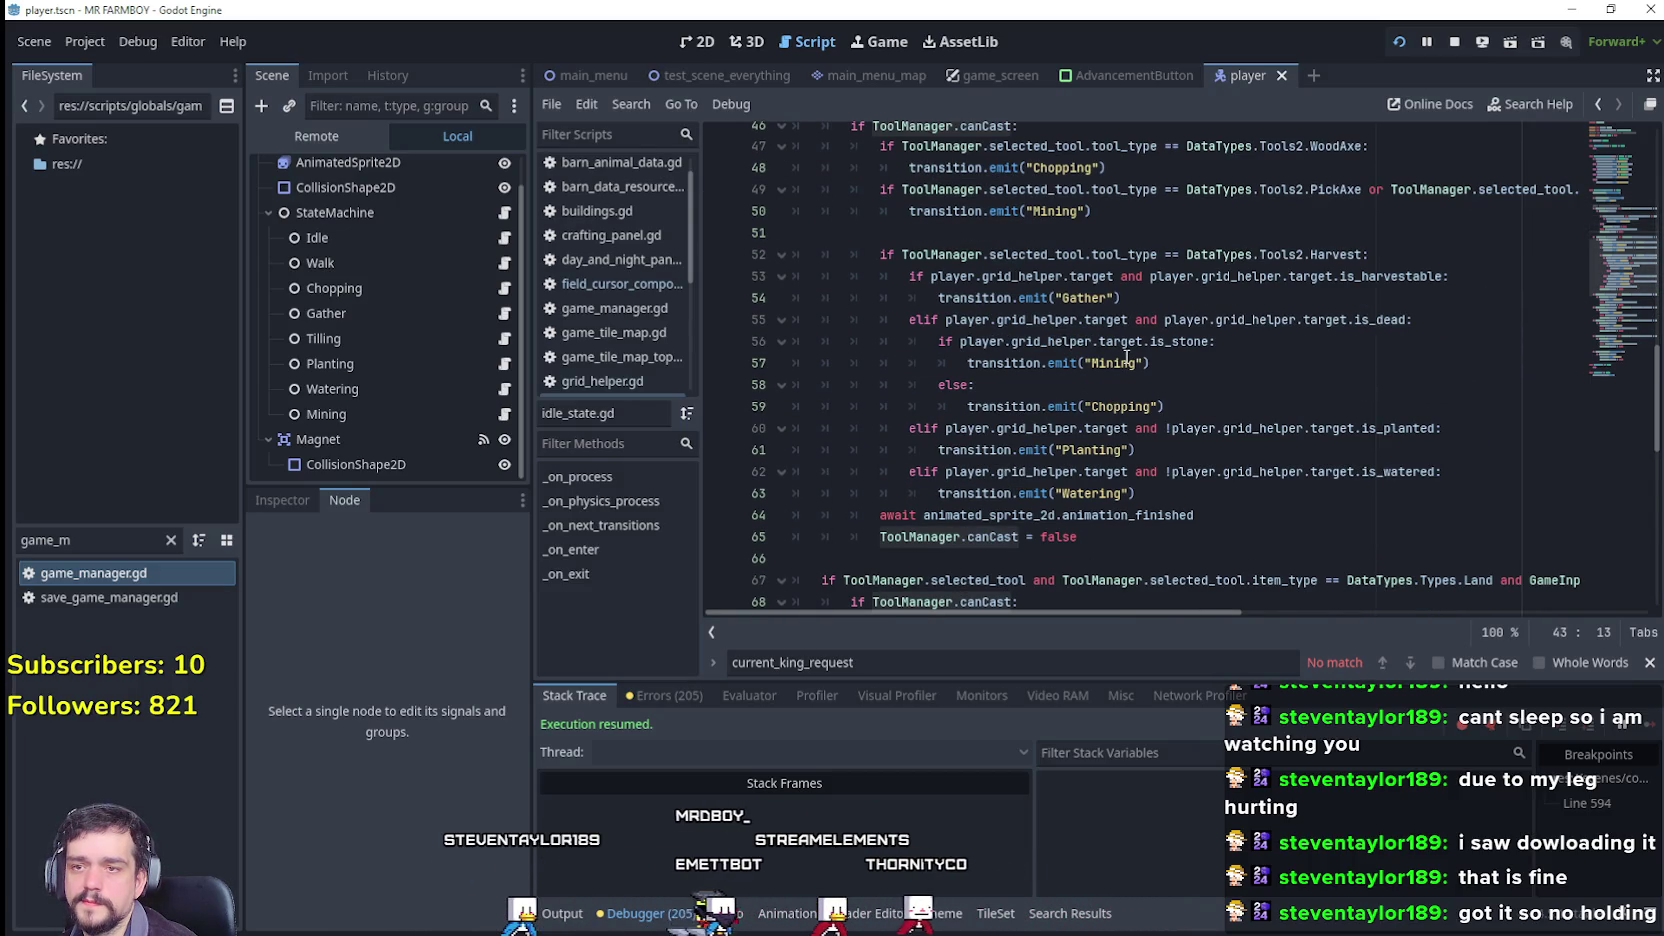
{"action": "left_click", "coordinate": [1126, 500]}
{"action": "left_click_drag", "start_coordinate": [1078, 537], "coordinate": [899, 536]}
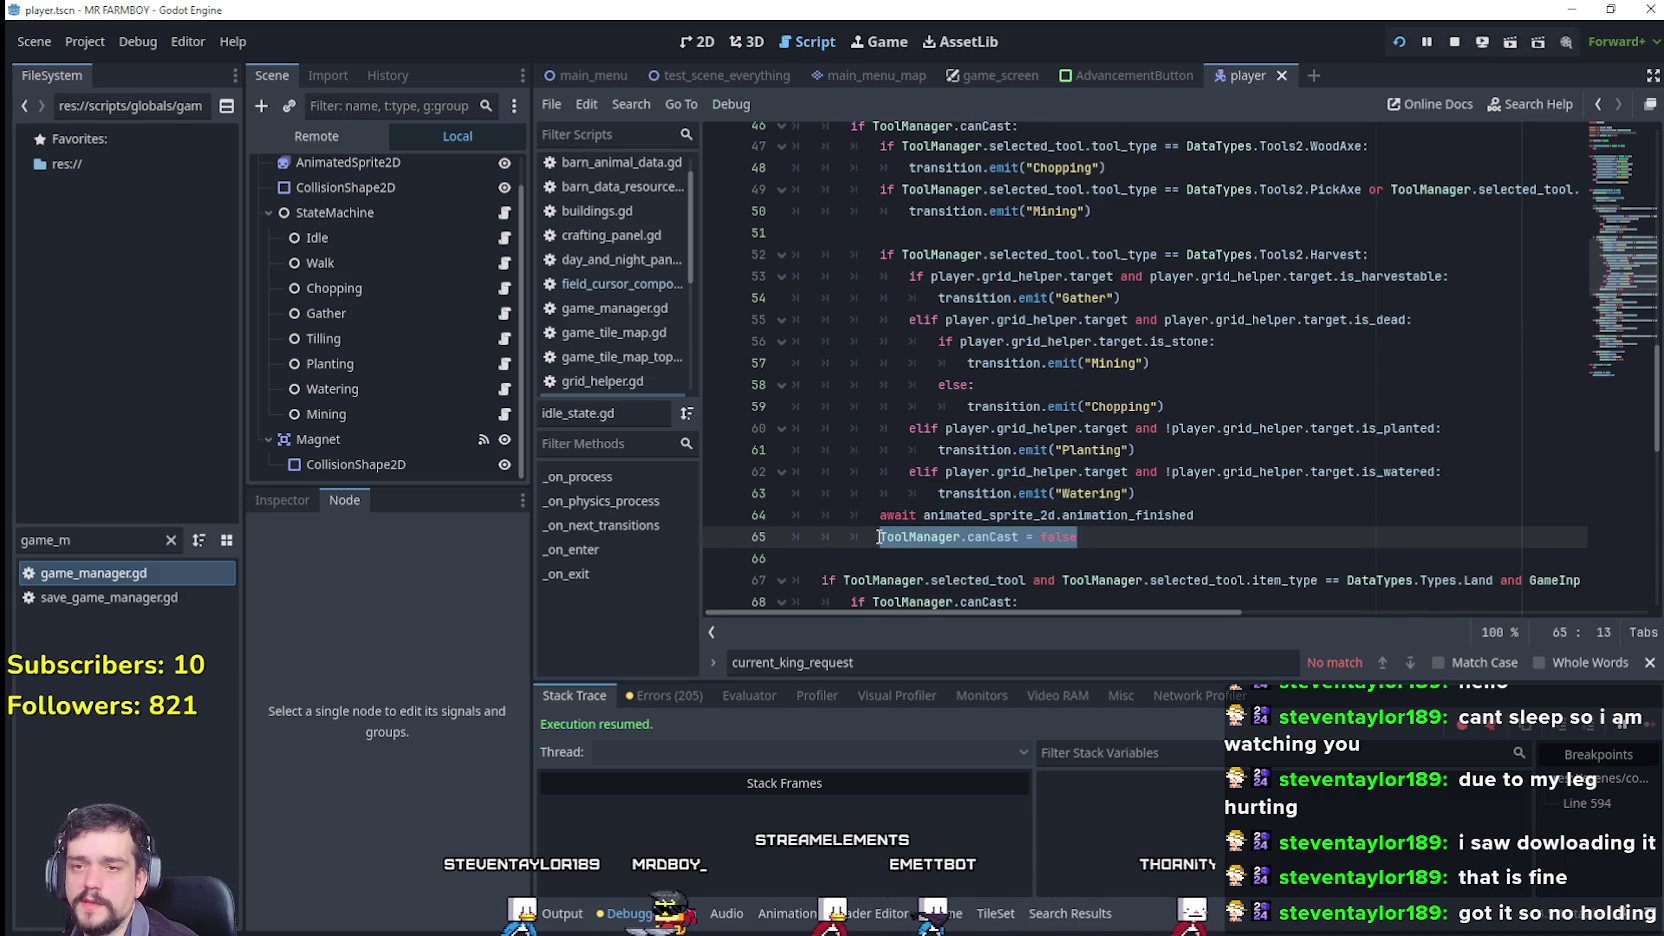
{"action": "mouse_move", "coordinate": [1138, 493]}
{"action": "left_mouse_down"}
{"action": "mouse_move", "coordinate": [913, 471]}
{"action": "mouse_move", "coordinate": [941, 496]}
{"action": "left_mouse_up"}
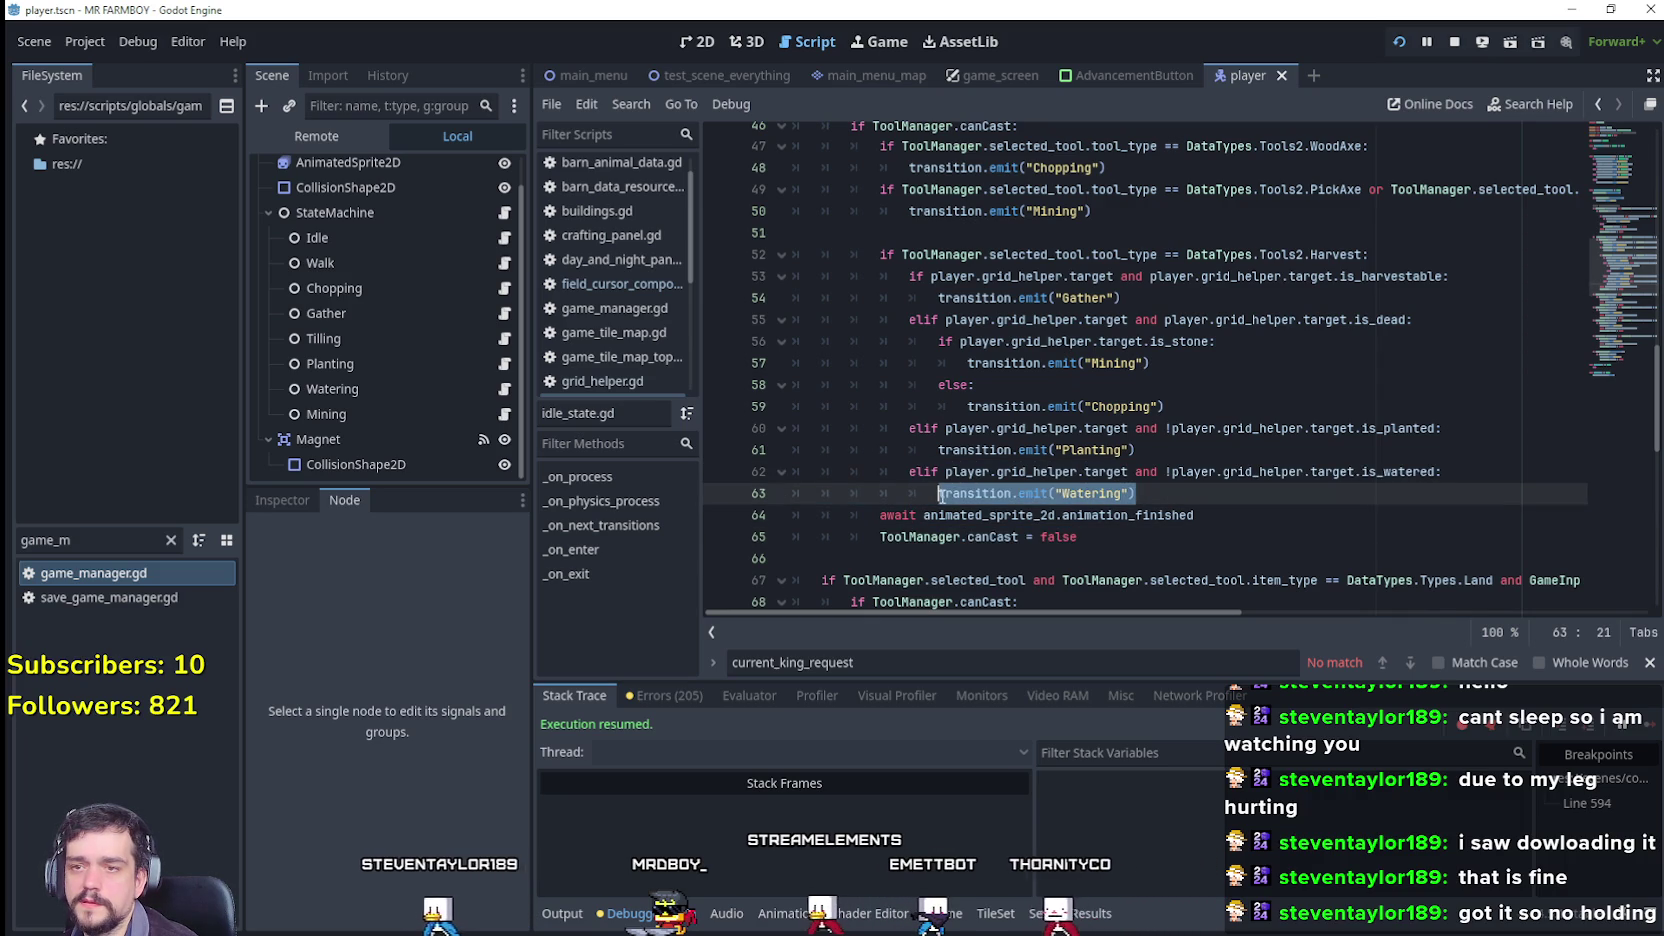
Step: Open watering_state.gd and jump from its cropCrop type to base_crop_crop.gd
{"action": "left_click", "coordinate": [503, 390]}
{"action": "right_click", "coordinate": [1097, 506]}
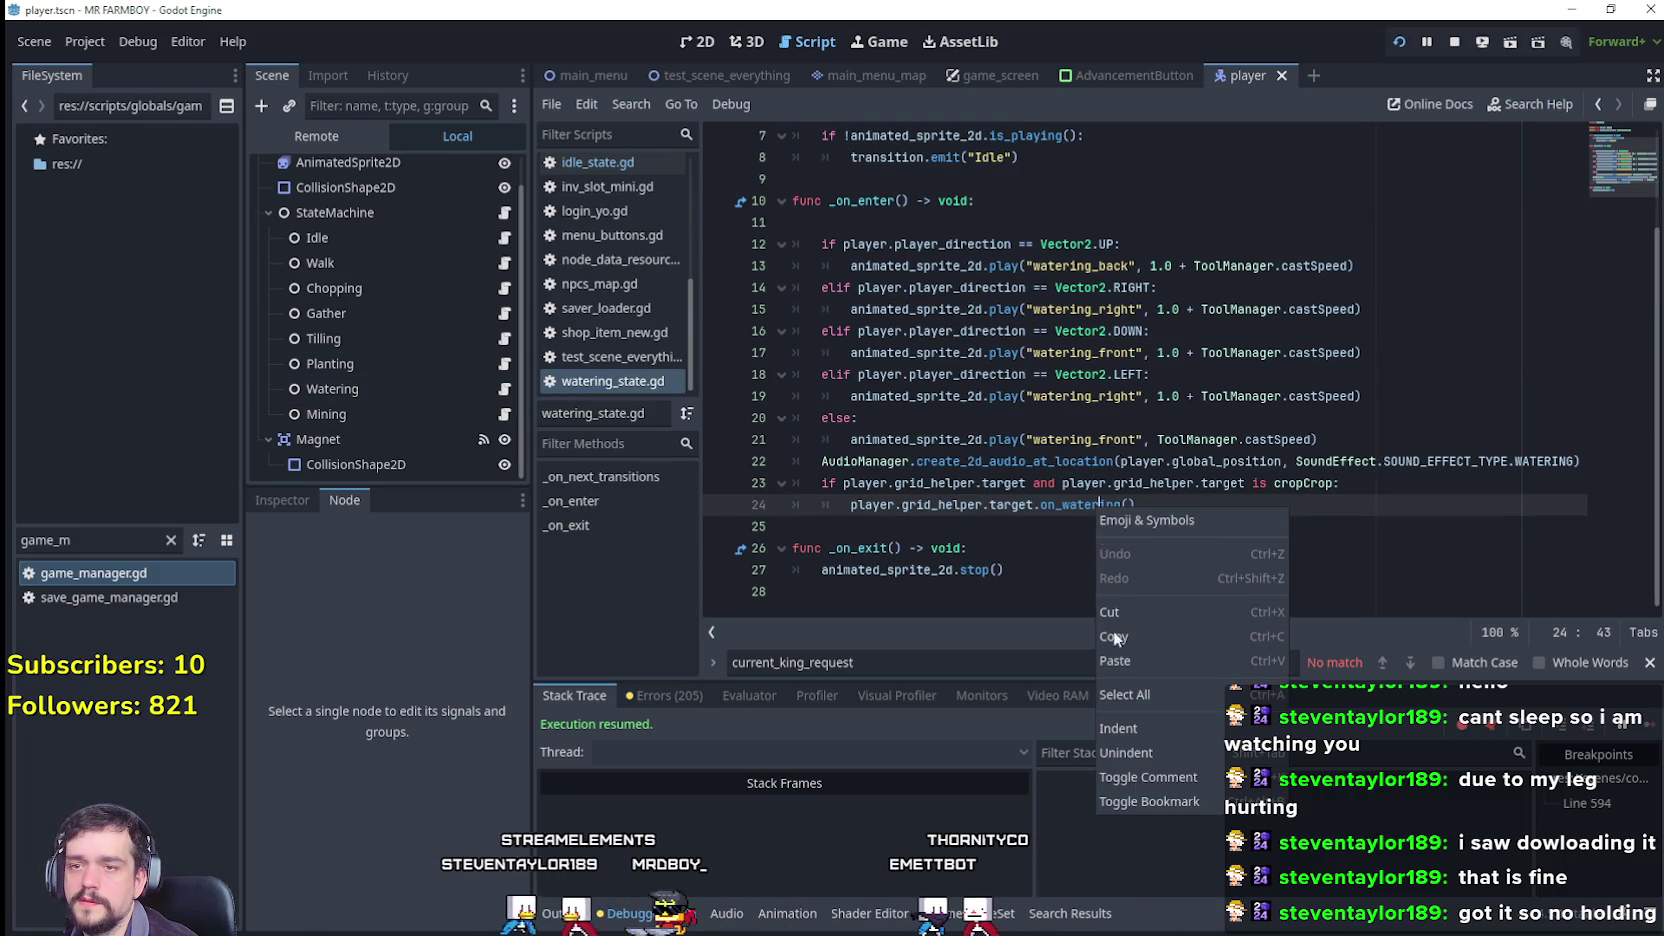
{"action": "left_click", "coordinate": [1015, 510]}
{"action": "right_click", "coordinate": [1078, 505]}
{"action": "key", "text": "Escape"}
{"action": "left_click", "coordinate": [1180, 510]}
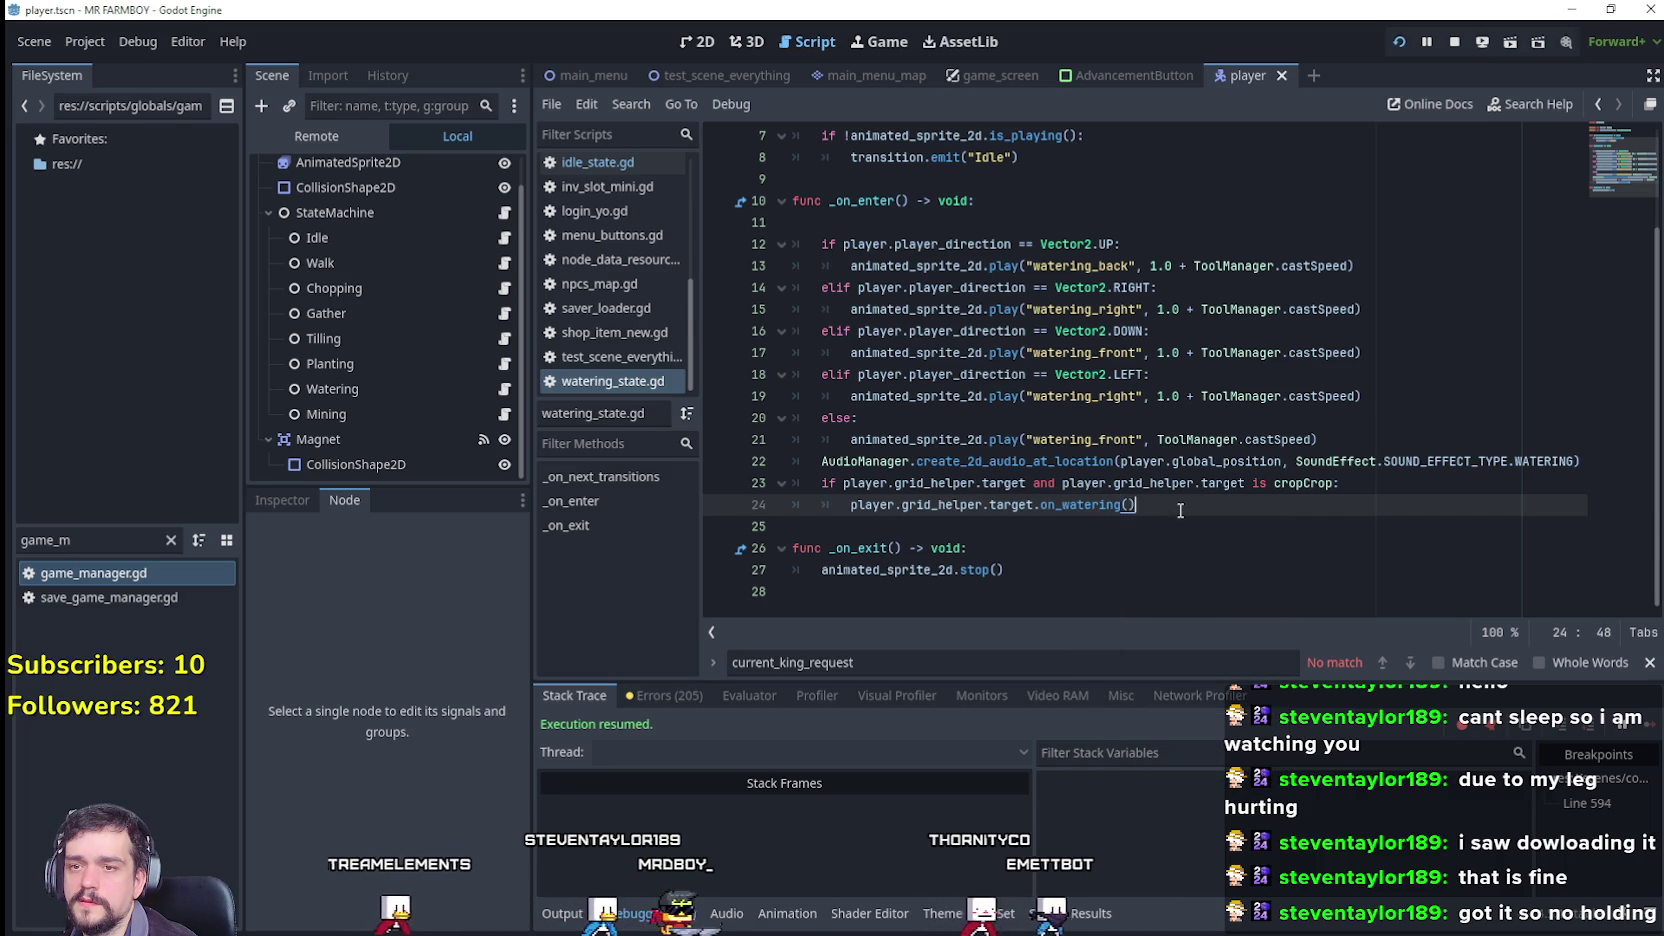
{"action": "right_click", "coordinate": [1310, 483]}
{"action": "left_click", "coordinate": [1360, 843]}
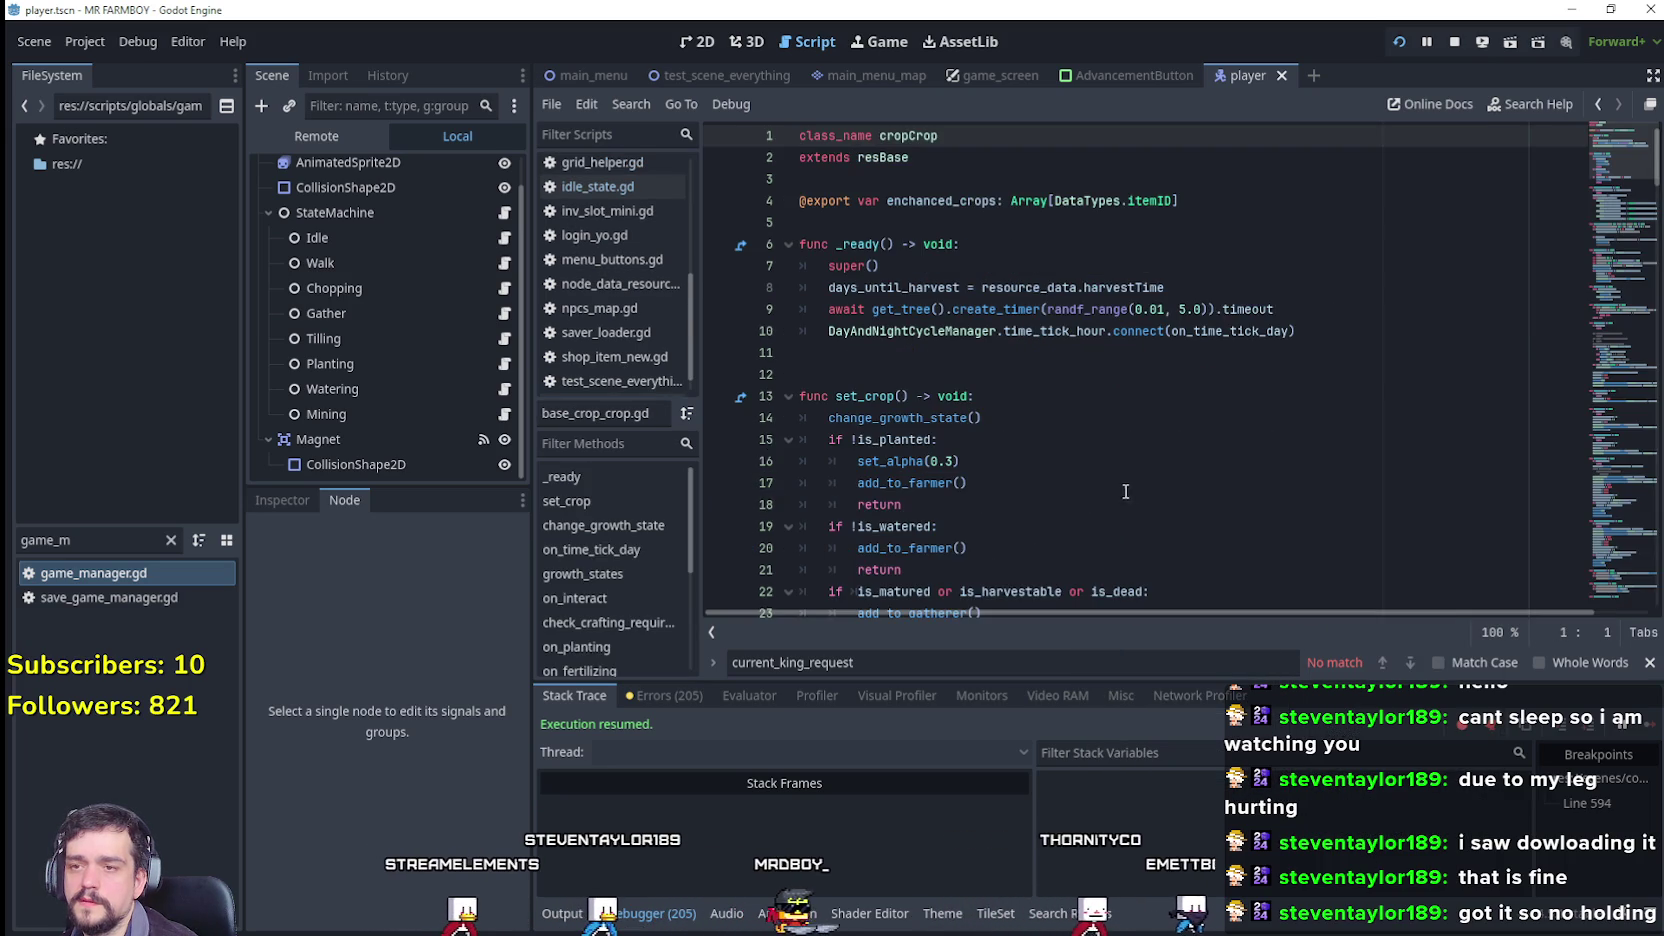
Step: Scroll base_crop_crop.gd past on_planting's is_planted return and on_fertilizing down to on_watering
{"action": "scroll", "coordinate": [1115, 480], "scroll_direction": "down", "scroll_amount": 3}
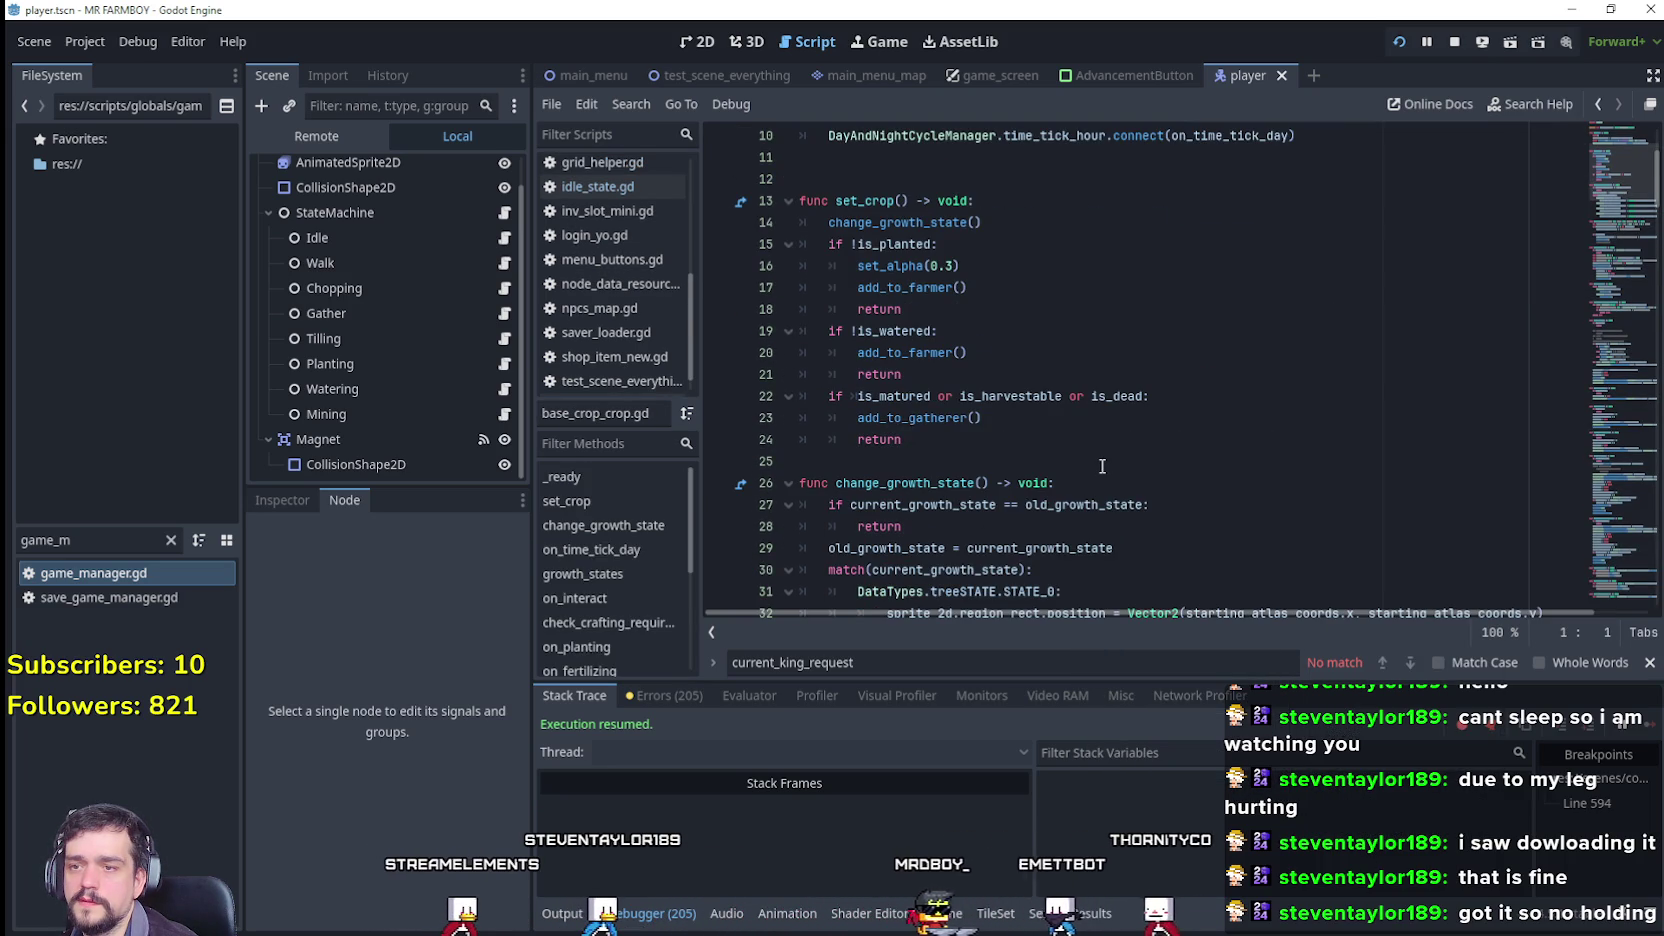
{"action": "scroll", "coordinate": [1101, 466], "scroll_direction": "down", "scroll_amount": 9}
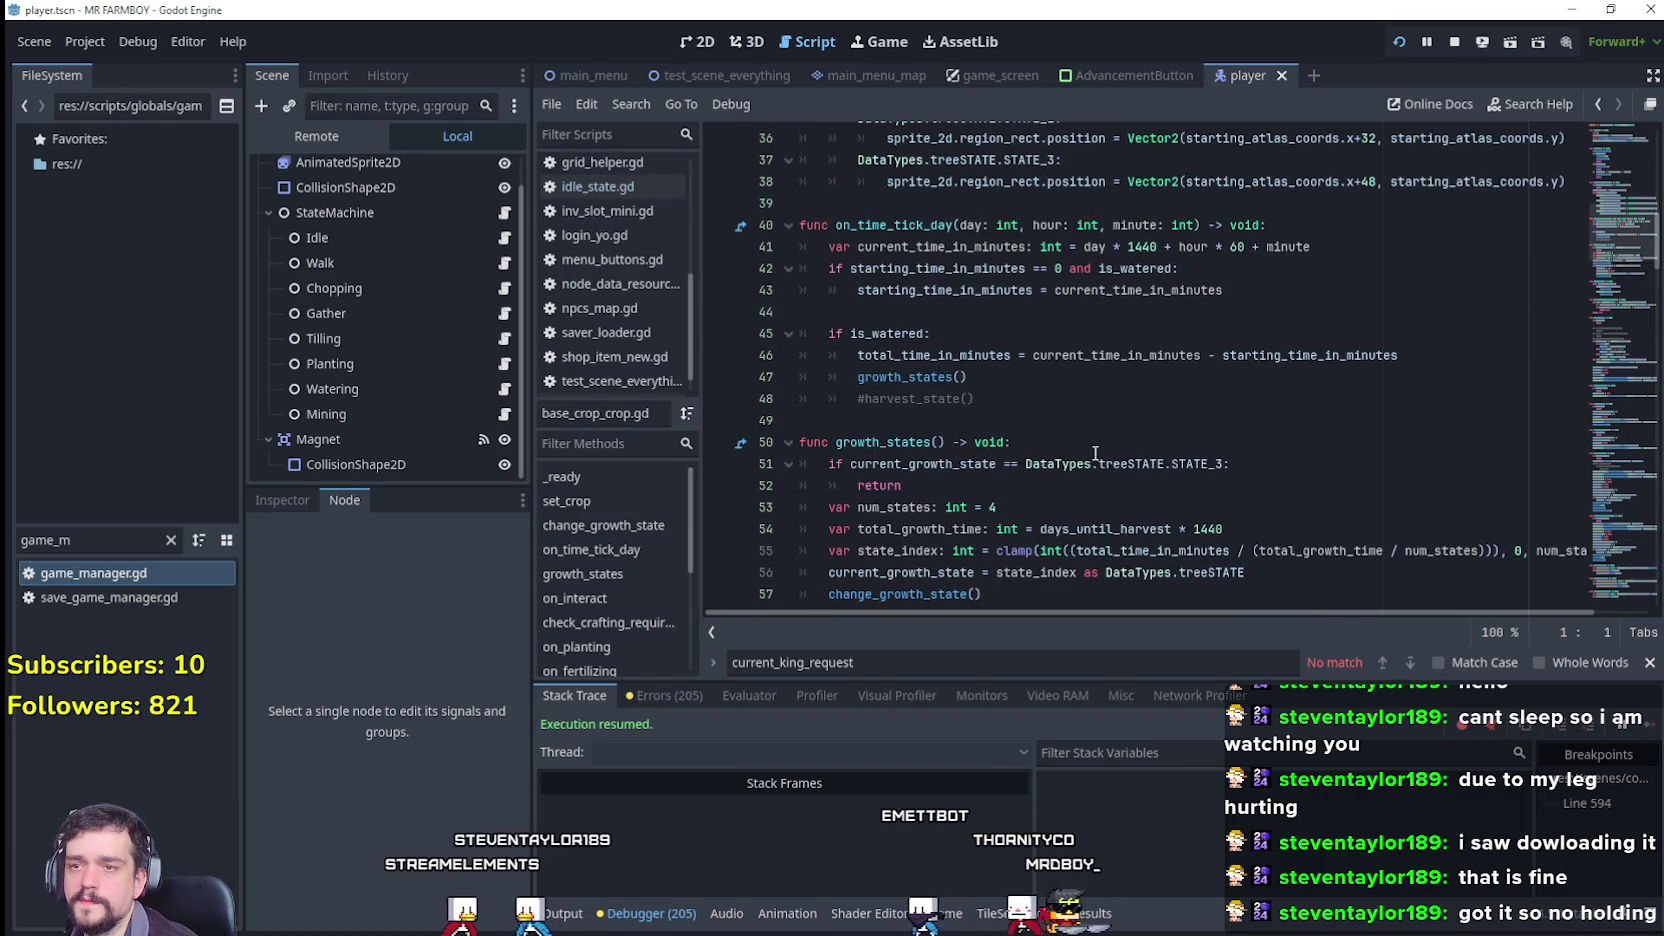
{"action": "scroll", "coordinate": [1095, 452], "scroll_direction": "down", "scroll_amount": 5}
{"action": "scroll", "coordinate": [1093, 449], "scroll_direction": "down", "scroll_amount": 7}
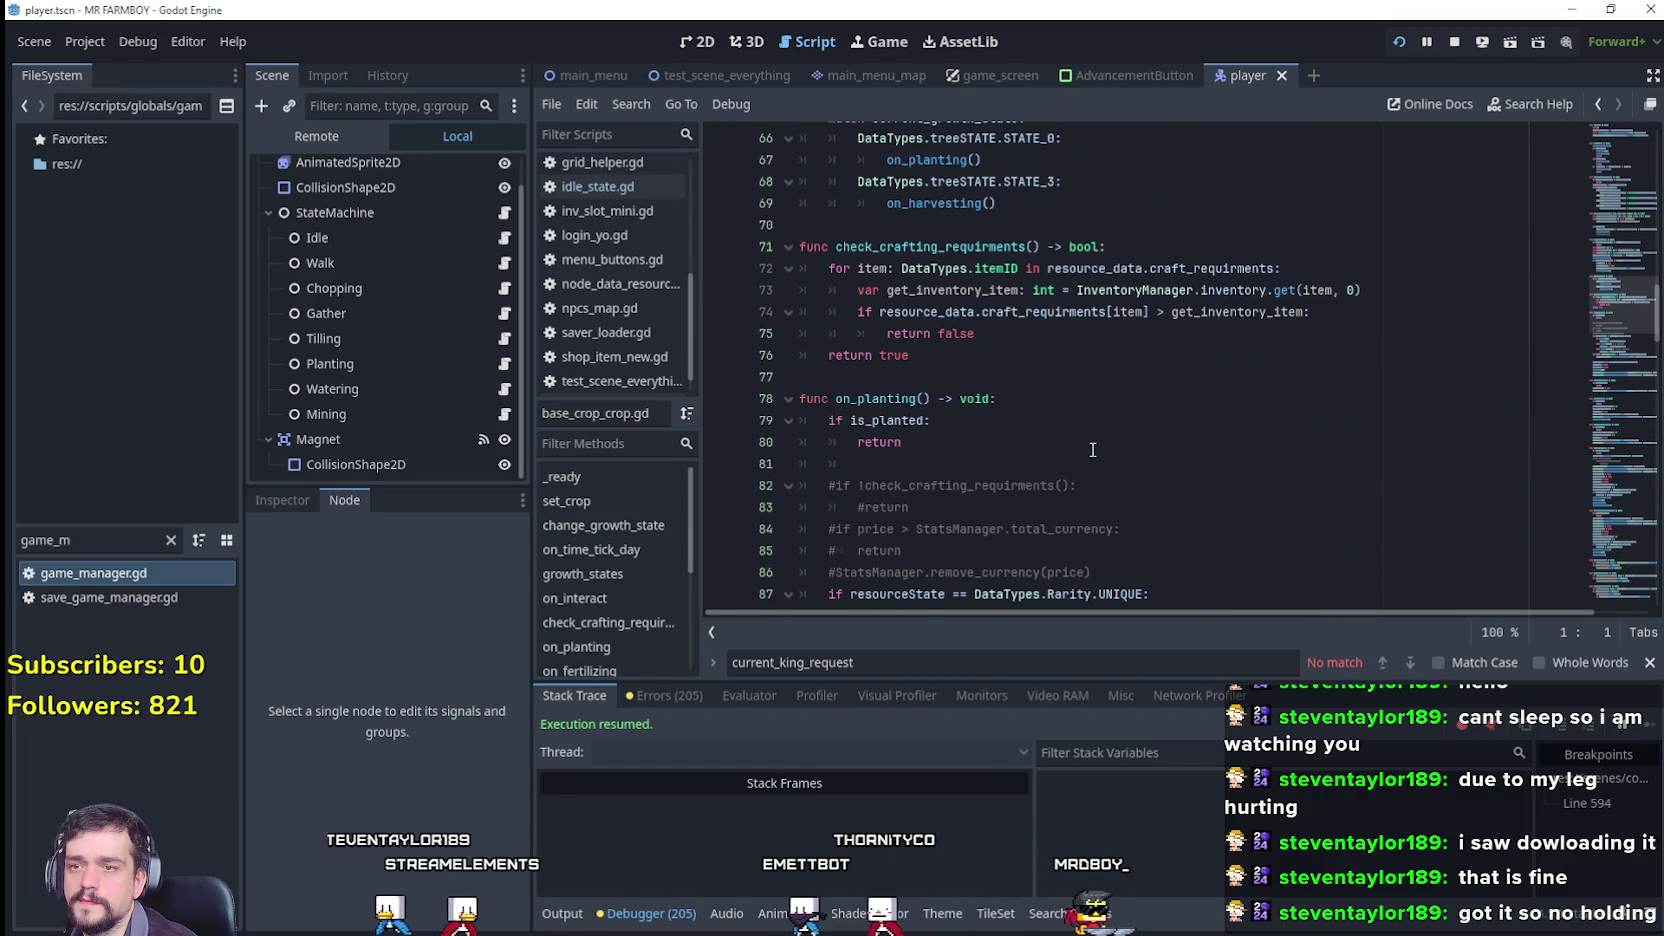
{"action": "mouse_move", "coordinate": [930, 312]}
{"action": "left_mouse_down"}
{"action": "mouse_move", "coordinate": [800, 300]}
{"action": "mouse_move", "coordinate": [800, 335]}
{"action": "mouse_move", "coordinate": [780, 270]}
{"action": "mouse_move", "coordinate": [762, 290]}
{"action": "left_mouse_up"}
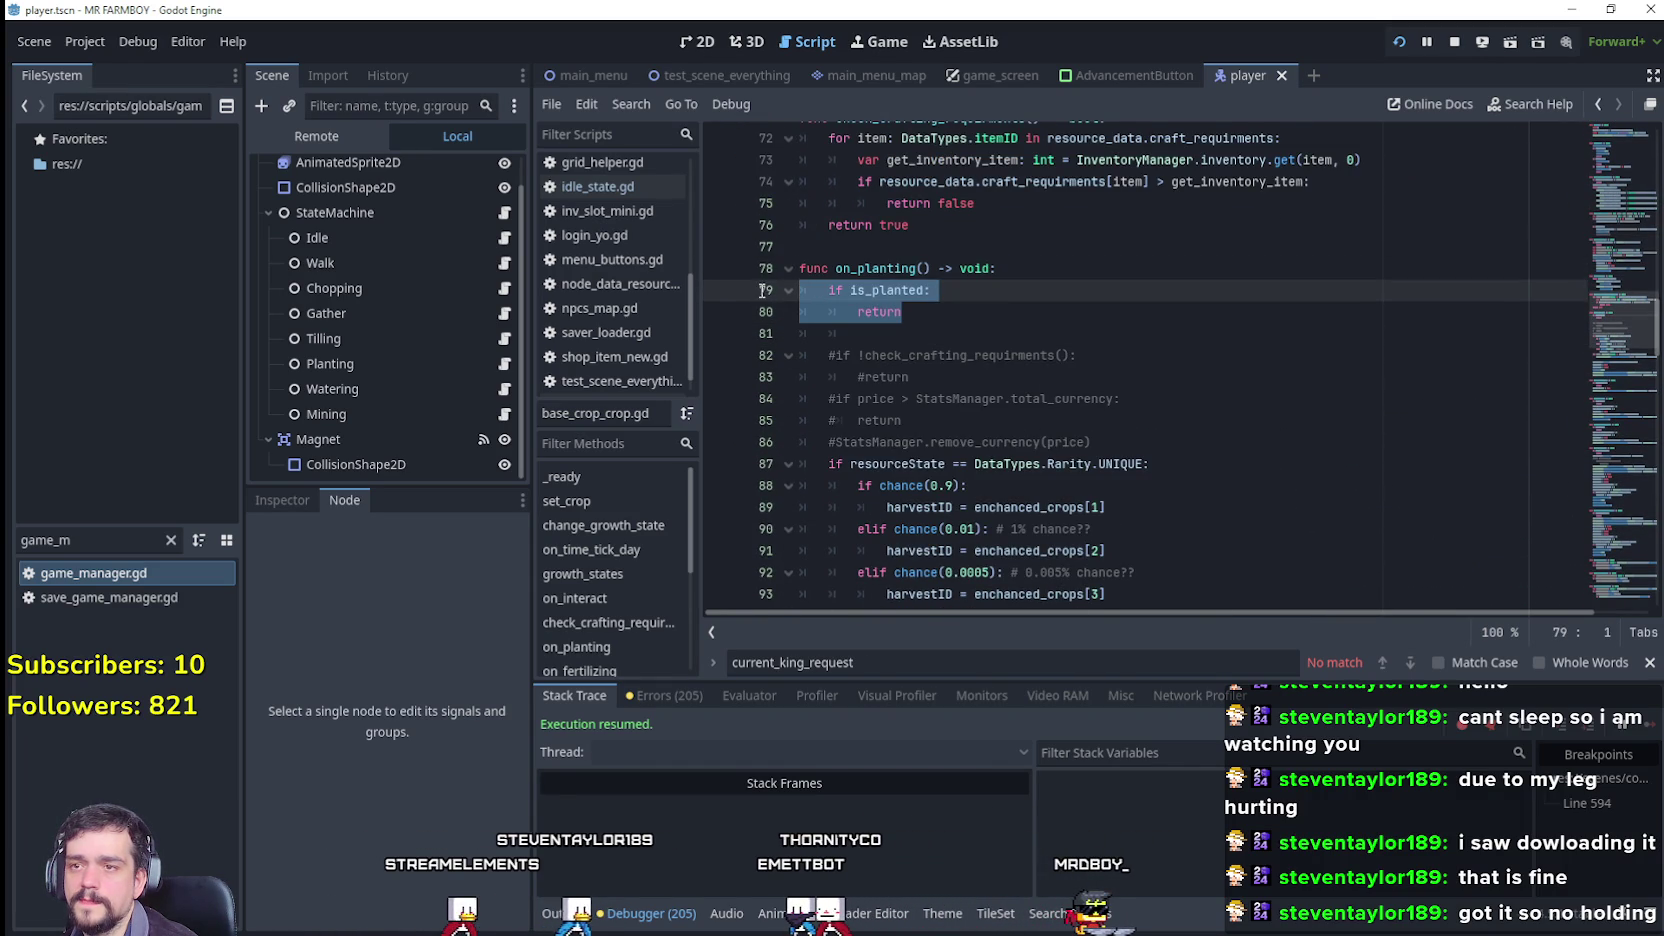
{"action": "scroll", "coordinate": [926, 341], "scroll_direction": "down", "scroll_amount": 5}
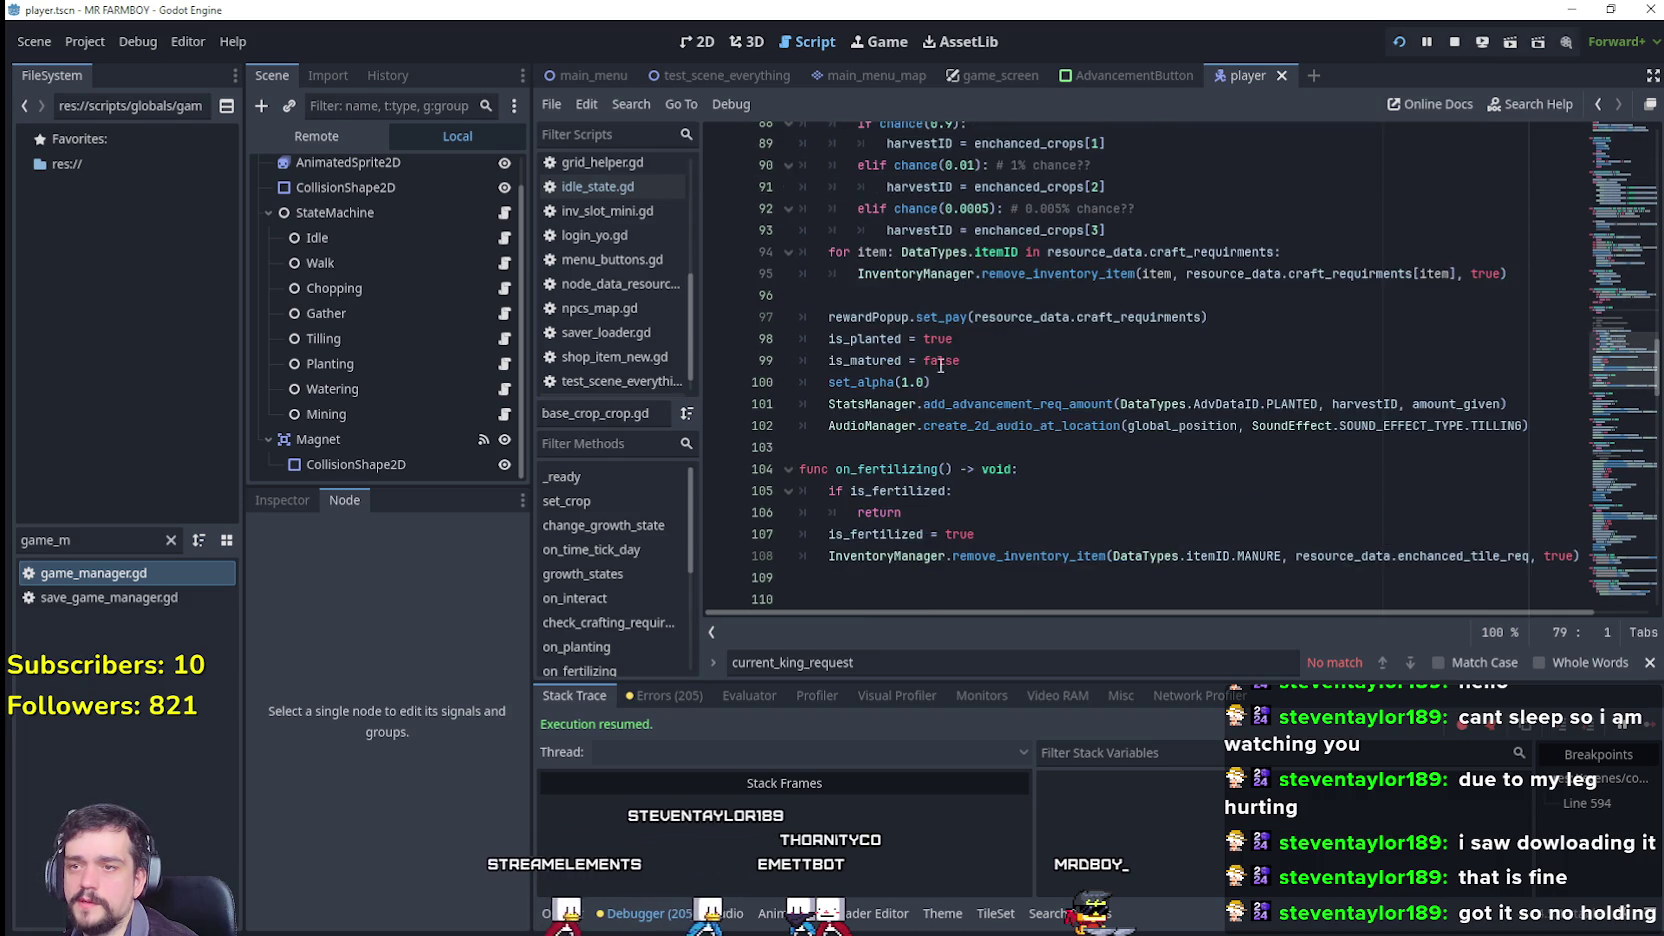
{"action": "scroll", "coordinate": [946, 370], "scroll_direction": "down", "scroll_amount": 1}
{"action": "left_click_drag", "start_coordinate": [933, 454], "coordinate": [773, 410]}
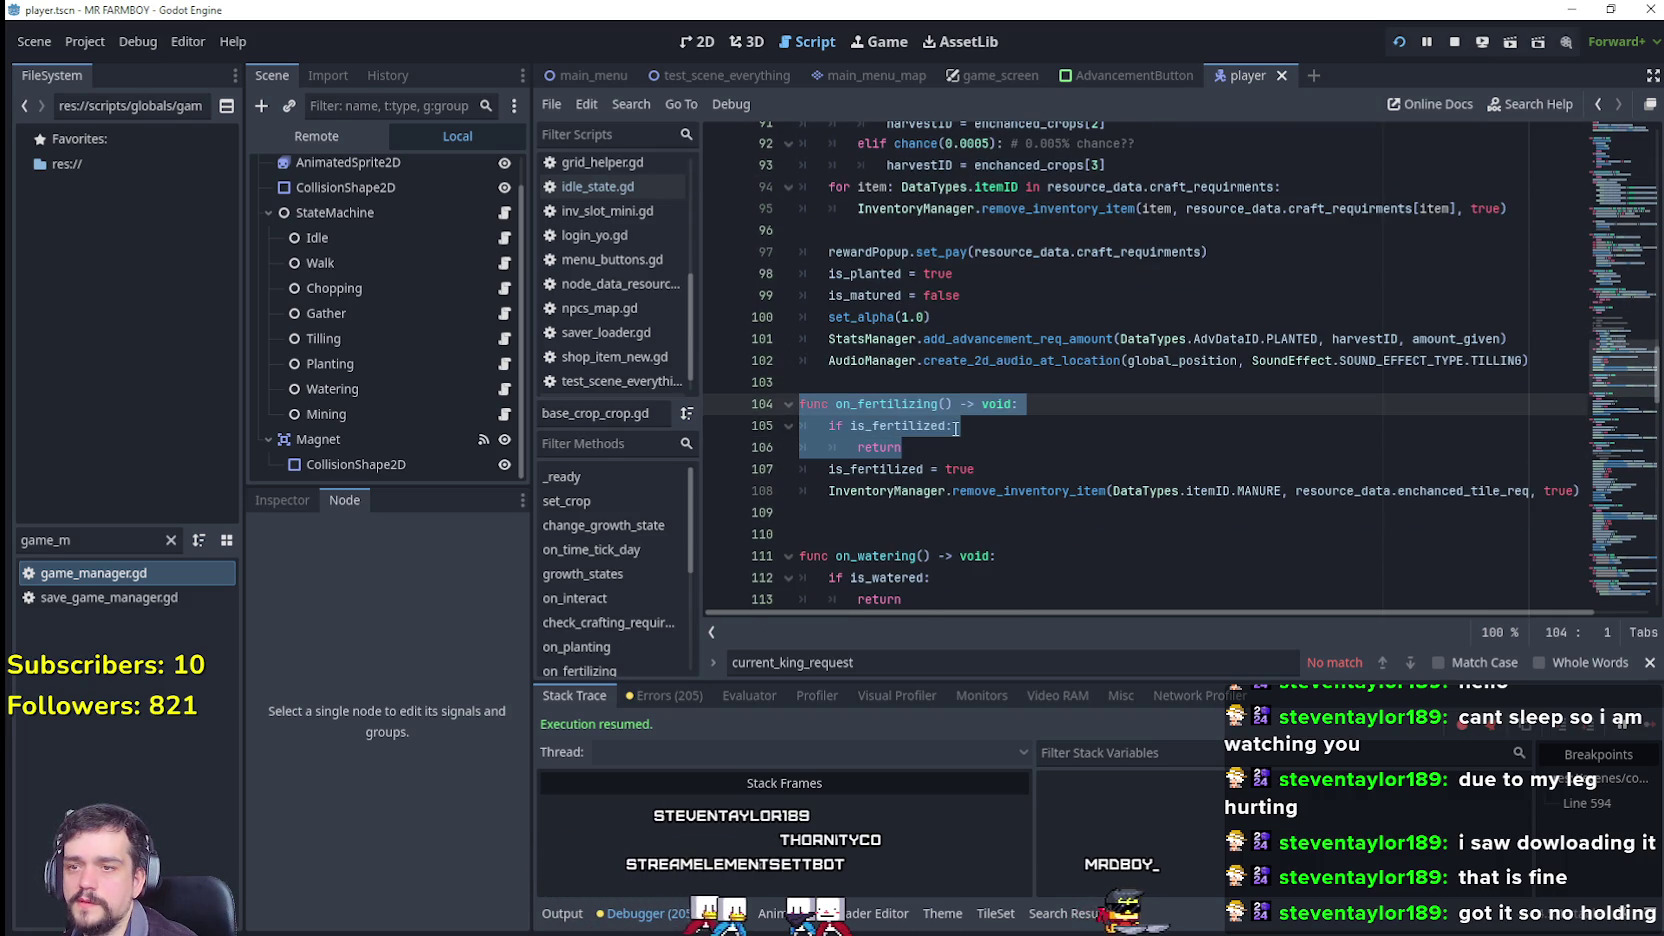
{"action": "scroll", "coordinate": [956, 428], "scroll_direction": "down", "scroll_amount": 2}
{"action": "left_click_drag", "start_coordinate": [902, 470], "coordinate": [790, 432]}
{"action": "scroll", "coordinate": [993, 459], "scroll_direction": "down", "scroll_amount": 3}
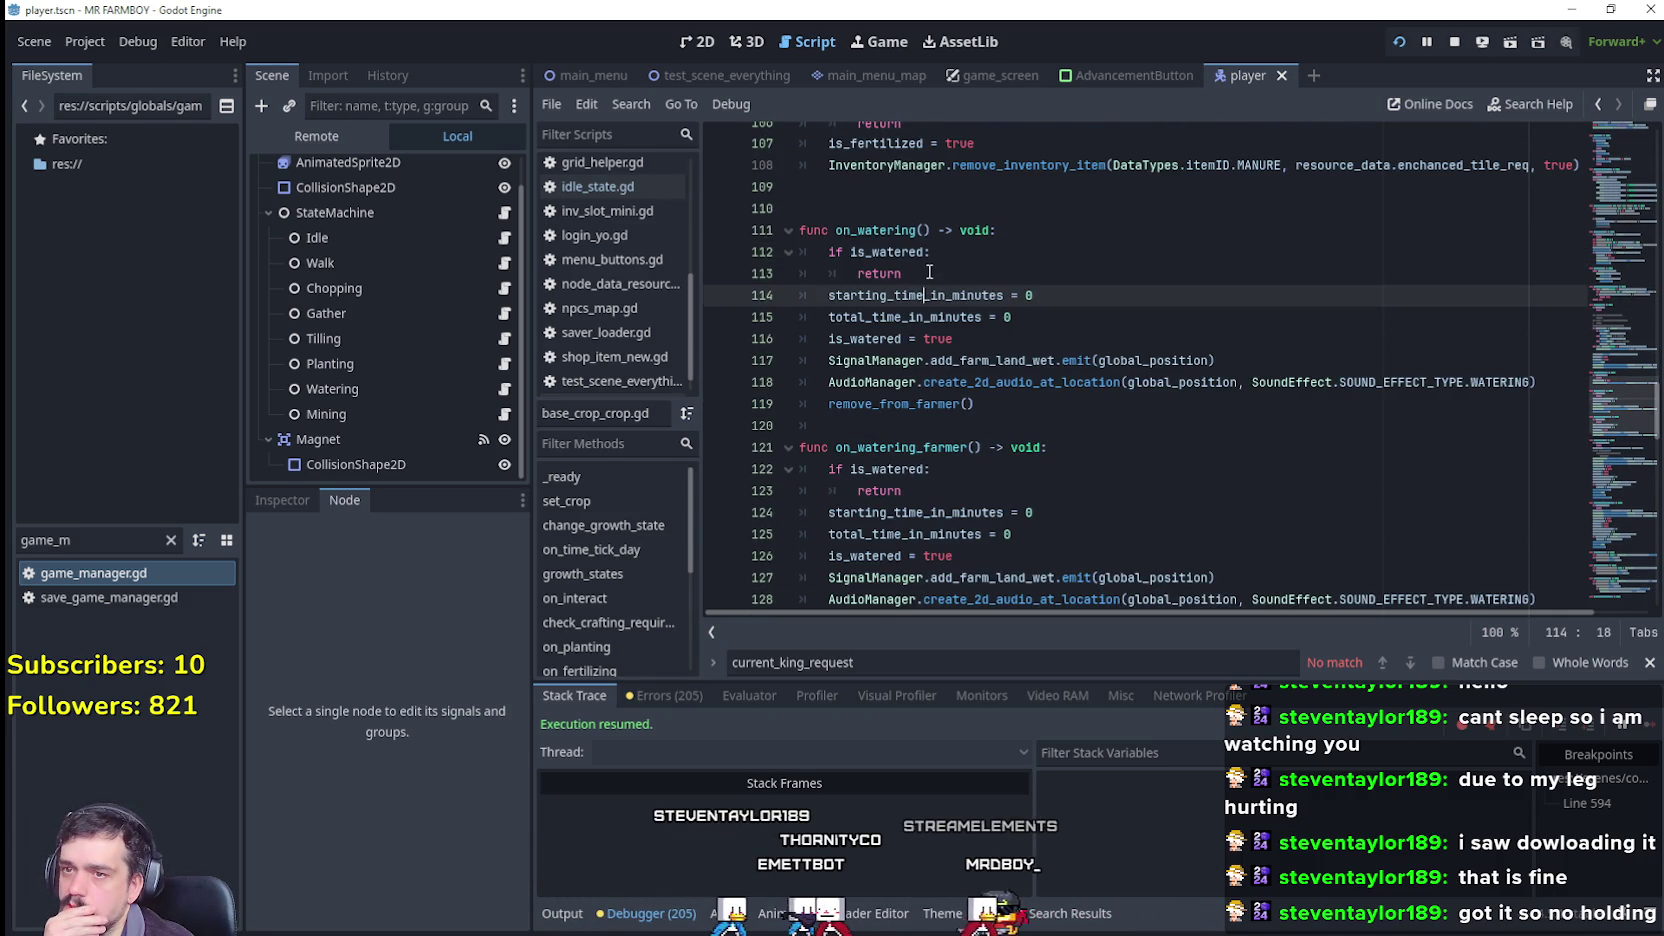
Step: Change on_watering to check !is_watered, comment out its return, indent the body, and save
{"action": "left_click", "coordinate": [850, 252]}
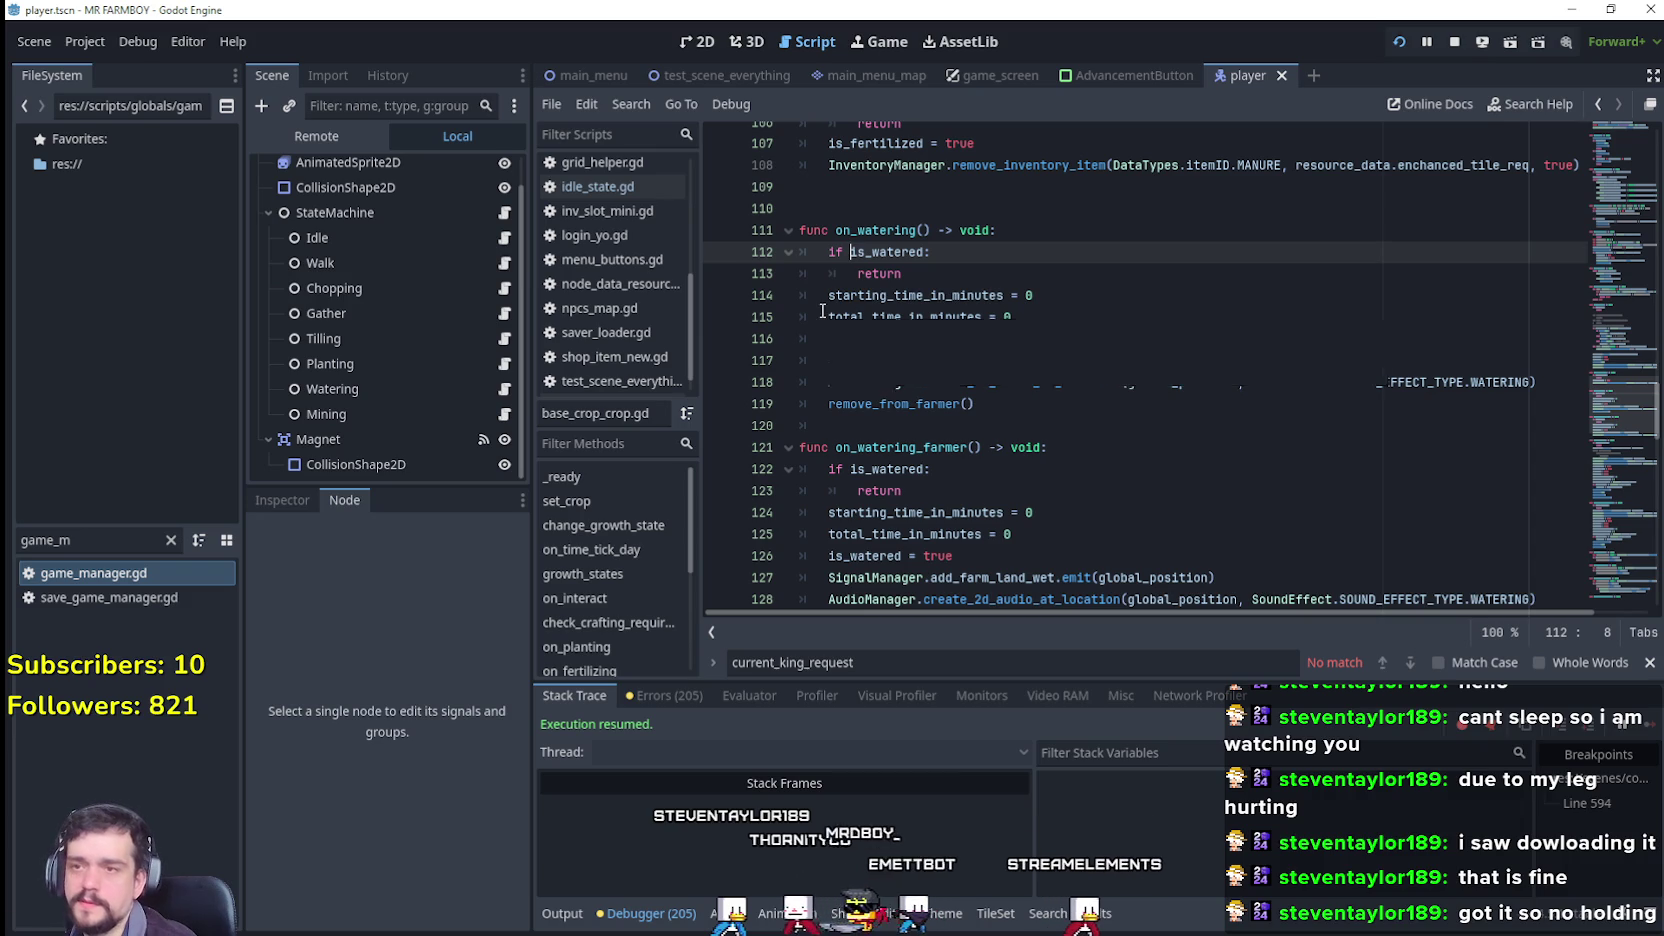
{"action": "type", "text": "!"}
{"action": "left_click", "coordinate": [848, 273]}
{"action": "type", "text": "#"}
{"action": "mouse_move", "coordinate": [975, 404]}
{"action": "left_mouse_down"}
{"action": "mouse_move", "coordinate": [800, 385]}
{"action": "mouse_move", "coordinate": [792, 305]}
{"action": "left_mouse_up"}
{"action": "key", "text": "Tab"}
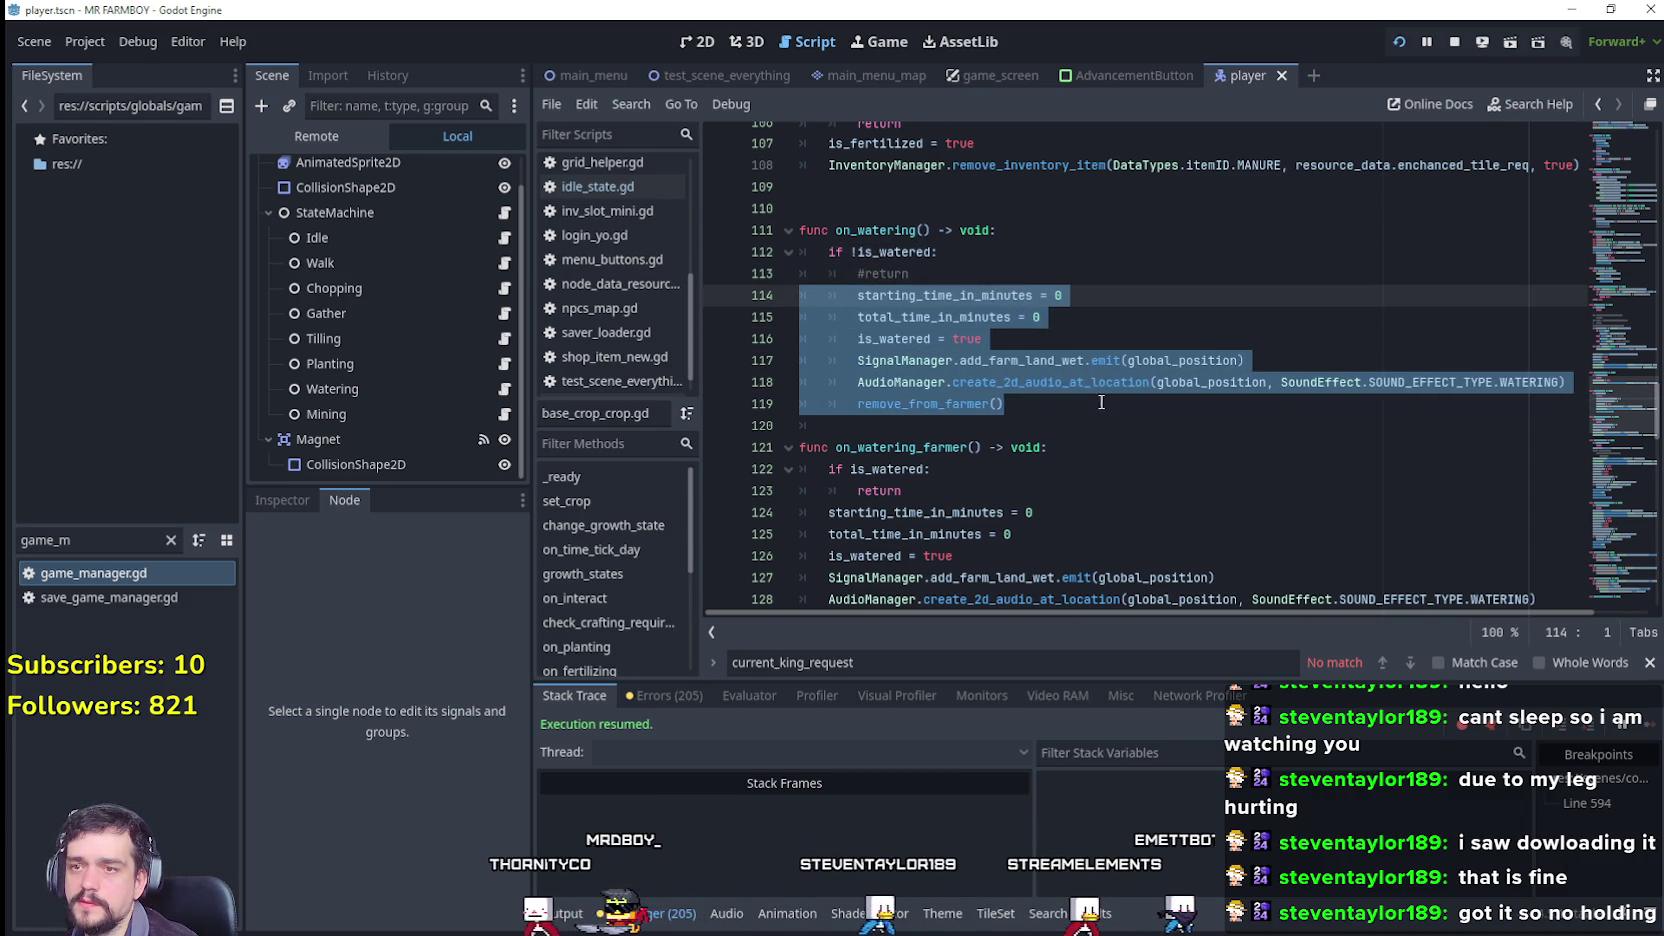
{"action": "left_click", "coordinate": [1089, 384]}
{"action": "key", "text": "ctrl+s"}
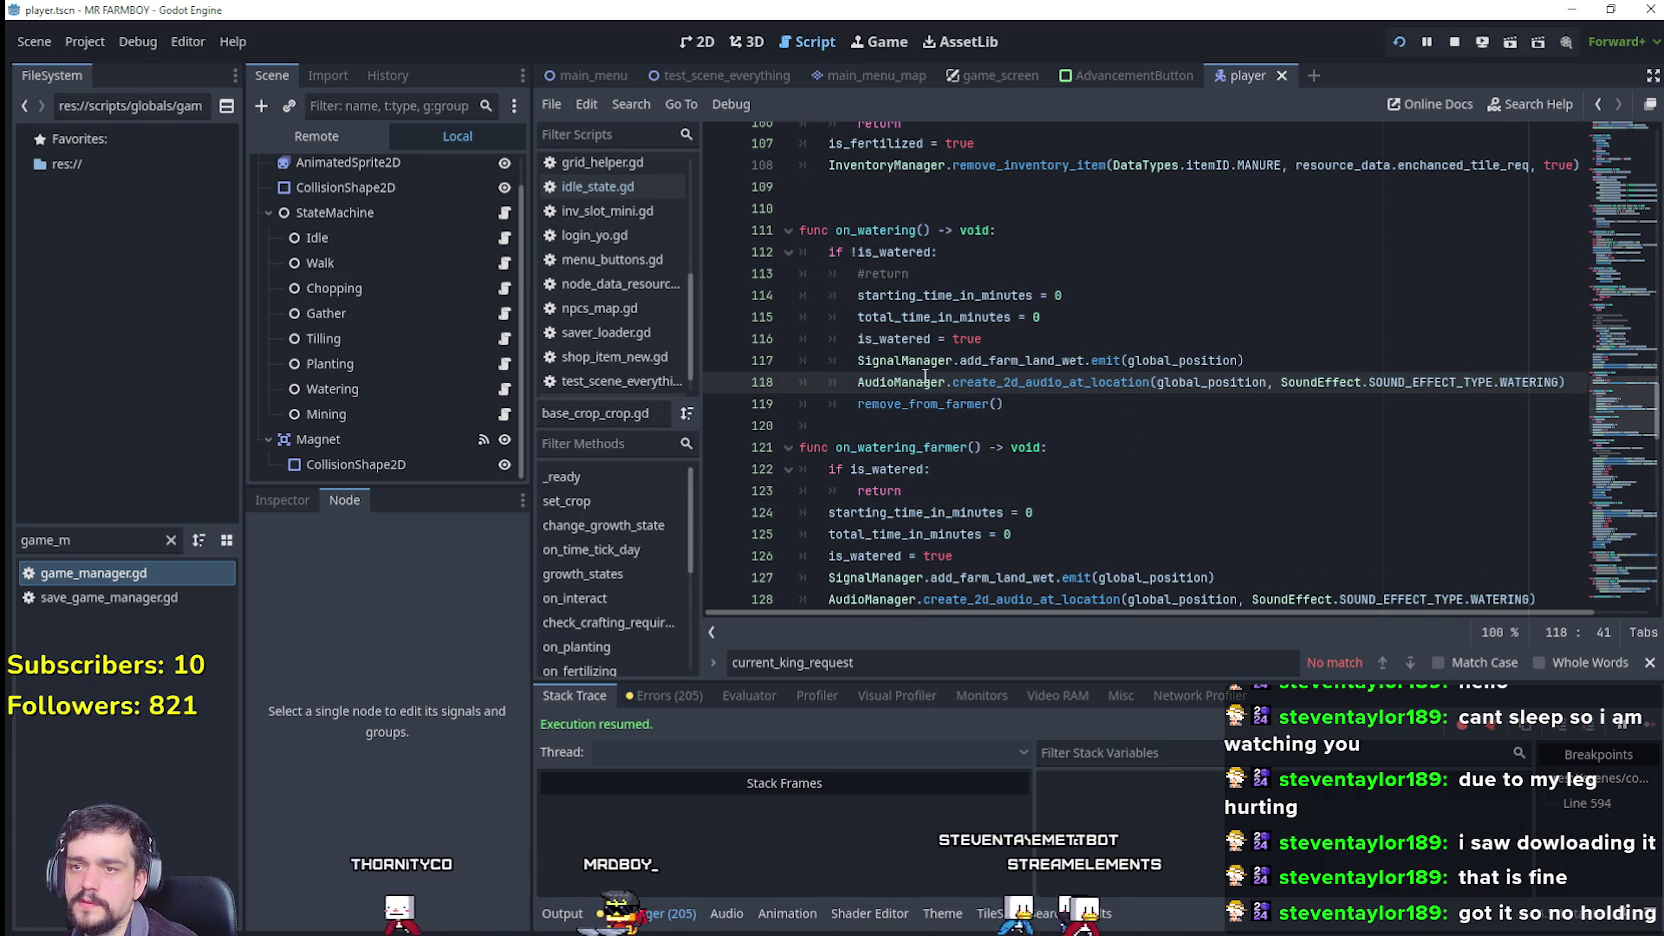
Step: In on_planting, comment out the early return, target the is_planted check, and indent the body
{"action": "double_click", "coordinate": [918, 340]}
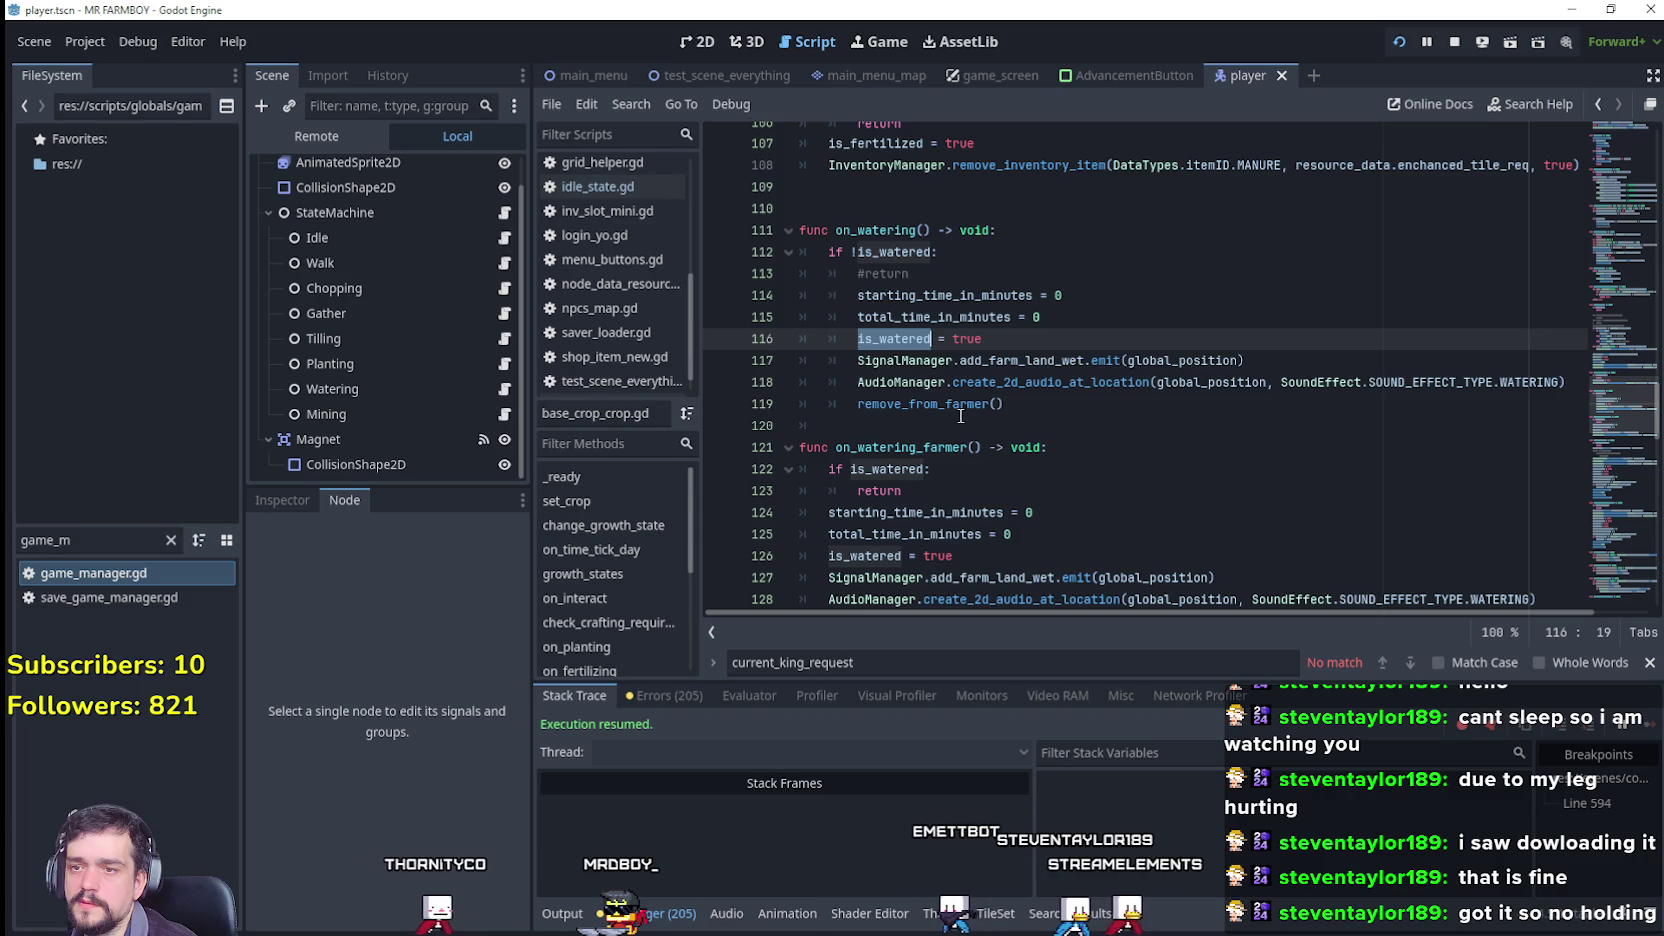
{"action": "scroll", "coordinate": [961, 415], "scroll_direction": "up", "scroll_amount": 6}
{"action": "scroll", "coordinate": [964, 476], "scroll_direction": "up", "scroll_amount": 6}
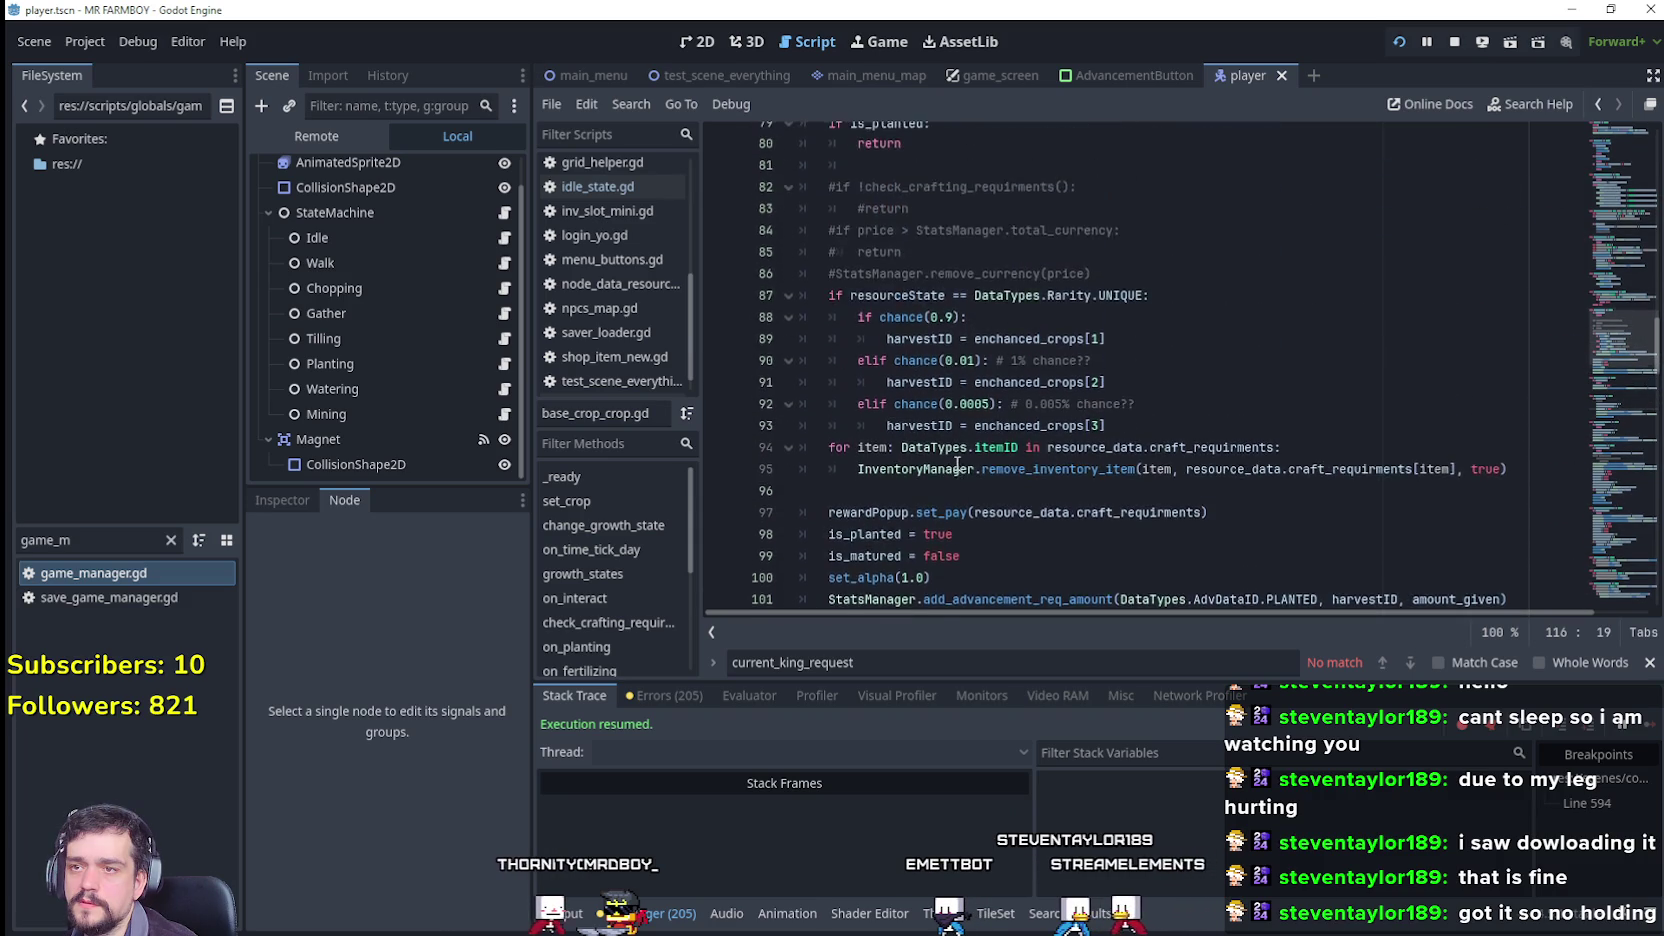
{"action": "left_click", "coordinate": [858, 340]}
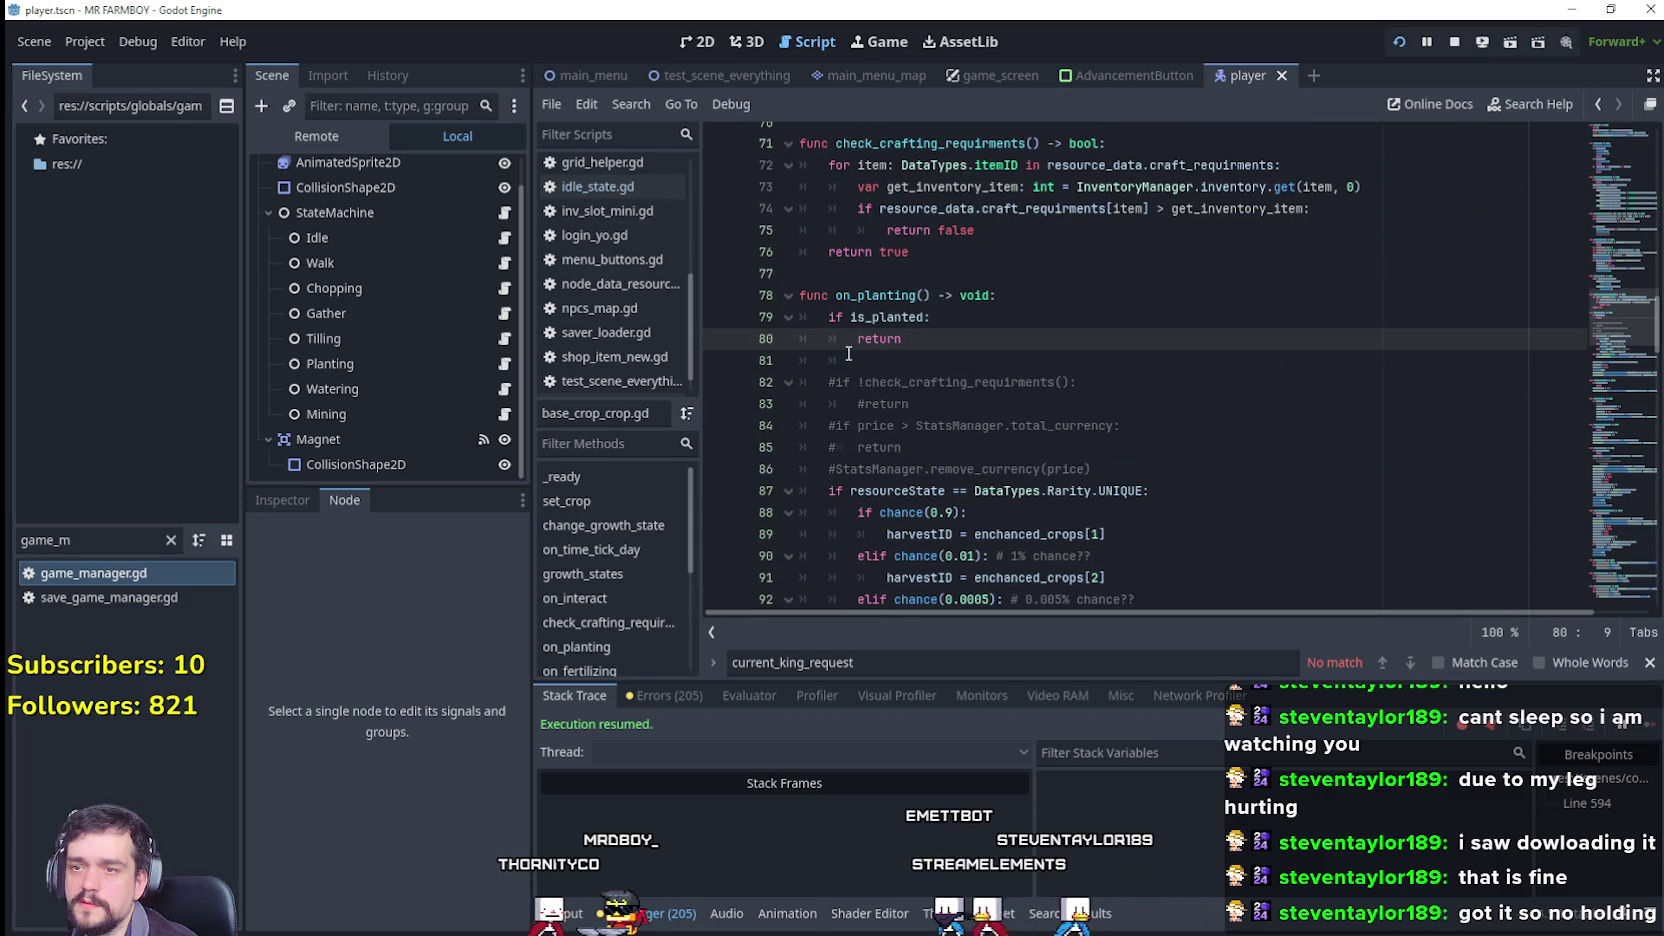
{"action": "type", "text": "#"}
{"action": "left_click", "coordinate": [845, 318]}
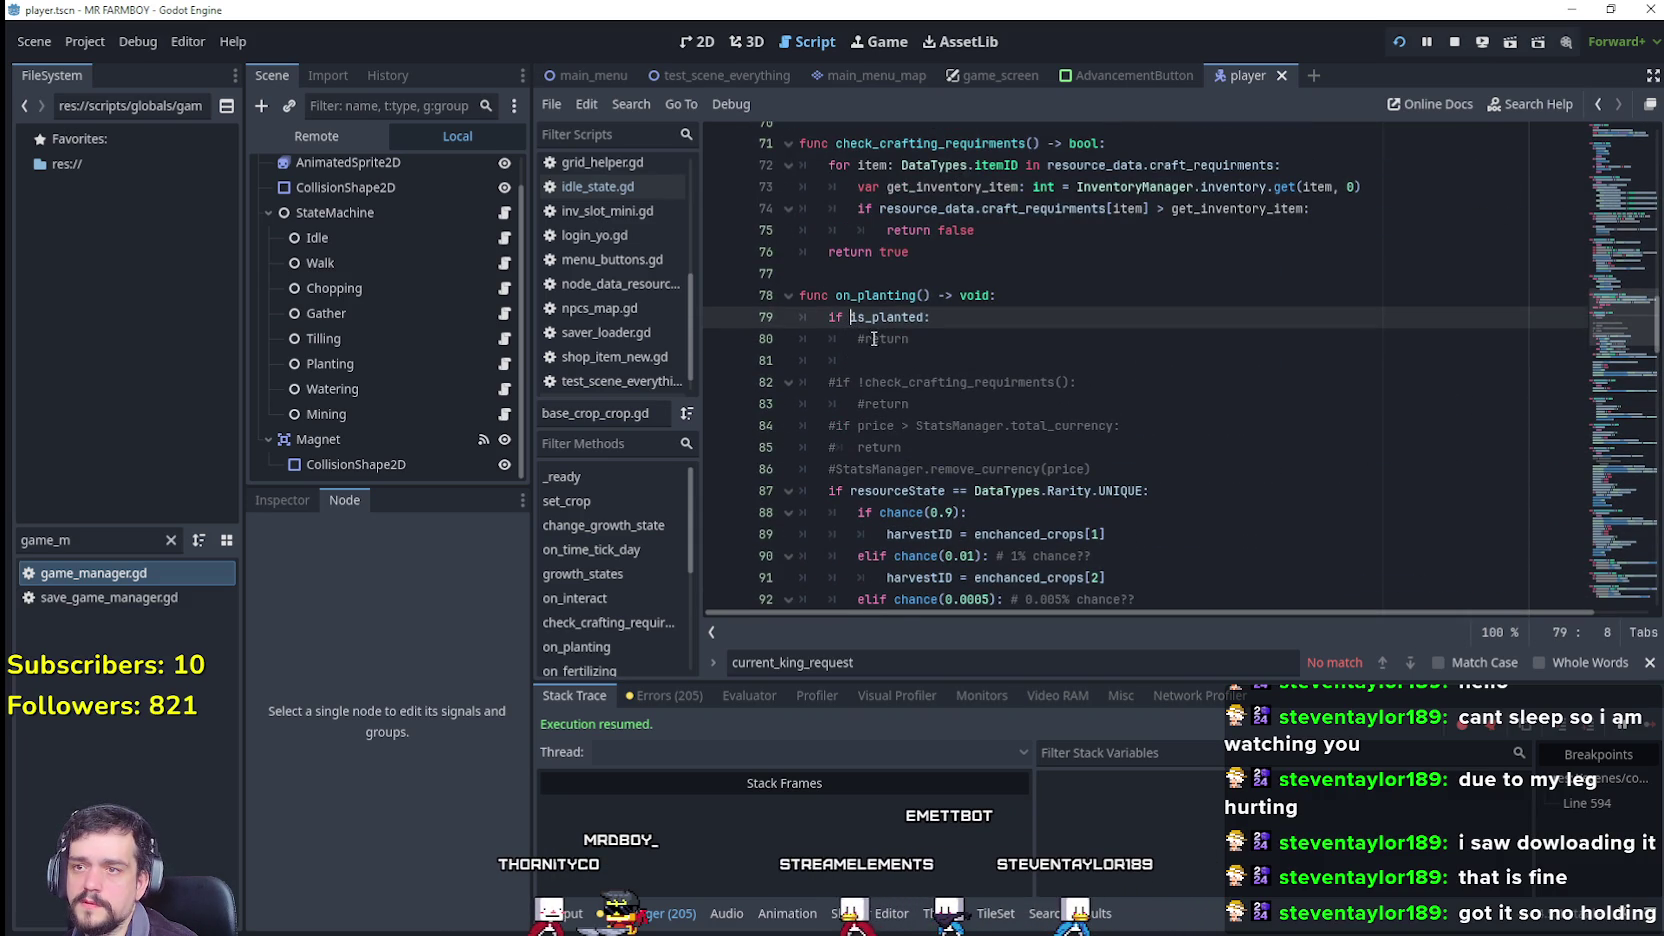
{"action": "type", "text": "!"}
{"action": "scroll", "coordinate": [930, 450], "scroll_direction": "down", "scroll_amount": 3}
{"action": "mouse_move", "coordinate": [1536, 467]}
{"action": "left_mouse_down"}
{"action": "mouse_move", "coordinate": [1027, 382]}
{"action": "mouse_move", "coordinate": [1000, 150]}
{"action": "mouse_move", "coordinate": [1003, 340]}
{"action": "mouse_move", "coordinate": [805, 375]}
{"action": "left_mouse_up"}
{"action": "scroll", "coordinate": [1031, 432], "scroll_direction": "down", "scroll_amount": 4}
{"action": "key", "text": "Tab"}
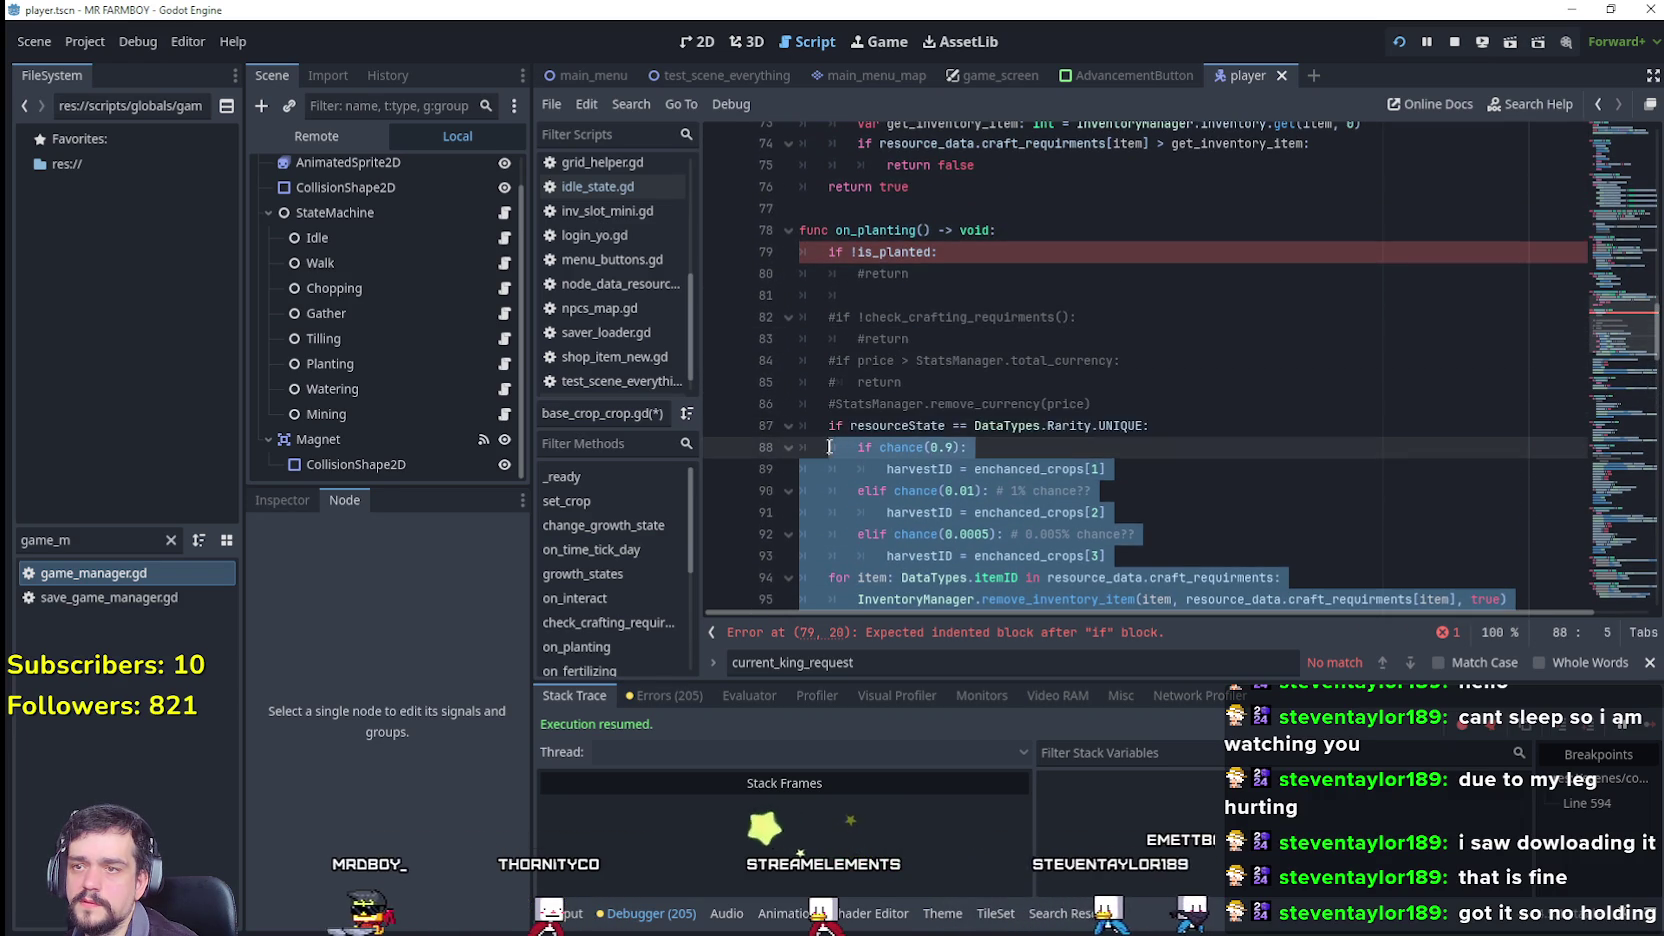
{"action": "left_click", "coordinate": [1154, 383]}
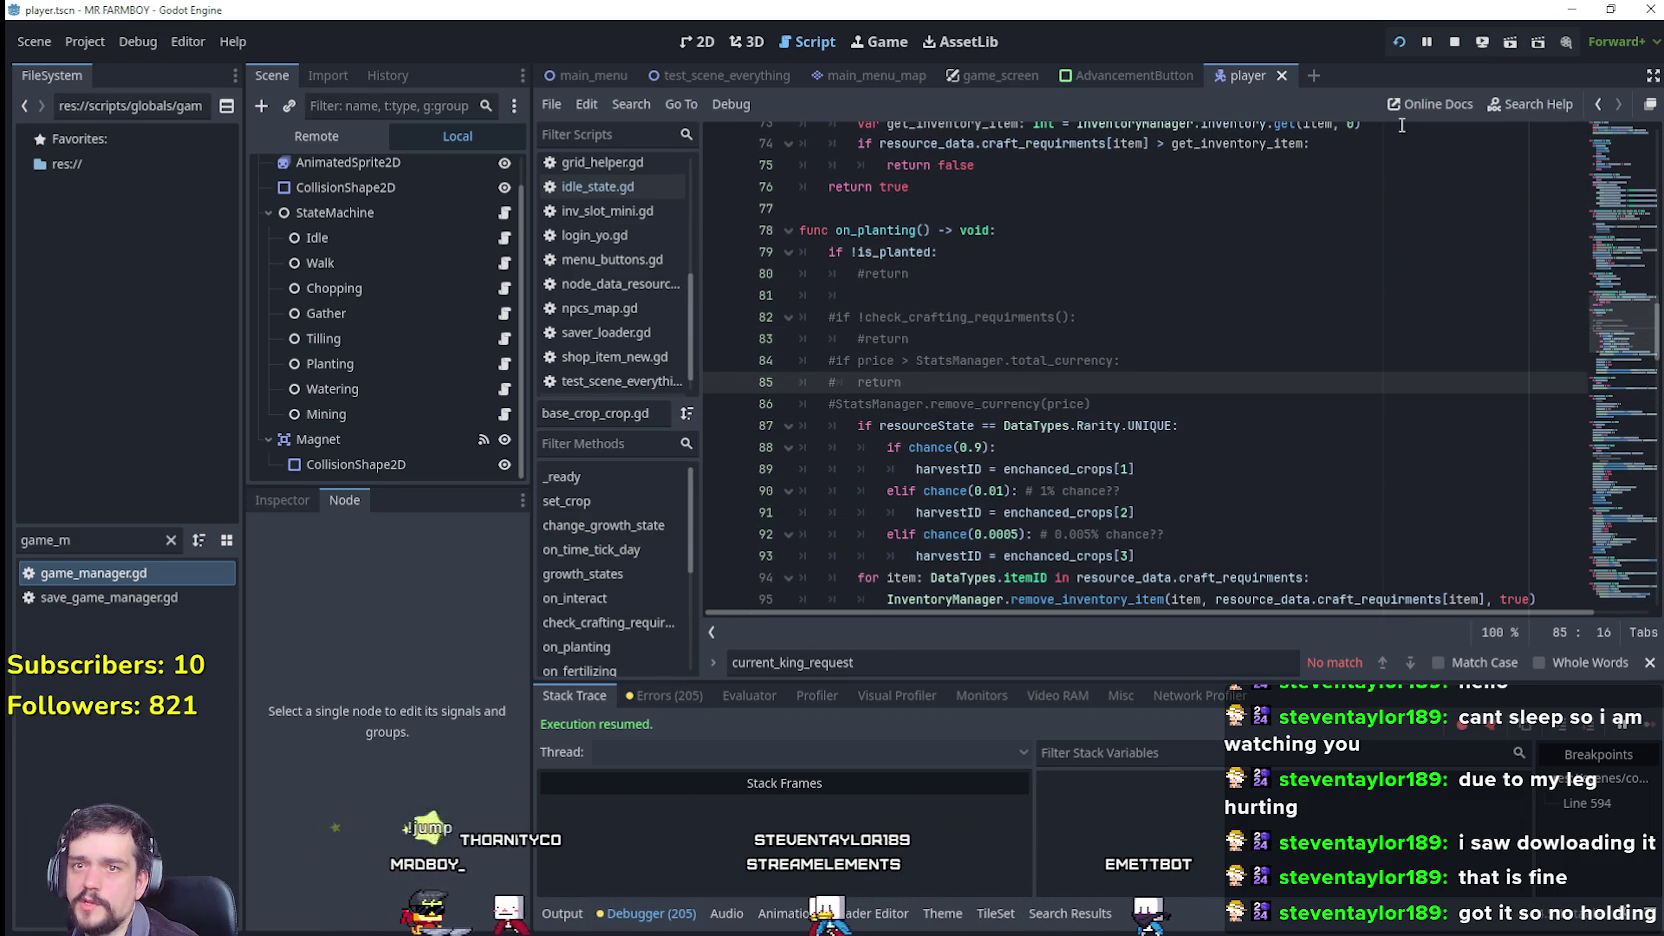
Step: In the running game, plant wheat on an empty tile to the left and resume from the breakpoint
{"action": "key", "text": "alt+Tab"}
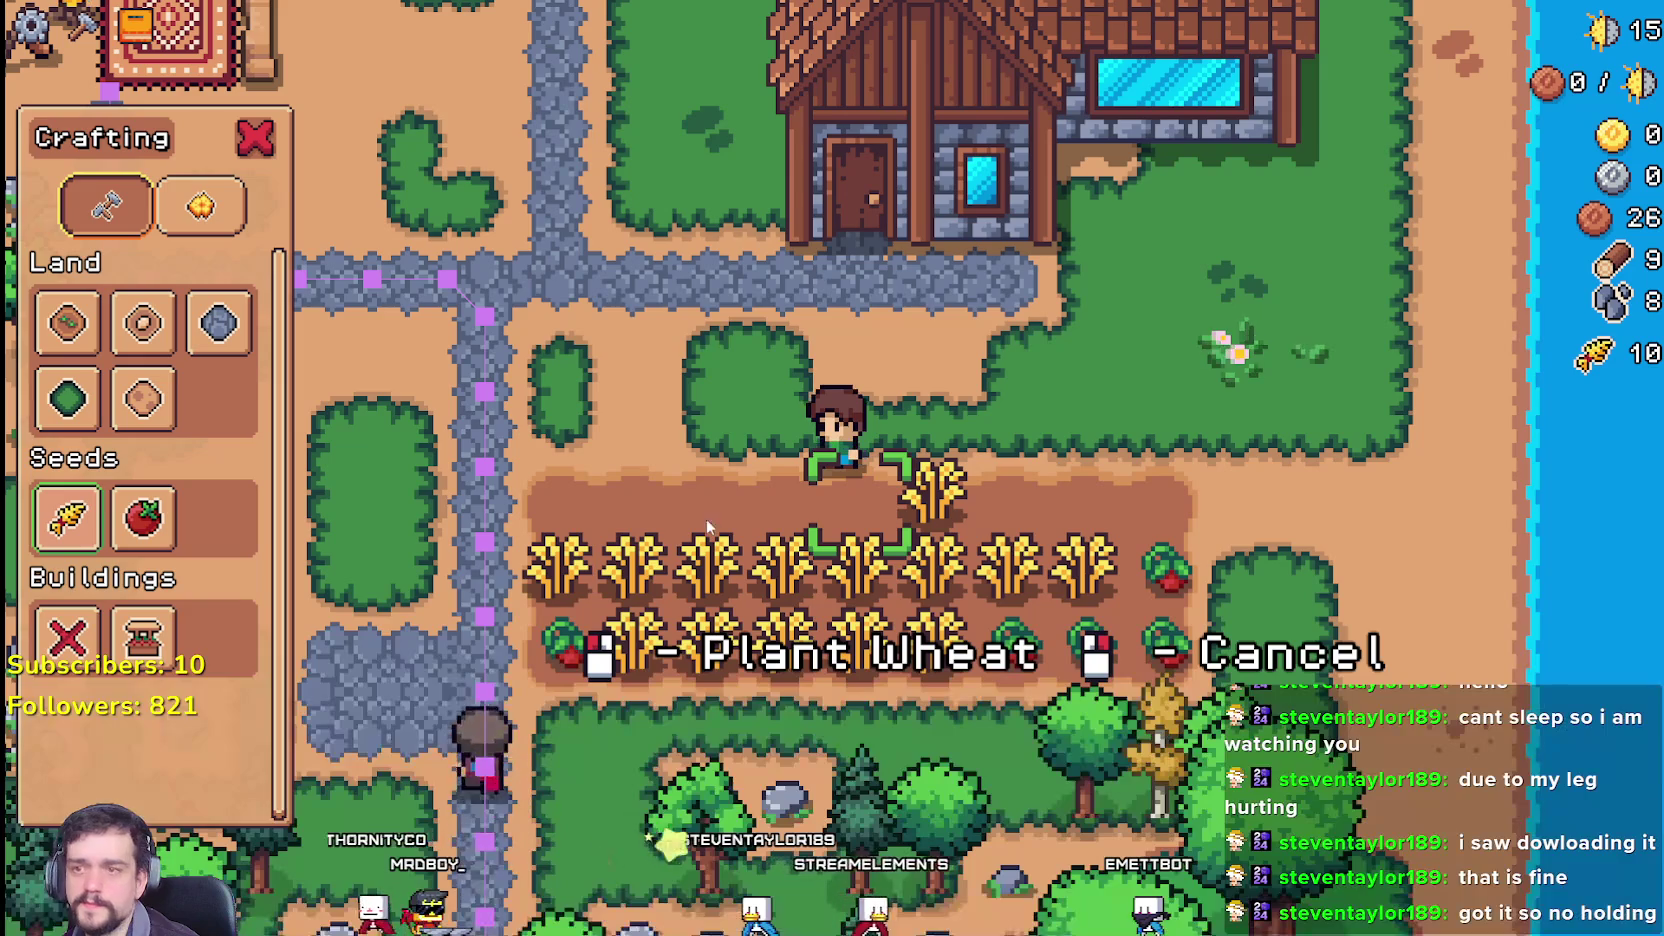
{"action": "key", "text": "a"}
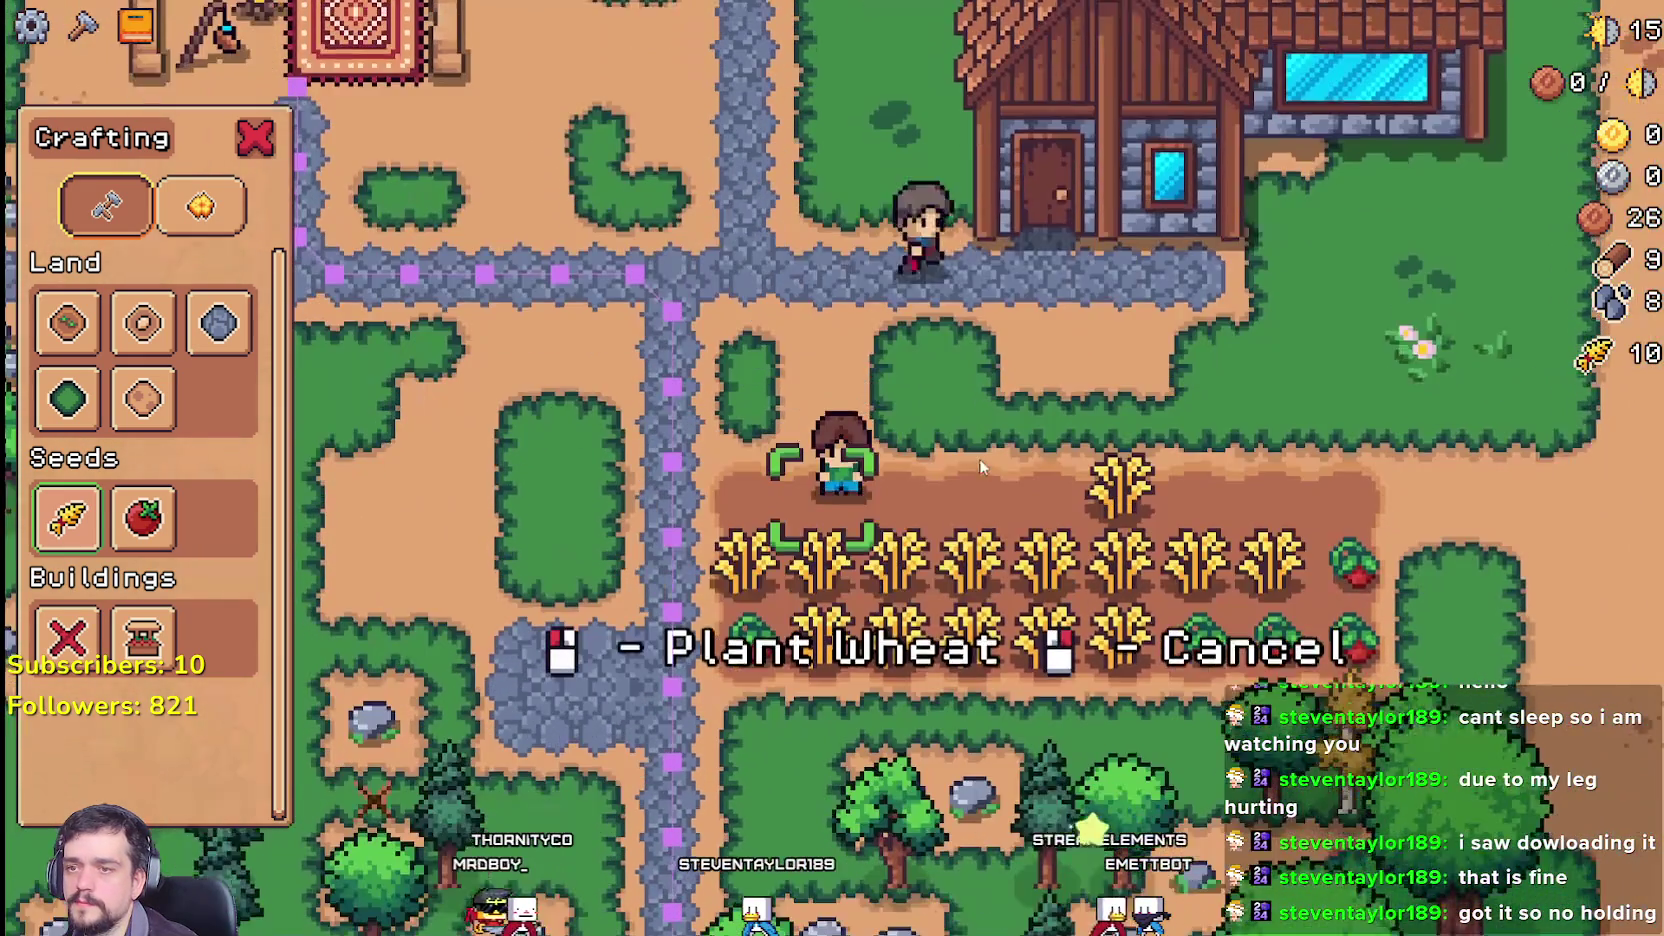
{"action": "left_click", "coordinate": [979, 458]}
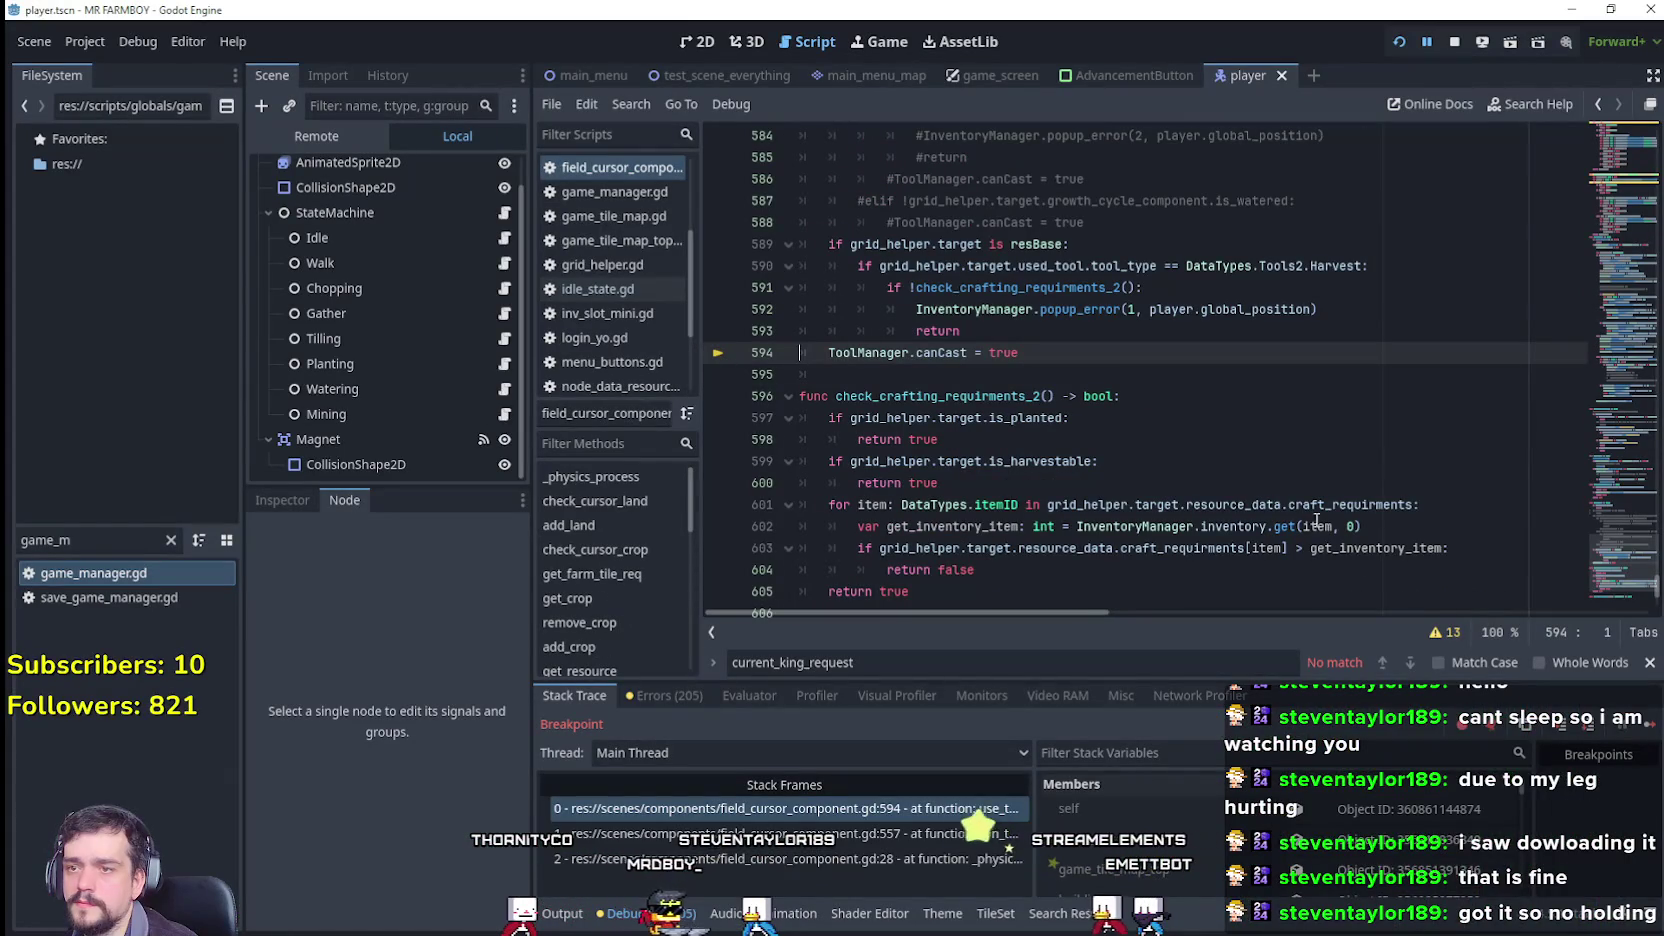
{"action": "key", "text": "F12"}
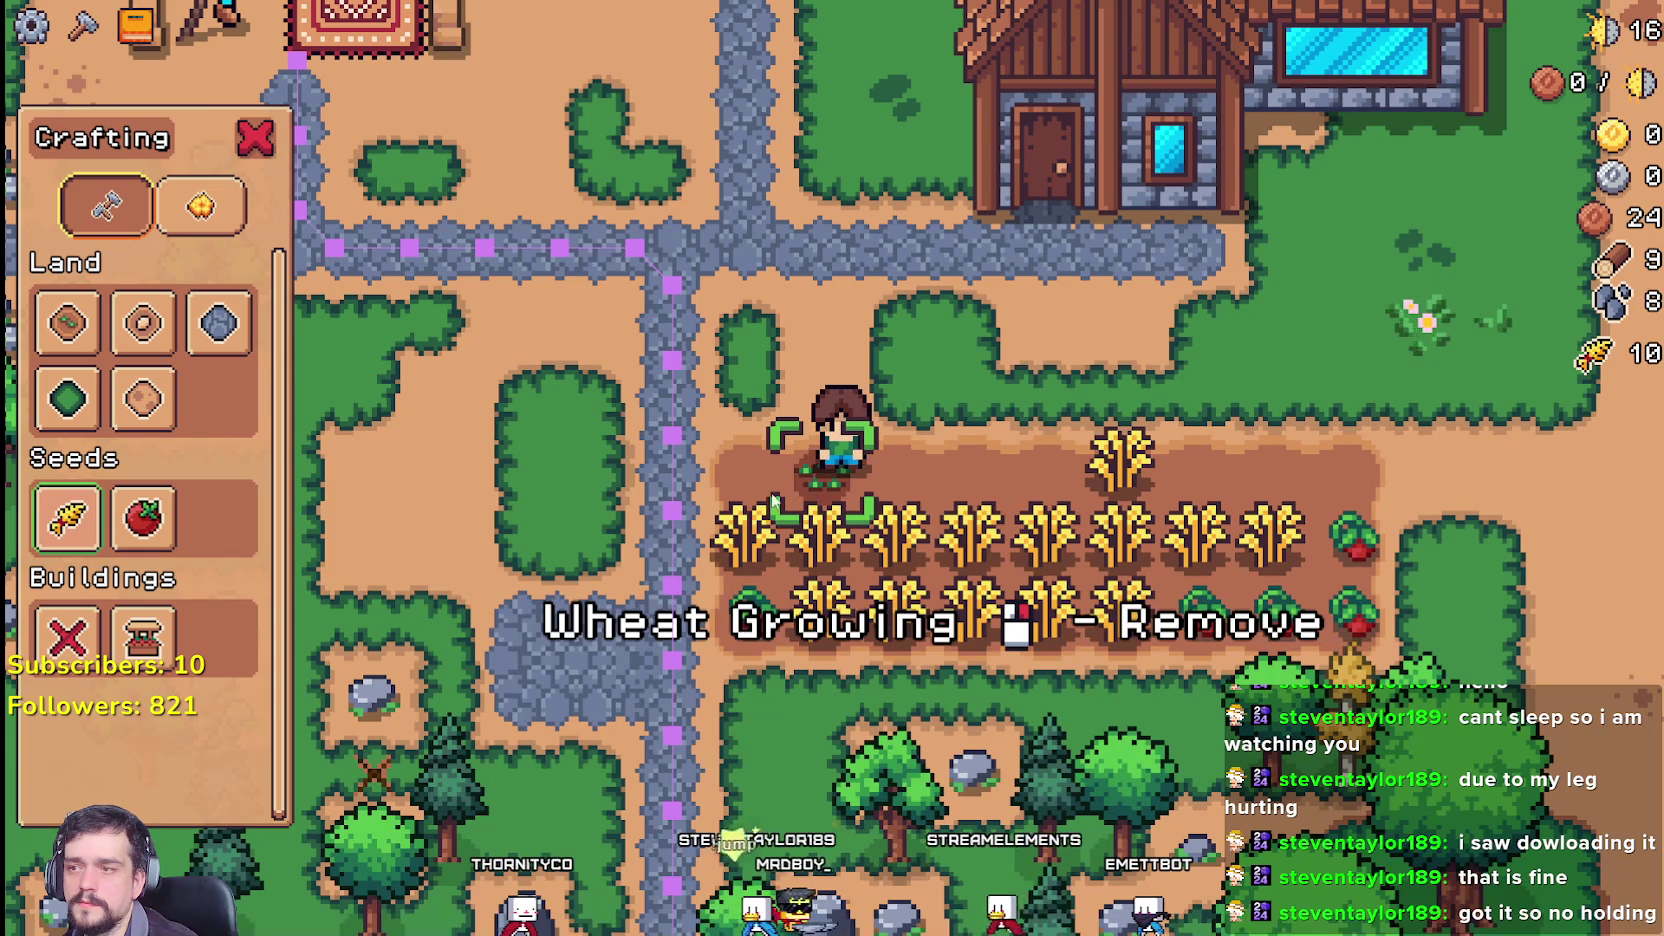
Step: Plant and water wheat on several tiles along the row, then return to the script editor
{"action": "key", "text": "d"}
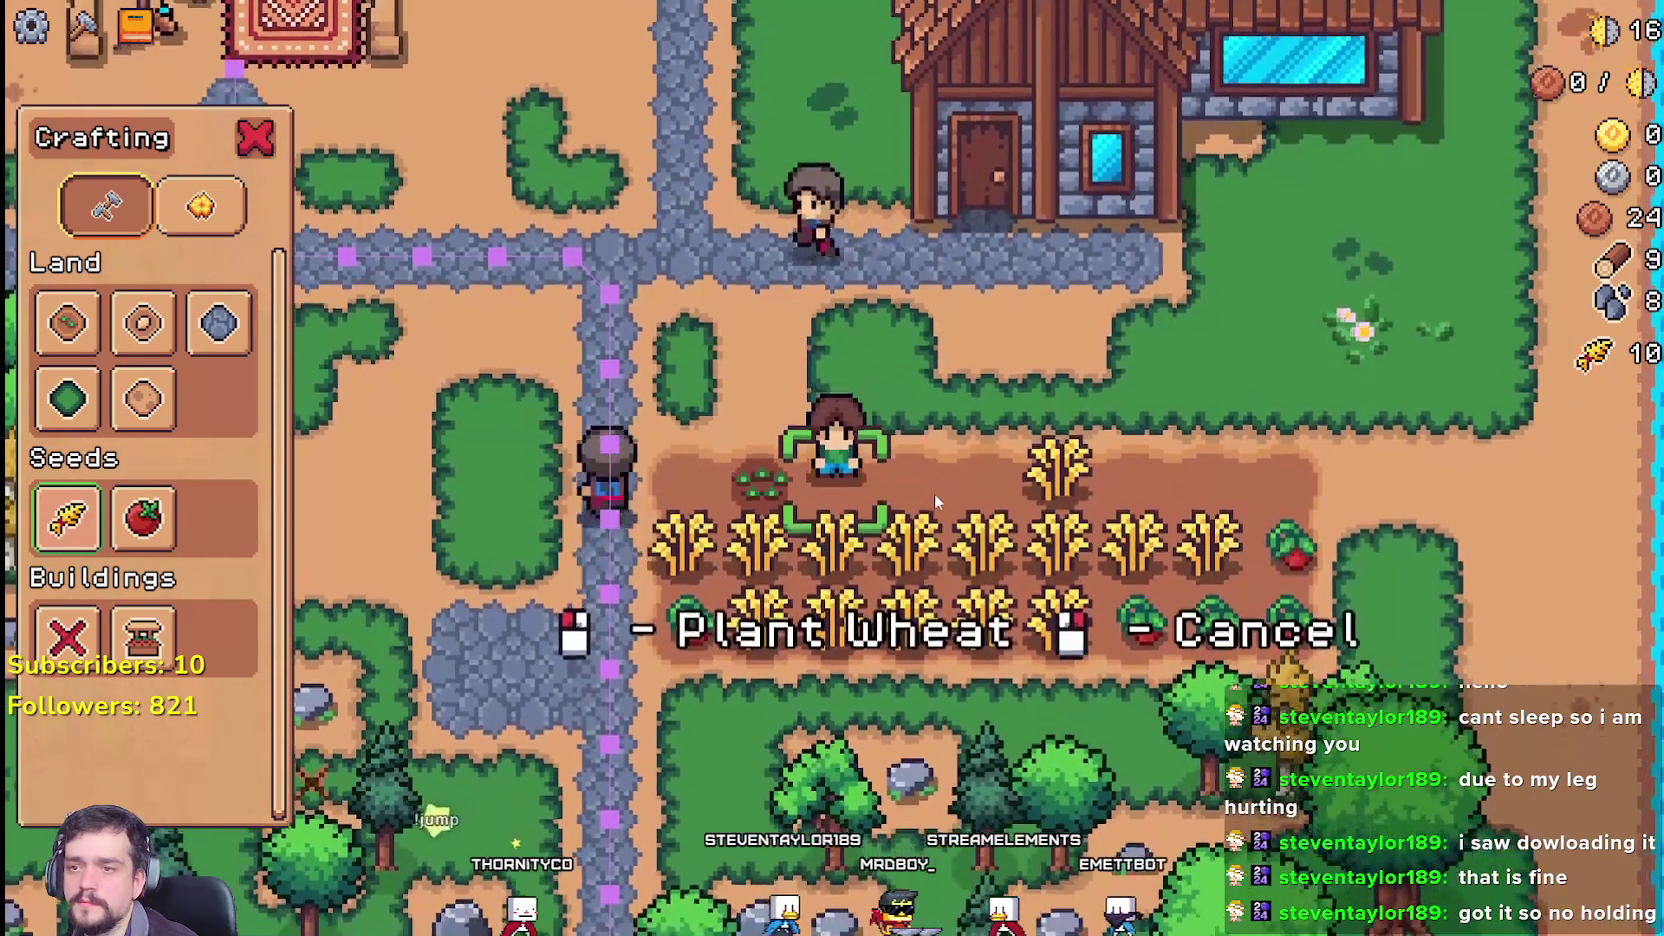
{"action": "left_click", "coordinate": [933, 493]}
{"action": "key", "text": "d"}
{"action": "left_click", "coordinate": [942, 481]}
{"action": "left_click", "coordinate": [942, 481]}
{"action": "key", "text": "d"}
{"action": "left_click", "coordinate": [1052, 507]}
{"action": "left_click", "coordinate": [1052, 507]}
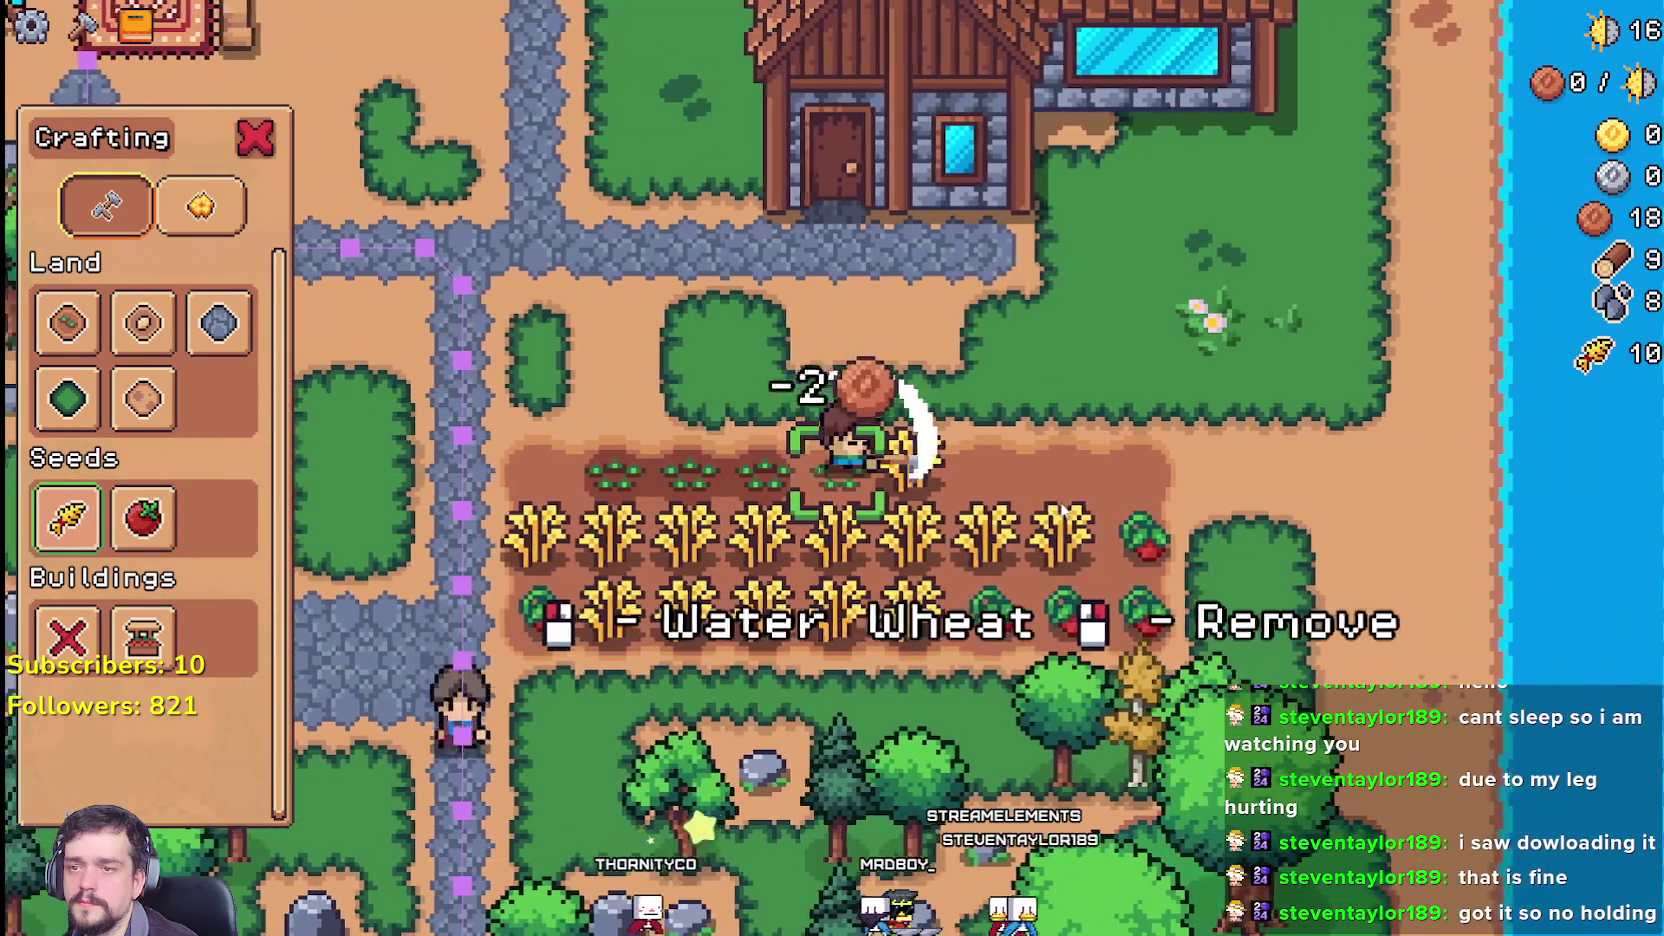
{"action": "key", "text": "d"}
{"action": "key", "text": "d"}
{"action": "left_click", "coordinate": [1092, 507]}
{"action": "left_click", "coordinate": [1092, 507]}
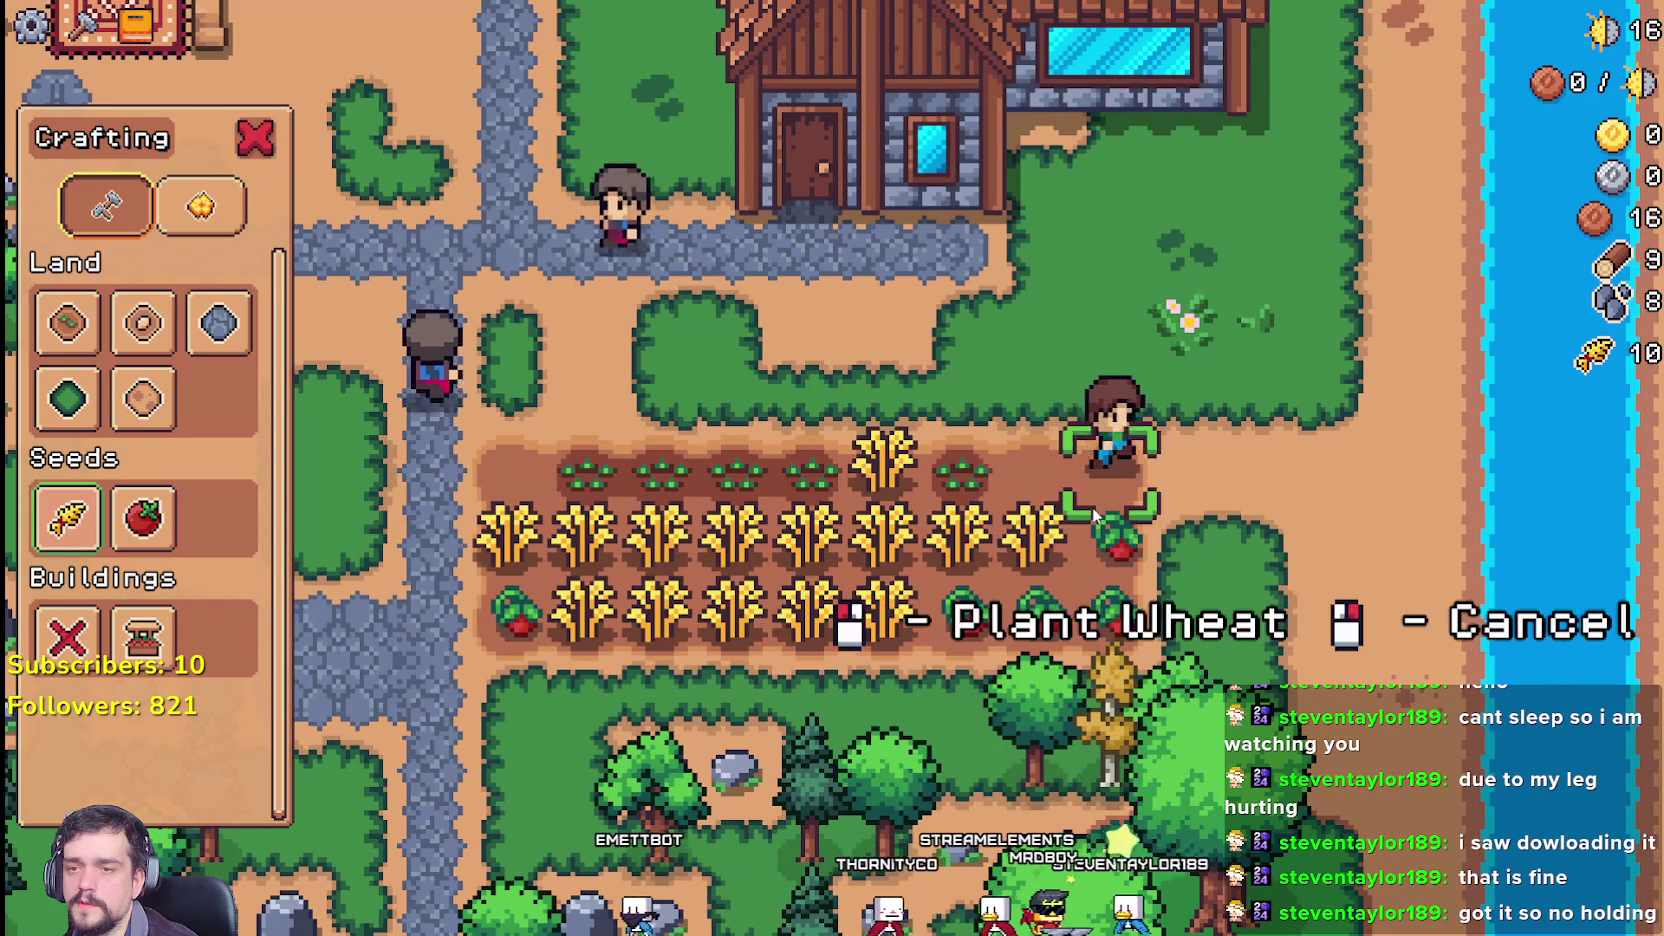
{"action": "key", "text": "d"}
{"action": "key", "text": "a"}
{"action": "key", "text": "alt+Tab"}
{"action": "left_click", "coordinate": [1051, 376]}
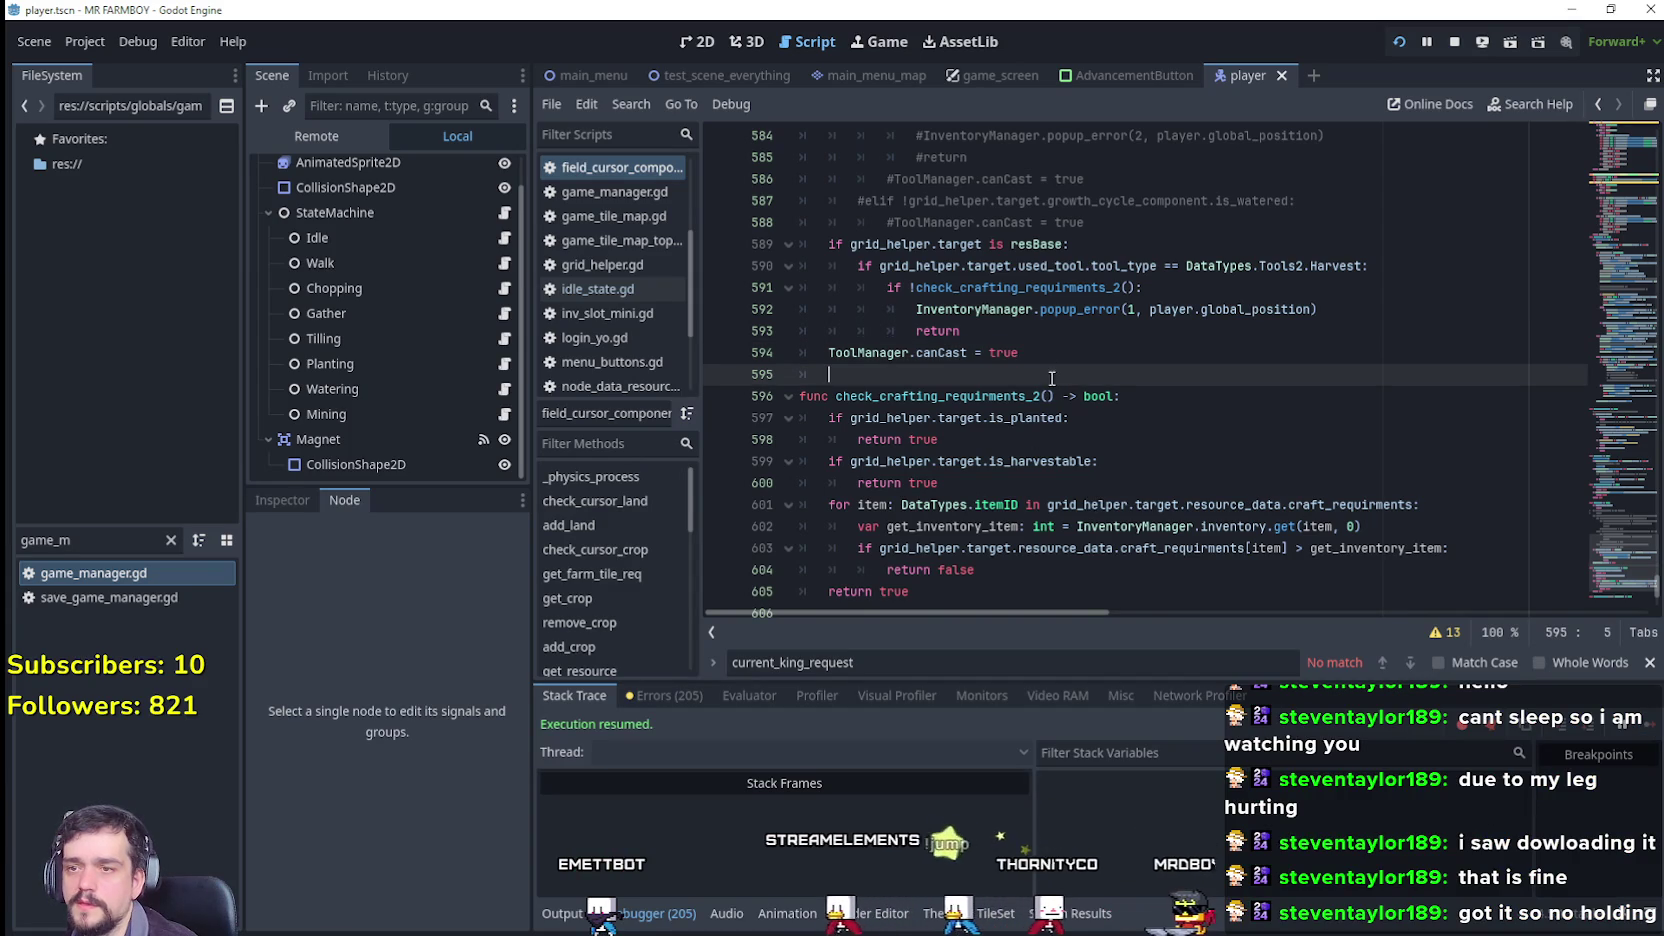
Step: Copy the ToolManager.canCast = false statement from line 65 of idle_state.gd
{"action": "left_click", "coordinate": [505, 238]}
{"action": "left_click", "coordinate": [1110, 556]}
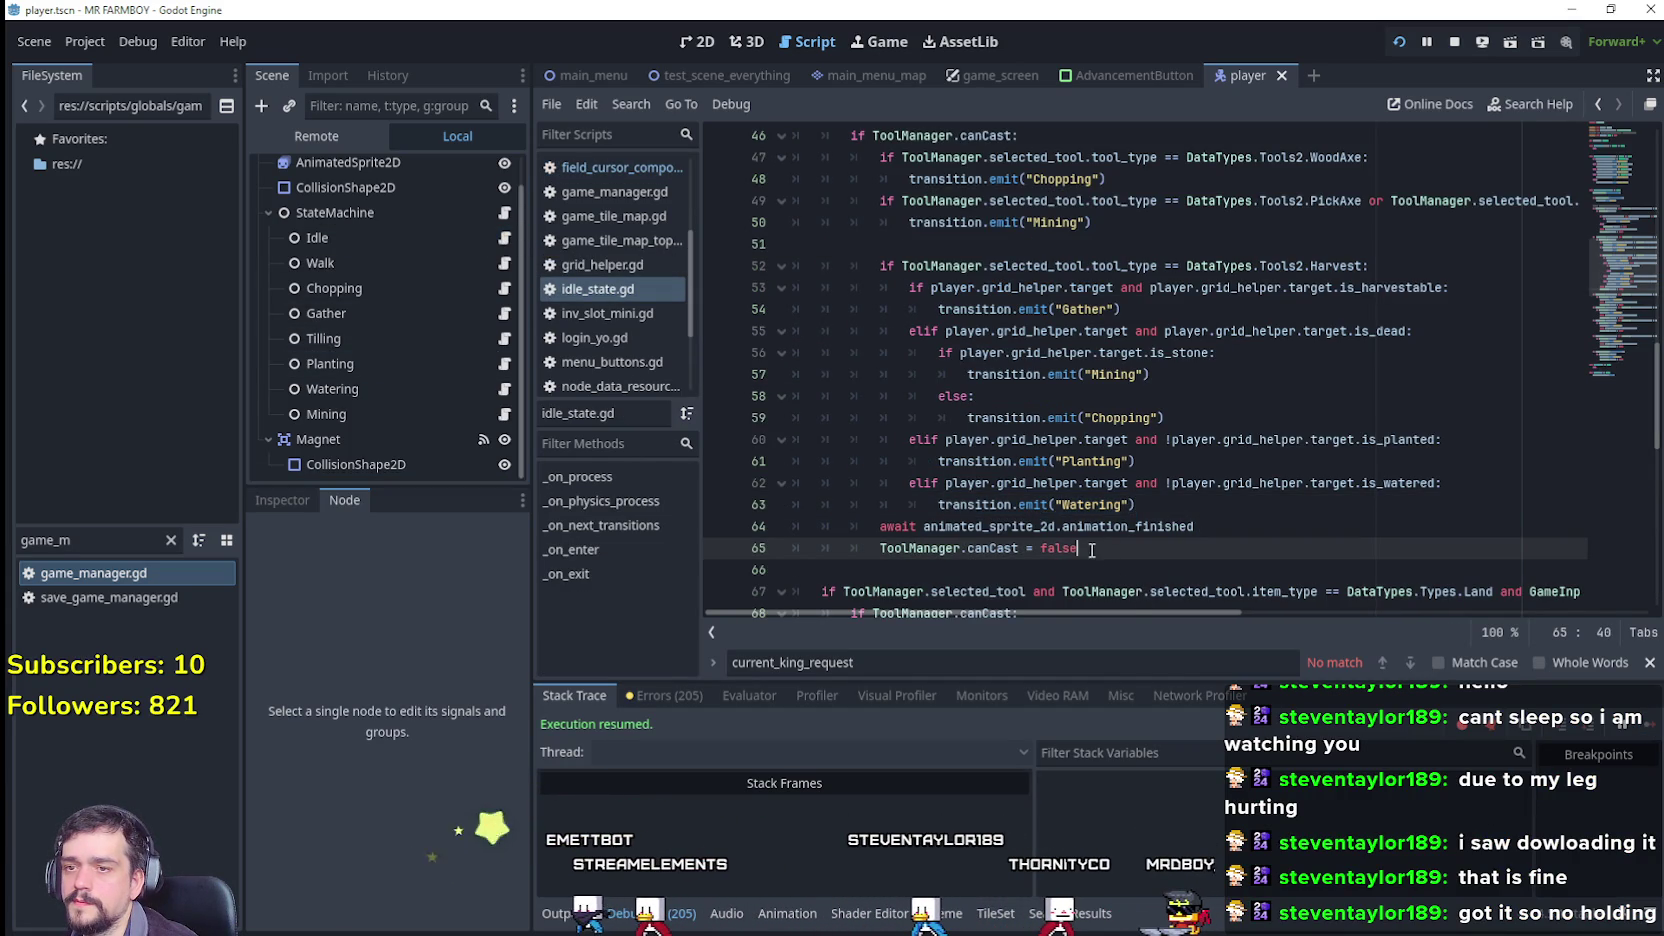
{"action": "left_click_drag", "start_coordinate": [1035, 537], "coordinate": [1052, 546]}
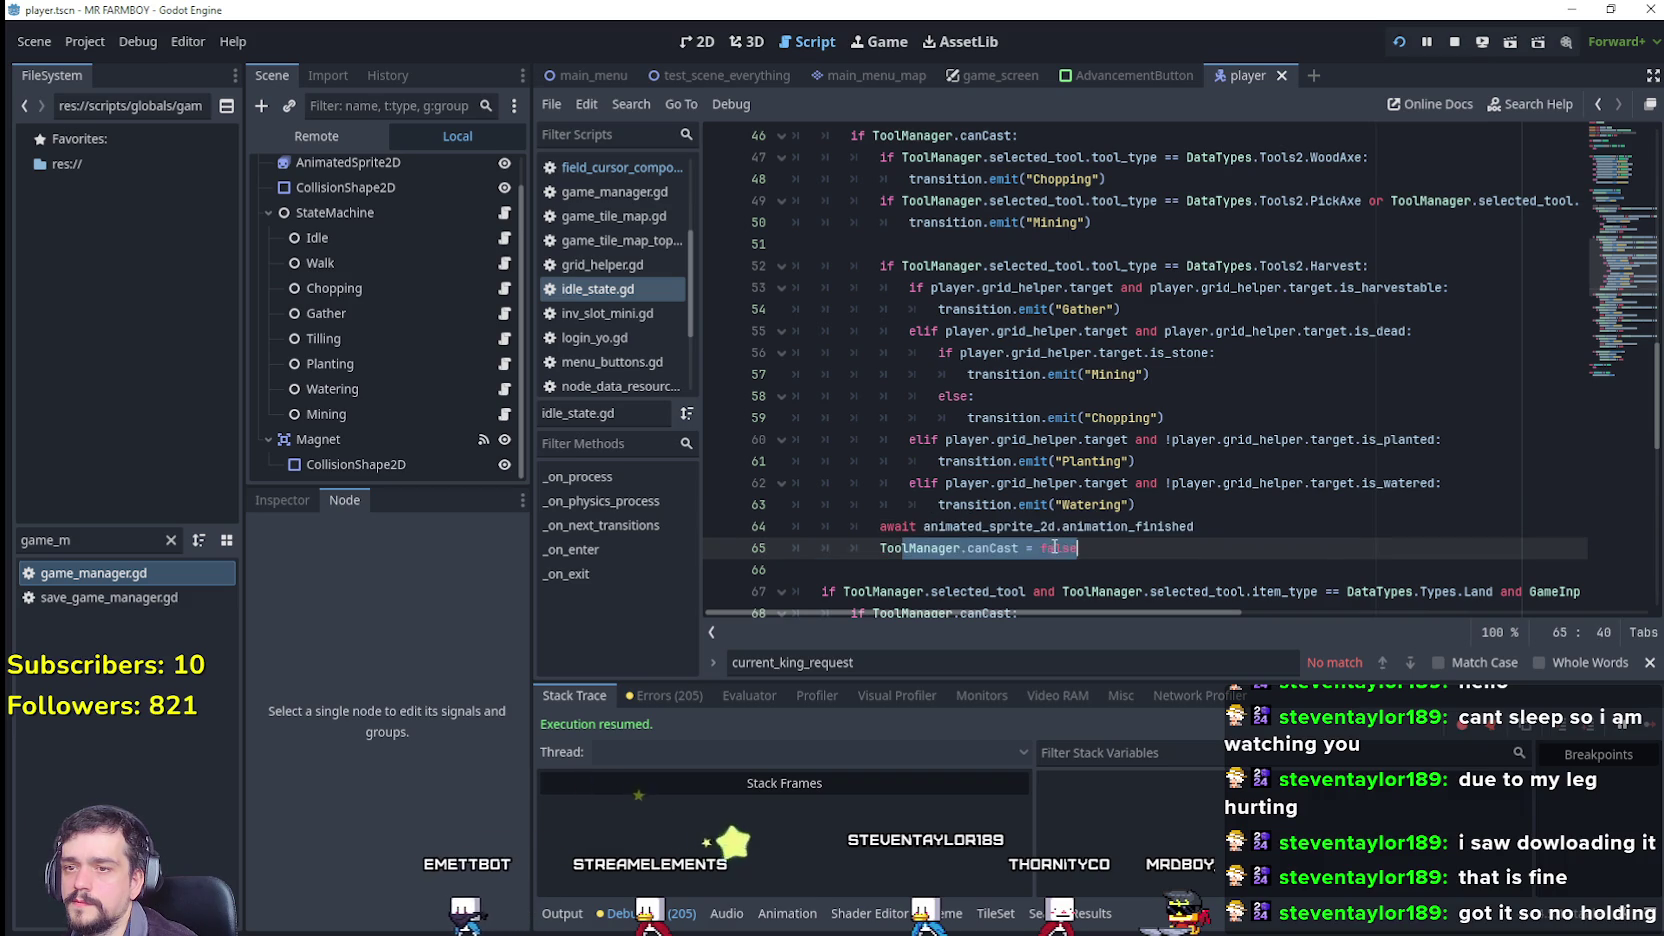
{"action": "right_click", "coordinate": [891, 546]}
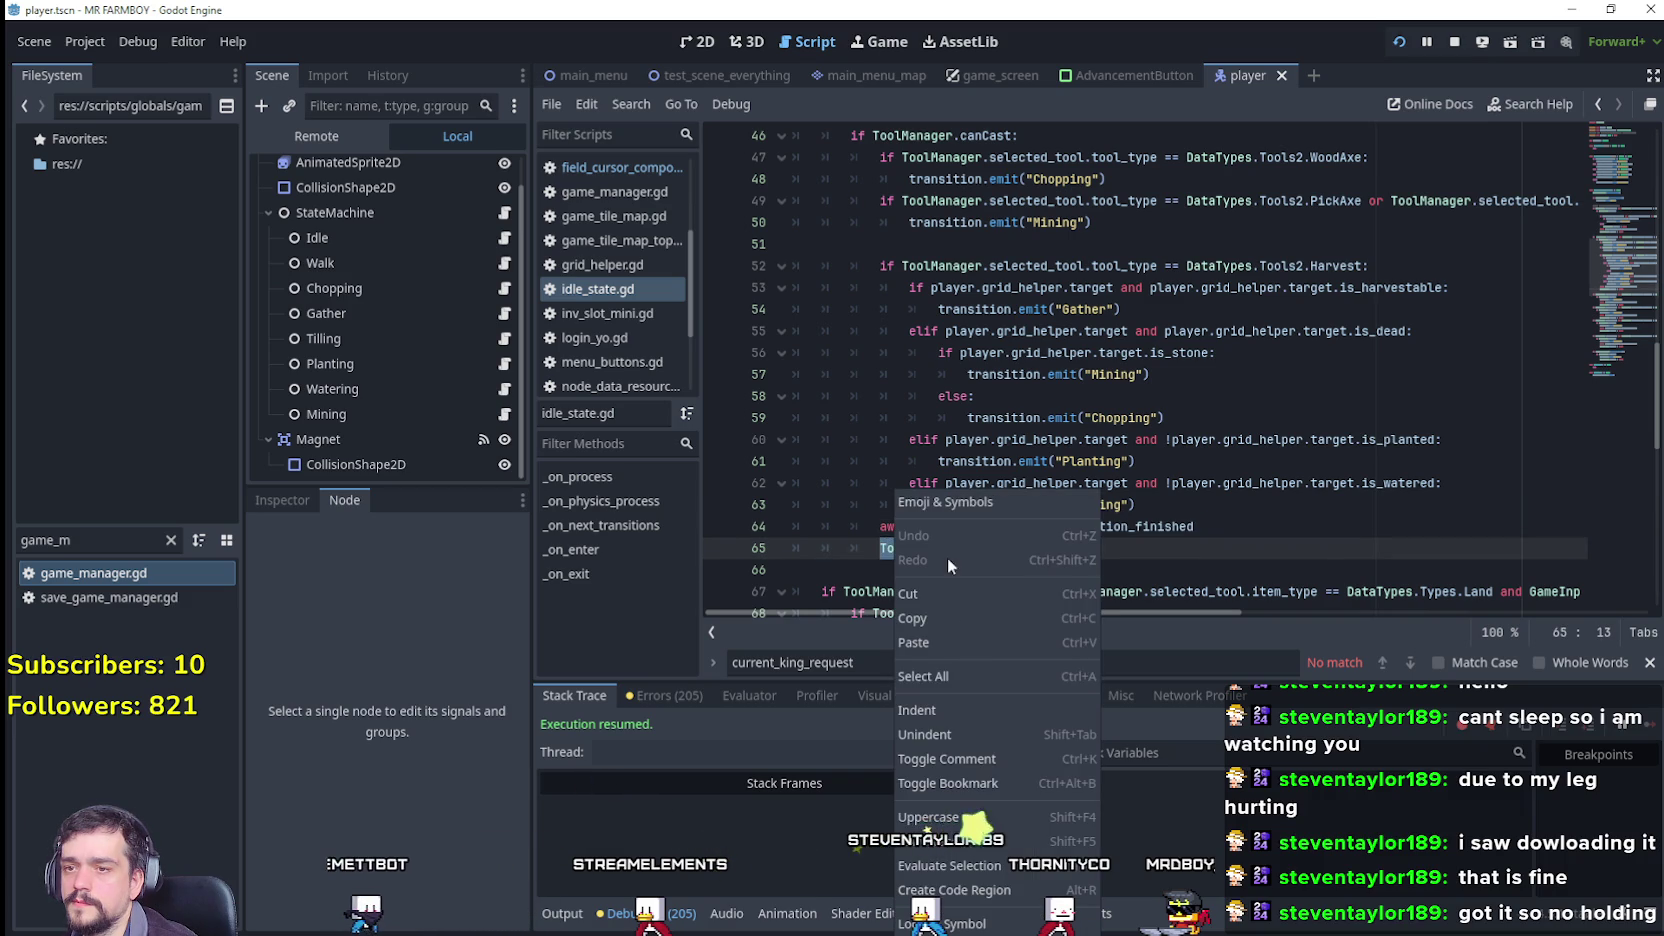
{"action": "left_click", "coordinate": [943, 618]}
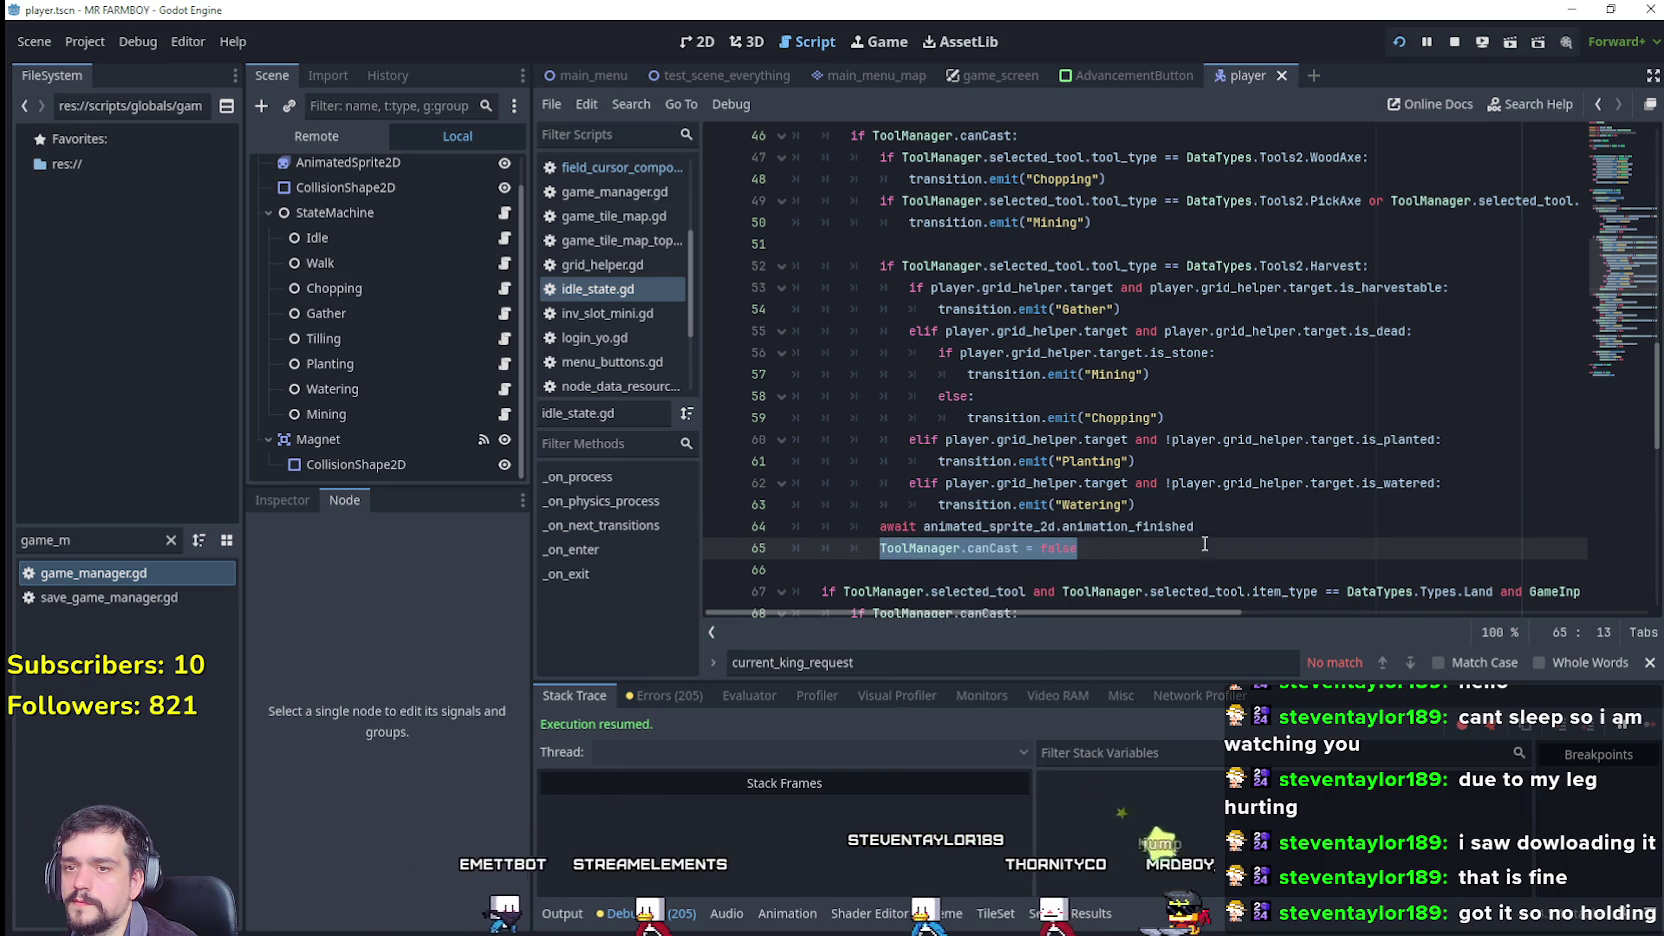
{"action": "left_click", "coordinate": [1222, 510]}
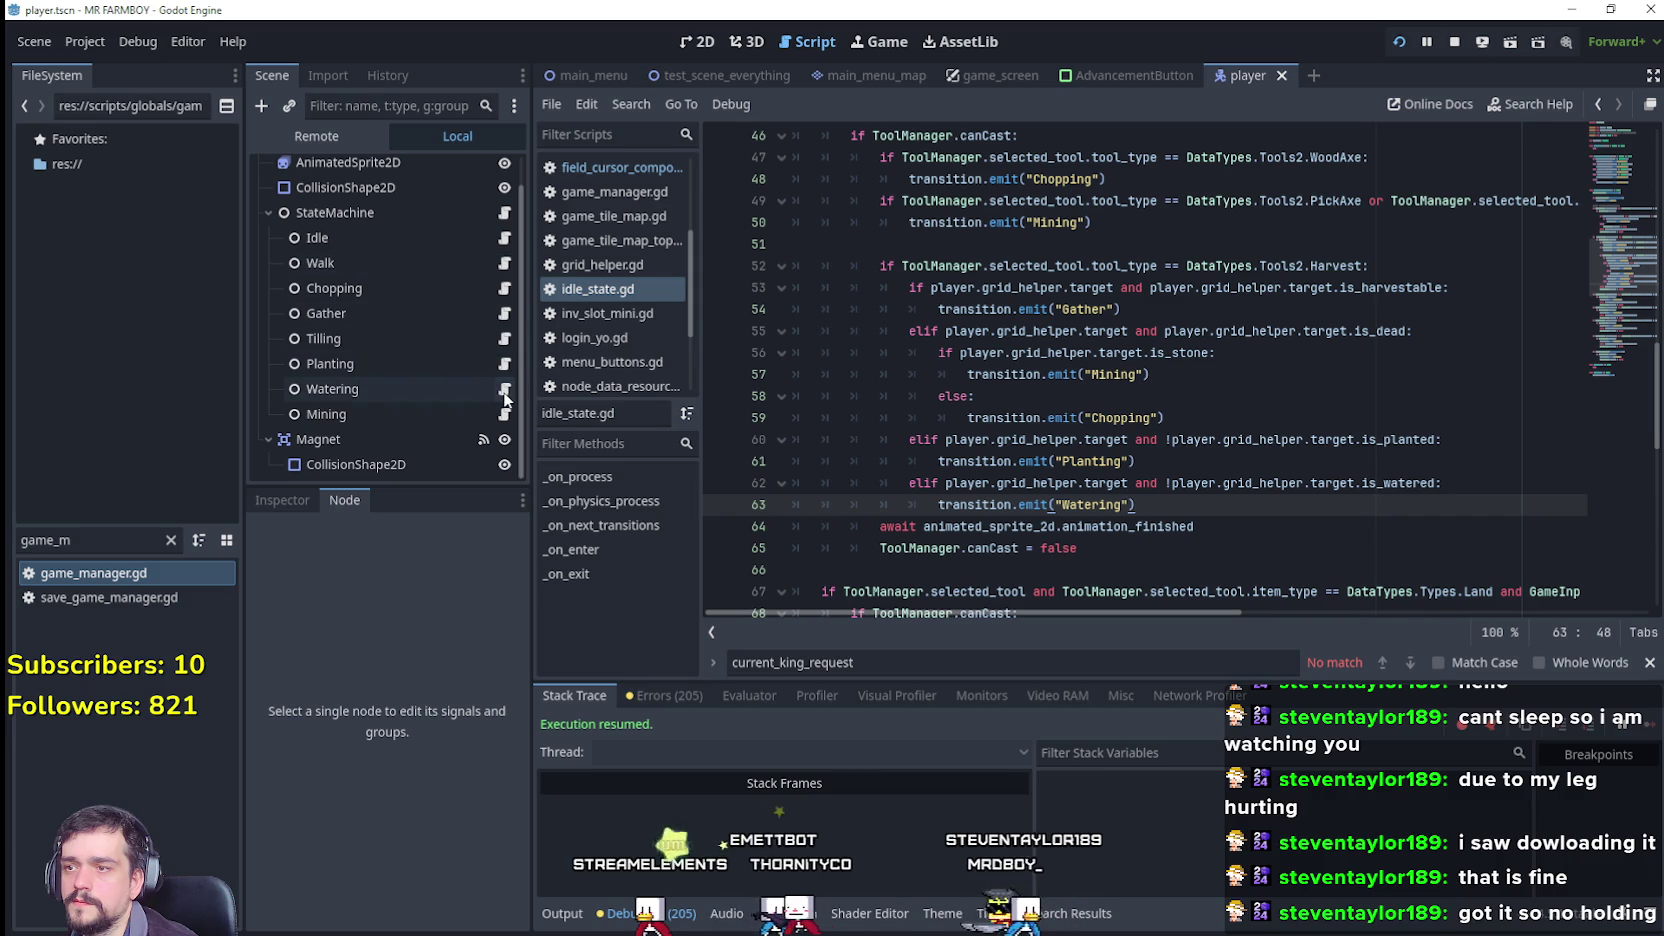
Step: Add ToolManager.canCast = false as line 25 of watering_state.gd, after the on_watering call
{"action": "left_click", "coordinate": [504, 390]}
{"action": "left_click", "coordinate": [1096, 512]}
{"action": "key", "text": "Return"}
{"action": "type", "text": "ToolManager.canCast = false"}
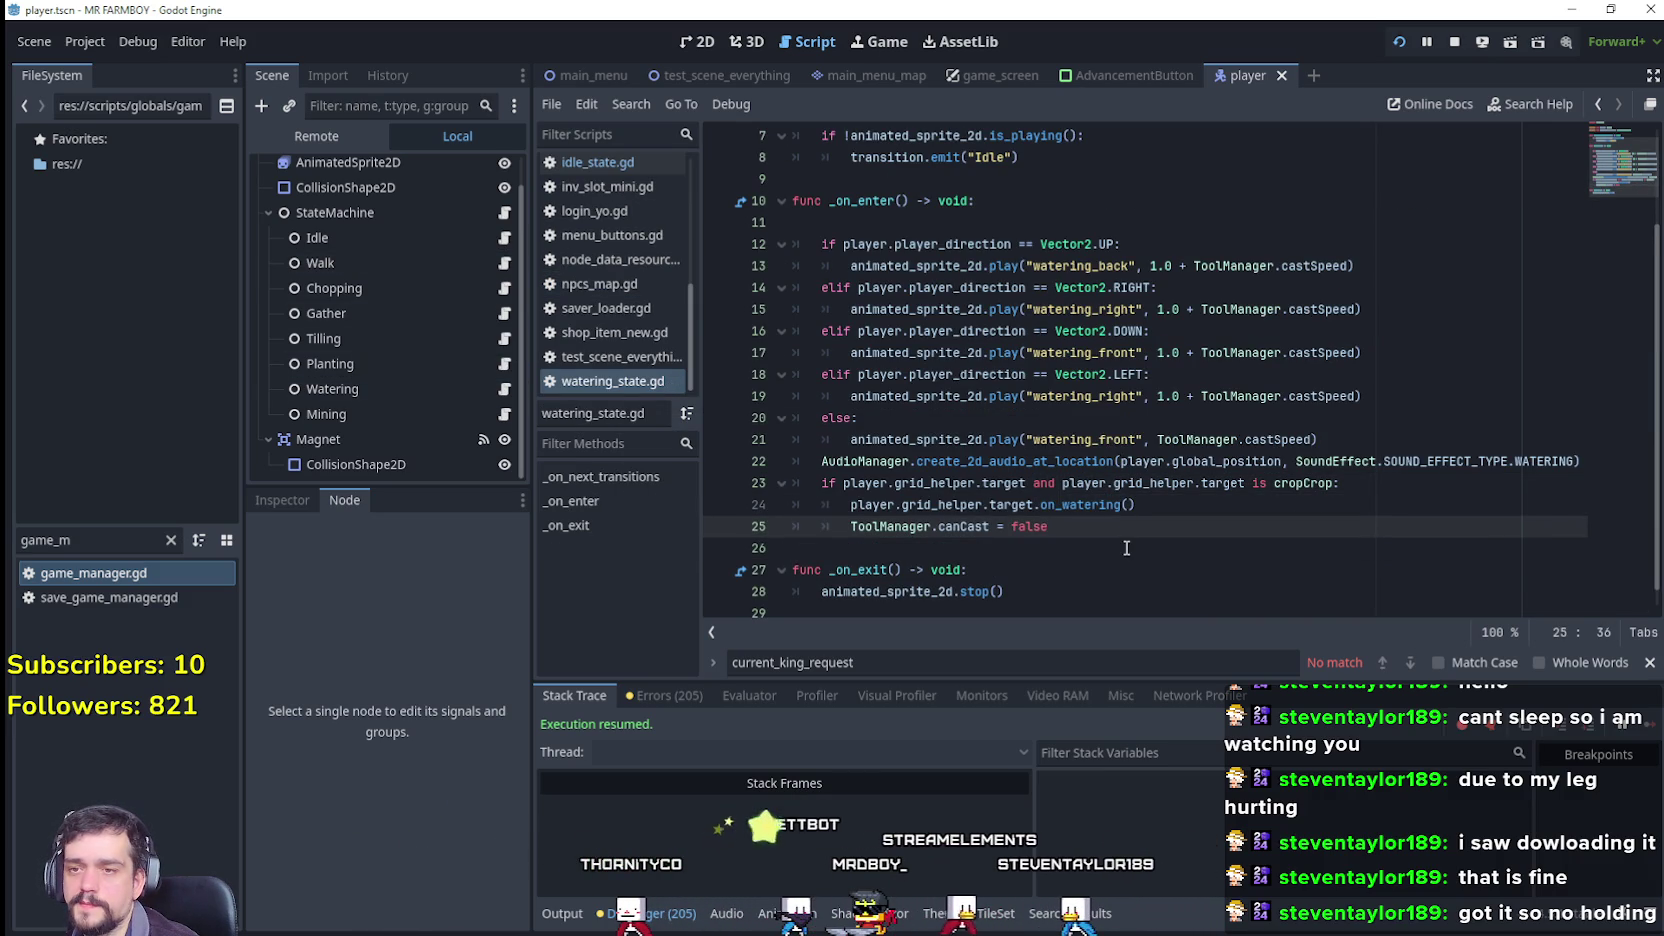
Step: Plant and water one more wheat in the running game, then return to the editor
{"action": "key", "text": "alt+Tab"}
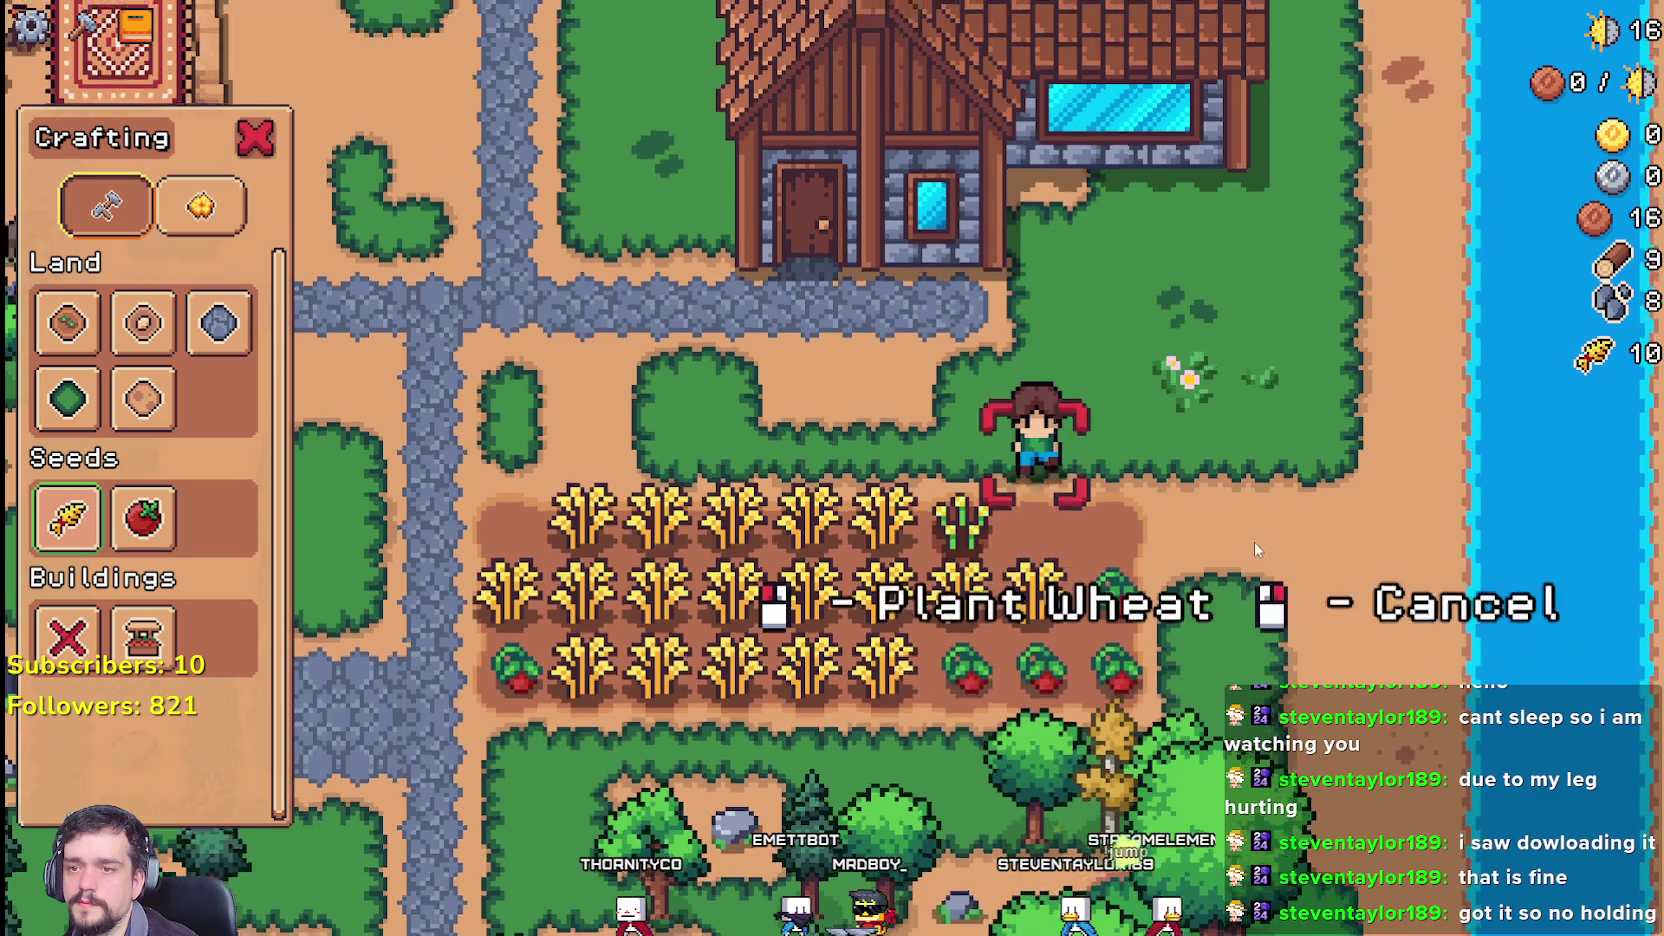
{"action": "left_click", "coordinate": [1254, 541]}
{"action": "left_click", "coordinate": [1212, 514]}
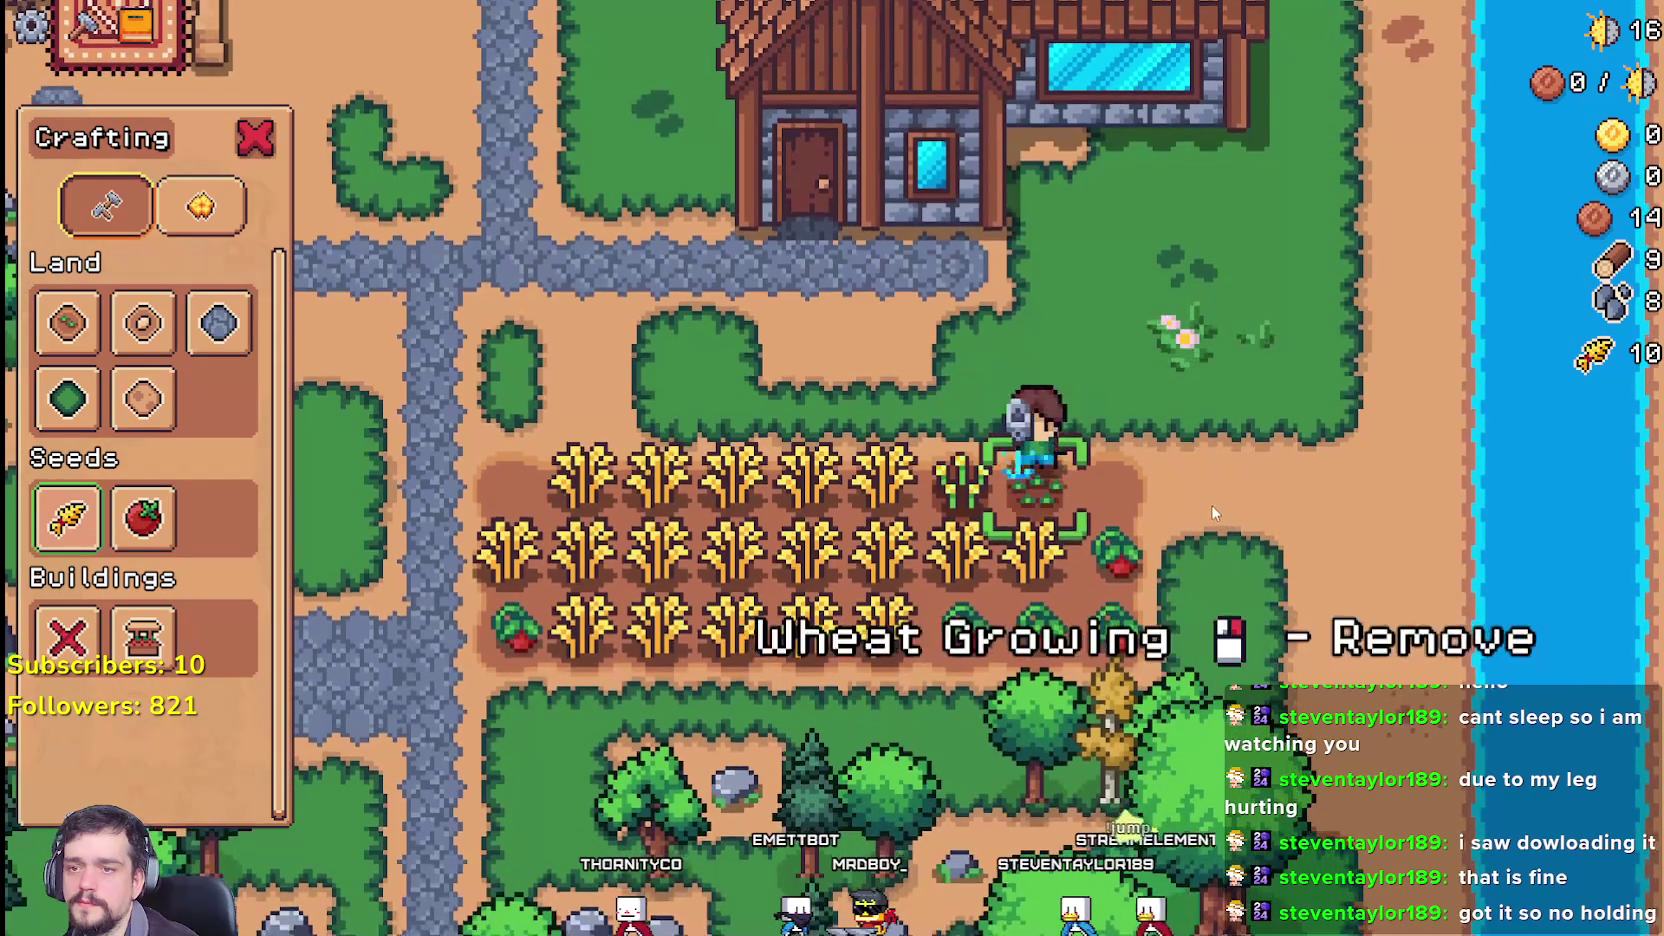
{"action": "key", "text": "alt+Tab"}
{"action": "double_click", "coordinate": [1022, 532]}
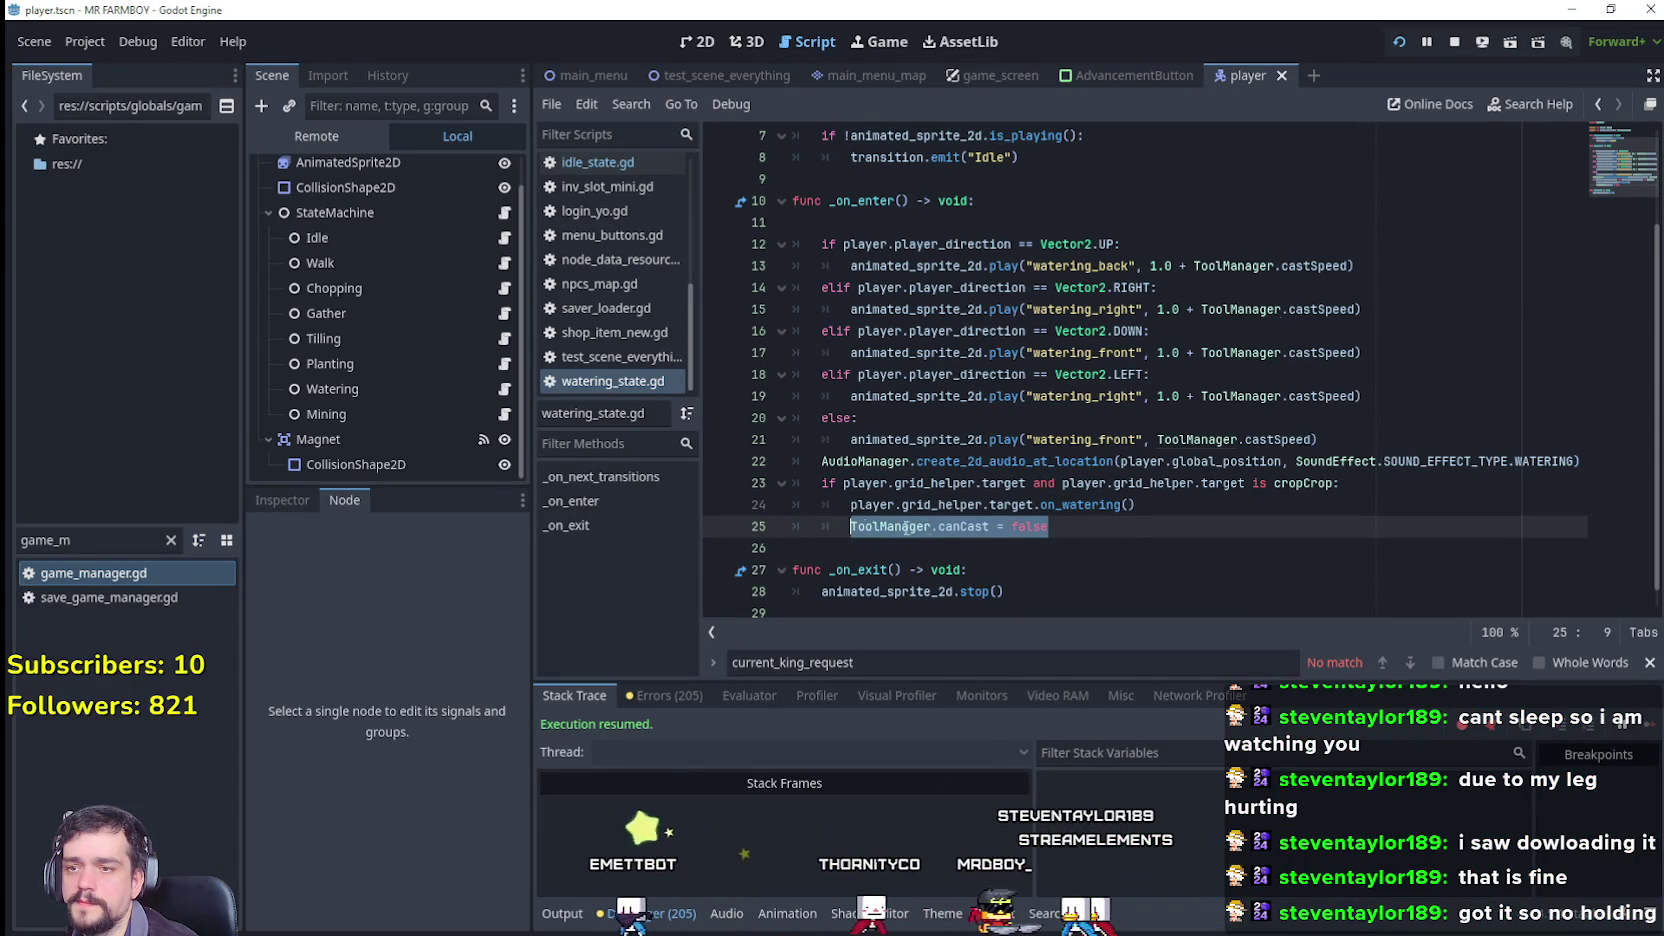
Step: Look up cropCrop to reach base_crop_crop.gd and move into on_watering's !is_watered block
{"action": "left_click", "coordinate": [1131, 535]}
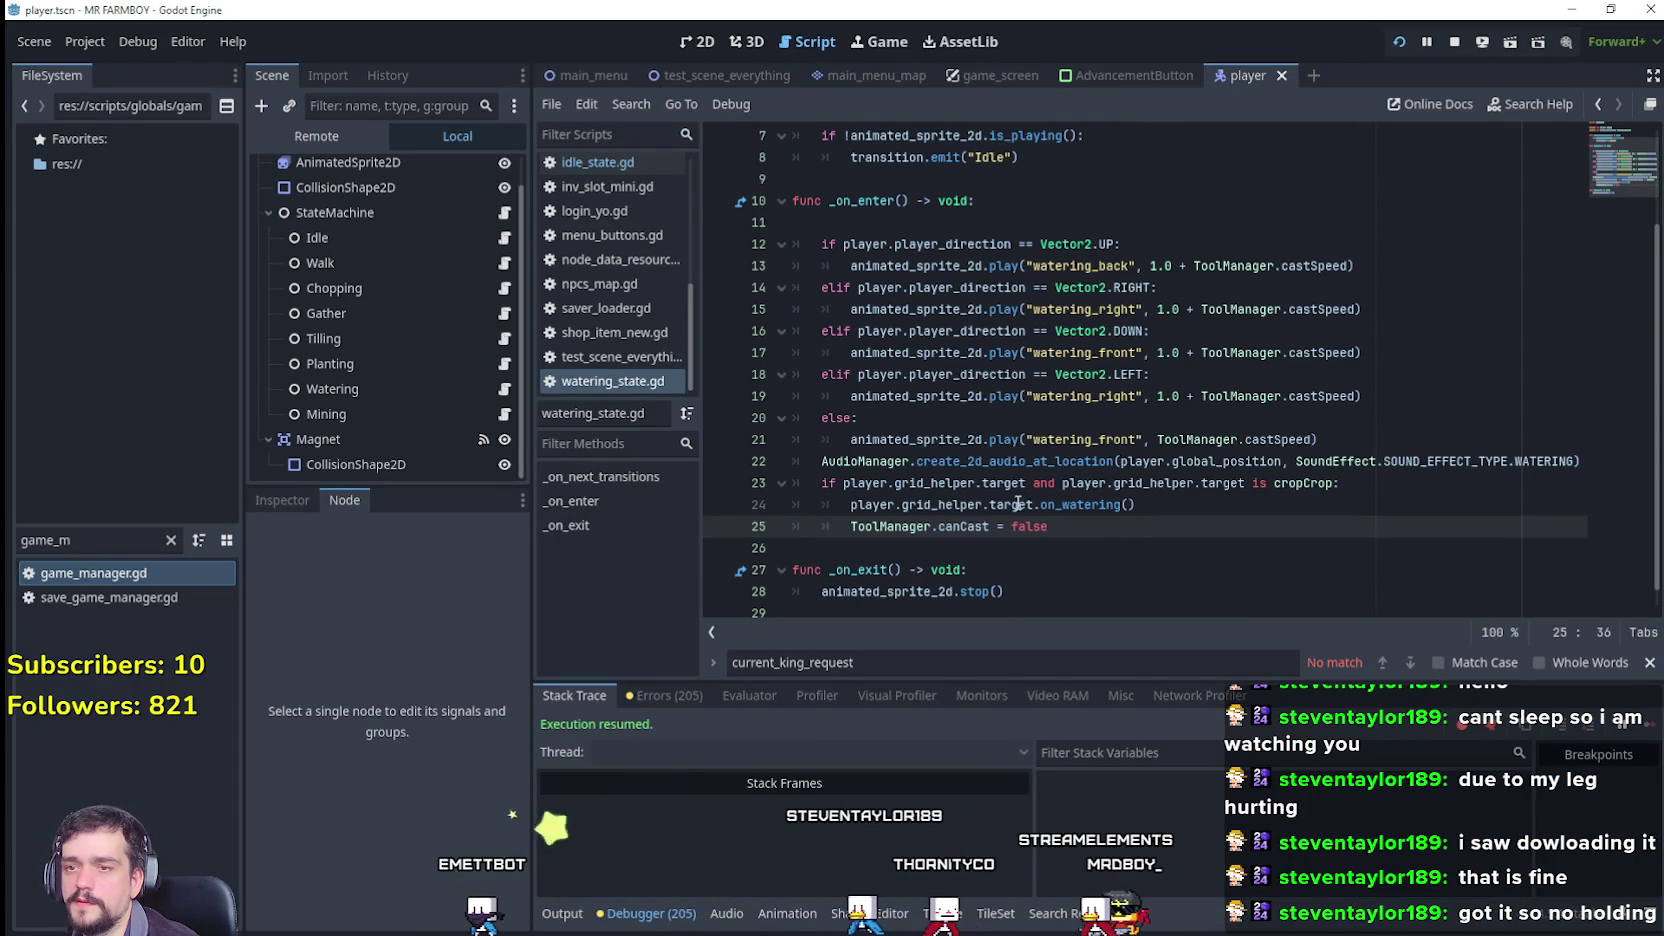
{"action": "right_click", "coordinate": [1295, 474]}
{"action": "left_click", "coordinate": [1328, 828]}
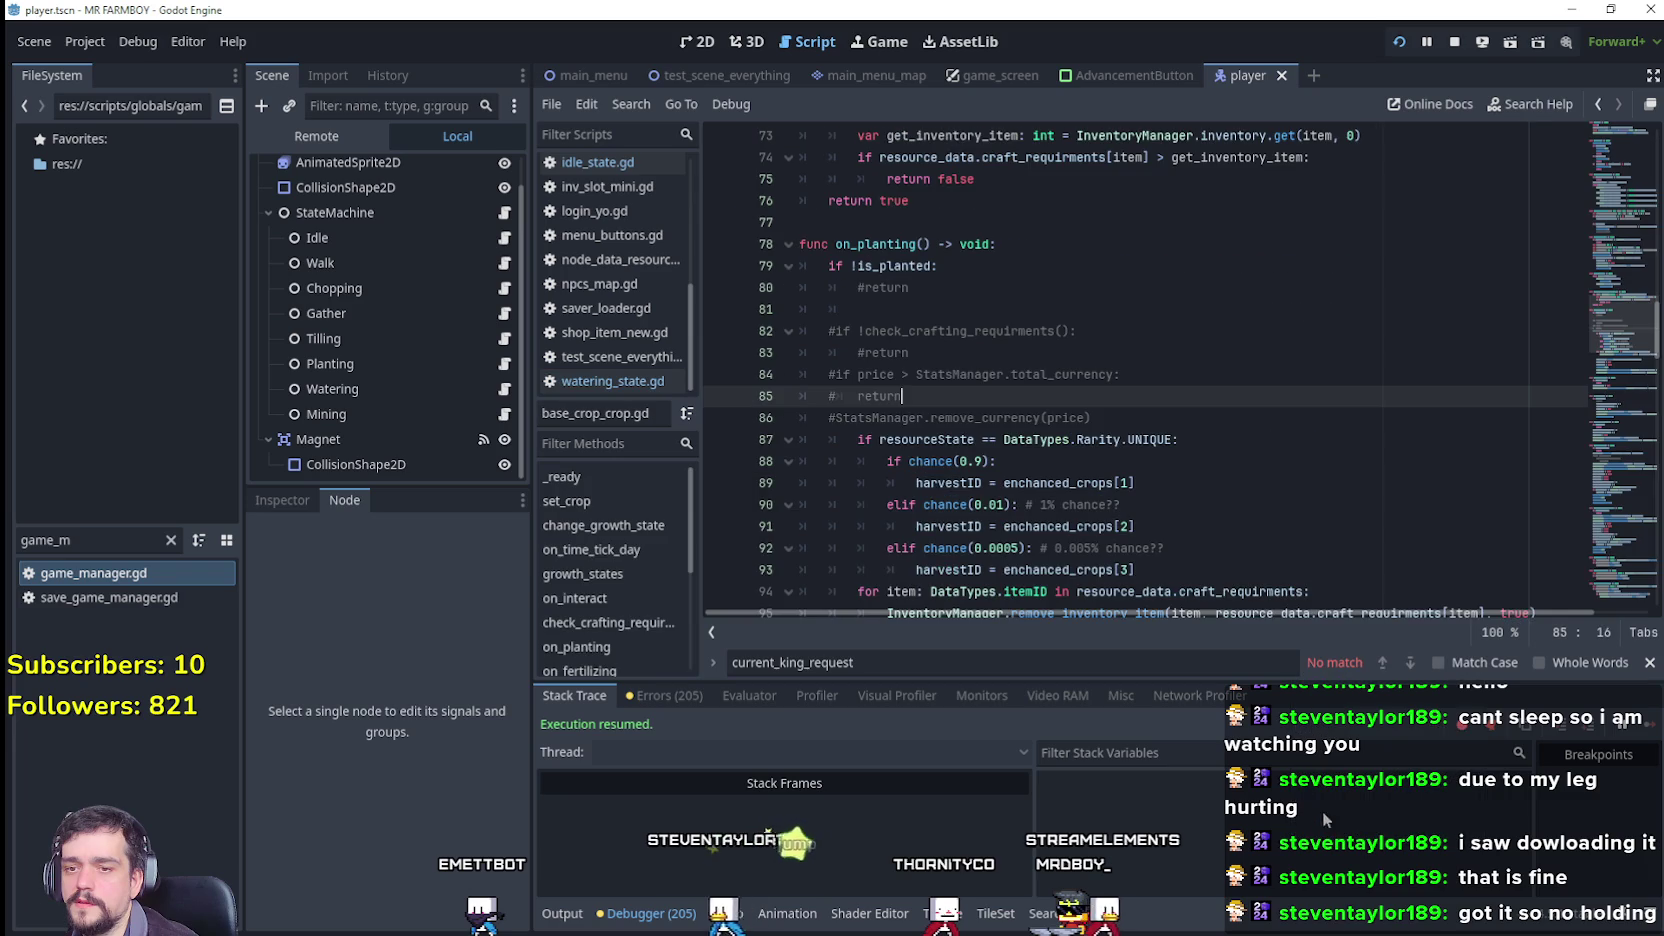
{"action": "scroll", "coordinate": [943, 351], "scroll_direction": "down", "scroll_amount": 10}
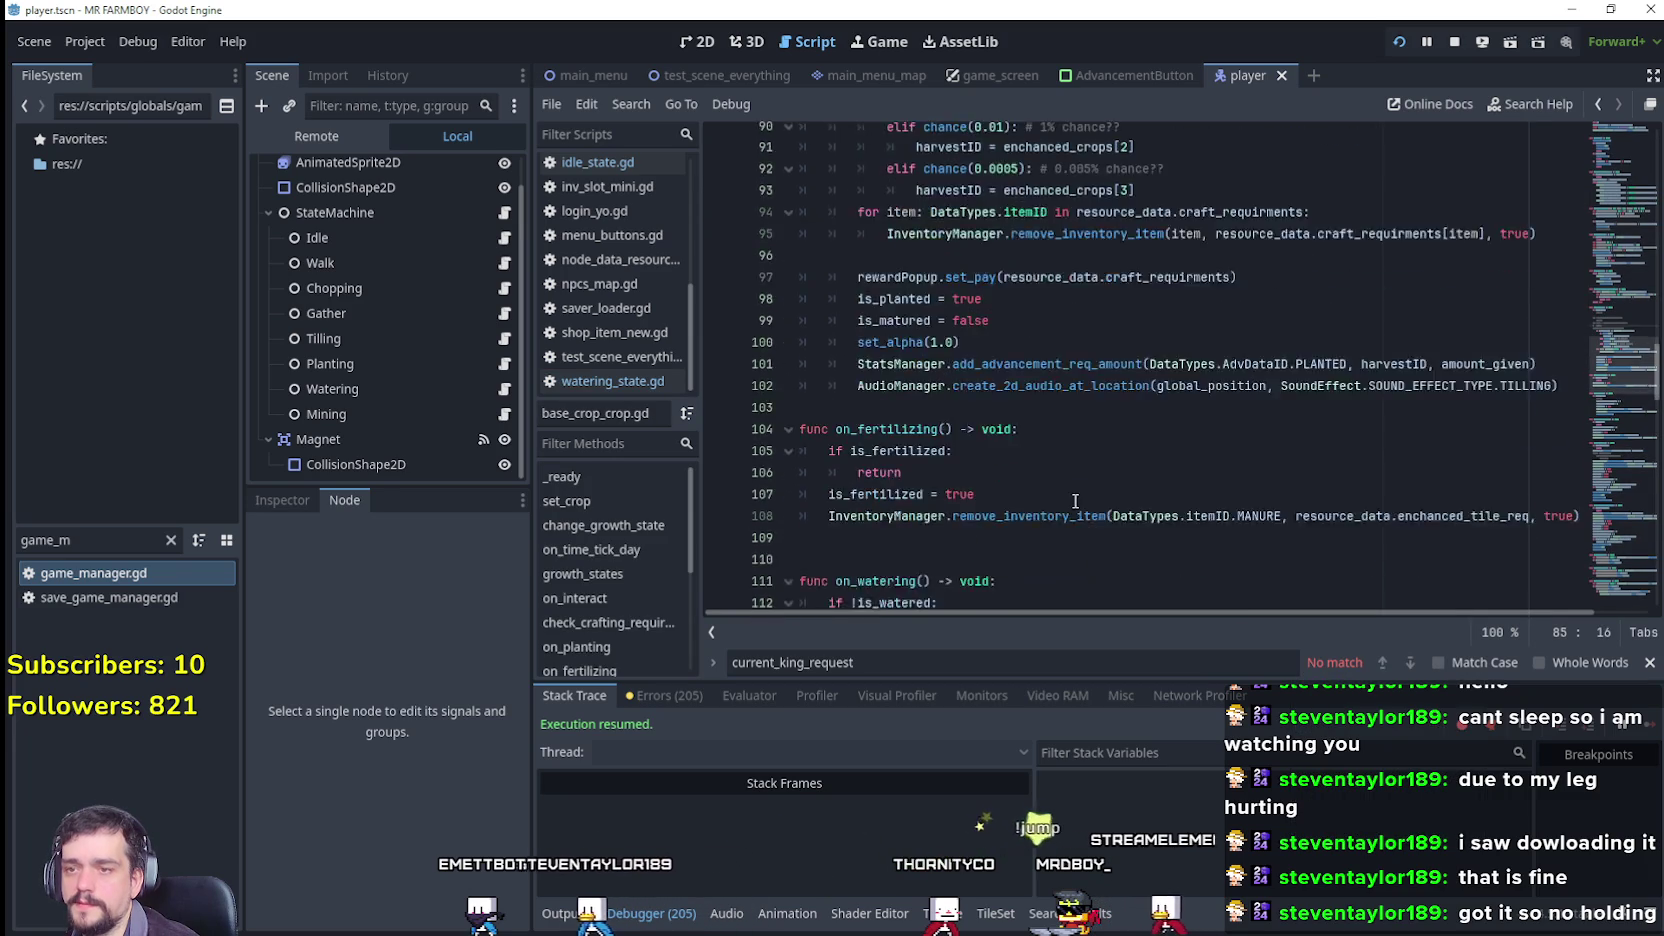
{"action": "scroll", "coordinate": [1065, 480], "scroll_direction": "down", "scroll_amount": 1}
{"action": "left_click", "coordinate": [1066, 429]}
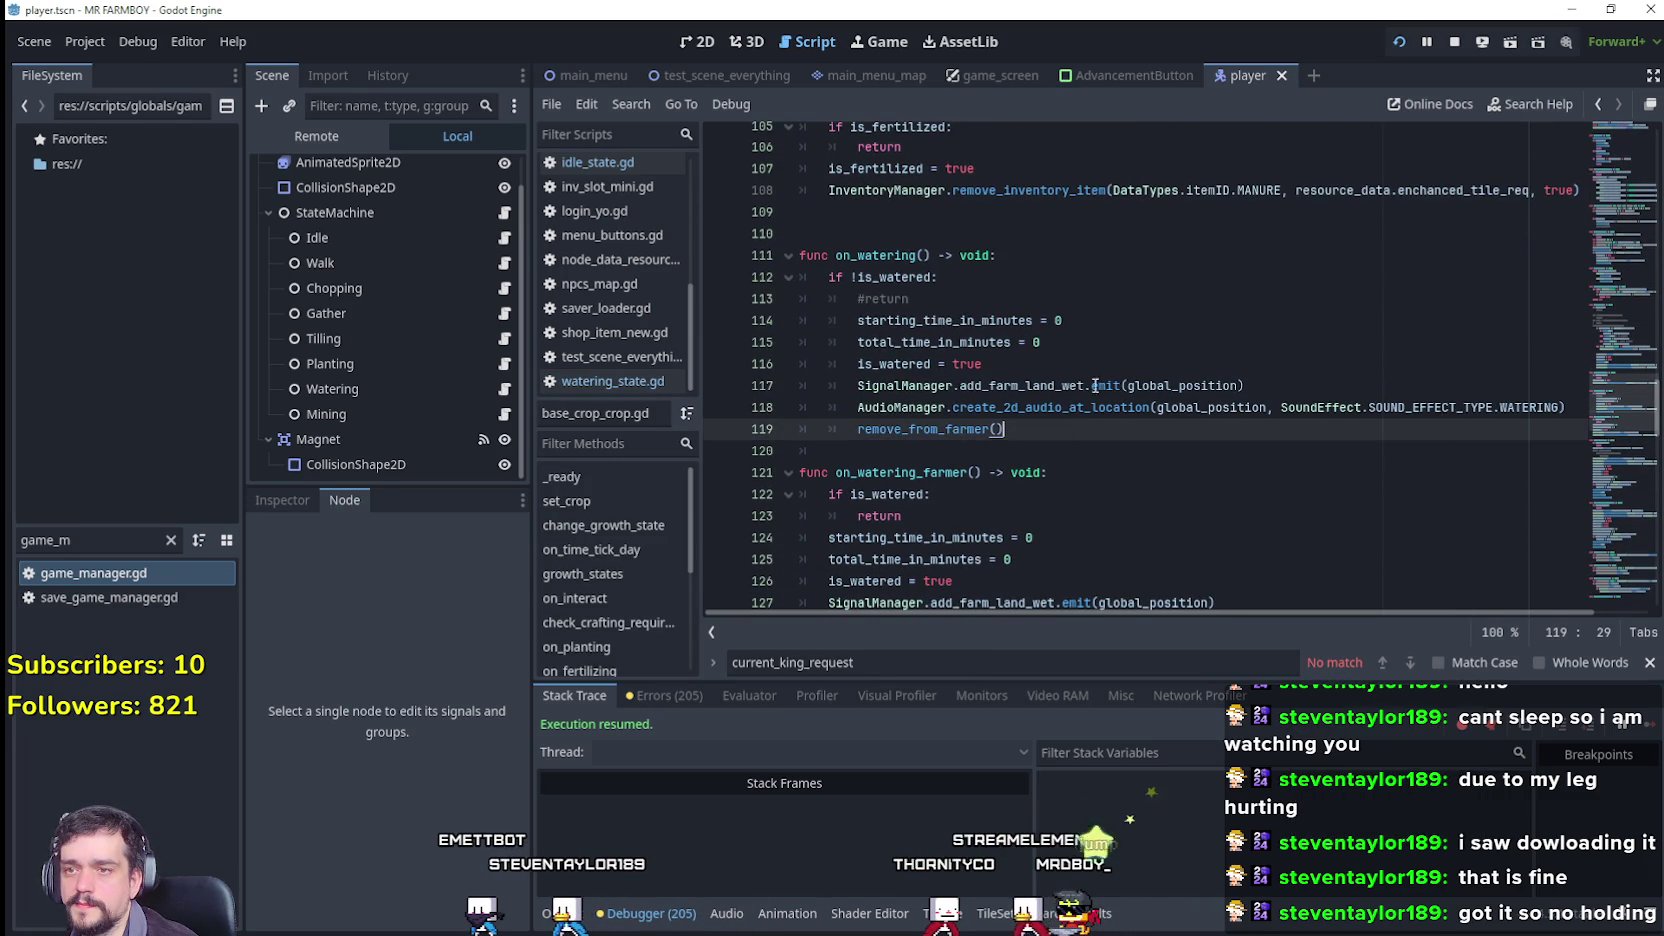
{"action": "left_click", "coordinate": [1049, 357]}
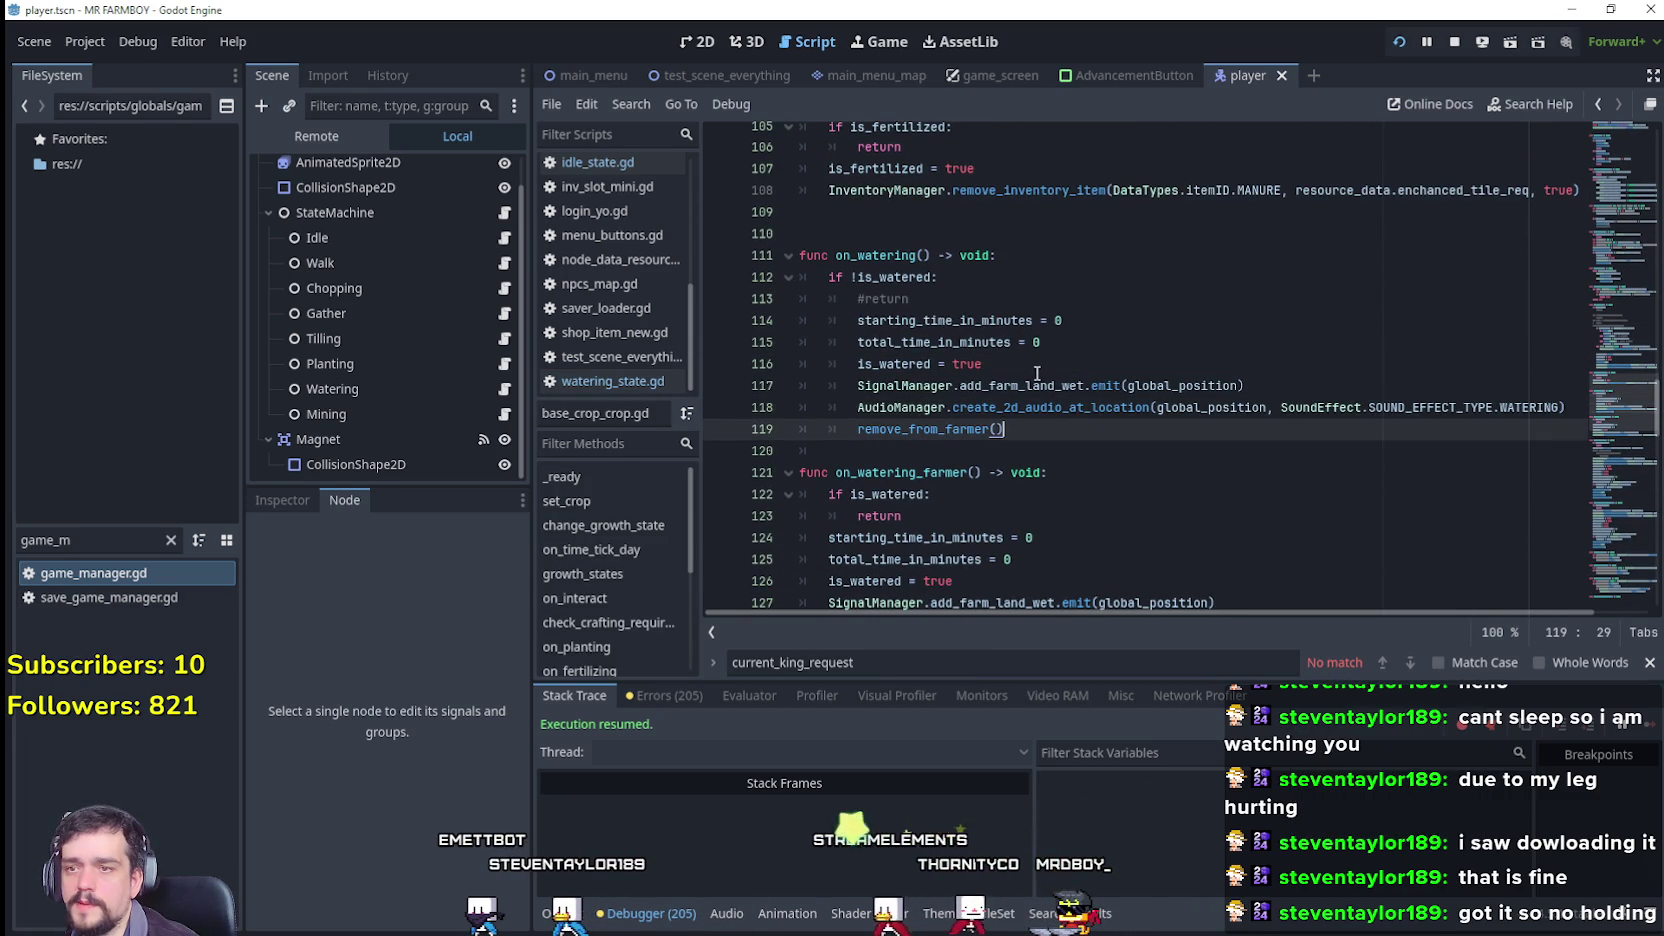
Step: Insert ToolManager.canCast = false into on_watering's if block and return to the running game
{"action": "type", "text": "ToolManager.canCast = false"}
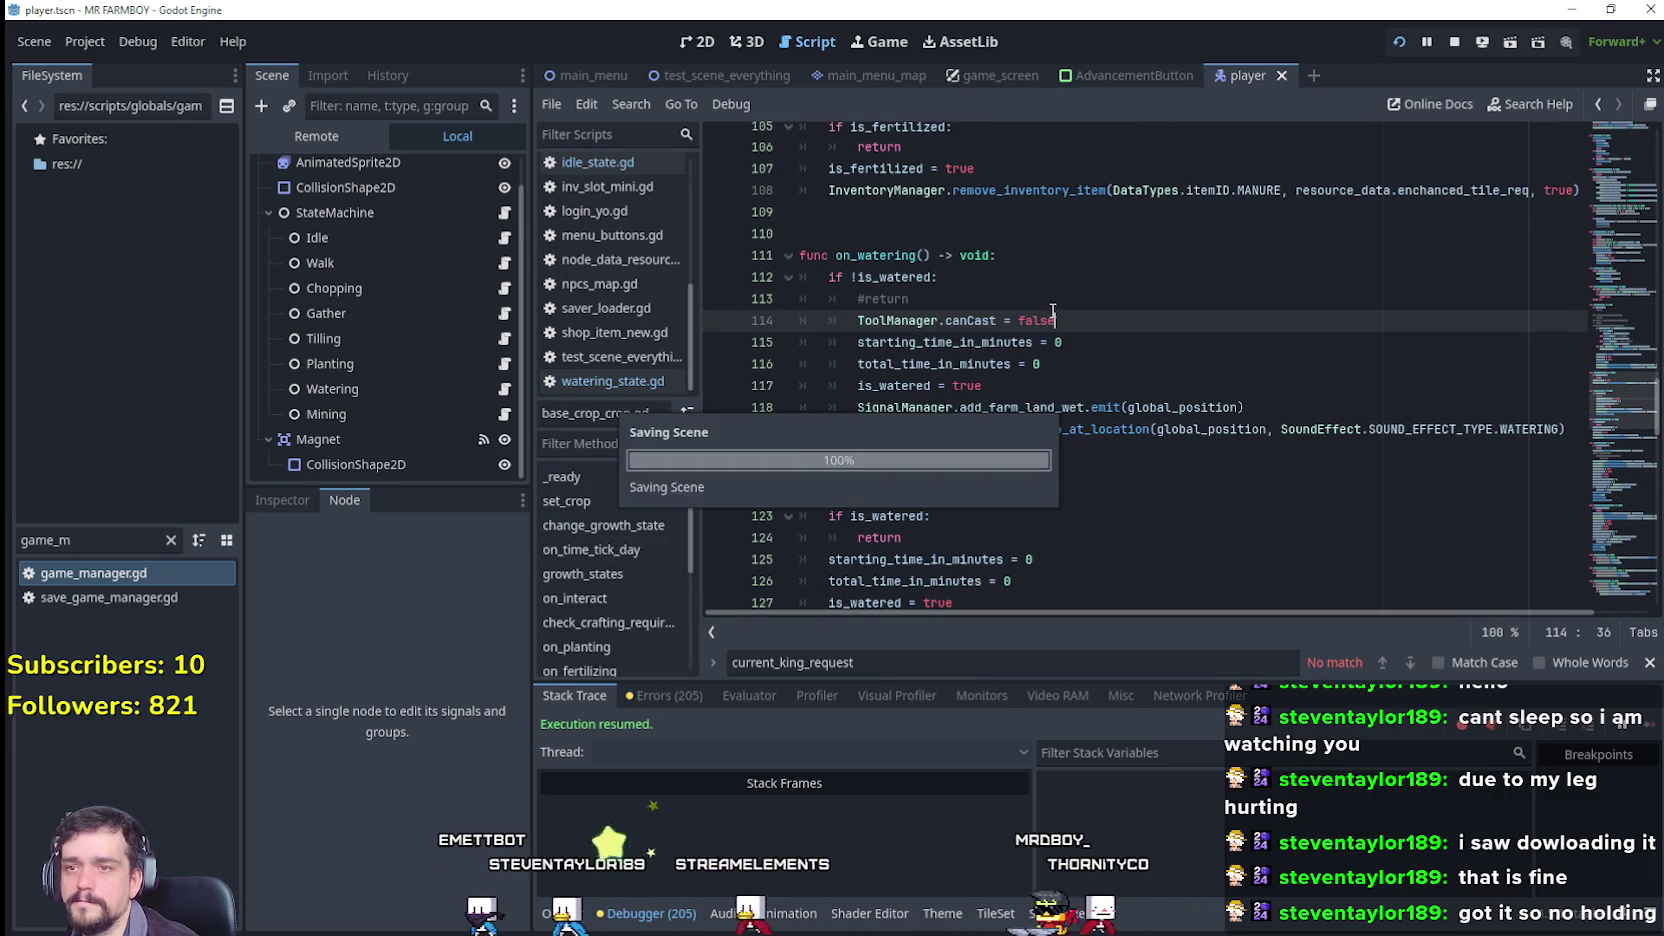
{"action": "key", "text": "alt+Tab"}
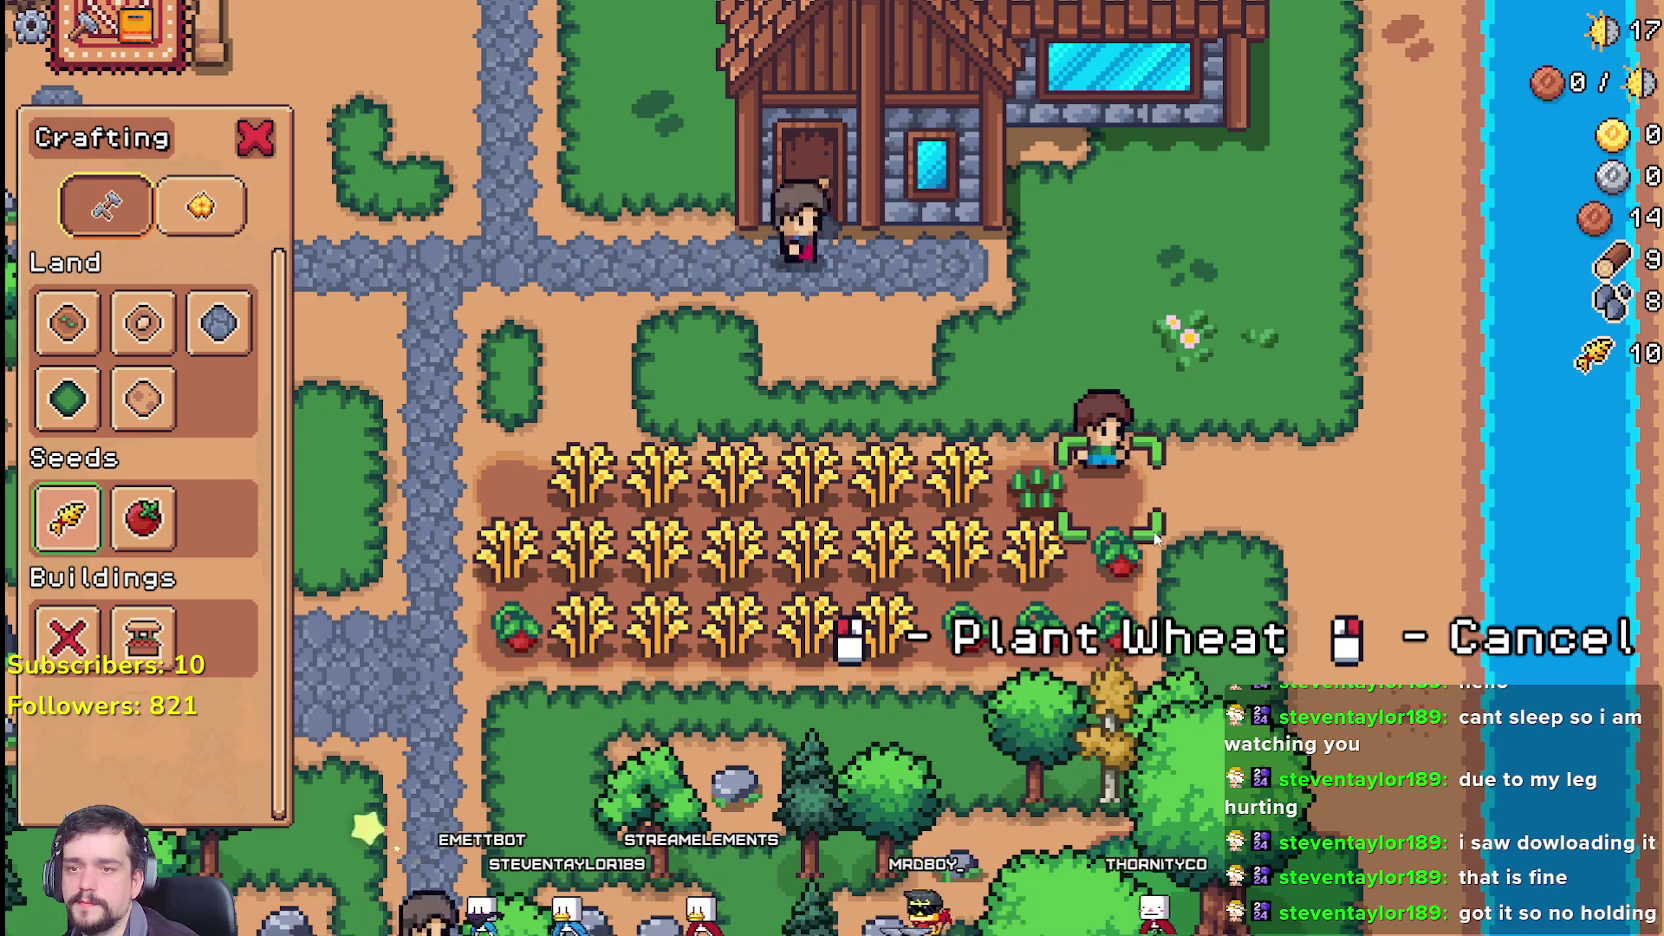
{"action": "key", "text": "a"}
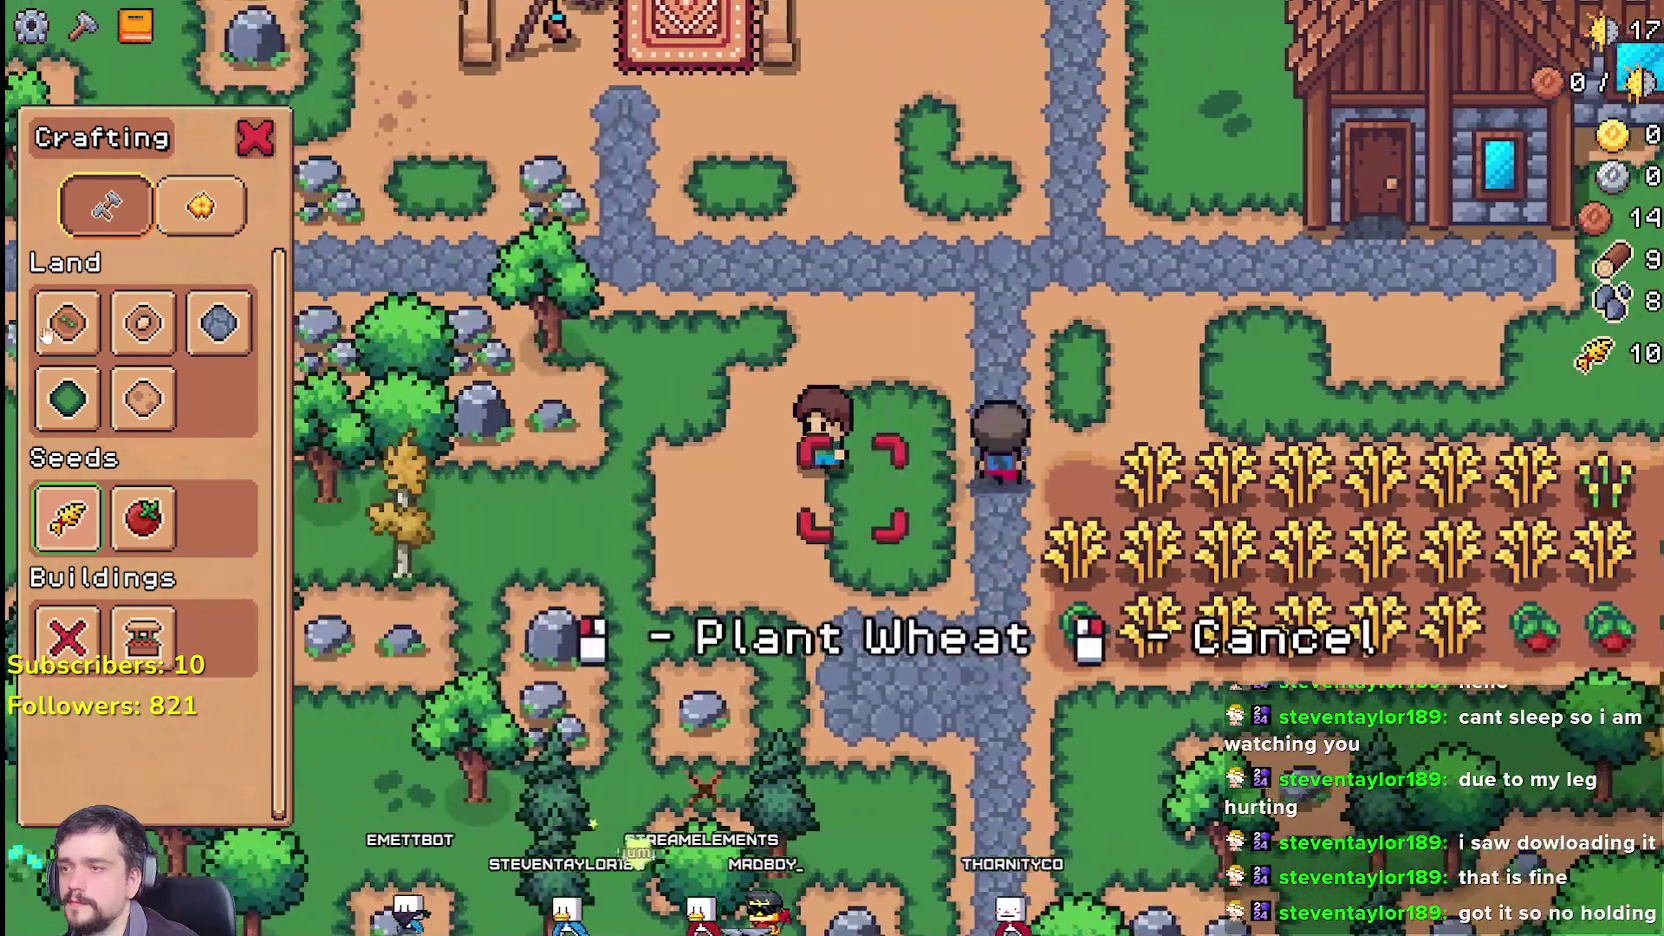
Step: Lay a strip of Land dirt tiles west of the farm and sow wheat on it
{"action": "key", "text": "1"}
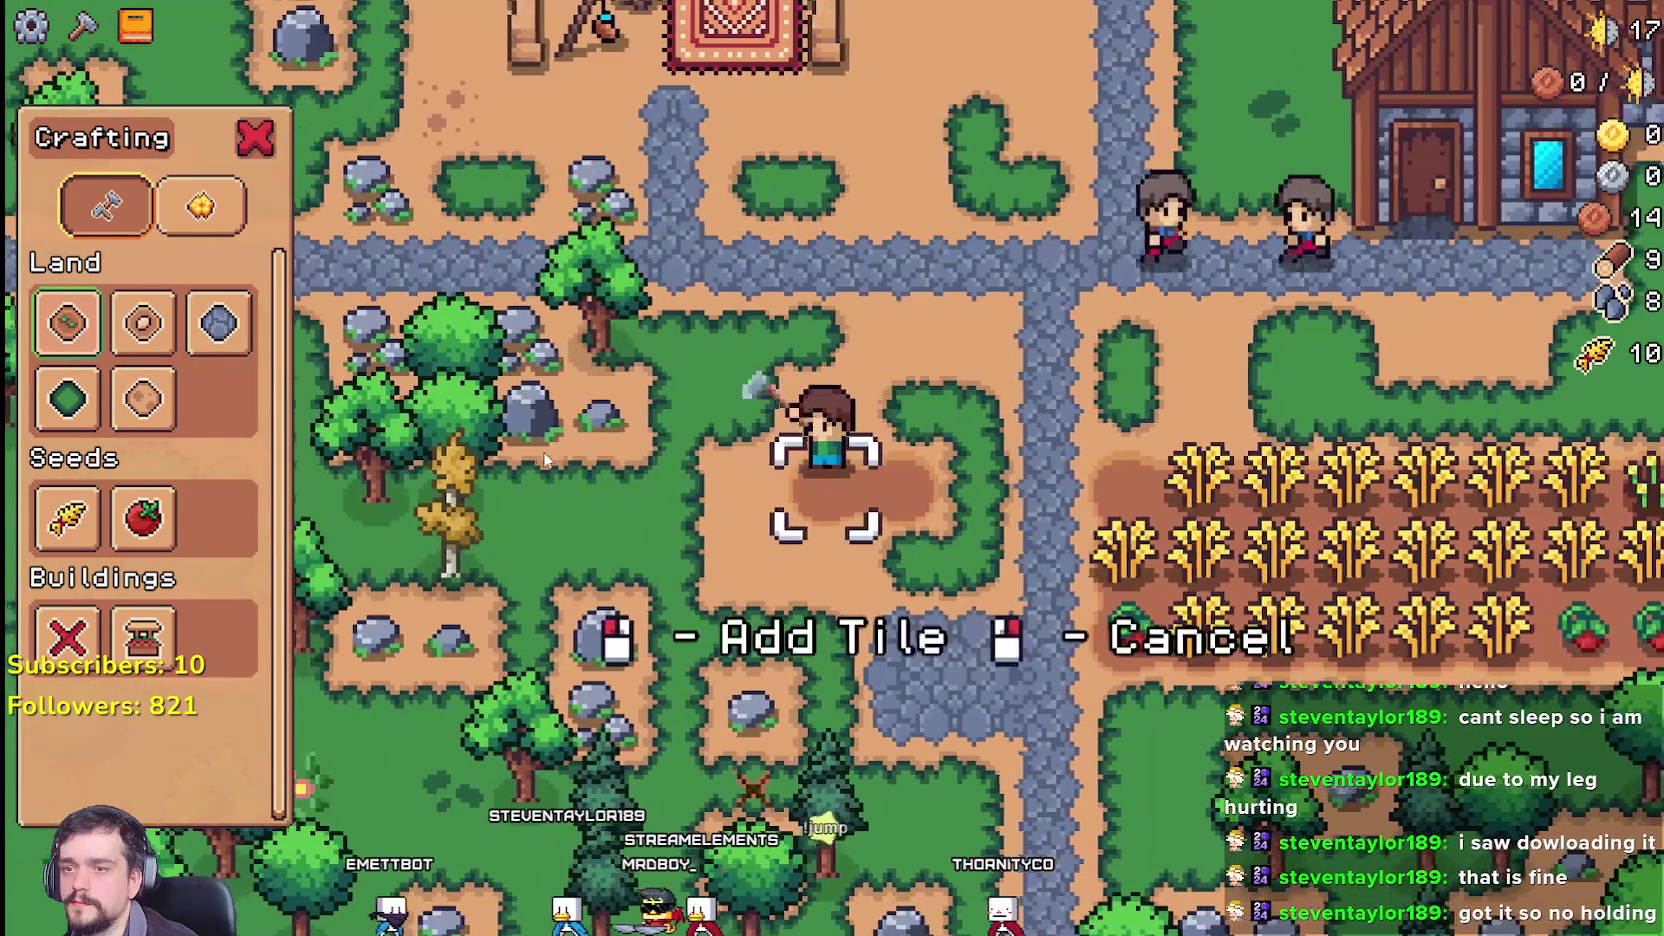
{"action": "key", "text": "a"}
{"action": "left_click", "coordinate": [545, 460]}
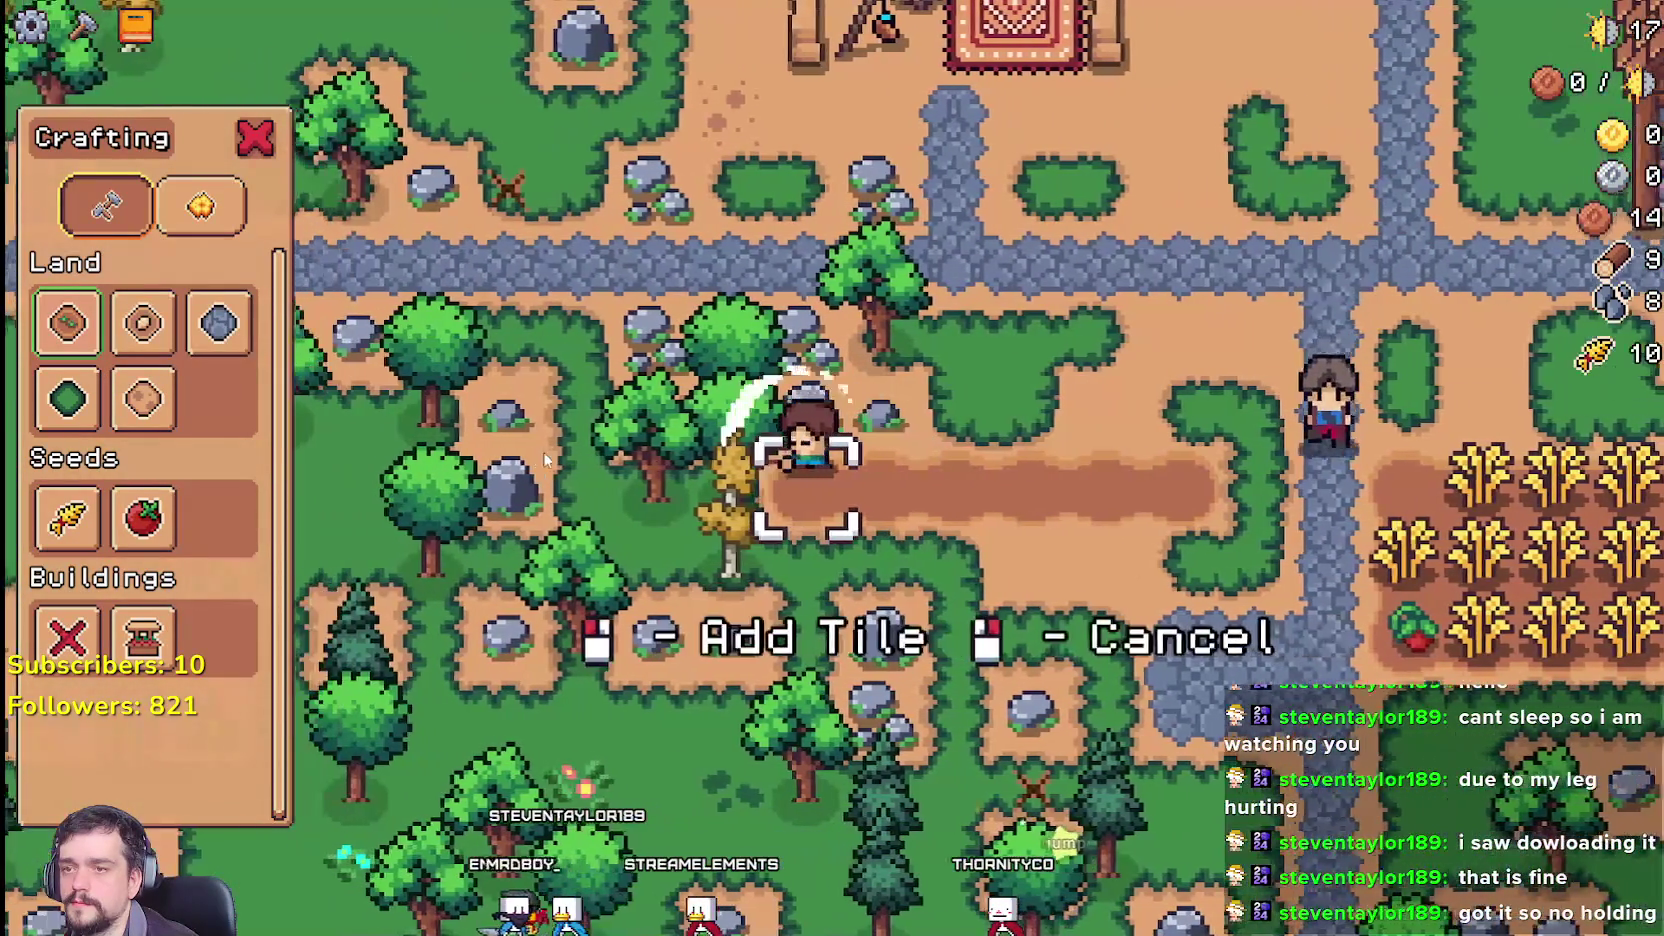
{"action": "key", "text": "d"}
{"action": "left_click", "coordinate": [68, 517]}
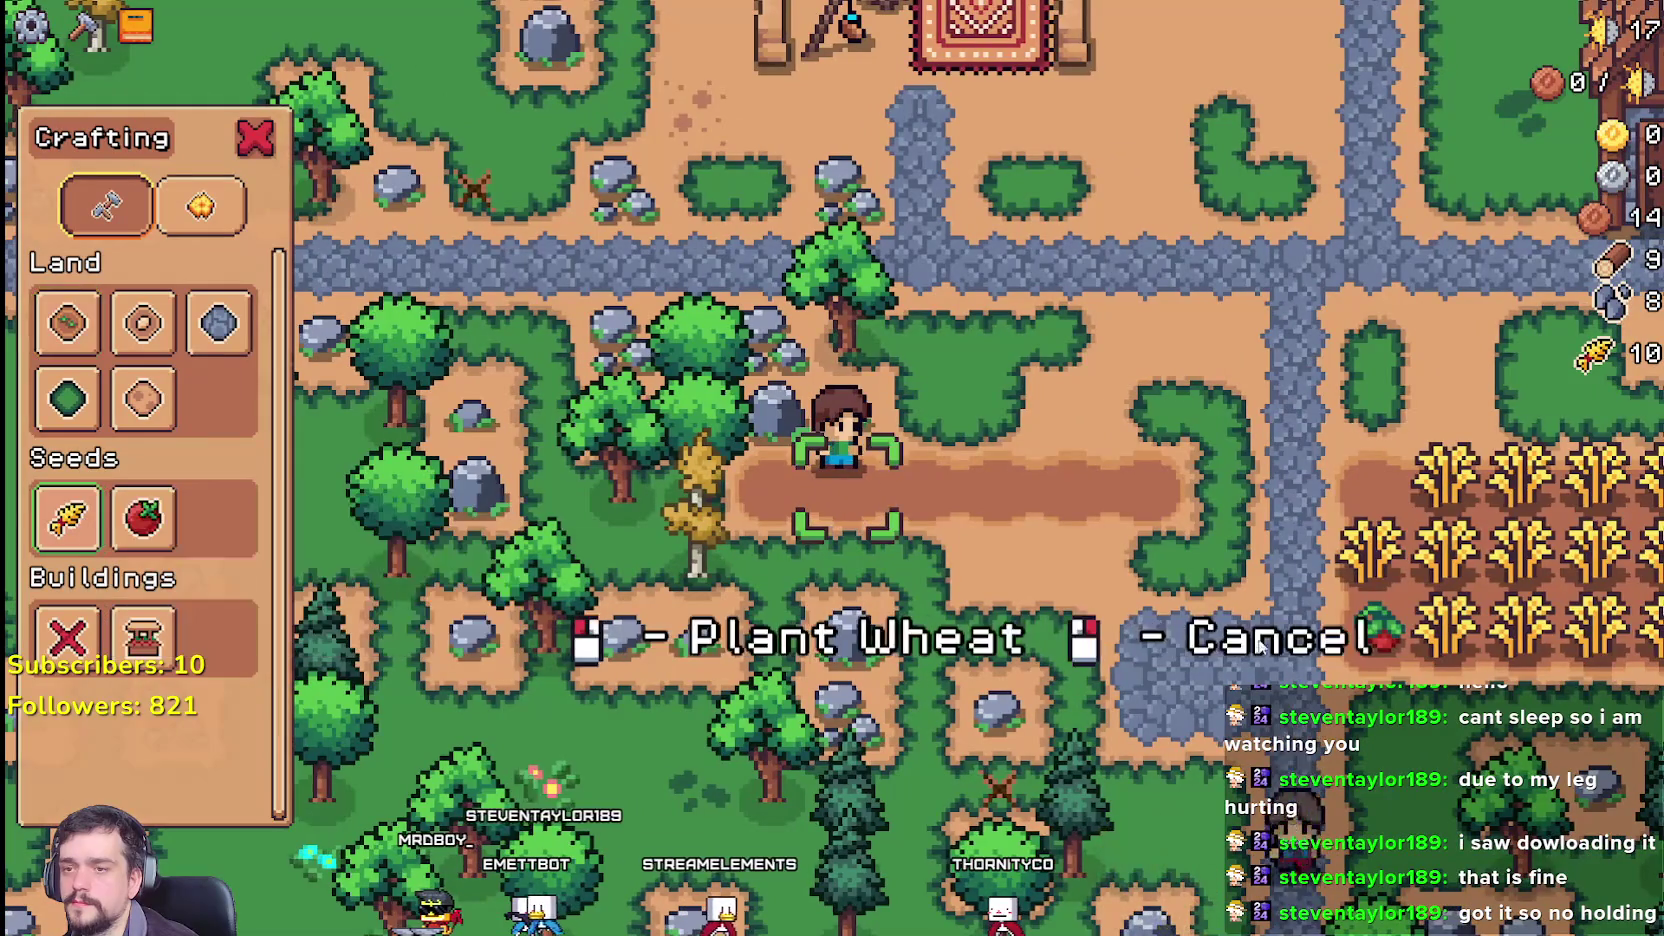
{"action": "left_click", "coordinate": [1138, 541]}
{"action": "key", "text": "d"}
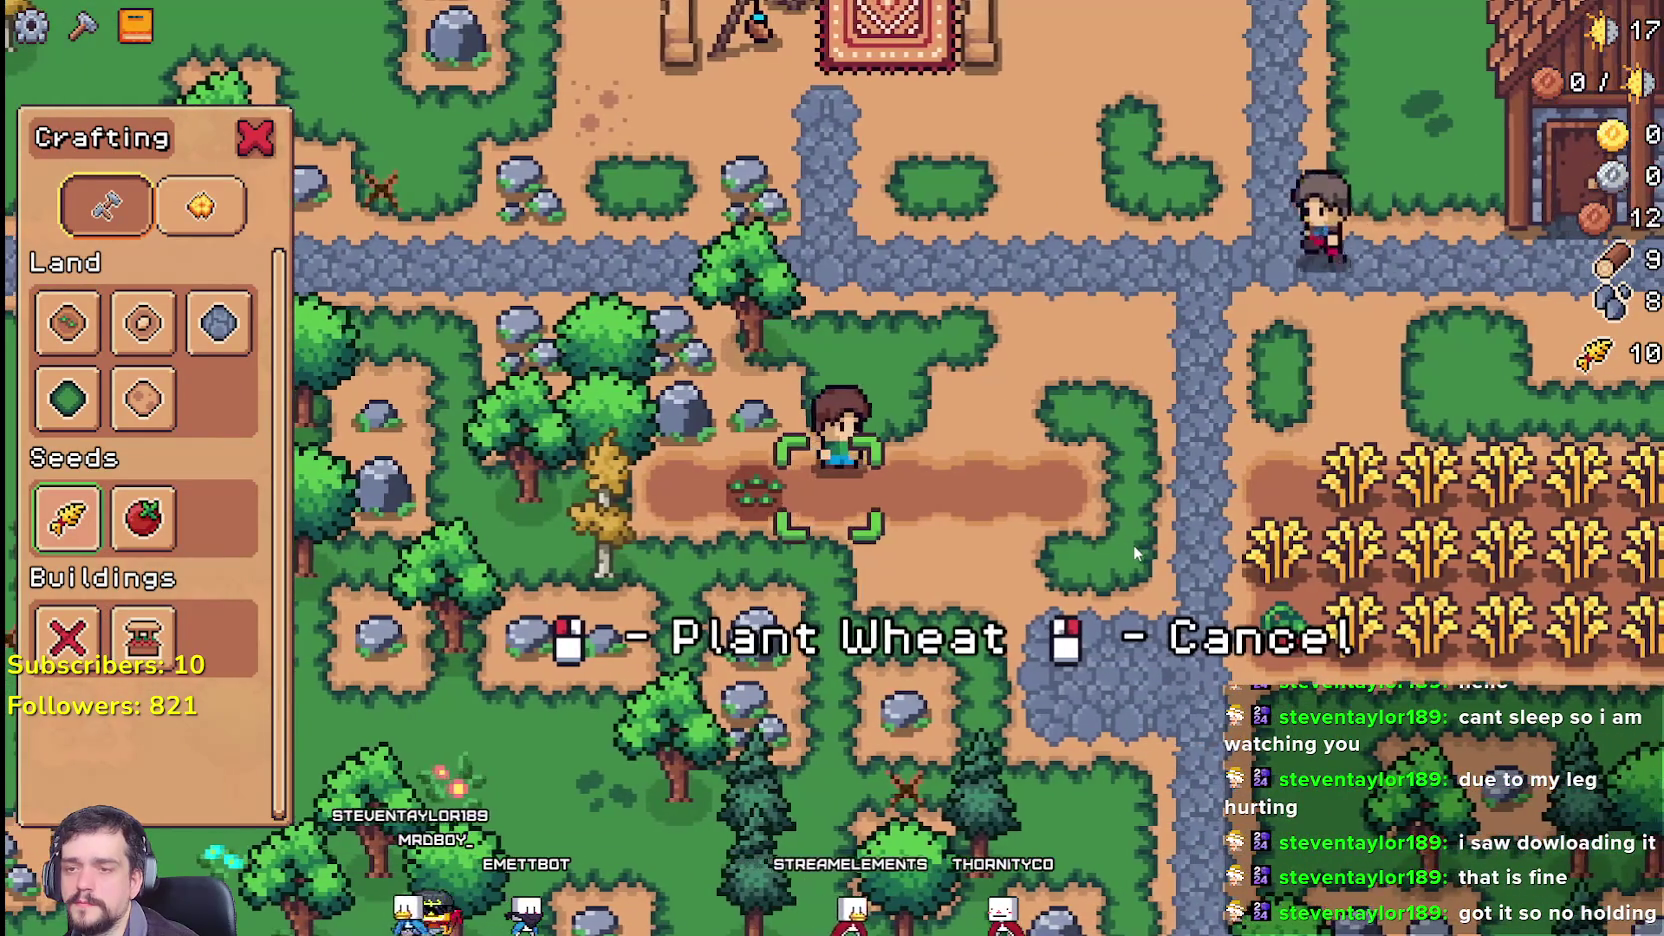
{"action": "key", "text": "alt+Tab"}
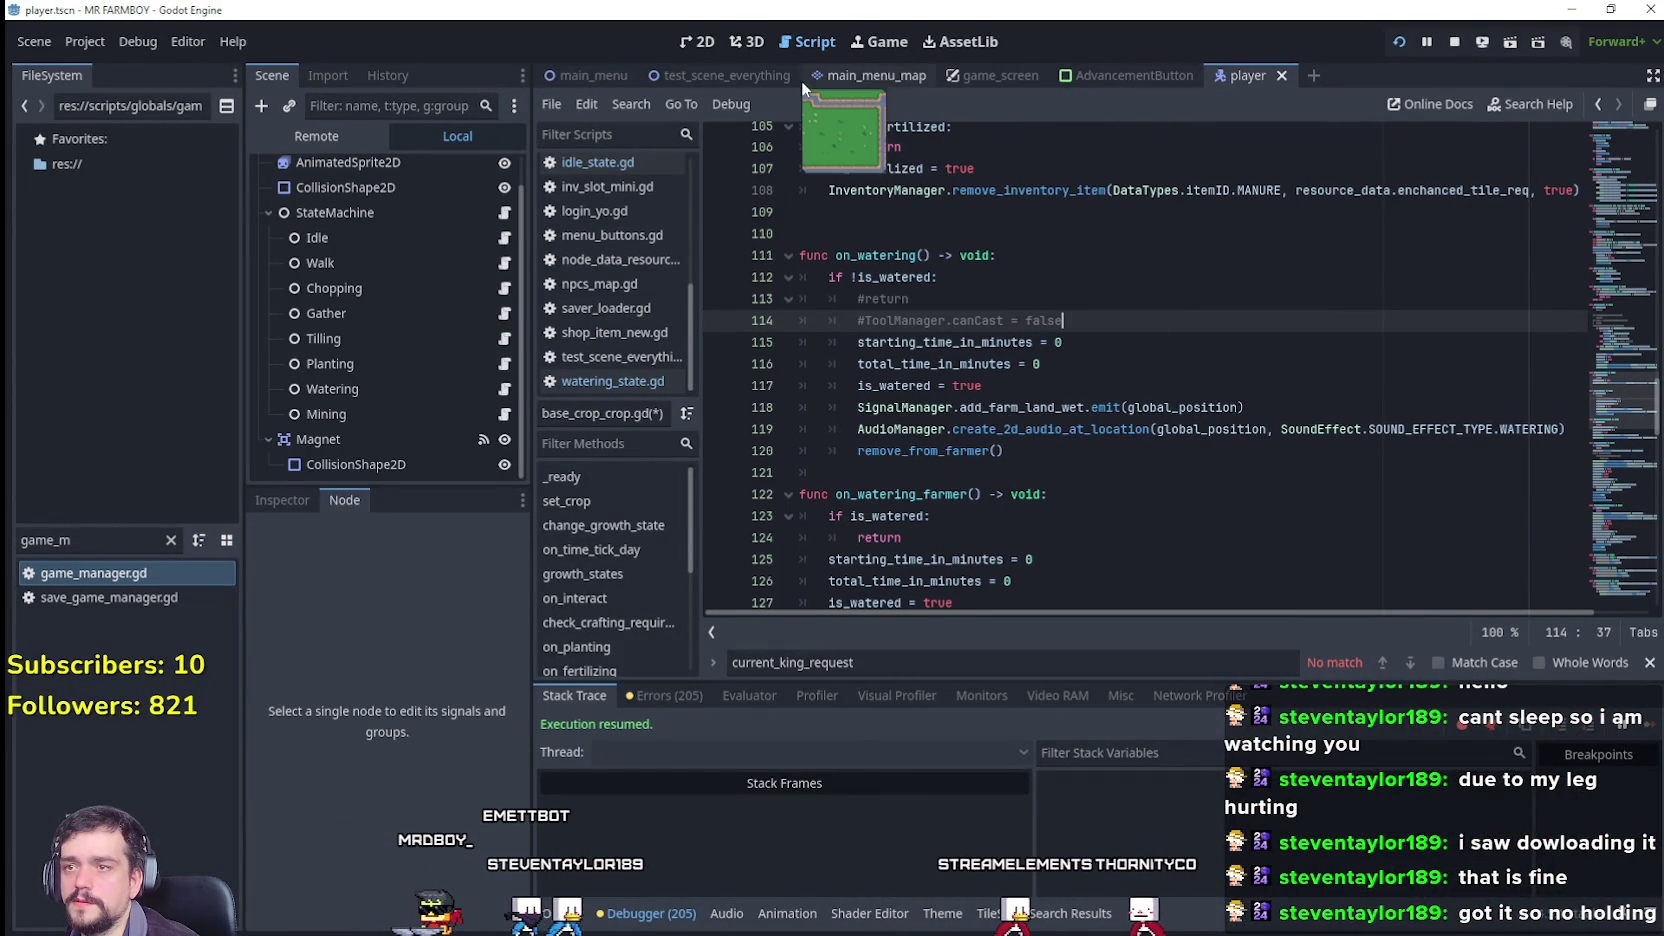
Step: Open the test_scene_everything scene and the CursorComponent node's script
{"action": "left_click", "coordinate": [732, 74]}
{"action": "scroll", "coordinate": [458, 330], "scroll_direction": "down", "scroll_amount": 2}
{"action": "scroll", "coordinate": [458, 393], "scroll_direction": "up", "scroll_amount": 3}
{"action": "scroll", "coordinate": [445, 336], "scroll_direction": "down", "scroll_amount": 3}
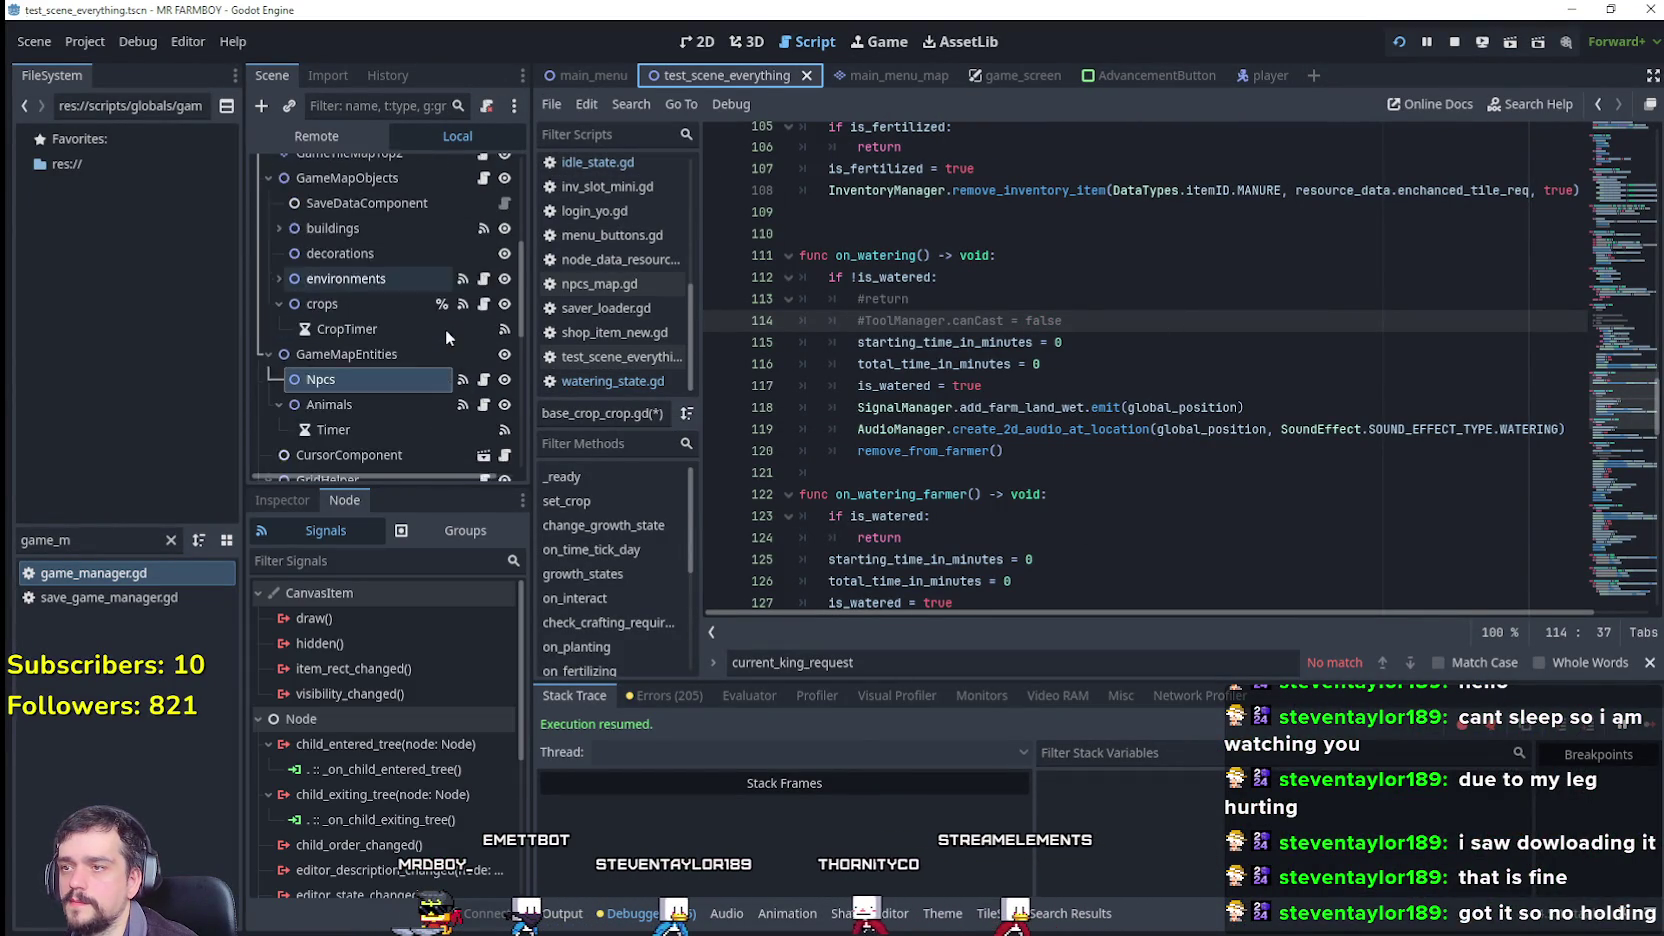
{"action": "scroll", "coordinate": [446, 328], "scroll_direction": "down", "scroll_amount": 5}
{"action": "scroll", "coordinate": [478, 285], "scroll_direction": "up", "scroll_amount": 2}
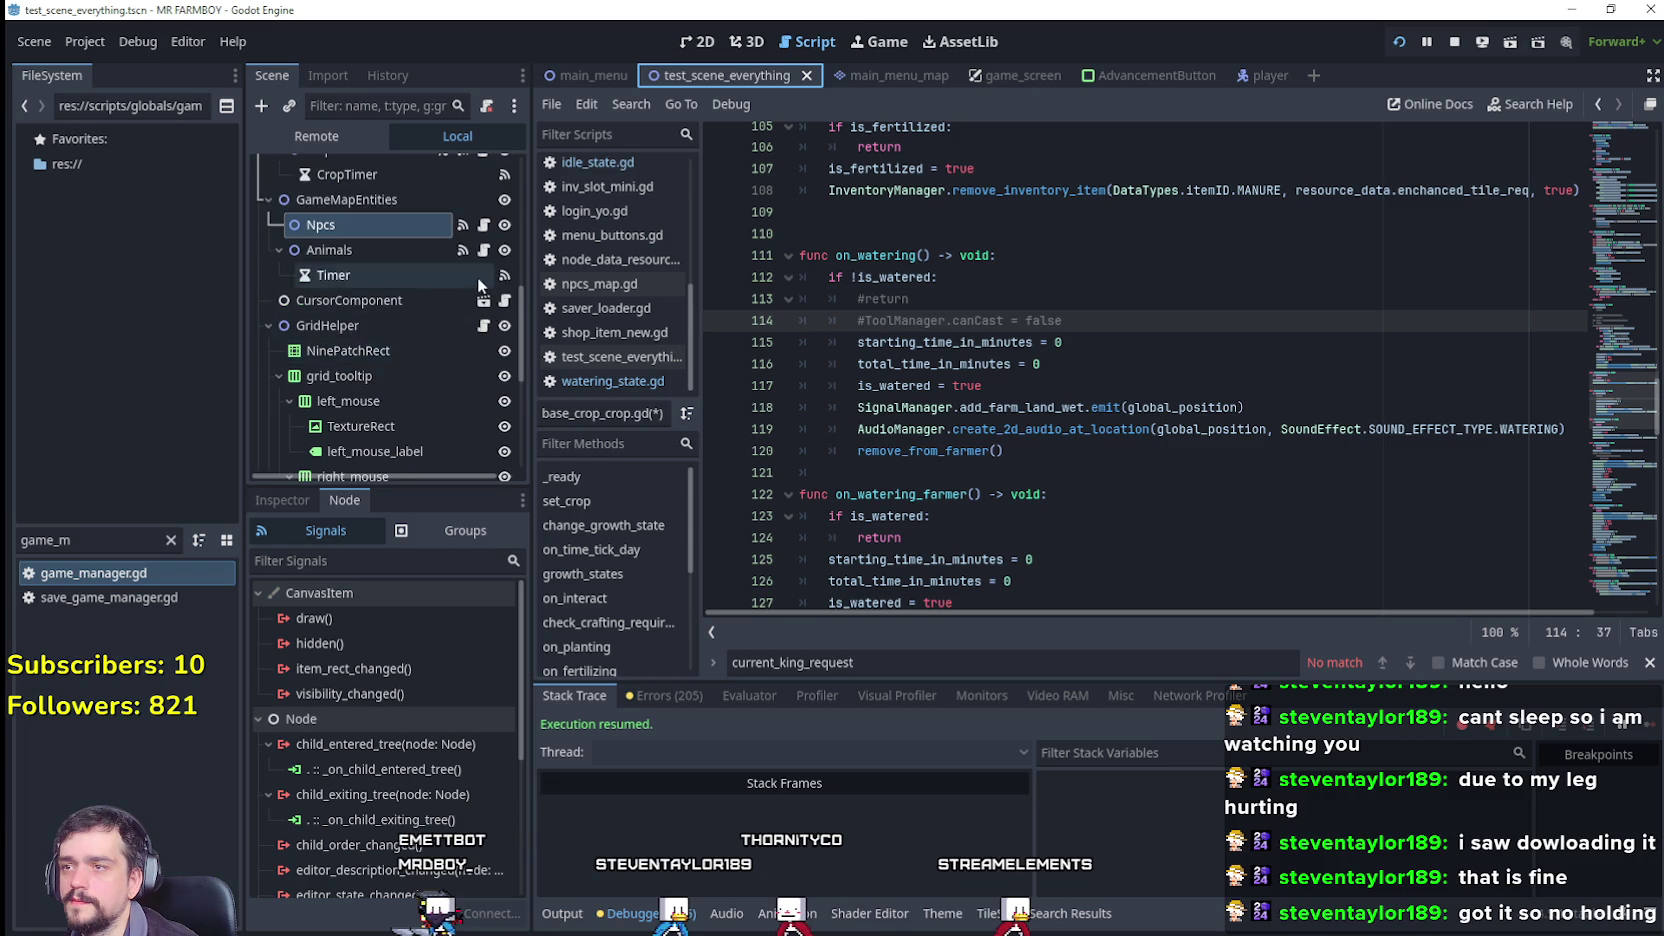
{"action": "scroll", "coordinate": [478, 285], "scroll_direction": "down", "scroll_amount": 3}
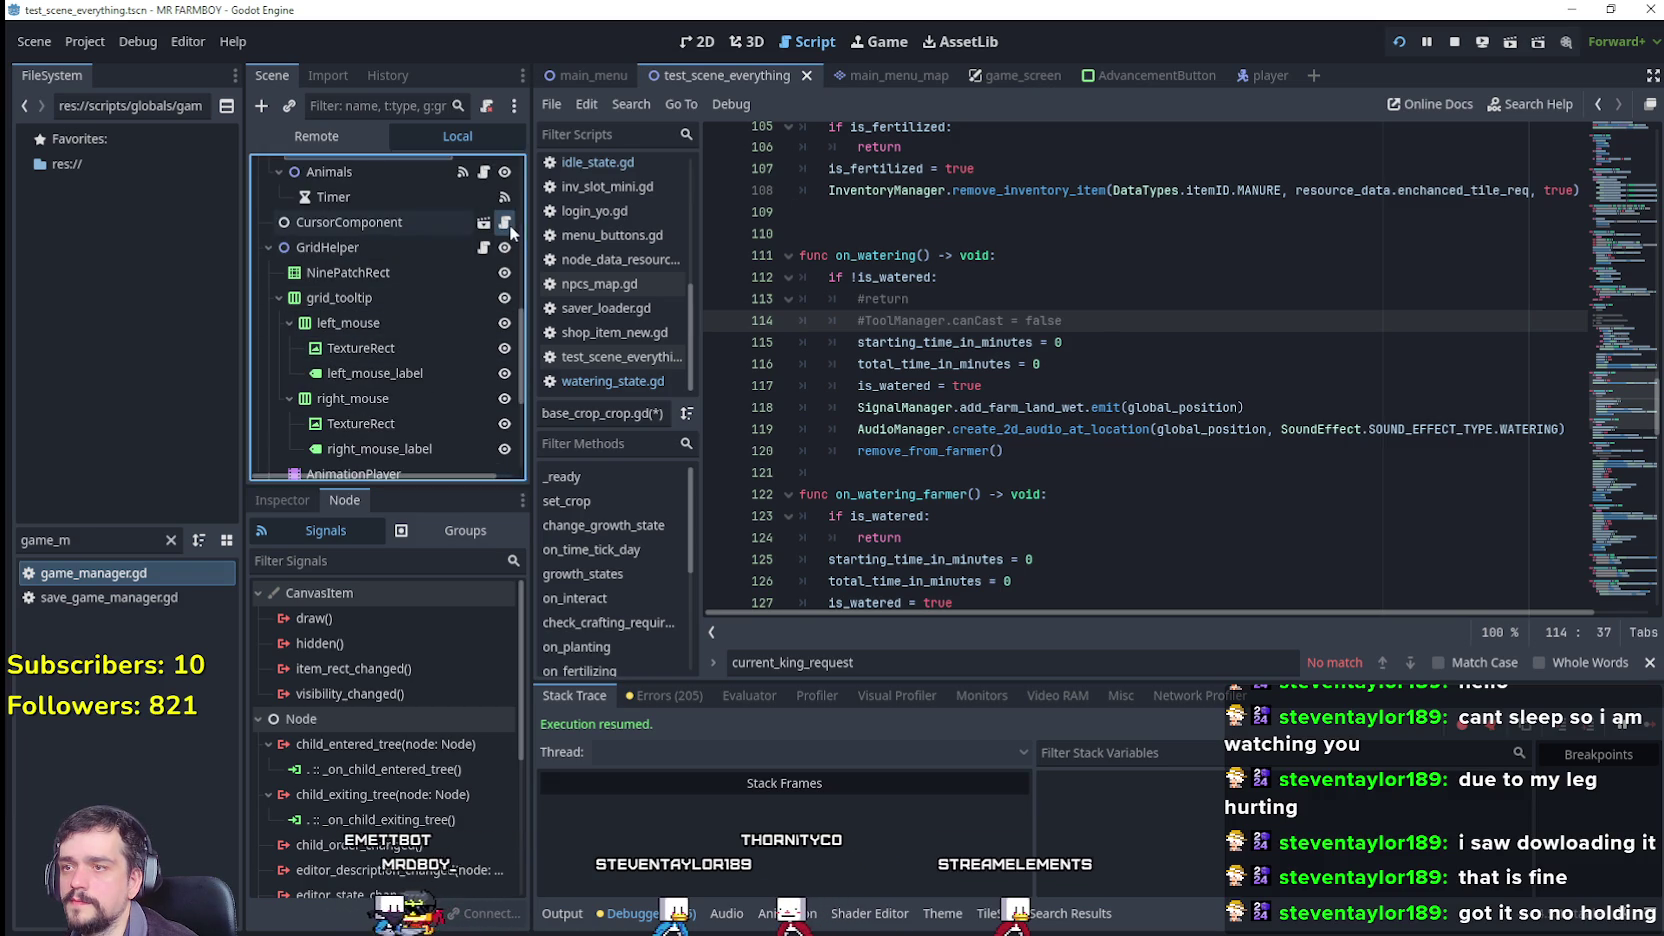
{"action": "left_click", "coordinate": [507, 223]}
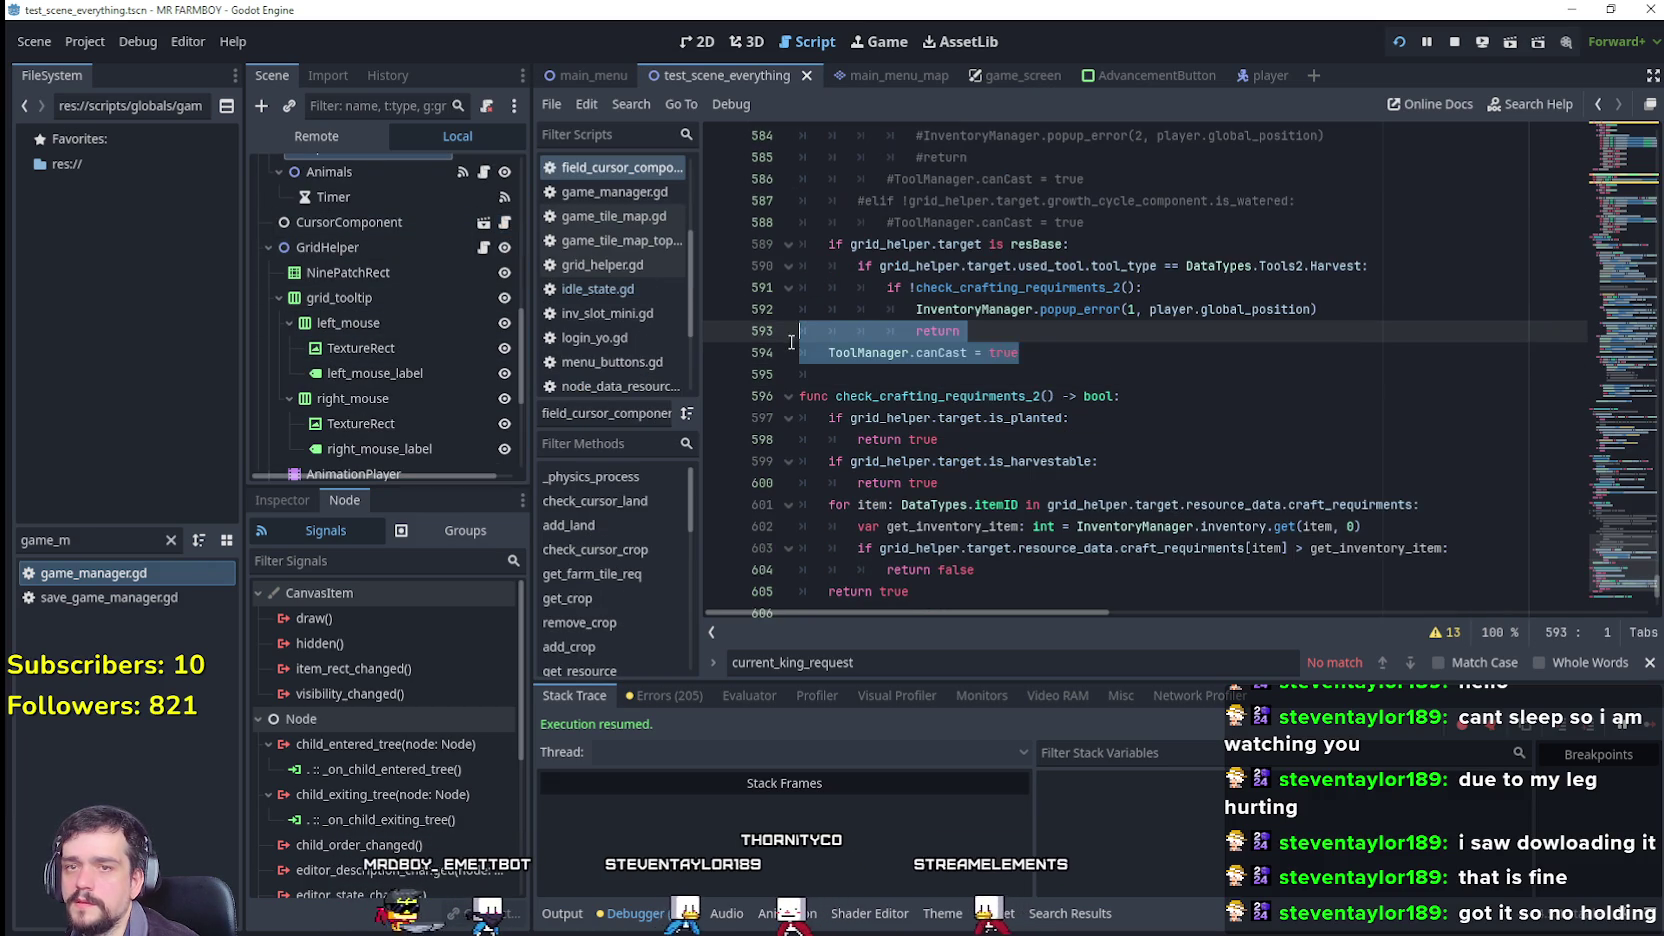
Step: Scroll through field_cursor_component.gd back to the can_tool call on line 28
{"action": "left_click_drag", "start_coordinate": [1018, 352], "coordinate": [800, 352]}
{"action": "scroll", "coordinate": [1245, 430], "scroll_direction": "up", "scroll_amount": 3}
{"action": "mouse_move", "coordinate": [1618, 556]}
{"action": "left_mouse_down"}
{"action": "mouse_move", "coordinate": [1598, 343]}
{"action": "mouse_move", "coordinate": [1624, 112]}
{"action": "mouse_move", "coordinate": [1623, 145]}
{"action": "mouse_move", "coordinate": [1624, 128]}
{"action": "left_mouse_up"}
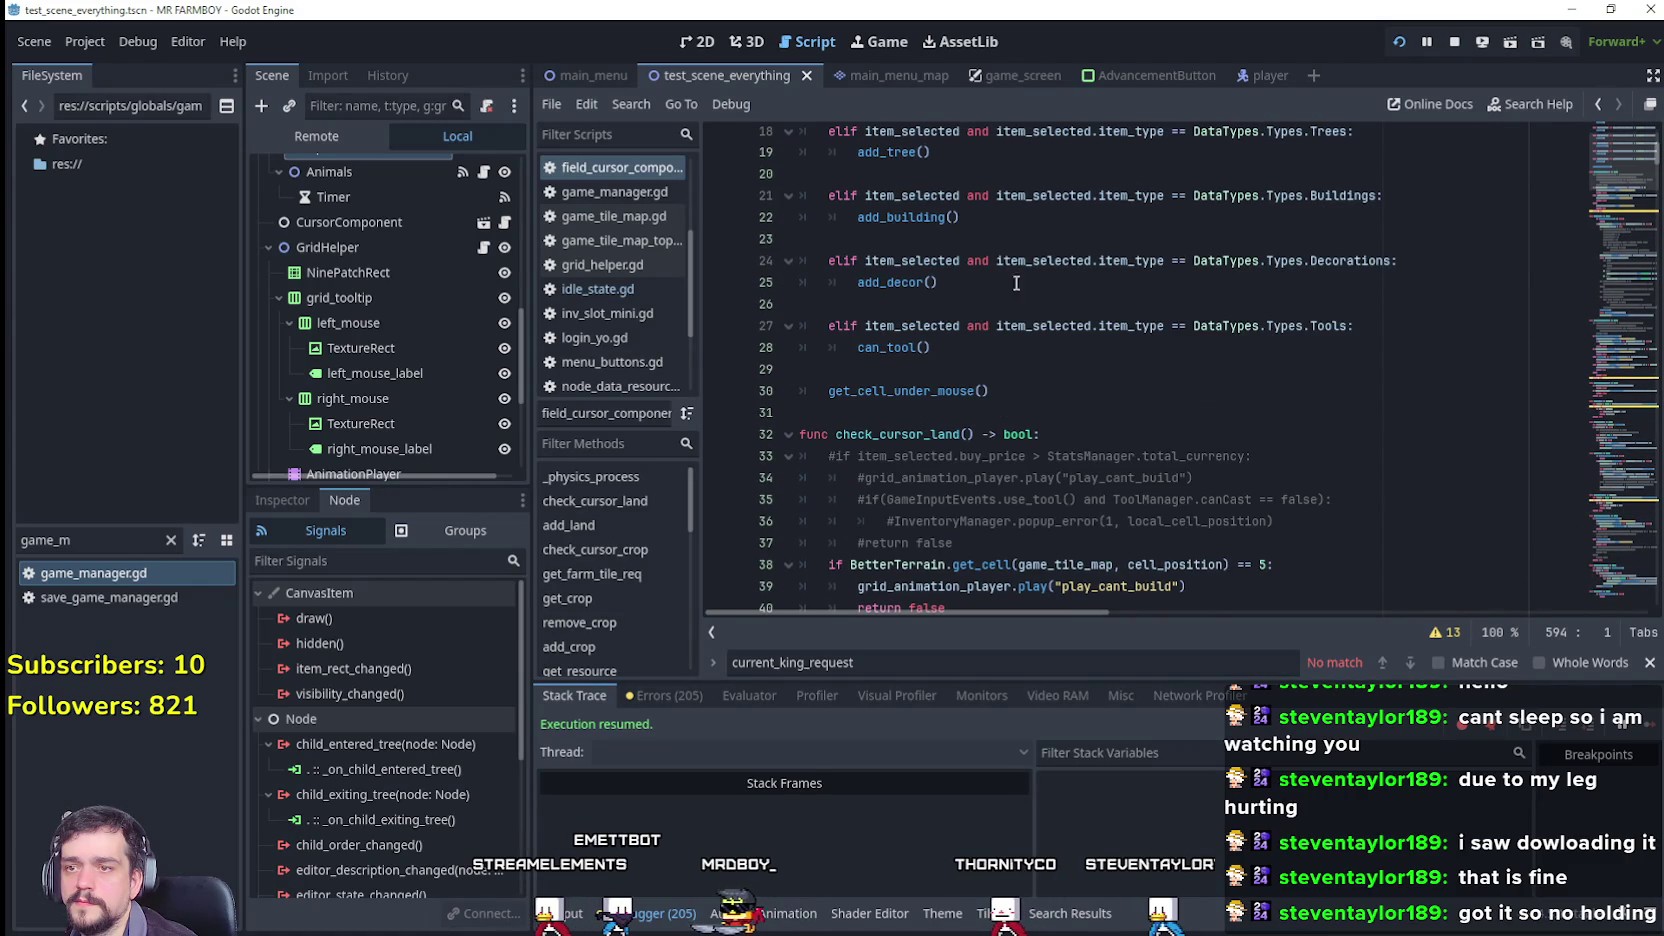
{"action": "scroll", "coordinate": [835, 444], "scroll_direction": "up", "scroll_amount": 4}
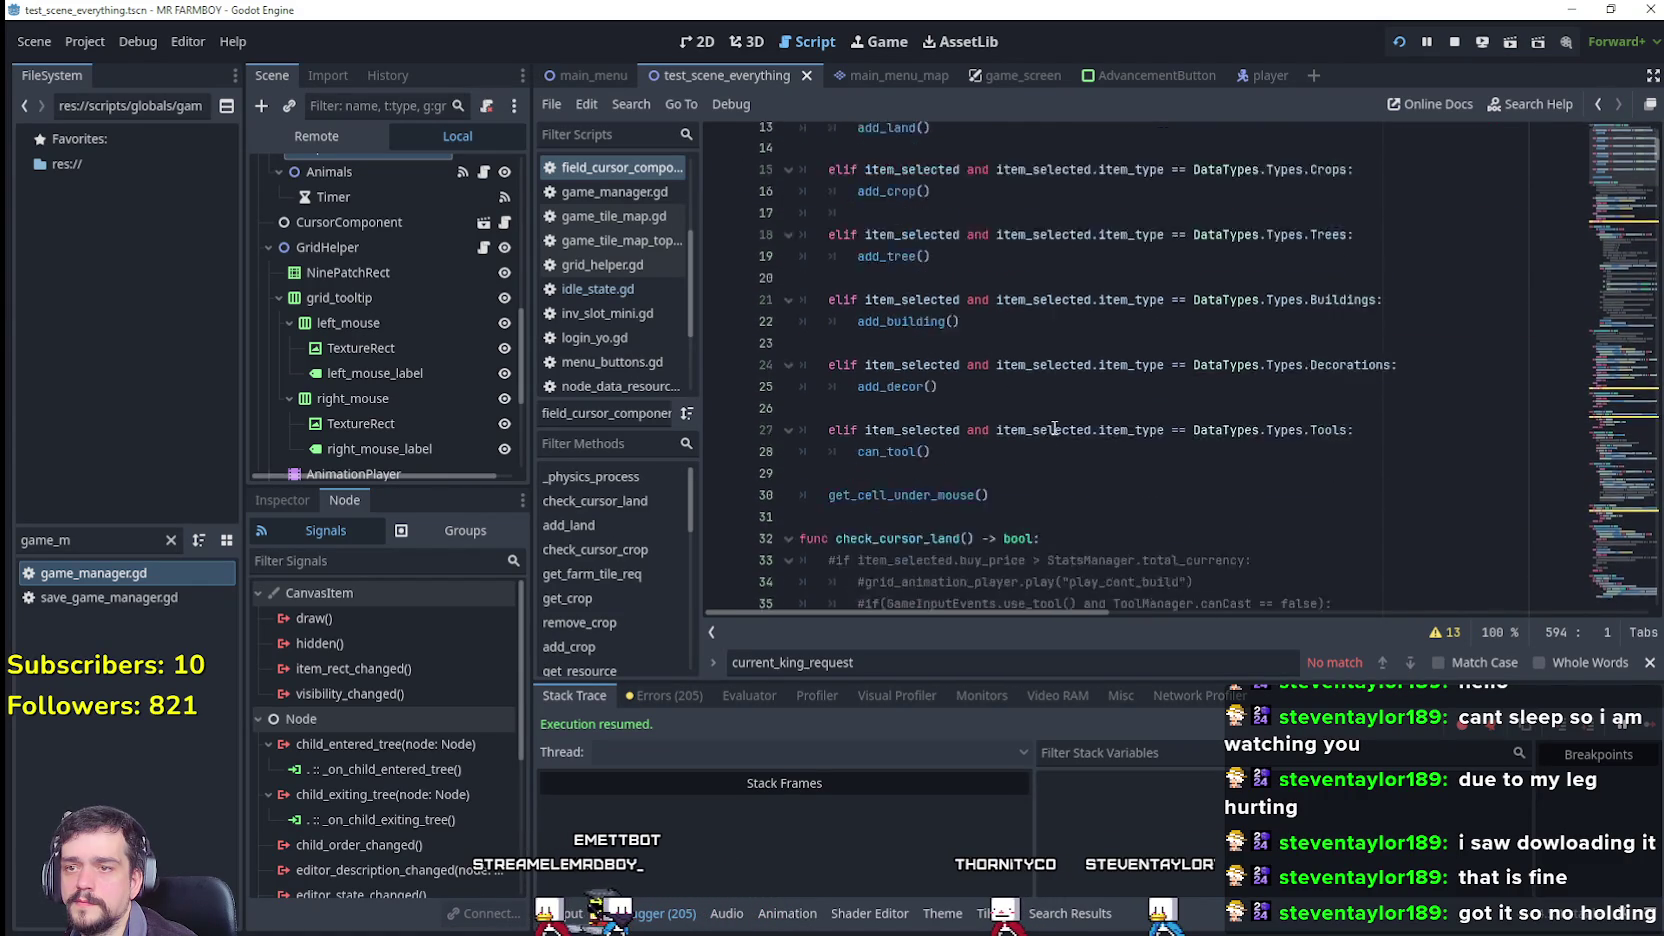
{"action": "scroll", "coordinate": [857, 420], "scroll_direction": "up", "scroll_amount": 2}
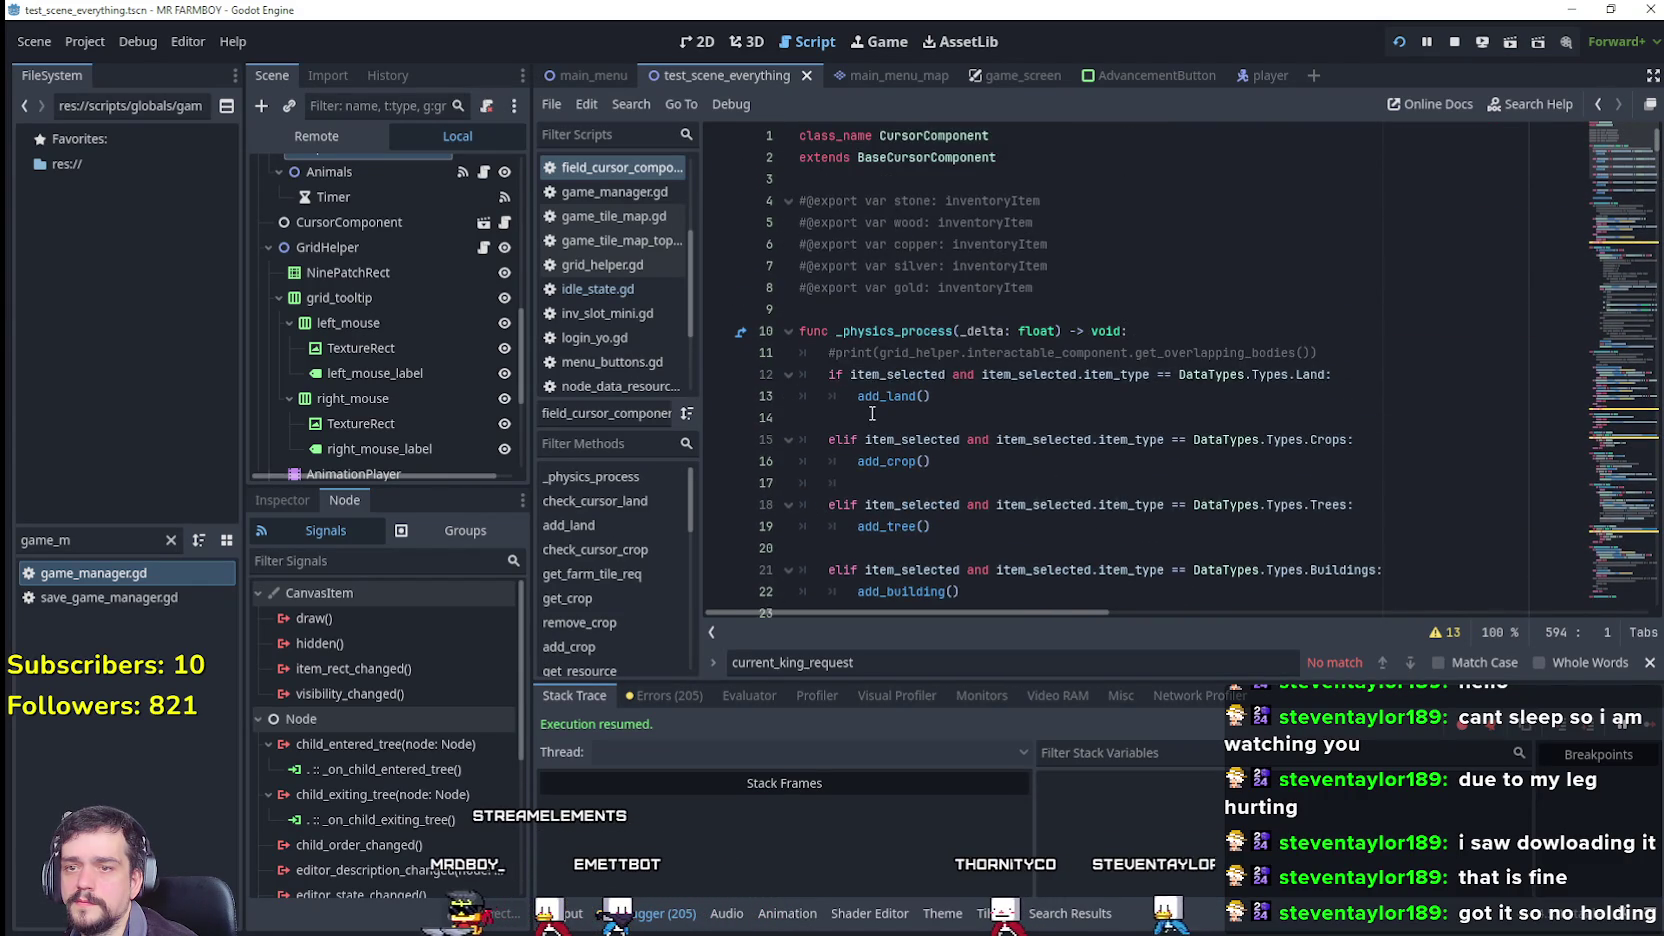
{"action": "scroll", "coordinate": [894, 444], "scroll_direction": "down", "scroll_amount": 4}
Step: Jump to can_tool() at line 553 and review its use_tool and remove_target branches
{"action": "double_click", "coordinate": [885, 461]}
{"action": "right_click", "coordinate": [889, 458]}
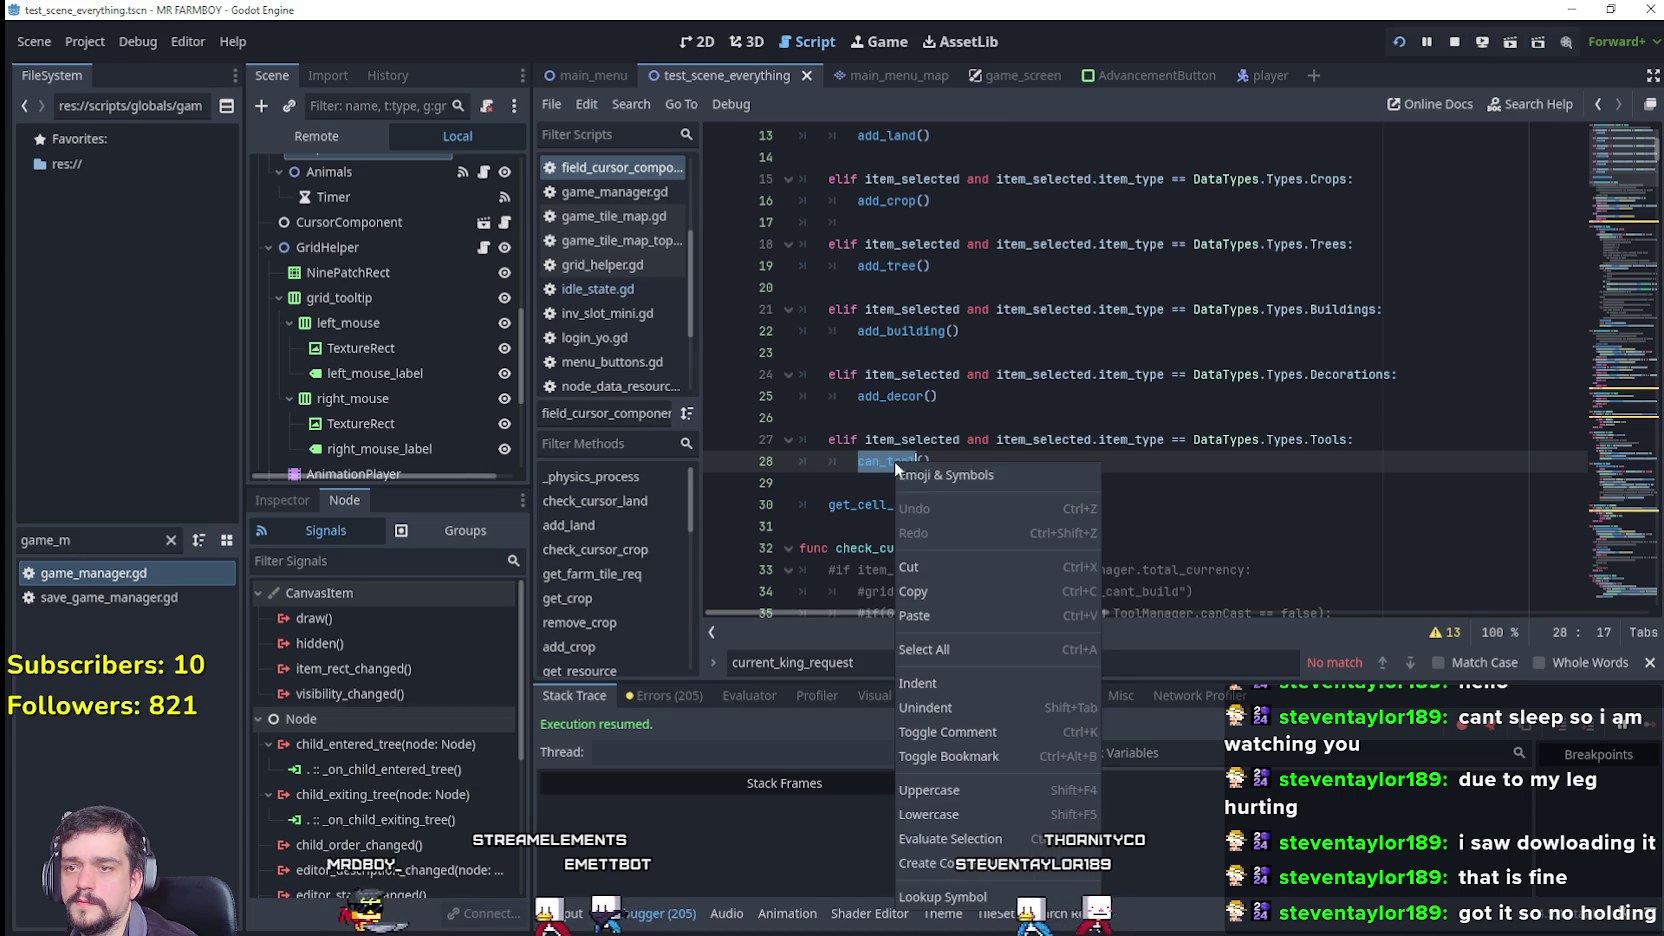
{"action": "left_click", "coordinate": [1029, 904]}
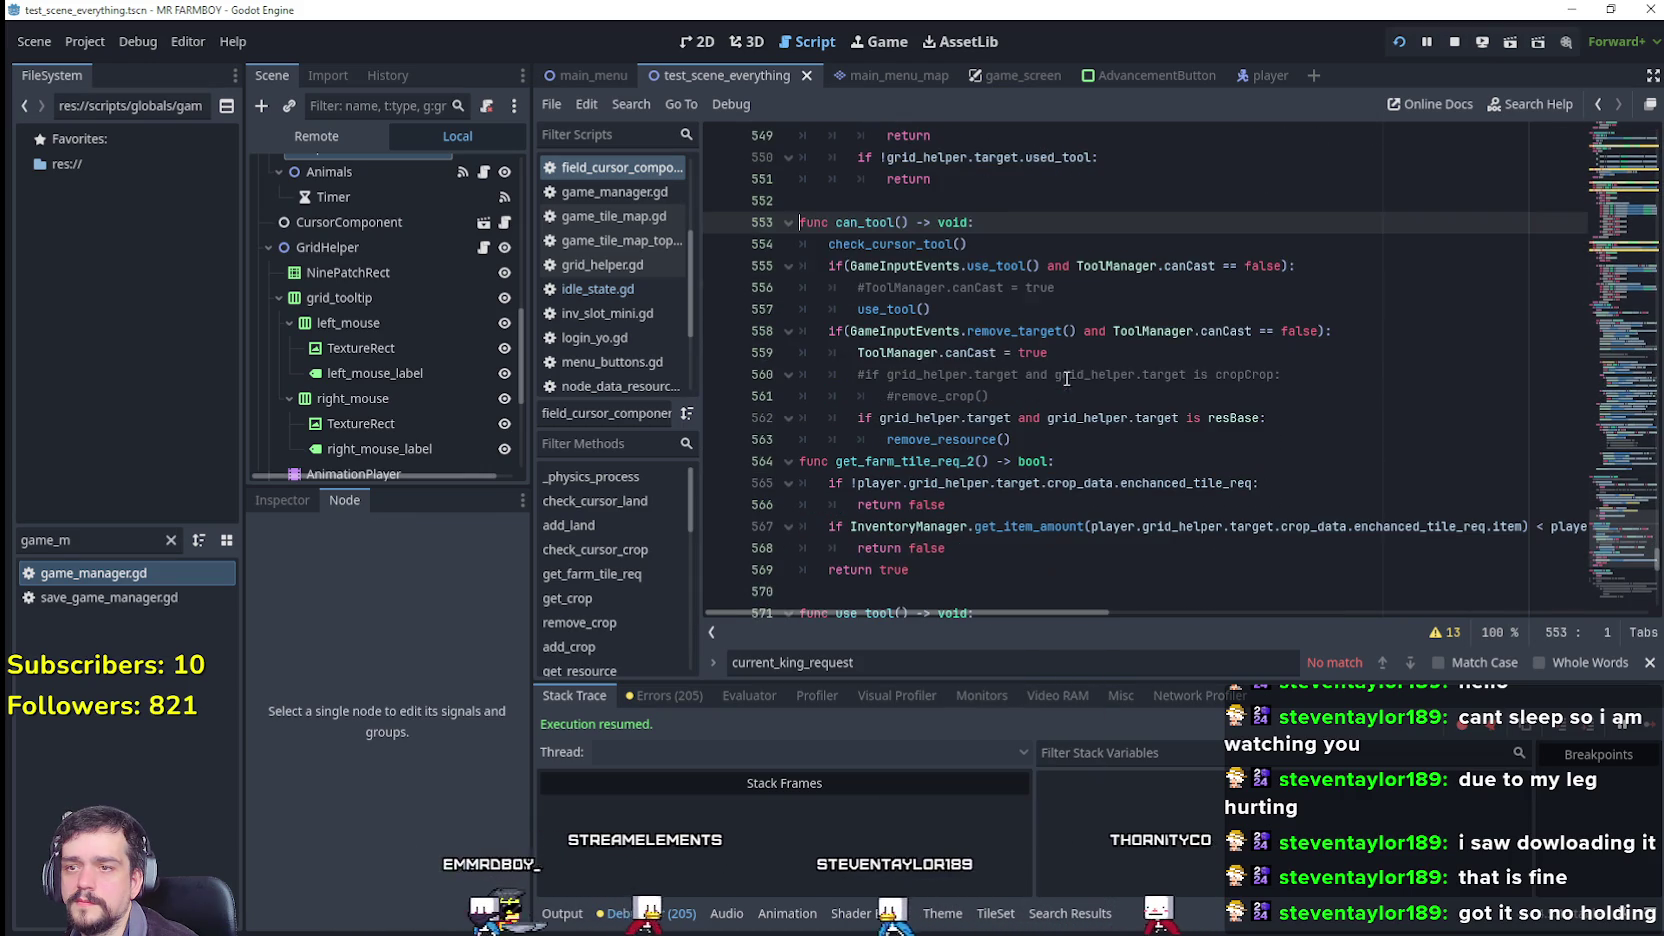
{"action": "left_click_drag", "start_coordinate": [967, 244], "coordinate": [746, 232]}
{"action": "mouse_move", "coordinate": [931, 309]}
{"action": "left_mouse_down"}
{"action": "mouse_move", "coordinate": [820, 305]}
{"action": "mouse_move", "coordinate": [731, 270]}
{"action": "left_mouse_up"}
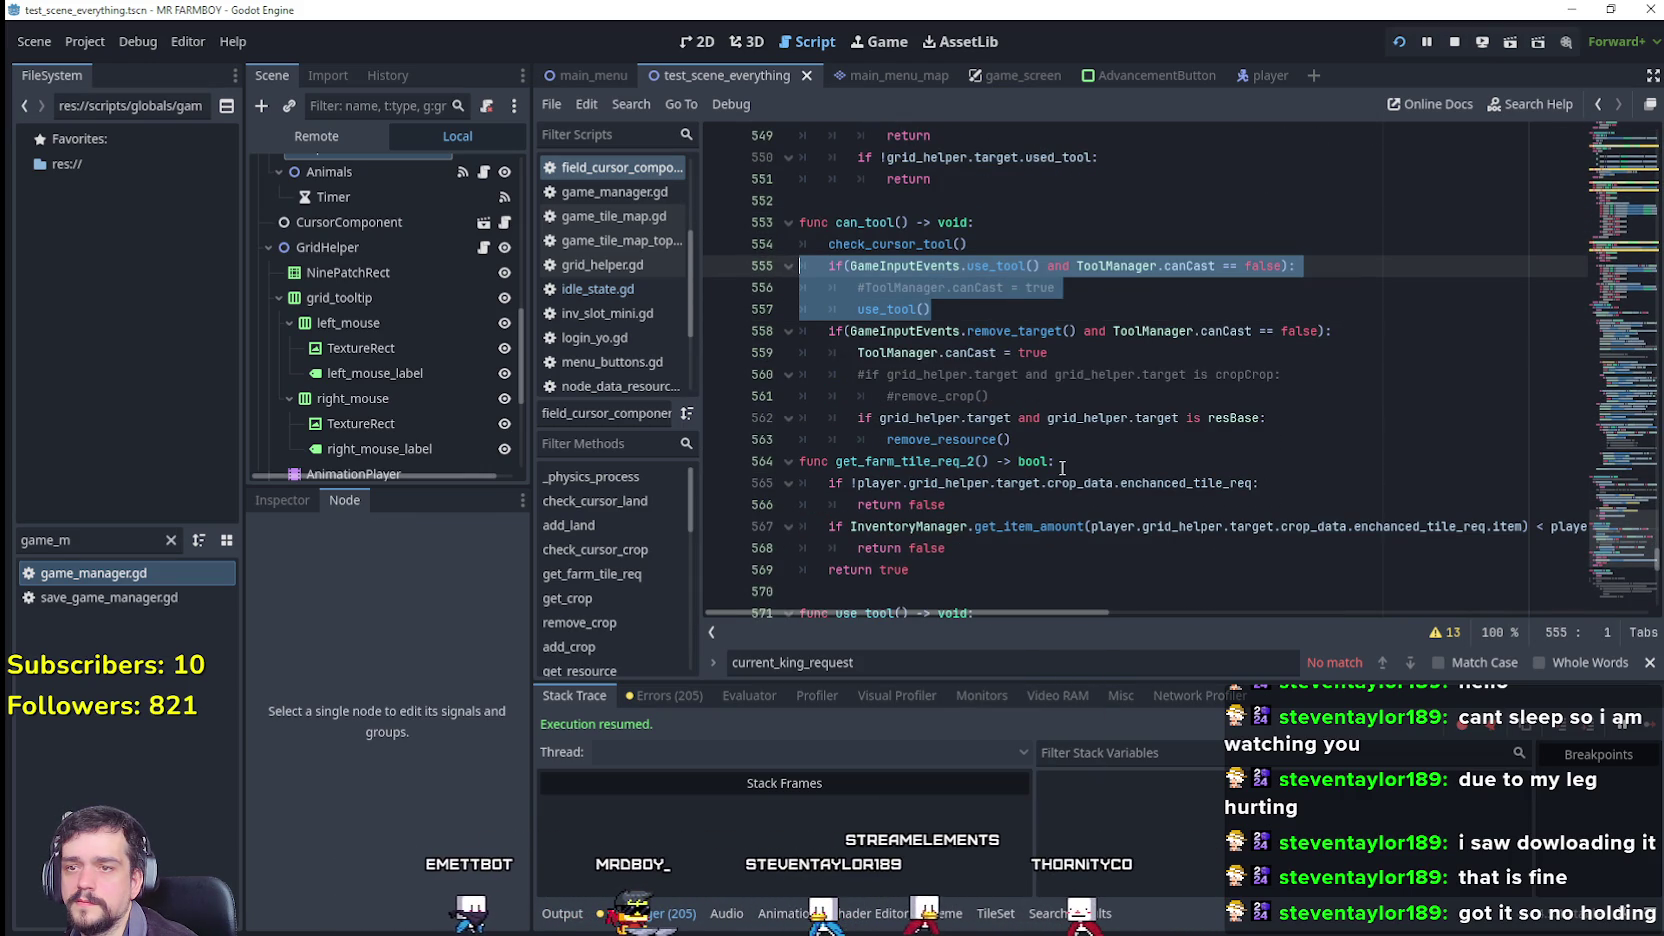
{"action": "left_click_drag", "start_coordinate": [1112, 358], "coordinate": [795, 337]}
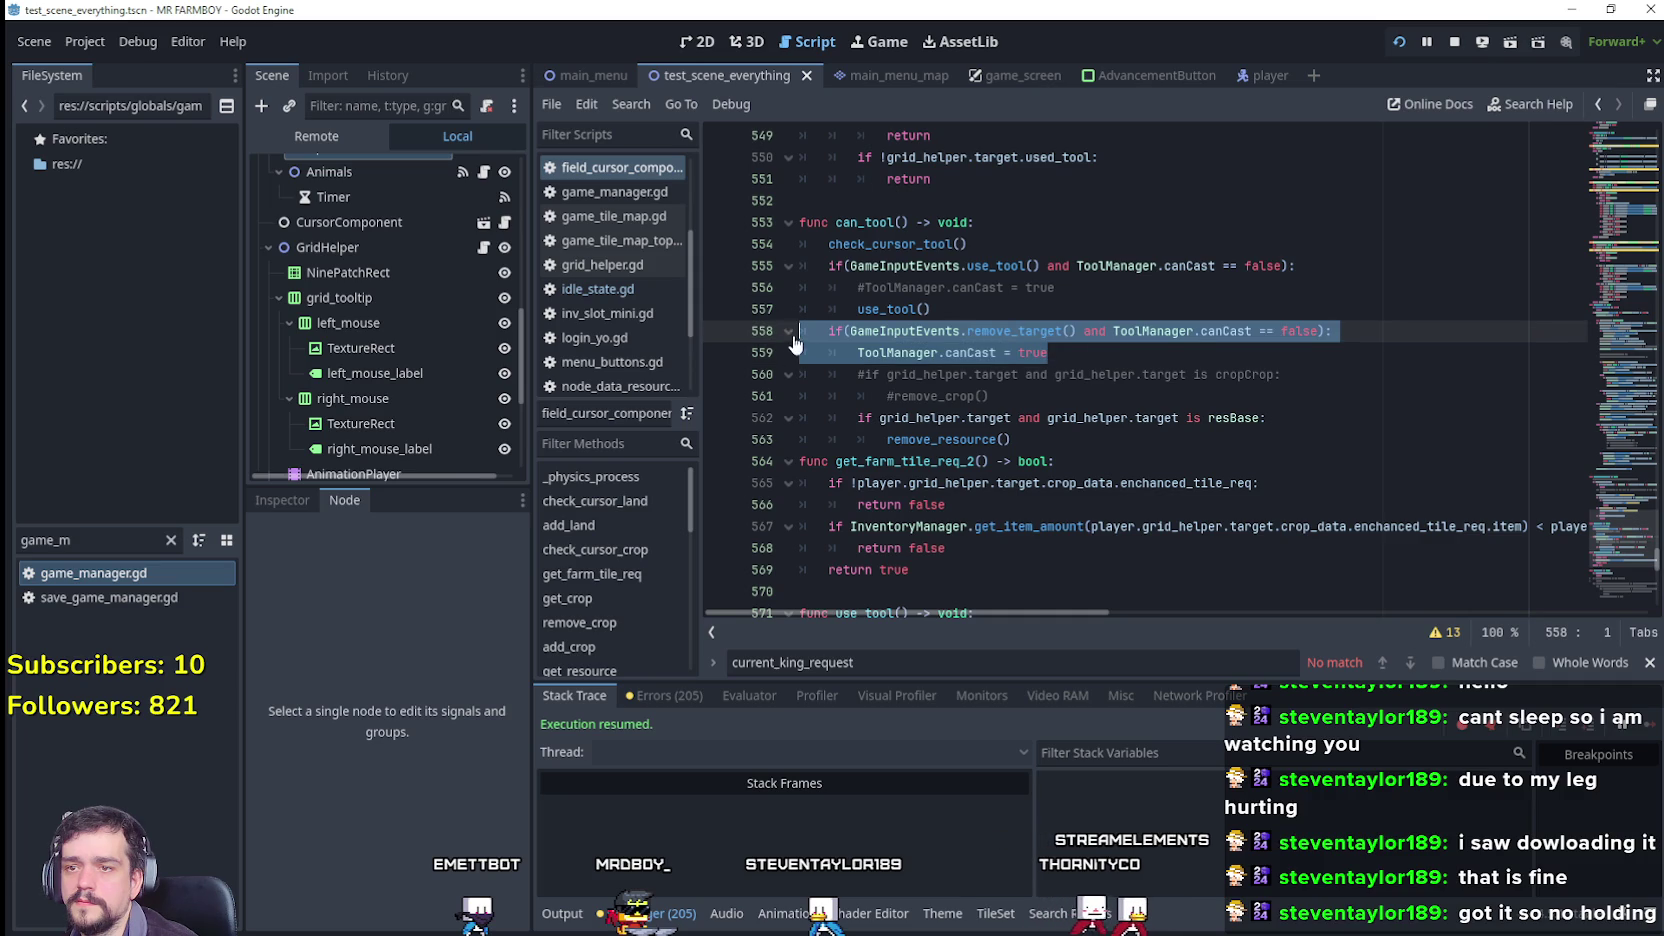
{"action": "mouse_move", "coordinate": [1044, 443]}
{"action": "left_mouse_down"}
{"action": "mouse_move", "coordinate": [900, 378]}
{"action": "mouse_move", "coordinate": [800, 292]}
{"action": "mouse_move", "coordinate": [783, 327]}
{"action": "mouse_move", "coordinate": [931, 309]}
{"action": "left_mouse_up"}
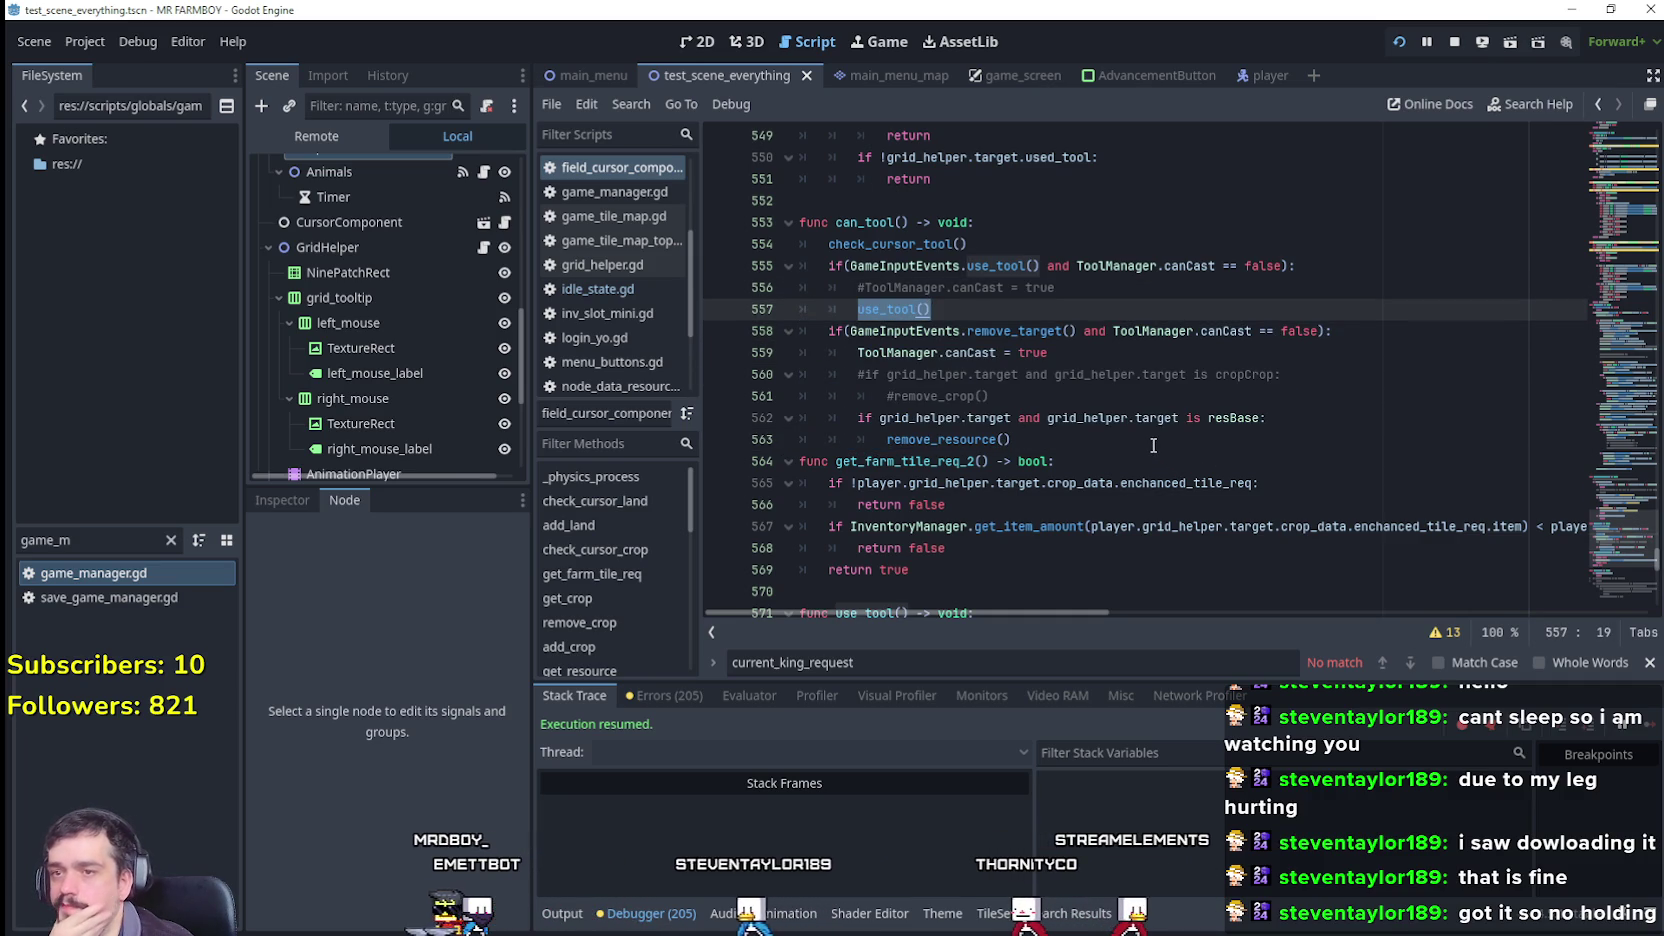
{"action": "left_click", "coordinate": [872, 289]}
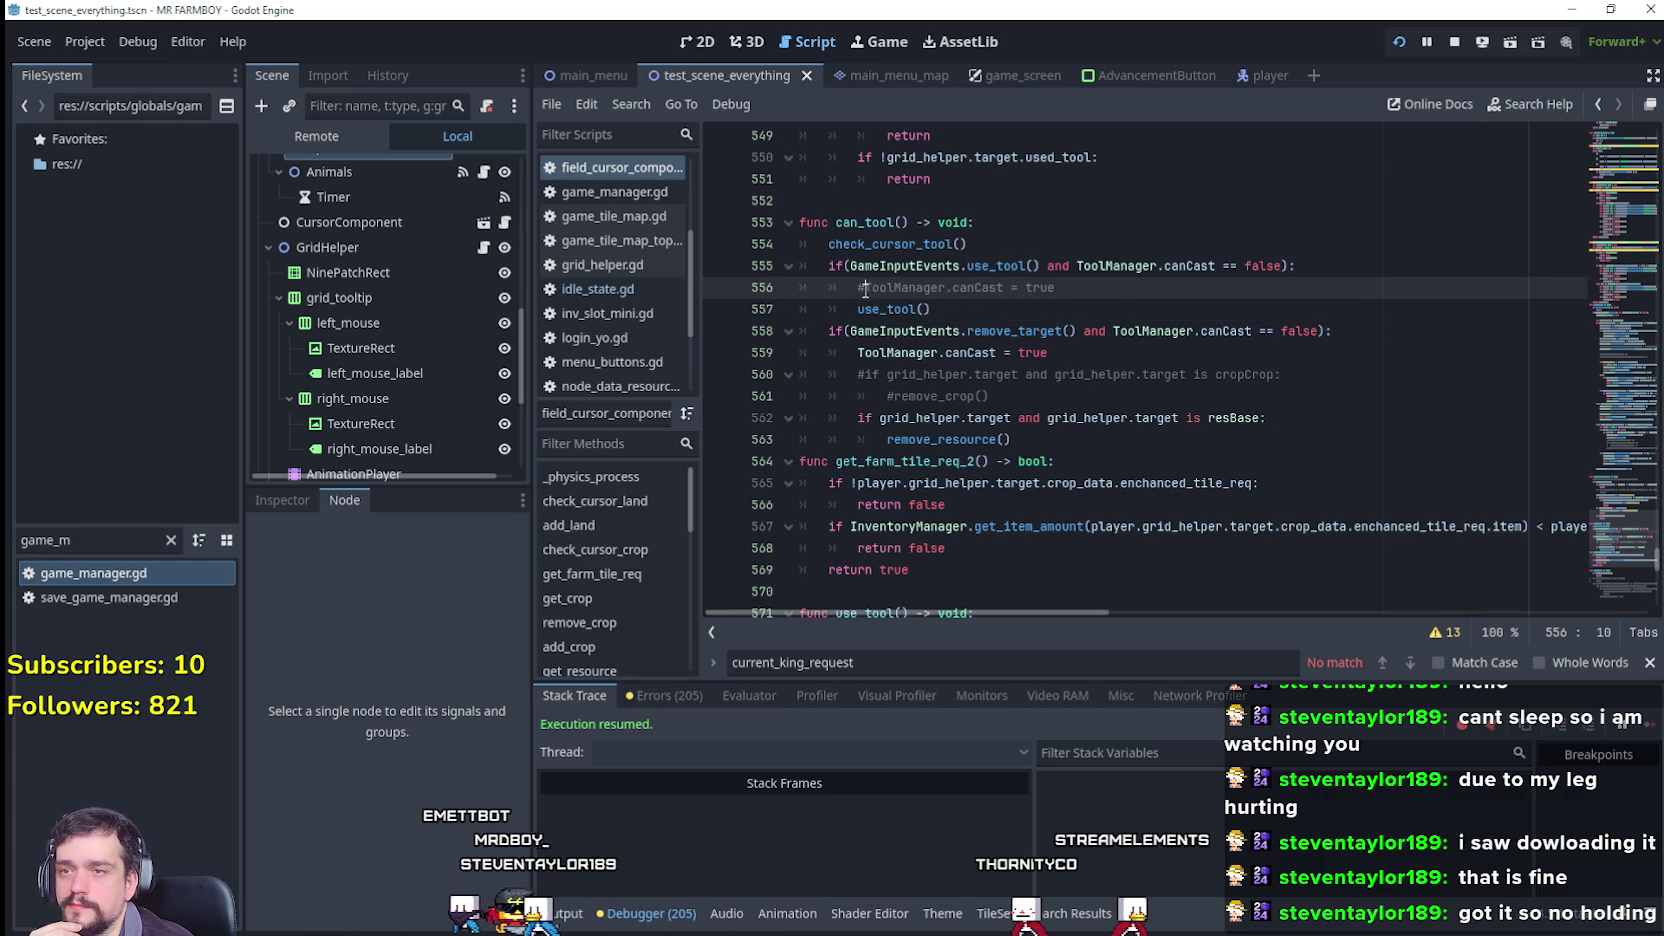
Step: Uncomment ToolManager.canCast = true on line 556 in can_tool's use_tool branch
{"action": "key", "text": "BackSpace"}
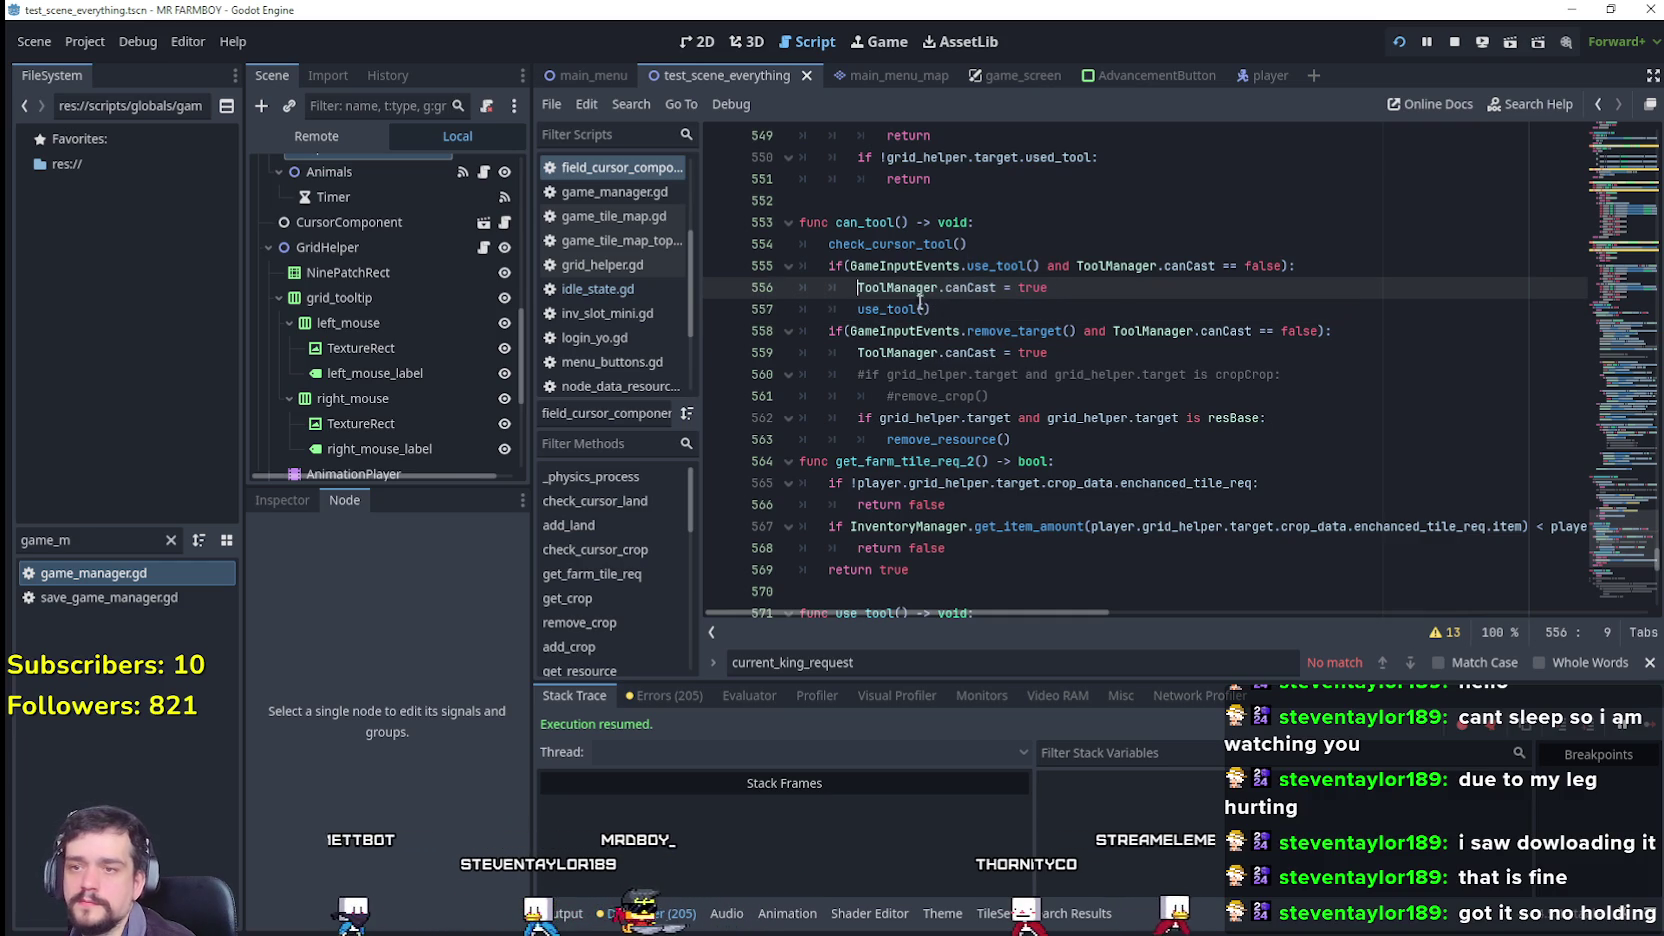
{"action": "key", "text": "Down"}
{"action": "key", "text": "End"}
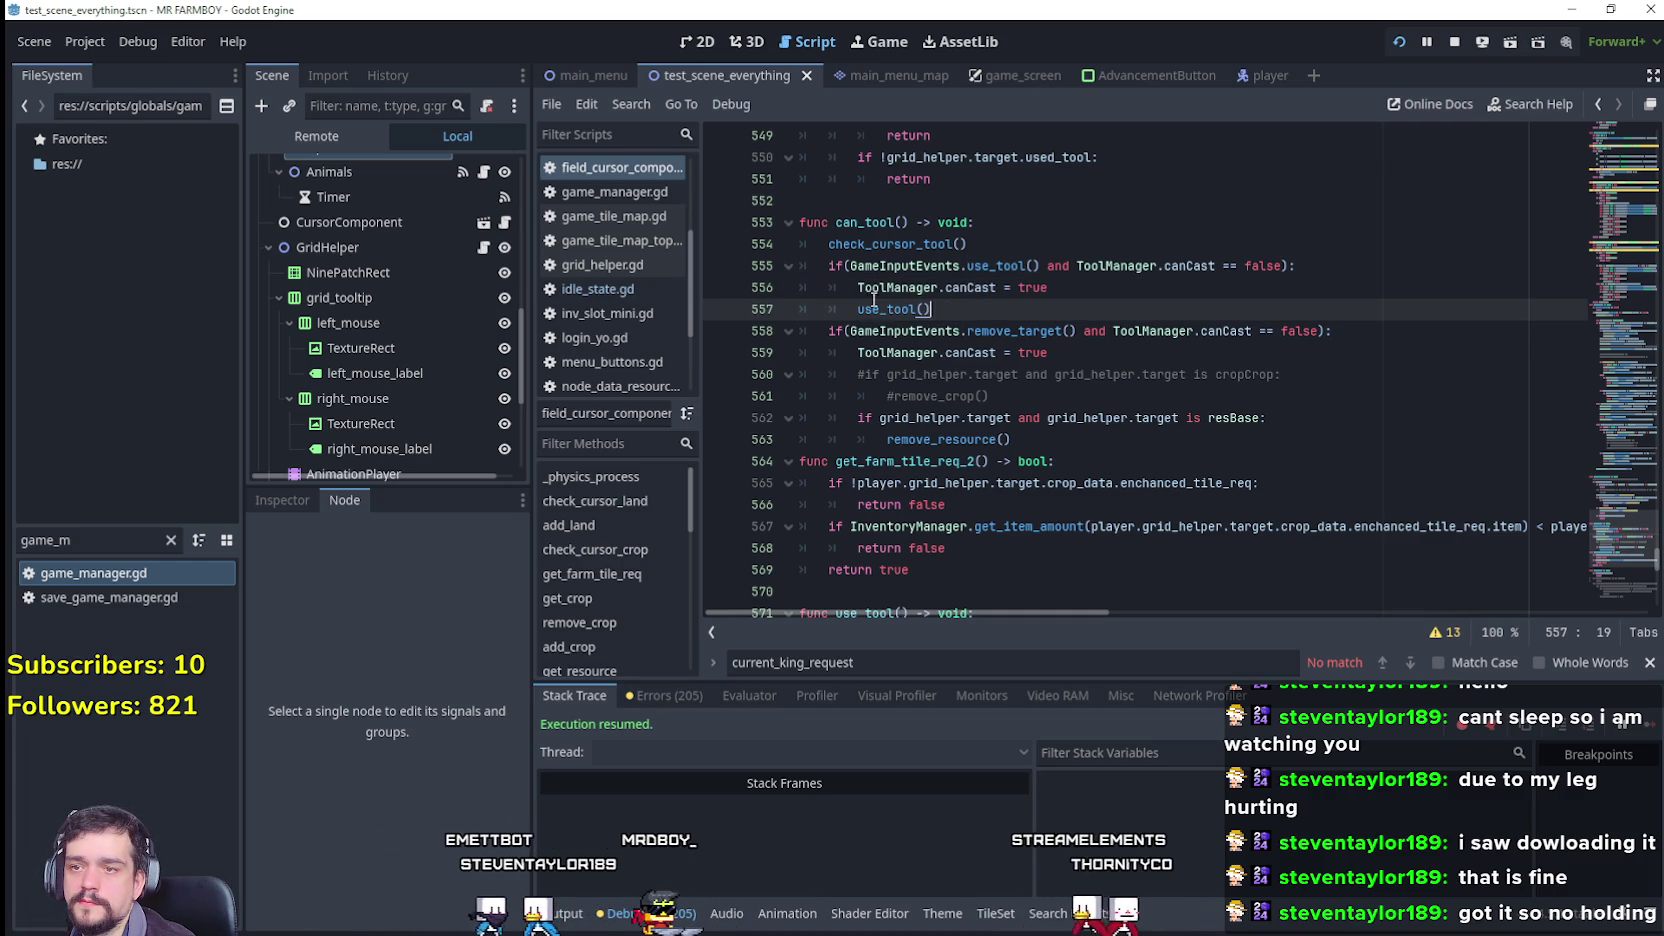
Step: Jump to the use_tool() definition and select its ToolManager.canCast = true line 594
{"action": "mouse_move", "coordinate": [1144, 509]}
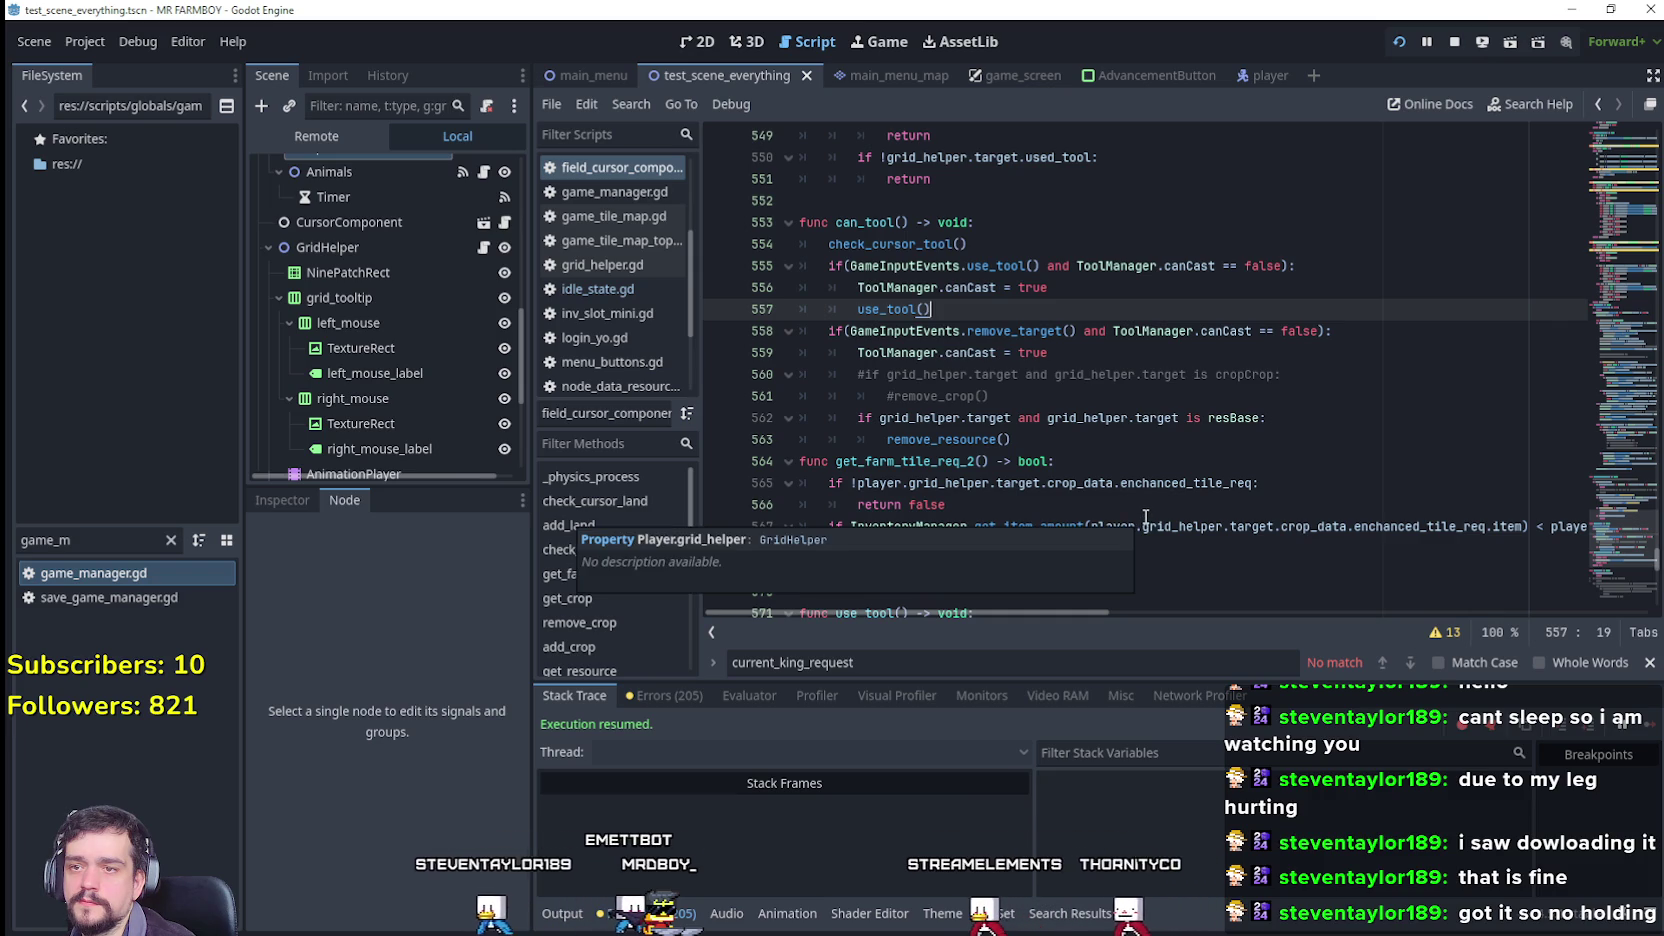
{"action": "left_click", "coordinate": [1144, 439]}
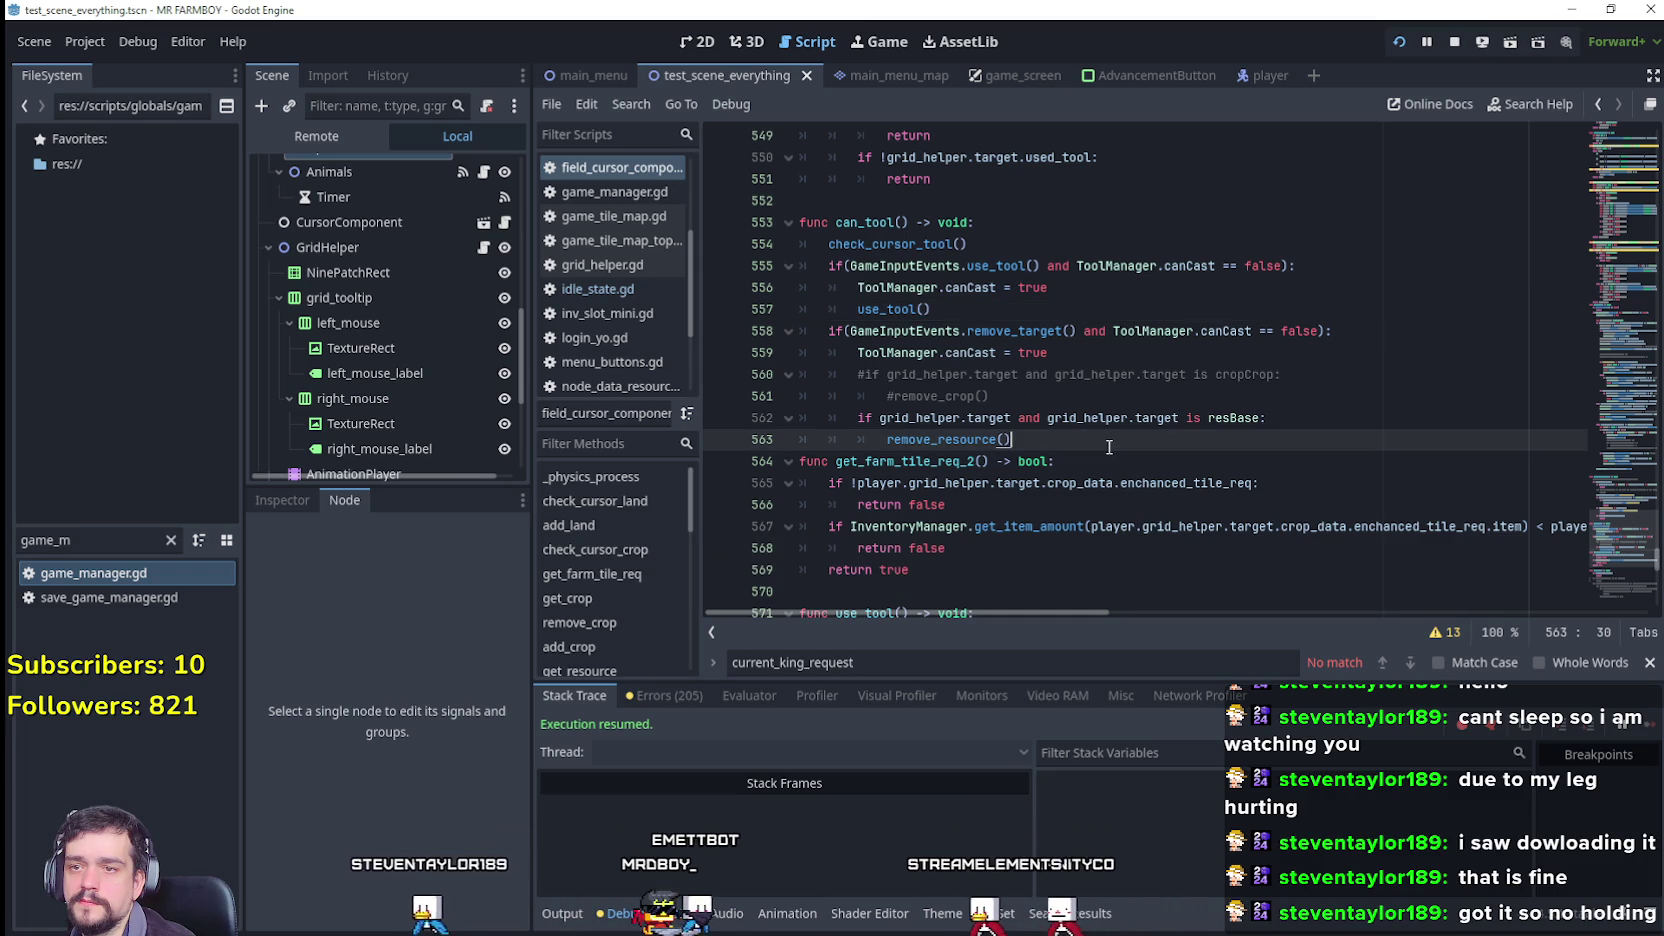
{"action": "right_click", "coordinate": [895, 311]}
{"action": "left_click", "coordinate": [968, 640]}
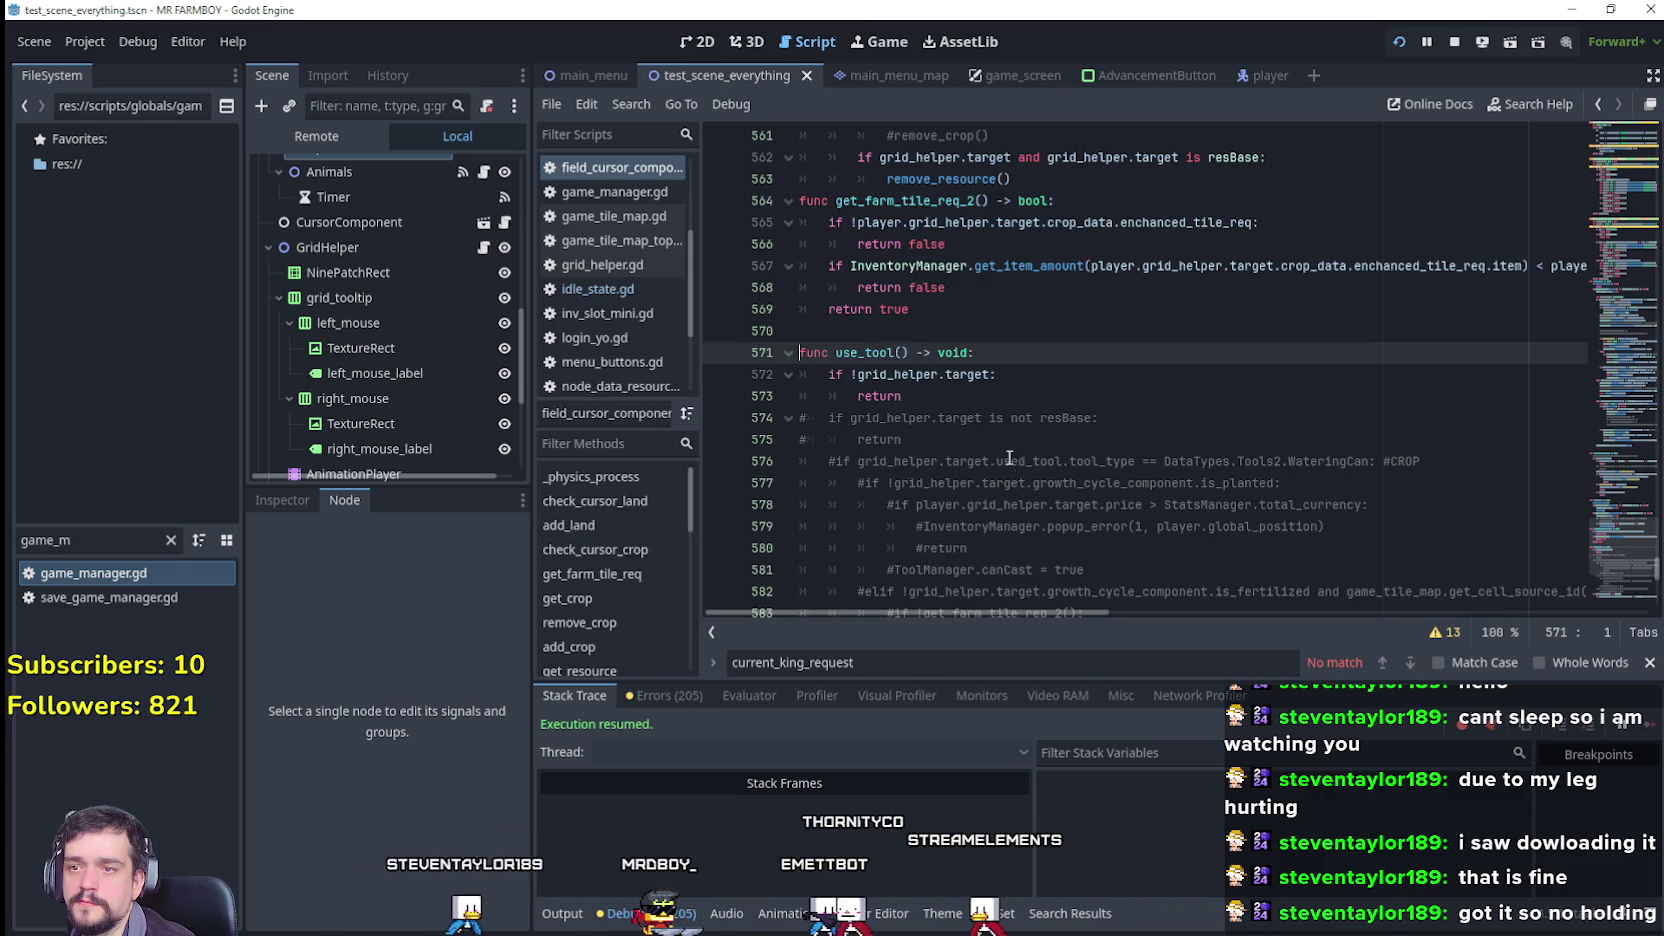
{"action": "scroll", "coordinate": [1019, 463], "scroll_direction": "down", "scroll_amount": 5}
{"action": "scroll", "coordinate": [993, 436], "scroll_direction": "down", "scroll_amount": 1}
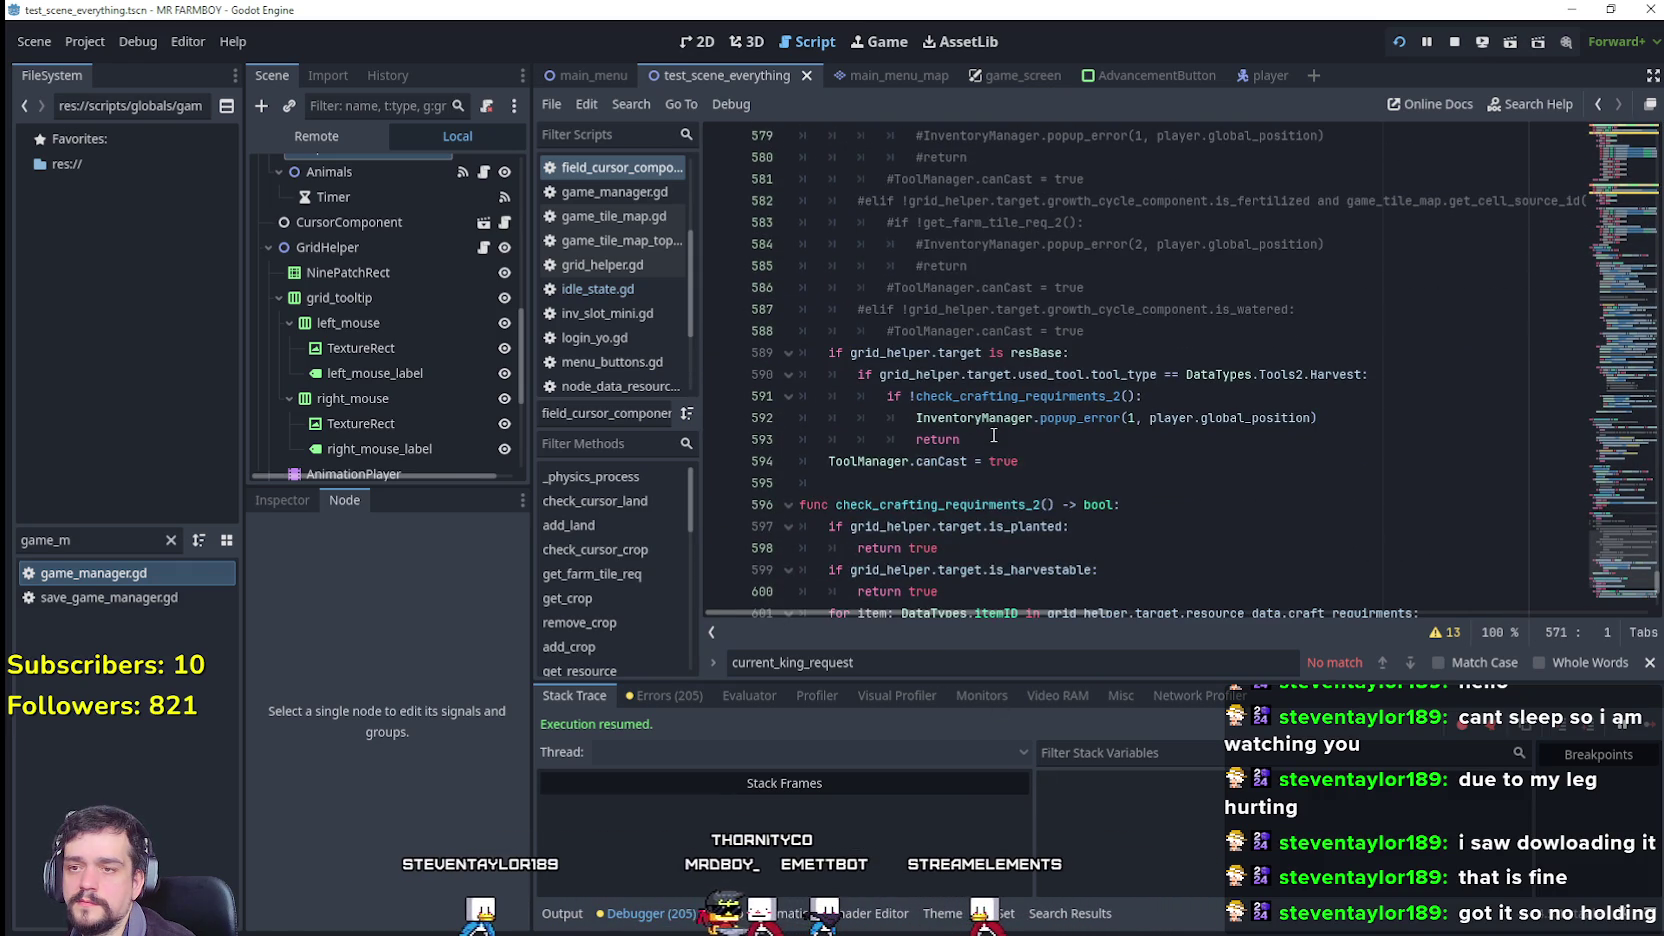
{"action": "left_click", "coordinate": [1029, 461]}
{"action": "left_click_drag", "start_coordinate": [838, 463], "coordinate": [828, 461]}
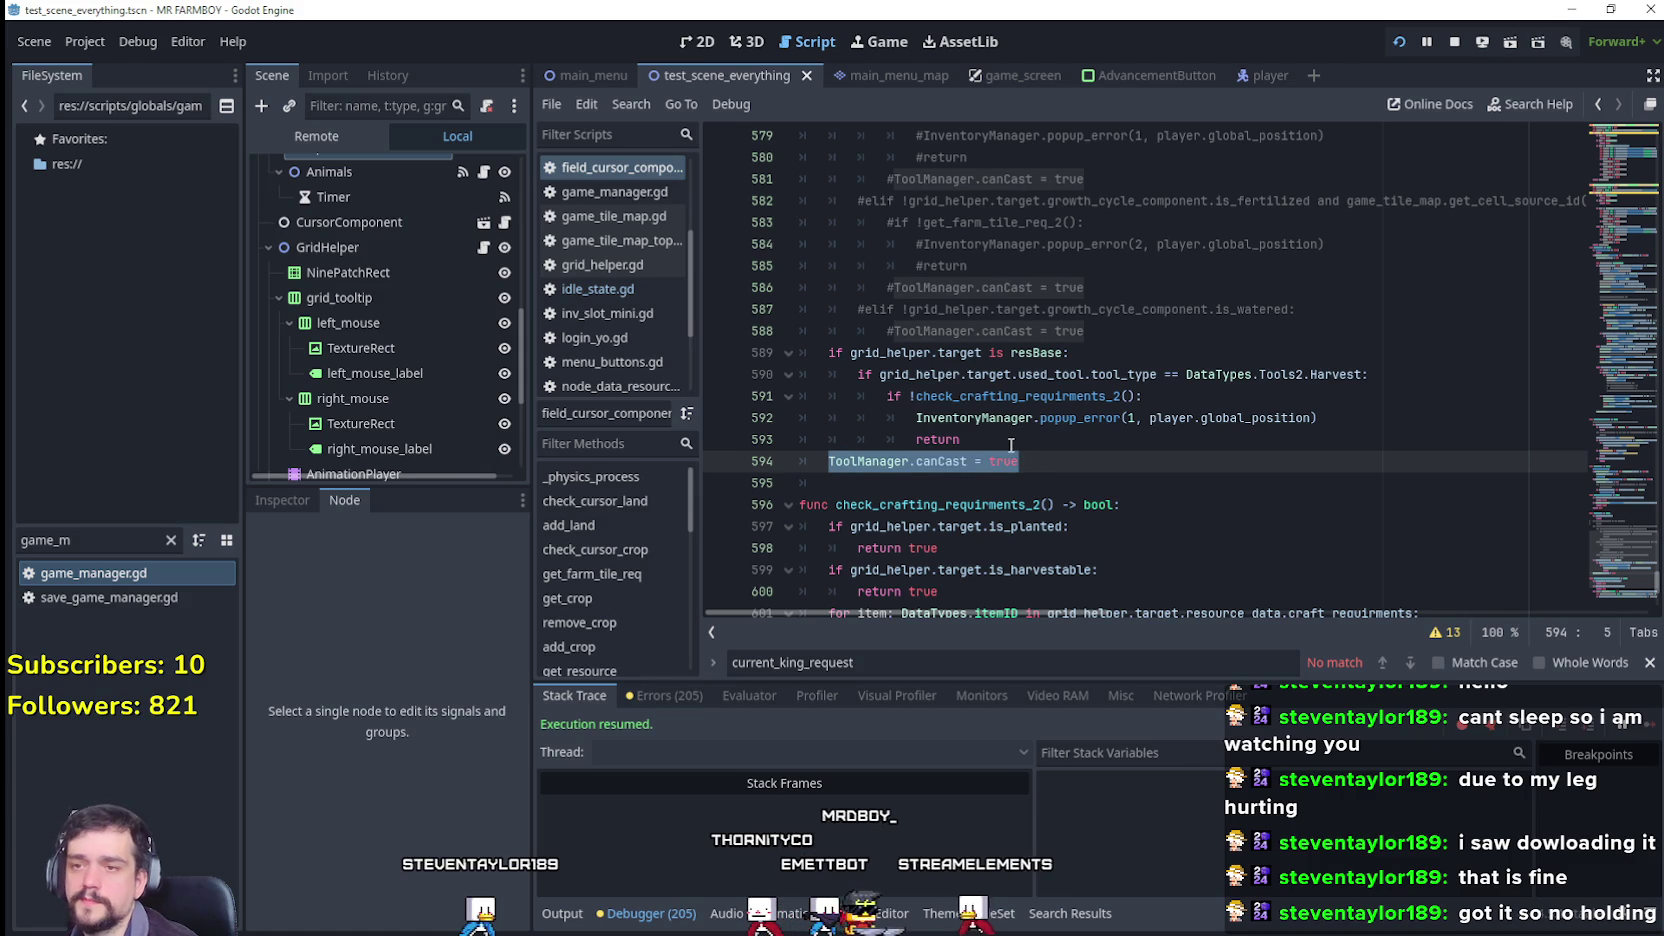
{"action": "scroll", "coordinate": [1009, 437], "scroll_direction": "up", "scroll_amount": 5}
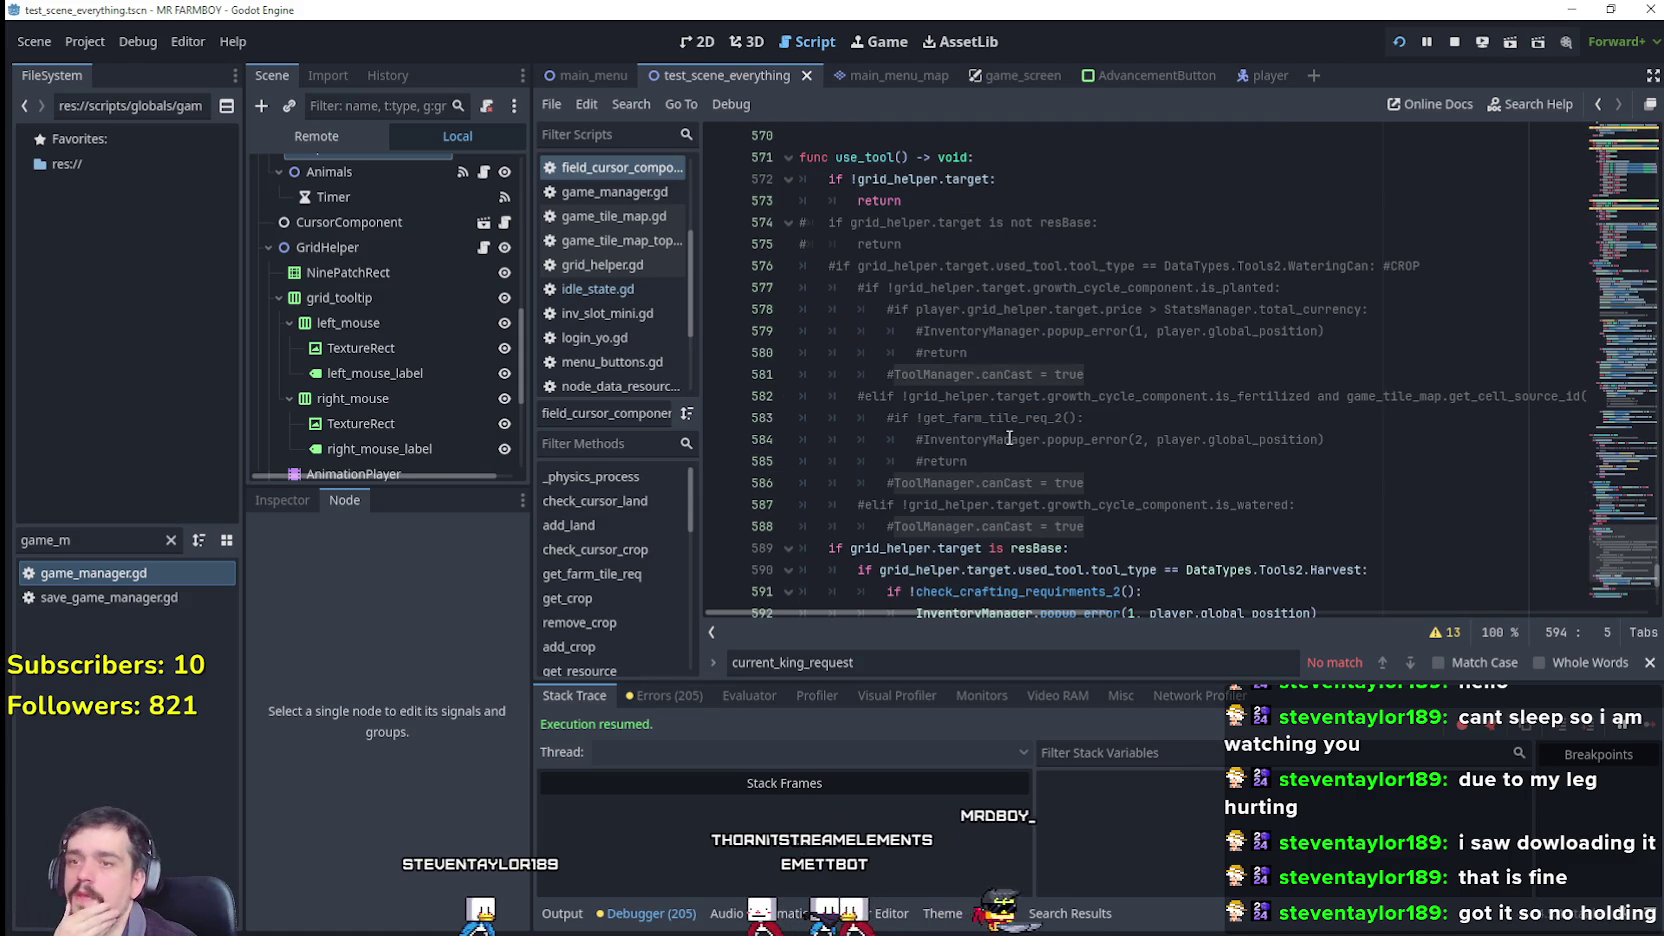
{"action": "scroll", "coordinate": [1009, 419], "scroll_direction": "down", "scroll_amount": 6}
{"action": "scroll", "coordinate": [1009, 419], "scroll_direction": "up", "scroll_amount": 4}
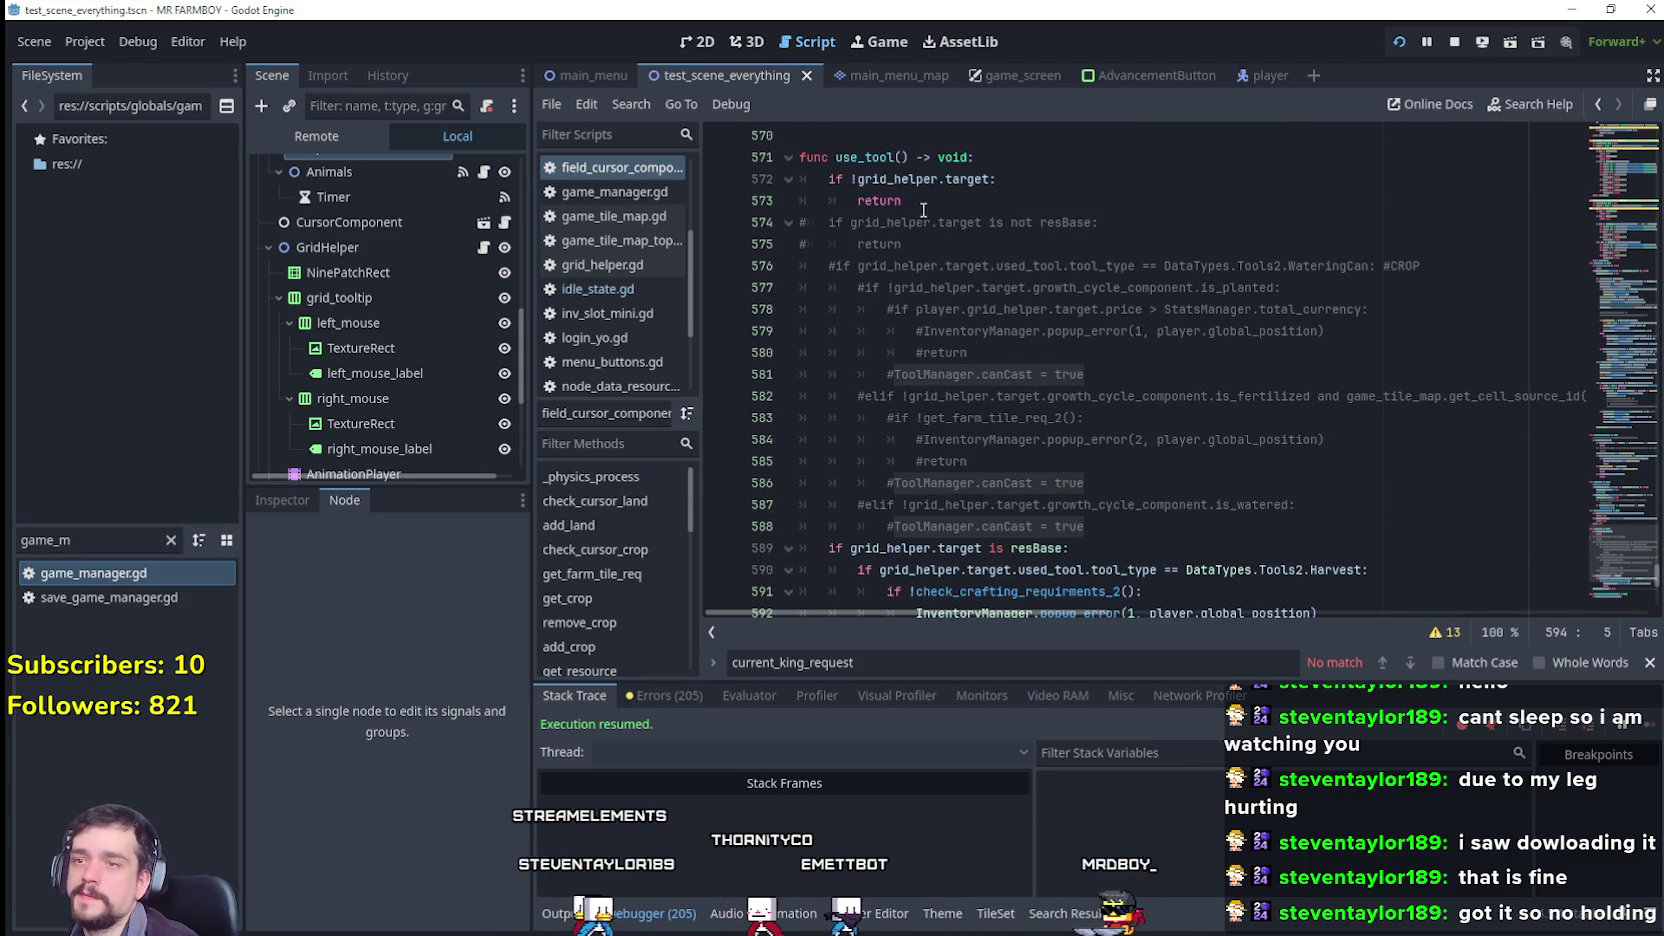
Step: Comment out the if !grid_helper.target guard at the top of use_tool()
{"action": "left_click", "coordinate": [922, 204]}
{"action": "key", "text": "Up"}
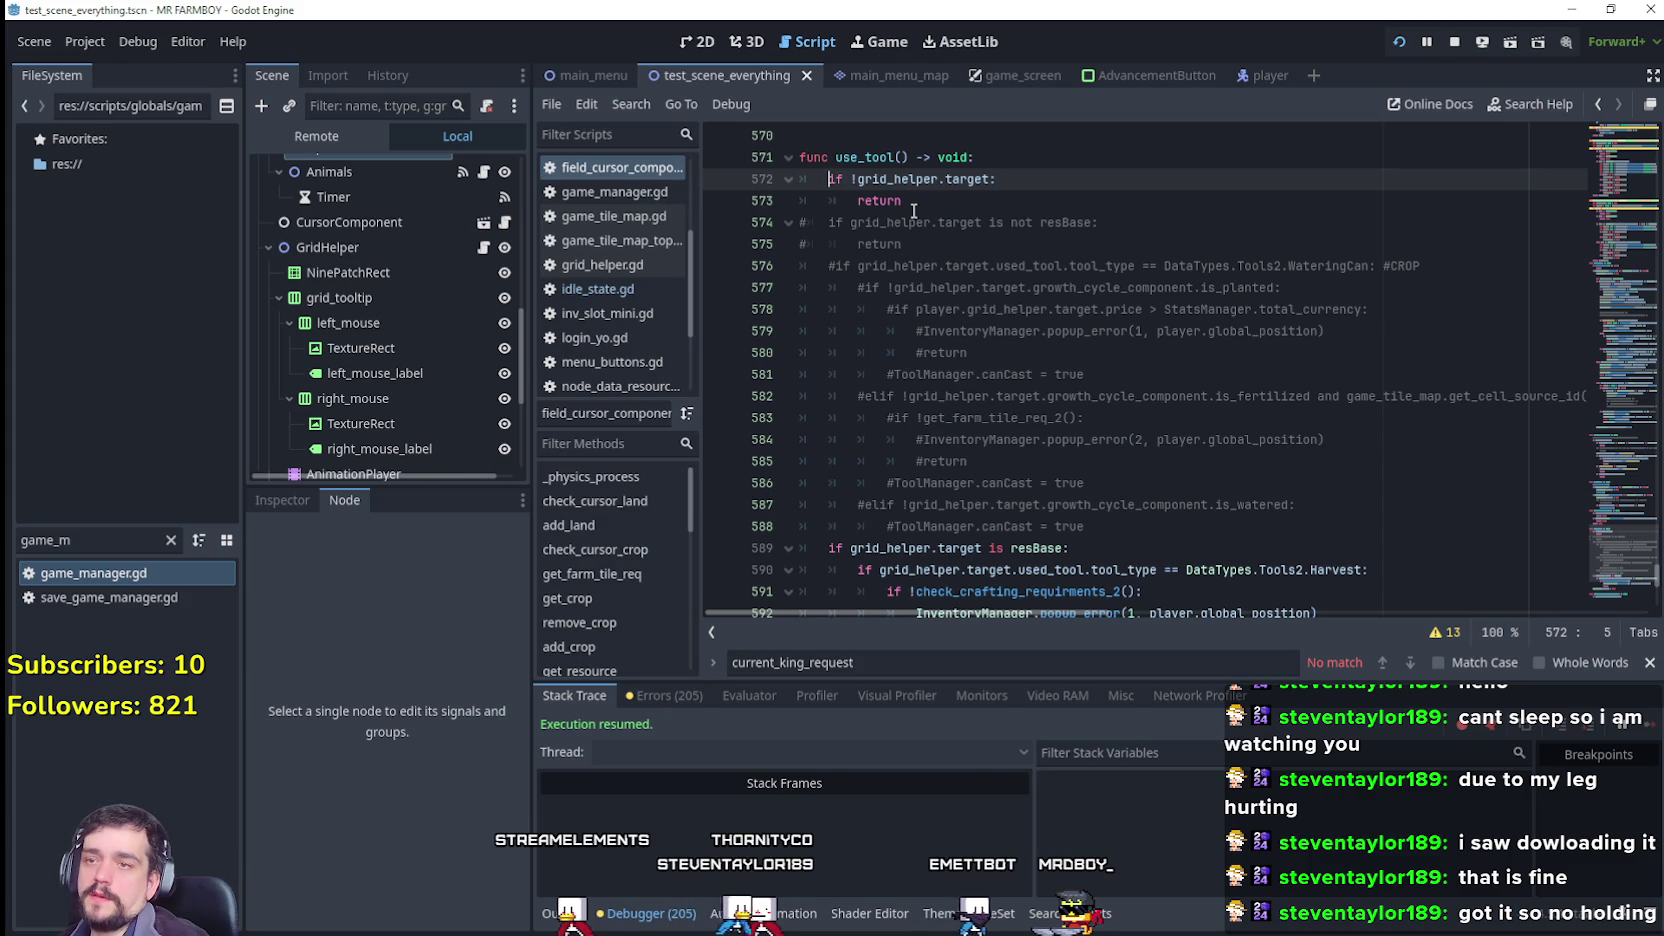
{"action": "type", "text": "#"}
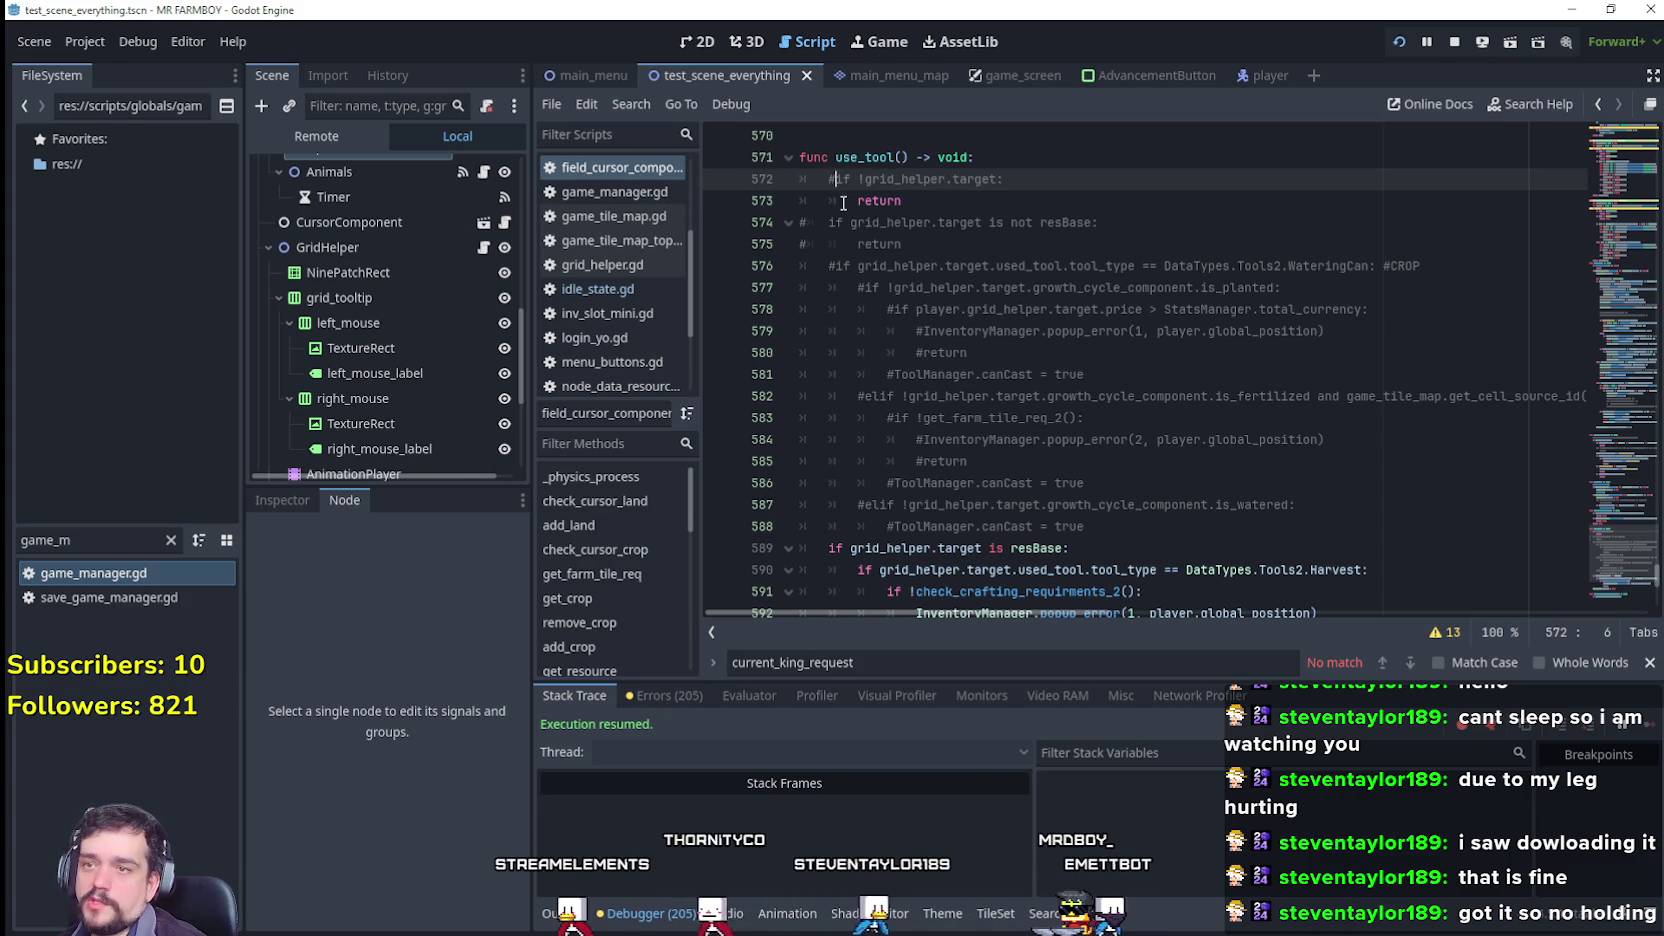
{"action": "left_click", "coordinate": [843, 203]}
{"action": "scroll", "coordinate": [1041, 425], "scroll_direction": "down", "scroll_amount": 4}
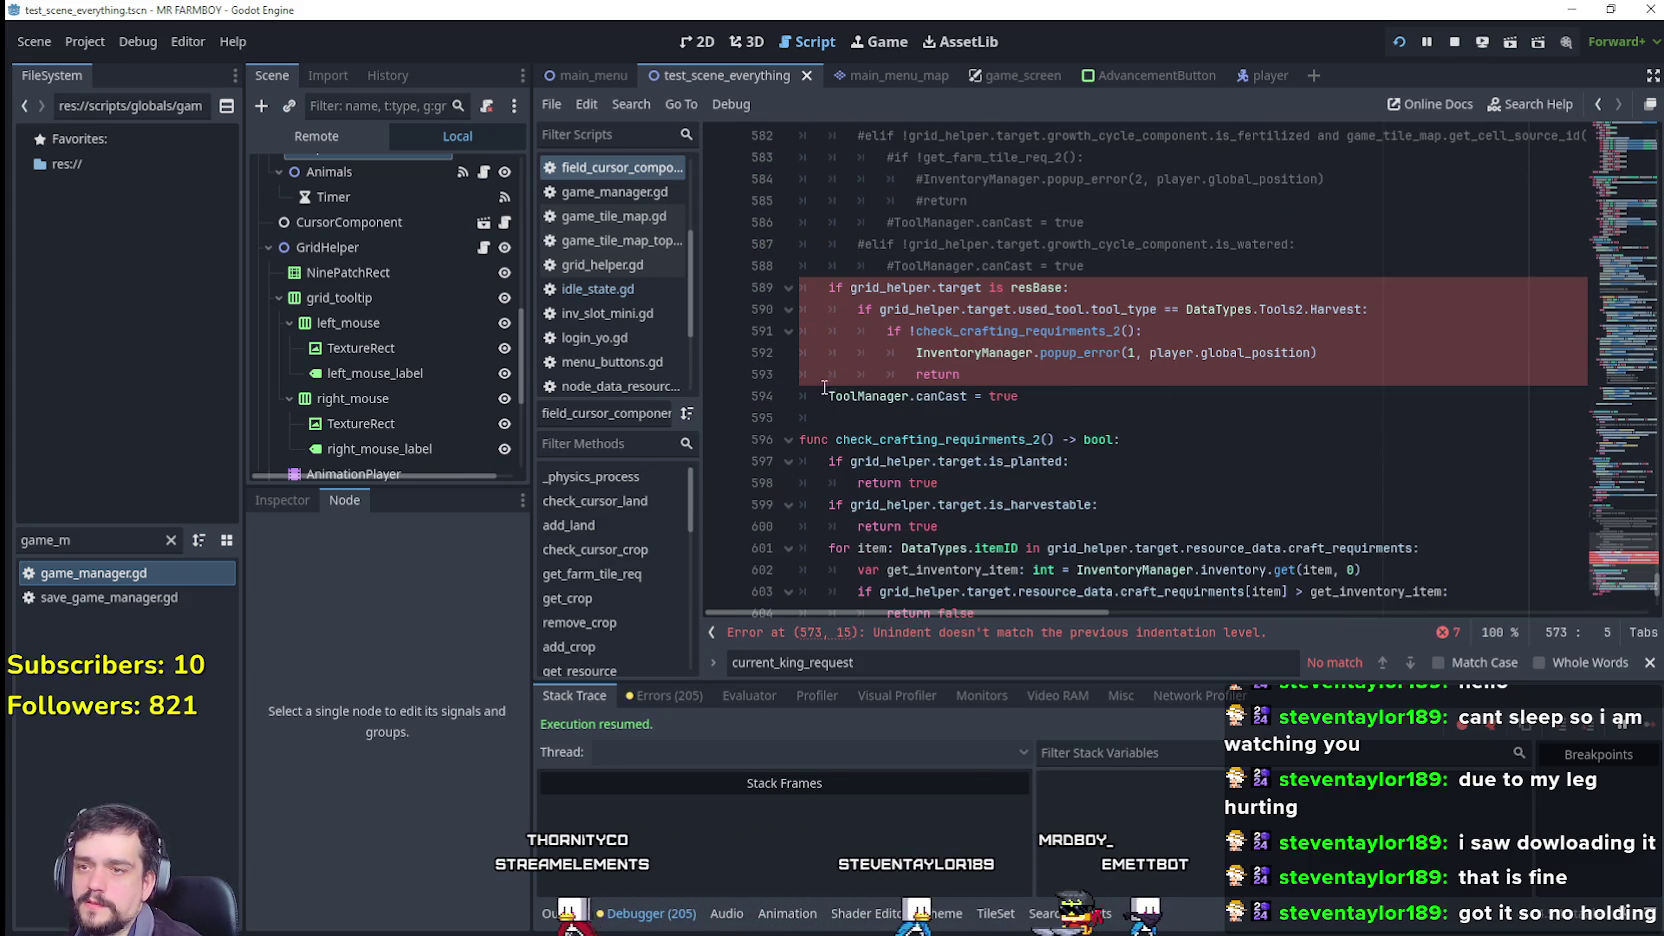
Step: Add ToolManager.canCast = false after the popup_error call in the crafting requirements check
{"action": "left_click", "coordinate": [825, 388]}
{"action": "left_click", "coordinate": [955, 398]}
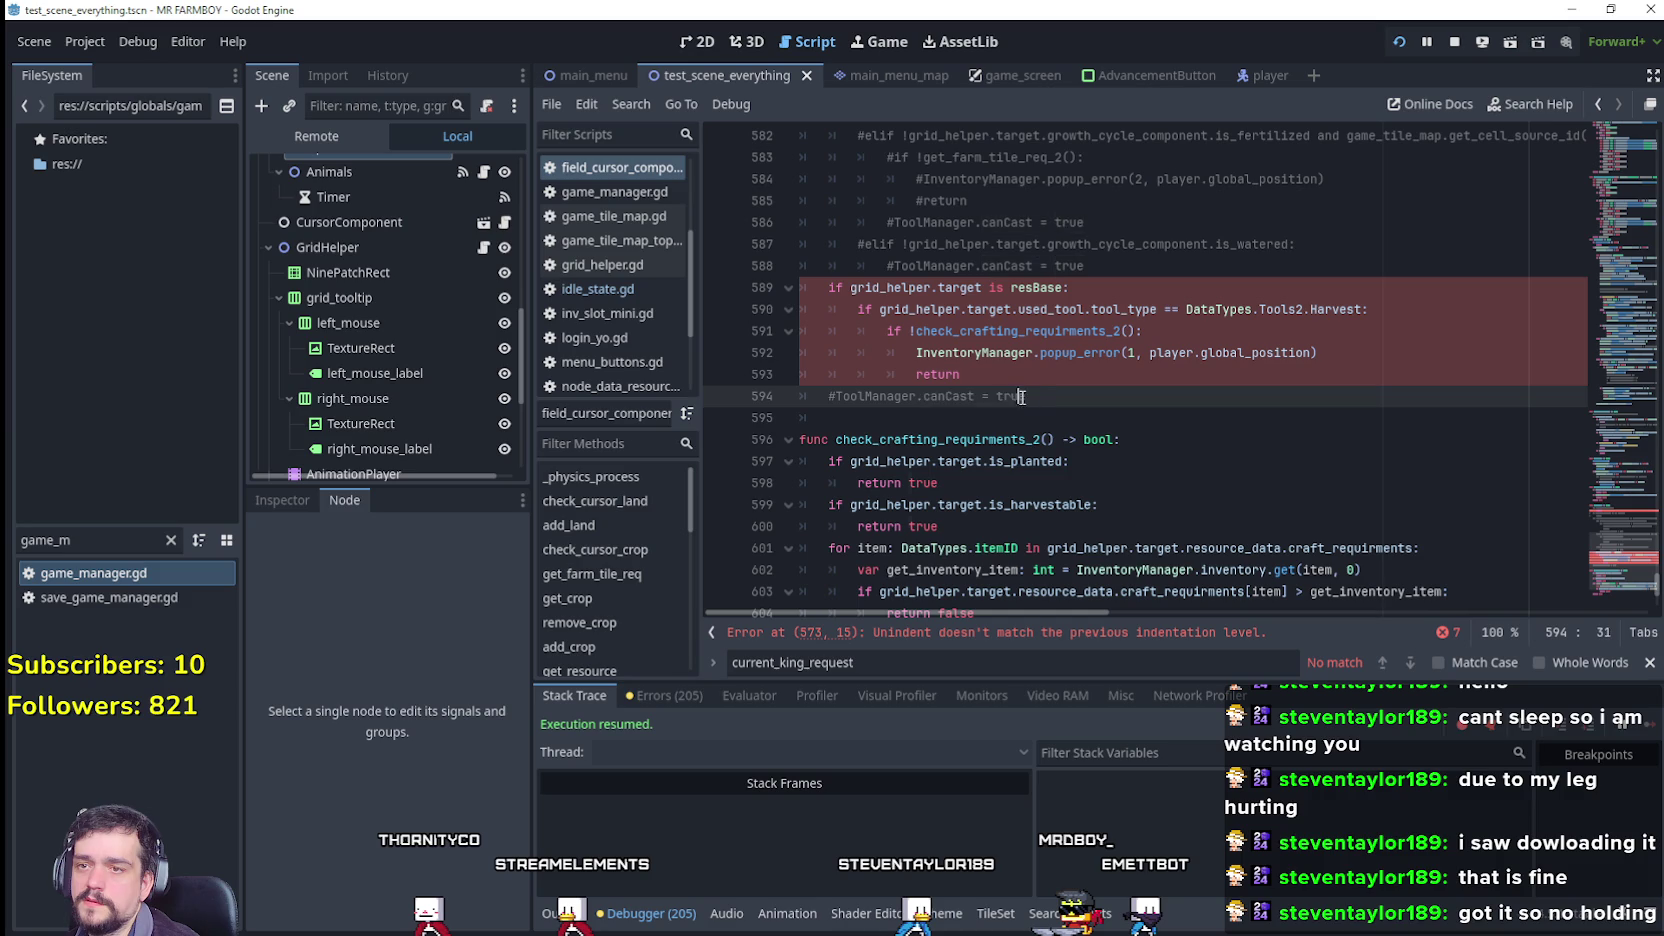
{"action": "left_click_drag", "start_coordinate": [1021, 397], "coordinate": [836, 397]}
{"action": "left_click", "coordinate": [1250, 374]}
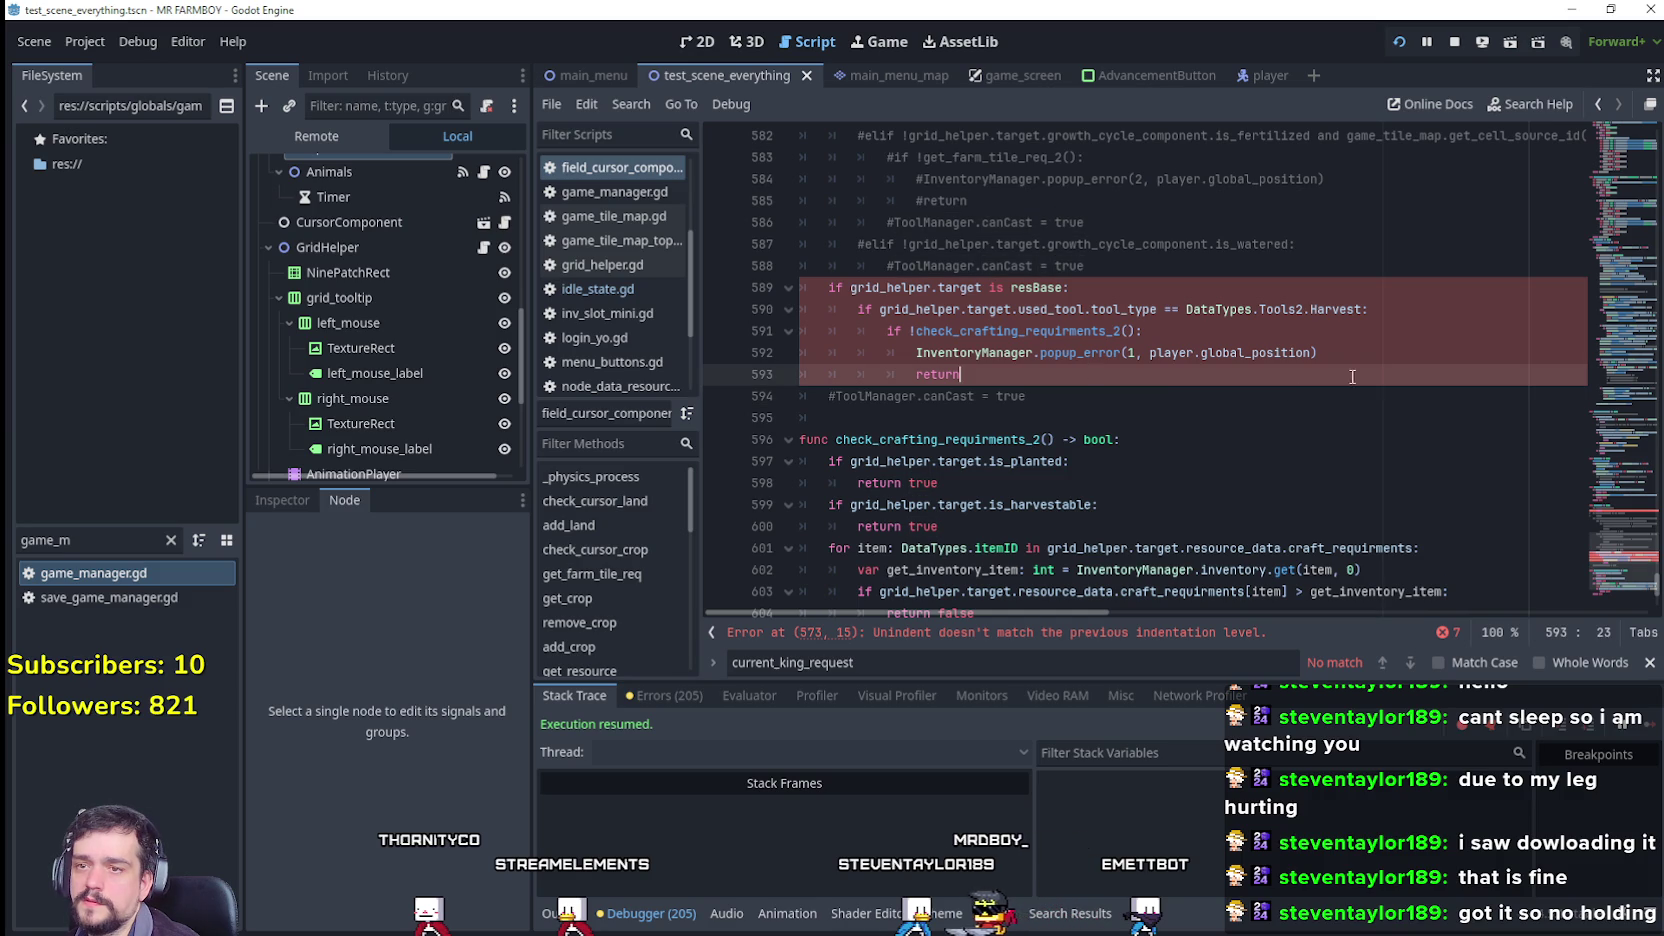
{"action": "left_click", "coordinate": [1391, 356]}
{"action": "key", "text": "Return"}
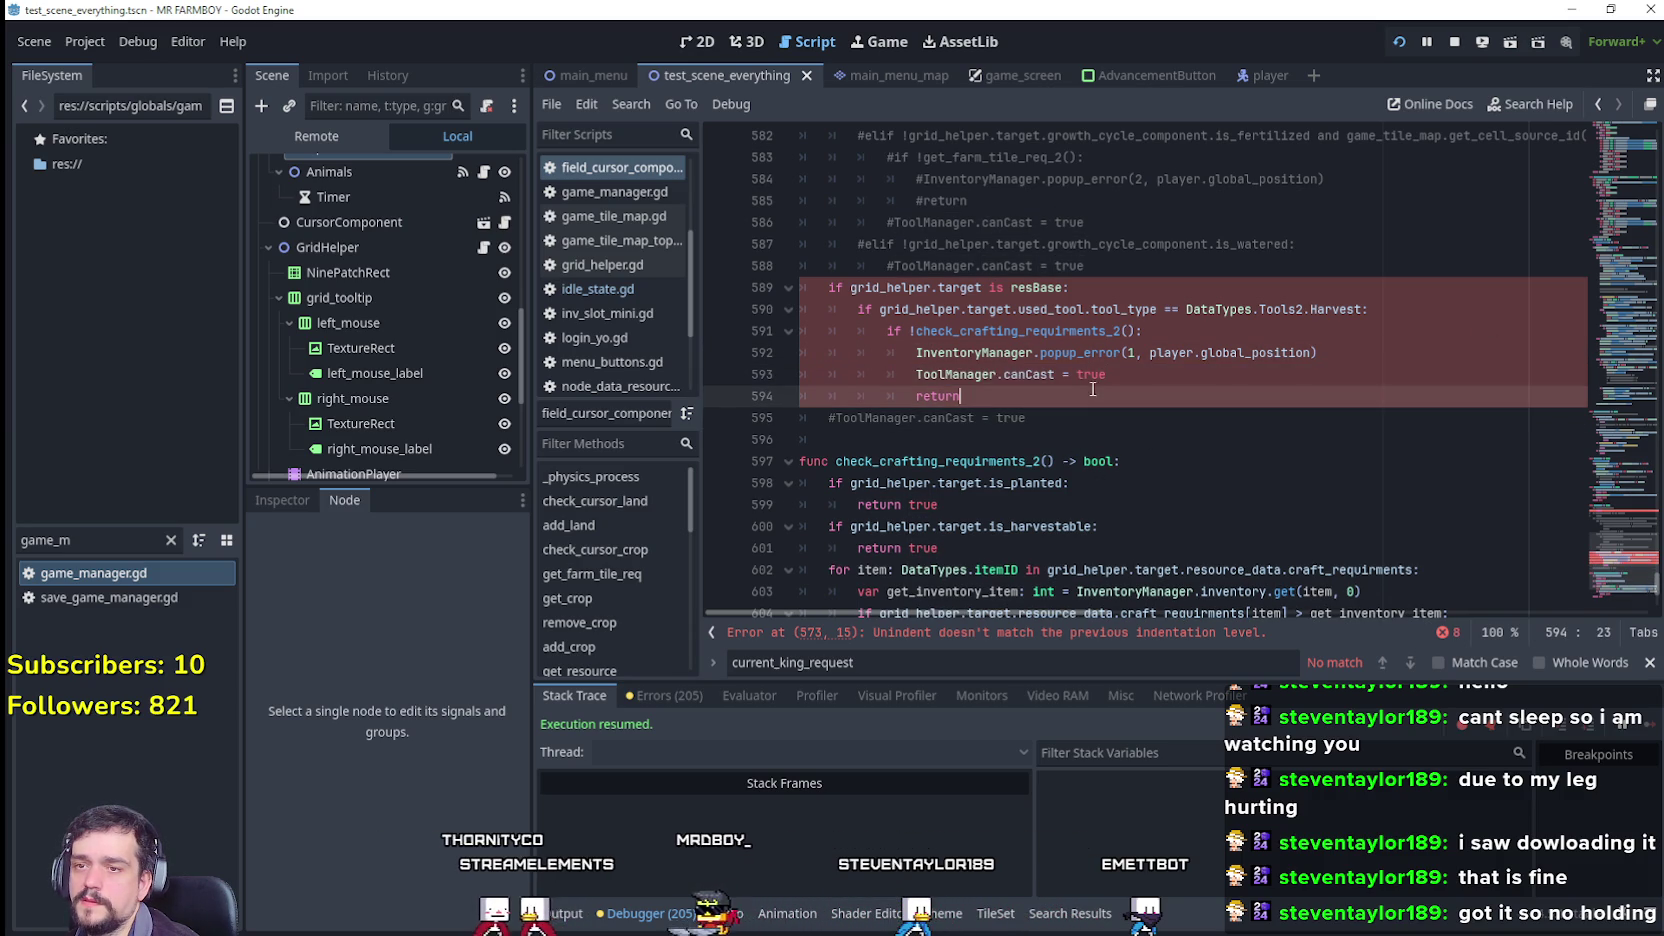
{"action": "left_click", "coordinate": [1102, 373]}
{"action": "double_click", "coordinate": [1102, 373]}
{"action": "type", "text": "false"}
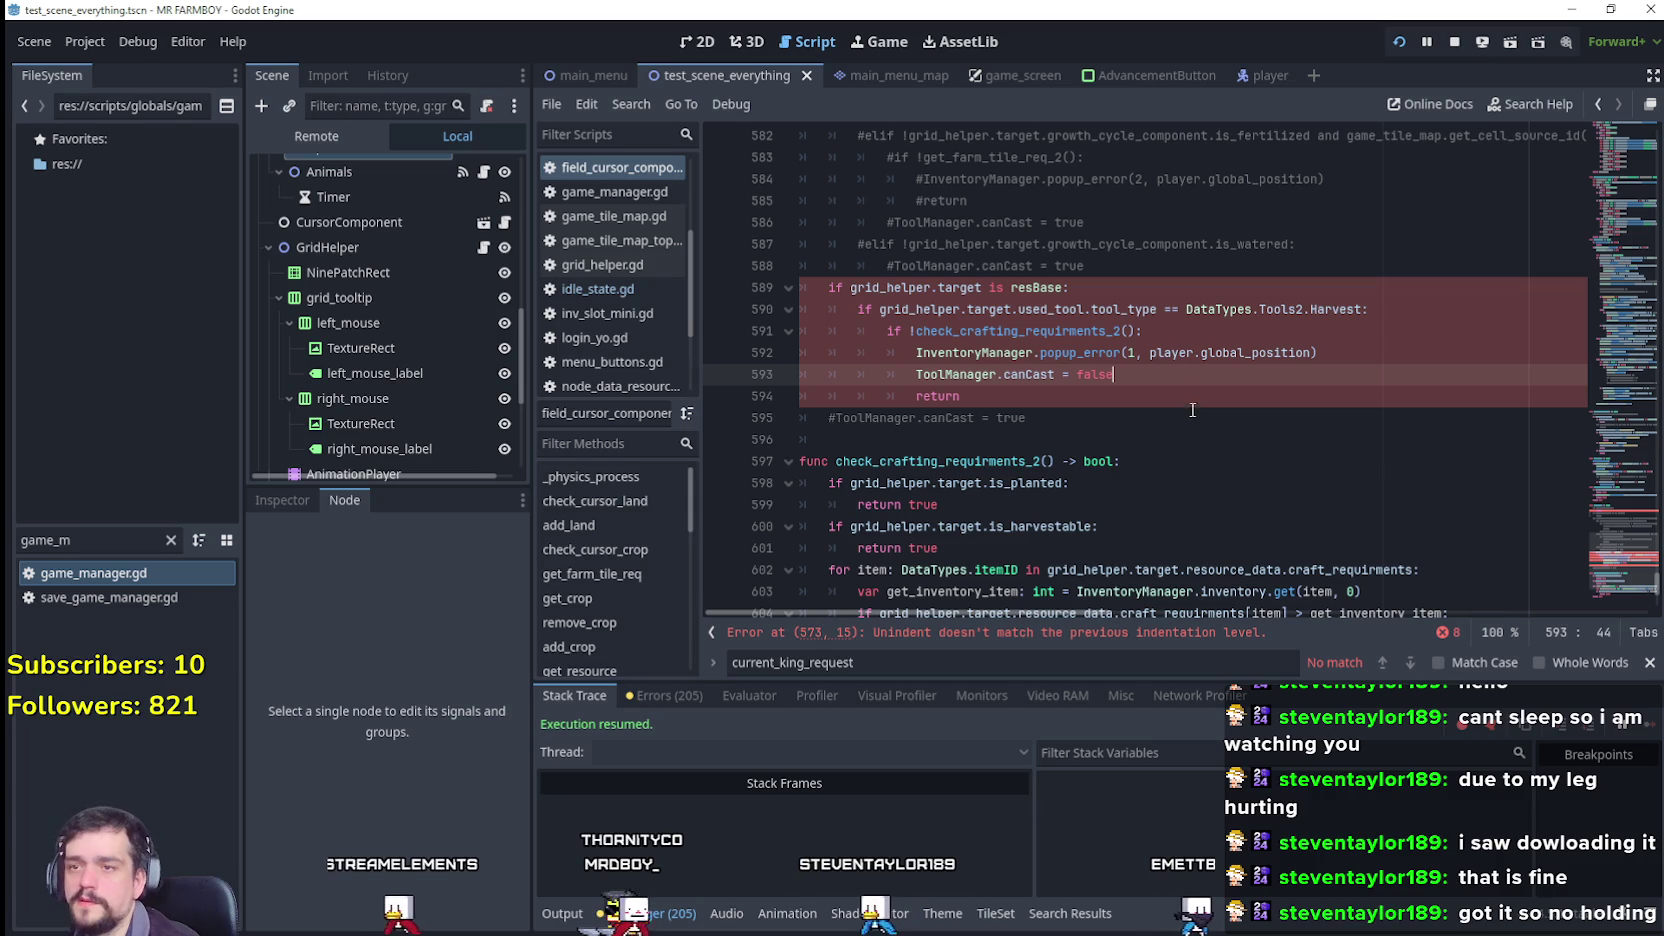
{"action": "key", "text": "Down"}
Step: Recheck the commented guard and select ToolManager.canCast on line 593
{"action": "scroll", "coordinate": [860, 220], "scroll_direction": "up", "scroll_amount": 4}
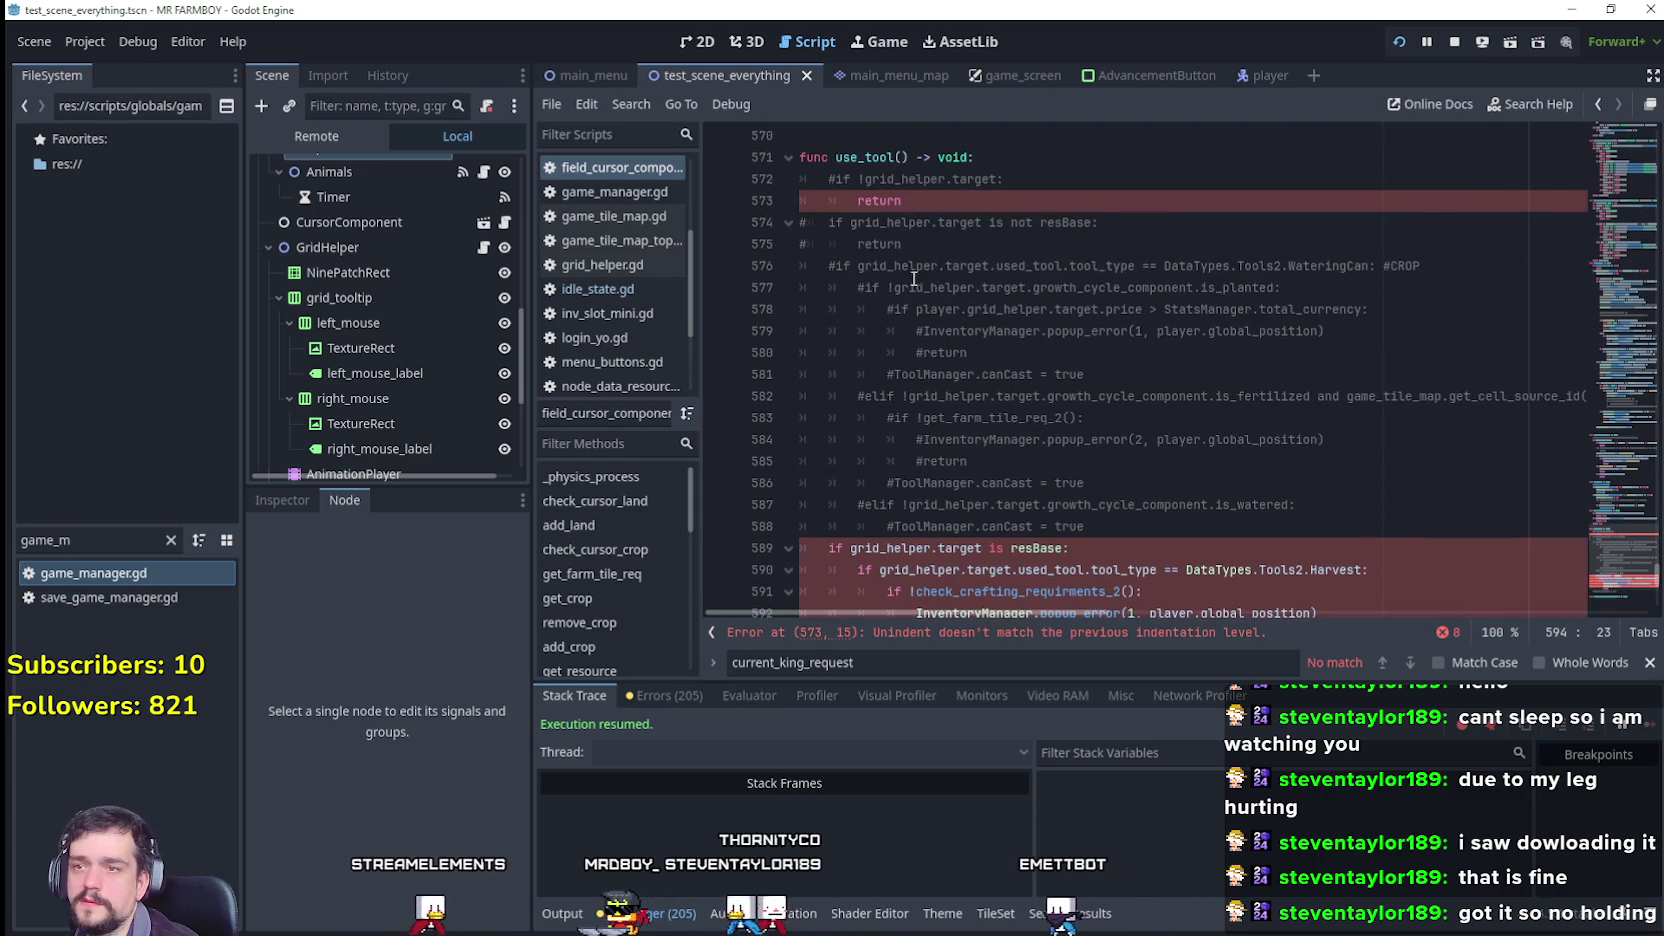
{"action": "left_click", "coordinate": [935, 222]}
{"action": "scroll", "coordinate": [999, 338], "scroll_direction": "down", "scroll_amount": 2}
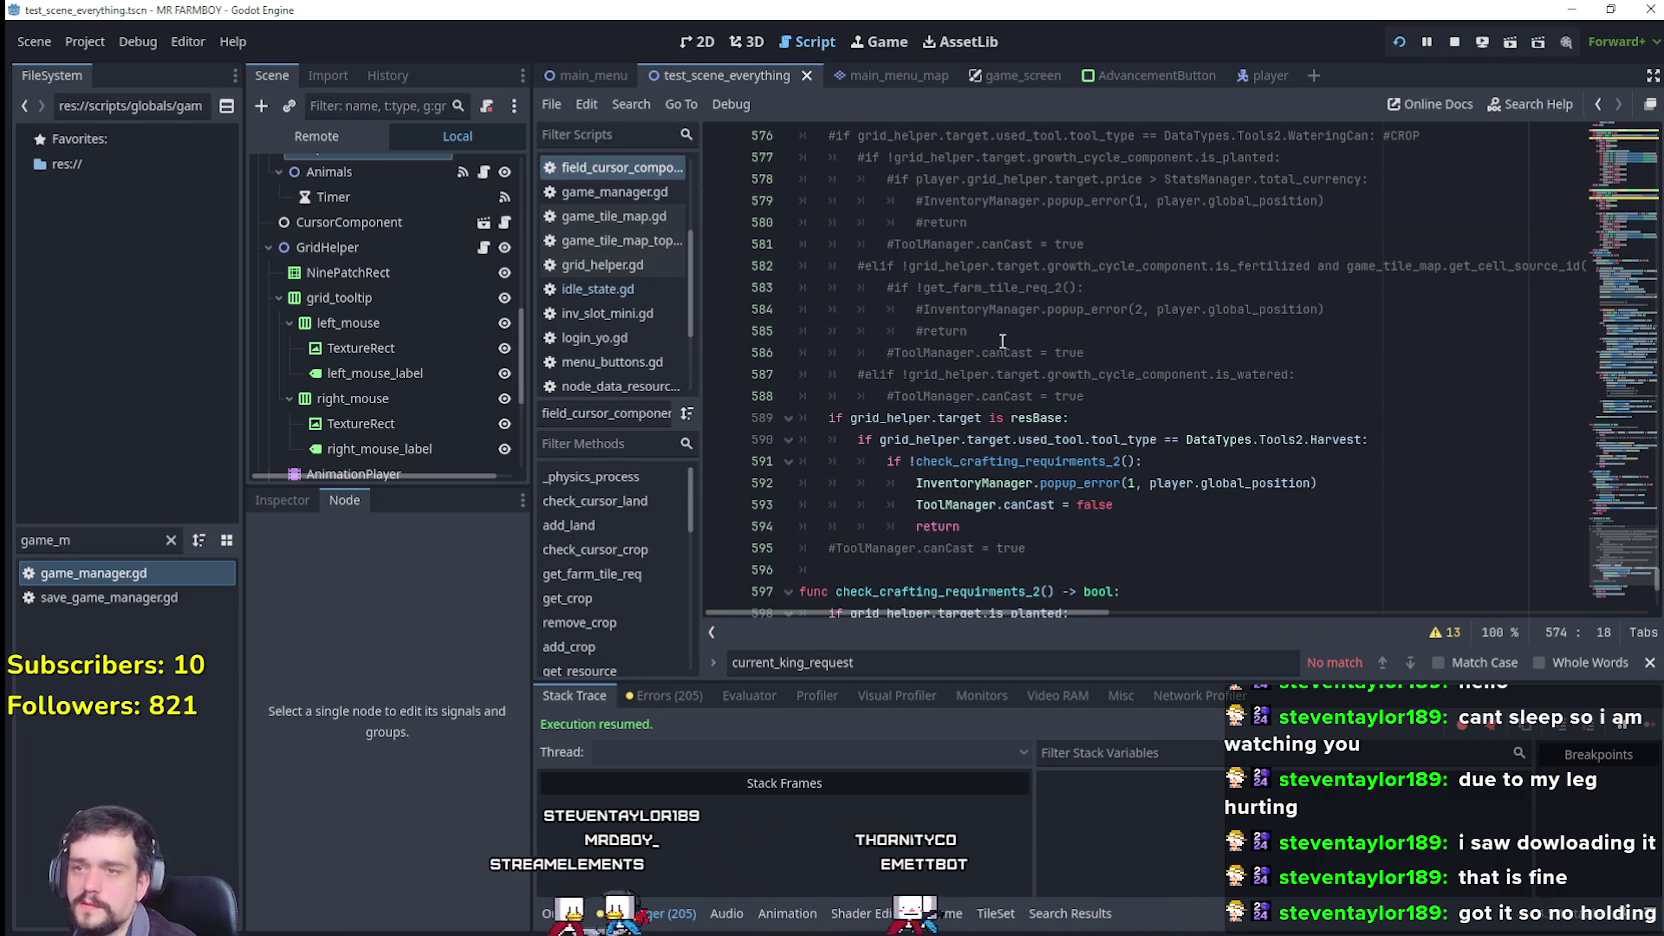
{"action": "double_click", "coordinate": [1089, 504]}
{"action": "left_click_drag", "start_coordinate": [1008, 504], "coordinate": [987, 499]}
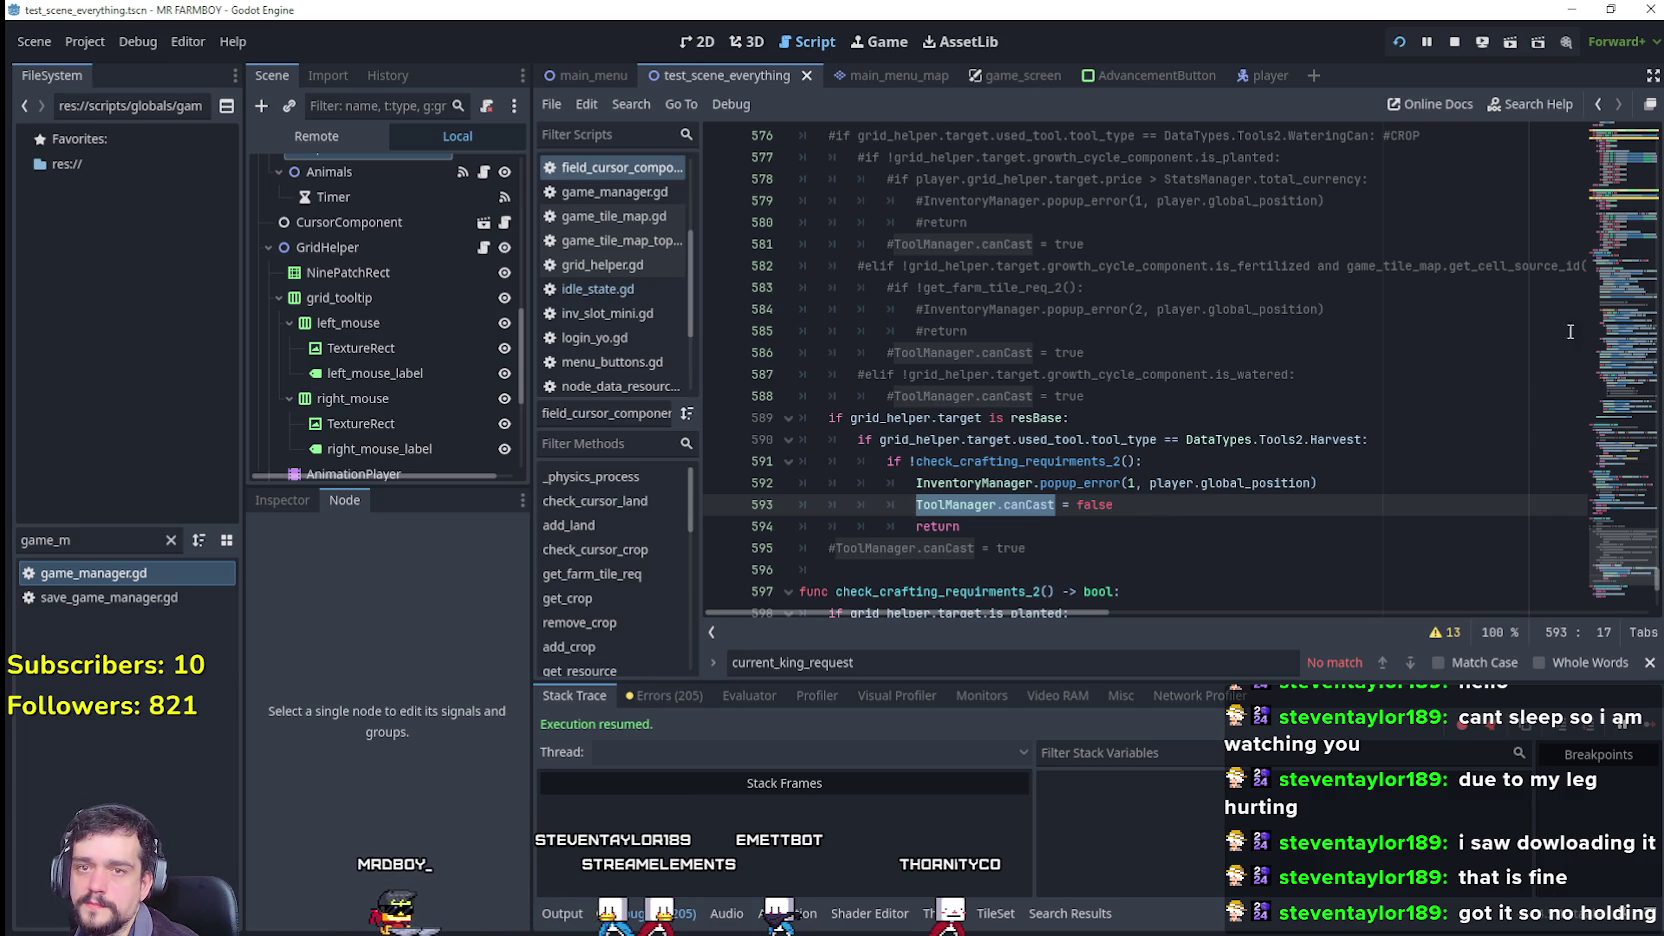
{"action": "left_click_drag", "start_coordinate": [1611, 536], "coordinate": [1607, 516]}
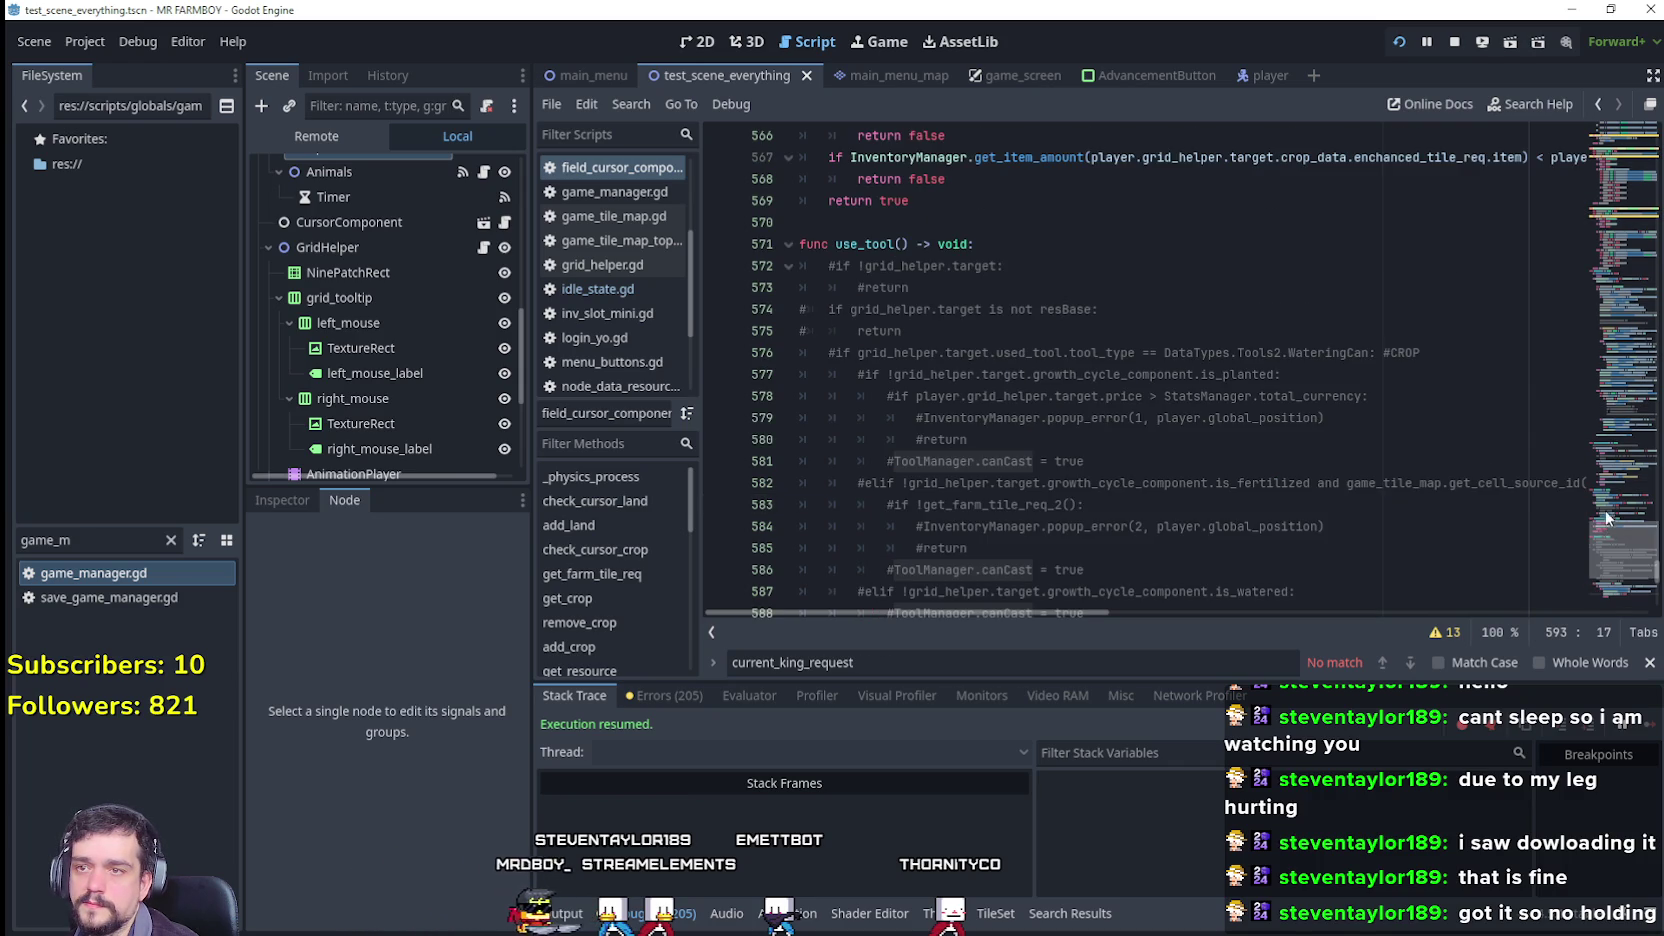
Step: Paste the target guard into can_tool's use_tool branch so it returns when grid_helper.target is empty
{"action": "triple_click", "coordinate": [922, 277]}
{"action": "scroll", "coordinate": [1061, 360], "scroll_direction": "up", "scroll_amount": 5}
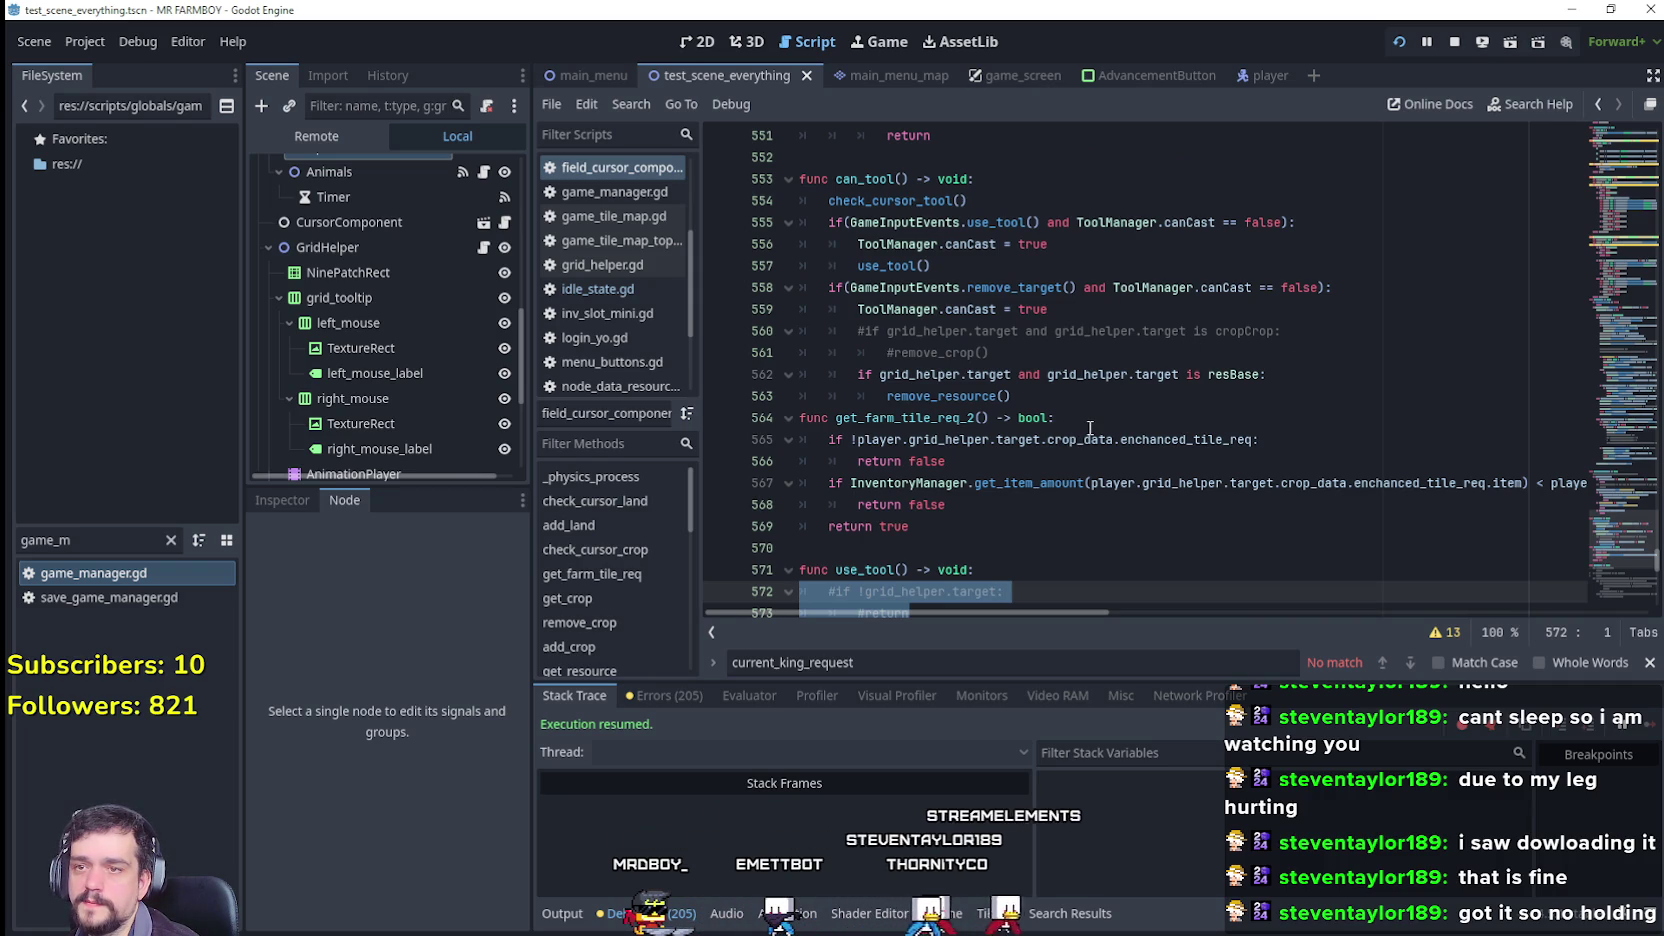
{"action": "left_click_drag", "start_coordinate": [932, 266], "coordinate": [776, 228]}
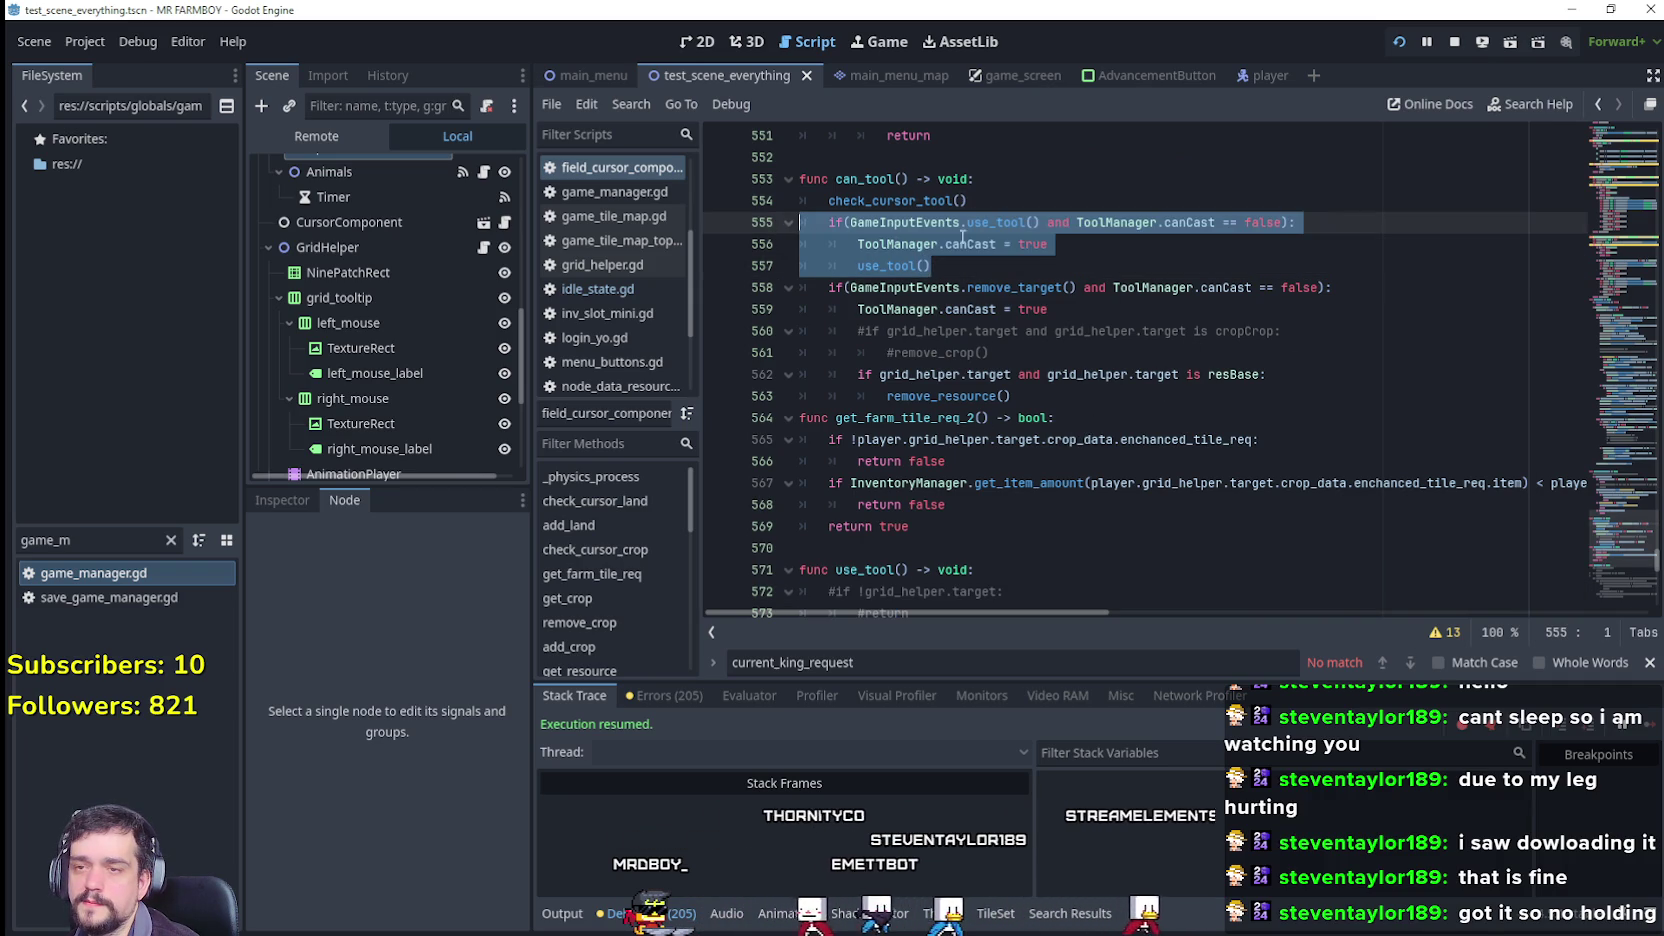
{"action": "left_click", "coordinate": [1033, 222]}
{"action": "left_click", "coordinate": [1070, 243]}
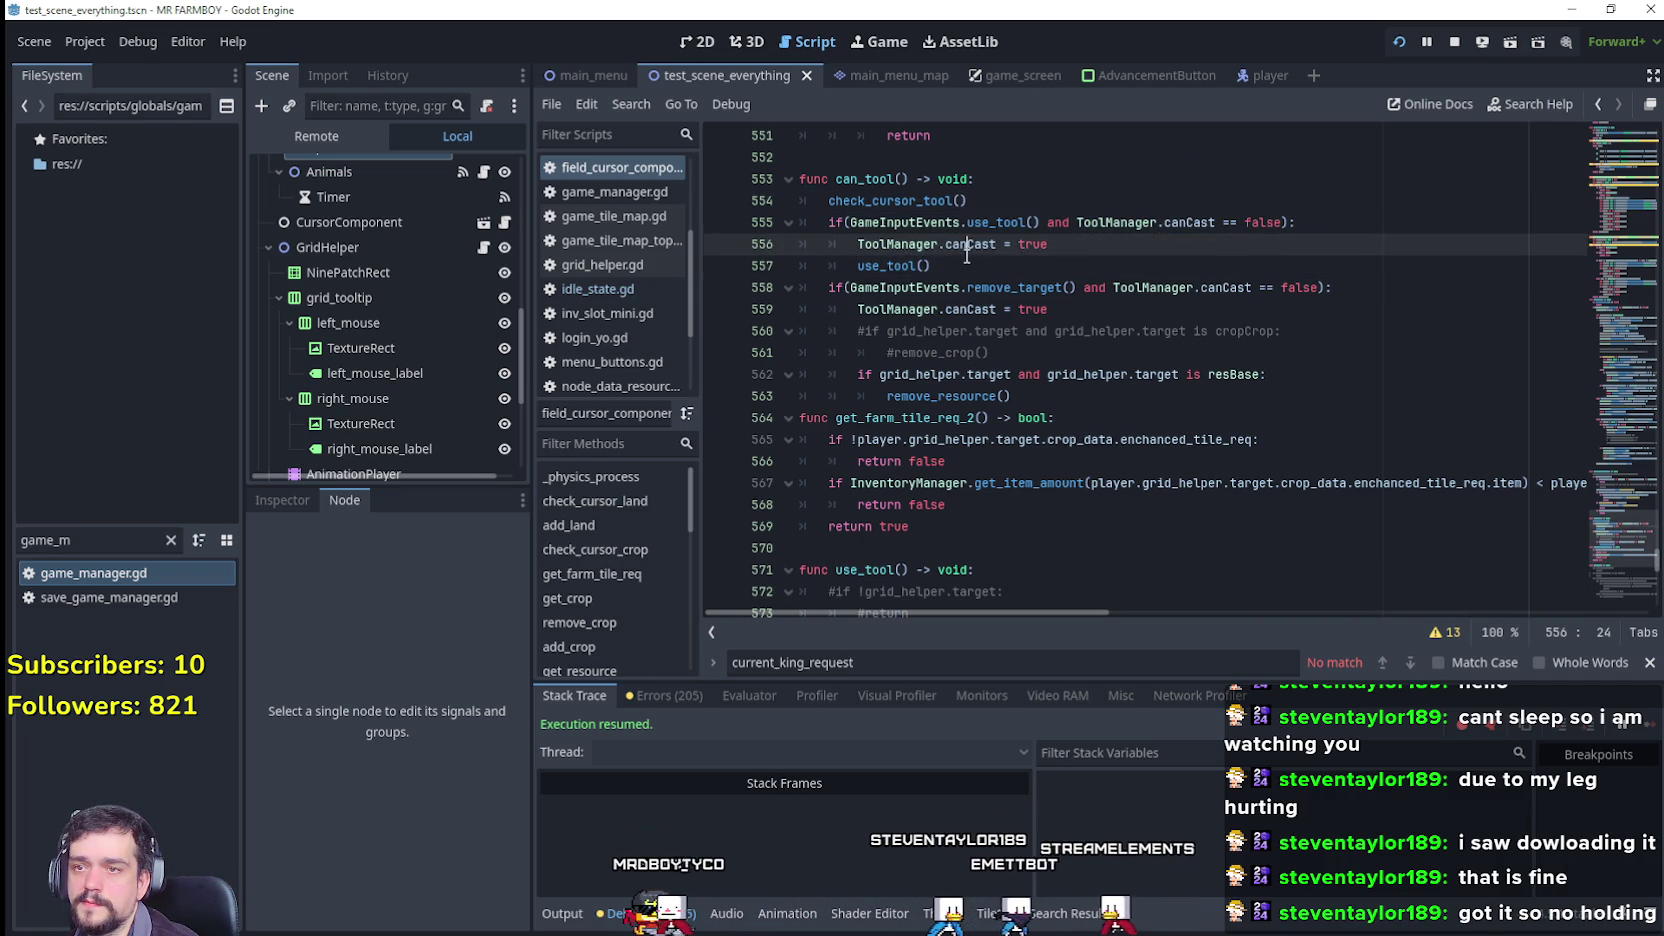
{"action": "left_click_drag", "start_coordinate": [1070, 243], "coordinate": [862, 244]}
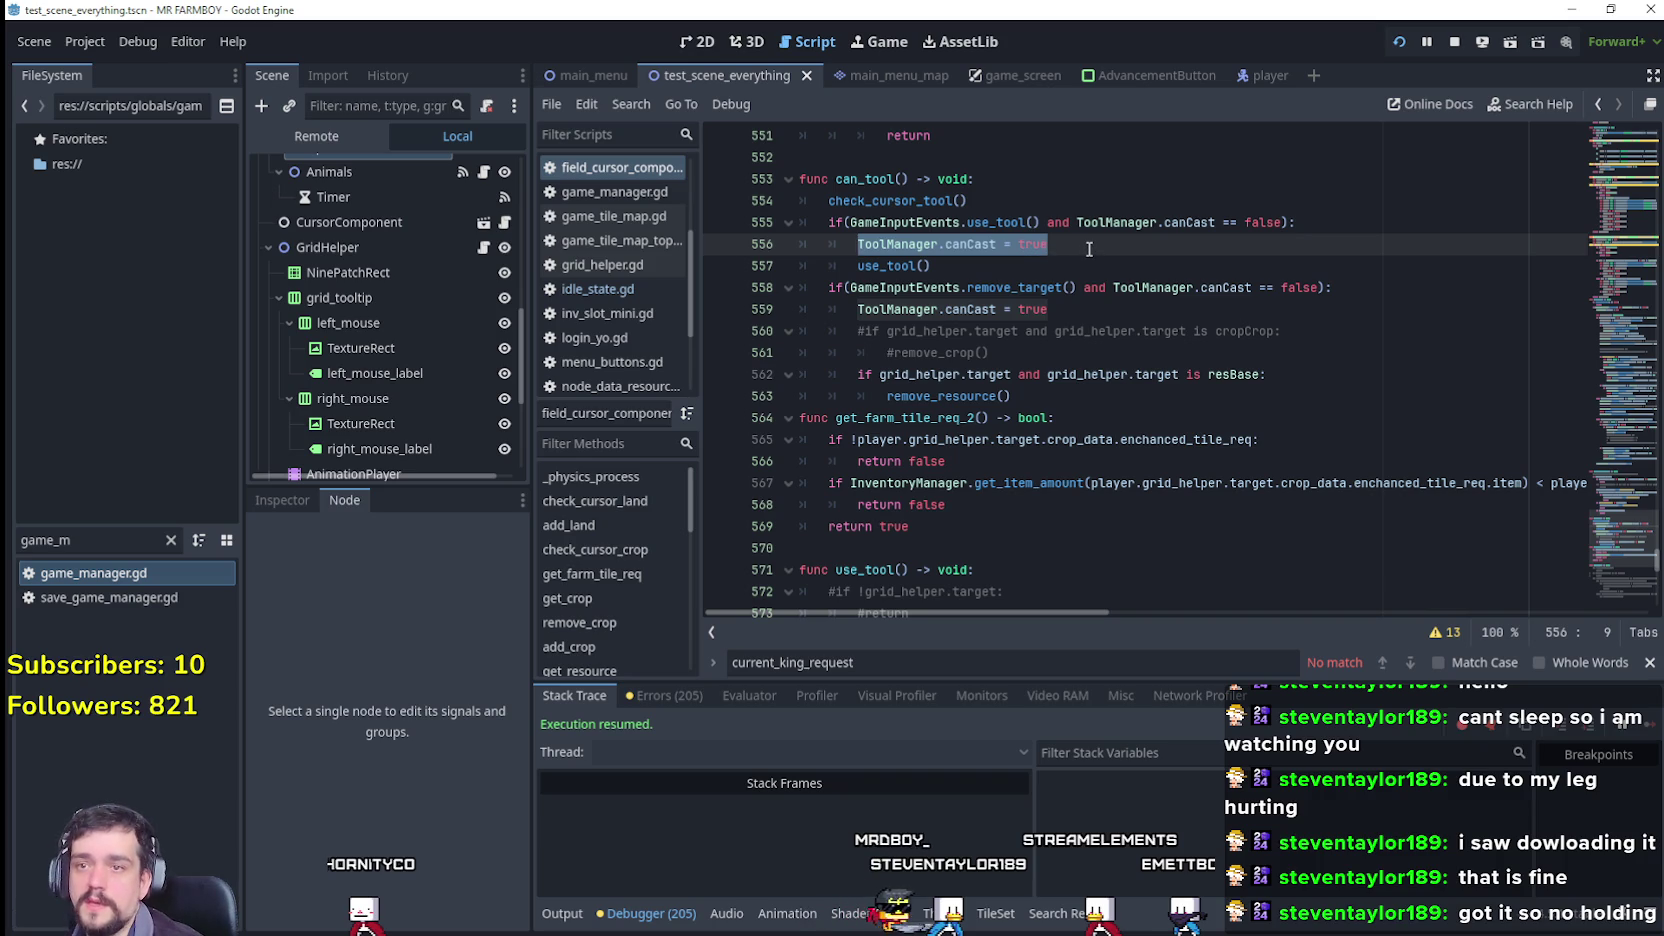
{"action": "scroll", "coordinate": [1089, 248], "scroll_direction": "up", "scroll_amount": 1}
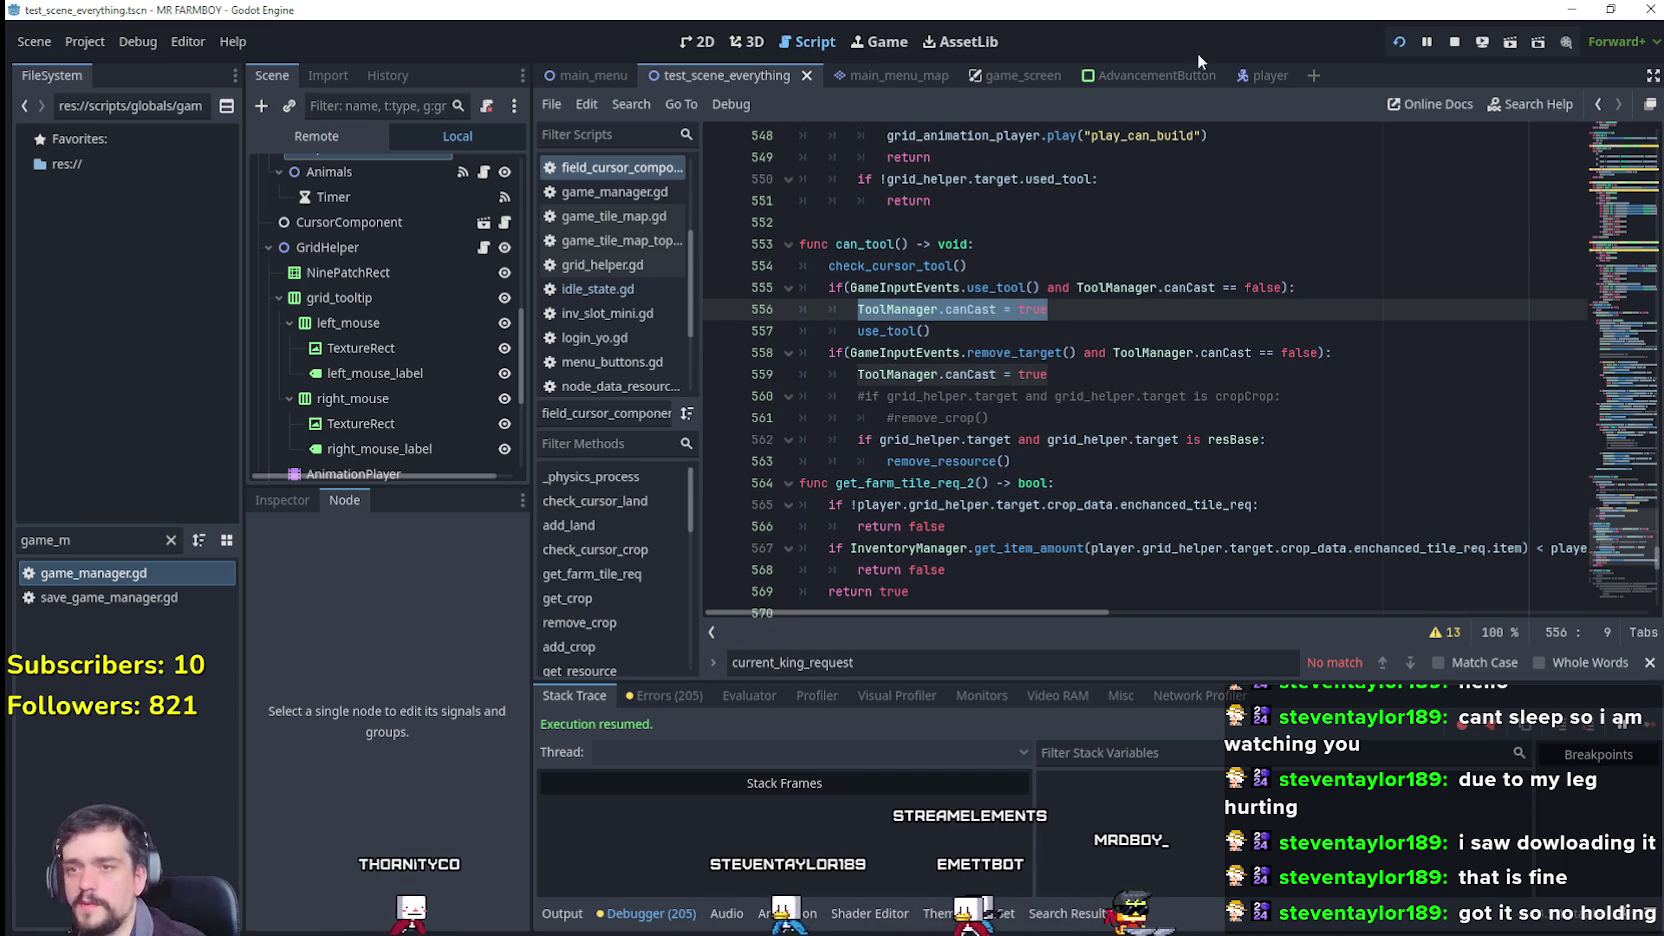
{"action": "type", "text": "="}
{"action": "left_click", "coordinate": [1340, 287]}
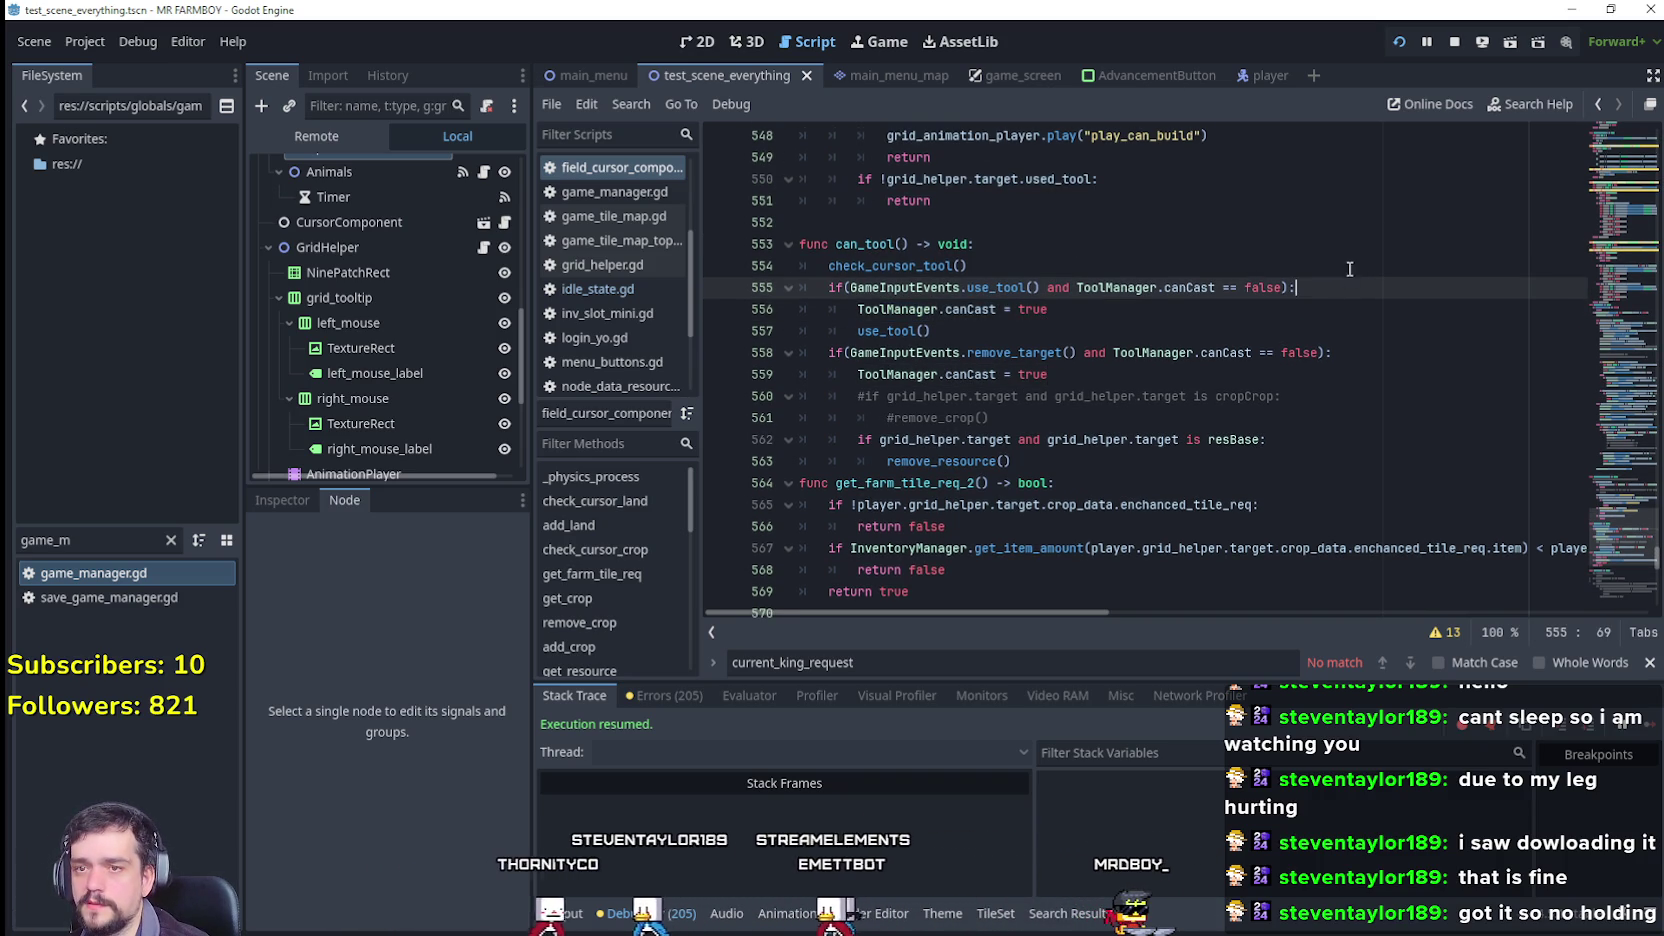
{"action": "key", "text": "Return"}
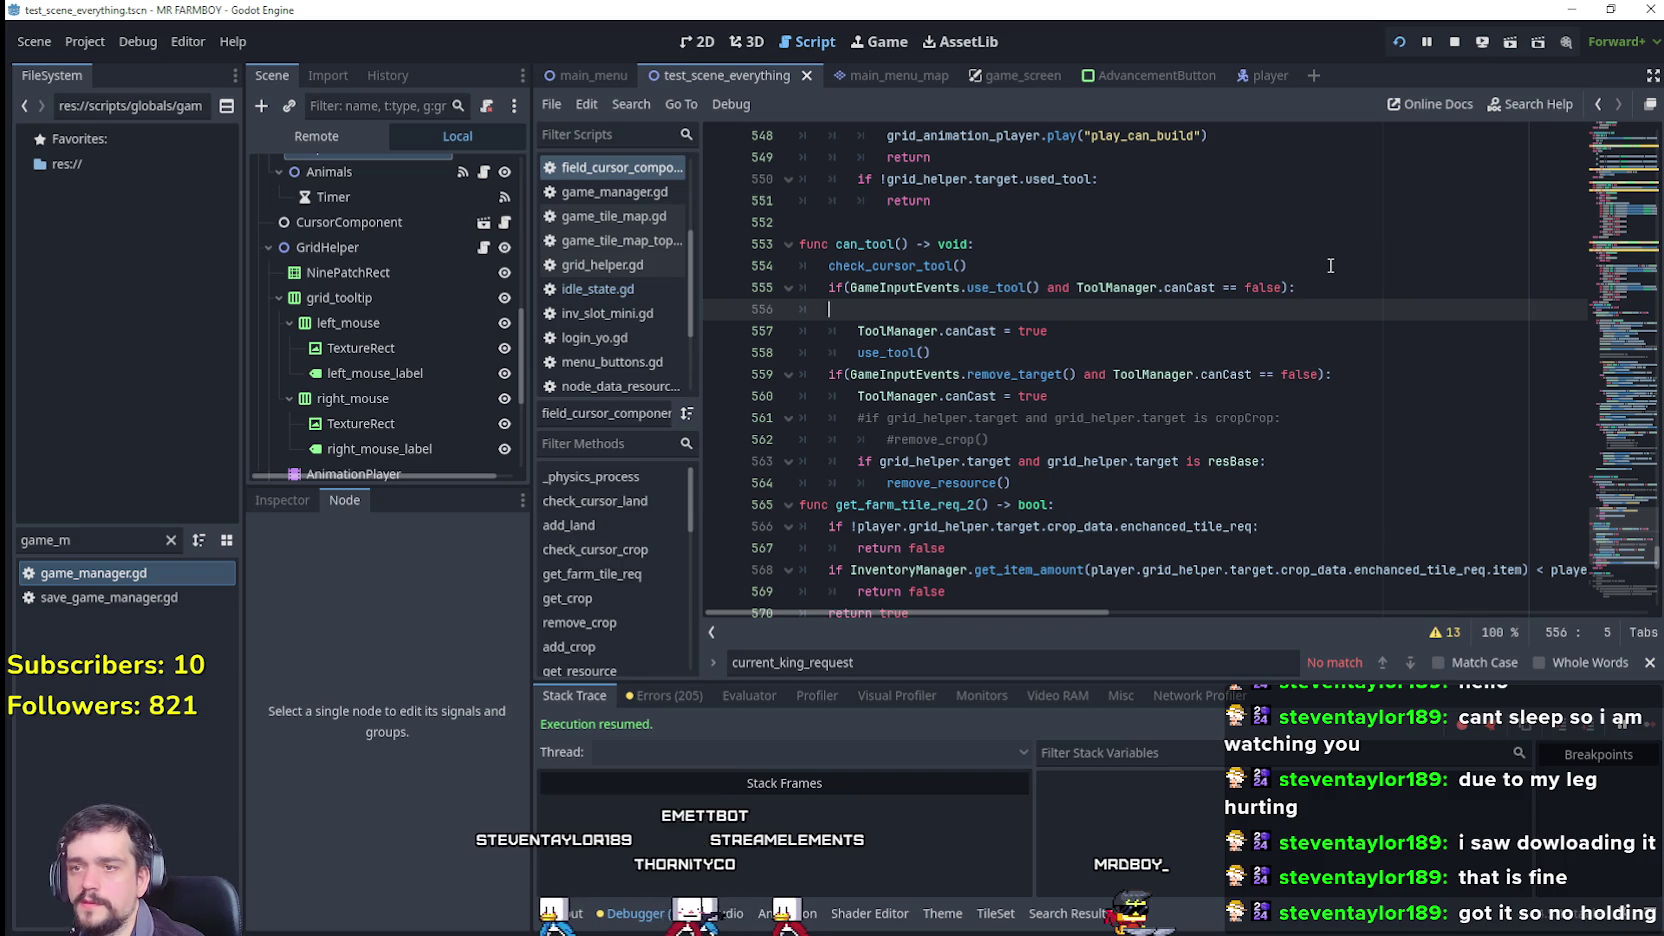
{"action": "type", "text": "#if !grid_helper.target: \t\t#return"}
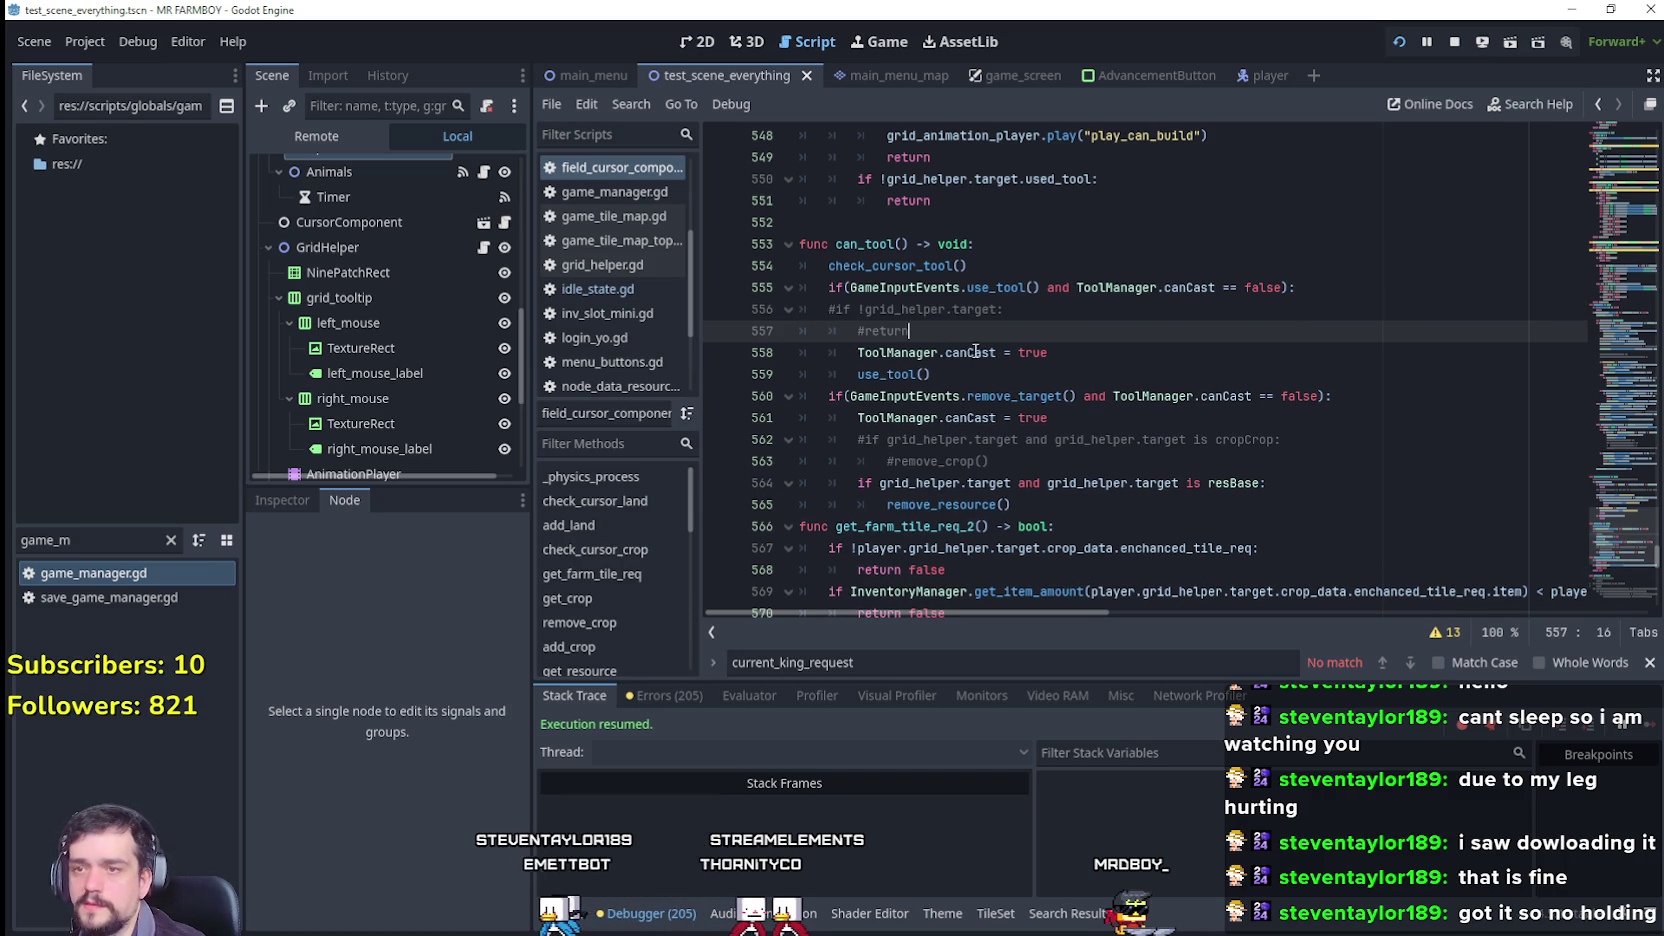
{"action": "left_click", "coordinate": [785, 312], "text": "shift"}
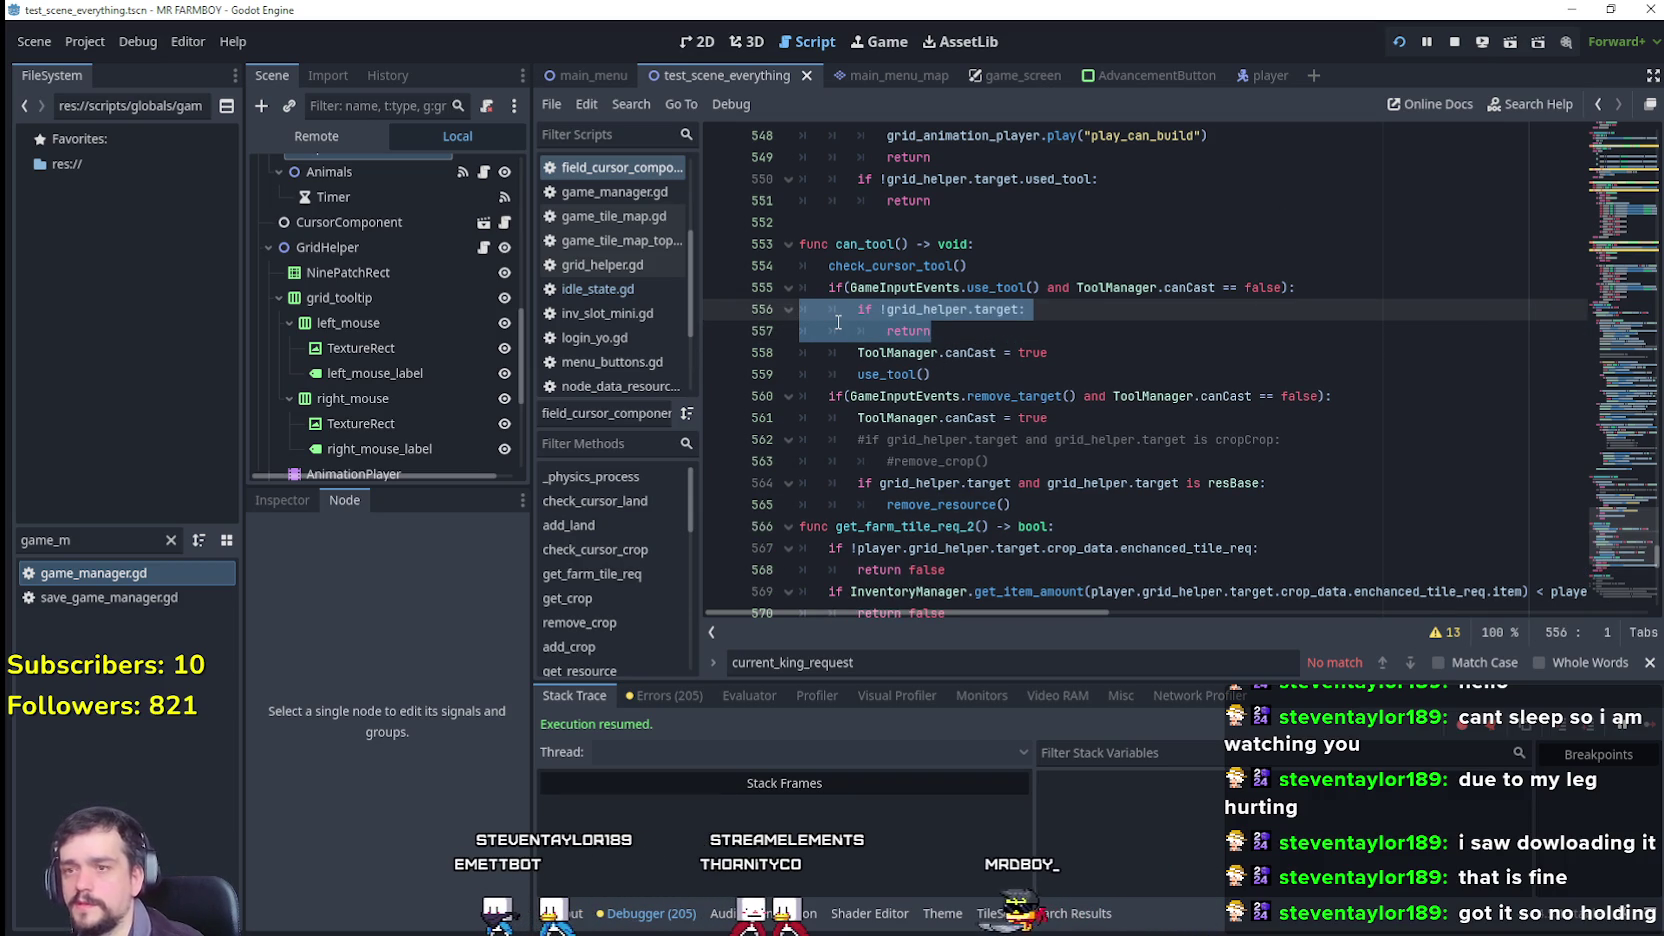
{"action": "left_click", "coordinate": [980, 338]}
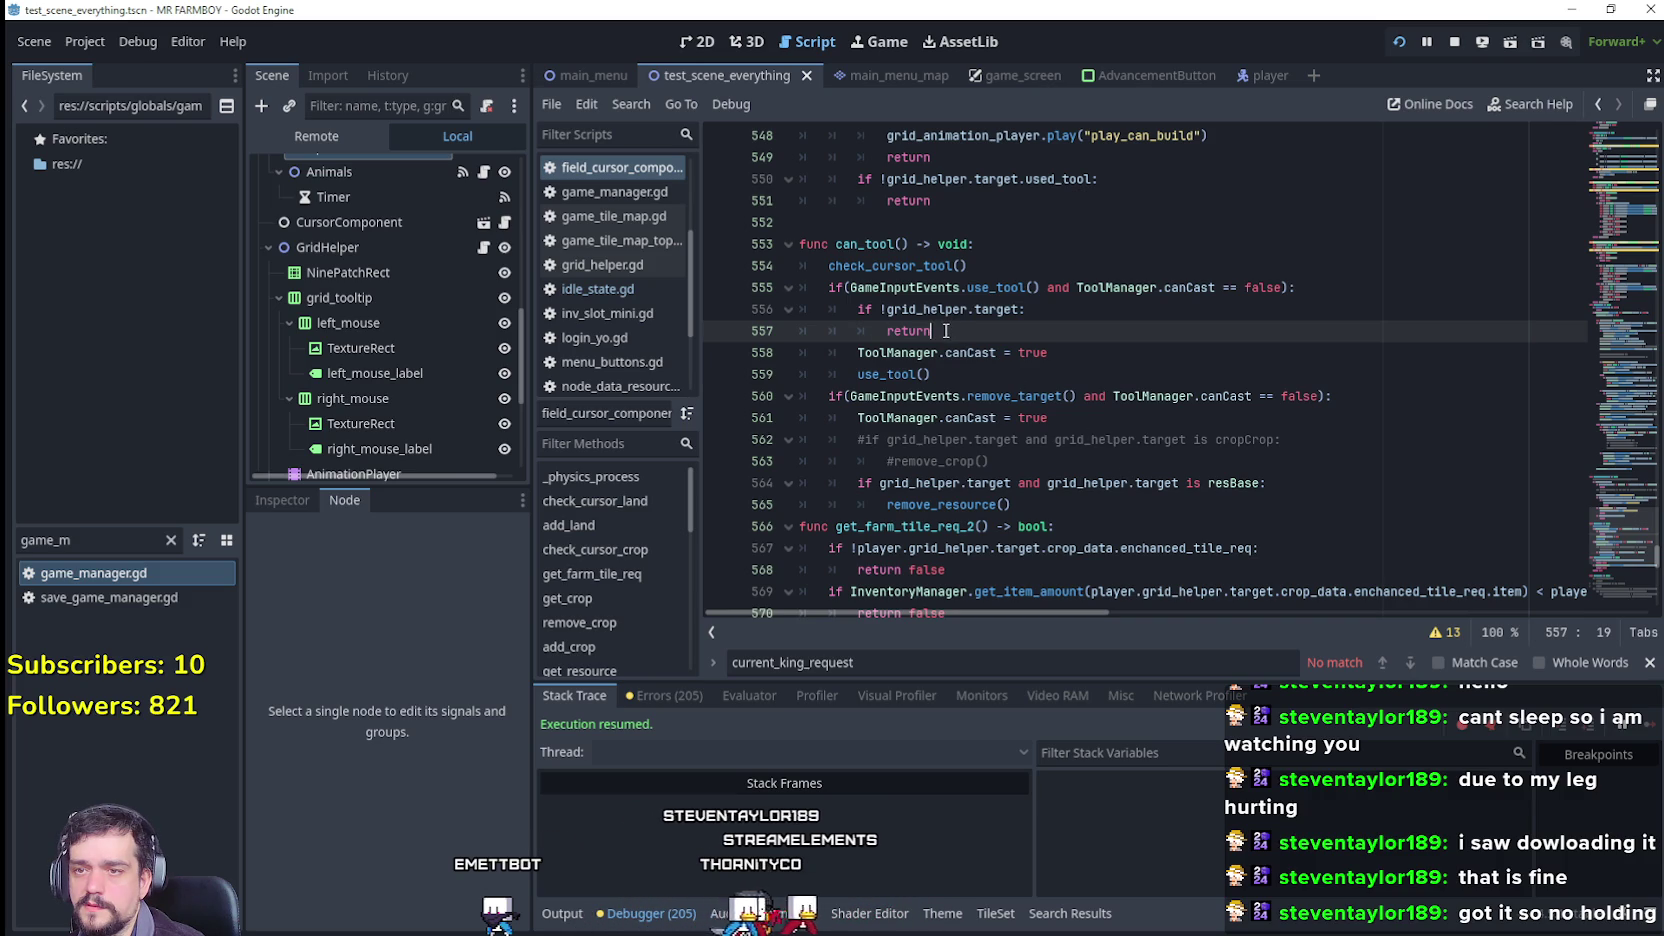
Step: Add an 'is resBase' check with an unfinished grid_helper.target. line, then filter FileSystem for crop_cro
{"action": "left_click", "coordinate": [1285, 485]}
{"action": "left_click_drag", "start_coordinate": [1285, 485], "coordinate": [844, 488]}
{"action": "left_click", "coordinate": [972, 333]}
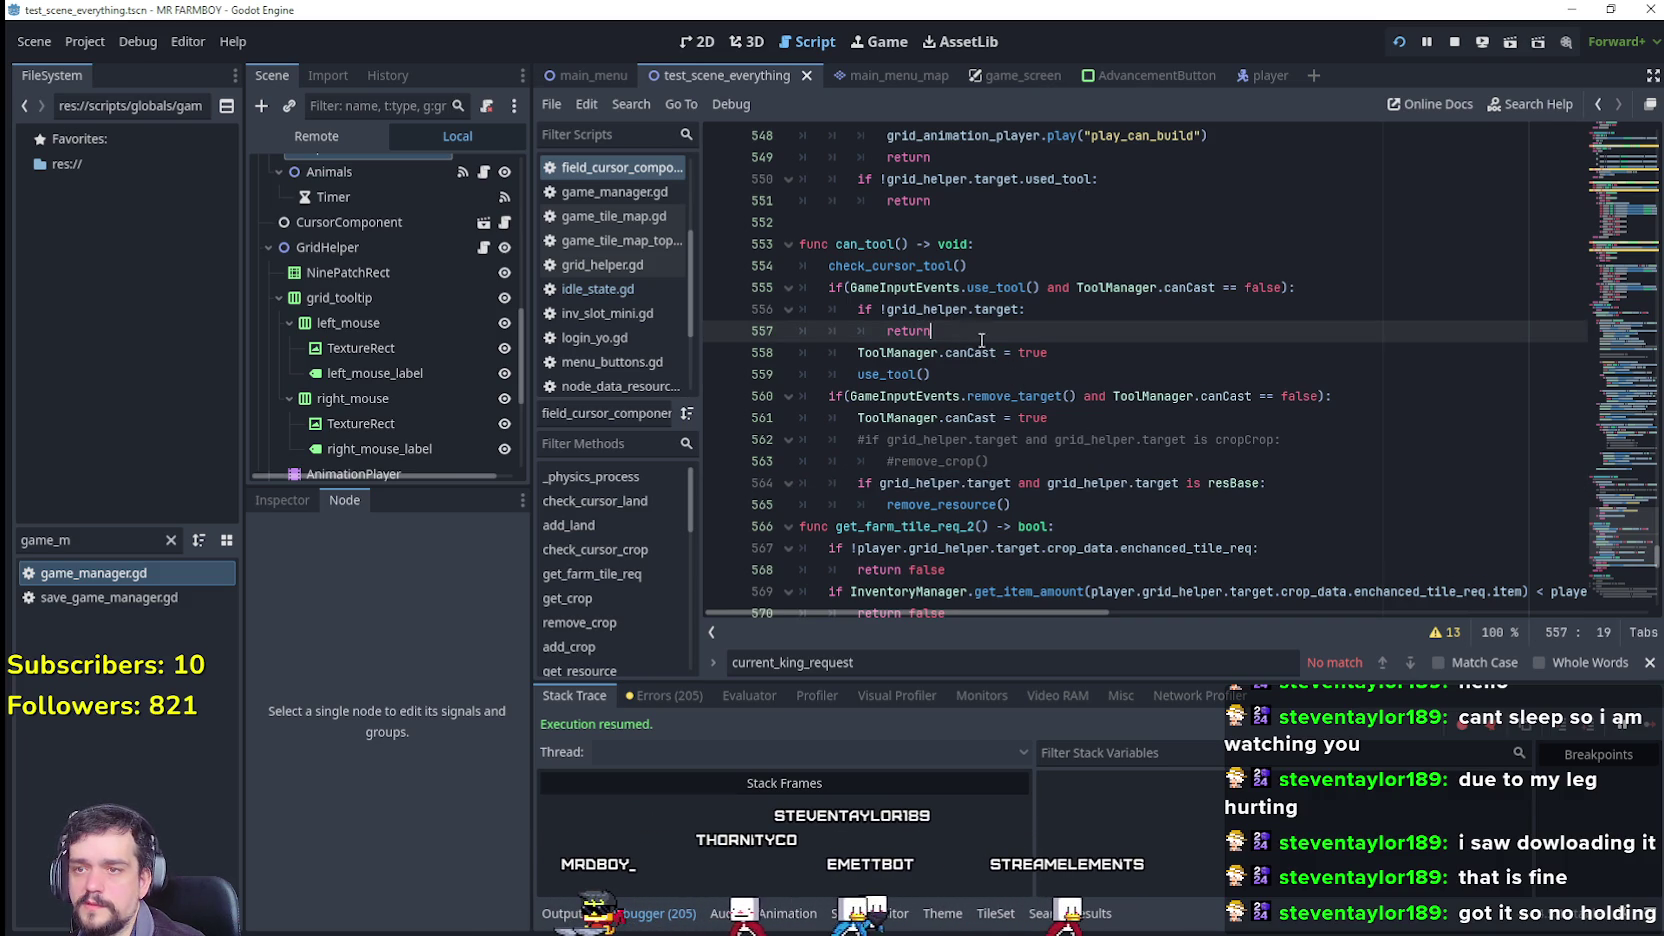
{"action": "key", "text": "Return"}
{"action": "type", "text": "if grid_helper.target and grid_helper.target is resBase:"}
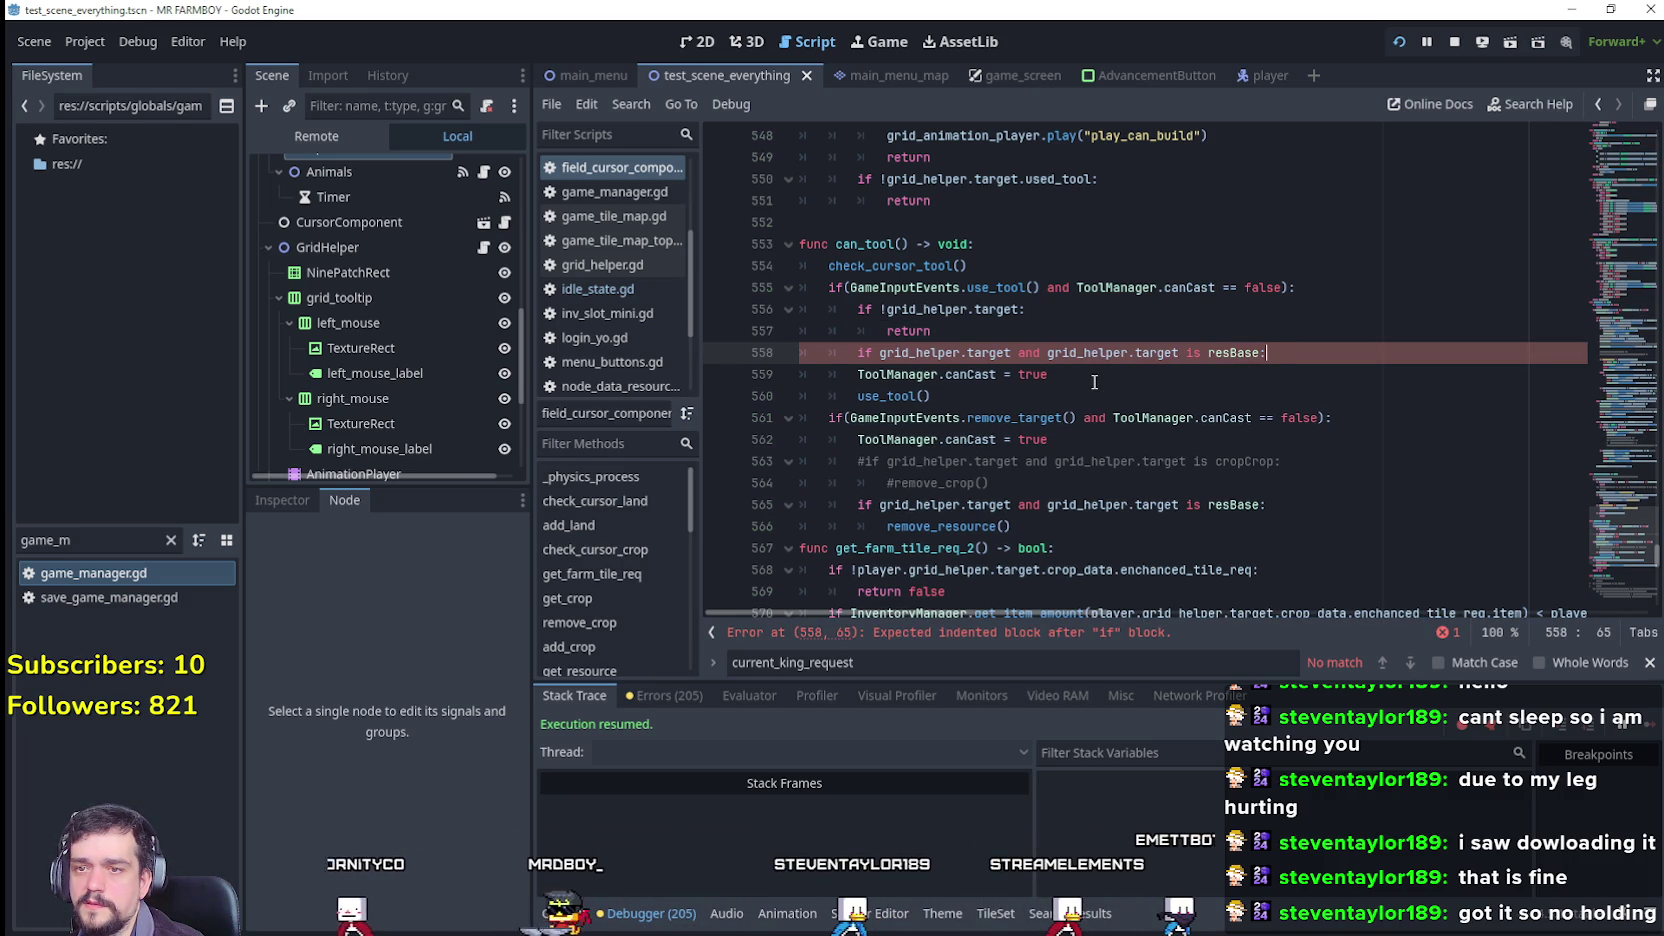
{"action": "key", "text": "Return"}
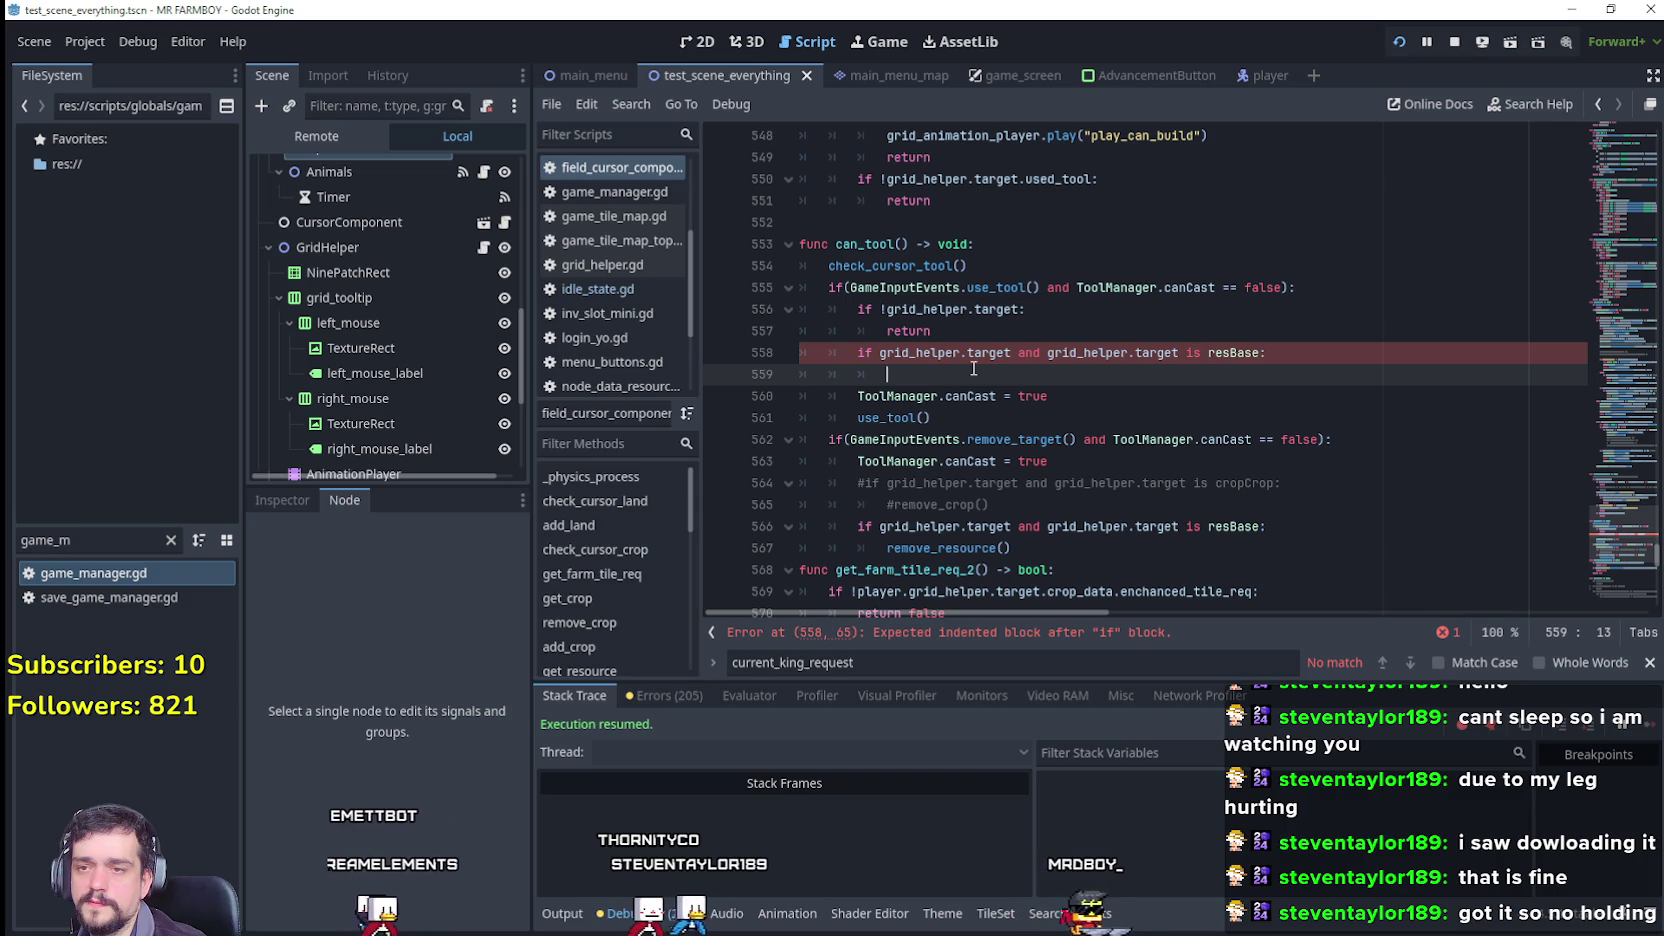
{"action": "double_click", "coordinate": [1140, 356]}
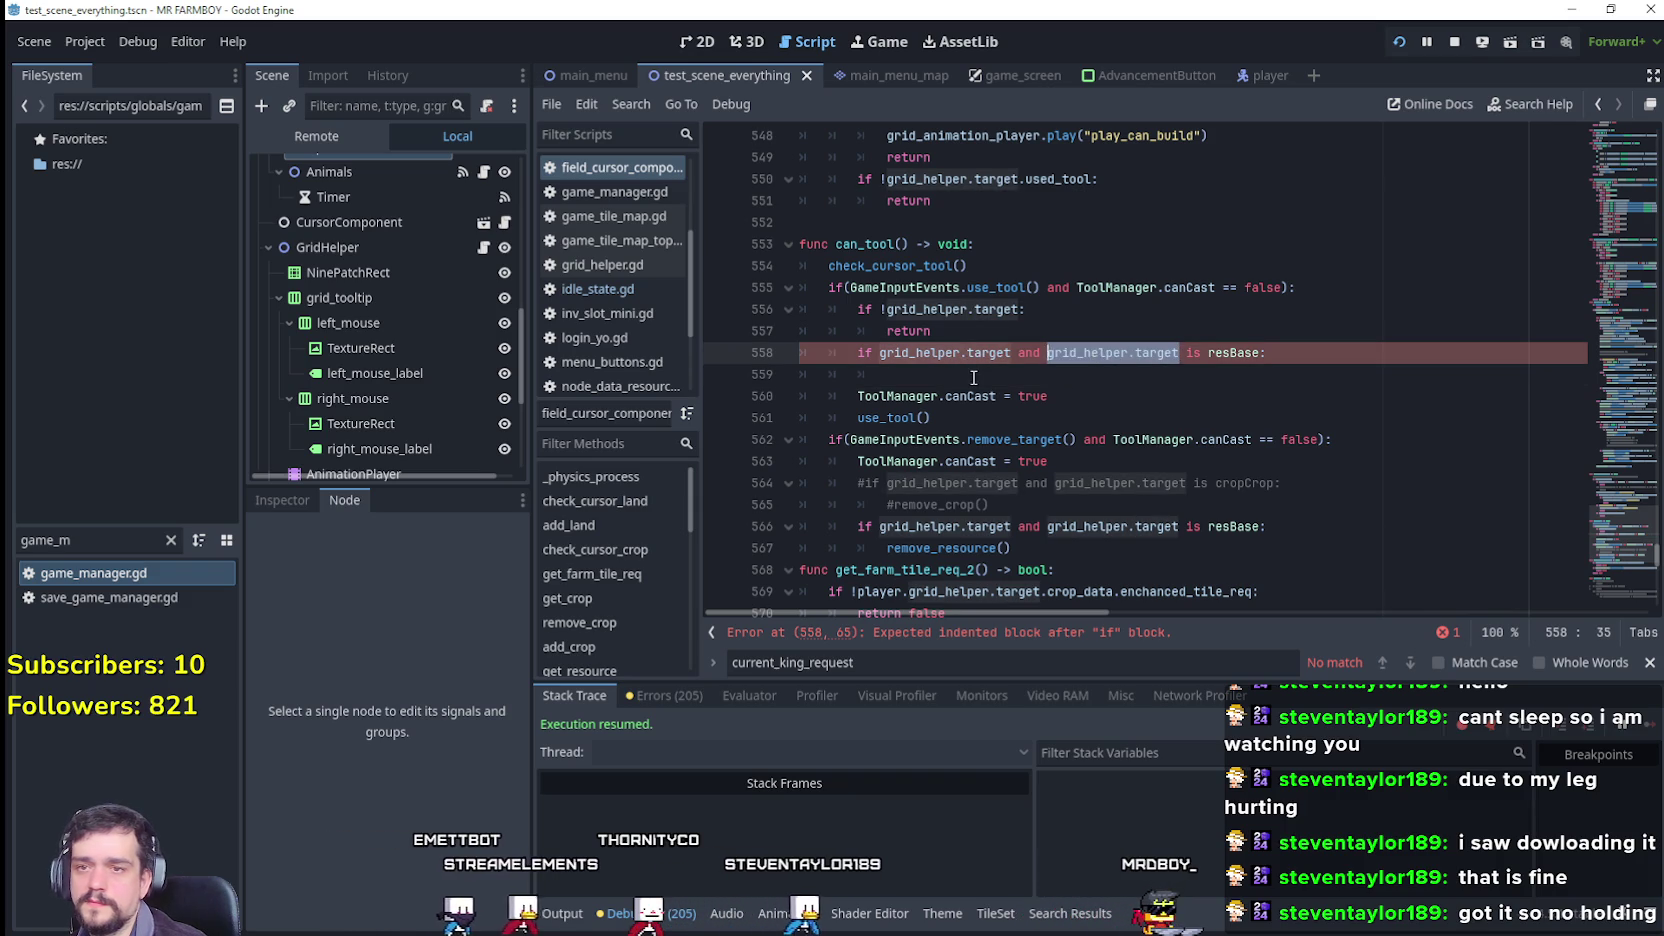
{"action": "left_click", "coordinate": [966, 368]}
{"action": "type", "text": "grid_helper.target"}
{"action": "type", "text": "."}
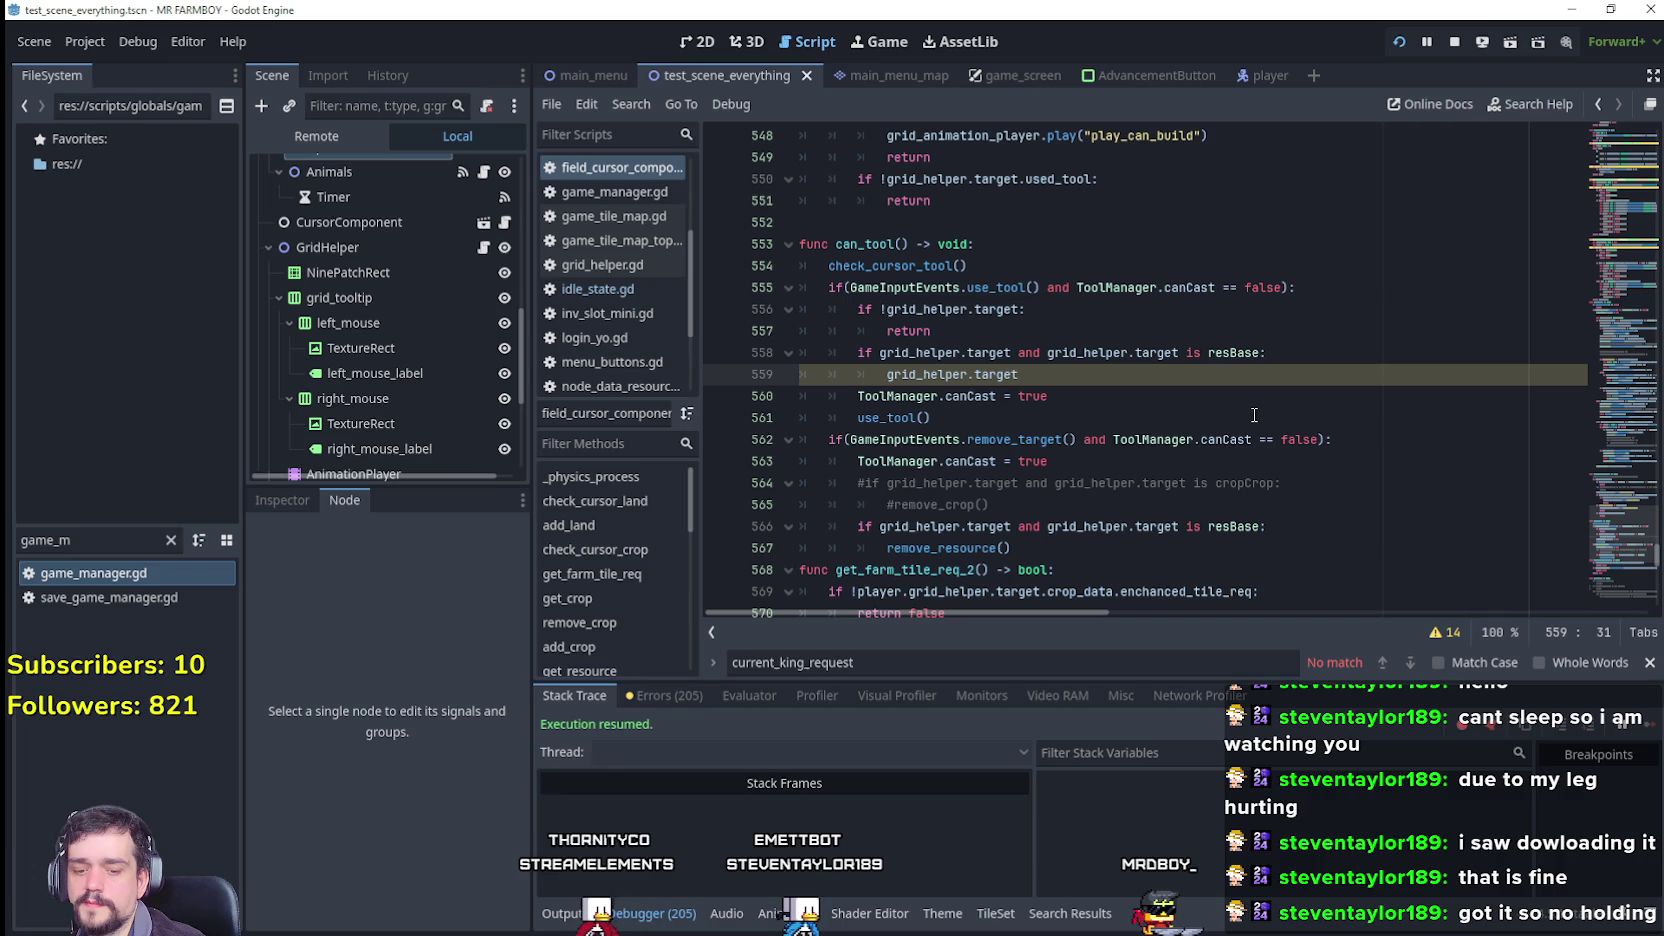
{"action": "type", "text": ".i"}
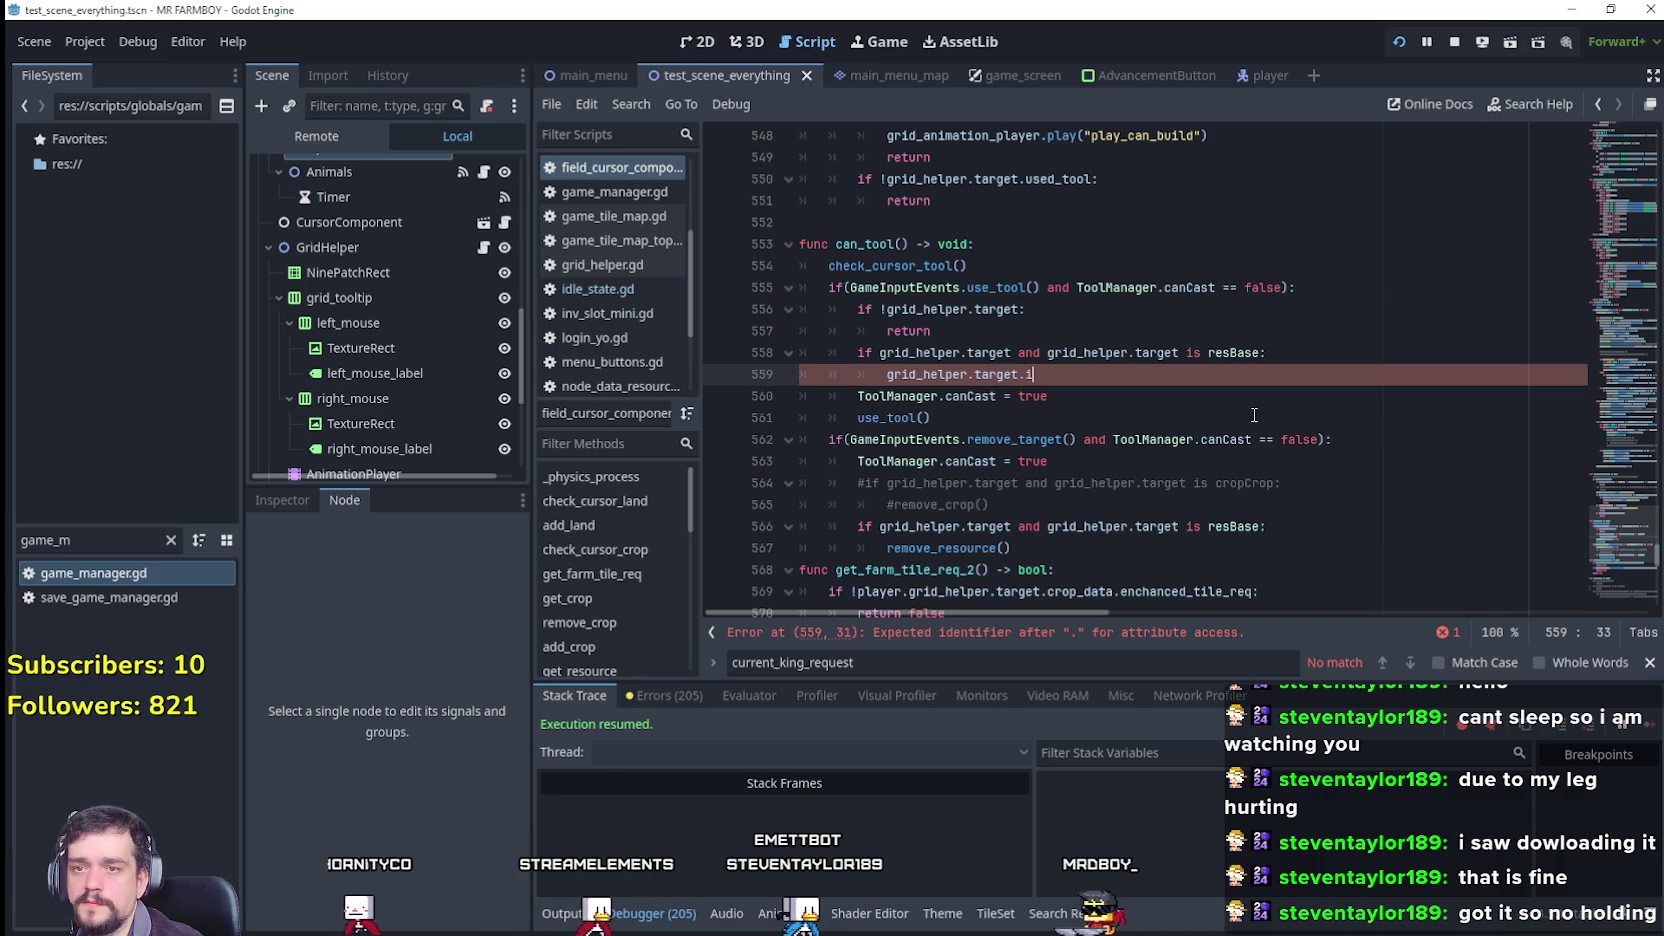
{"action": "key", "text": "BackSpace"}
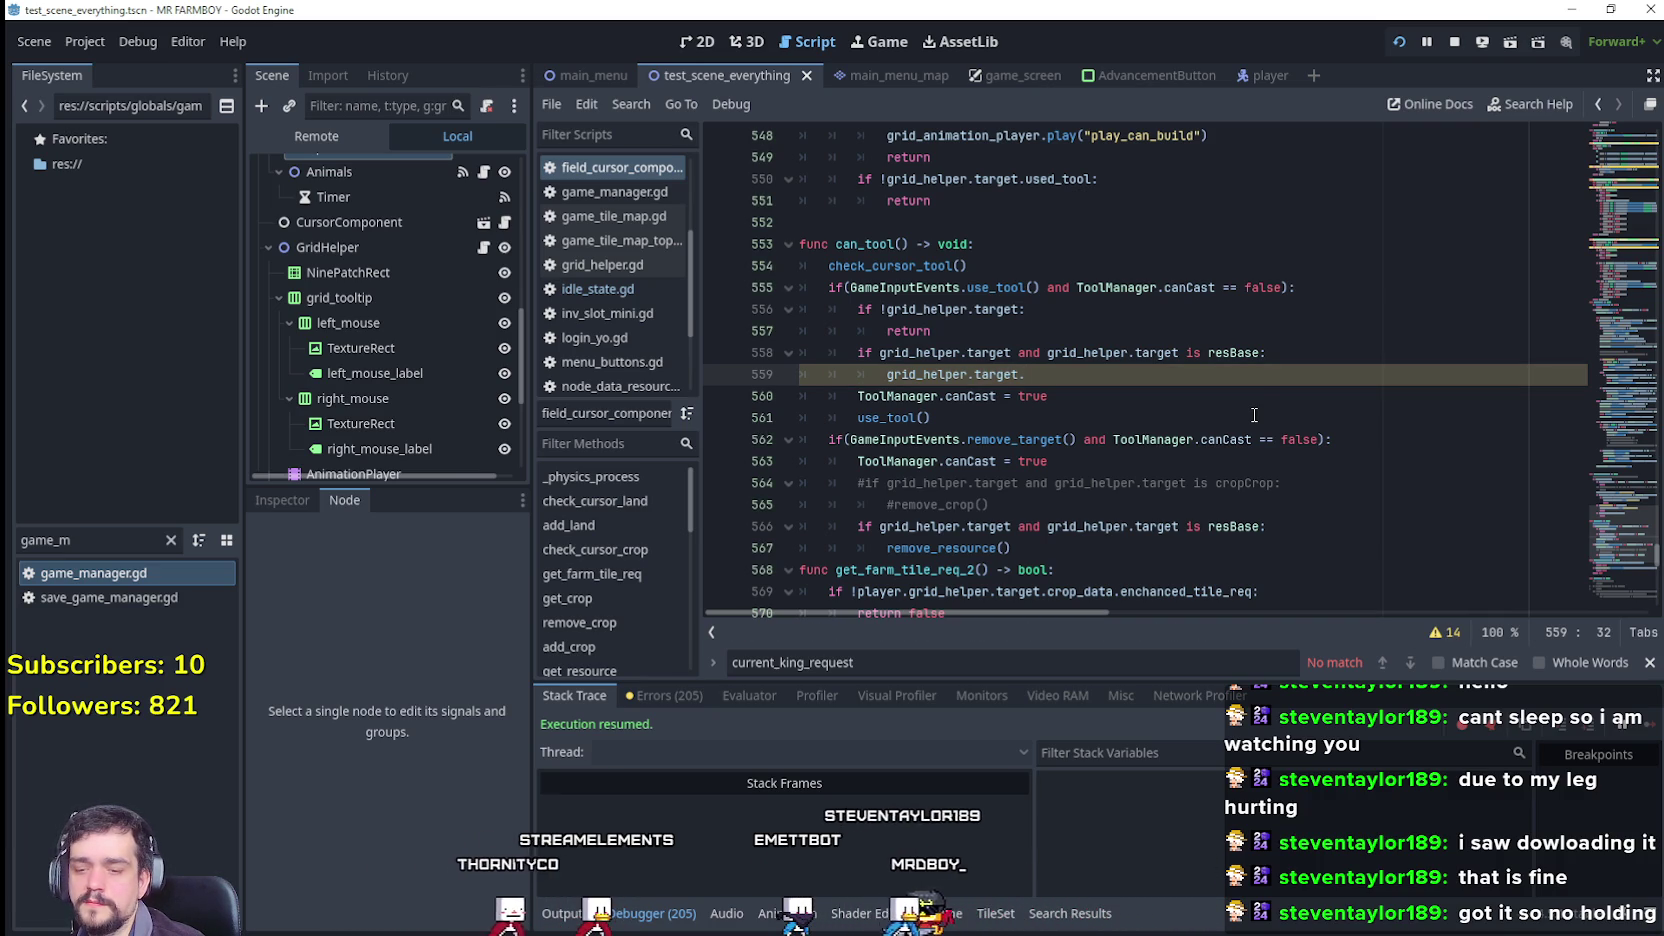
{"action": "double_click", "coordinate": [93, 535]}
{"action": "type", "text": "crop_cro"}
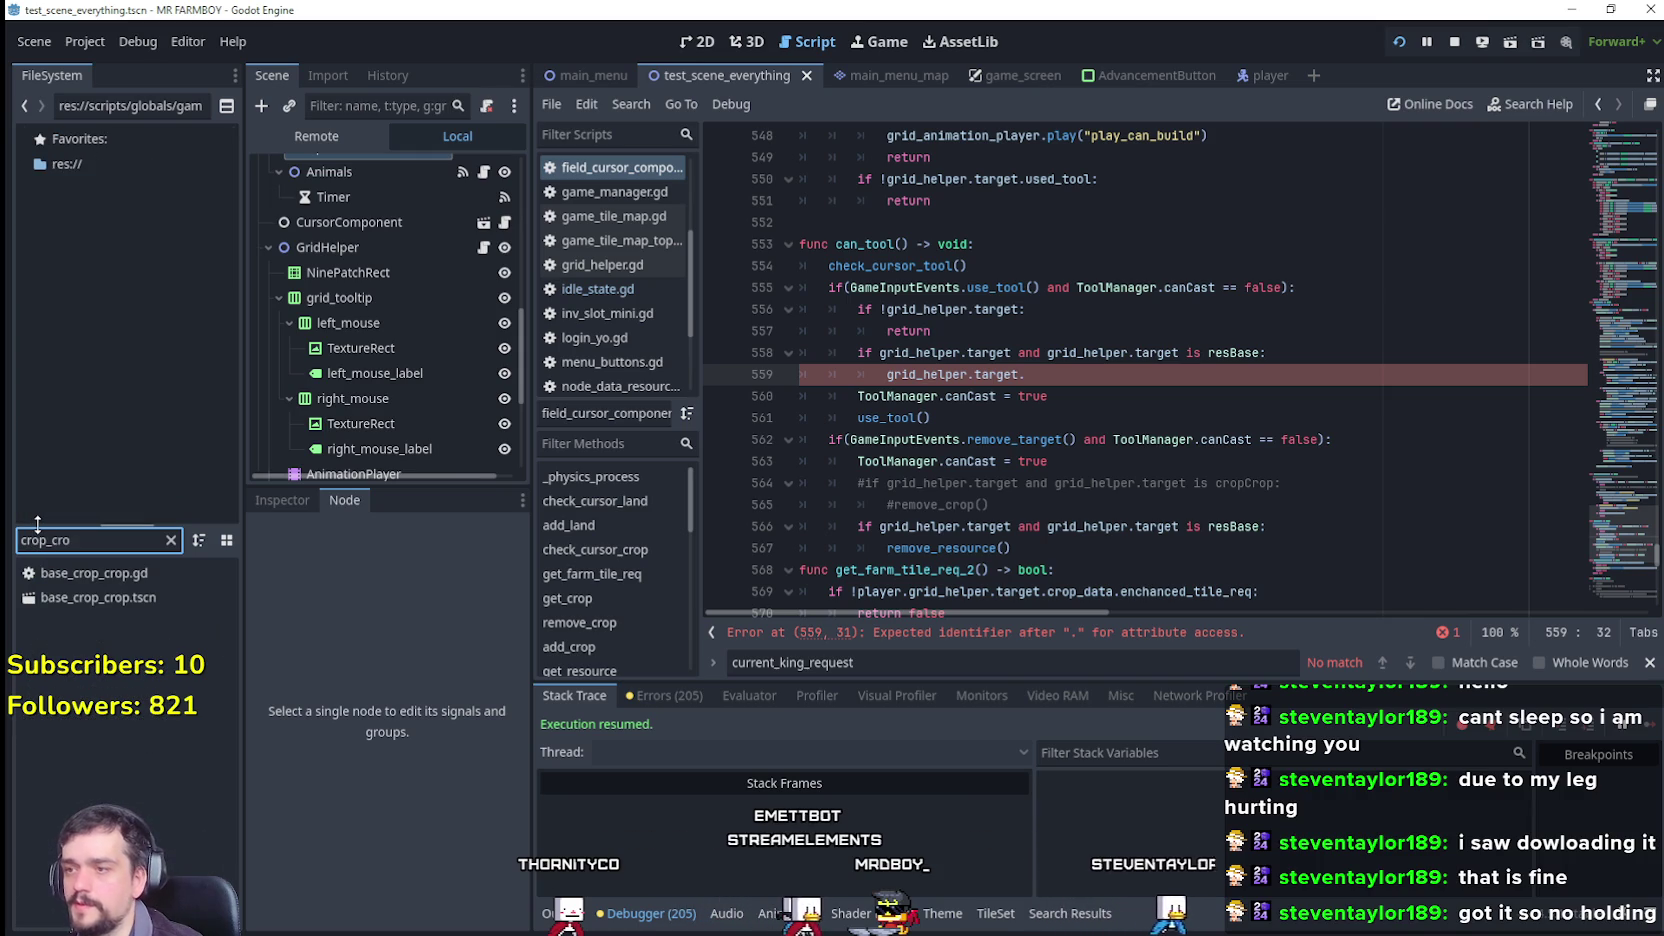
Step: Open base_crop_crop.tscn and inspect crop_crop's properties, including the harvest.tres Used Tool resource
{"action": "key", "text": "Down"}
{"action": "key", "text": "Down"}
{"action": "key", "text": "Return"}
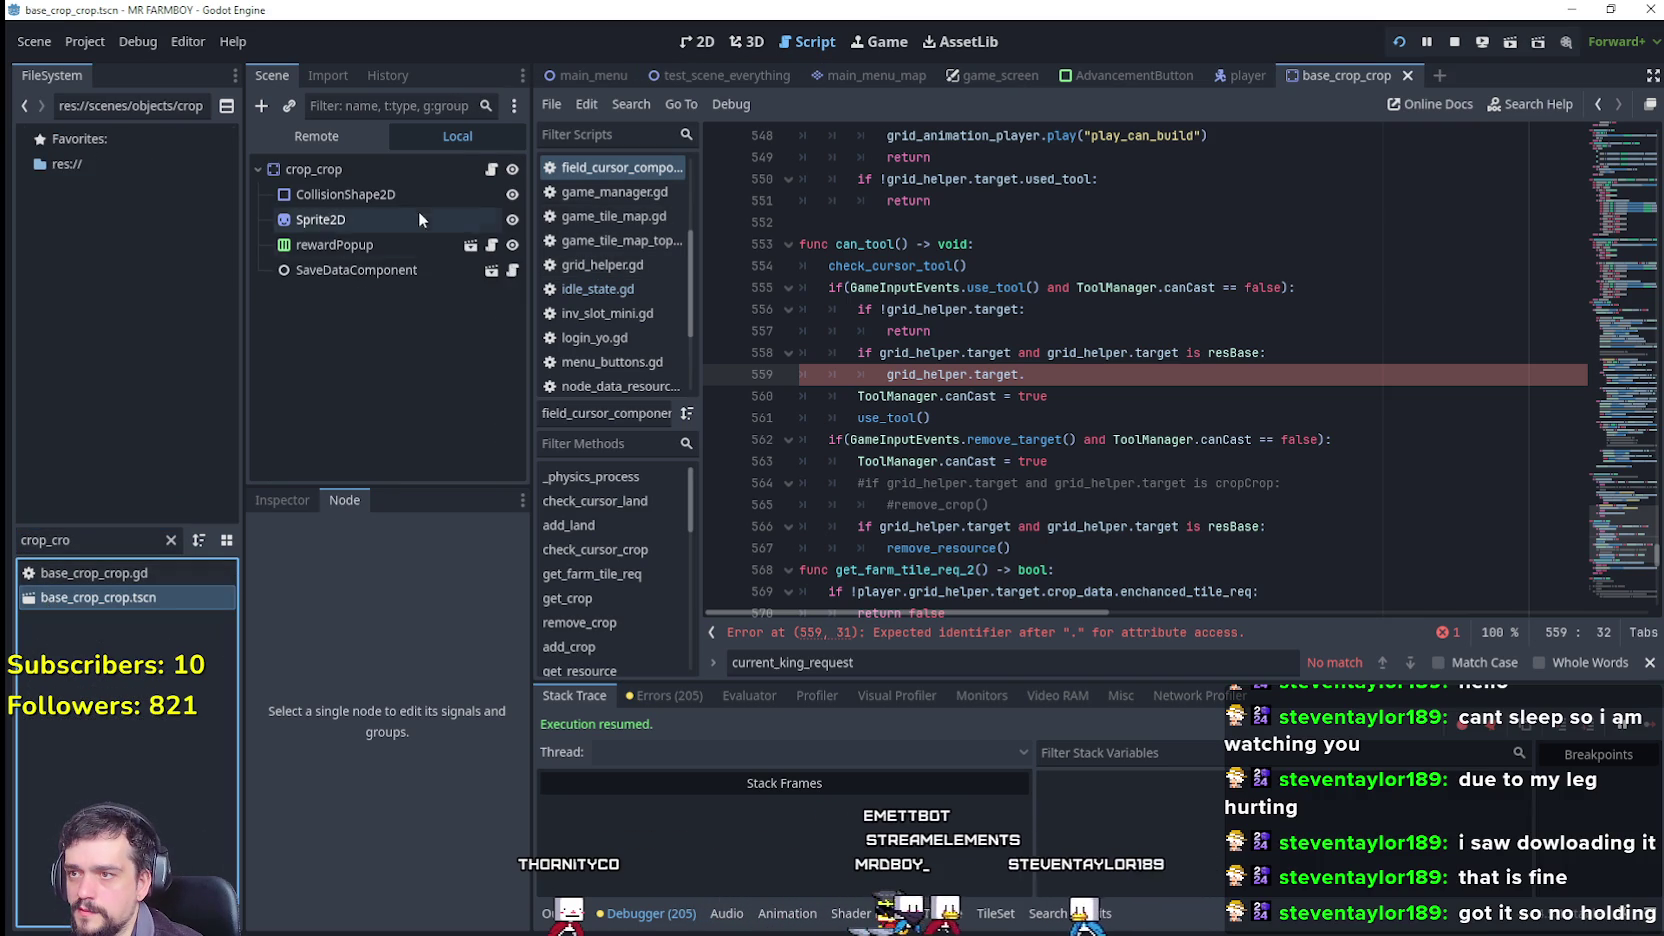
{"action": "left_click", "coordinate": [387, 168]}
{"action": "left_click", "coordinate": [270, 498]}
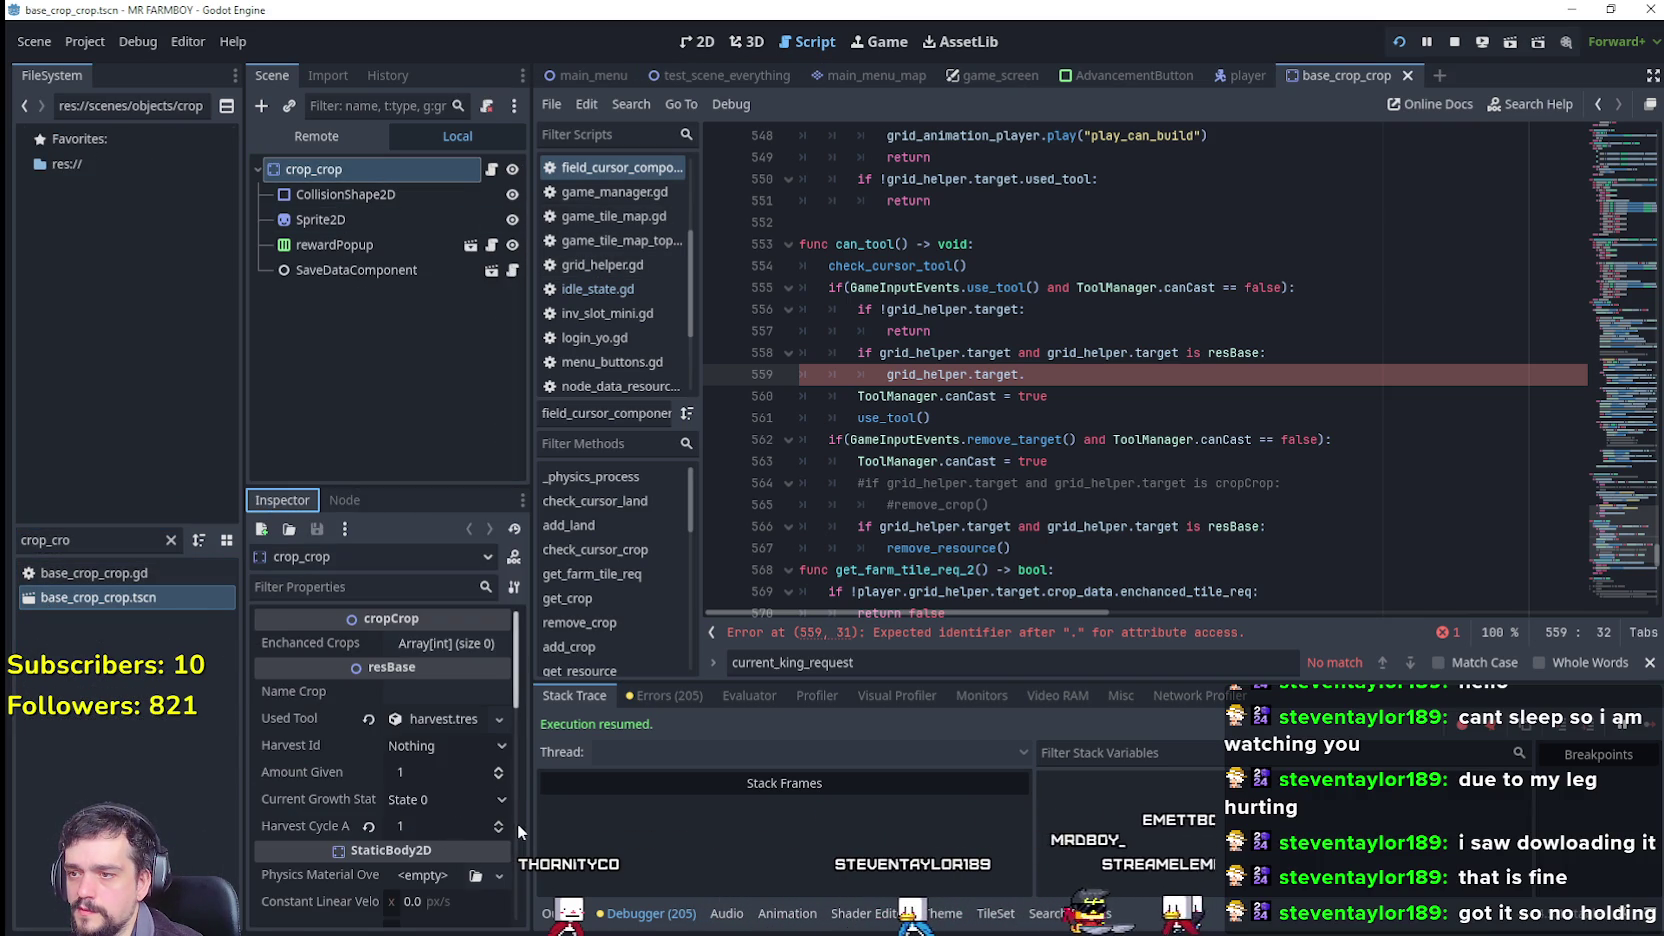
{"action": "scroll", "coordinate": [490, 838], "scroll_direction": "down", "scroll_amount": 1}
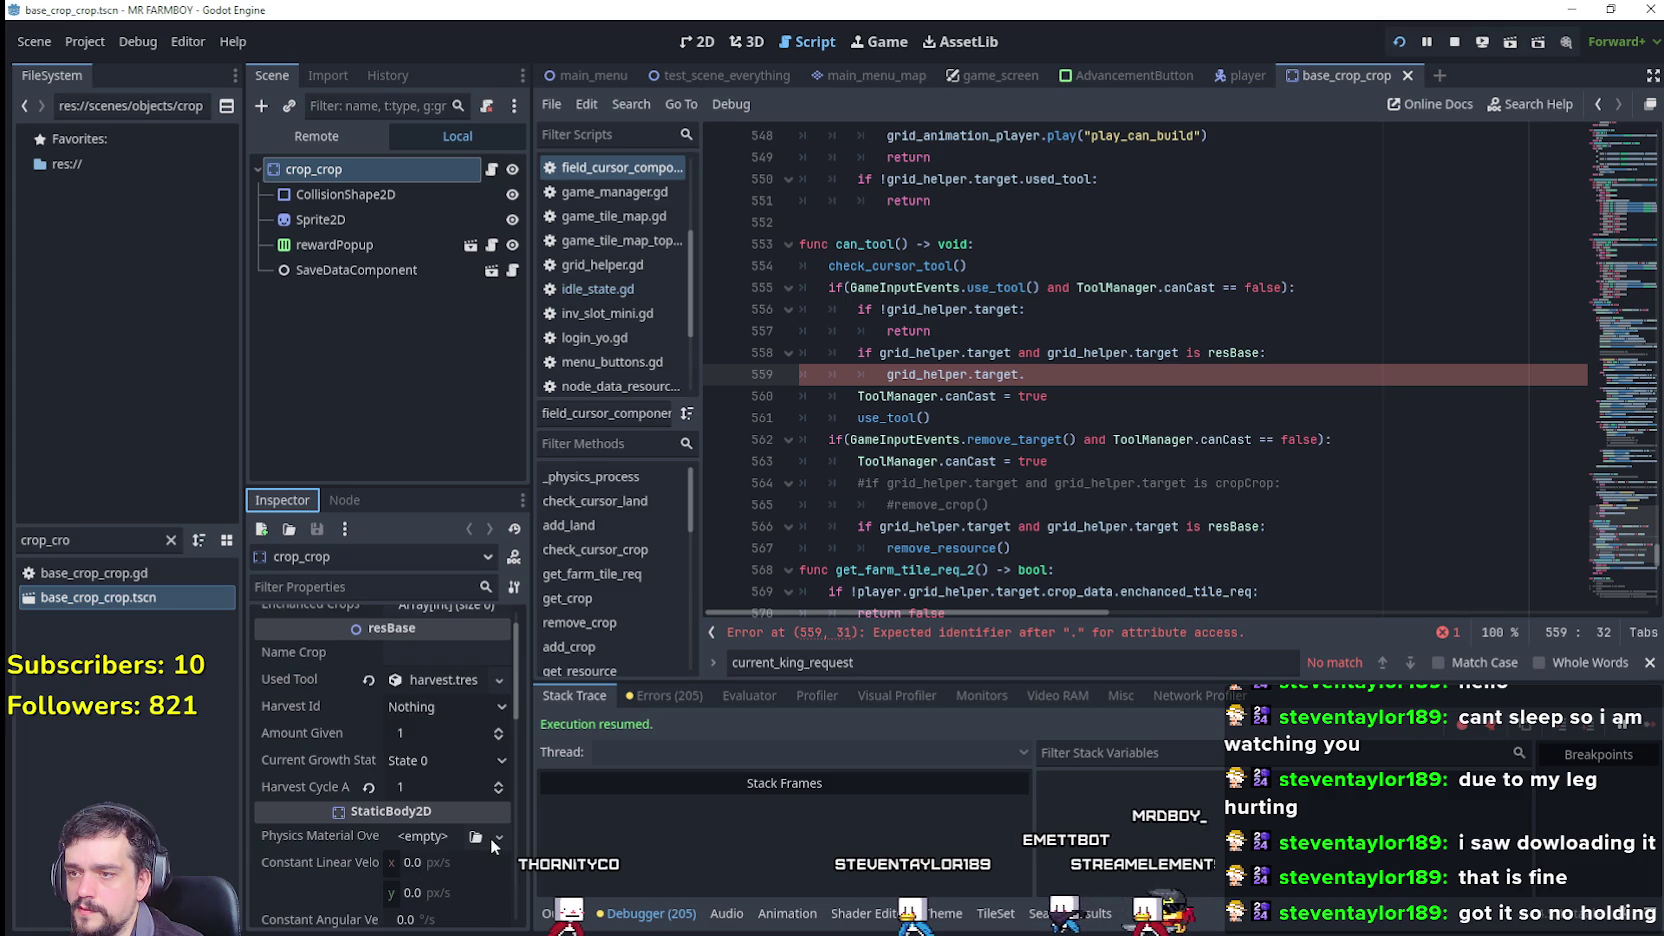
{"action": "scroll", "coordinate": [486, 833], "scroll_direction": "up", "scroll_amount": 1}
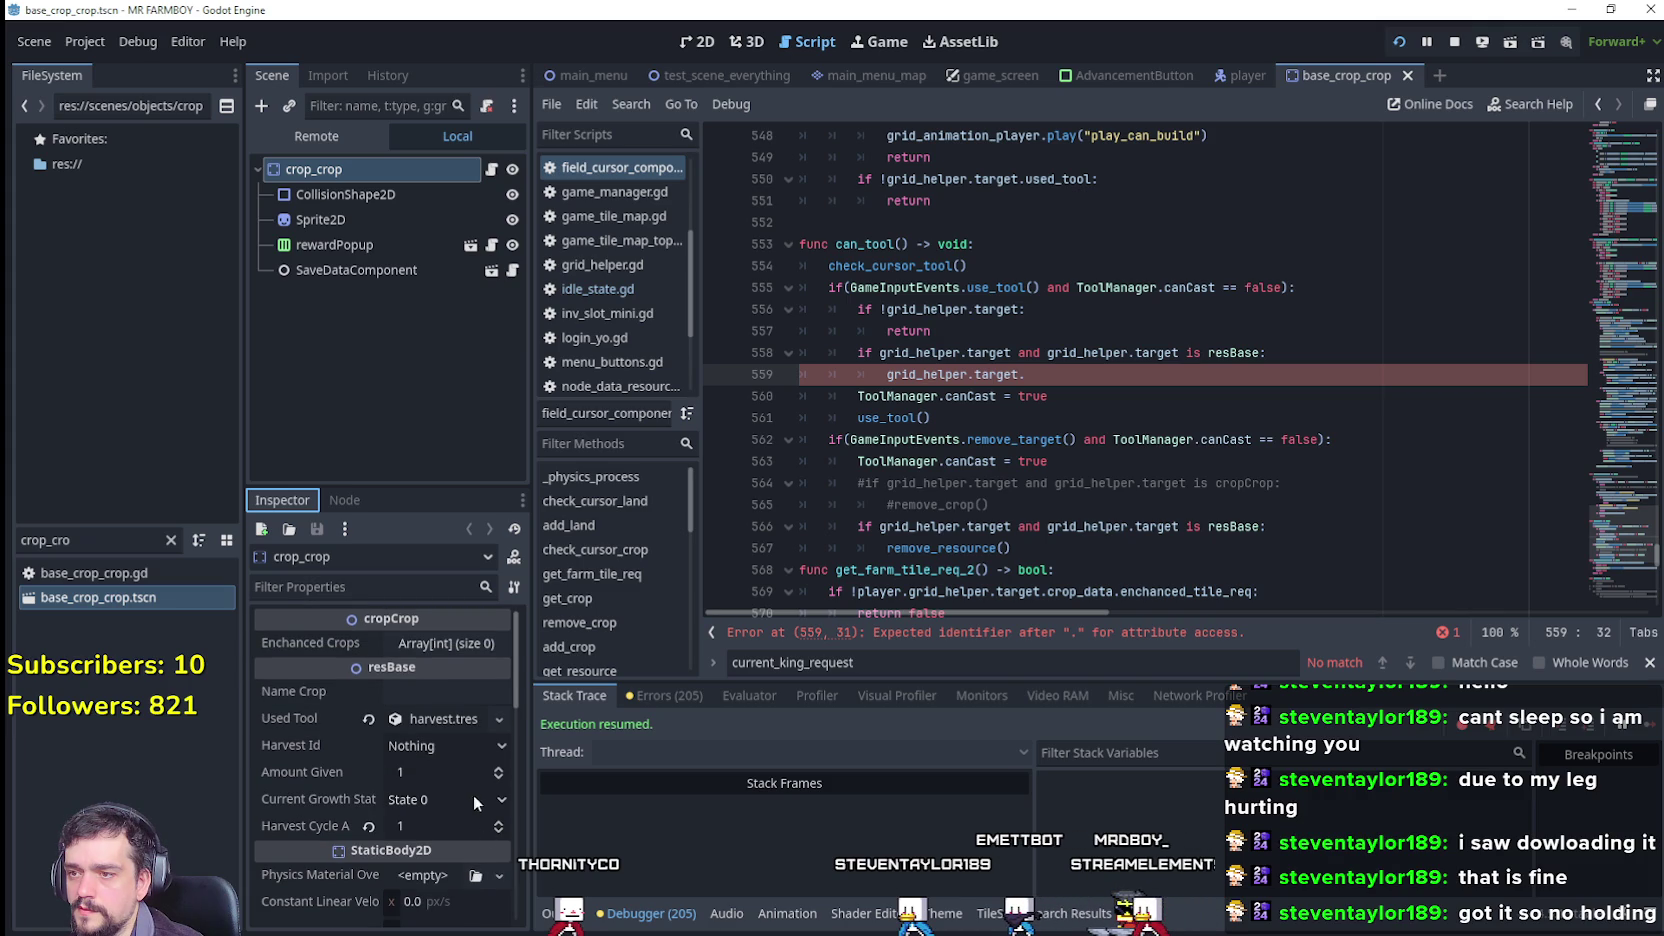
{"action": "left_click", "coordinate": [438, 722]}
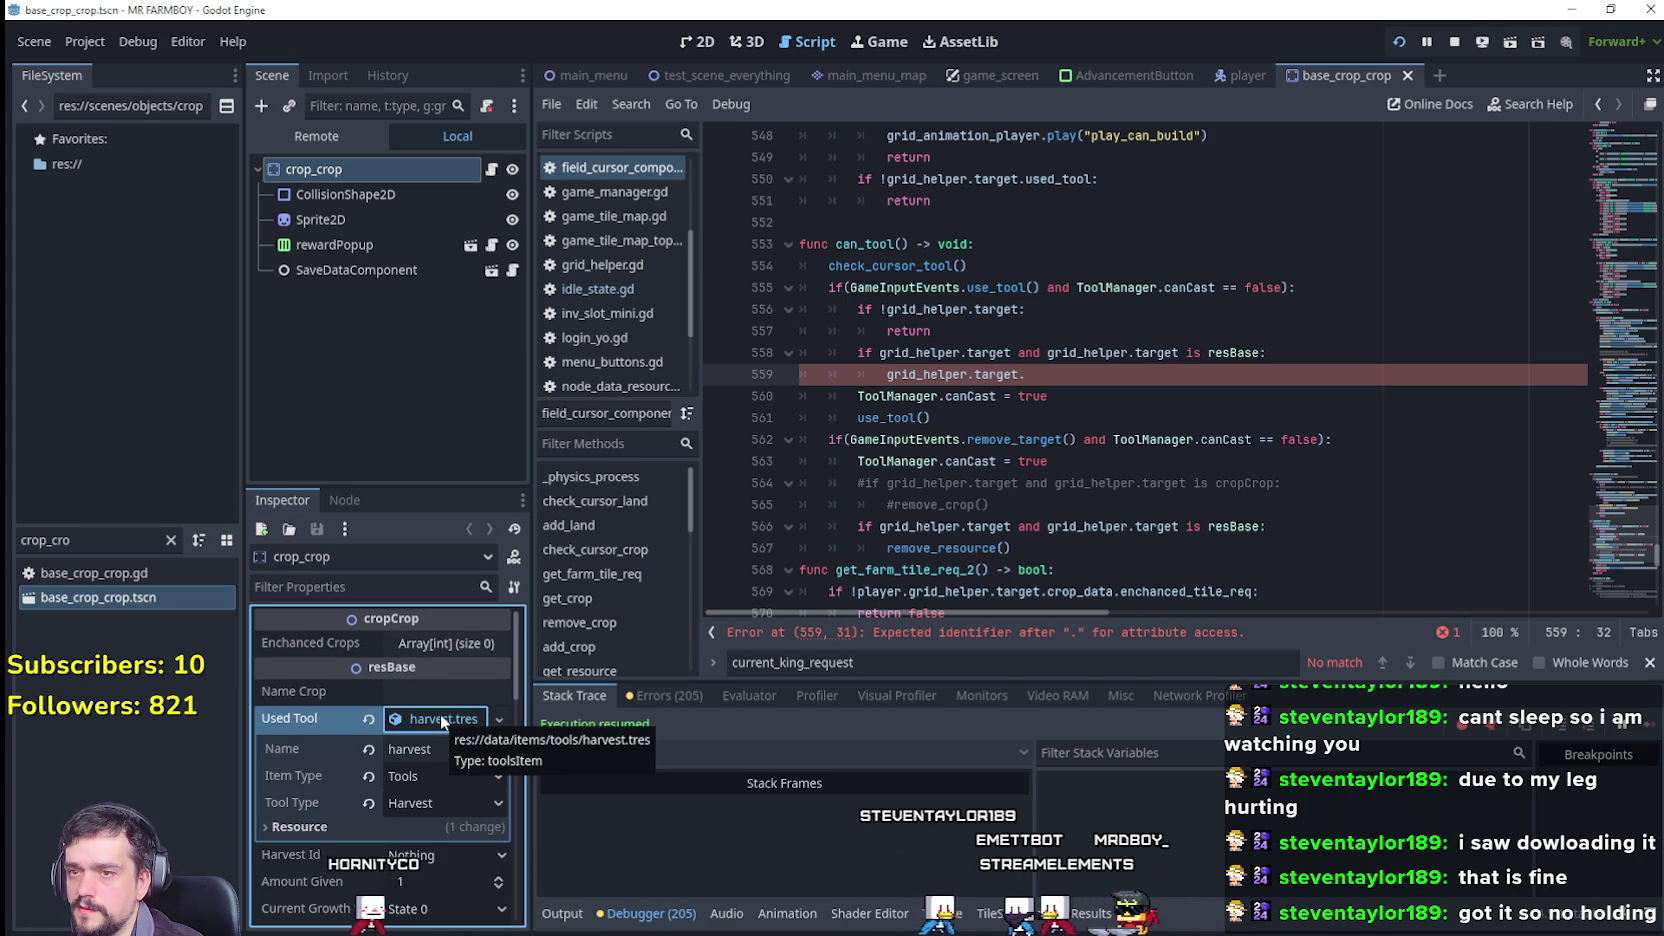
{"action": "scroll", "coordinate": [828, 510], "scroll_direction": "down", "scroll_amount": 1}
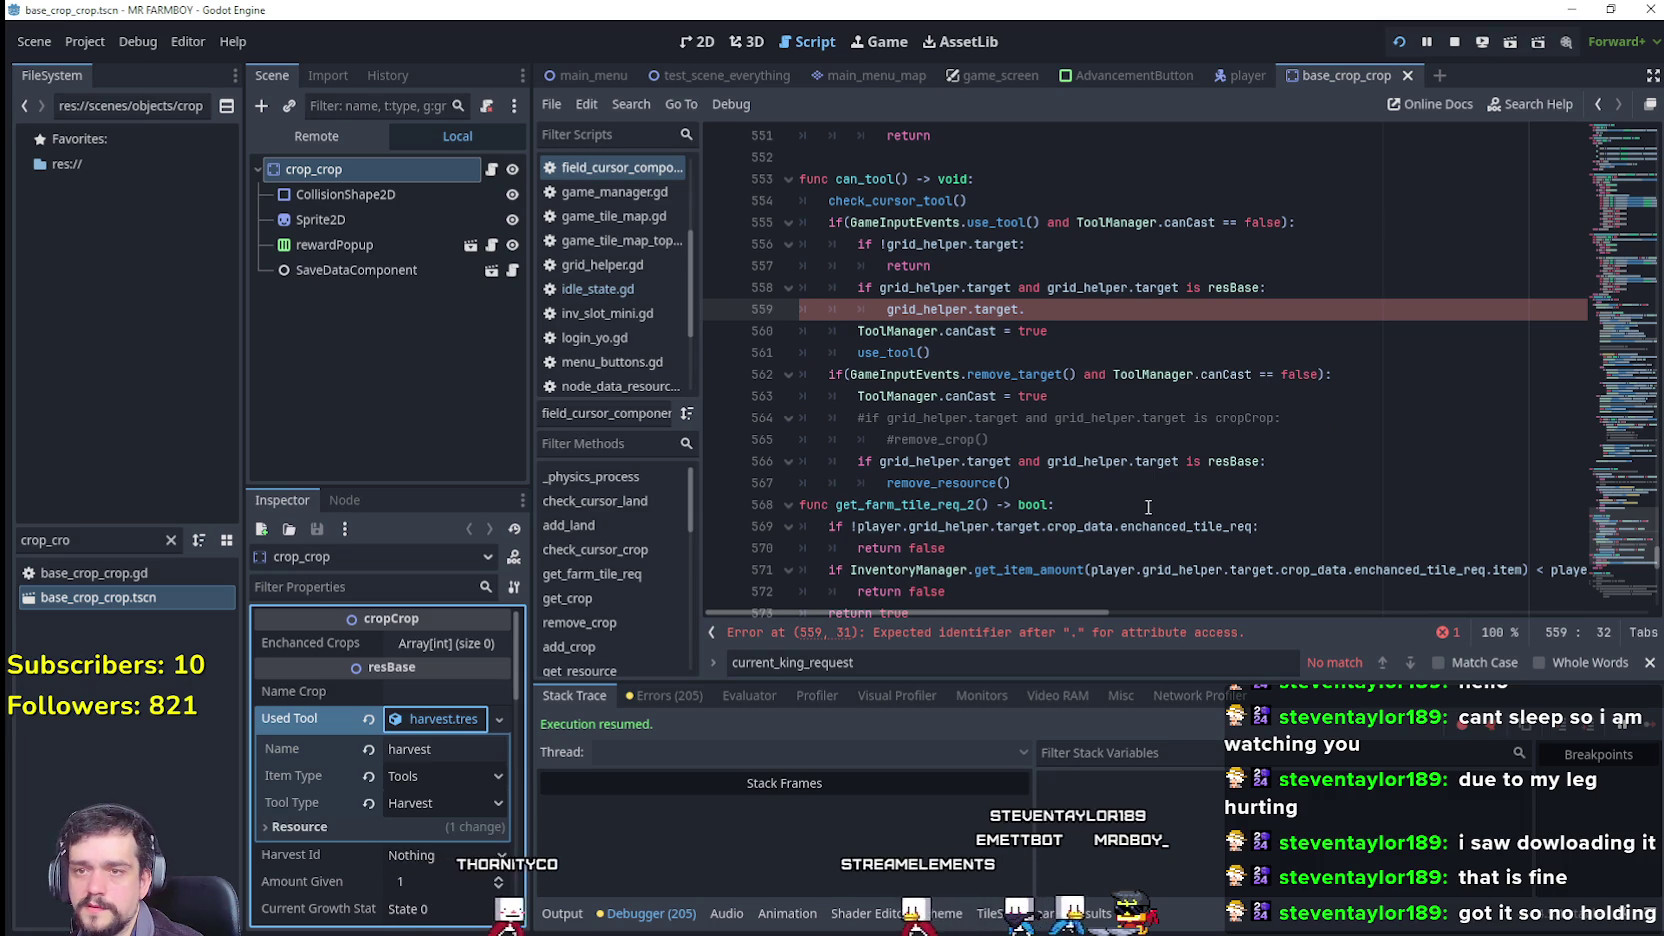
{"action": "left_click", "coordinate": [434, 726]}
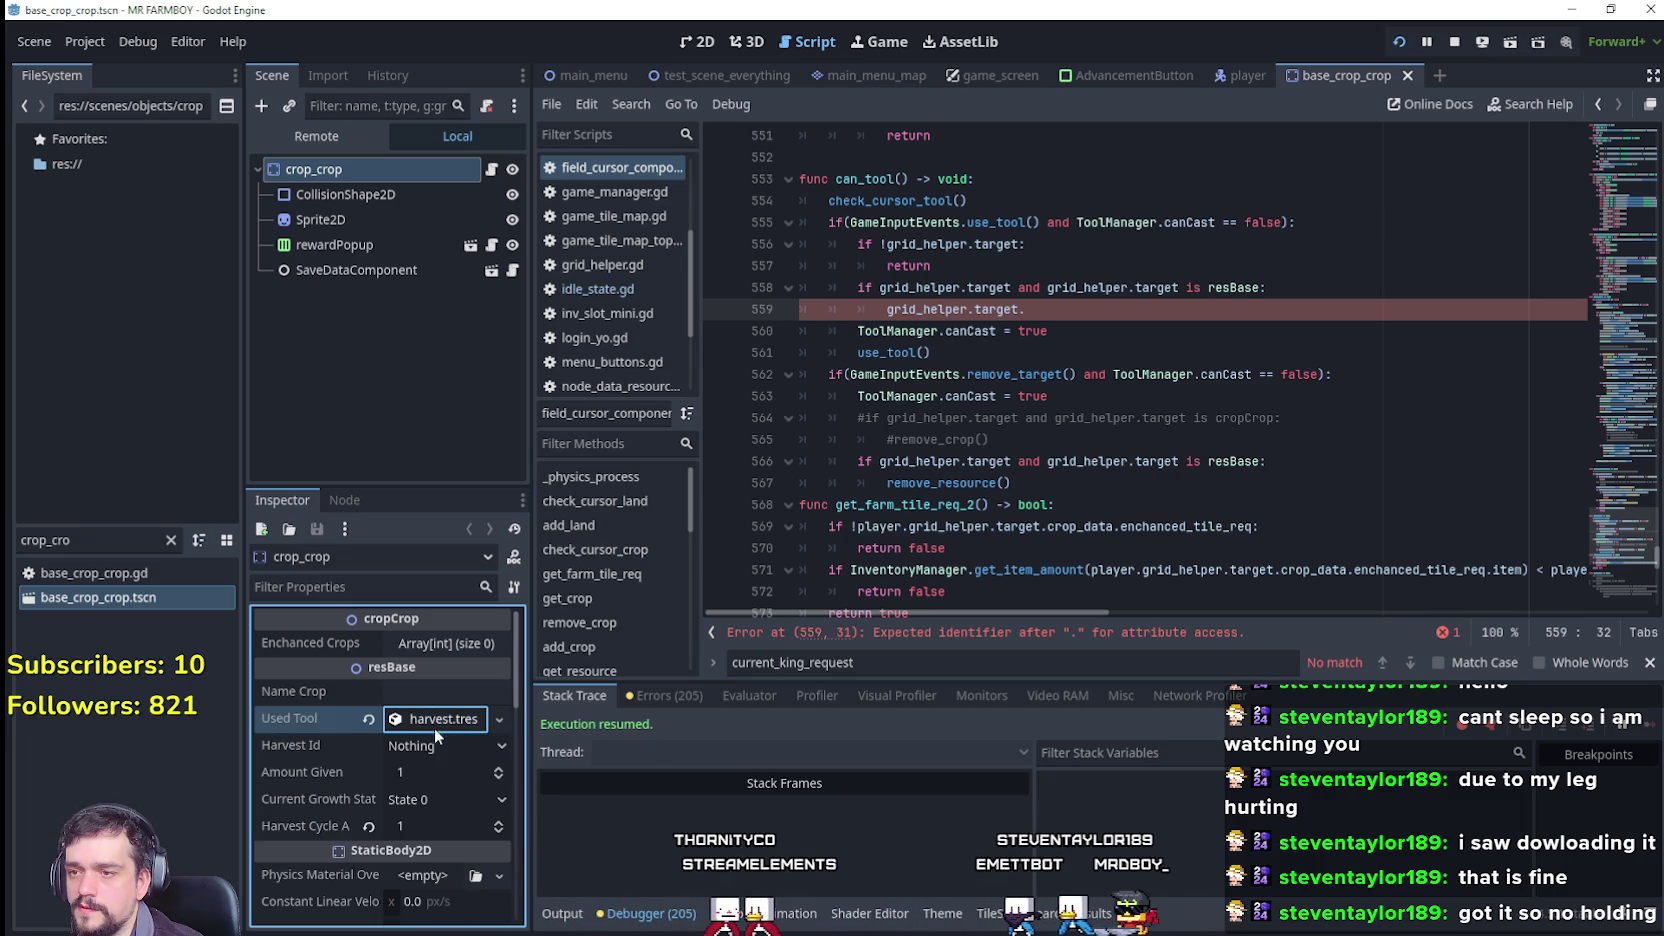
{"action": "scroll", "coordinate": [462, 800], "scroll_direction": "down", "scroll_amount": 3}
{"action": "scroll", "coordinate": [462, 800], "scroll_direction": "up", "scroll_amount": 3}
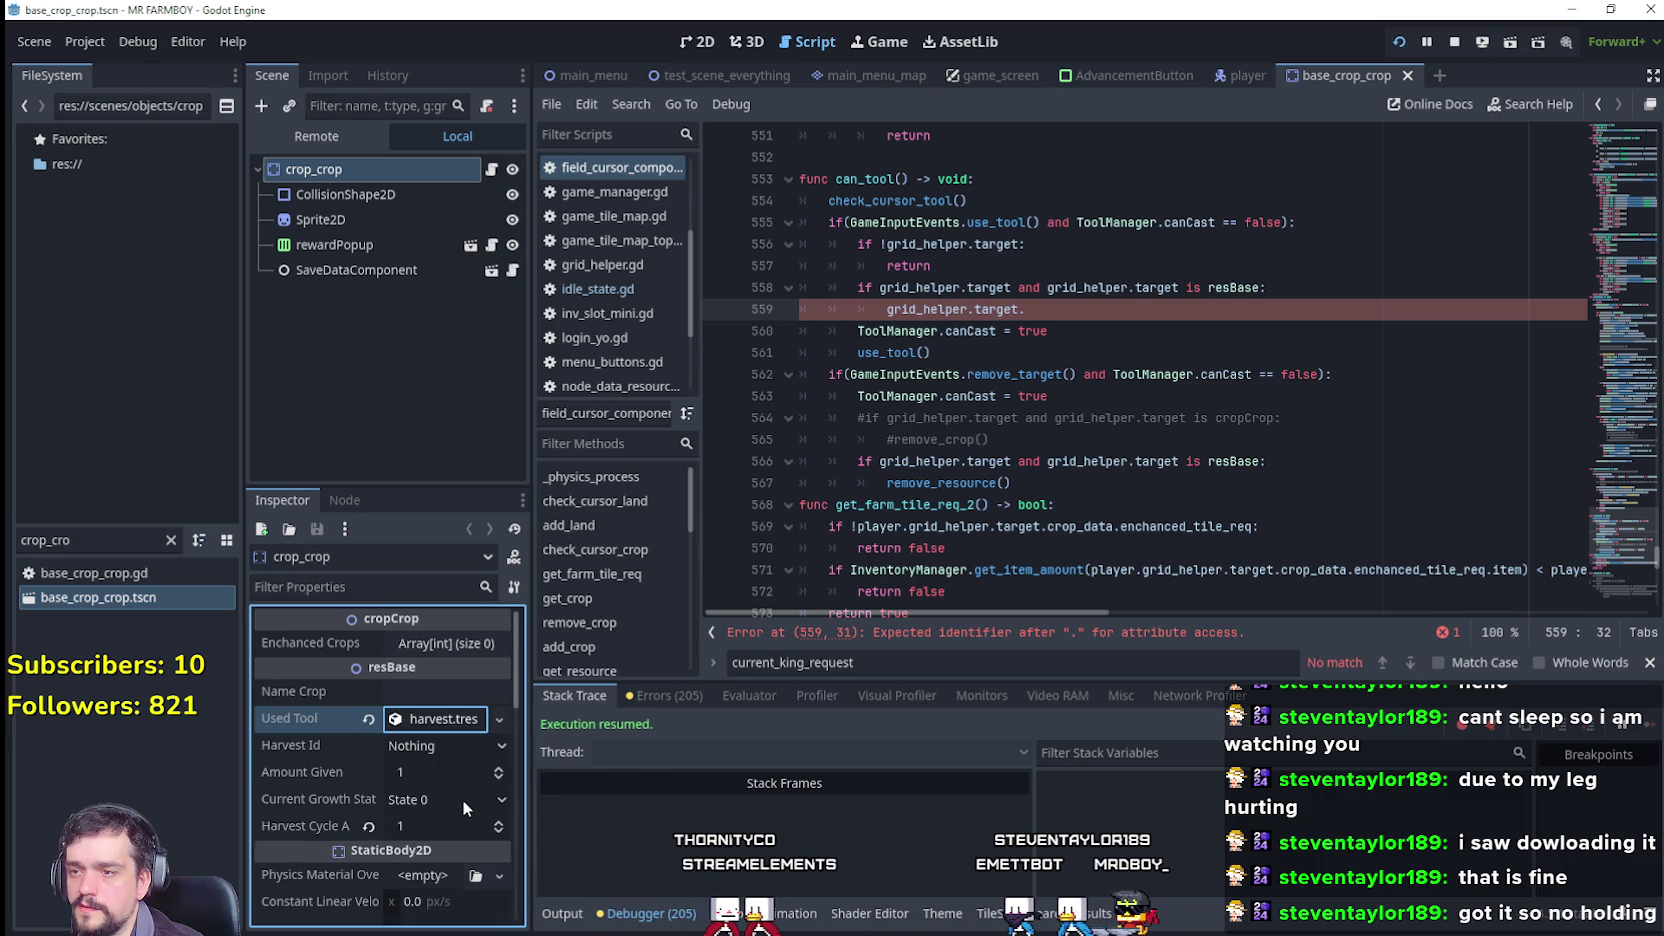
Step: Open base_crop_crop.gd from the Inspector, check is_watered in on_watering, and return to test_scene_everything
{"action": "left_click", "coordinate": [983, 725]}
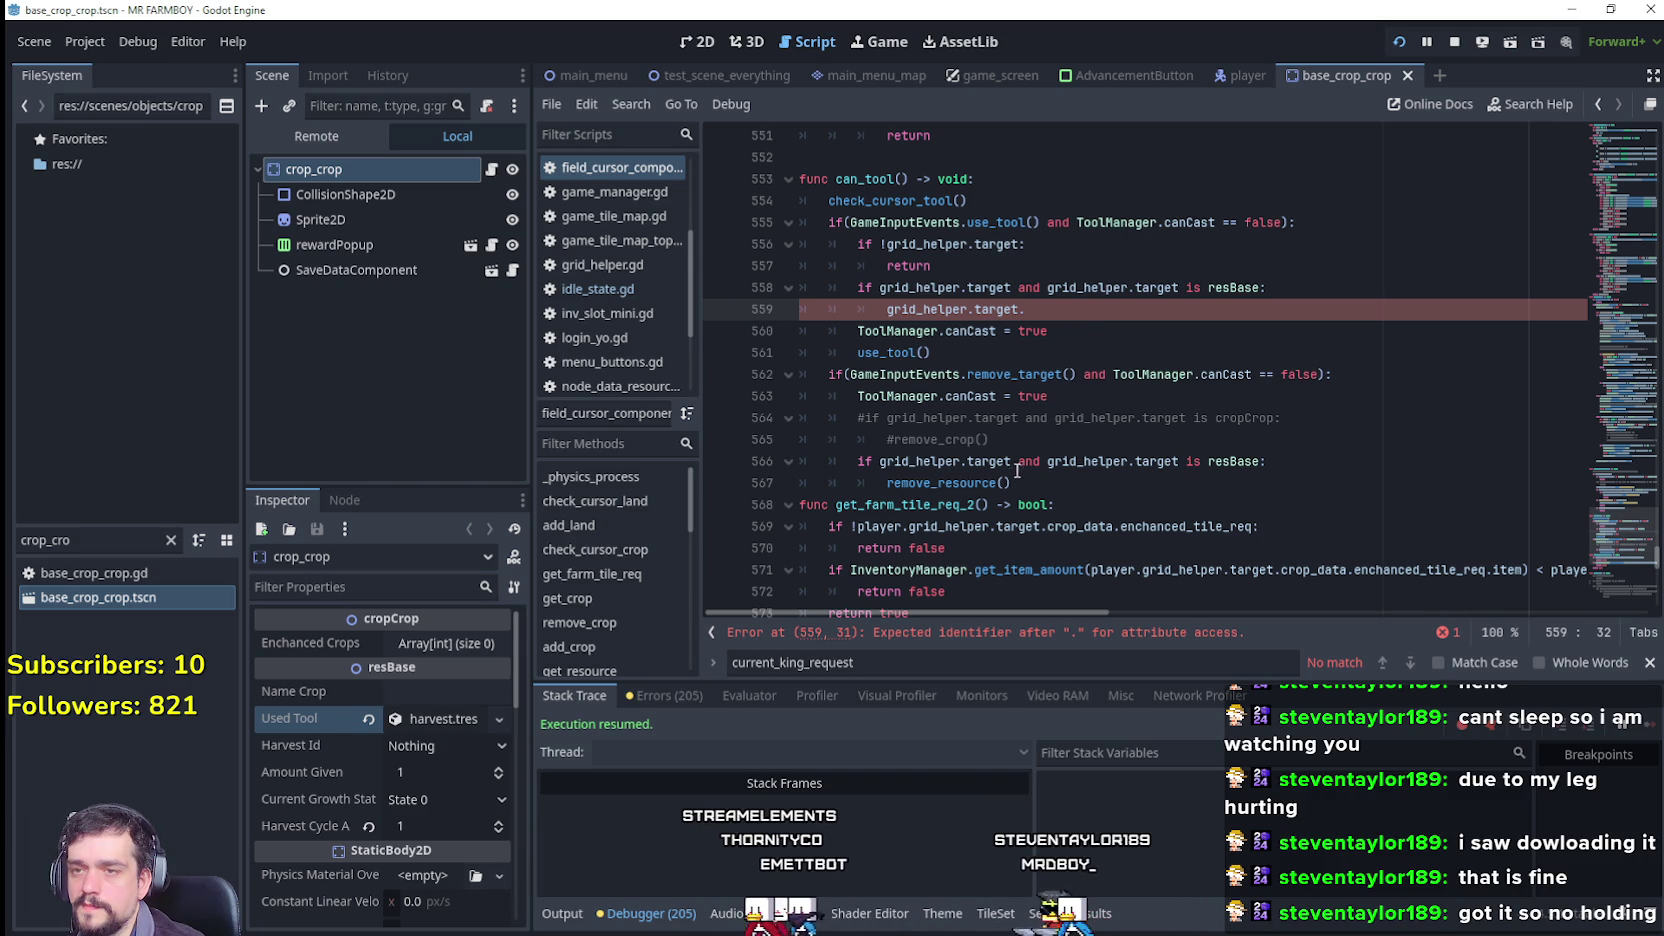
{"action": "left_click_drag", "start_coordinate": [1093, 325], "coordinate": [857, 314]}
{"action": "key", "text": "End"}
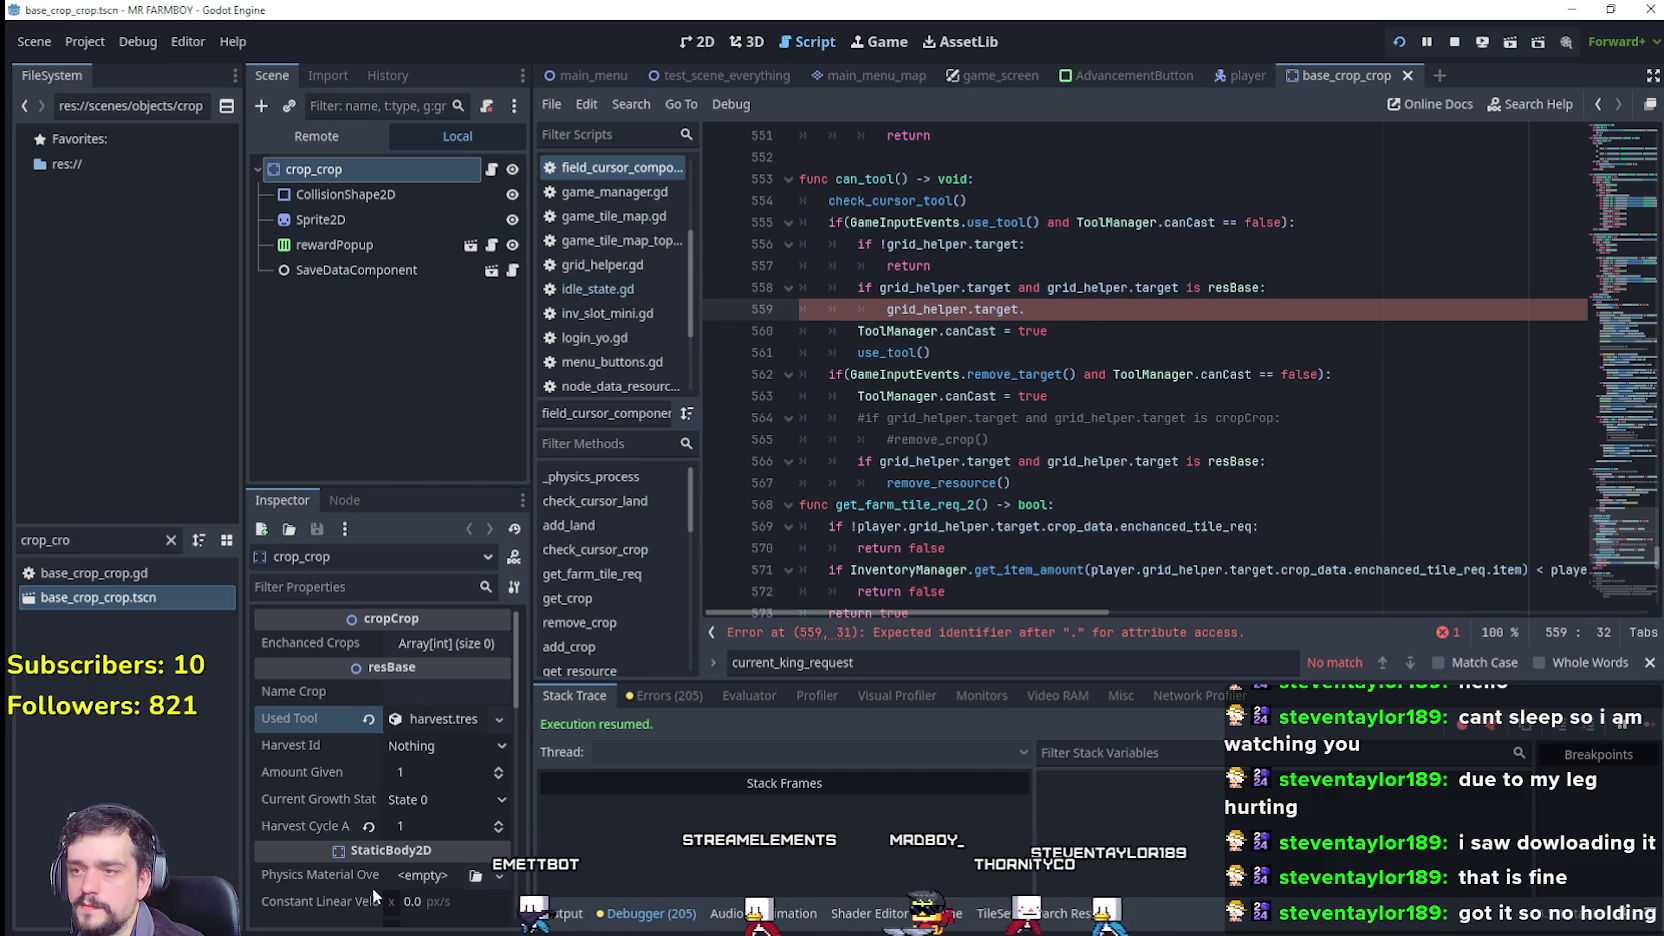
{"action": "scroll", "coordinate": [416, 812], "scroll_direction": "down", "scroll_amount": 5}
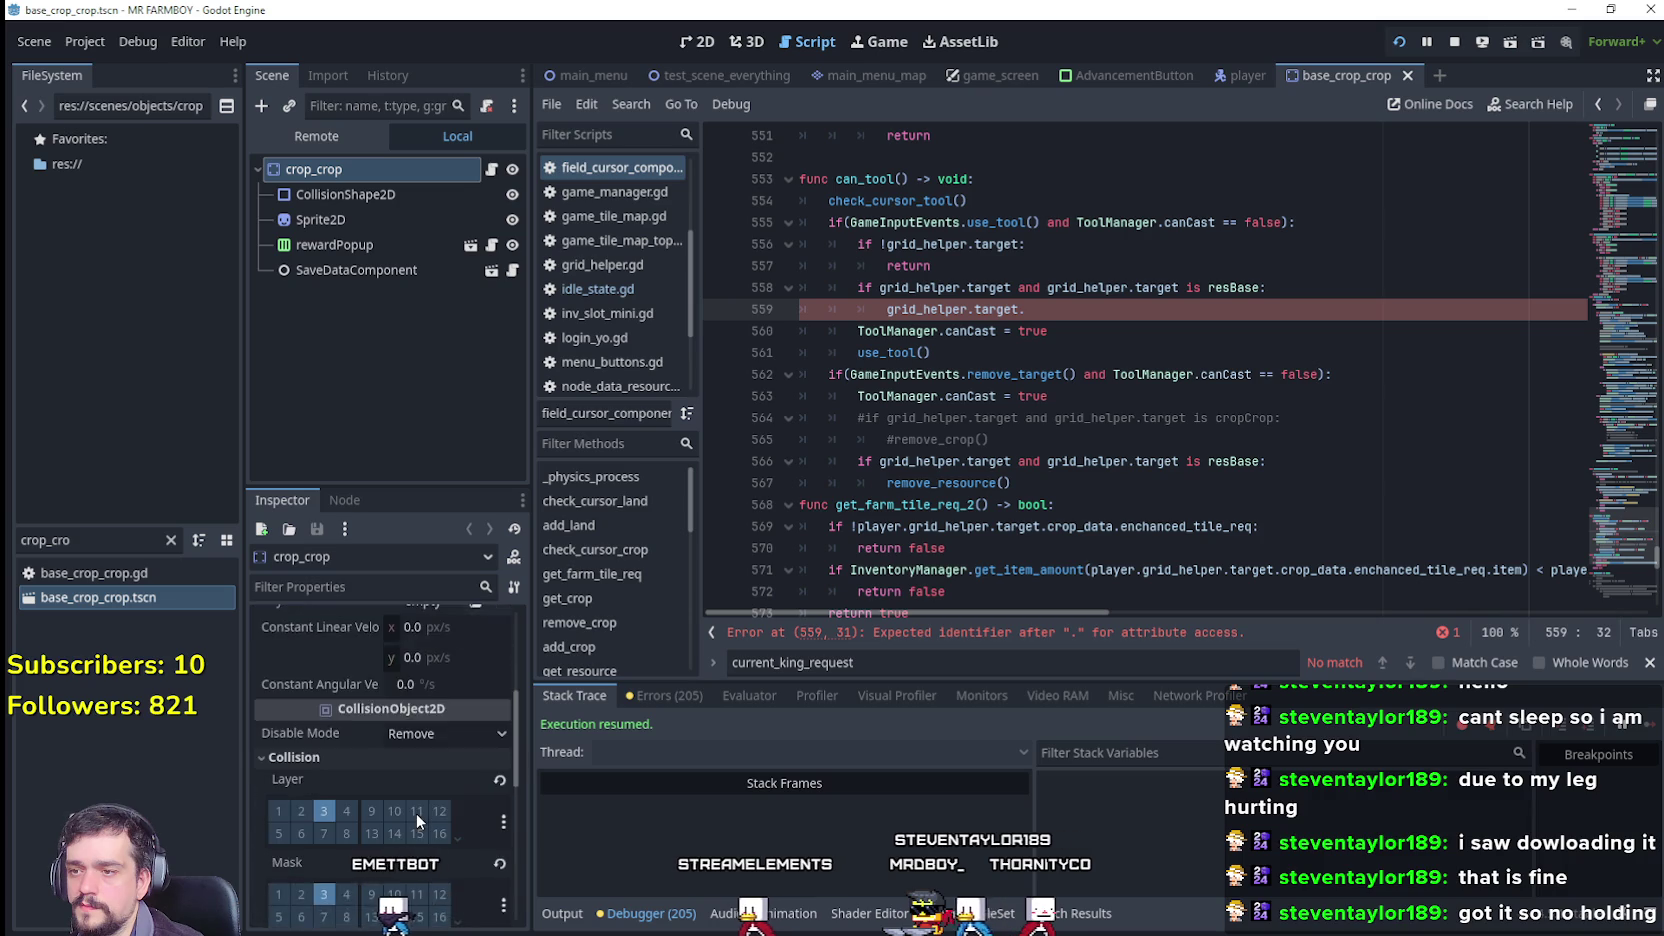
{"action": "scroll", "coordinate": [416, 812], "scroll_direction": "down", "scroll_amount": 10}
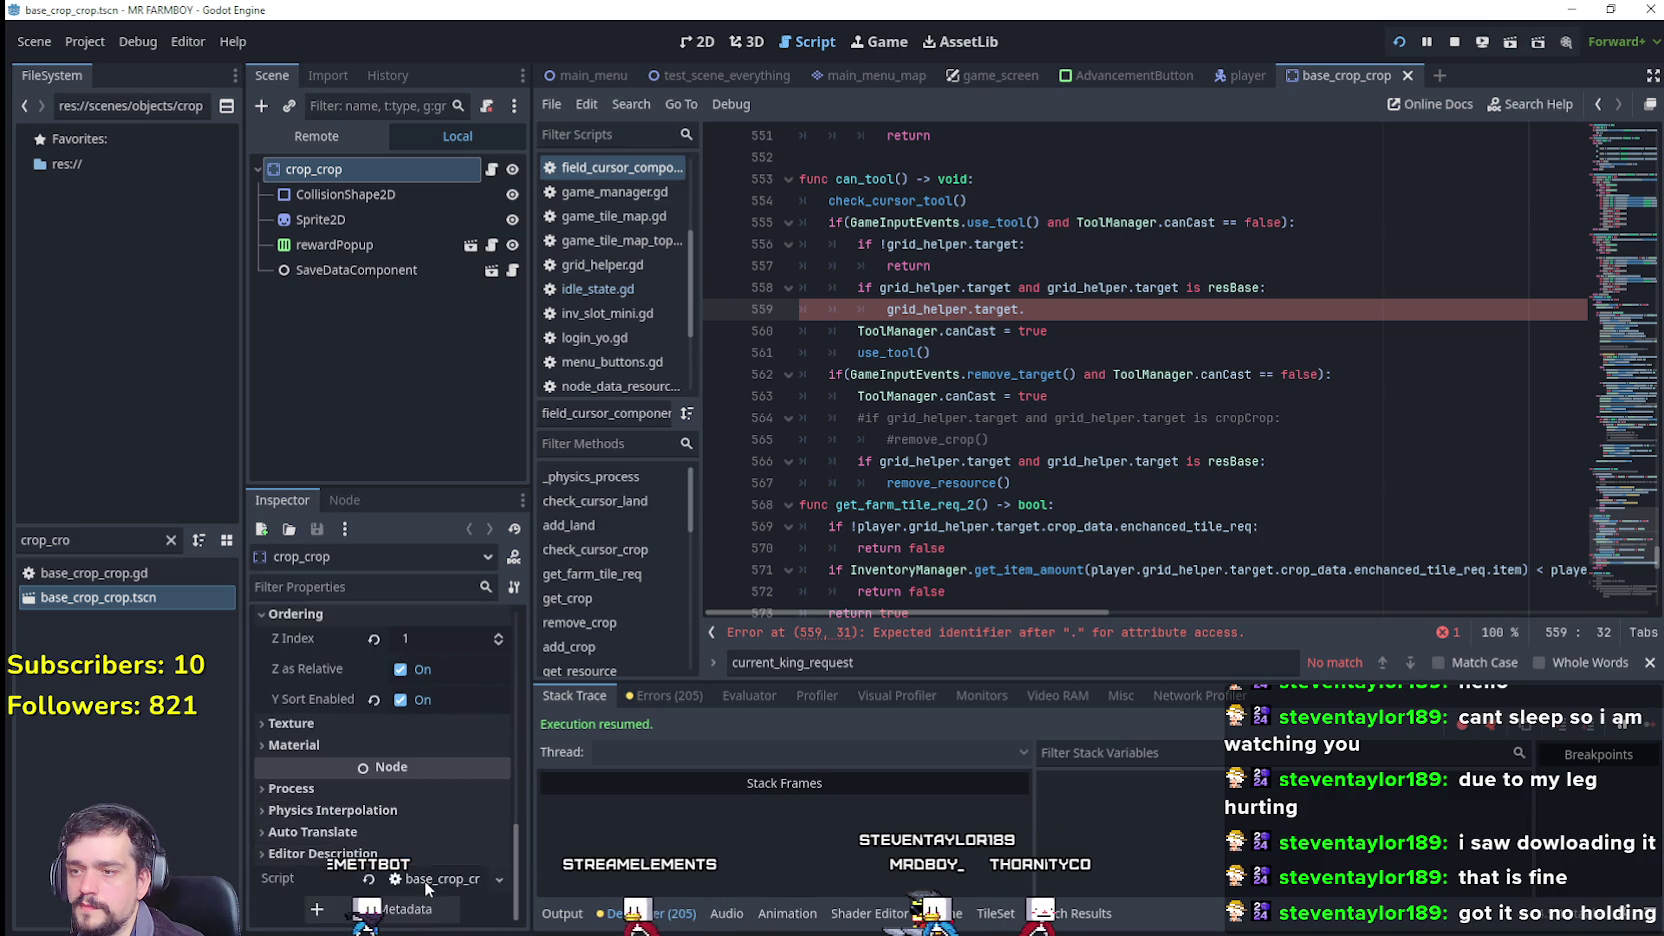
{"action": "left_click", "coordinate": [430, 870]}
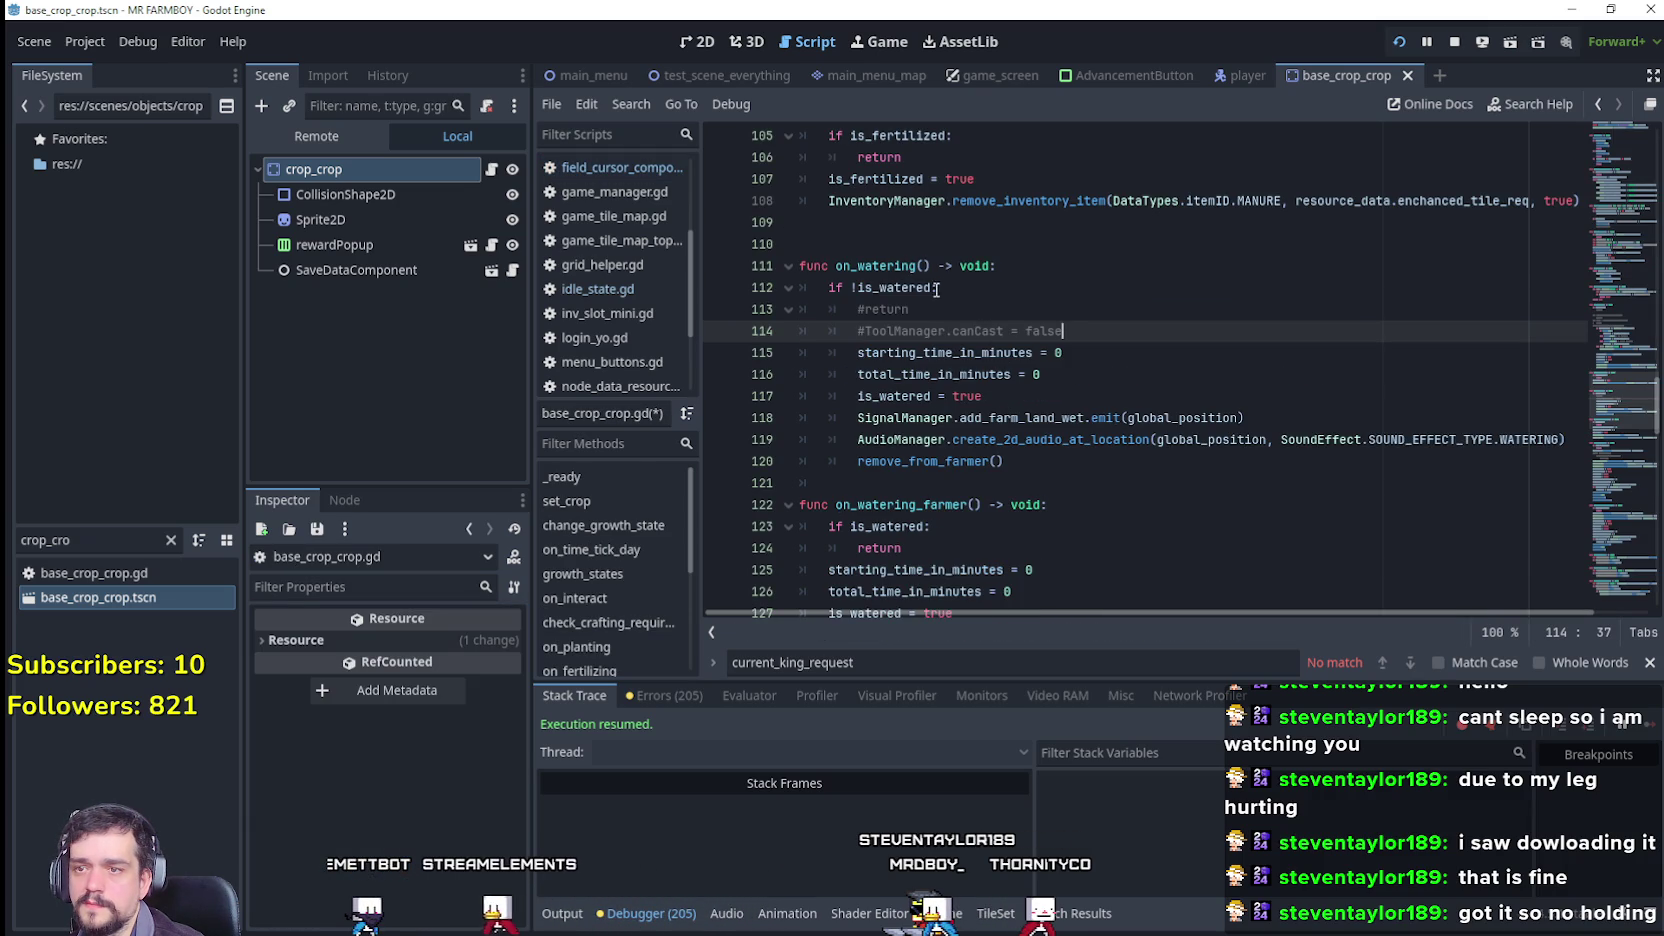
{"action": "double_click", "coordinate": [894, 395]}
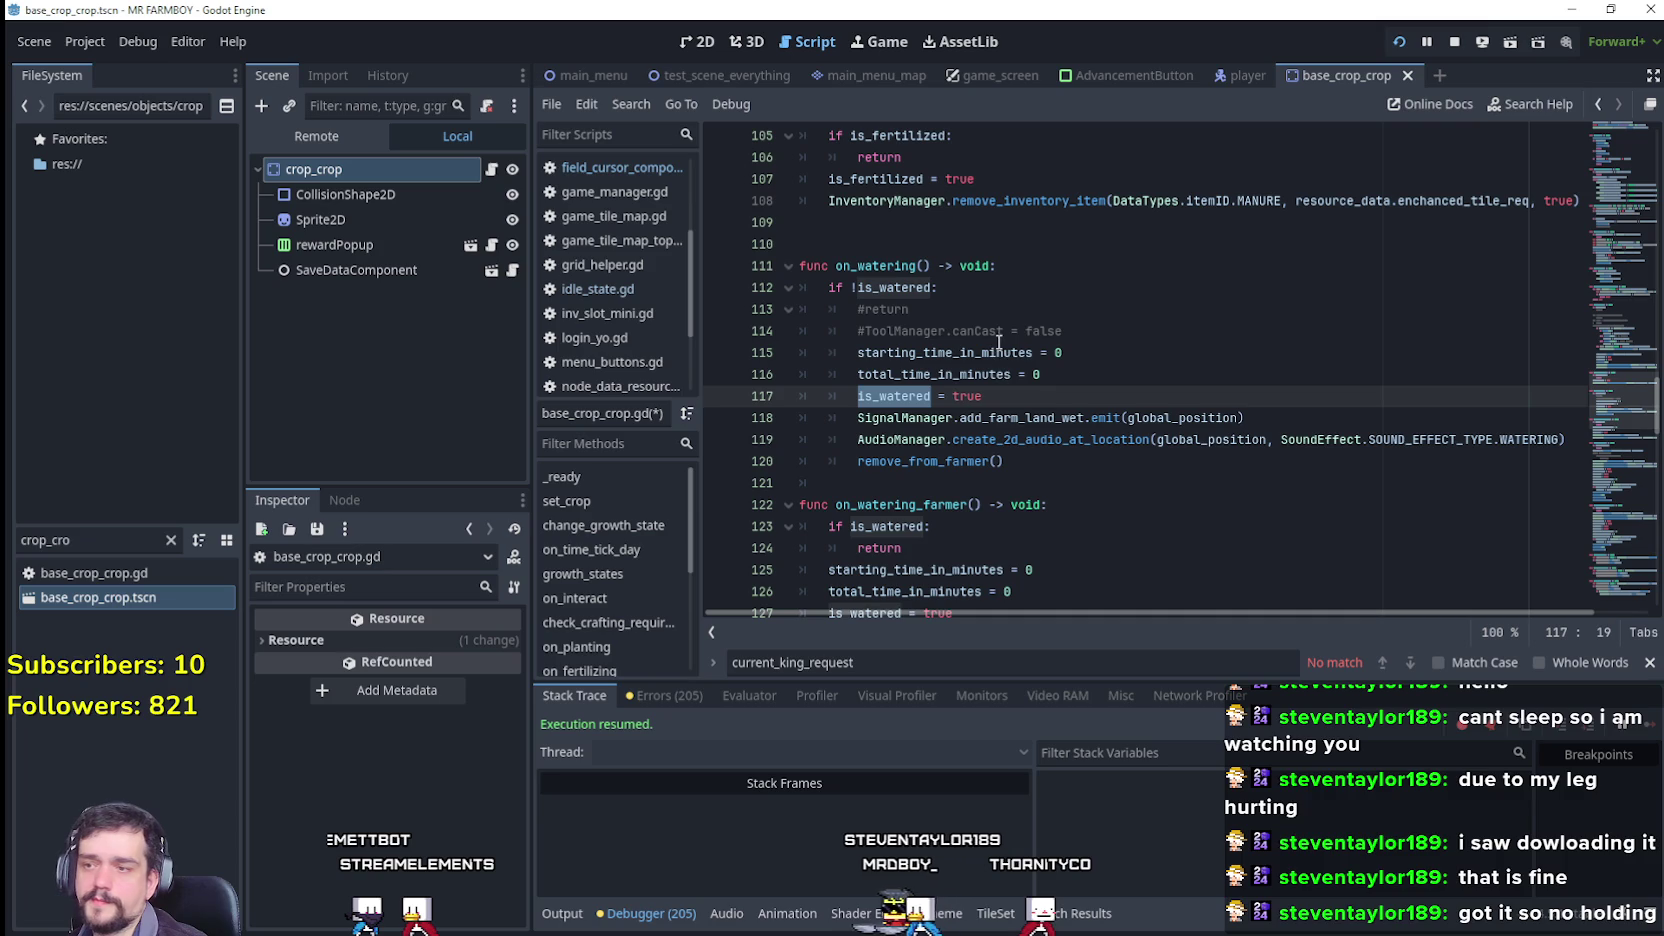
{"action": "left_click", "coordinate": [492, 169]}
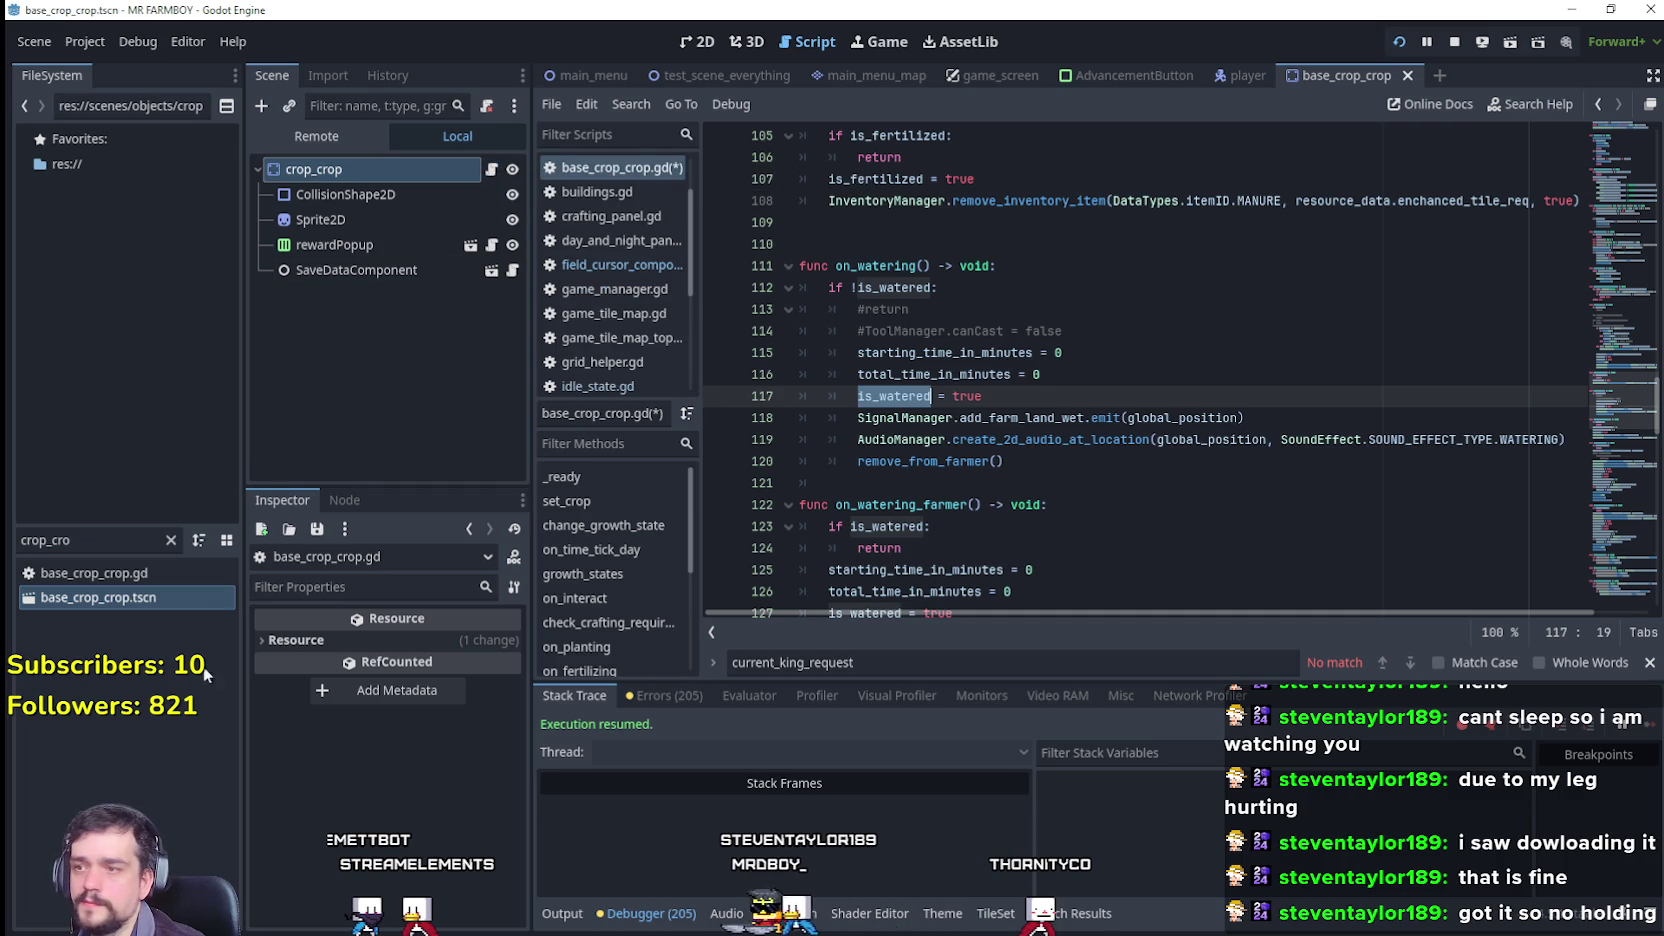
{"action": "left_click", "coordinate": [698, 74]}
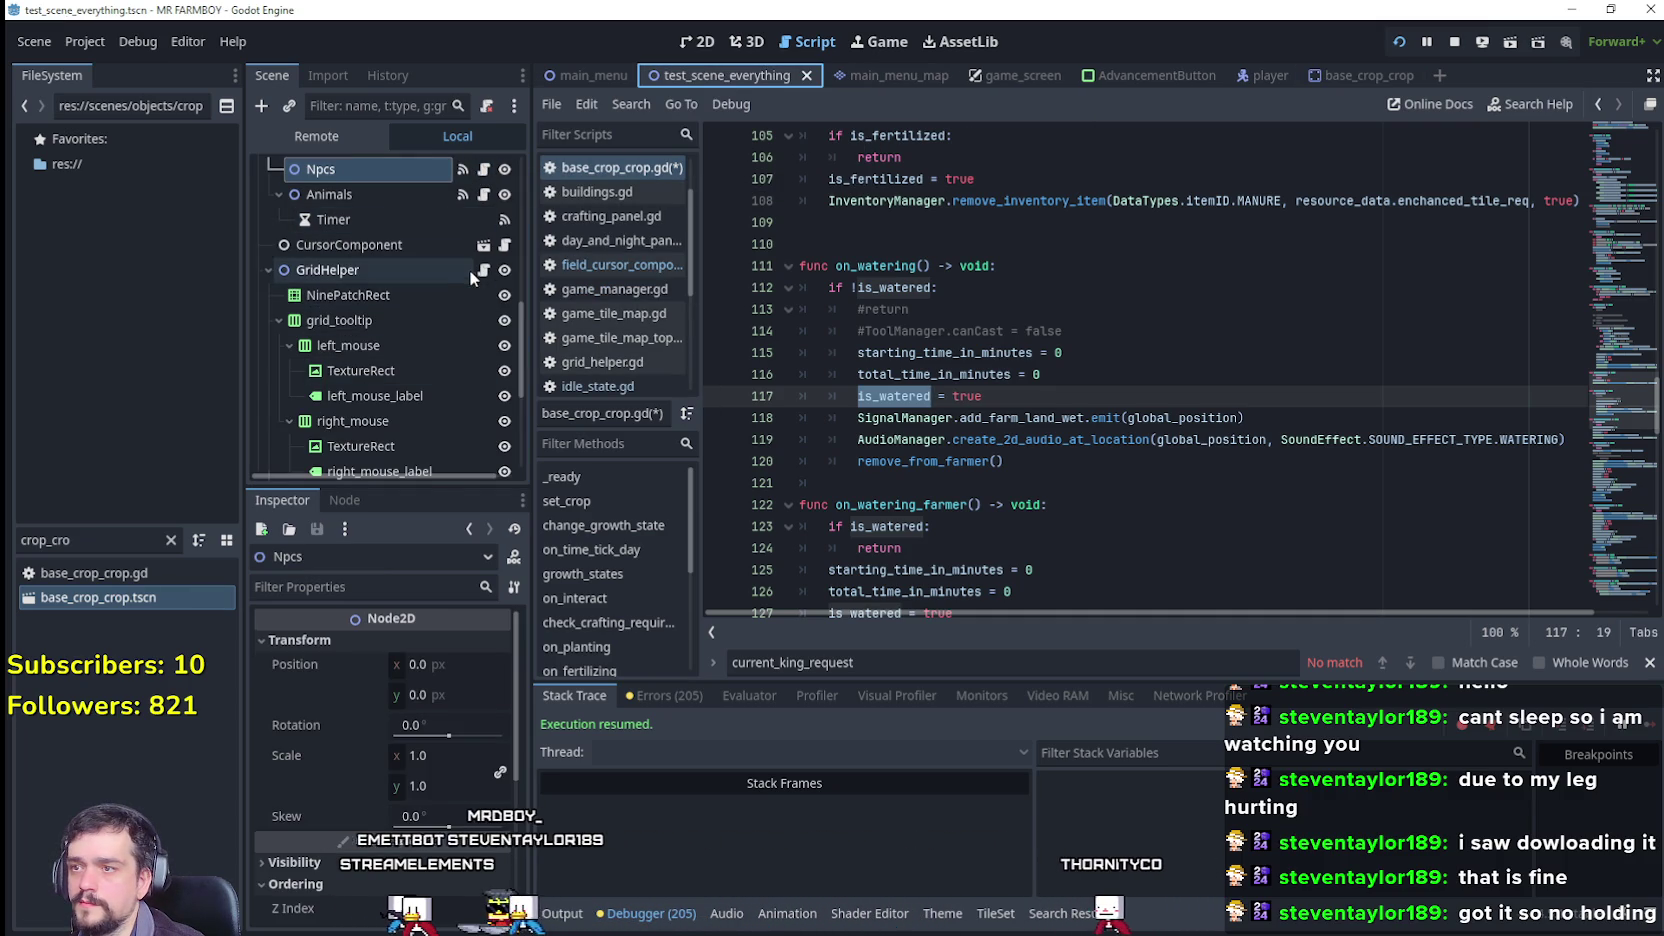
Step: Complete 'if is_watered: return' under the resBase check in can_tool
{"action": "left_click", "coordinate": [507, 246]}
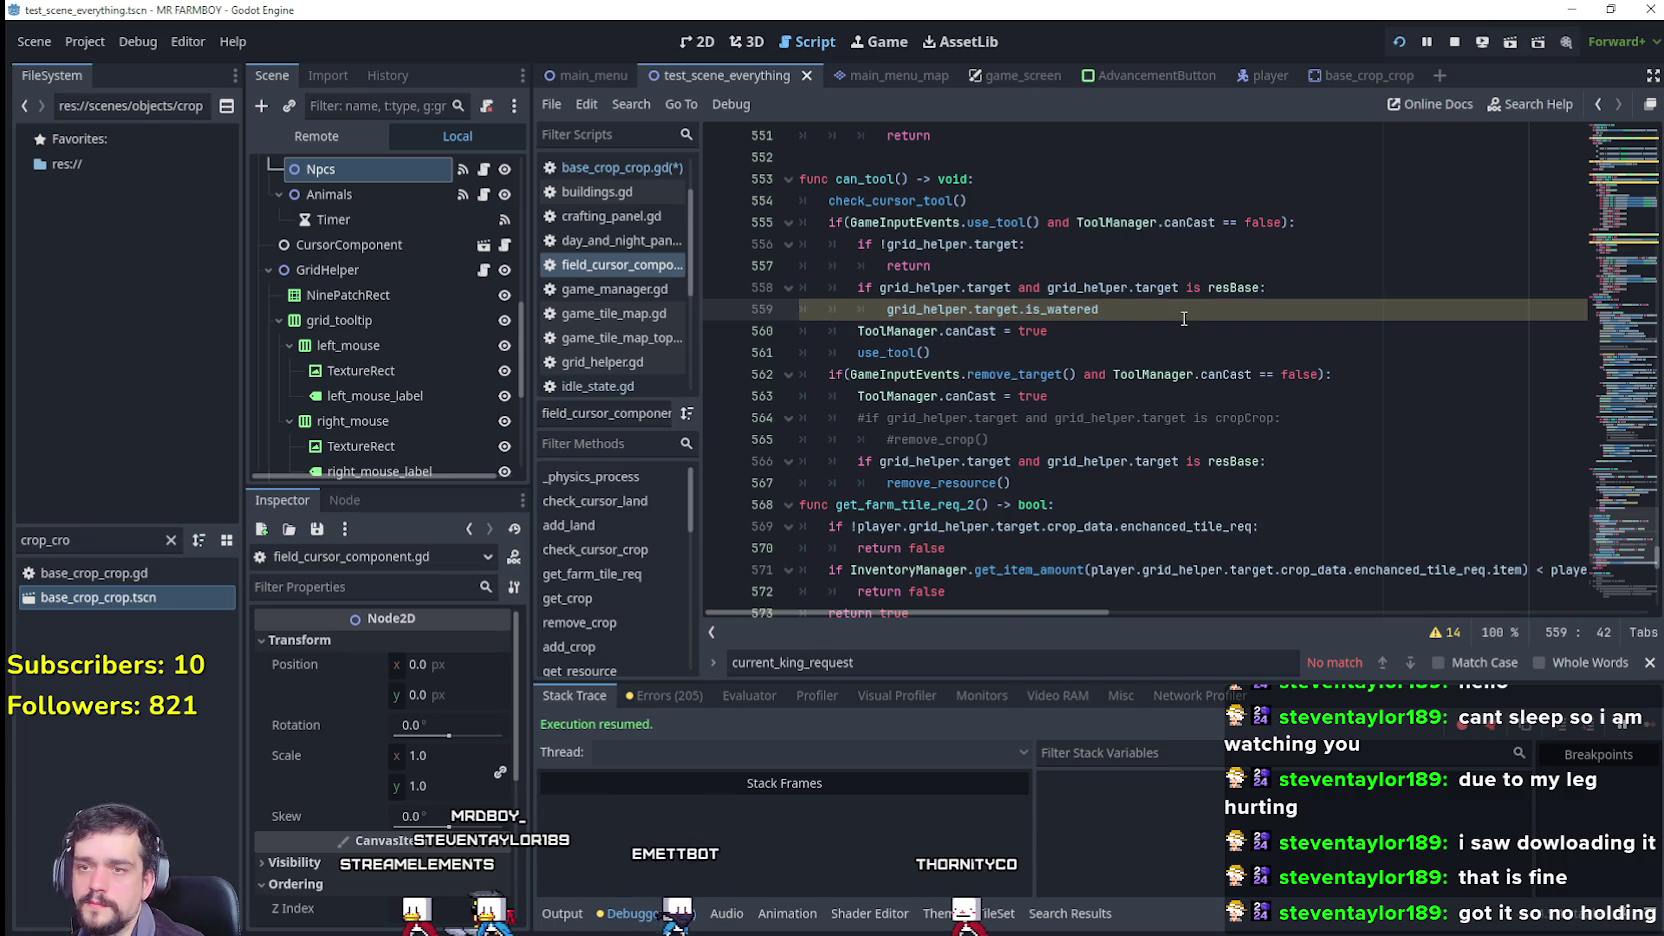
{"action": "type", "text": ":"}
{"action": "key", "text": "Return"}
{"action": "type", "text": "return"}
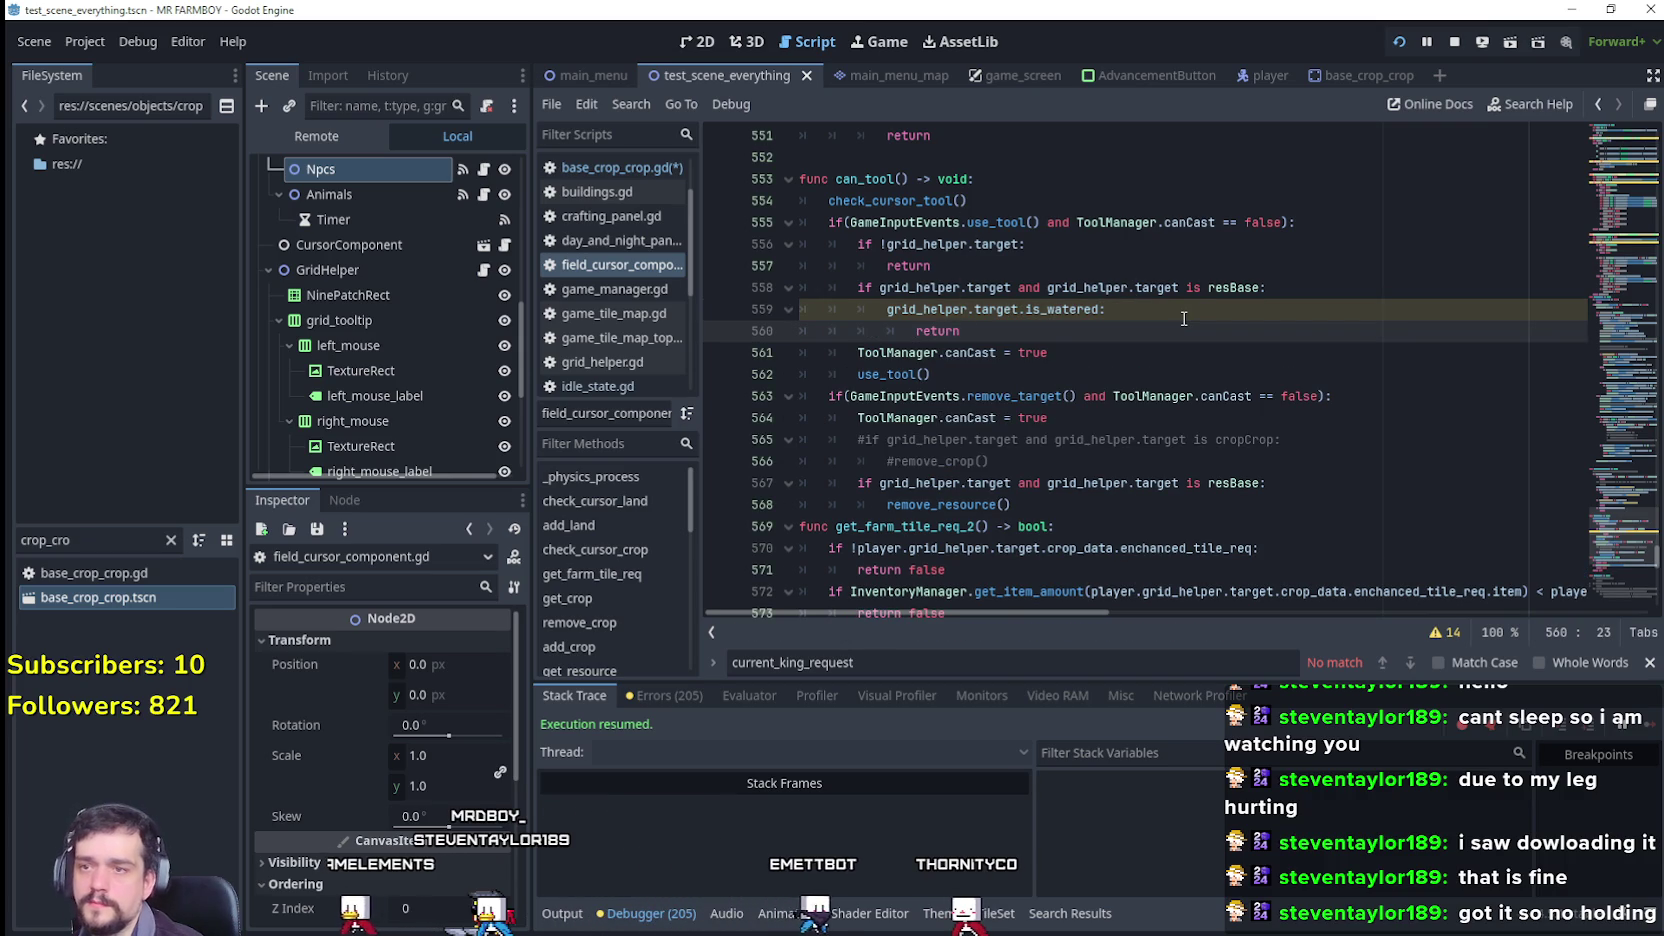
Step: Duplicate the check as 'if is_planted: return' and save the script
{"action": "left_click", "coordinate": [889, 309]}
{"action": "type", "text": "if"}
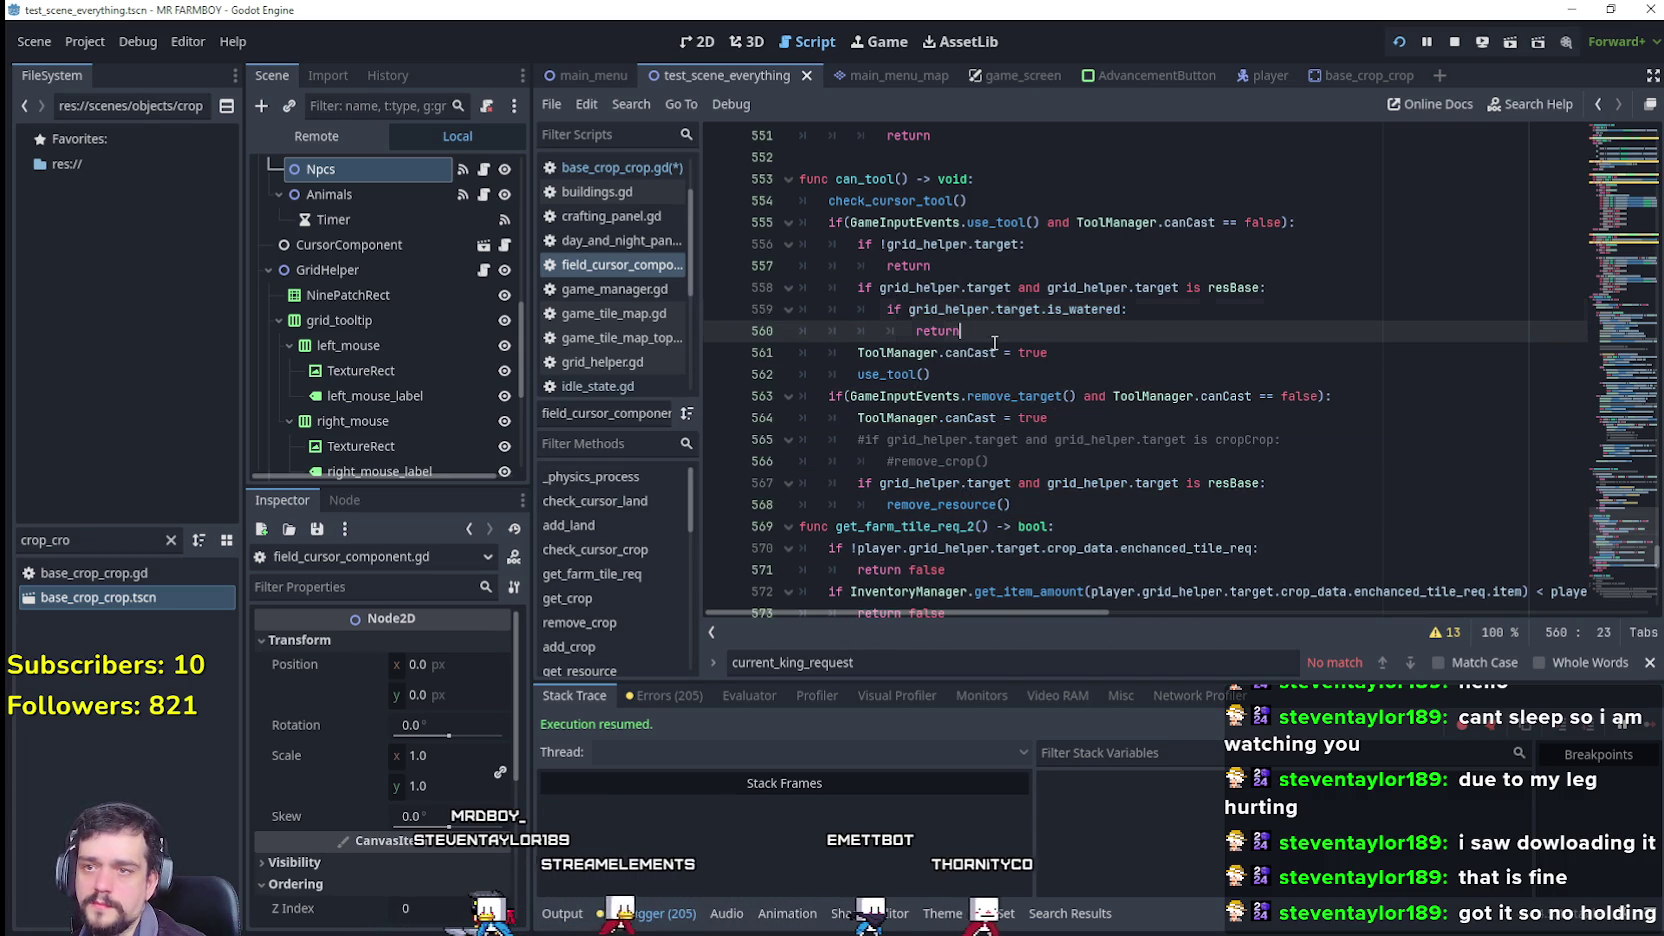
{"action": "left_click_drag", "start_coordinate": [990, 333], "coordinate": [800, 309]}
{"action": "key", "text": "ctrl+c"}
{"action": "left_click", "coordinate": [1043, 328]}
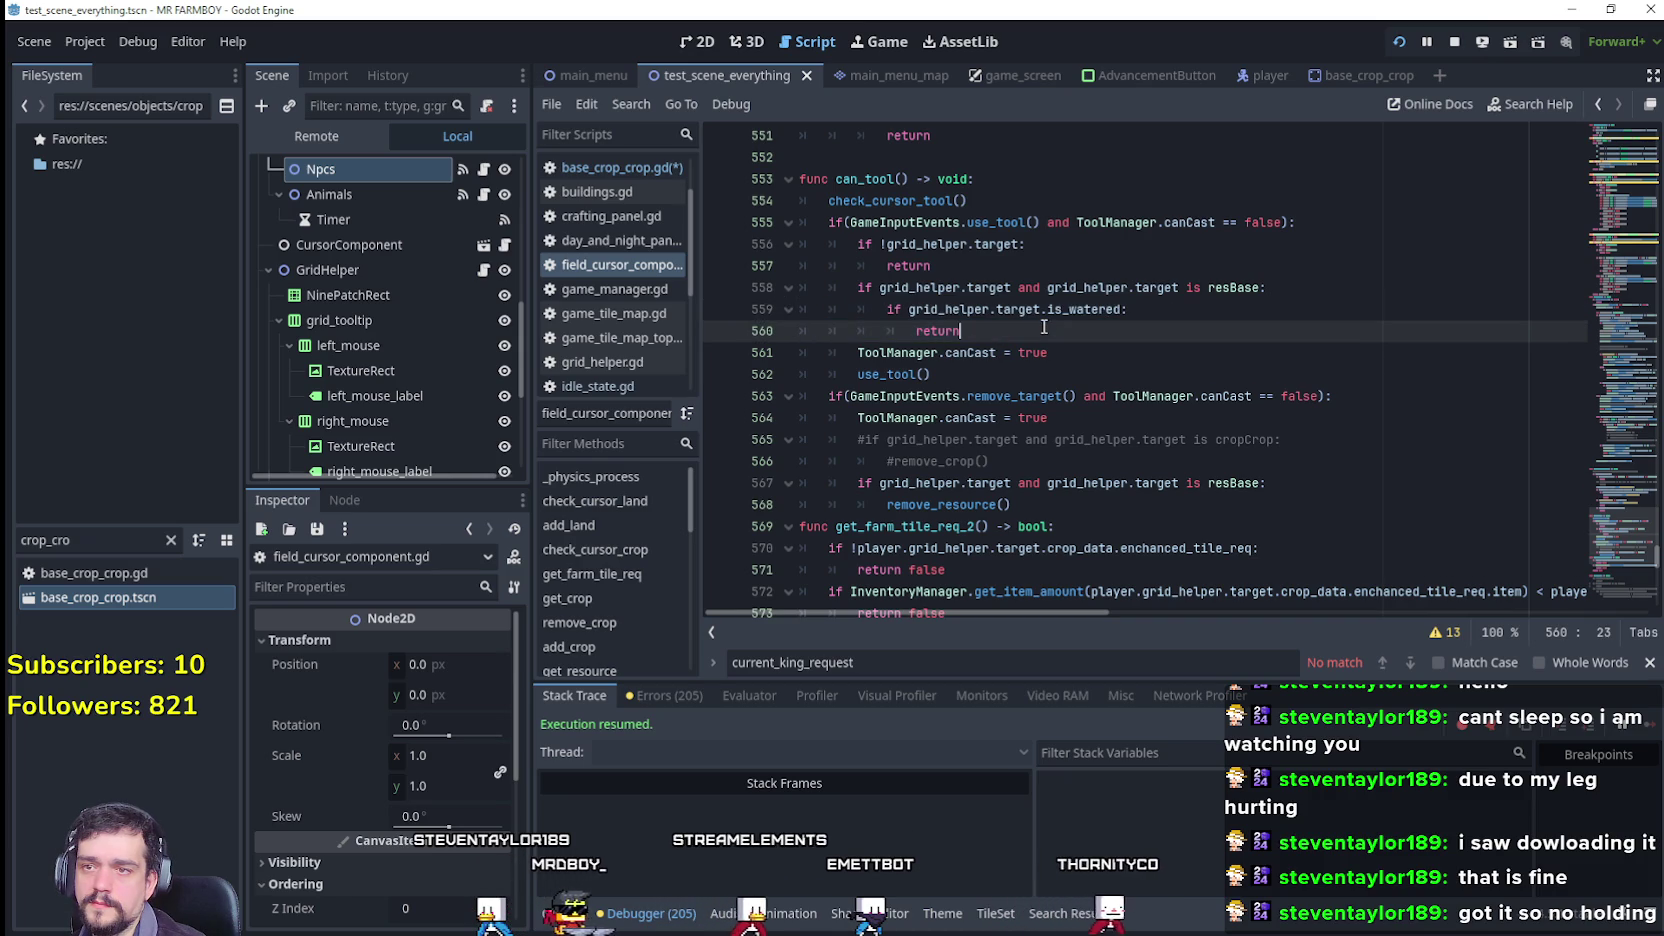
{"action": "key", "text": "Return"}
{"action": "key", "text": "Tab"}
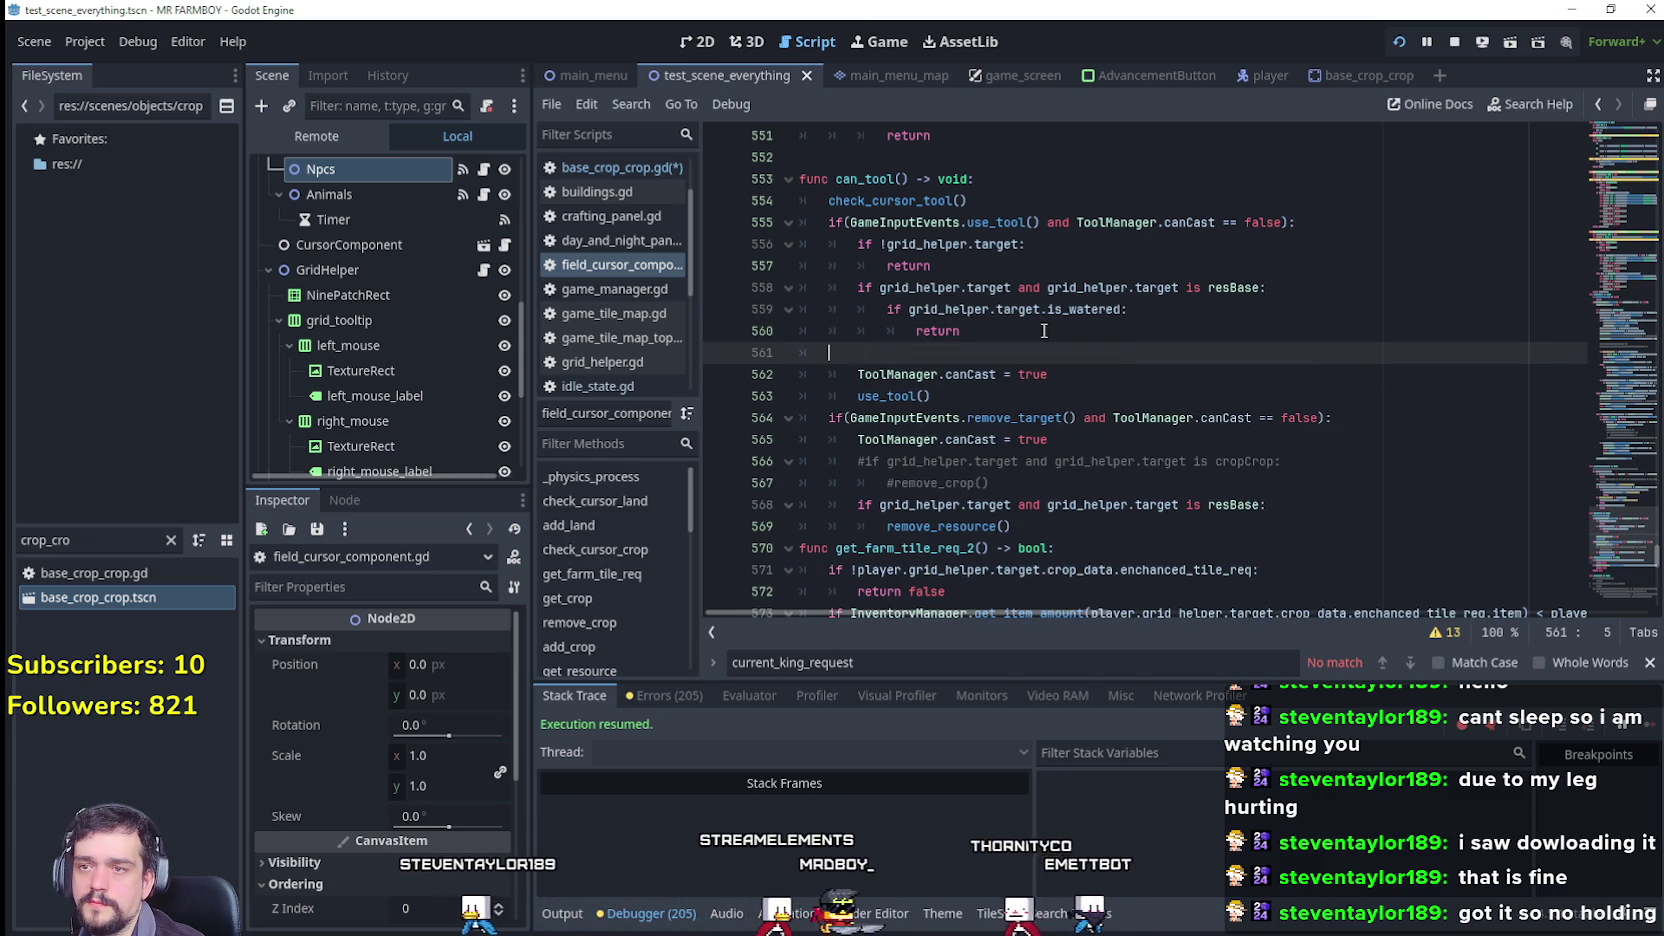
{"action": "key", "text": "ctrl+v"}
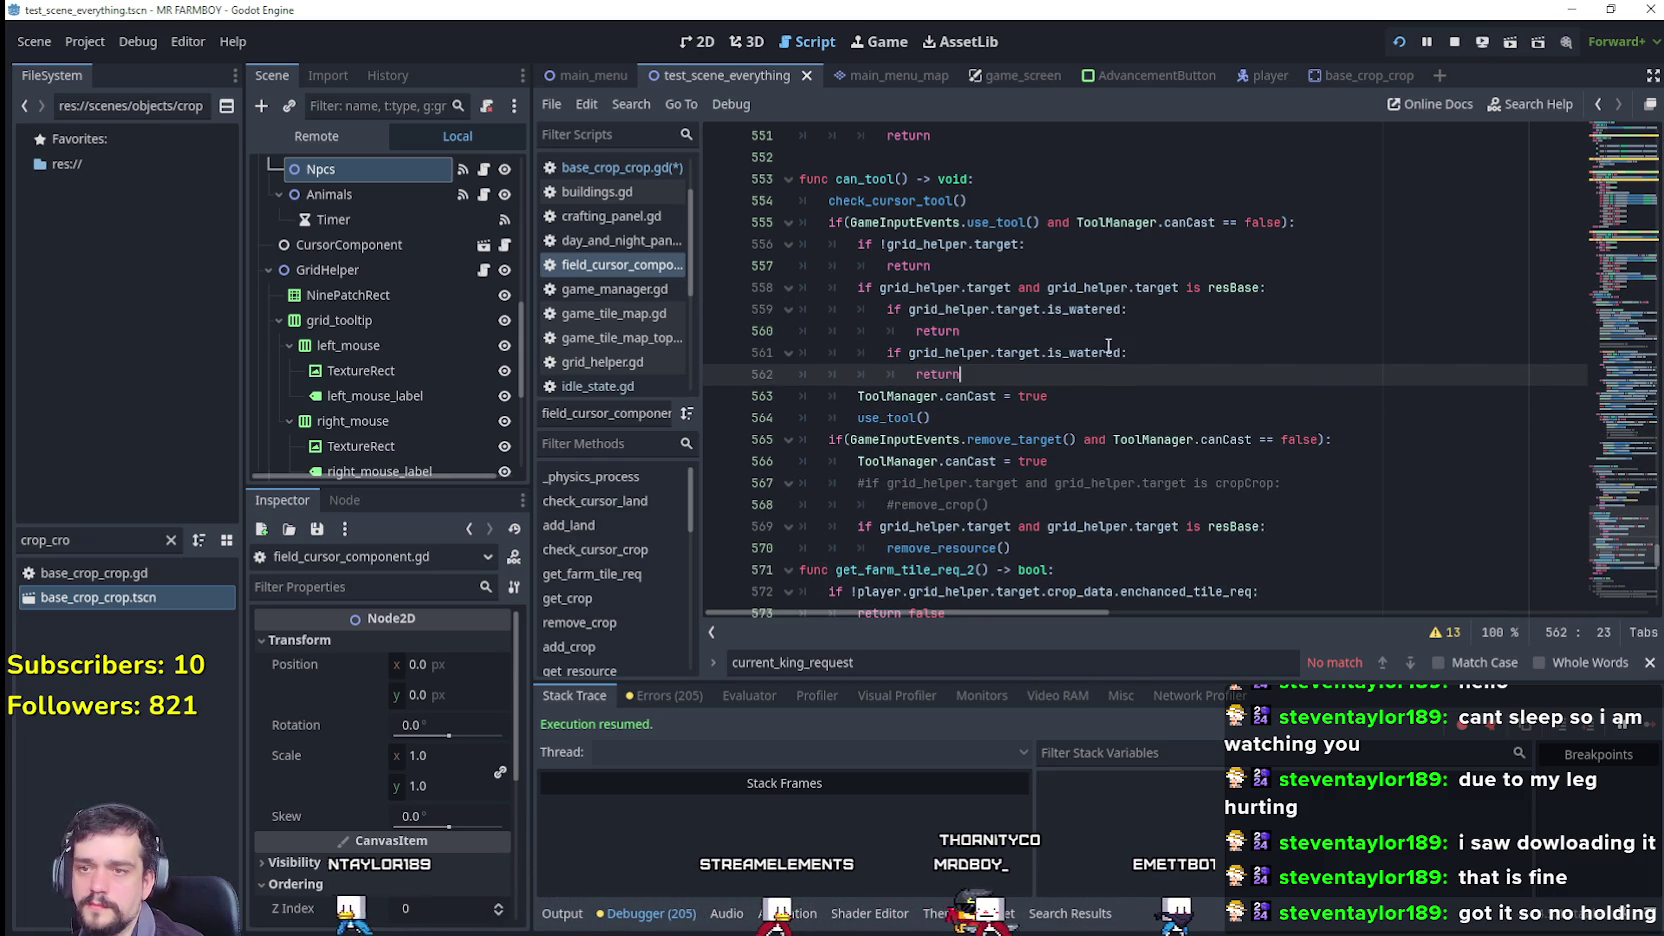
{"action": "left_click_drag", "start_coordinate": [1120, 352], "coordinate": [1070, 355]}
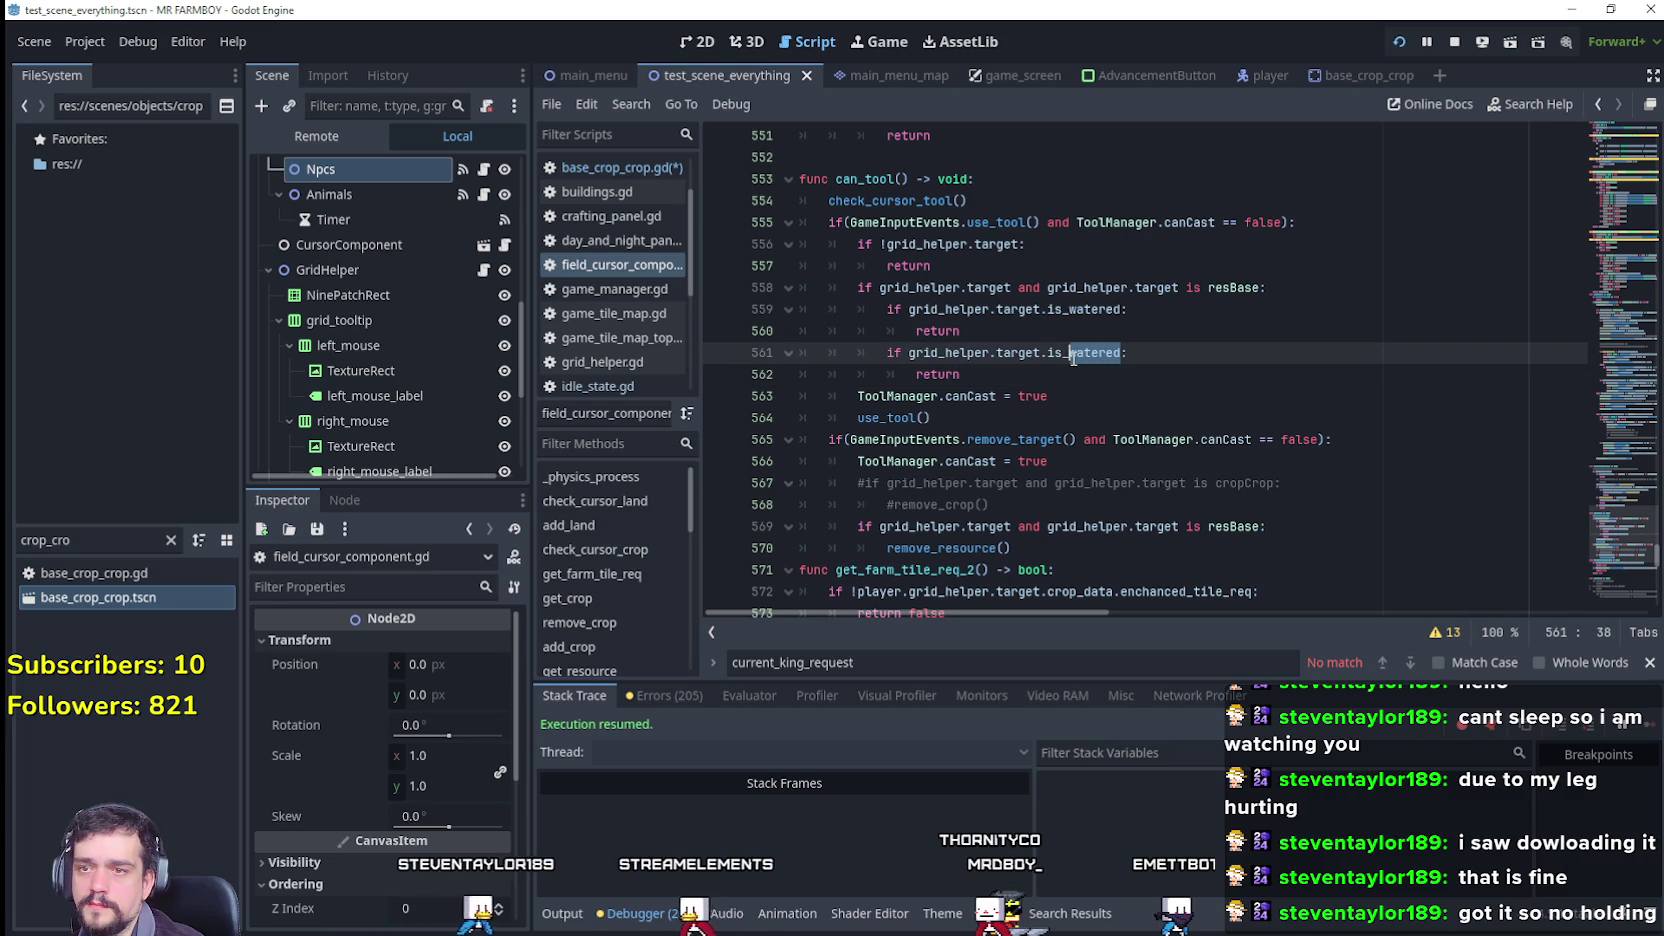
{"action": "type", "text": "planted"}
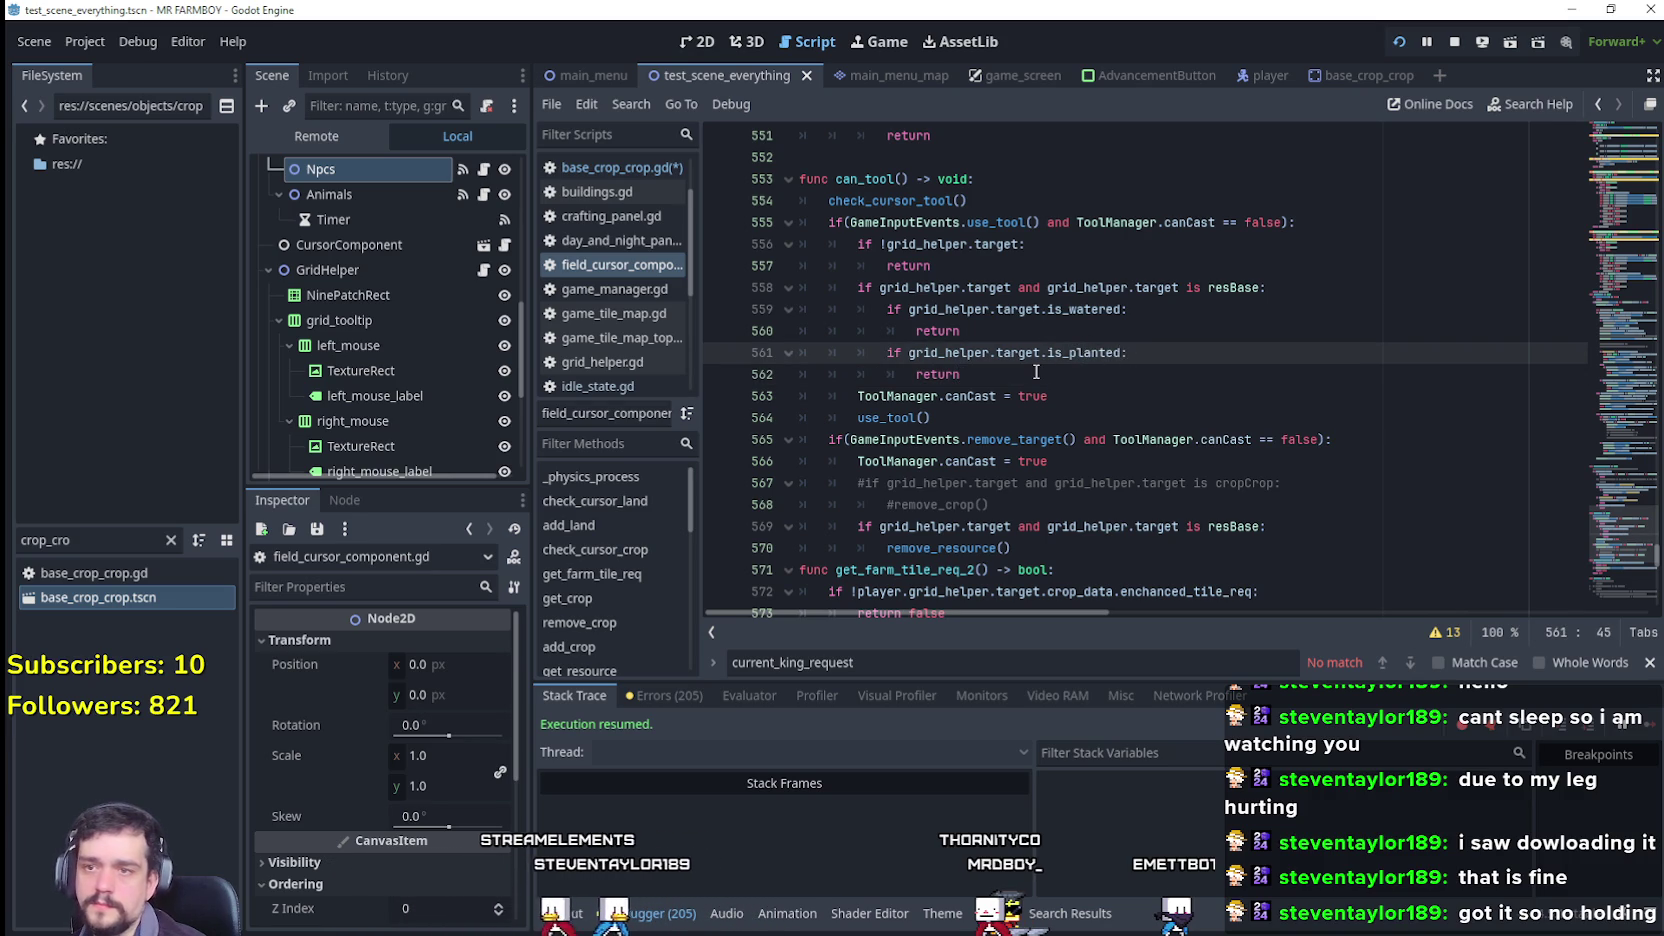
{"action": "left_click", "coordinate": [1041, 372]}
{"action": "key", "text": "ctrl+s"}
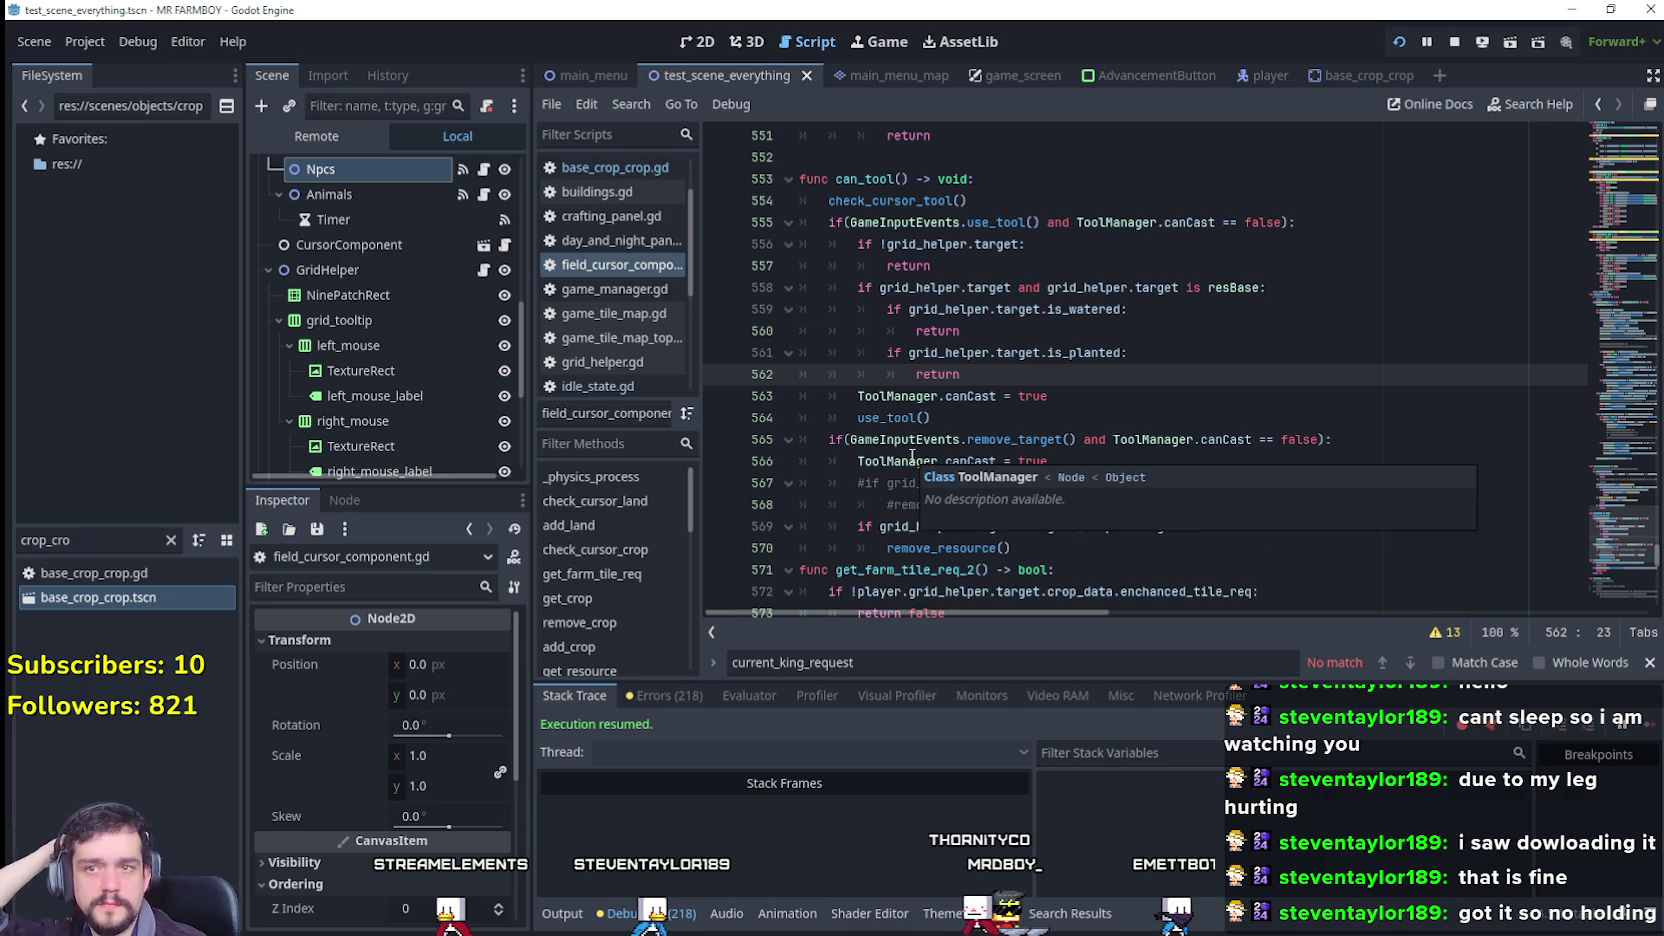
Step: Save again and bring the running farm game to the front
{"action": "left_click", "coordinate": [972, 412]}
{"action": "key", "text": "ctrl+s"}
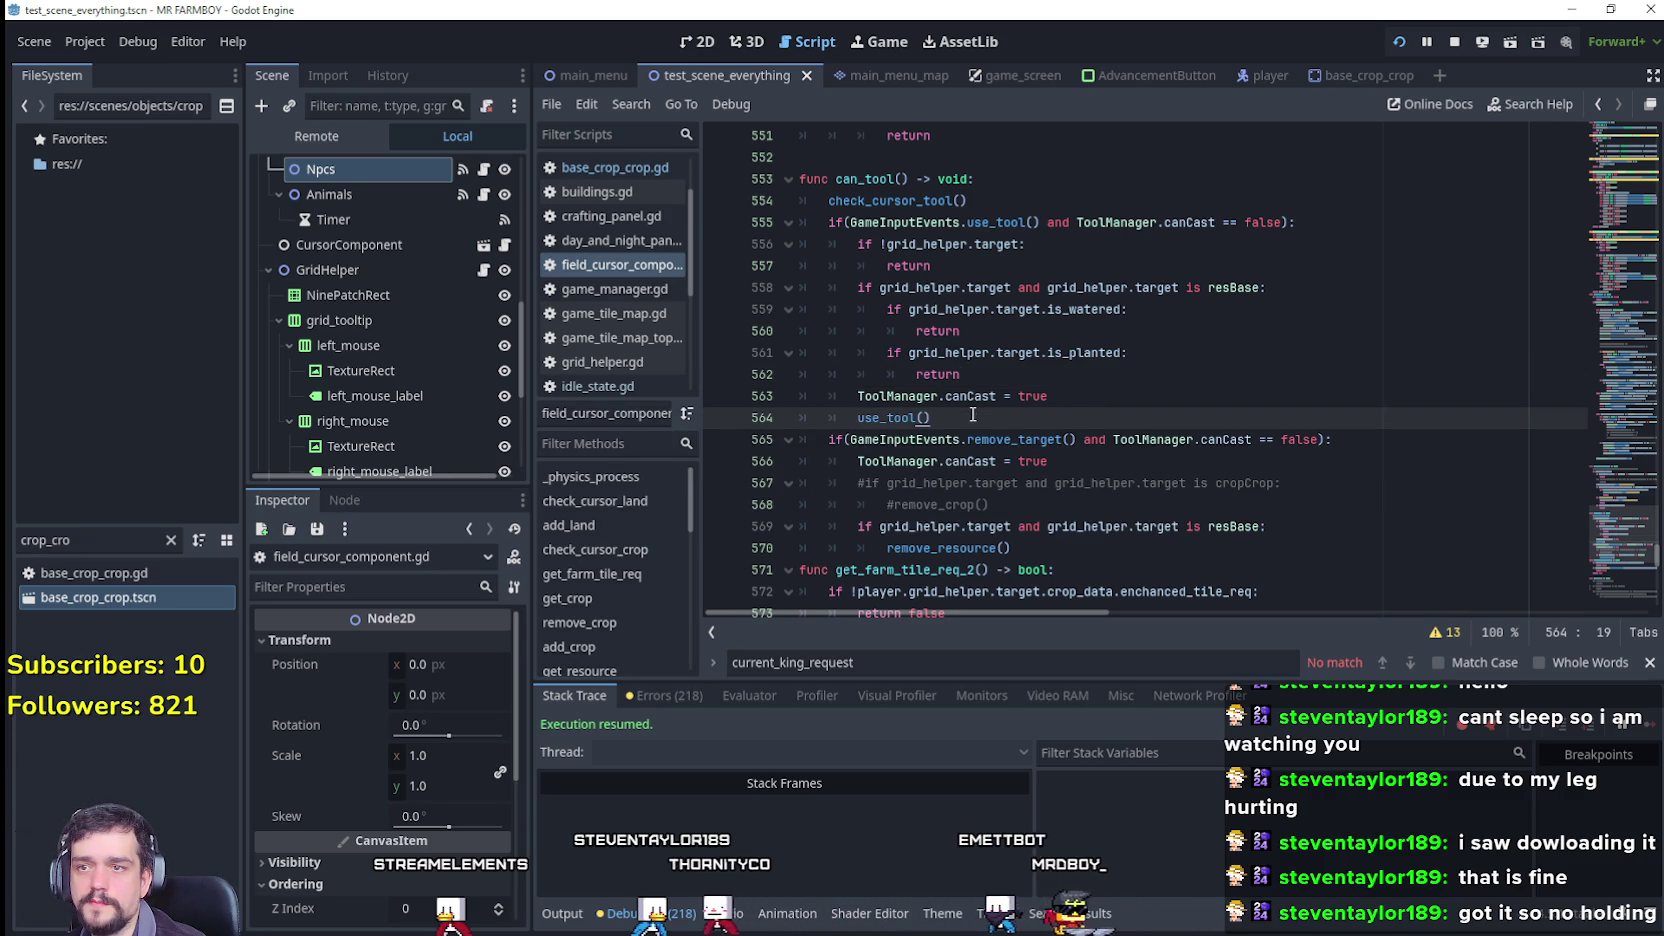
{"action": "key", "text": "alt+Tab"}
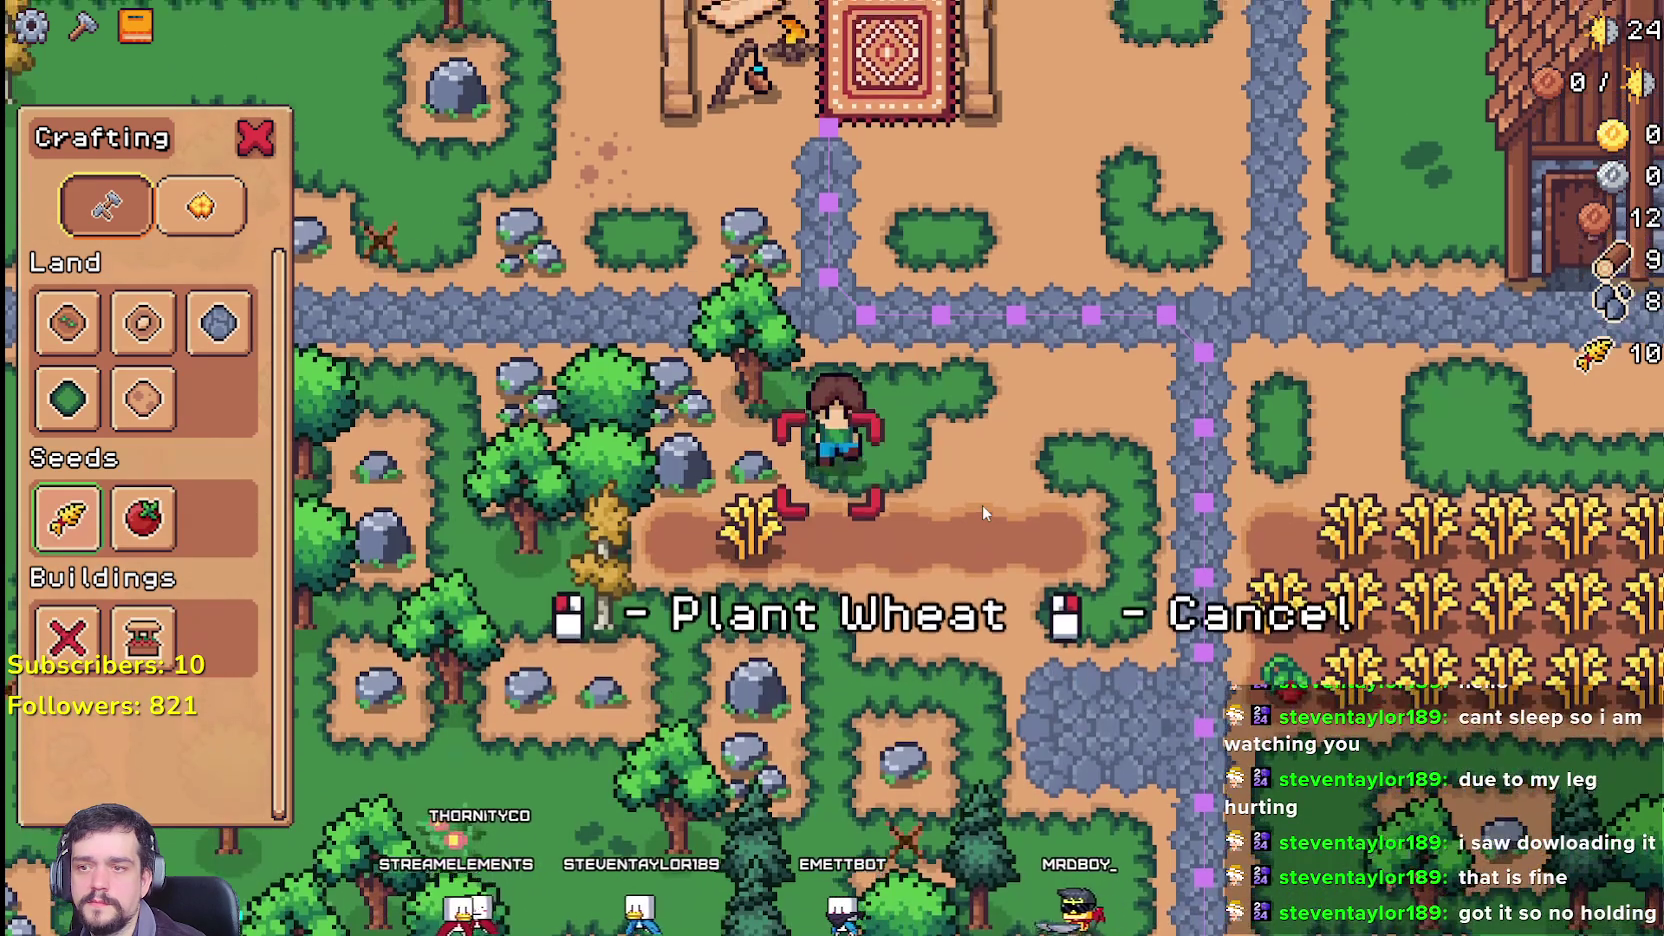
Step: Plant wheat on the tilled soil, walk right along the sprout row, and return to the editor
{"action": "left_click", "coordinate": [982, 504]}
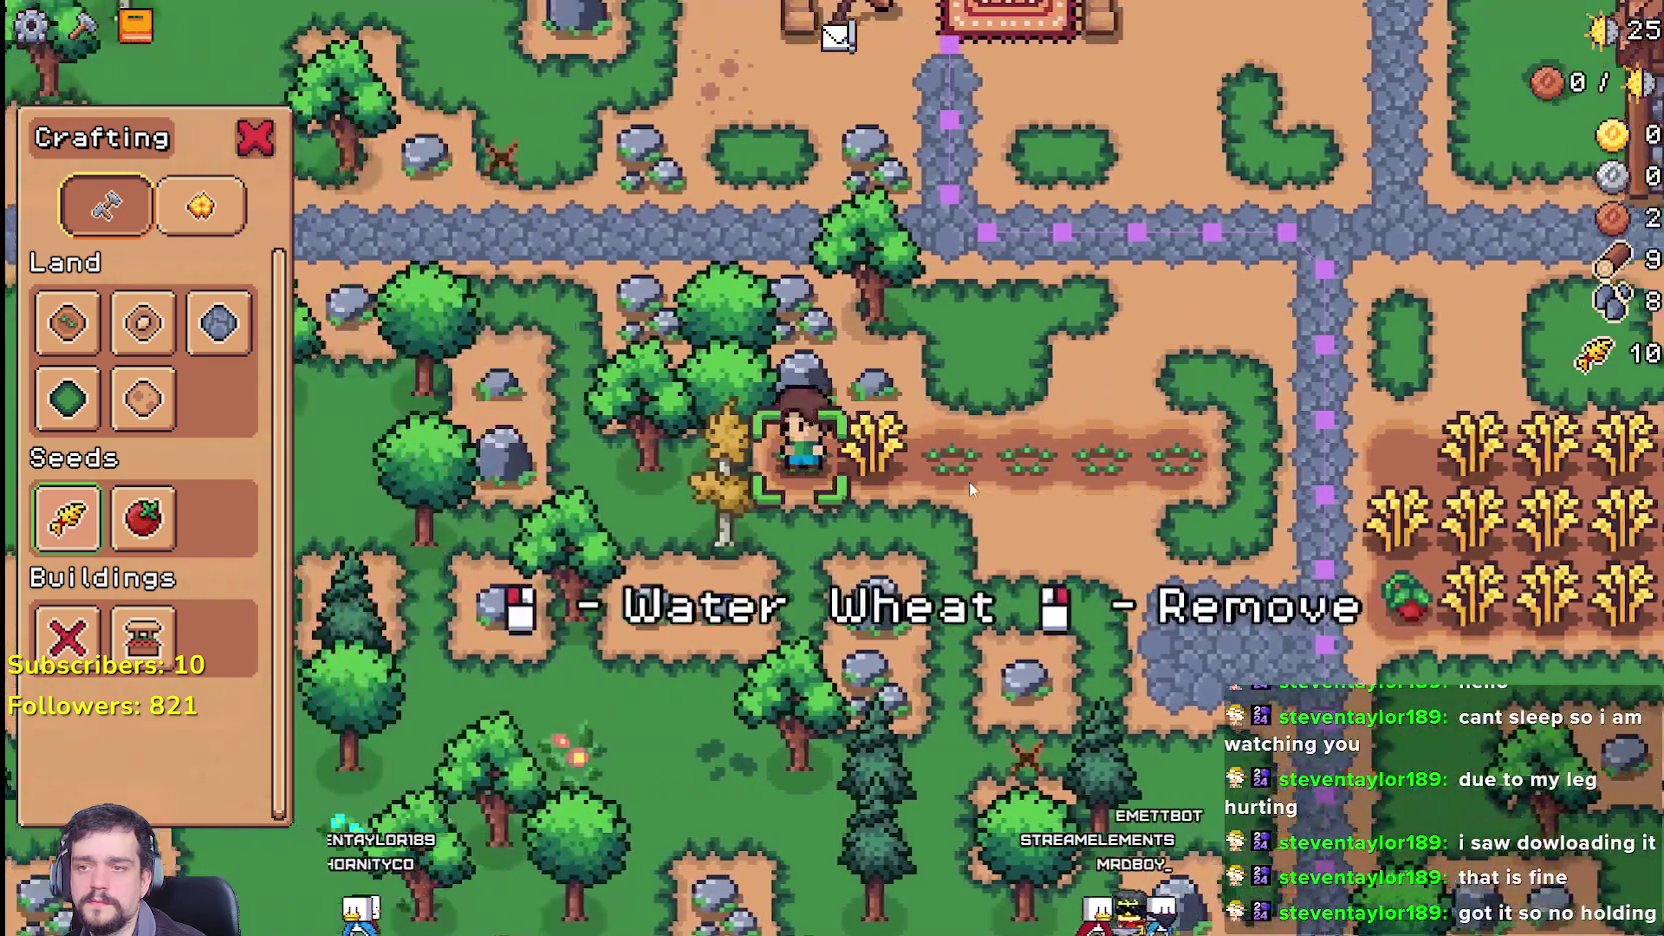
{"action": "key", "text": "d"}
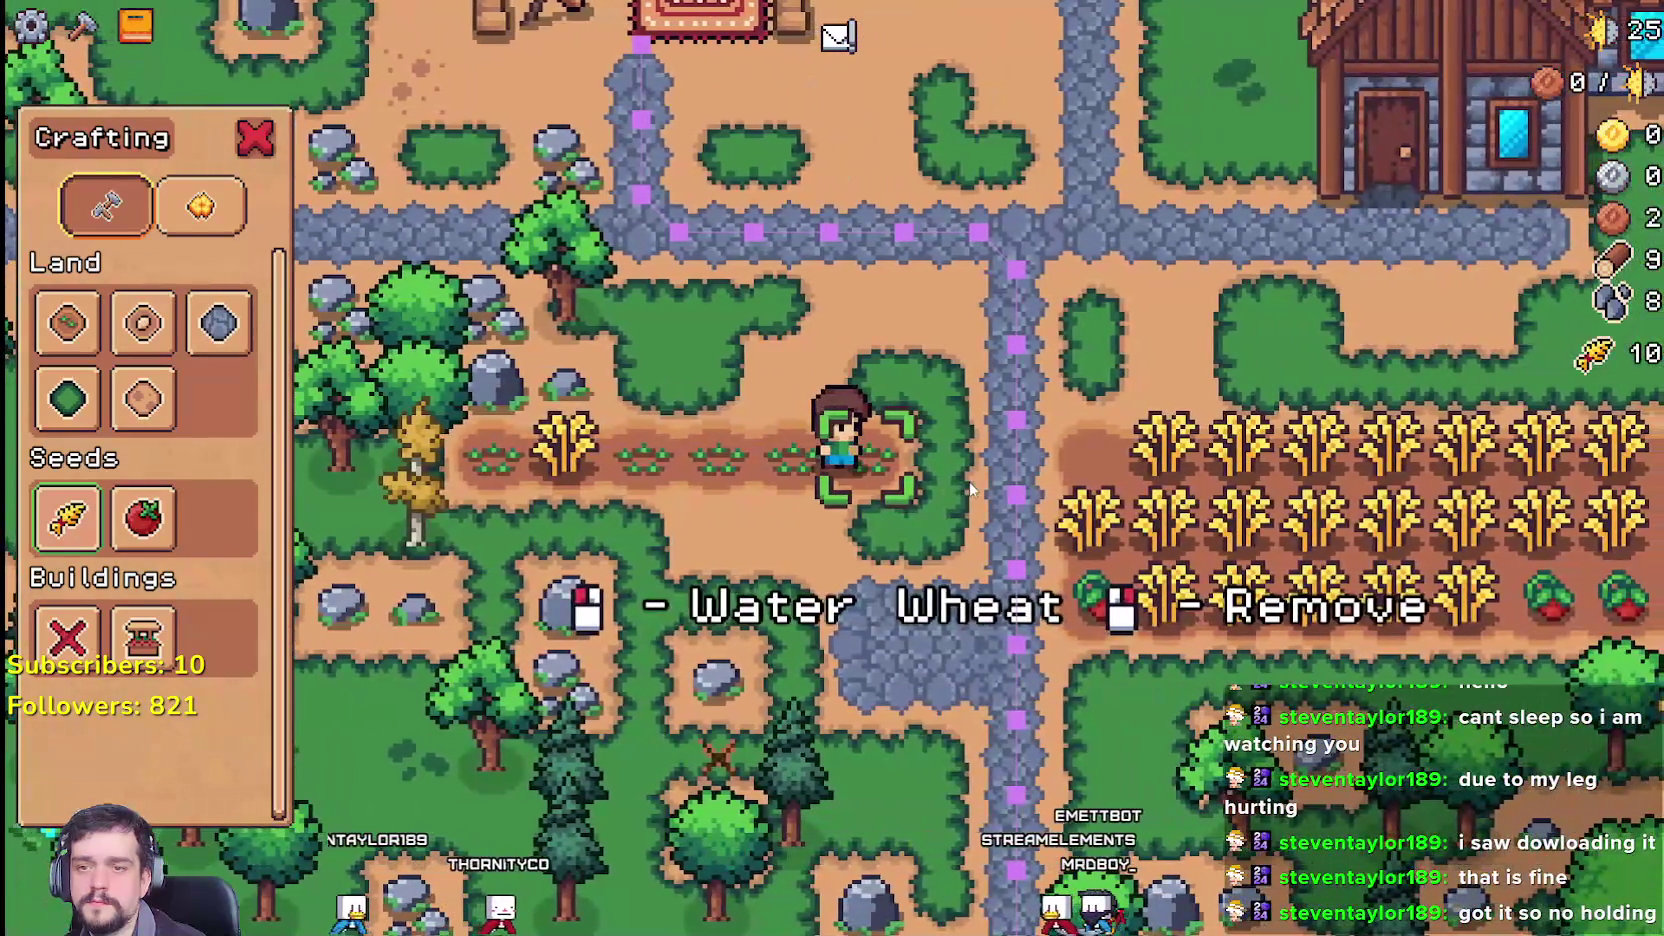
{"action": "key", "text": "alt+Tab"}
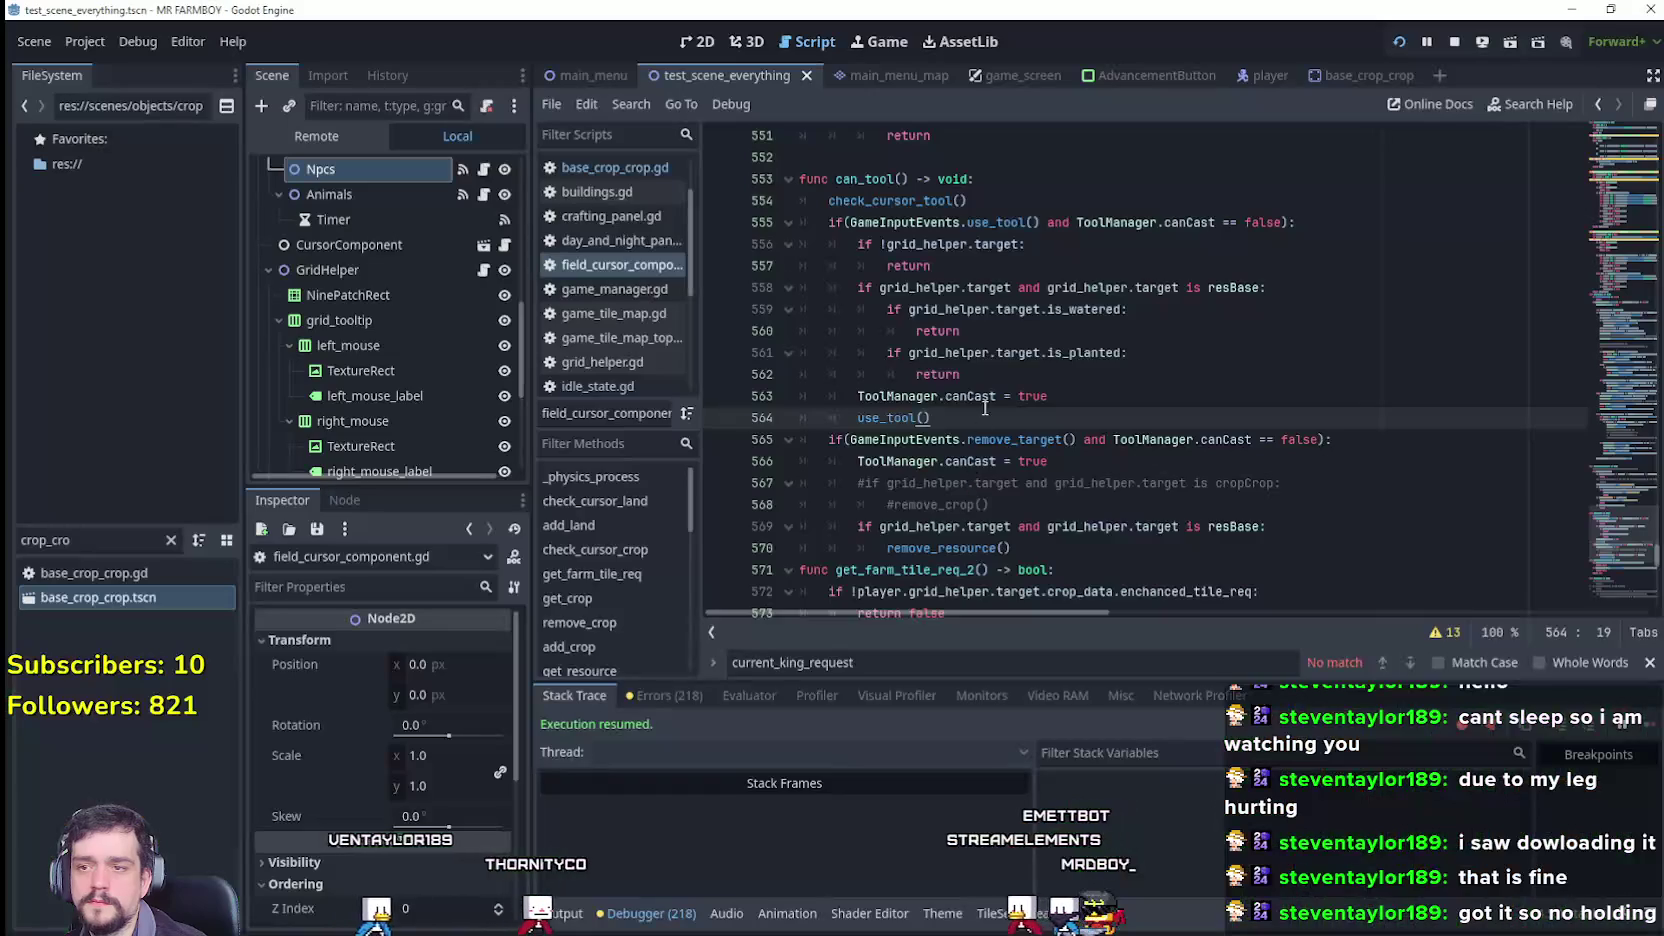
Step: Inspect the canCast and use_tool() lines at the end of can_tool's use_tool branch
{"action": "left_click", "coordinate": [980, 400]}
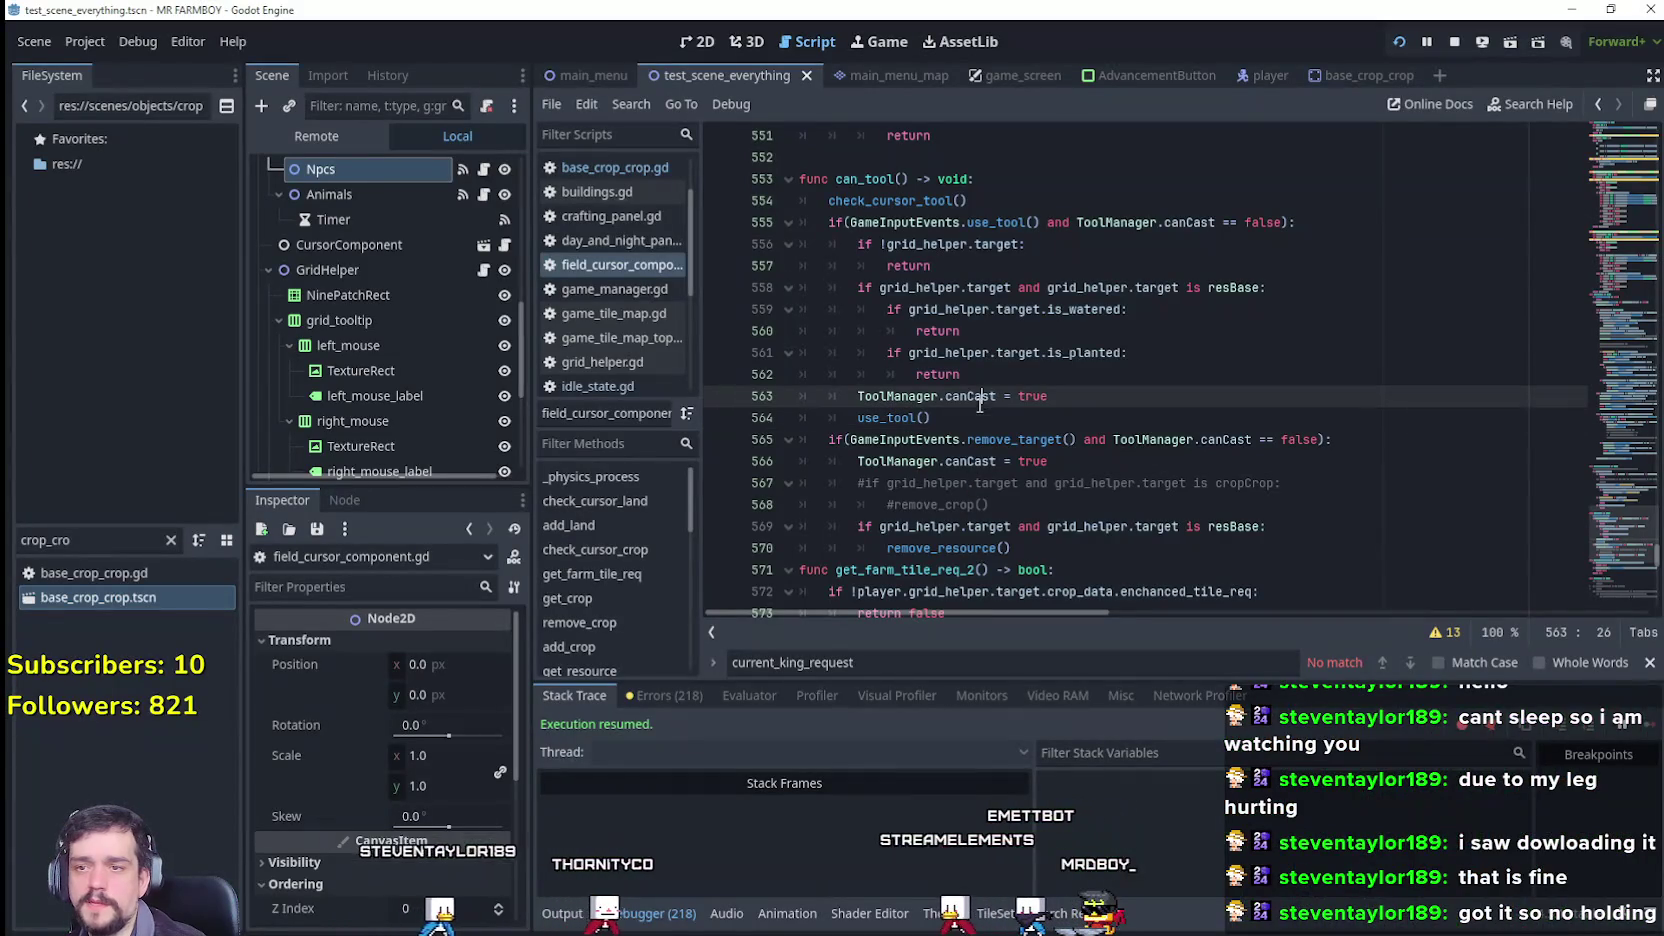
{"action": "left_click", "coordinate": [882, 408]}
{"action": "left_click_drag", "start_coordinate": [965, 420], "coordinate": [784, 403]}
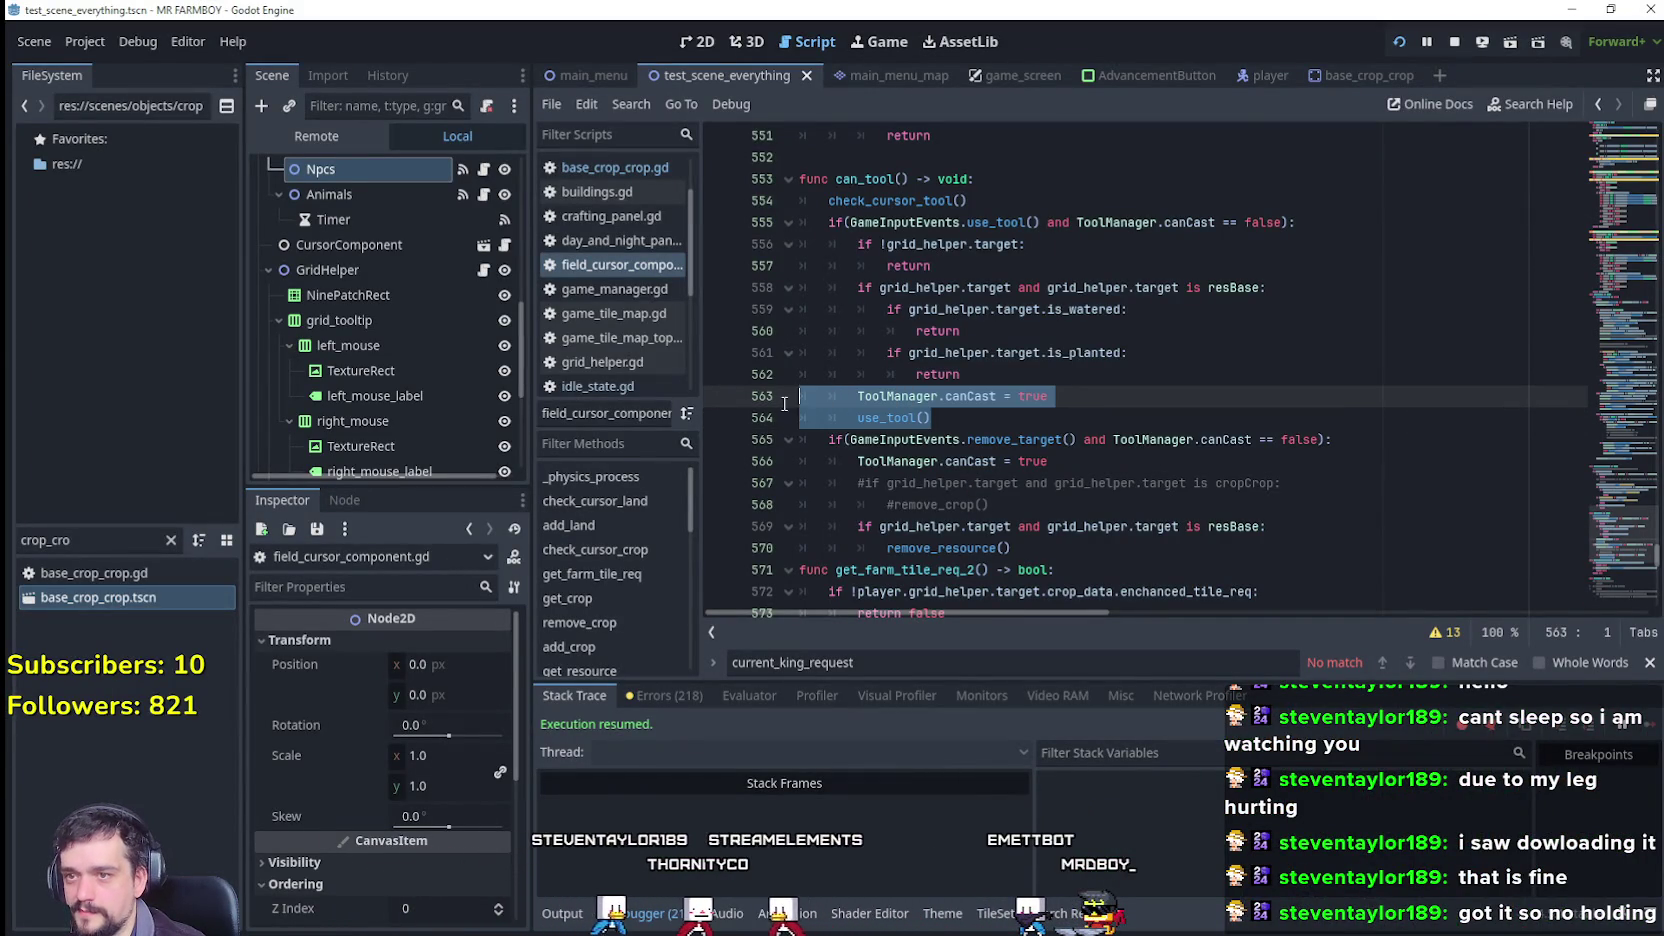
{"action": "left_click", "coordinate": [1131, 412]}
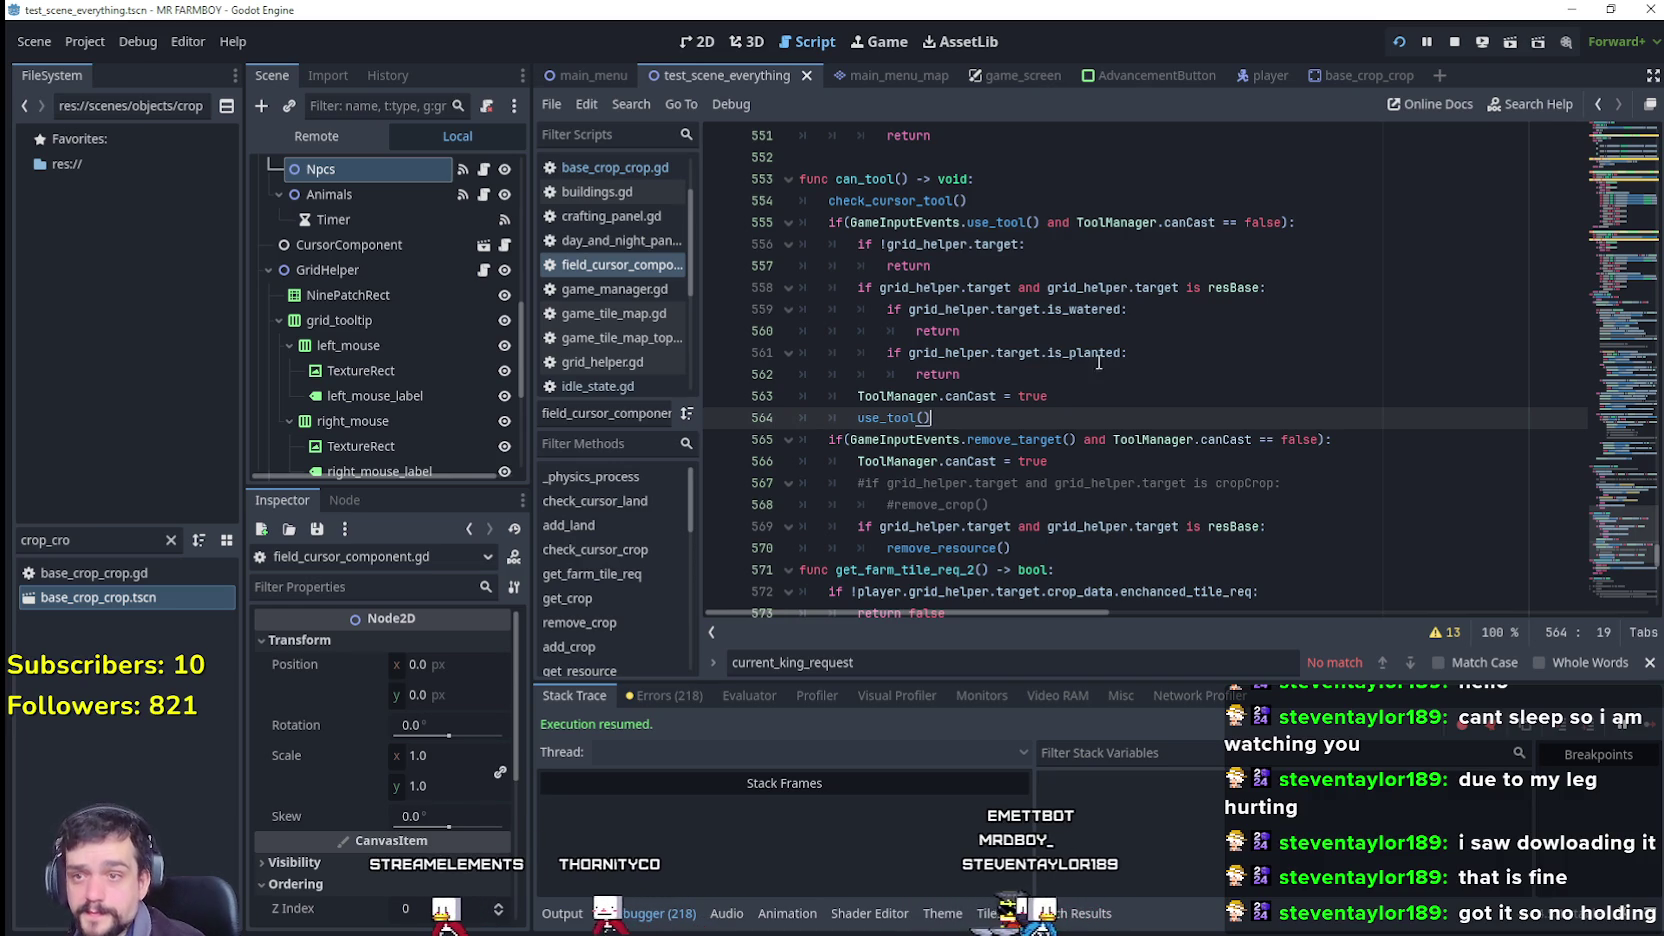
{"action": "double_click", "coordinate": [976, 394]}
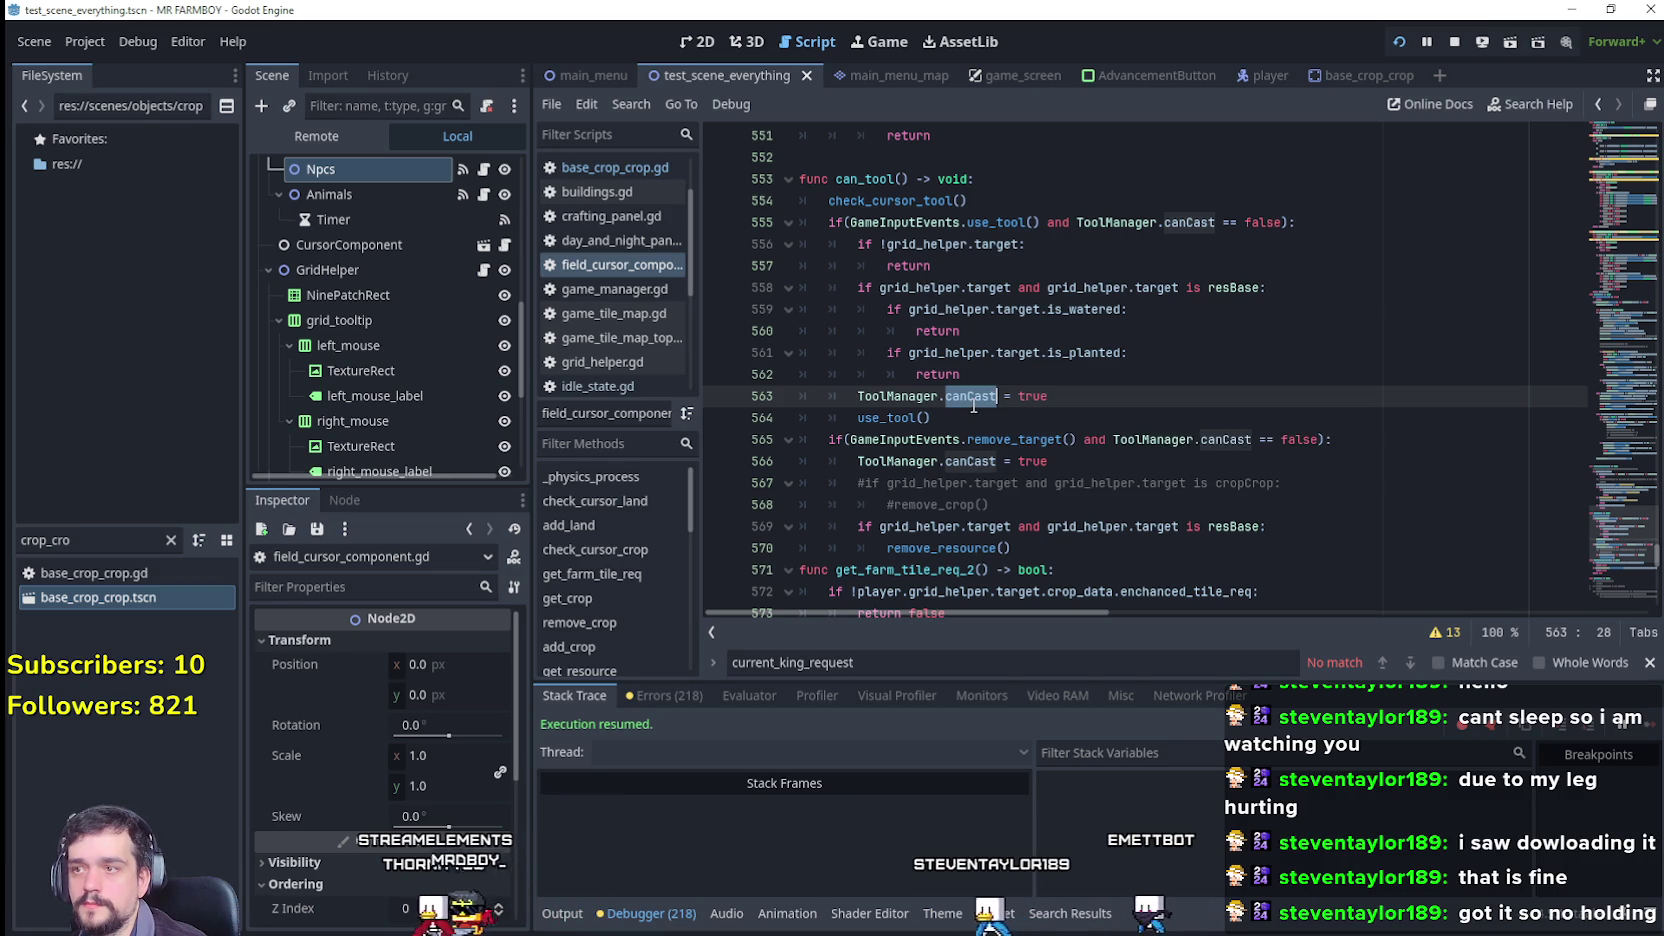
{"action": "key", "text": "Down"}
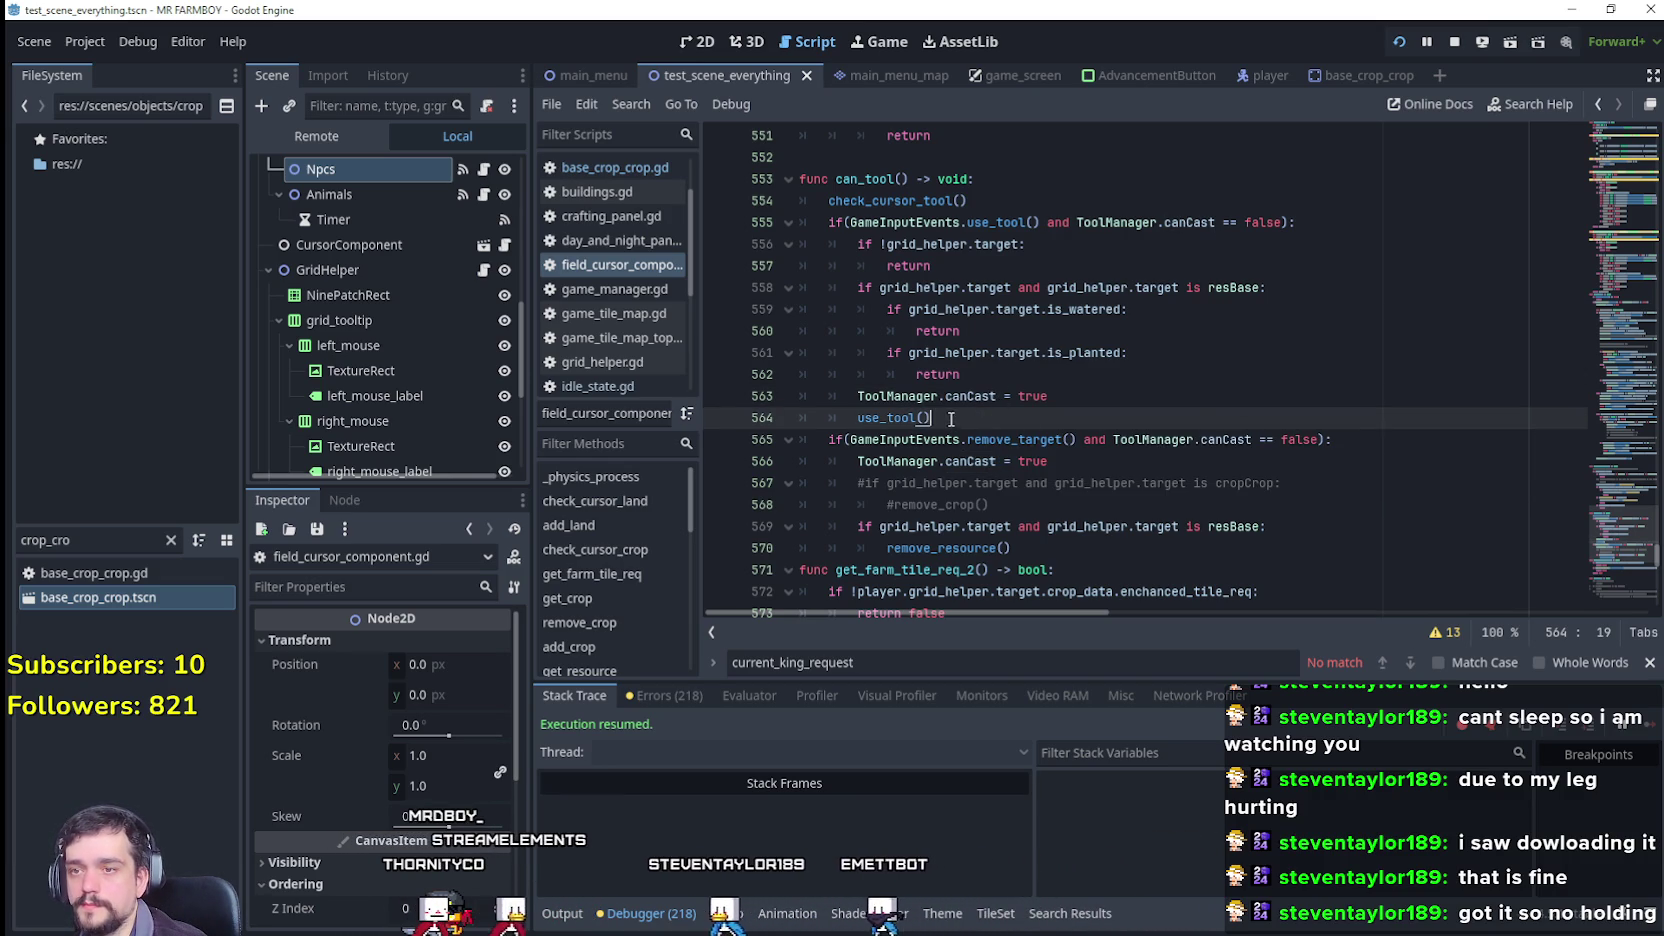
{"action": "scroll", "coordinate": [939, 411], "scroll_direction": "down", "scroll_amount": 1}
{"action": "mouse_move", "coordinate": [1050, 331]}
{"action": "left_mouse_down"}
{"action": "mouse_move", "coordinate": [960, 331]}
{"action": "mouse_move", "coordinate": [605, 202]}
{"action": "left_mouse_up"}
Step: Comment out lines 558–562 with Ctrl+K, check canCast occurrences, and switch to the player scene
{"action": "left_click", "coordinate": [1078, 315]}
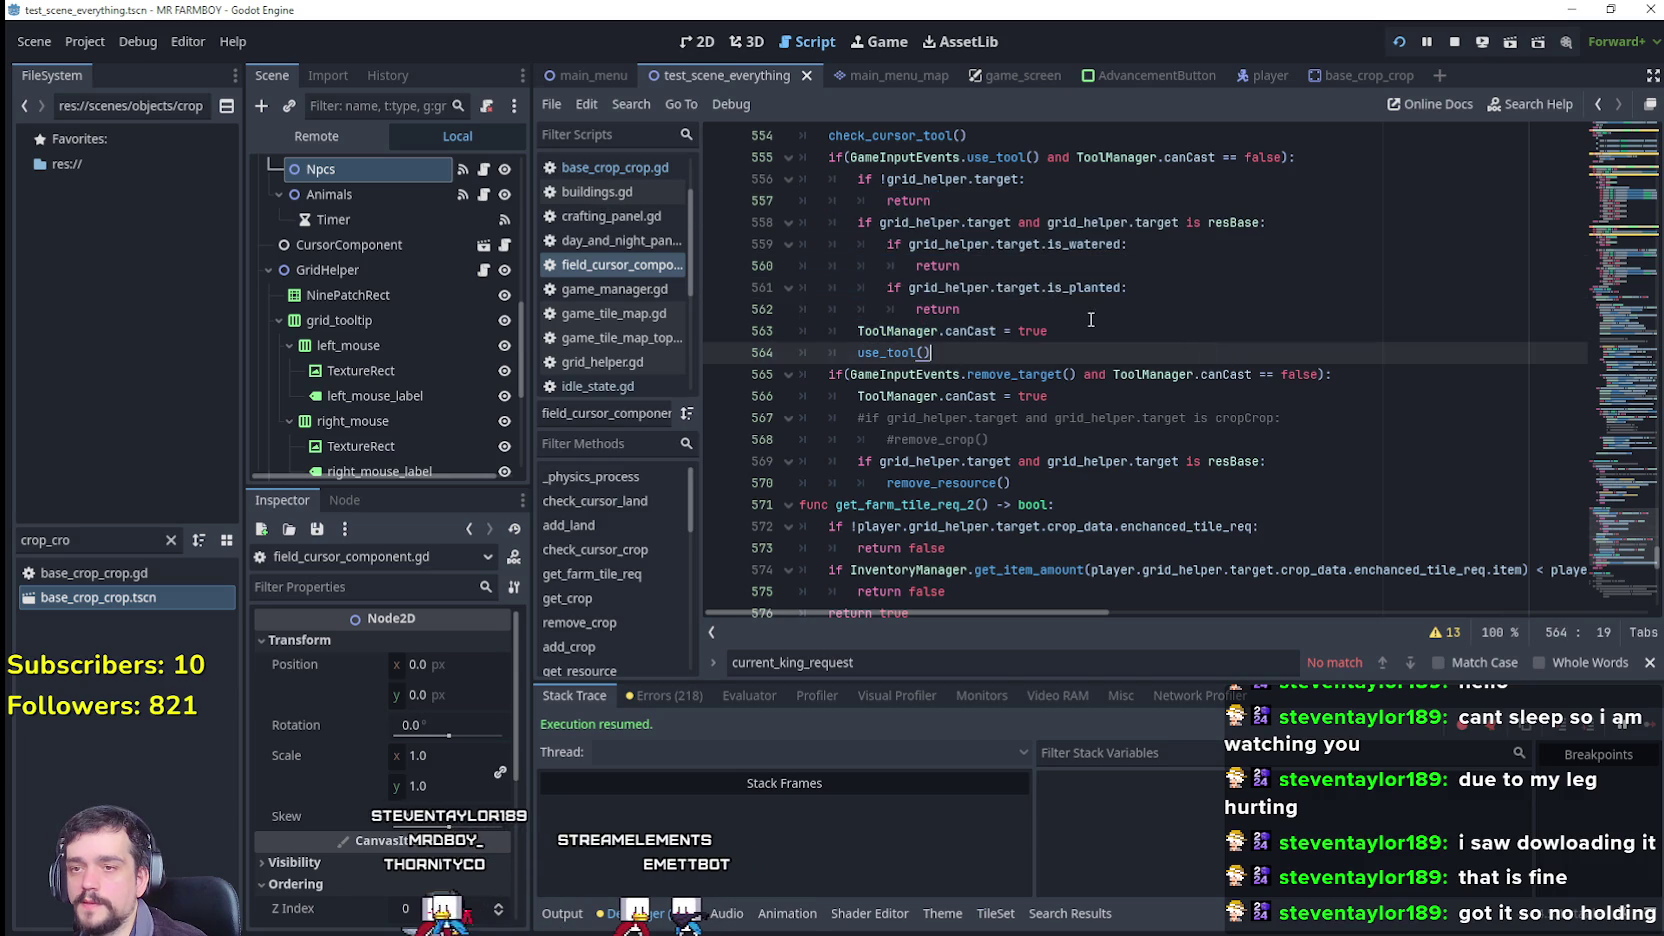
{"action": "mouse_move", "coordinate": [1078, 315]}
{"action": "left_mouse_down"}
{"action": "mouse_move", "coordinate": [784, 228]}
{"action": "mouse_move", "coordinate": [778, 180]}
{"action": "mouse_move", "coordinate": [775, 232]}
{"action": "left_mouse_up"}
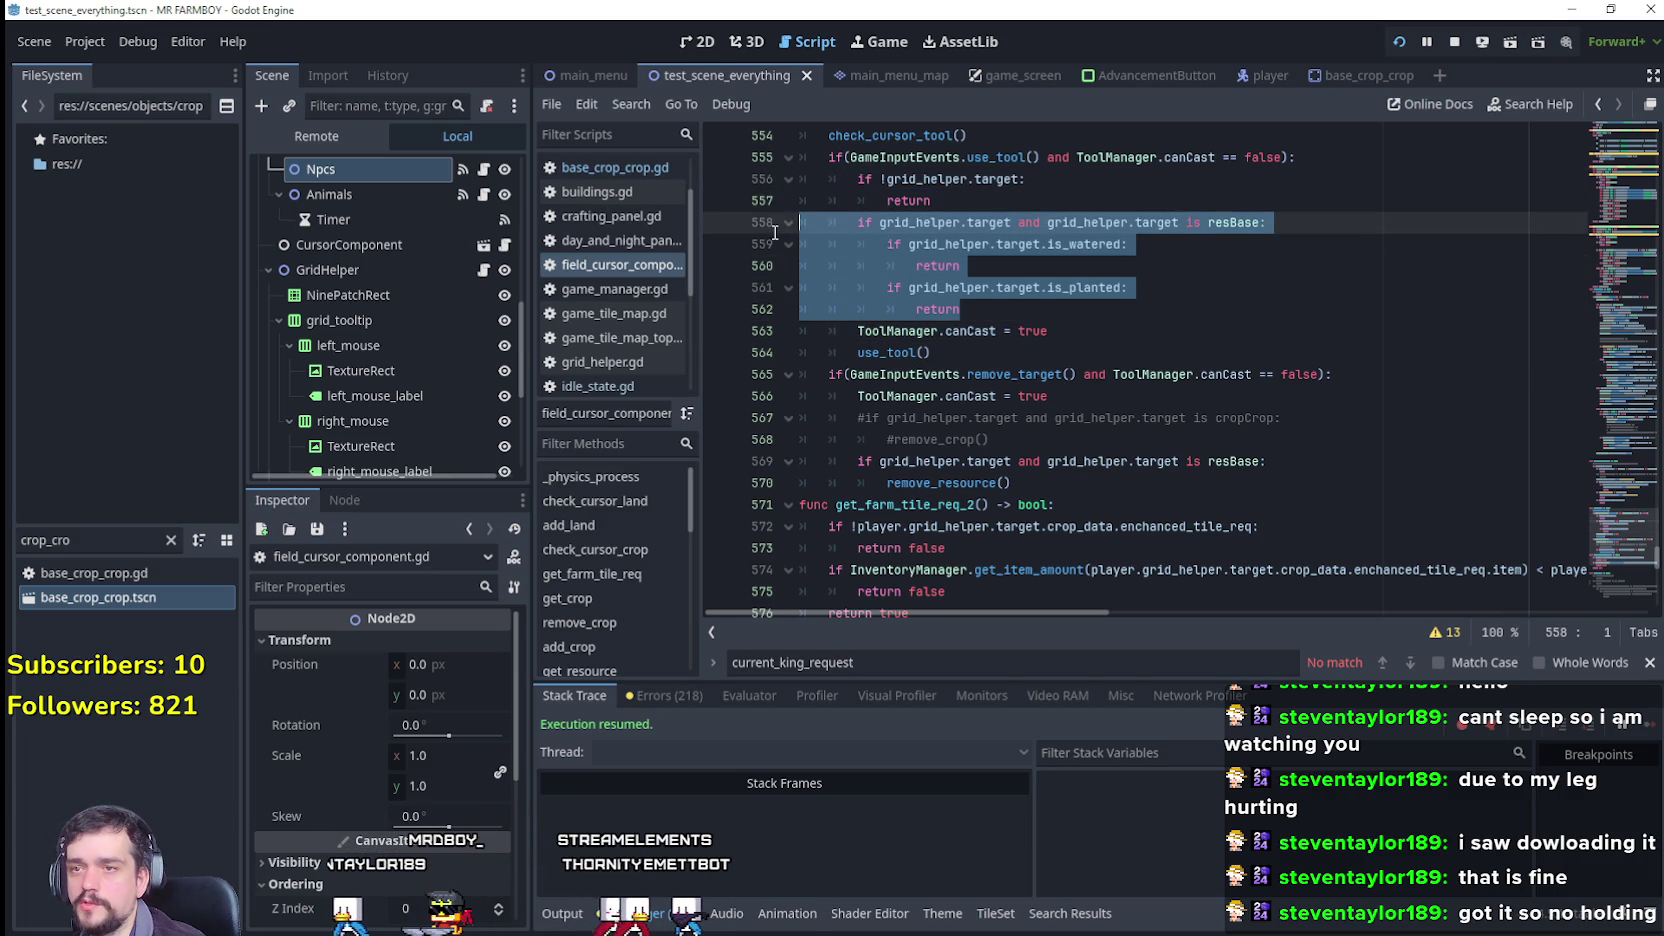
{"action": "key", "text": "ctrl+k"}
{"action": "left_click", "coordinate": [1107, 318]}
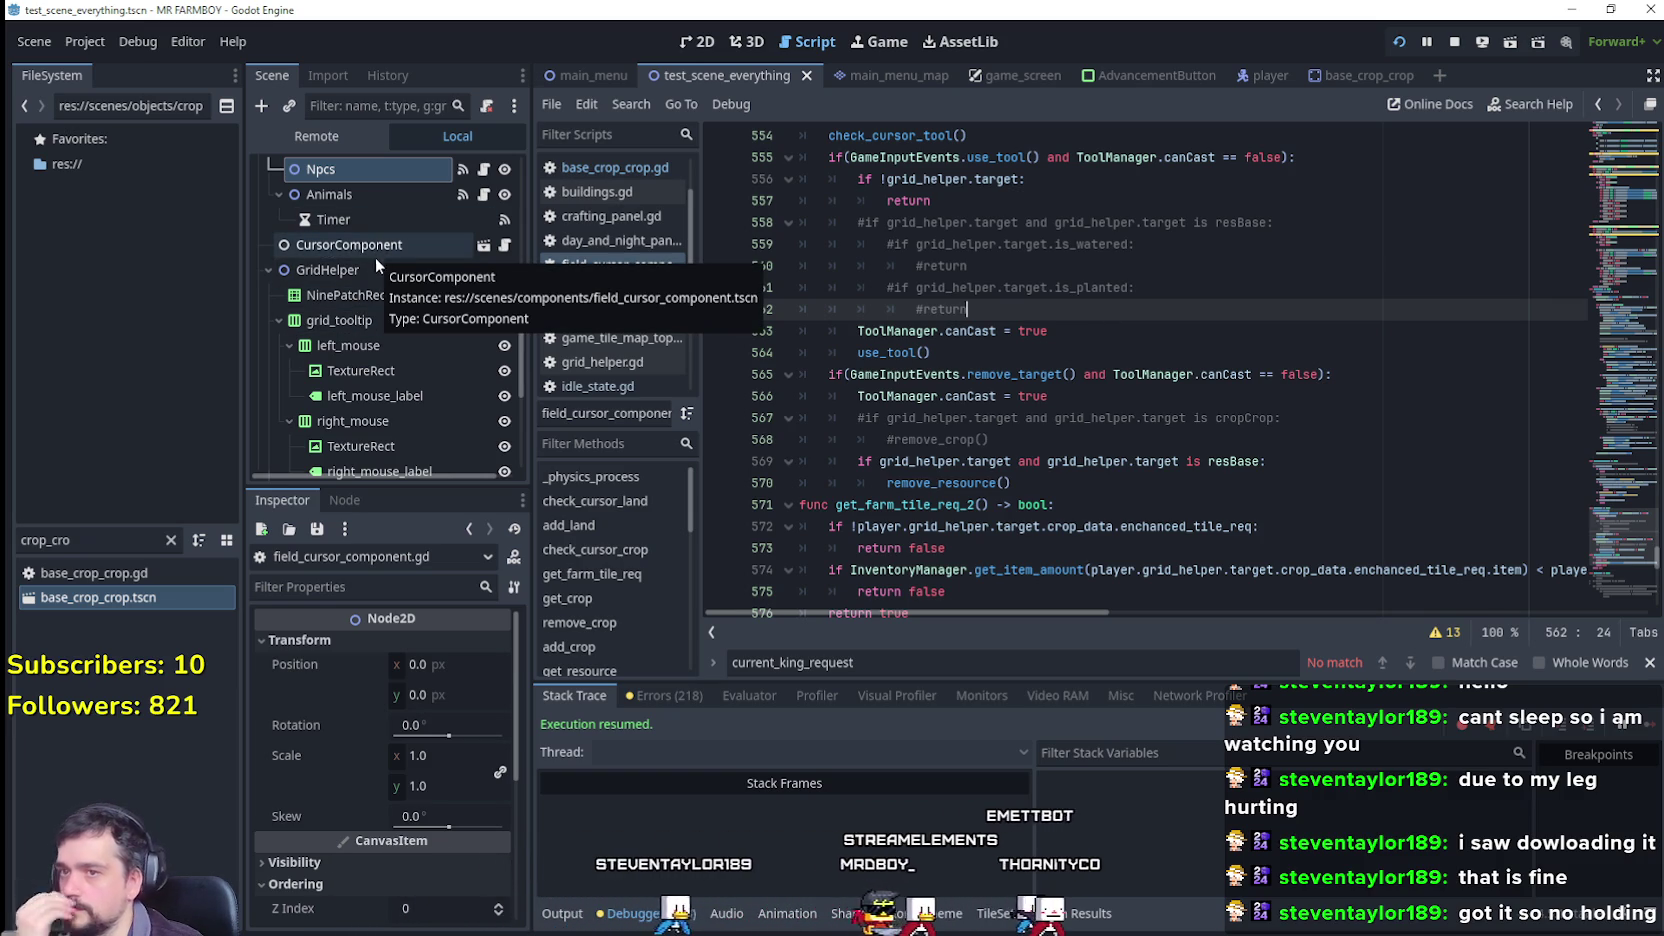
{"action": "double_click", "coordinate": [970, 330]}
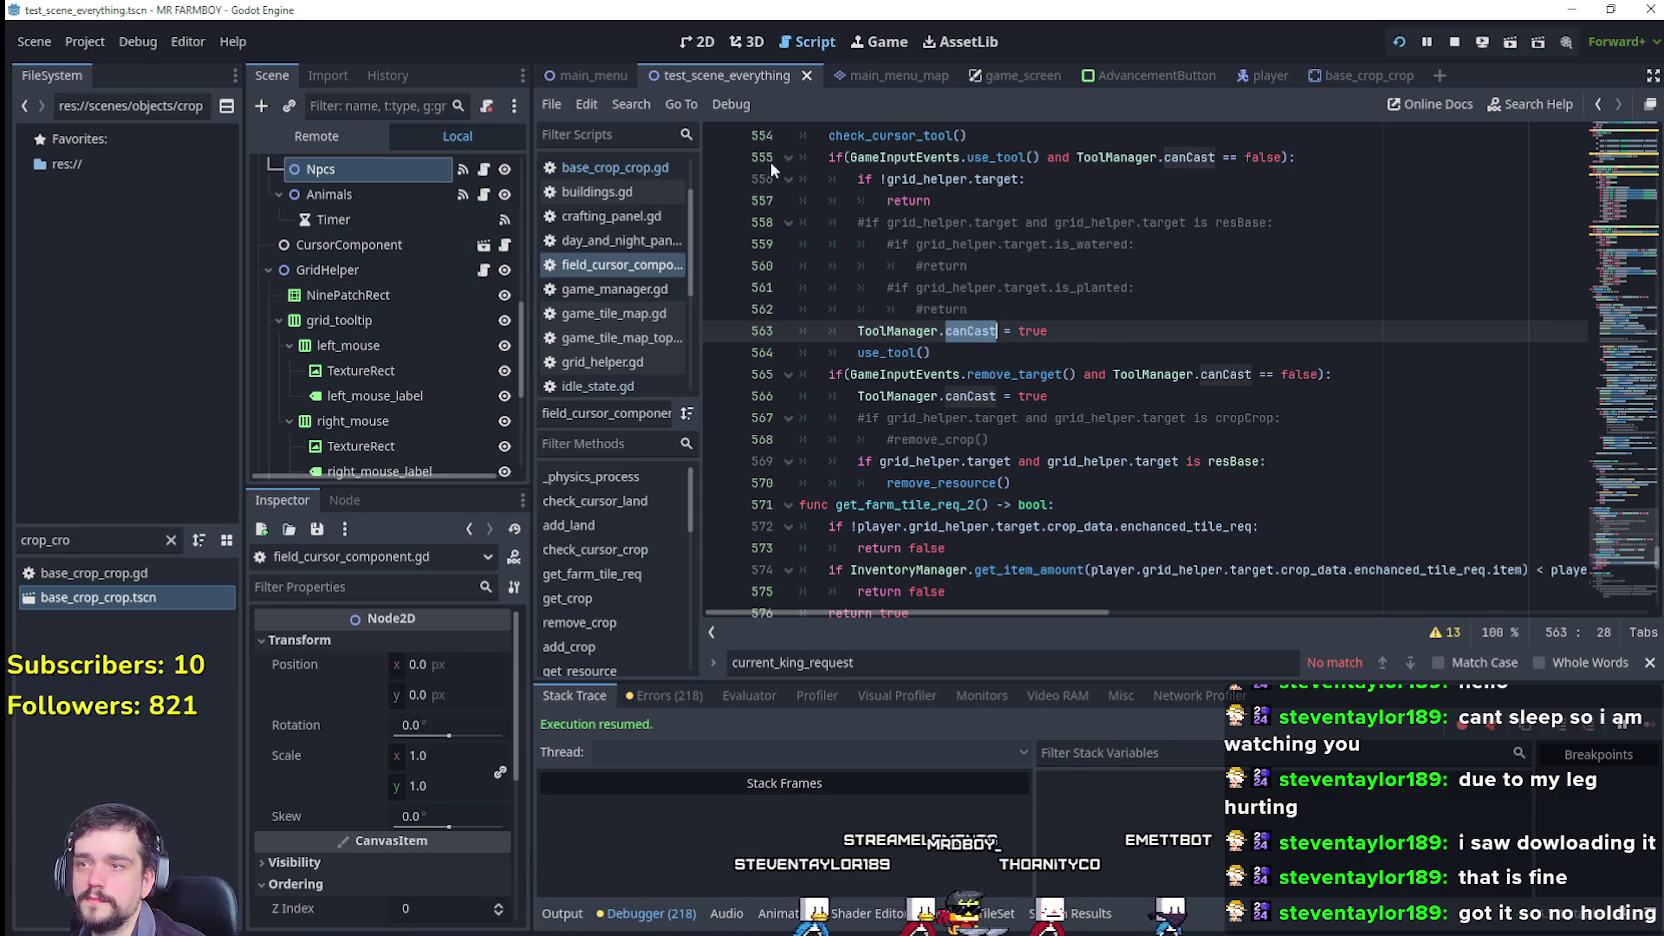
{"action": "left_click", "coordinate": [1266, 75]}
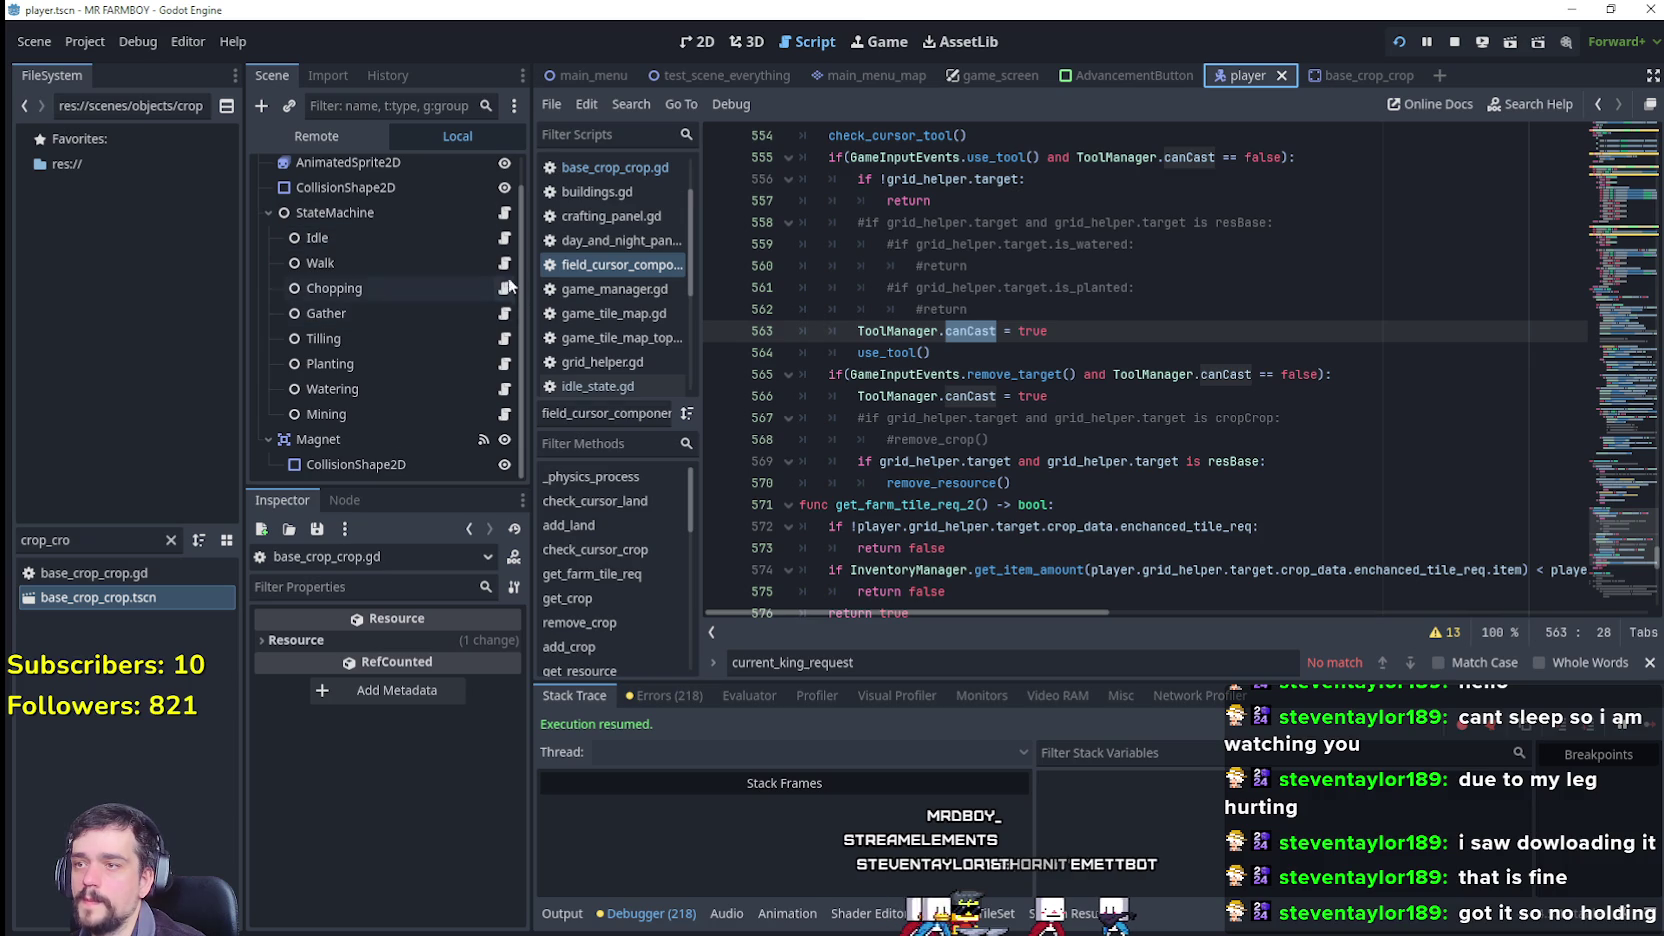
{"action": "left_click", "coordinate": [504, 238]}
{"action": "scroll", "coordinate": [1148, 371], "scroll_direction": "up", "scroll_amount": 2}
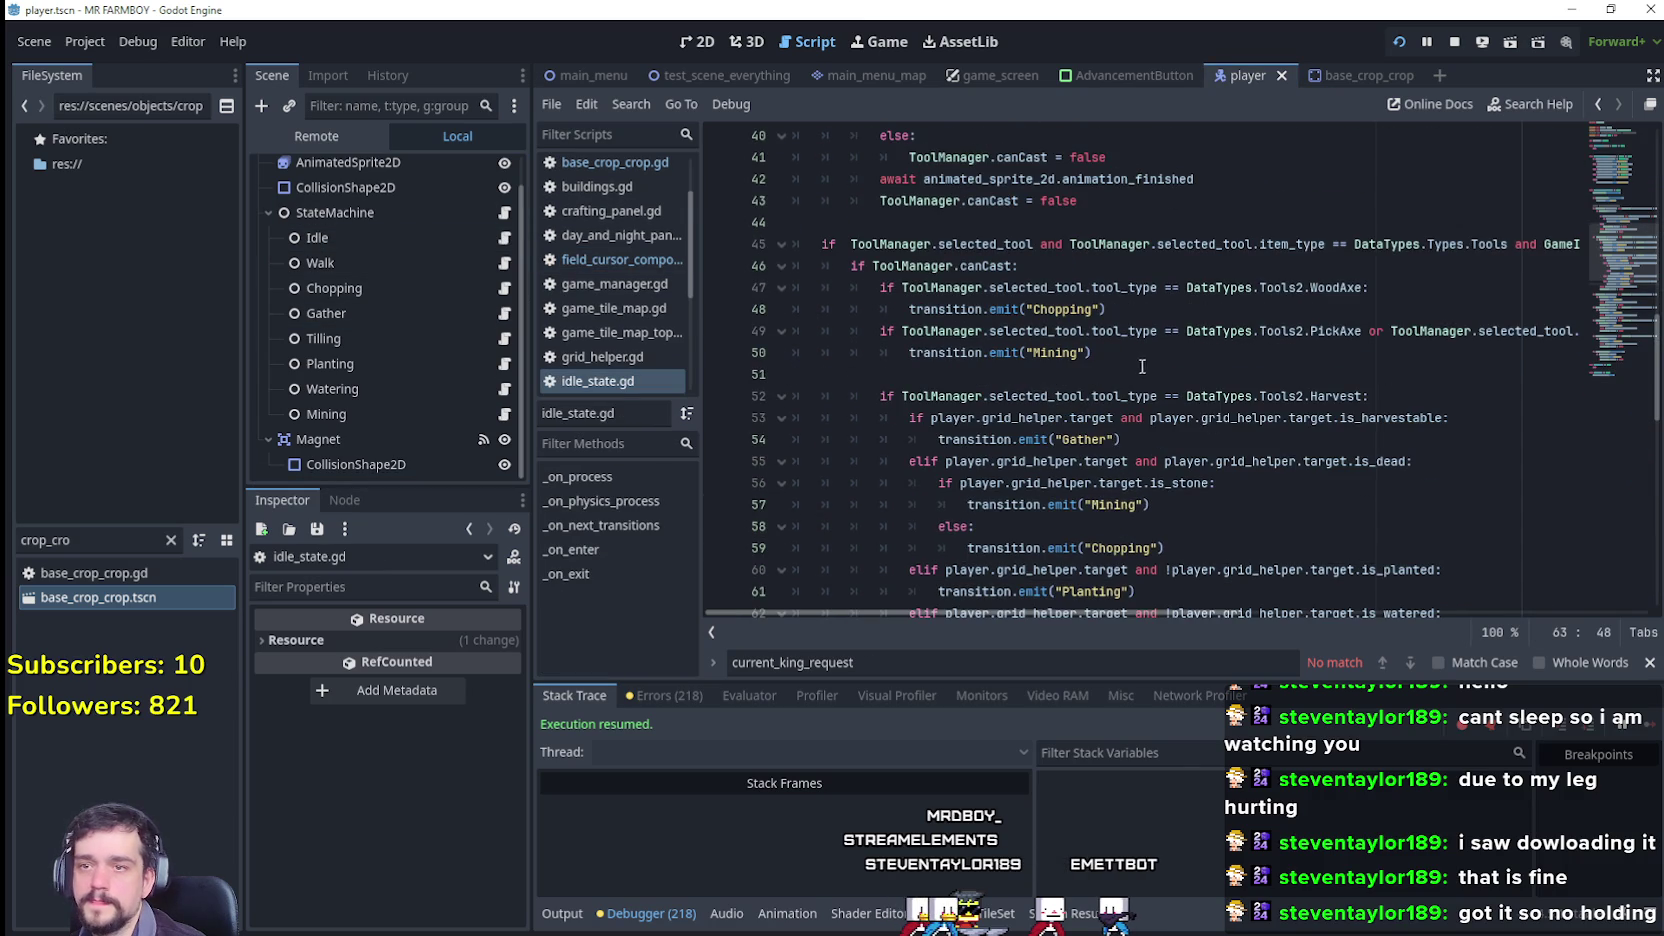
{"action": "scroll", "coordinate": [1135, 356], "scroll_direction": "up", "scroll_amount": 4}
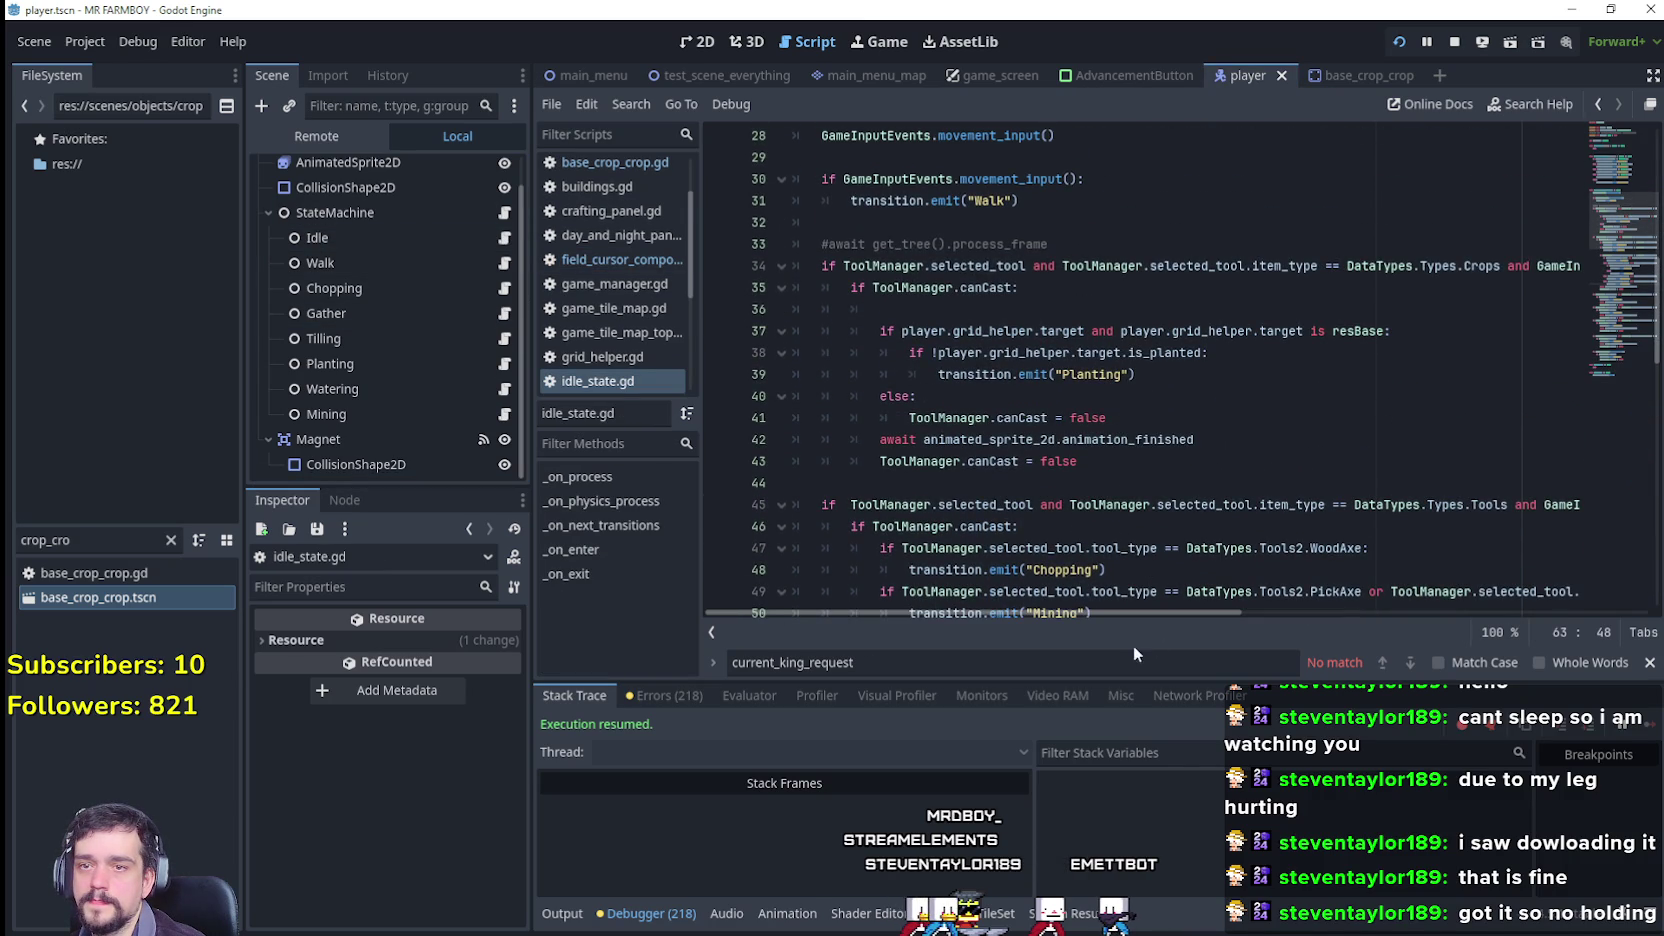
{"action": "scroll", "coordinate": [1128, 620], "scroll_direction": "up", "scroll_amount": 1}
{"action": "left_click_drag", "start_coordinate": [1155, 615], "coordinate": [1288, 618]}
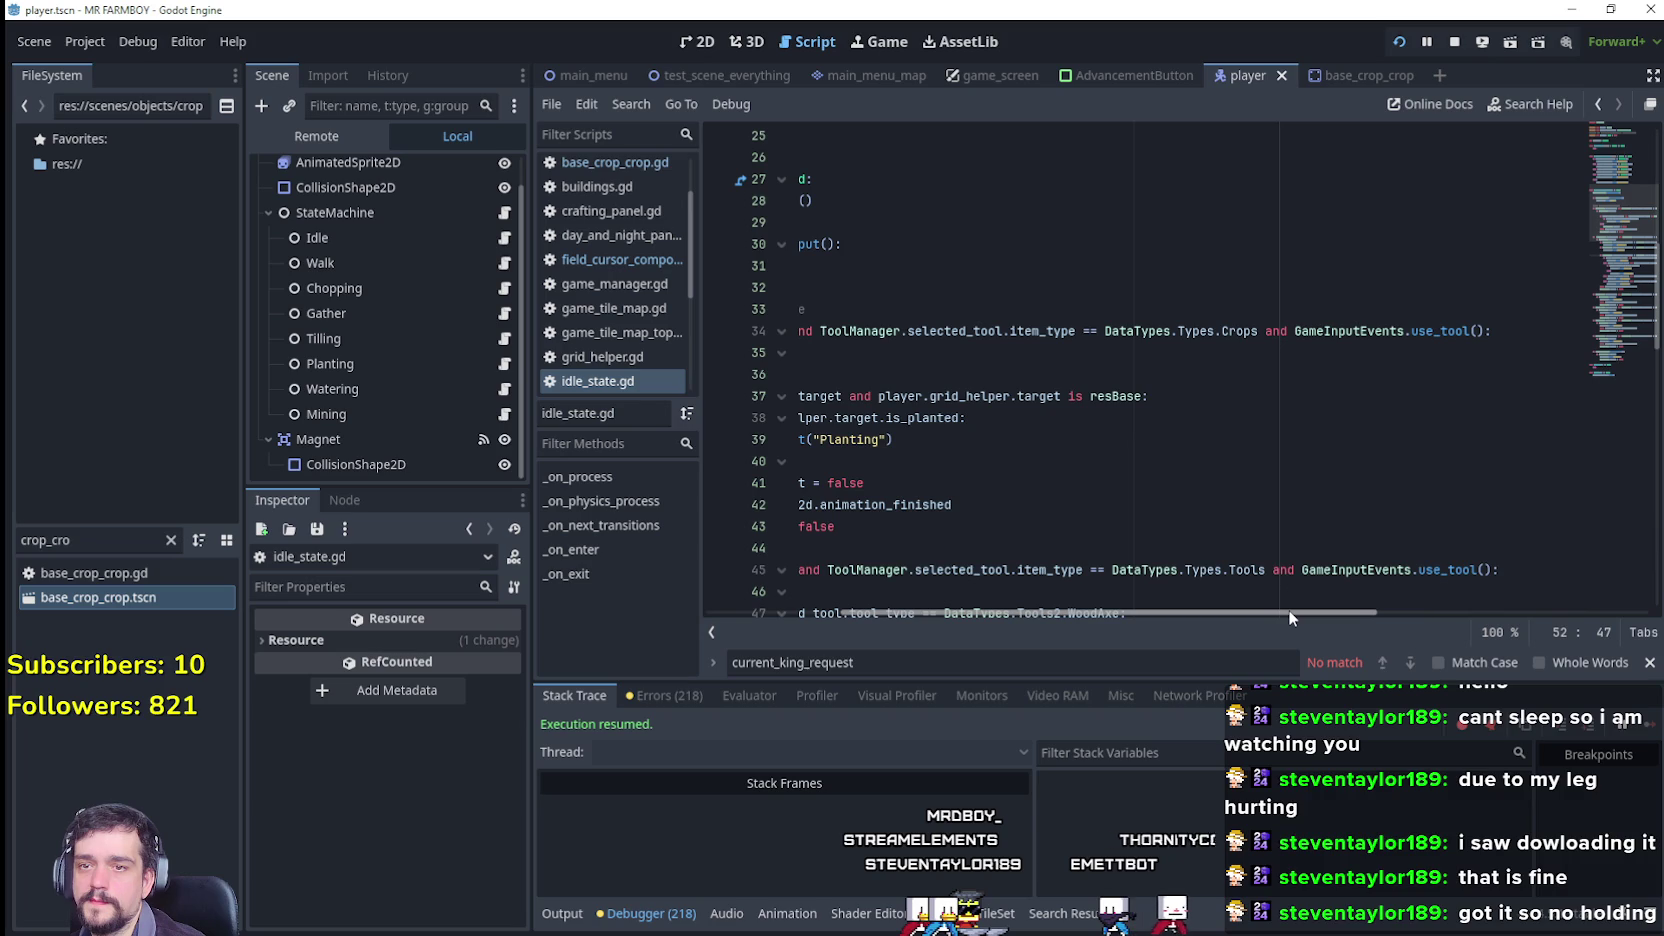
{"action": "scroll", "coordinate": [1085, 502], "scroll_direction": "left", "scroll_amount": 5}
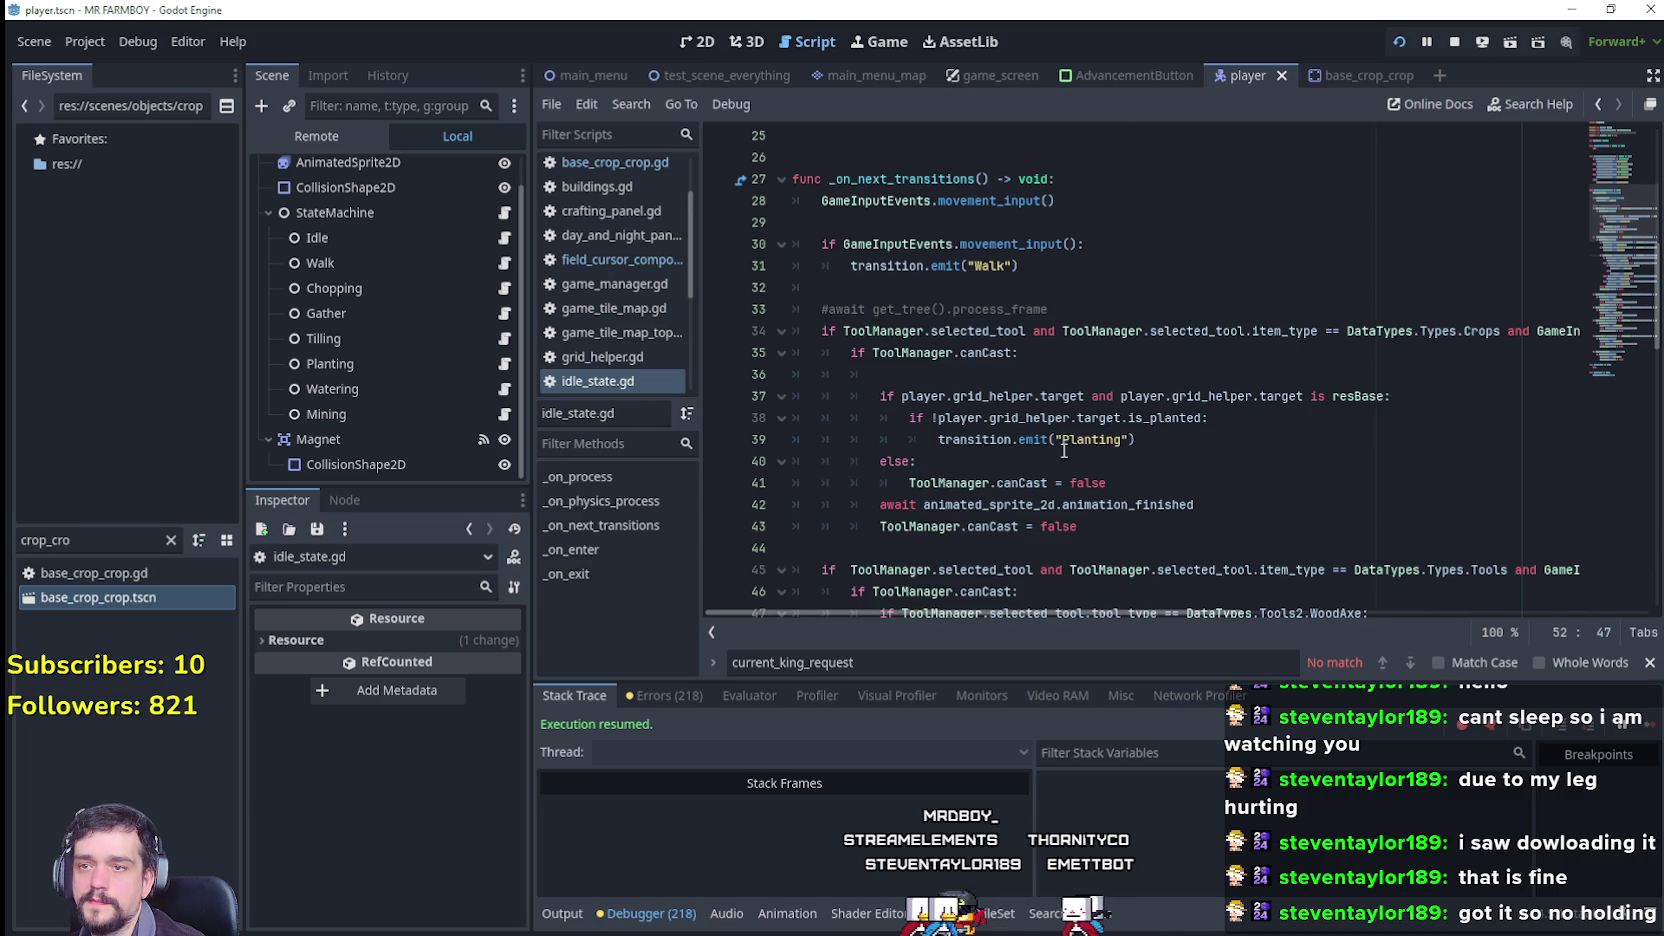
{"action": "left_click_drag", "start_coordinate": [1015, 352], "coordinate": [852, 352]}
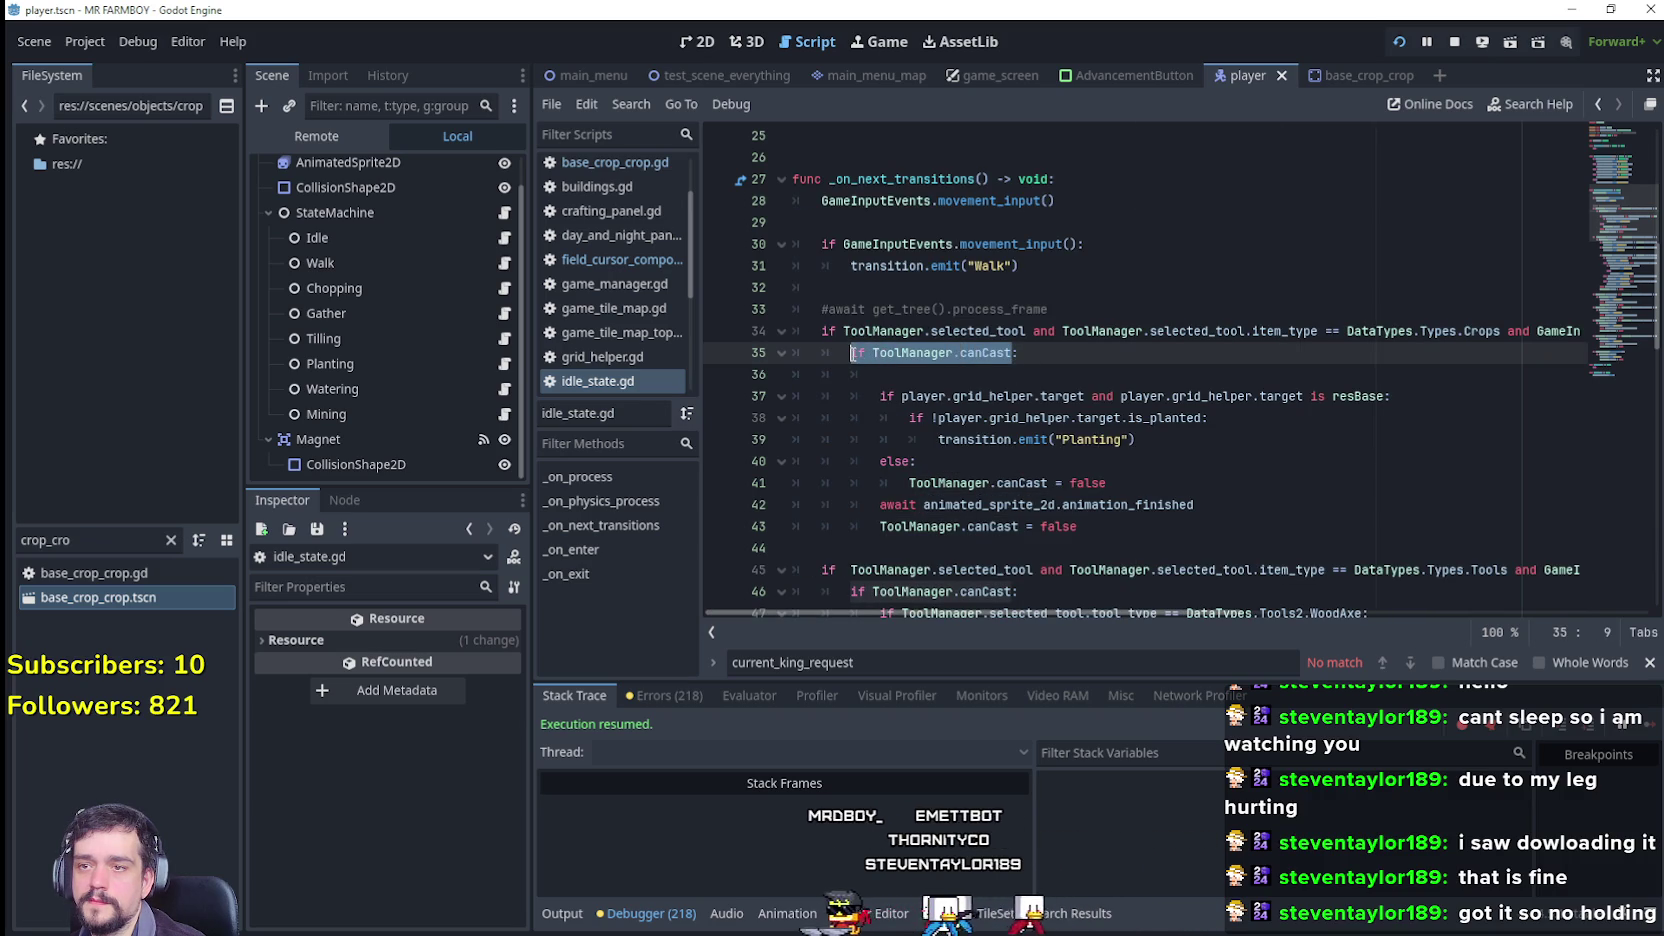
{"action": "left_click", "coordinate": [1117, 526]}
{"action": "mouse_move", "coordinate": [1117, 526]}
{"action": "left_mouse_down"}
{"action": "mouse_move", "coordinate": [744, 507]}
{"action": "mouse_move", "coordinate": [878, 529]}
{"action": "left_mouse_up"}
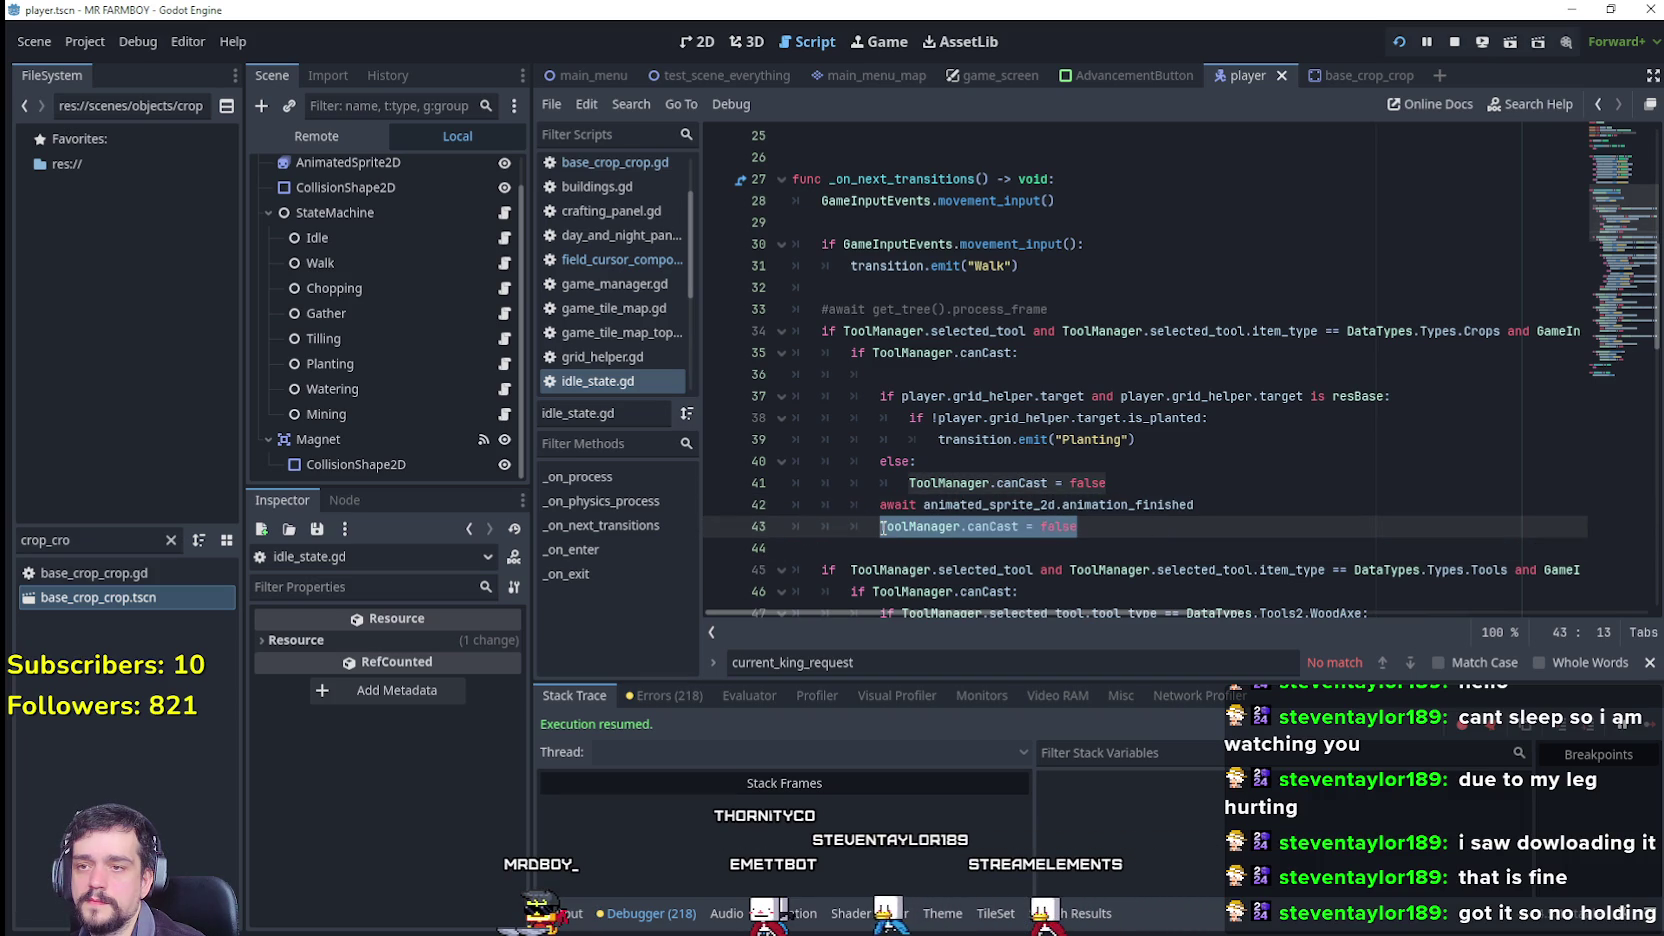
{"action": "left_click", "coordinate": [927, 373]}
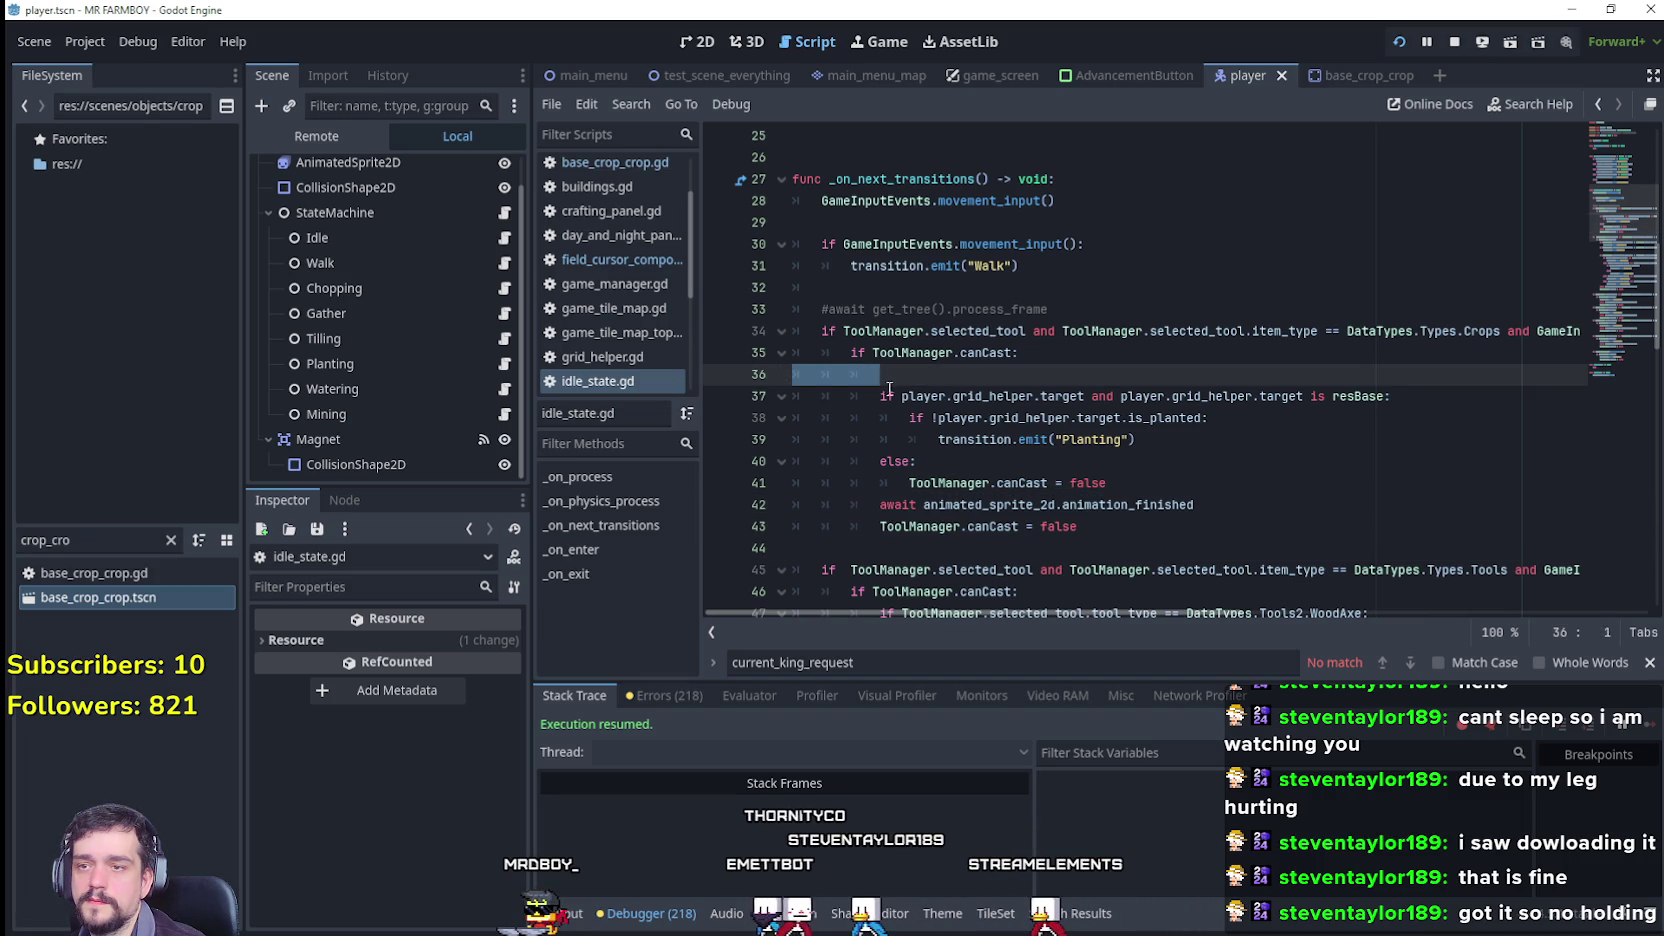
{"action": "left_click_drag", "start_coordinate": [1193, 505], "coordinate": [875, 502]}
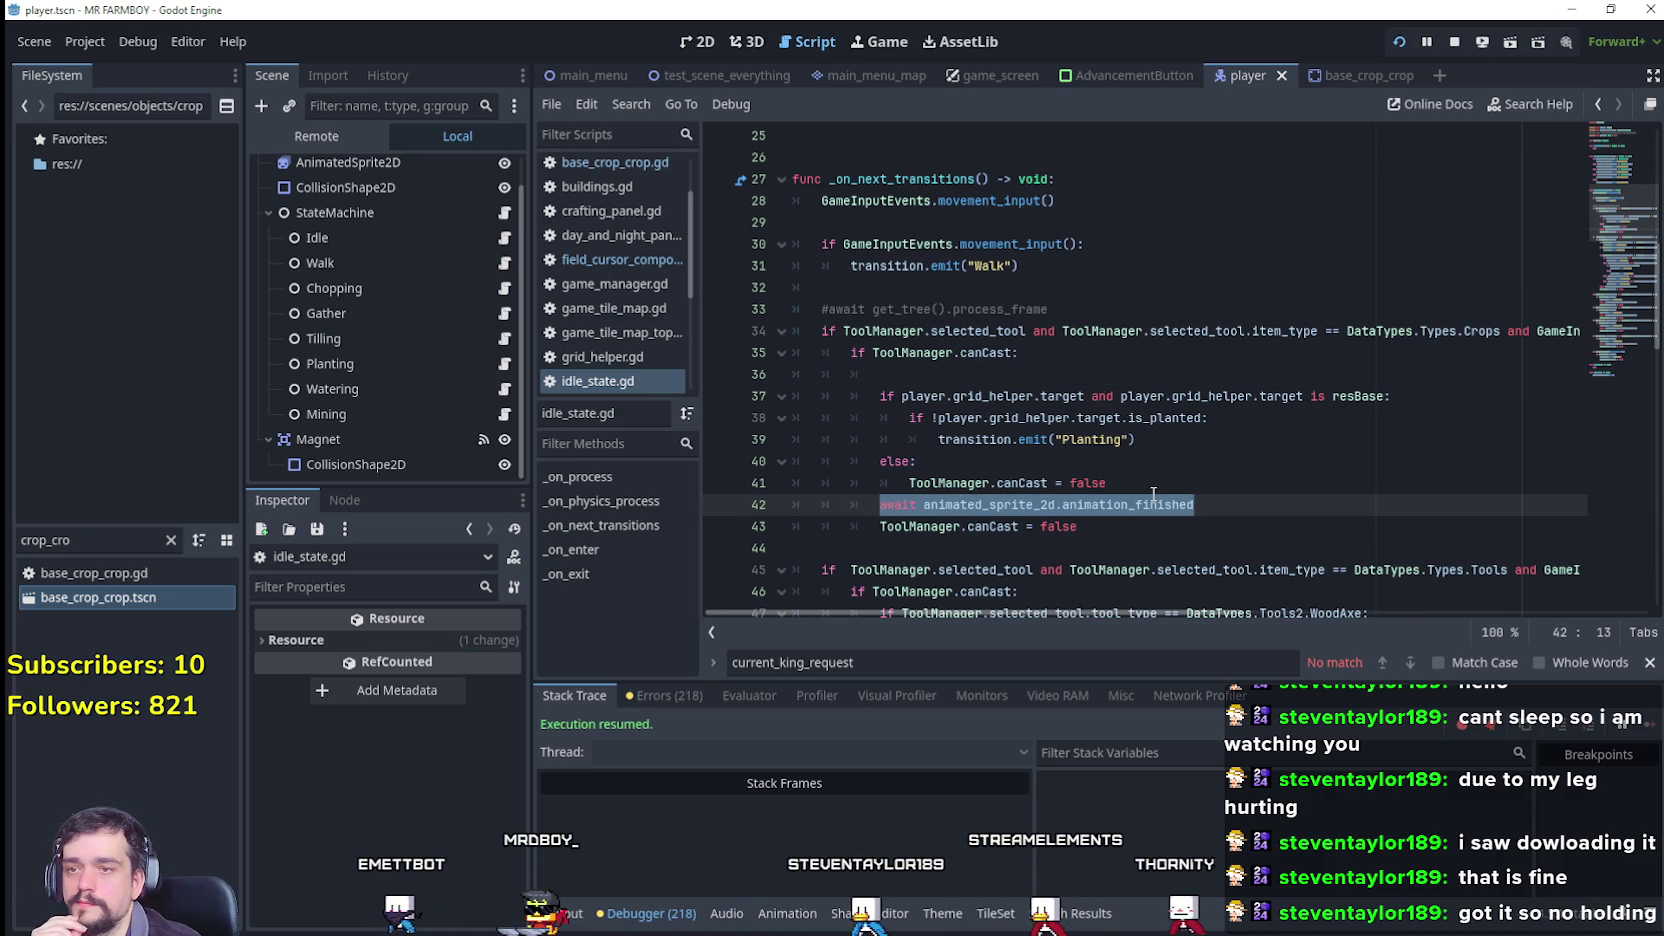
{"action": "scroll", "coordinate": [1157, 487], "scroll_direction": "down", "scroll_amount": 1}
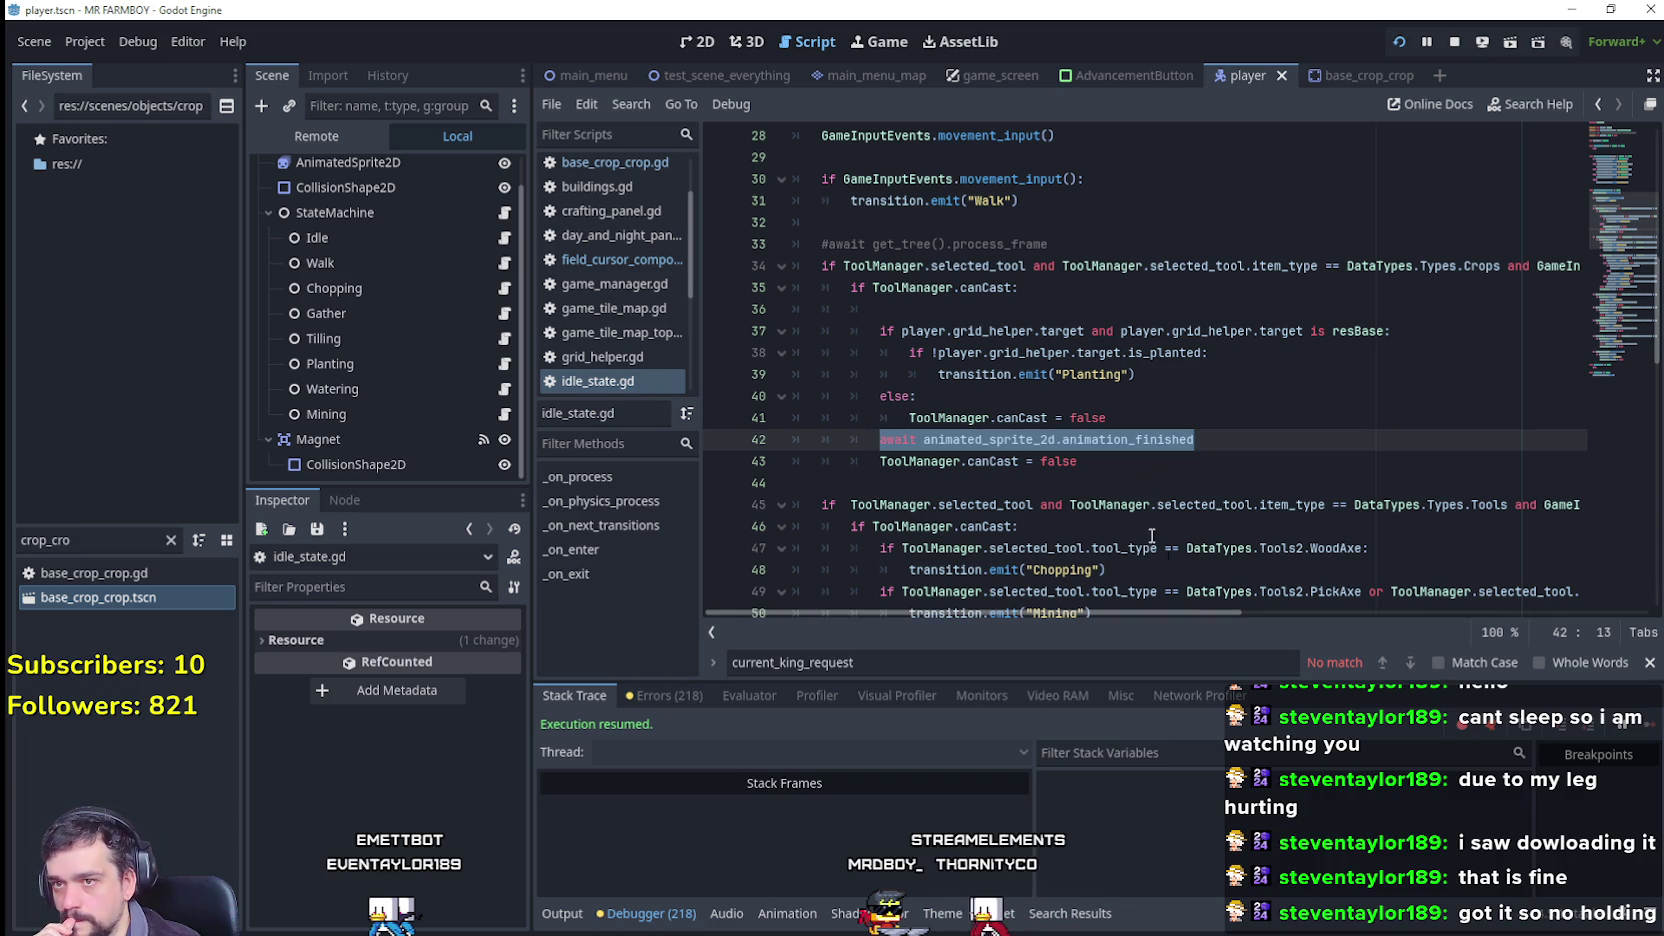
{"action": "left_click_drag", "start_coordinate": [1176, 613], "coordinate": [1399, 609]}
{"action": "key", "text": "shift+Home"}
{"action": "scroll", "coordinate": [1211, 593], "scroll_direction": "down", "scroll_amount": 2}
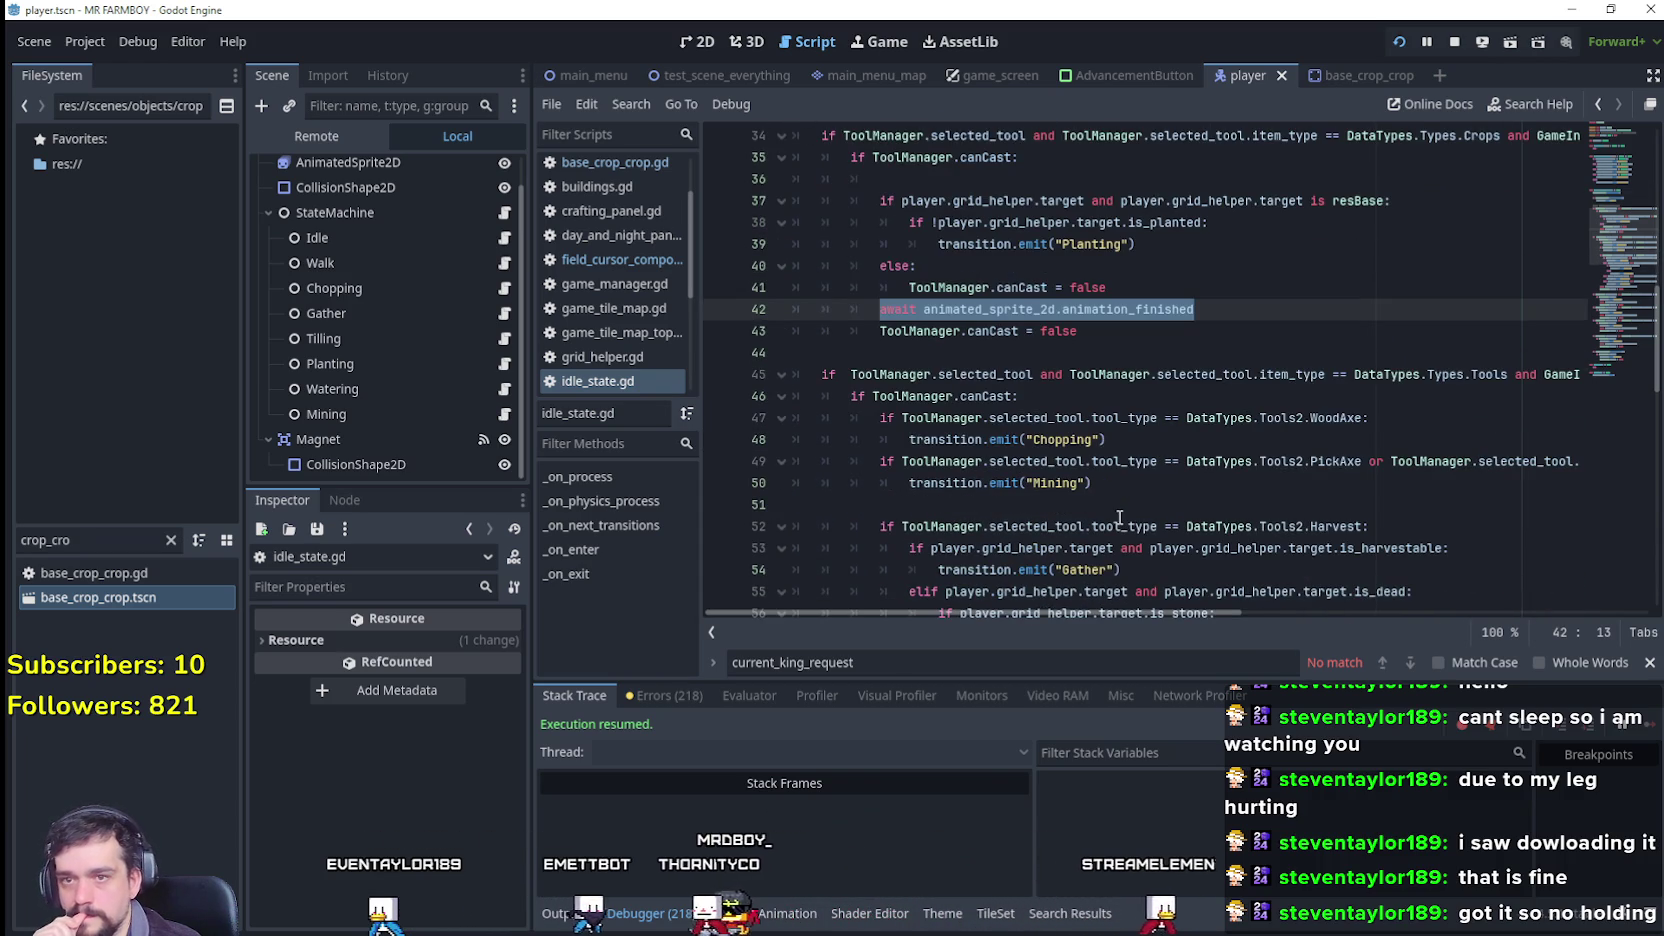
{"action": "mouse_move", "coordinate": [1210, 612]}
{"action": "left_mouse_down"}
{"action": "mouse_move", "coordinate": [1320, 632]}
{"action": "mouse_move", "coordinate": [1179, 613]}
{"action": "left_mouse_up"}
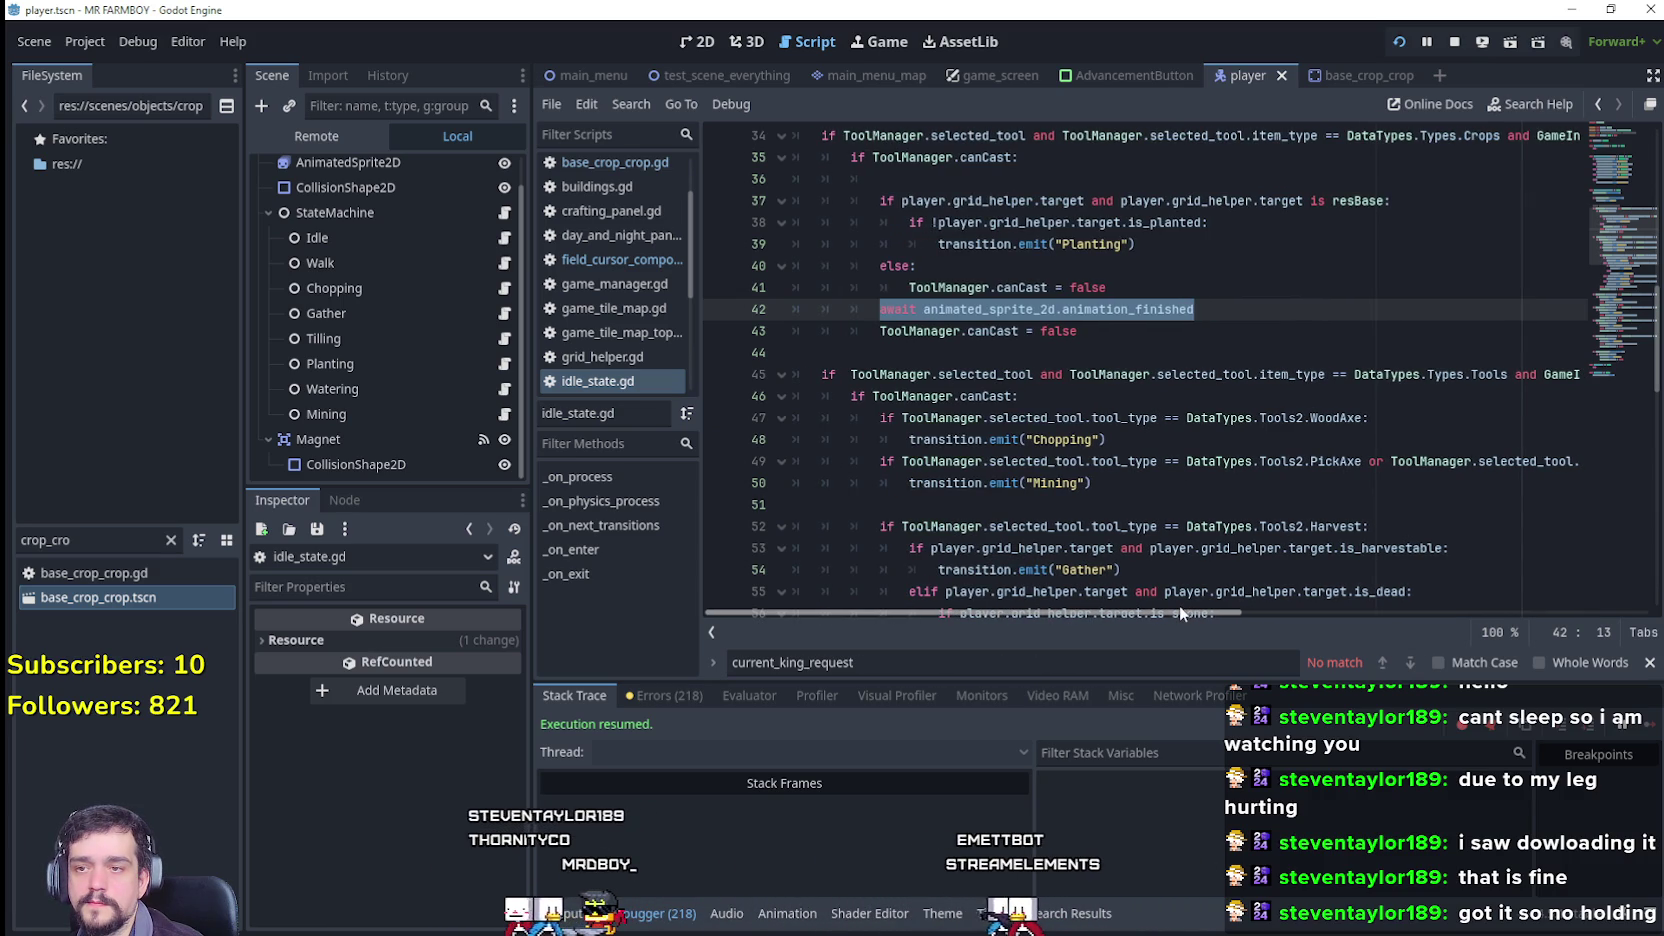
{"action": "mouse_move", "coordinate": [1179, 606]}
{"action": "left_mouse_down"}
{"action": "mouse_move", "coordinate": [1335, 598]}
{"action": "mouse_move", "coordinate": [1250, 605]}
{"action": "mouse_move", "coordinate": [1300, 600]}
{"action": "left_mouse_up"}
{"action": "scroll", "coordinate": [1282, 503], "scroll_direction": "up", "scroll_amount": 1}
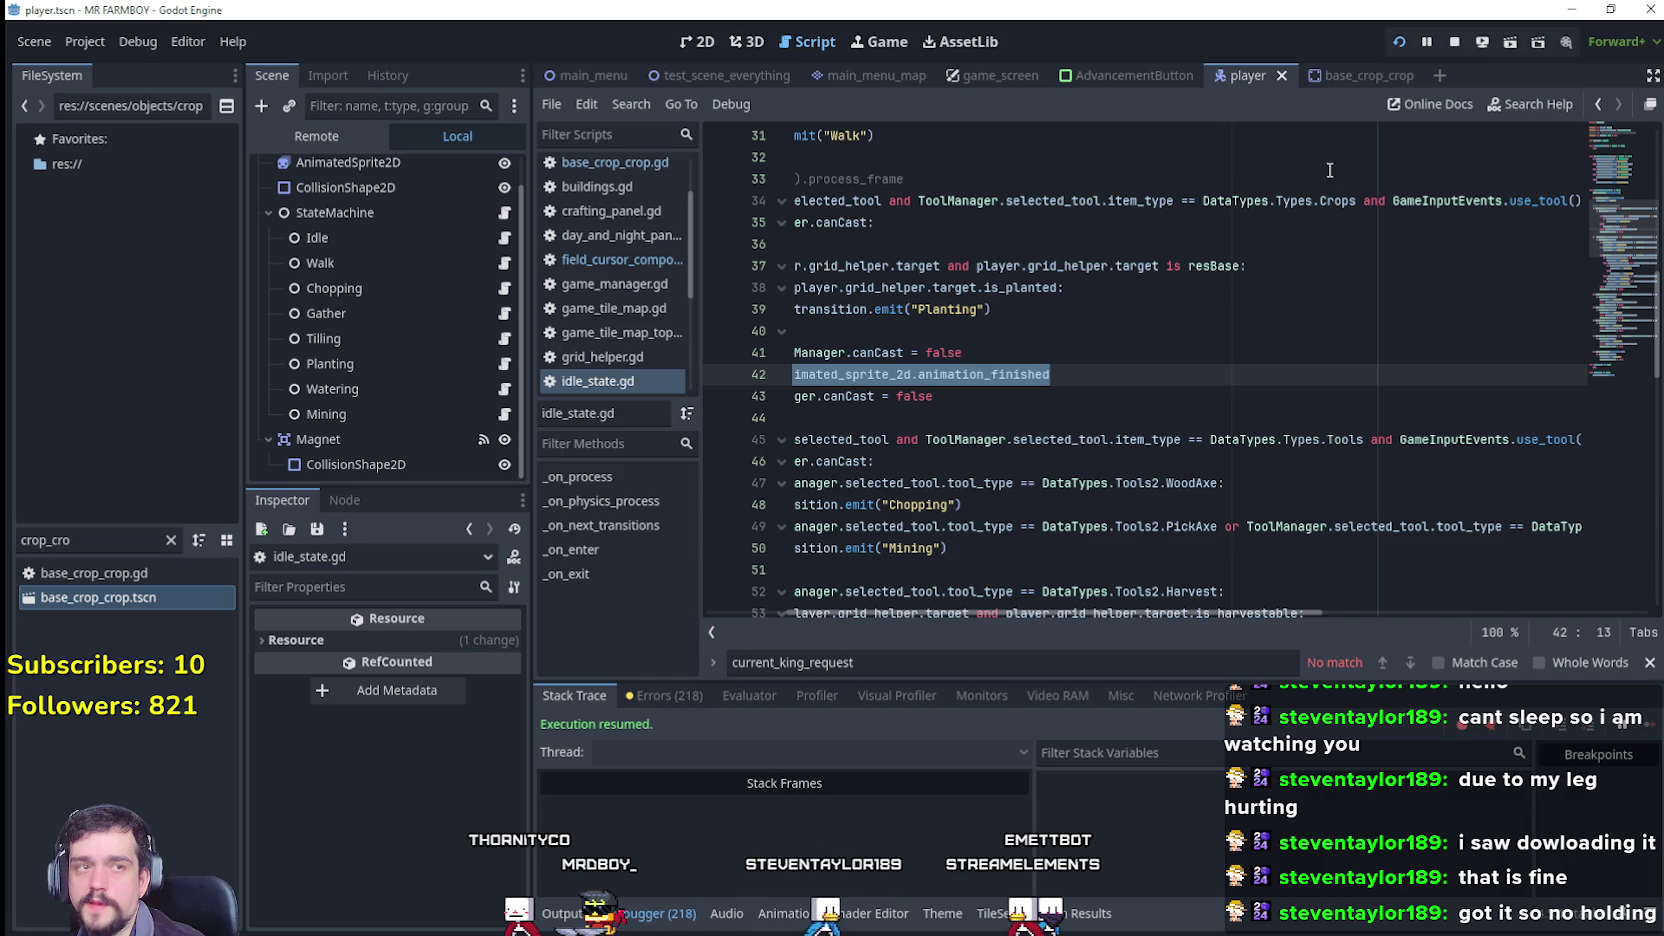
{"action": "scroll", "coordinate": [1145, 410], "scroll_direction": "down", "scroll_amount": 1}
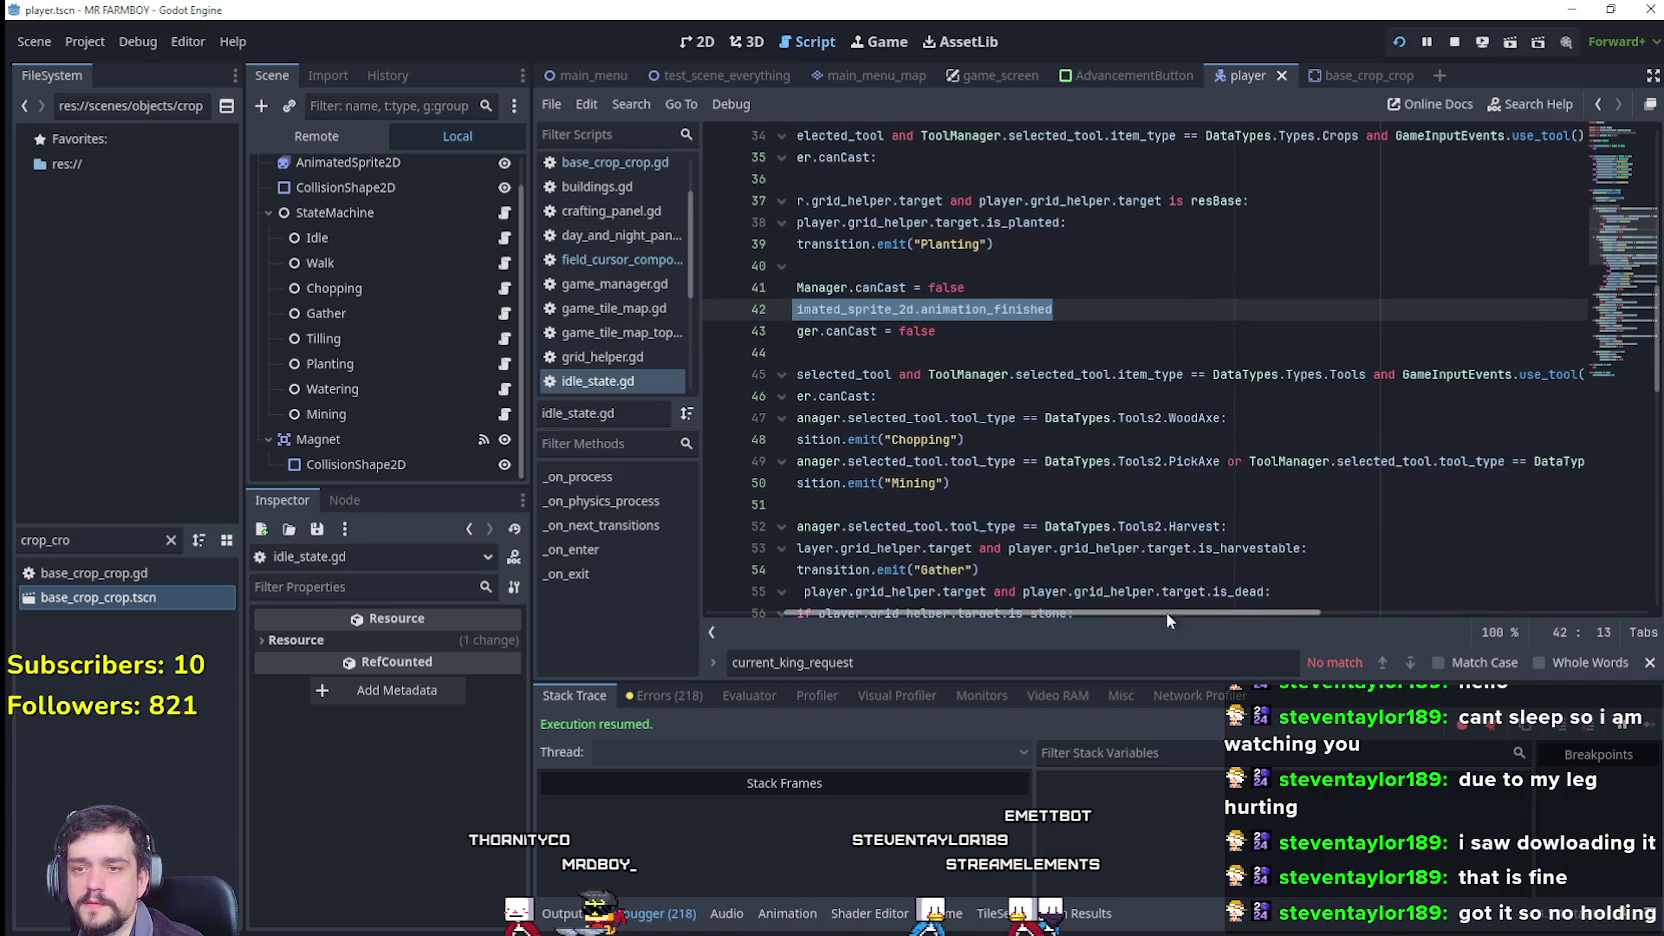
{"action": "scroll", "coordinate": [1191, 612], "scroll_direction": "left", "scroll_amount": 2}
{"action": "scroll", "coordinate": [1043, 537], "scroll_direction": "down", "scroll_amount": 3}
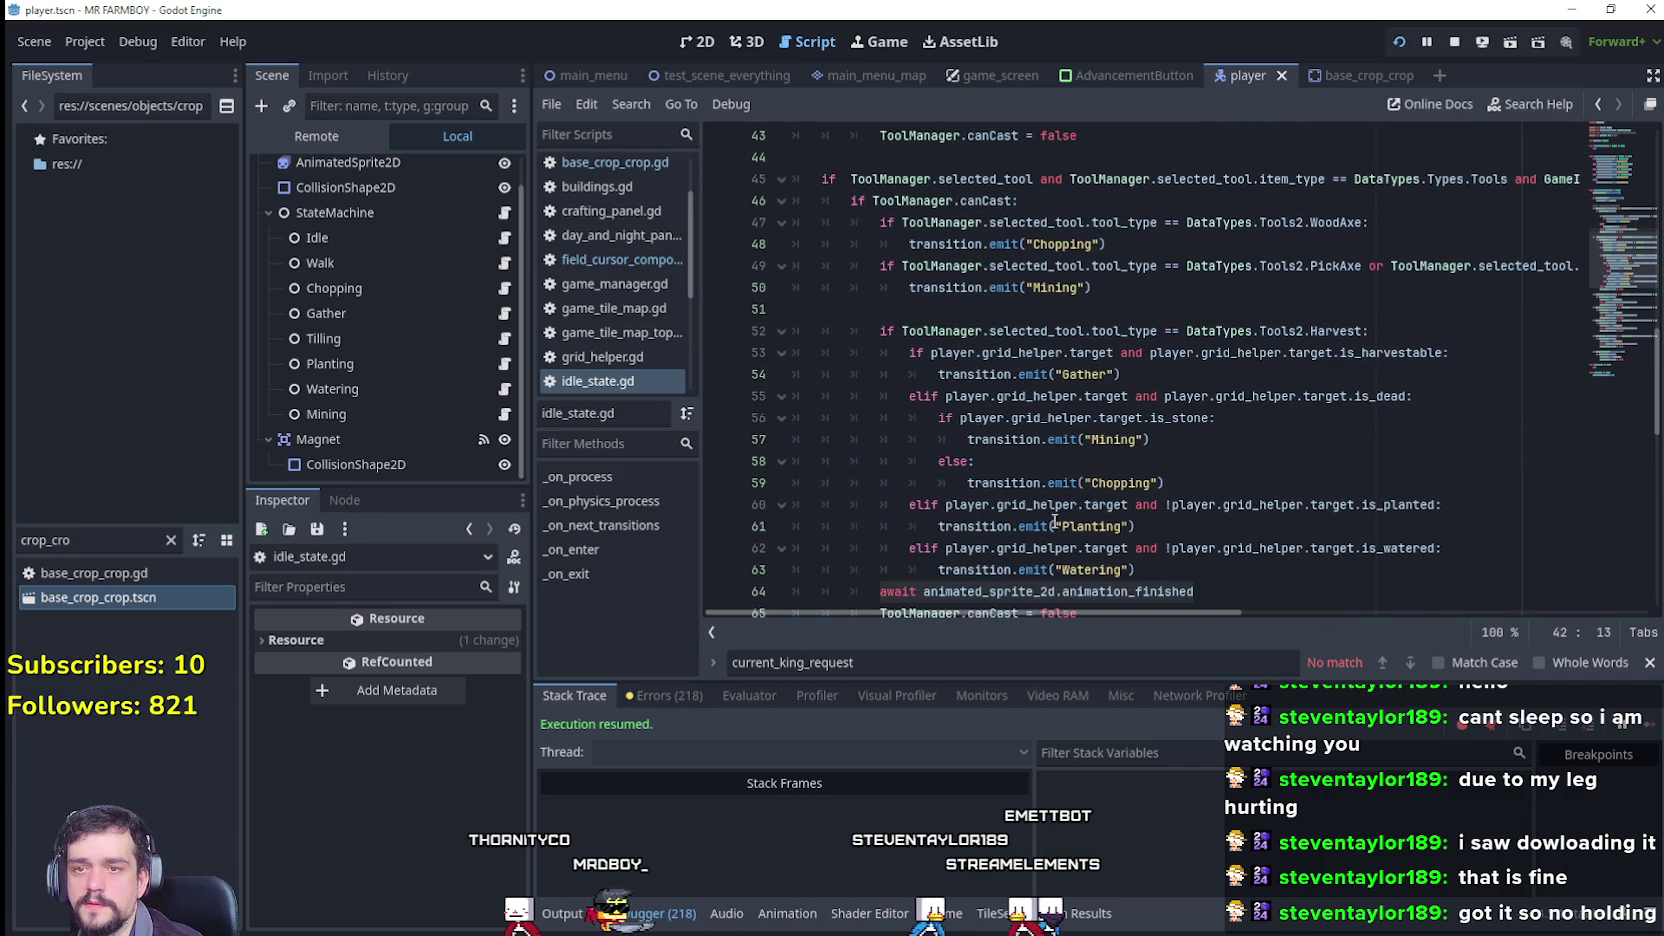
{"action": "scroll", "coordinate": [1215, 446], "scroll_direction": "down", "scroll_amount": 1}
{"action": "scroll", "coordinate": [1163, 470], "scroll_direction": "down", "scroll_amount": 1}
{"action": "mouse_move", "coordinate": [1138, 439]}
{"action": "left_mouse_down"}
{"action": "mouse_move", "coordinate": [770, 398]}
{"action": "mouse_move", "coordinate": [752, 417]}
{"action": "left_mouse_up"}
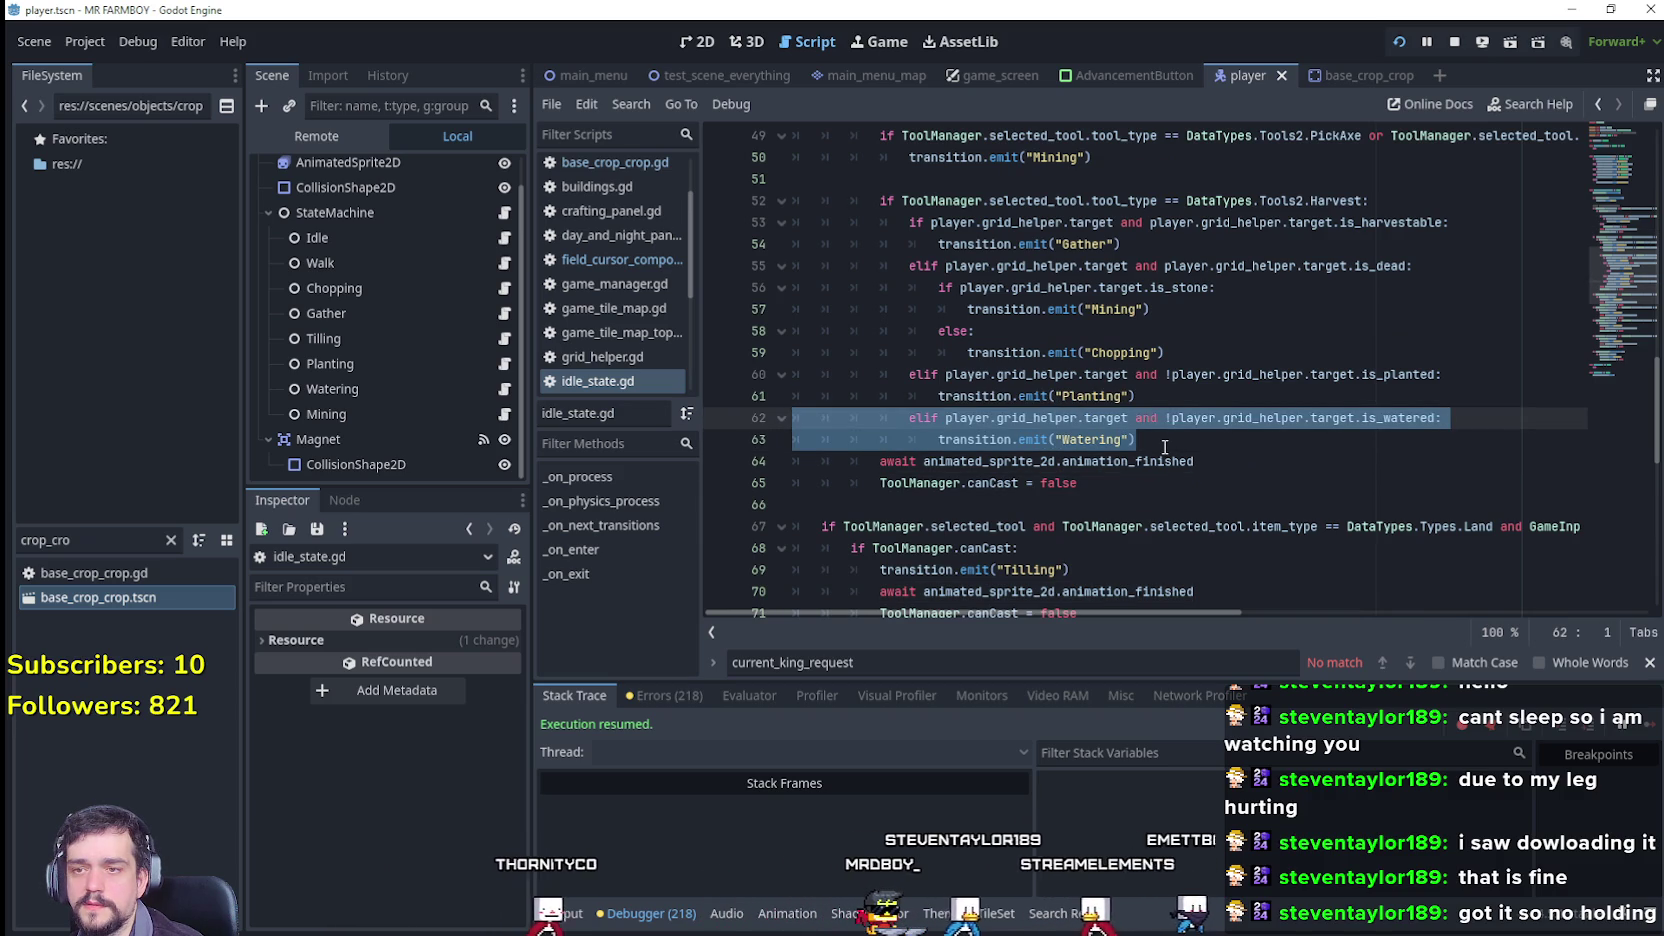
{"action": "scroll", "coordinate": [1160, 445], "scroll_direction": "up", "scroll_amount": 4}
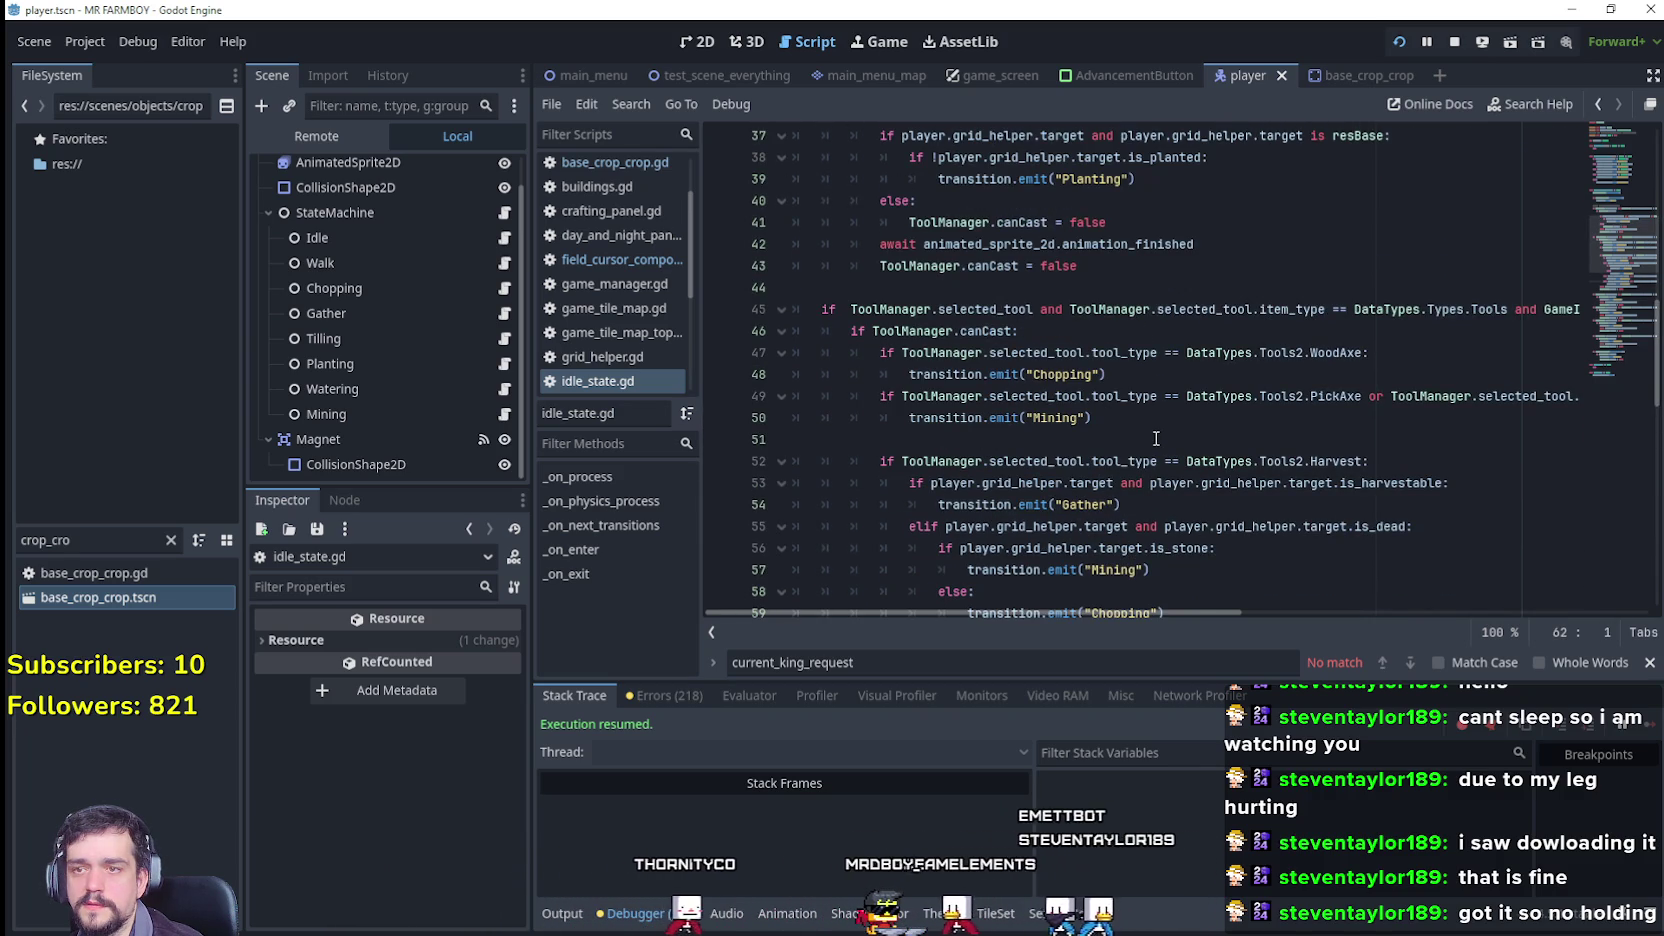
{"action": "scroll", "coordinate": [1156, 438], "scroll_direction": "up", "scroll_amount": 1}
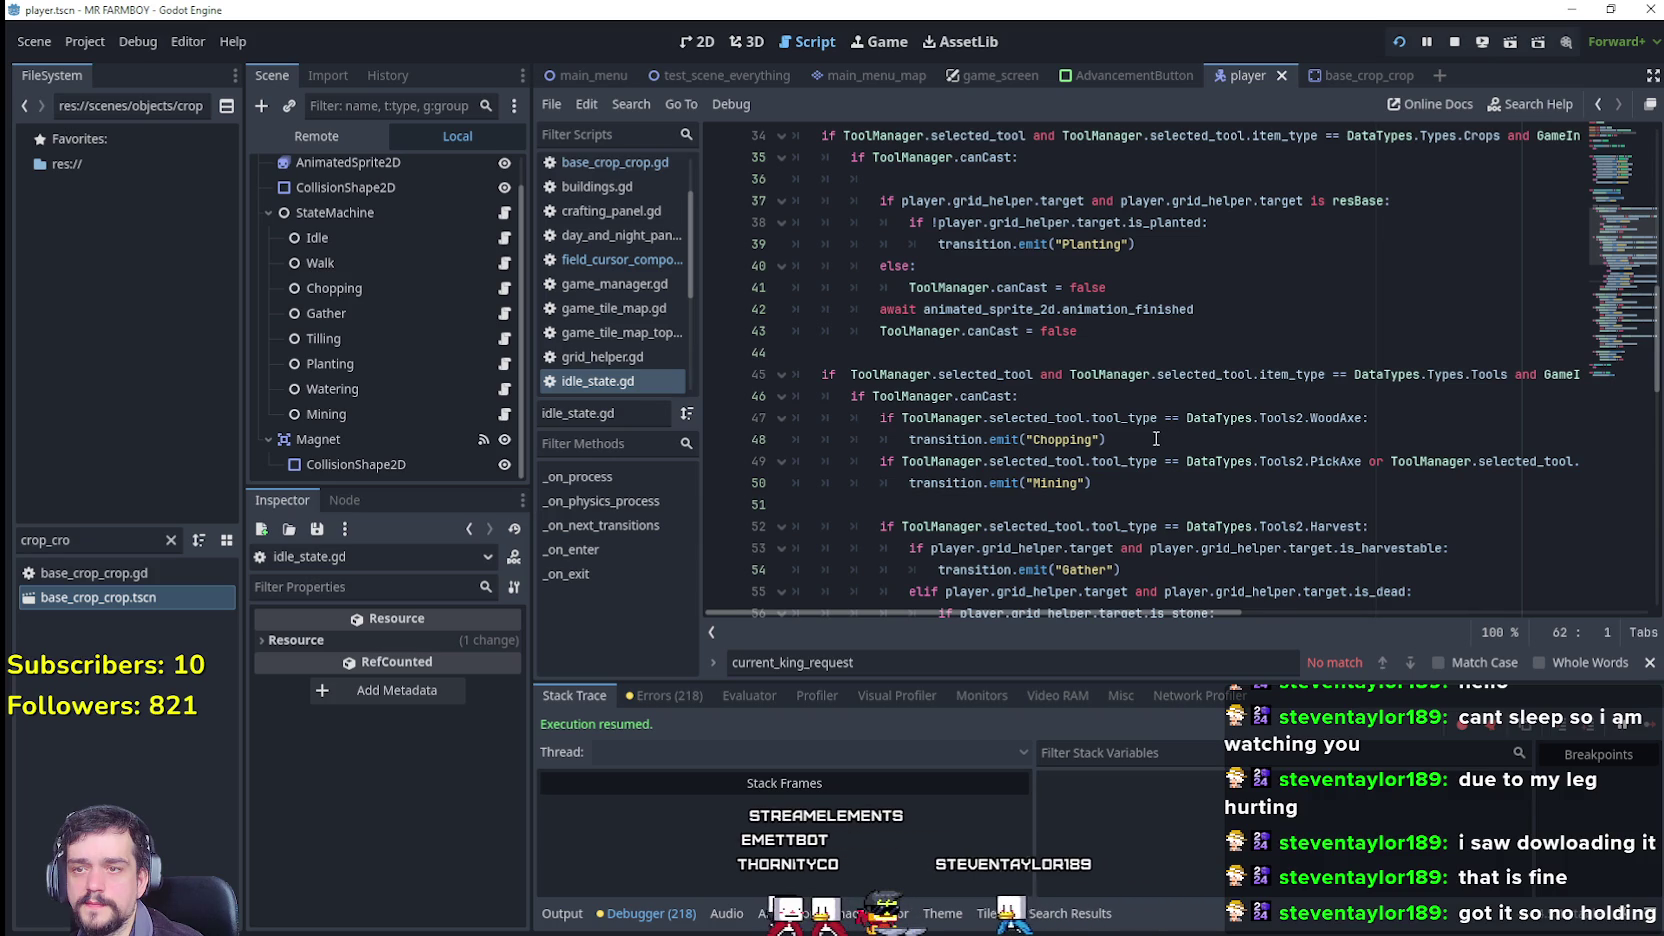
{"action": "scroll", "coordinate": [1156, 438], "scroll_direction": "down", "scroll_amount": 5}
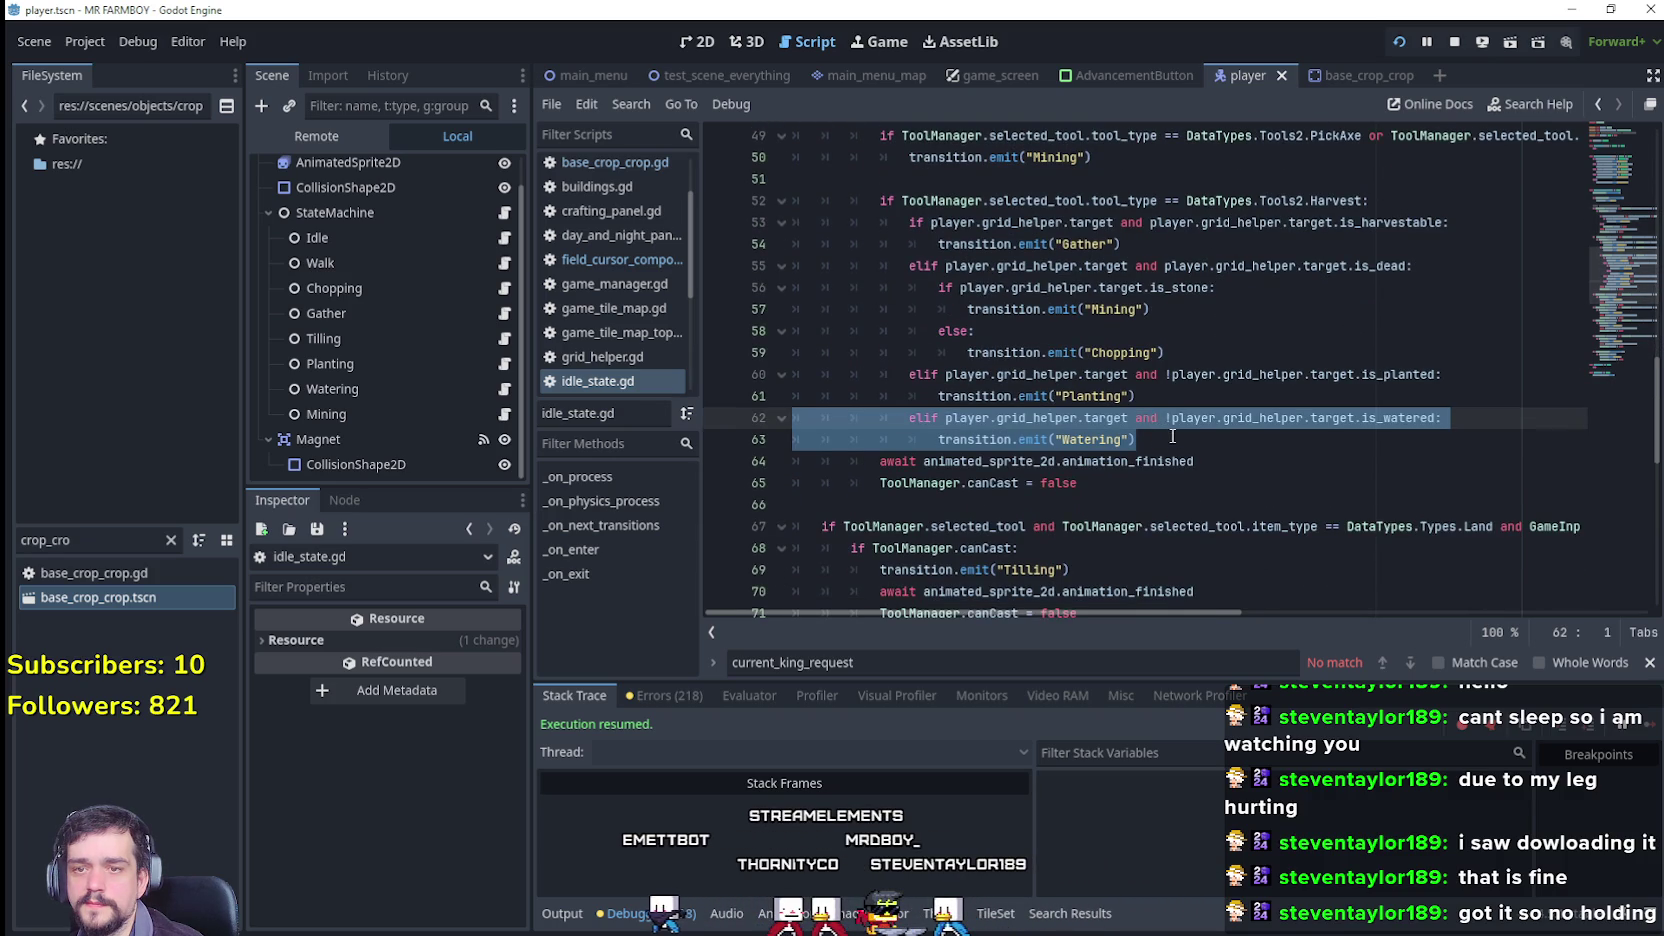
{"action": "scroll", "coordinate": [1172, 436], "scroll_direction": "down", "scroll_amount": 1}
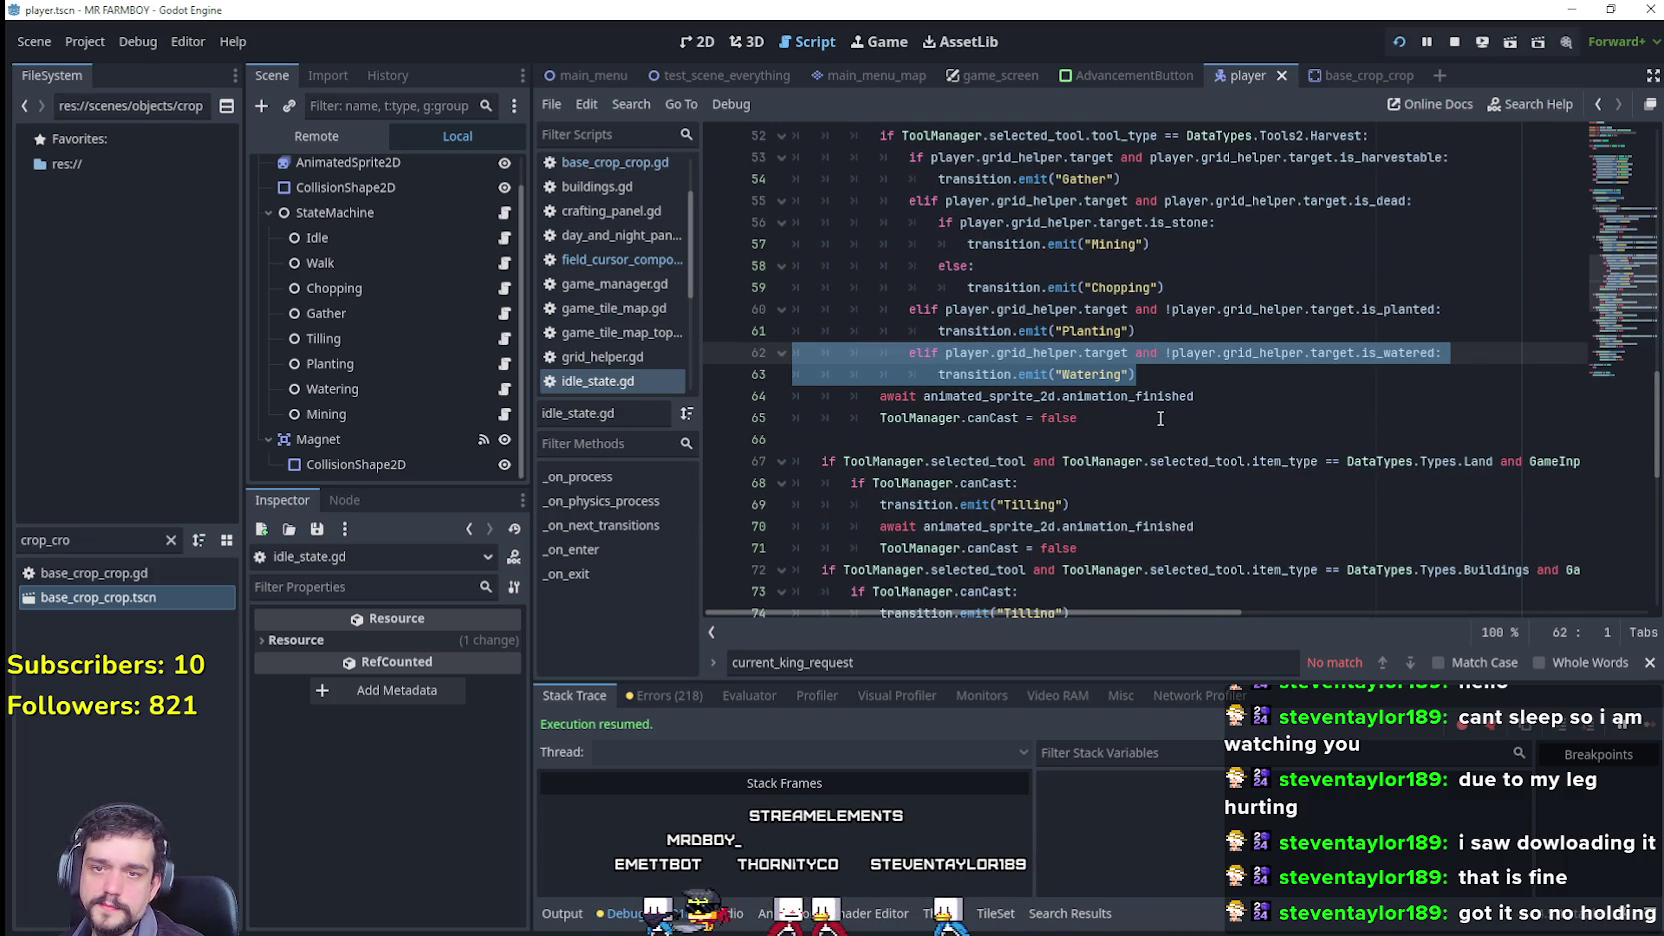
{"action": "scroll", "coordinate": [1160, 420], "scroll_direction": "up", "scroll_amount": 1}
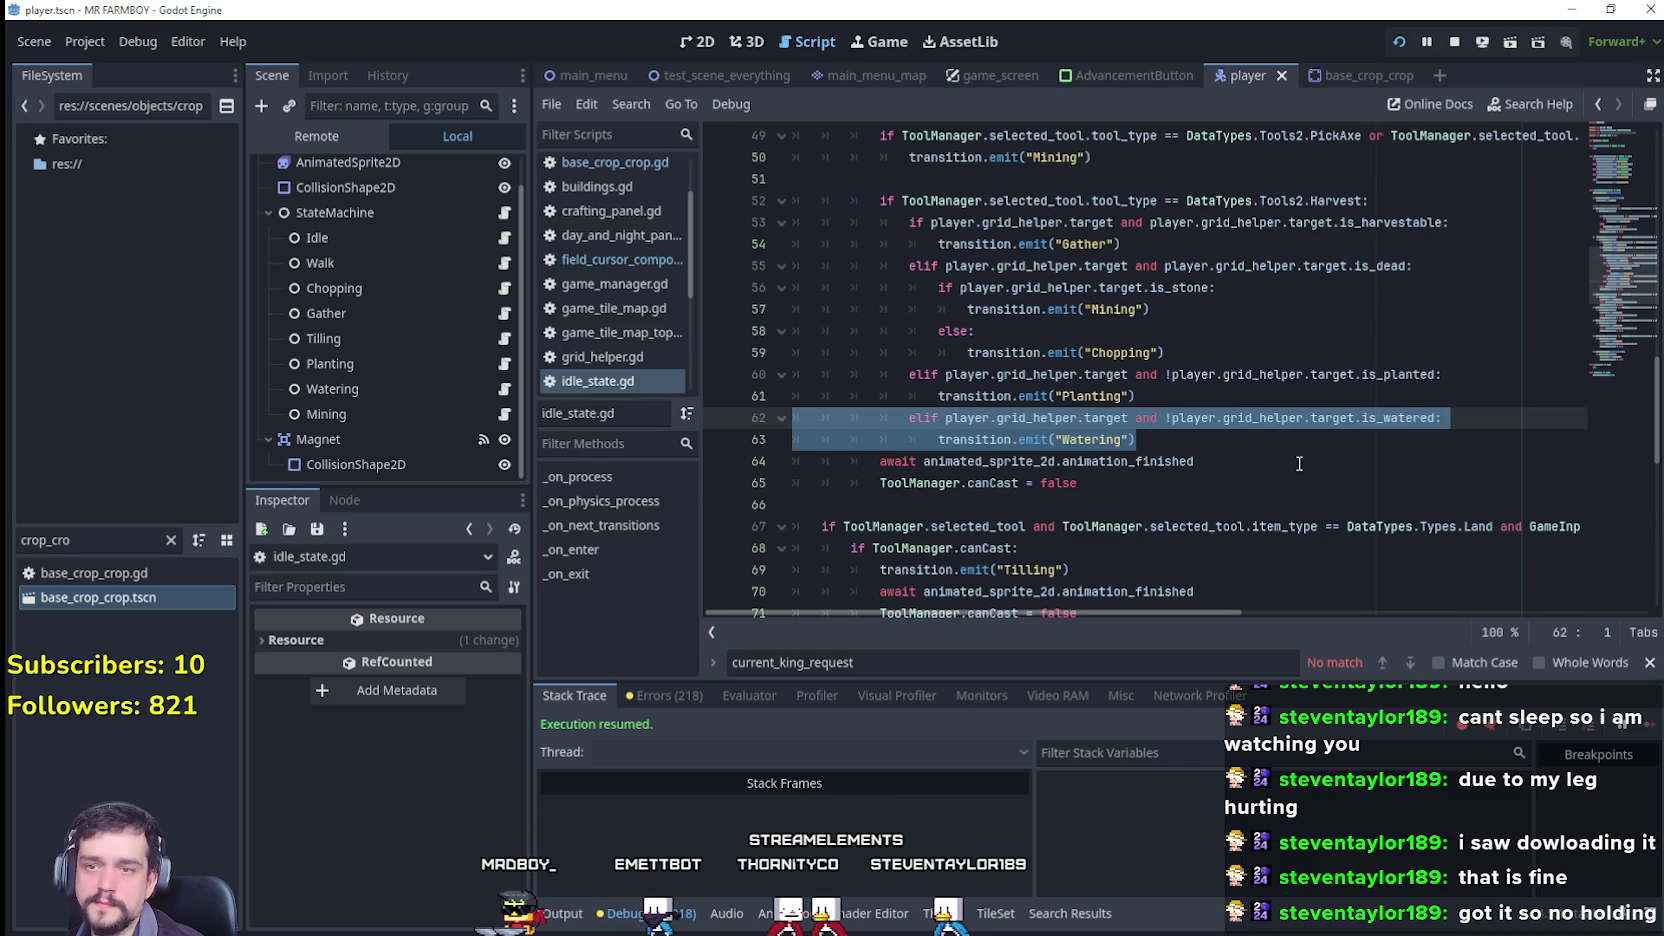
{"action": "left_click_drag", "start_coordinate": [1200, 444], "coordinate": [940, 447]}
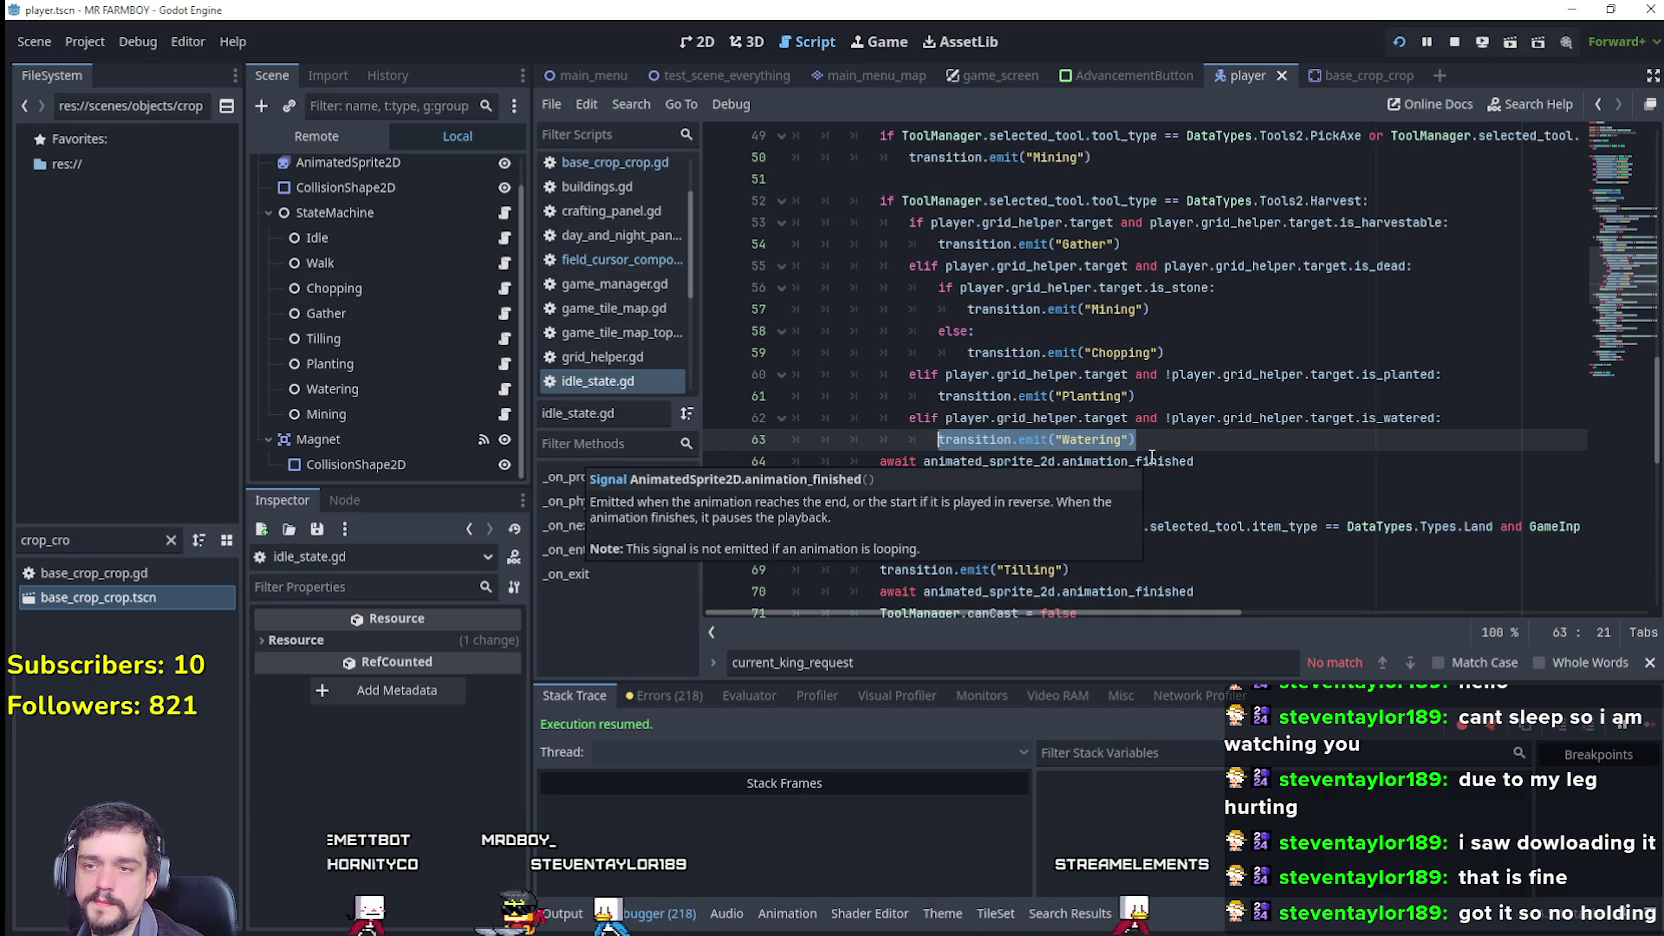
{"action": "scroll", "coordinate": [1155, 458], "scroll_direction": "up", "scroll_amount": 2}
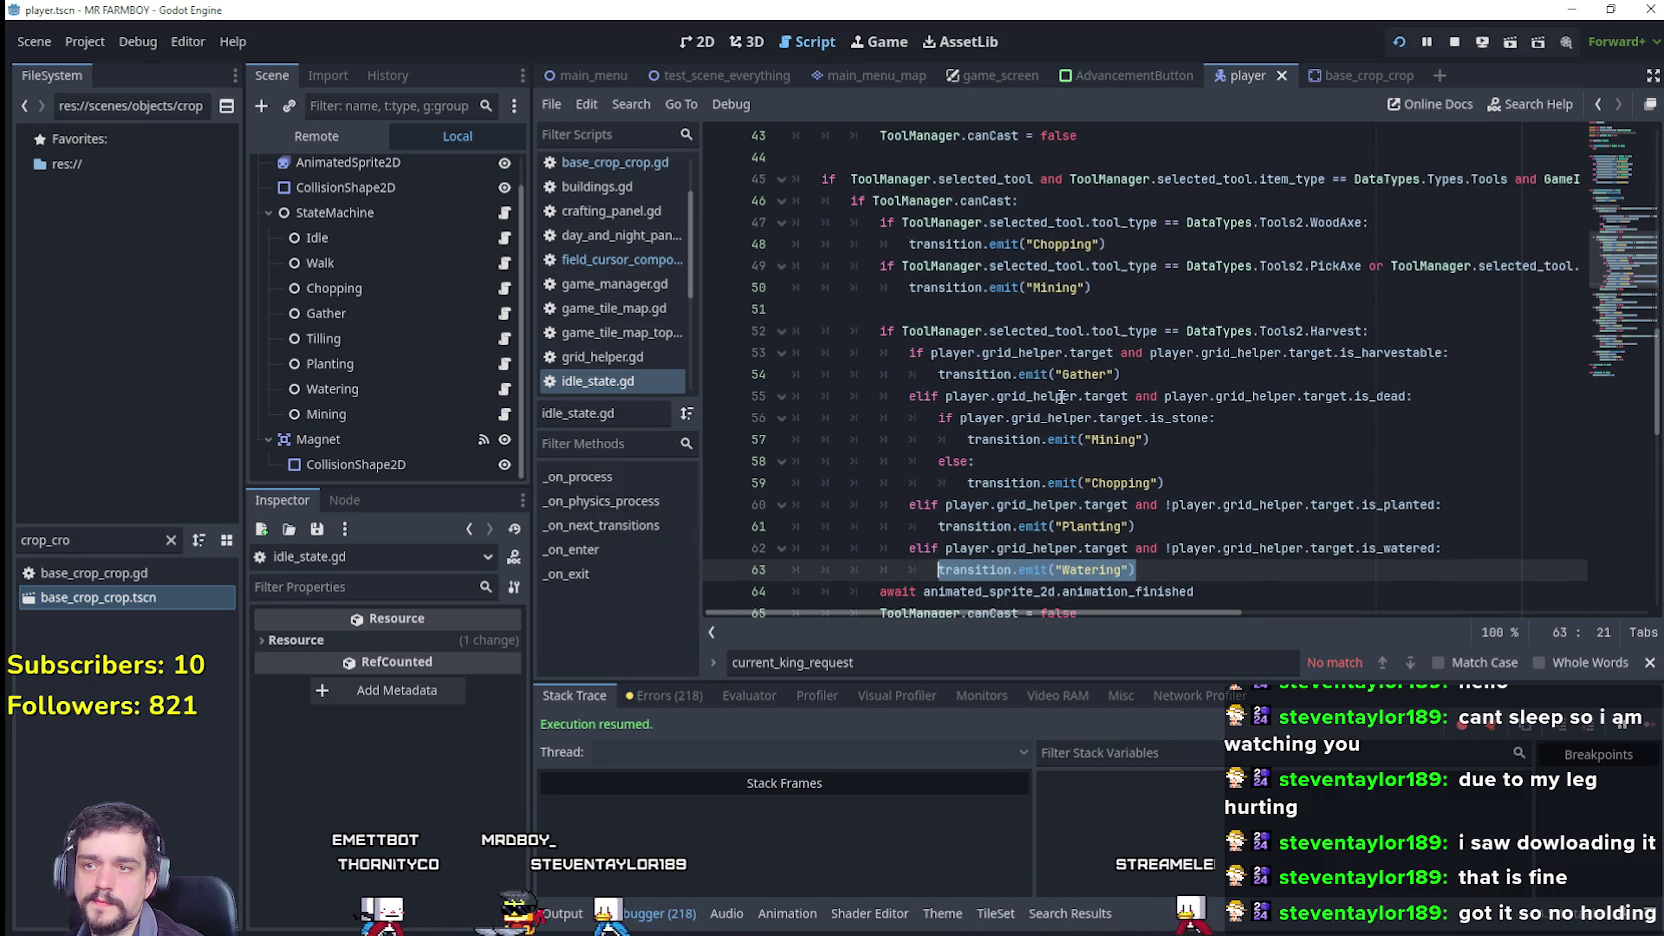
{"action": "left_click", "coordinate": [990, 200]}
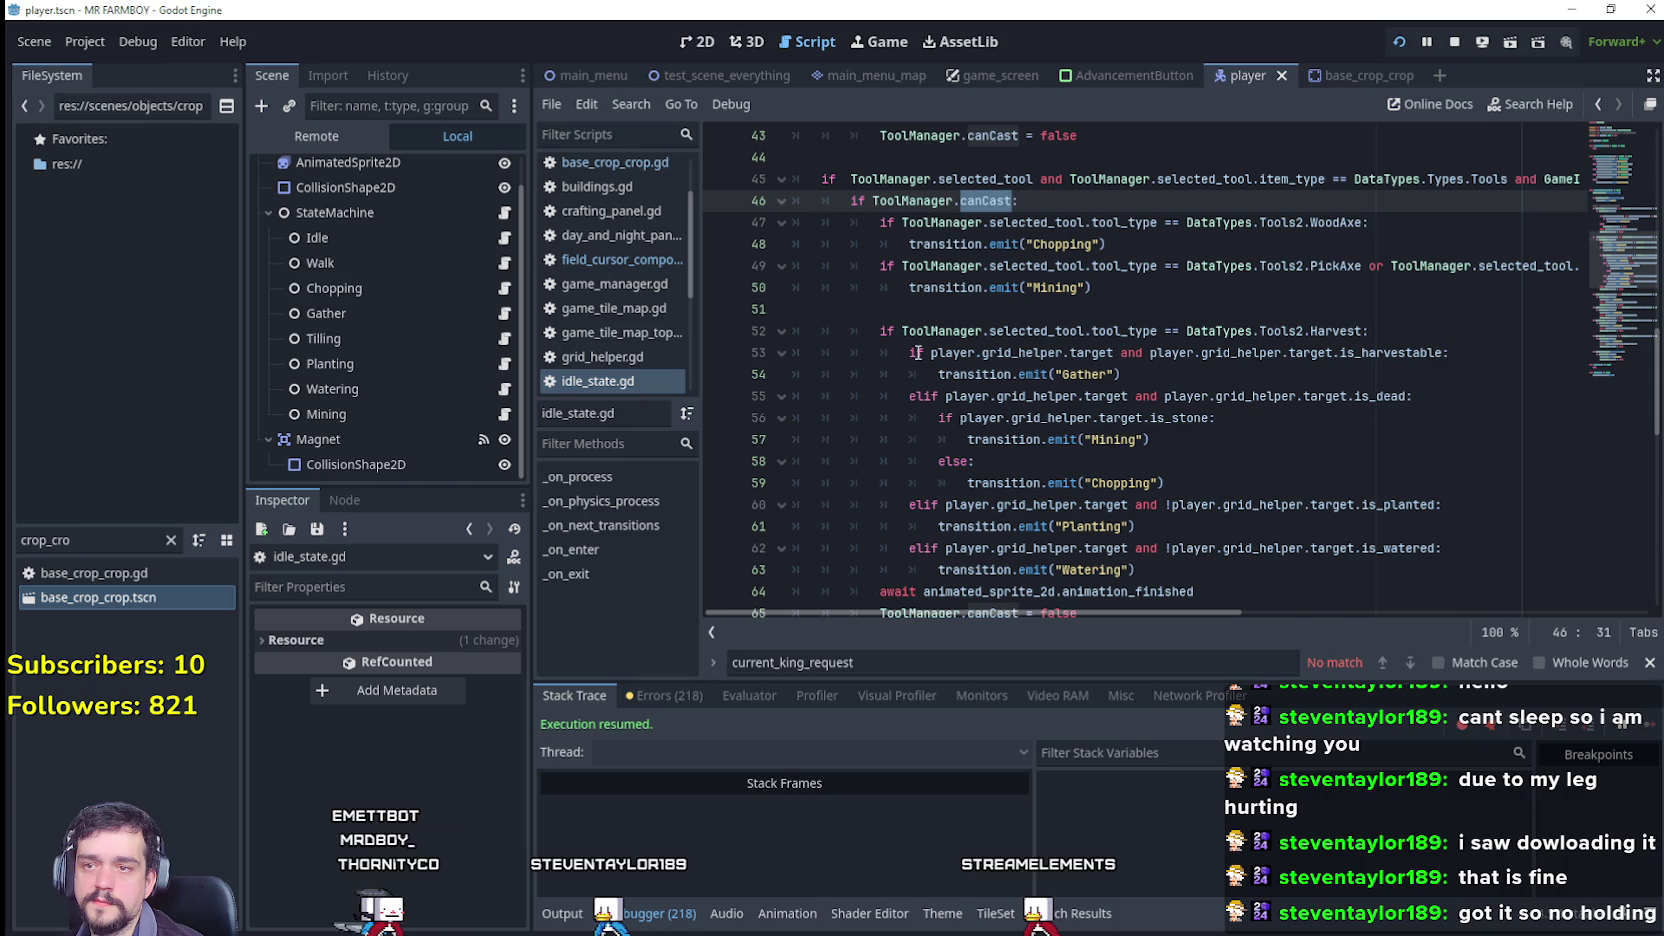
{"action": "scroll", "coordinate": [1086, 417], "scroll_direction": "down", "scroll_amount": 1}
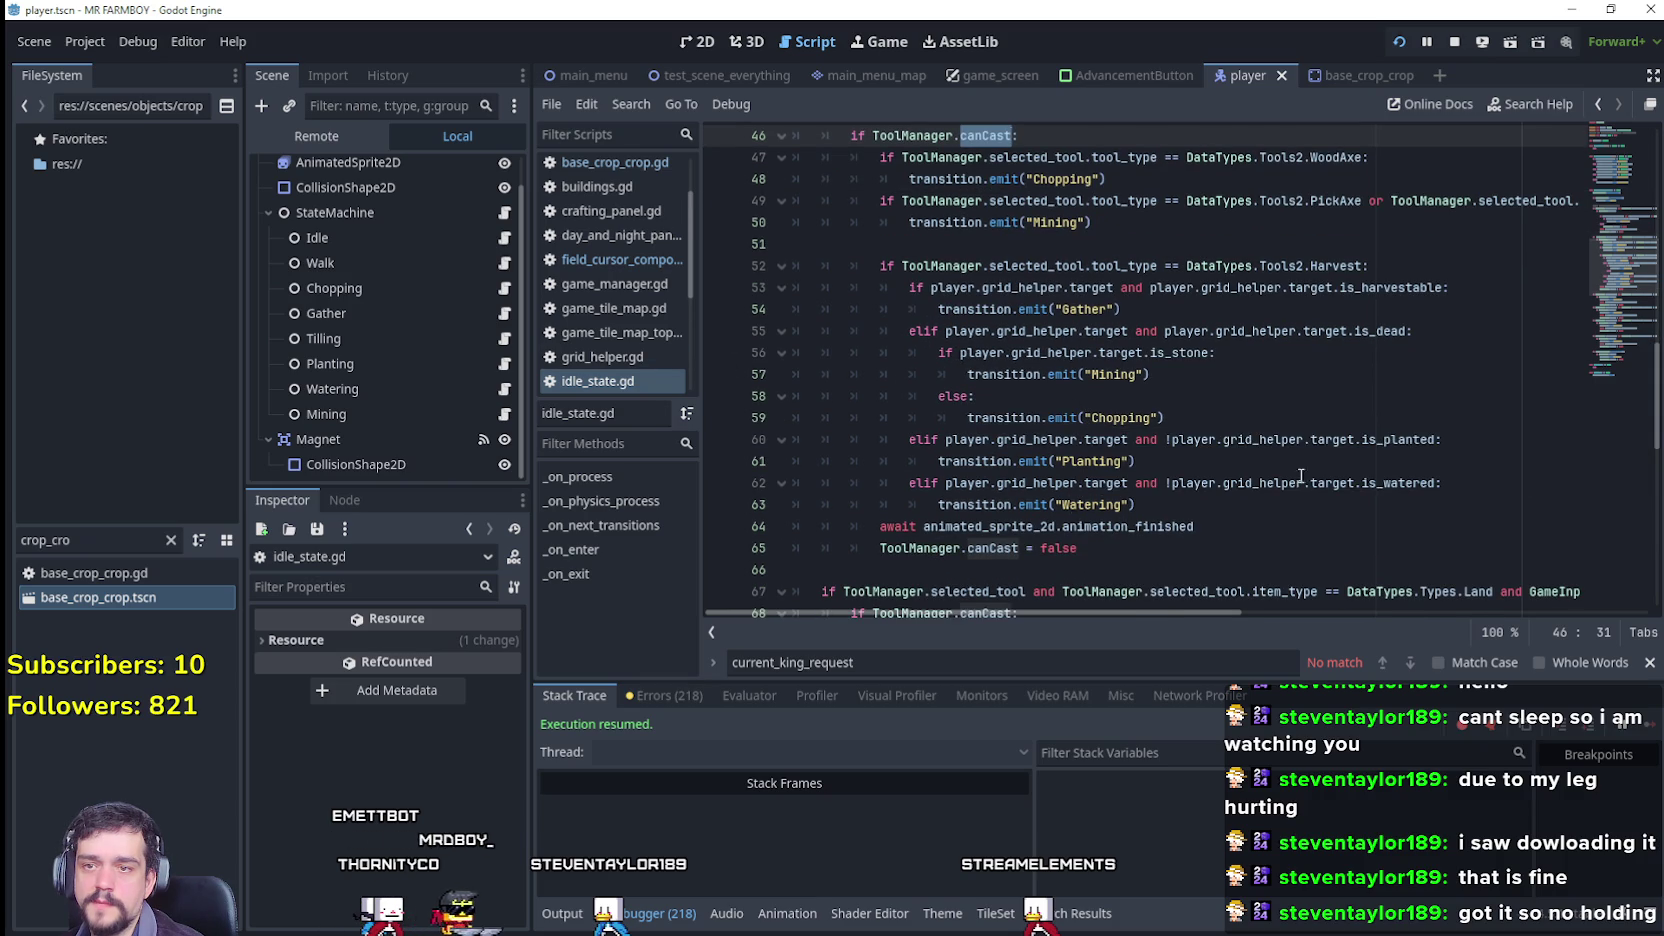
{"action": "scroll", "coordinate": [1036, 436], "scroll_direction": "down", "scroll_amount": 1}
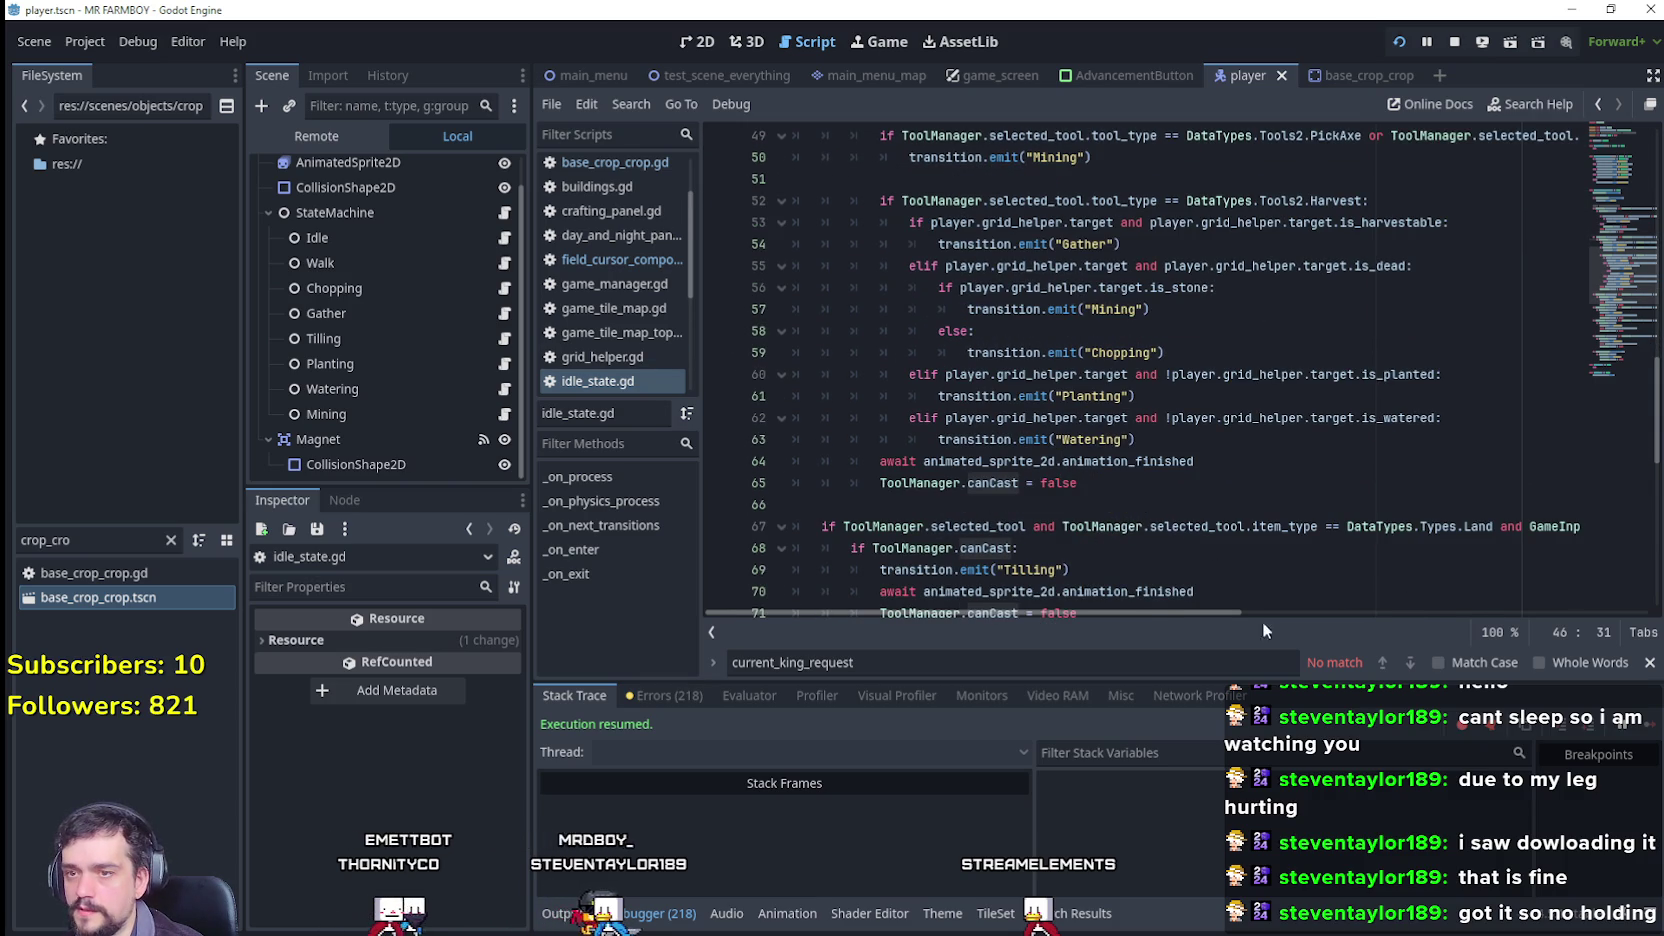
{"action": "scroll", "coordinate": [1086, 354], "scroll_direction": "down", "scroll_amount": 3}
{"action": "scroll", "coordinate": [966, 420], "scroll_direction": "down", "scroll_amount": 6}
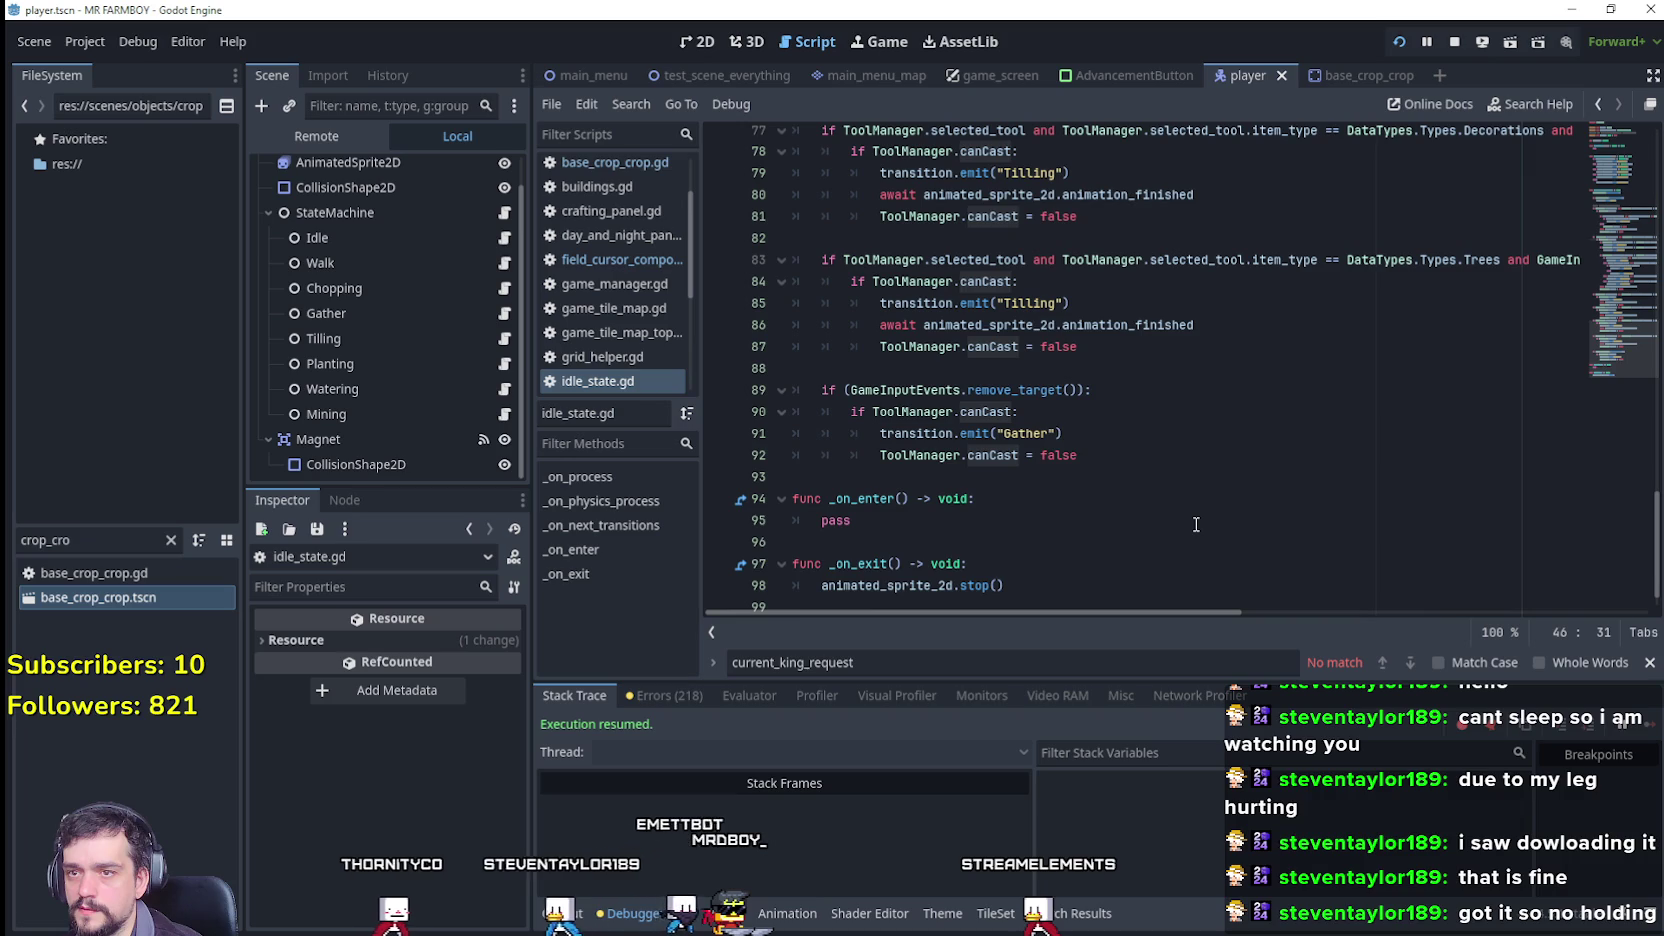
{"action": "scroll", "coordinate": [1195, 524], "scroll_direction": "up", "scroll_amount": 7}
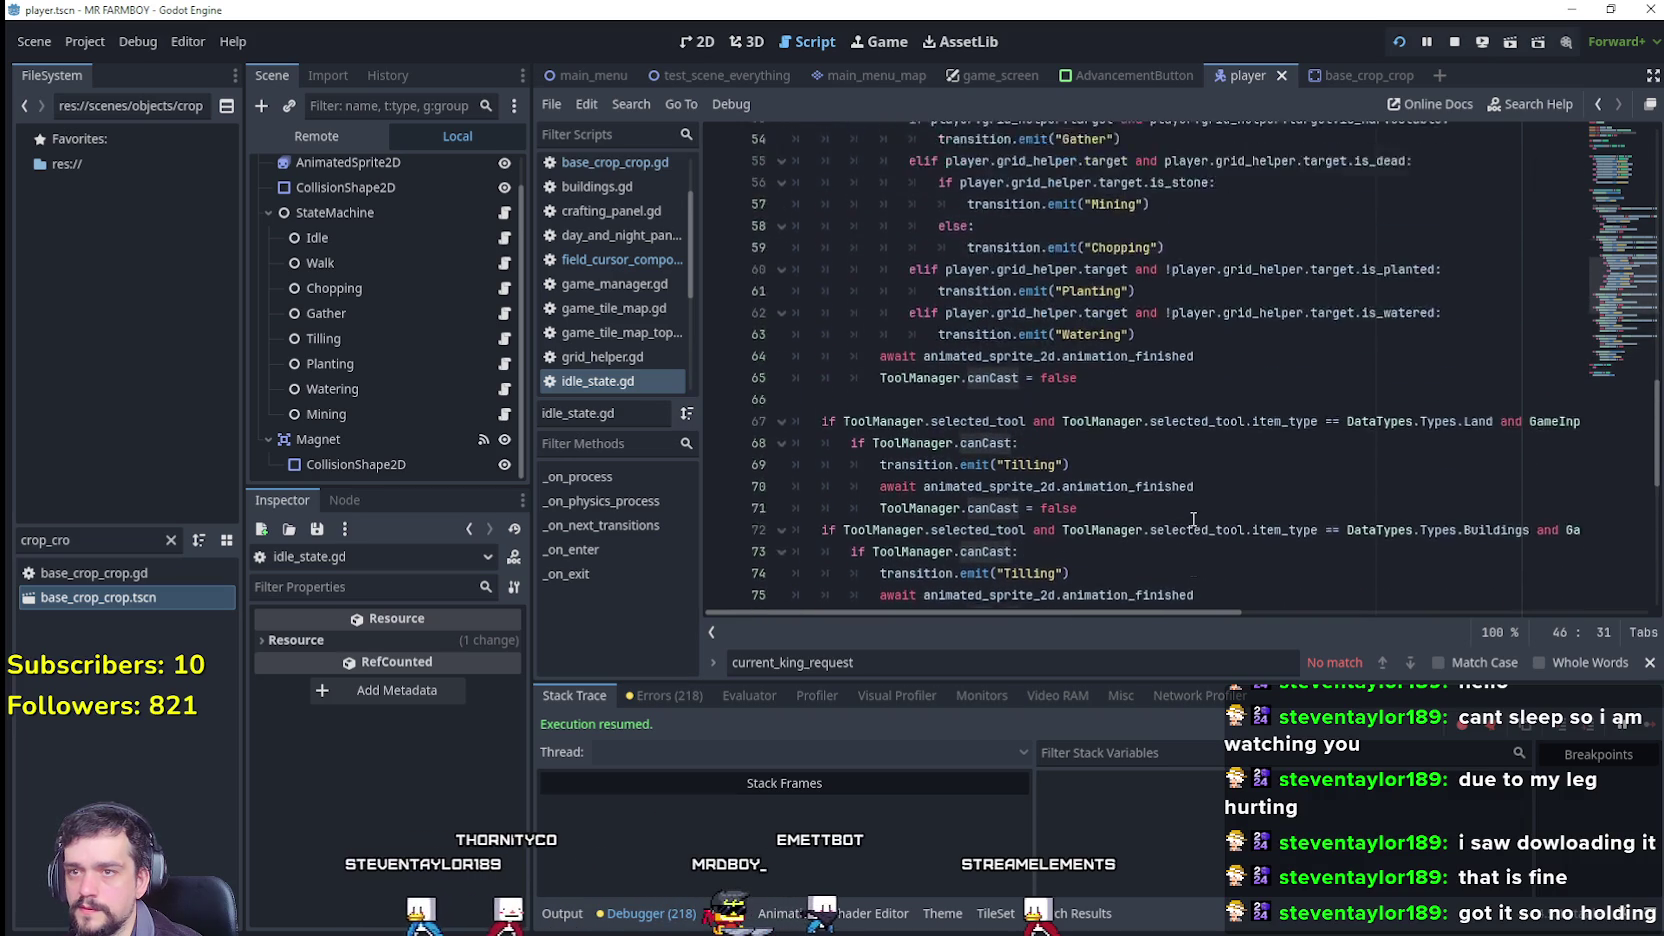
{"action": "scroll", "coordinate": [1193, 521], "scroll_direction": "up", "scroll_amount": 2}
{"action": "left_click", "coordinate": [1146, 475]}
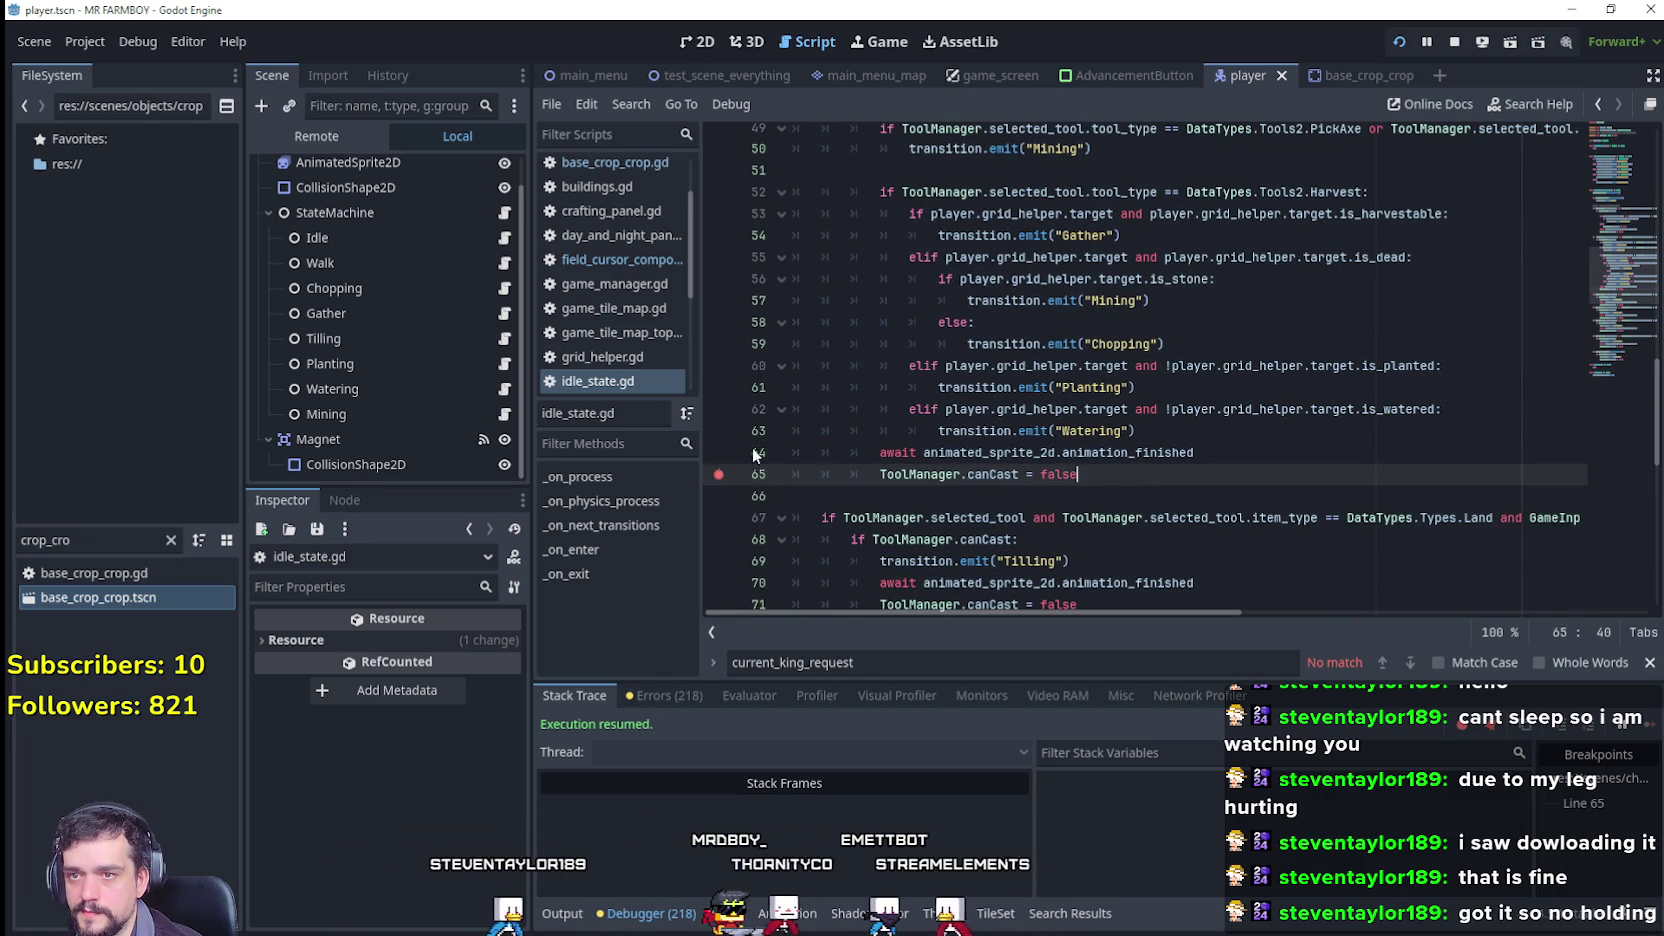
Step: Place breakpoints on the canCast = false resets at lines 65 and 43, then switch to the game
{"action": "left_click", "coordinate": [1349, 461]}
{"action": "scroll", "coordinate": [1150, 470], "scroll_direction": "up", "scroll_amount": 3}
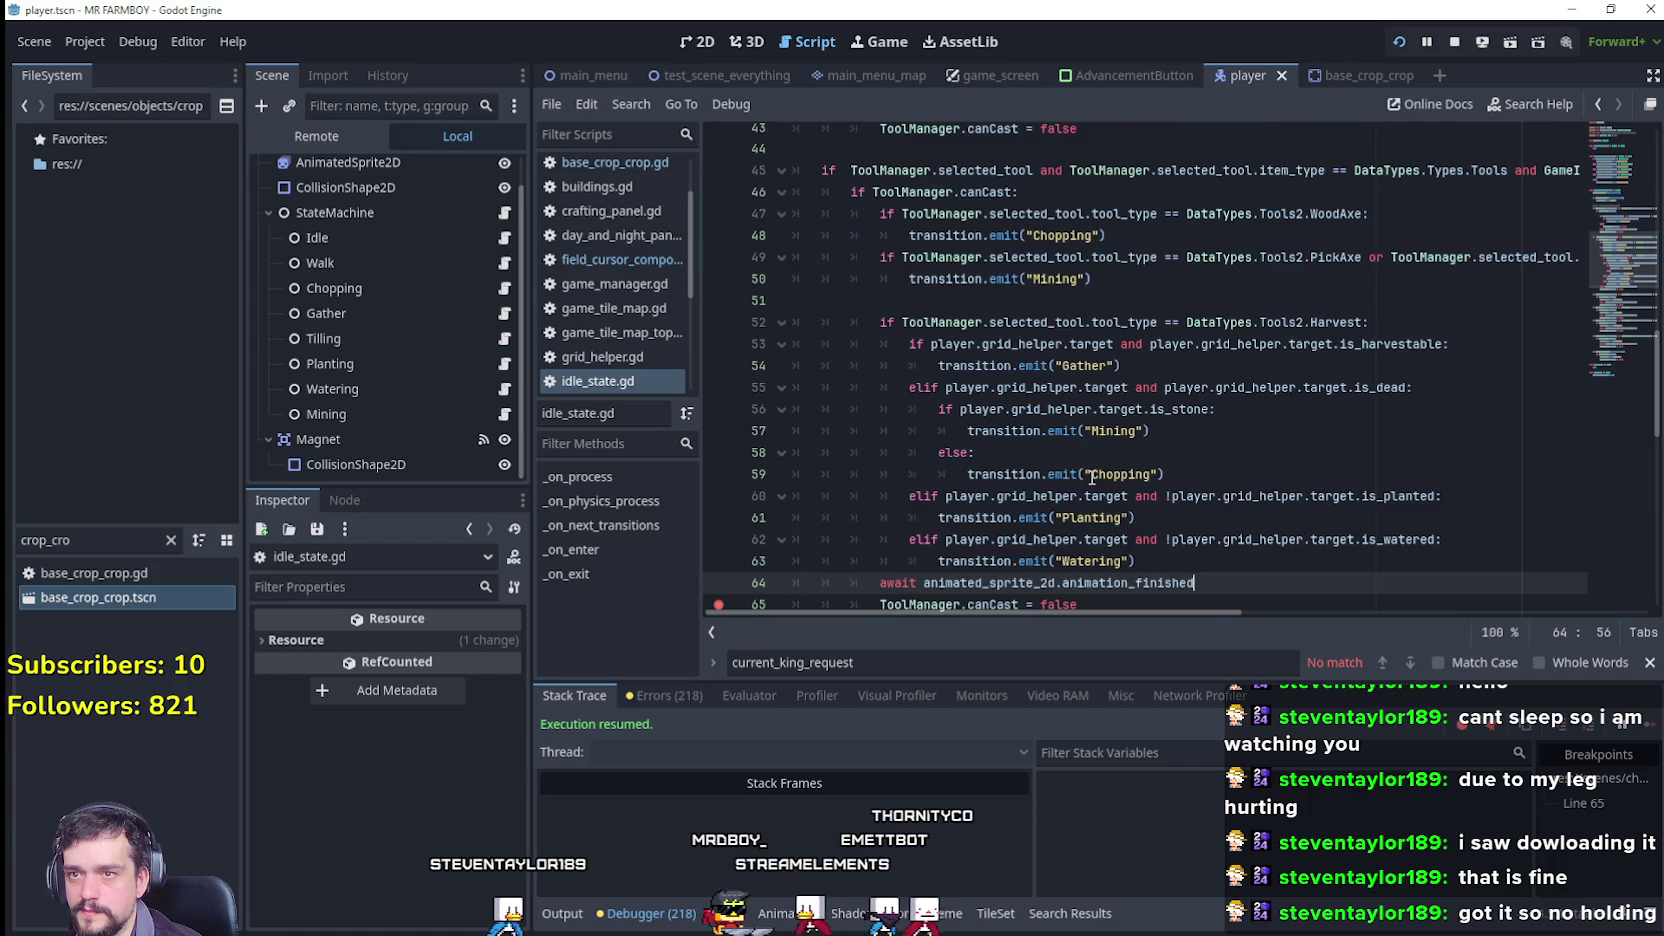
{"action": "scroll", "coordinate": [1092, 474], "scroll_direction": "up", "scroll_amount": 3}
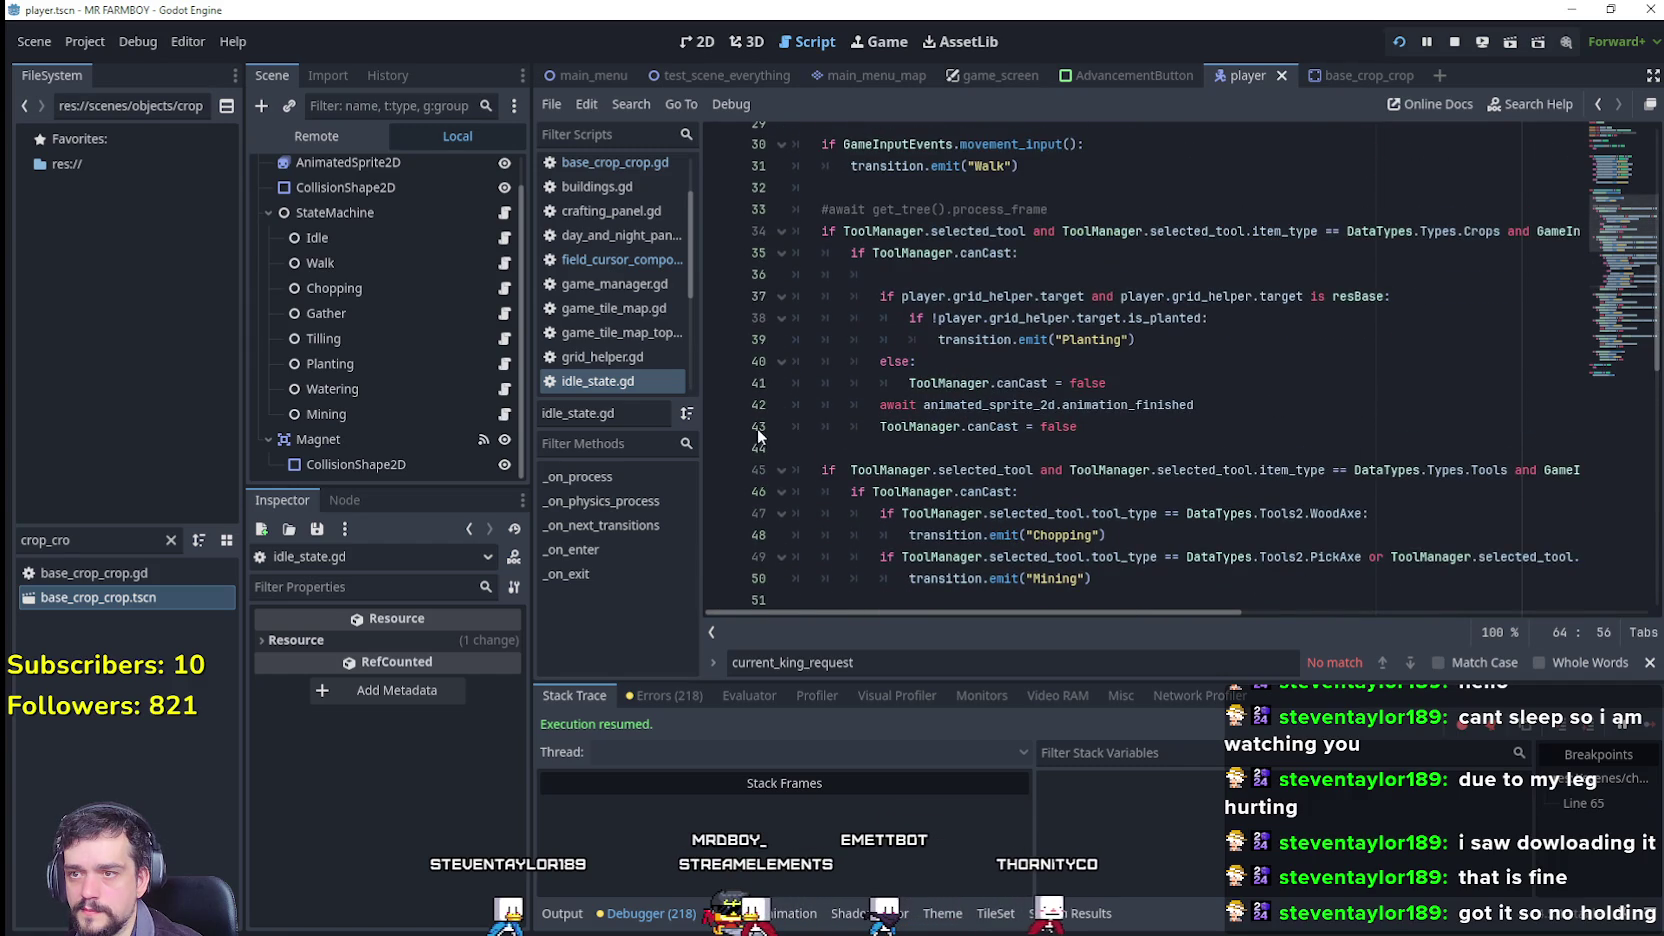
{"action": "left_click", "coordinate": [1151, 425]}
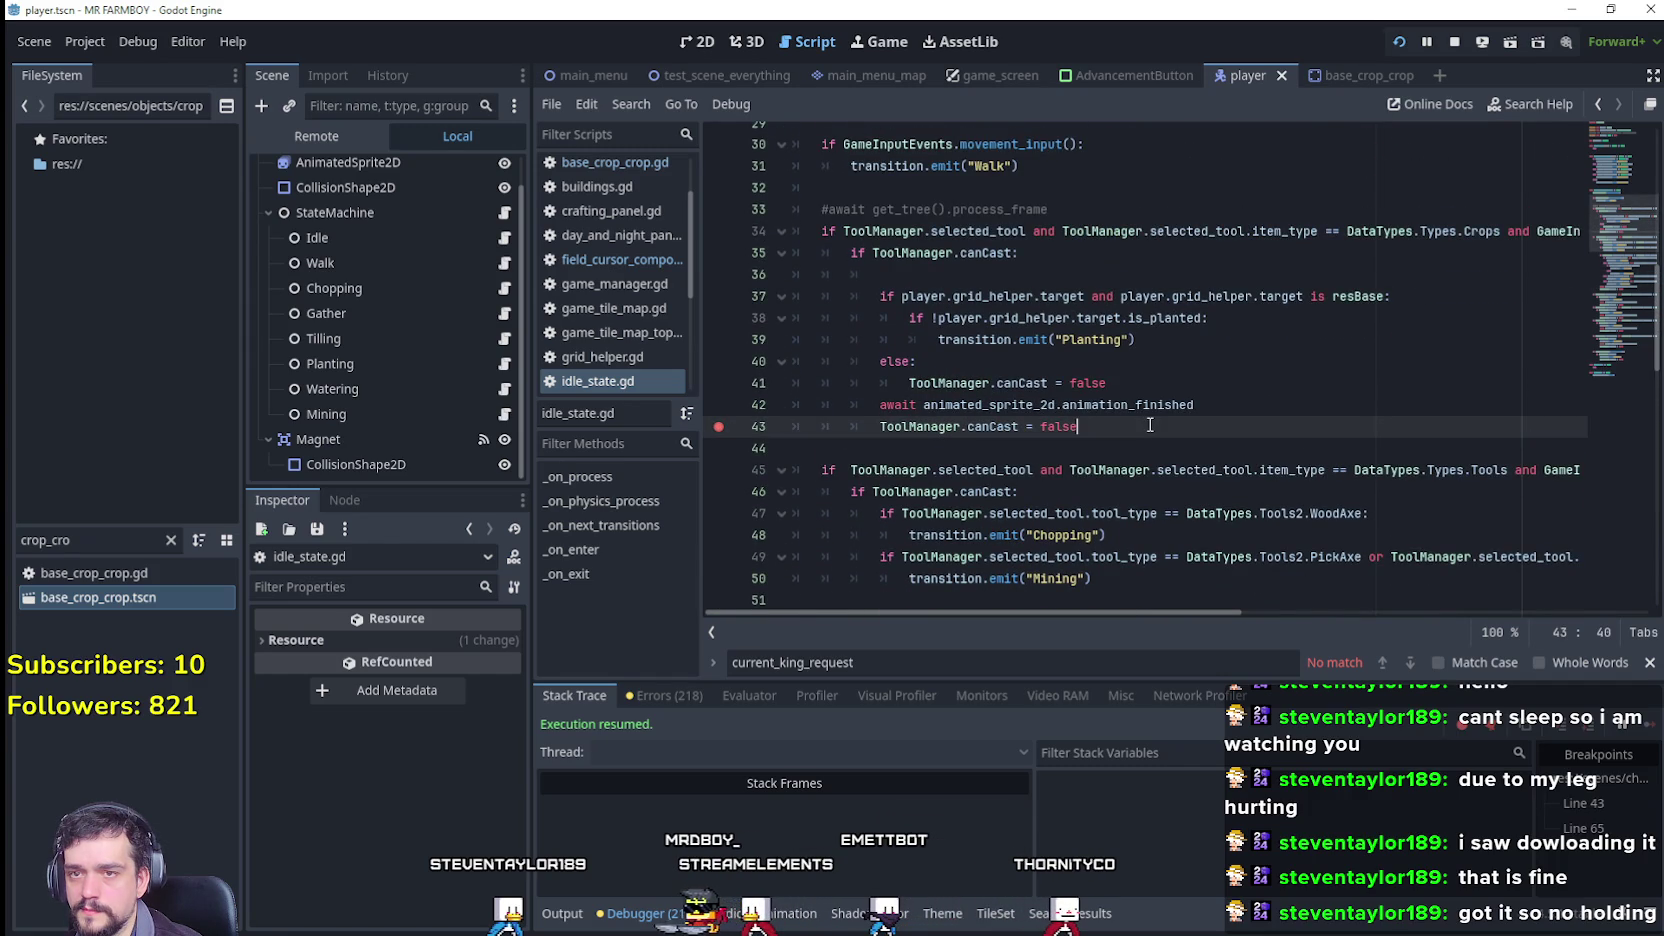
{"action": "left_click", "coordinate": [940, 274]}
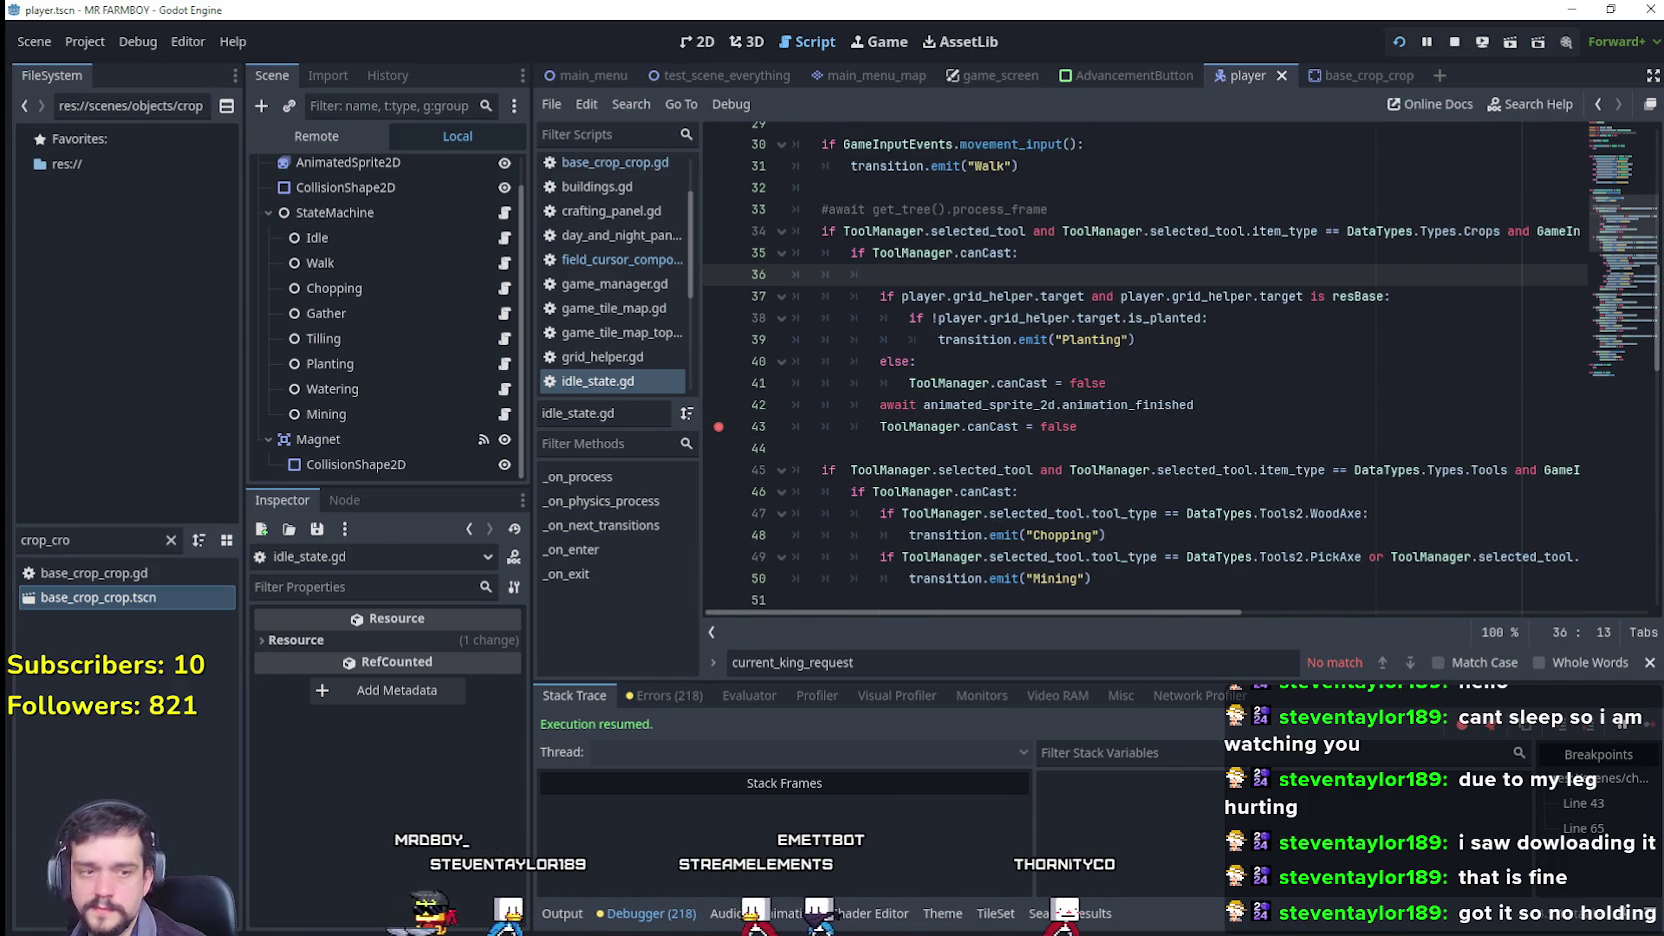
{"action": "key", "text": "alt+Tab"}
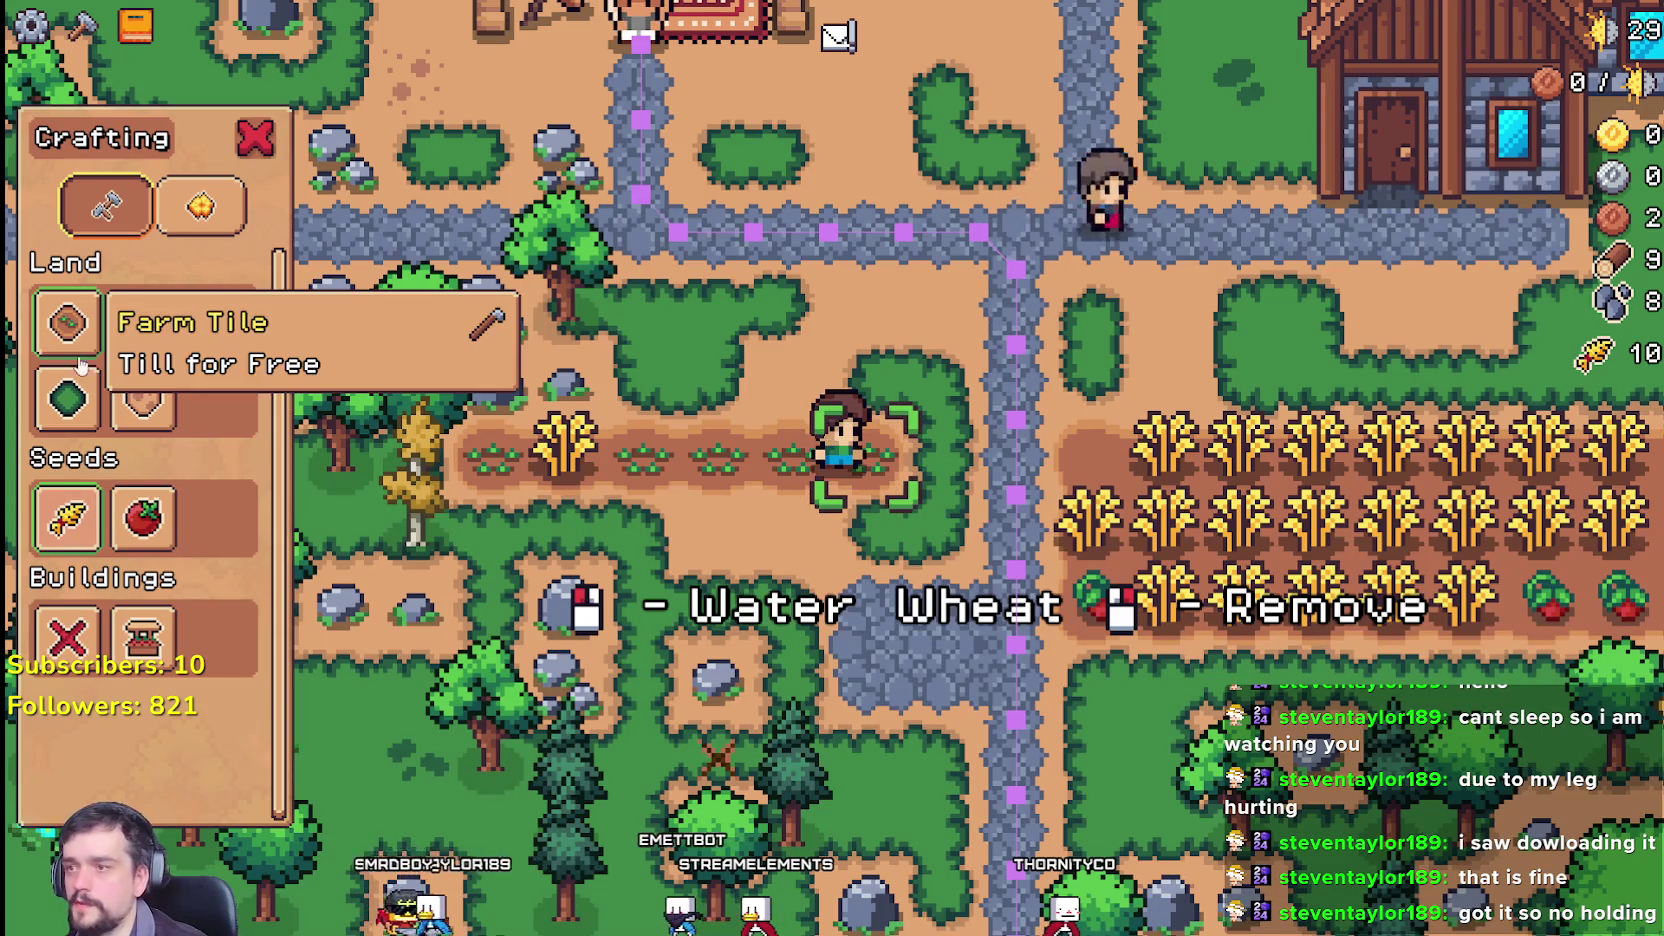
Step: Walk the farmer to the dirt plot, pick the Wheat seed, then cancel seed placement
{"action": "key", "text": "w"}
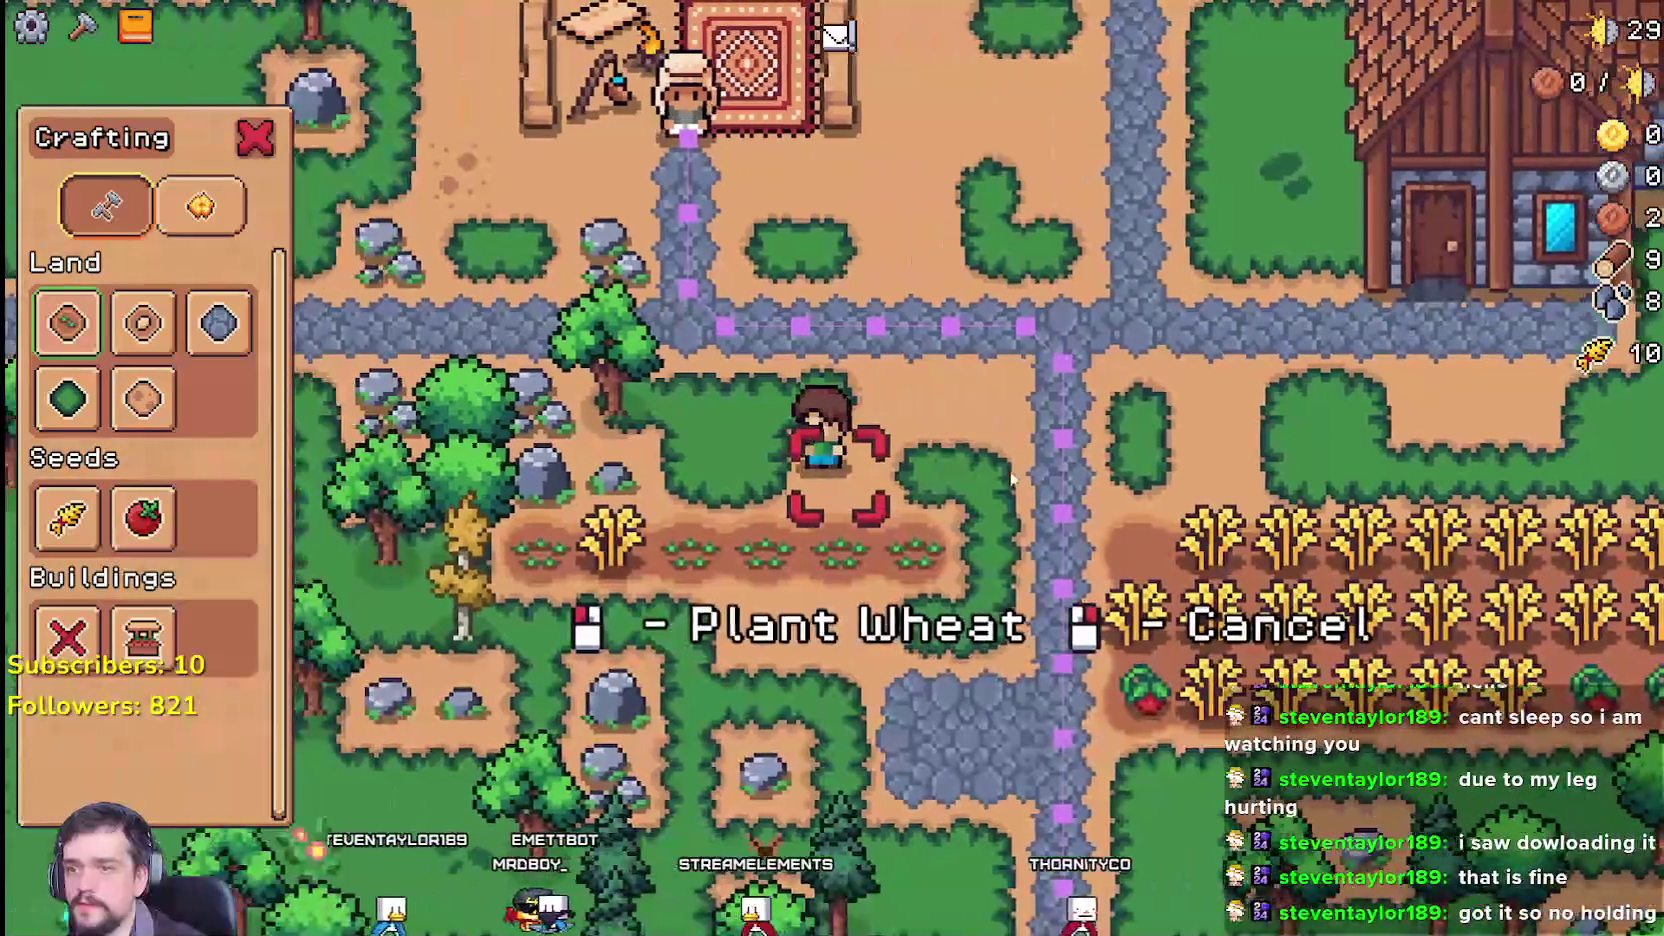
{"action": "key", "text": "w"}
{"action": "key", "text": "s"}
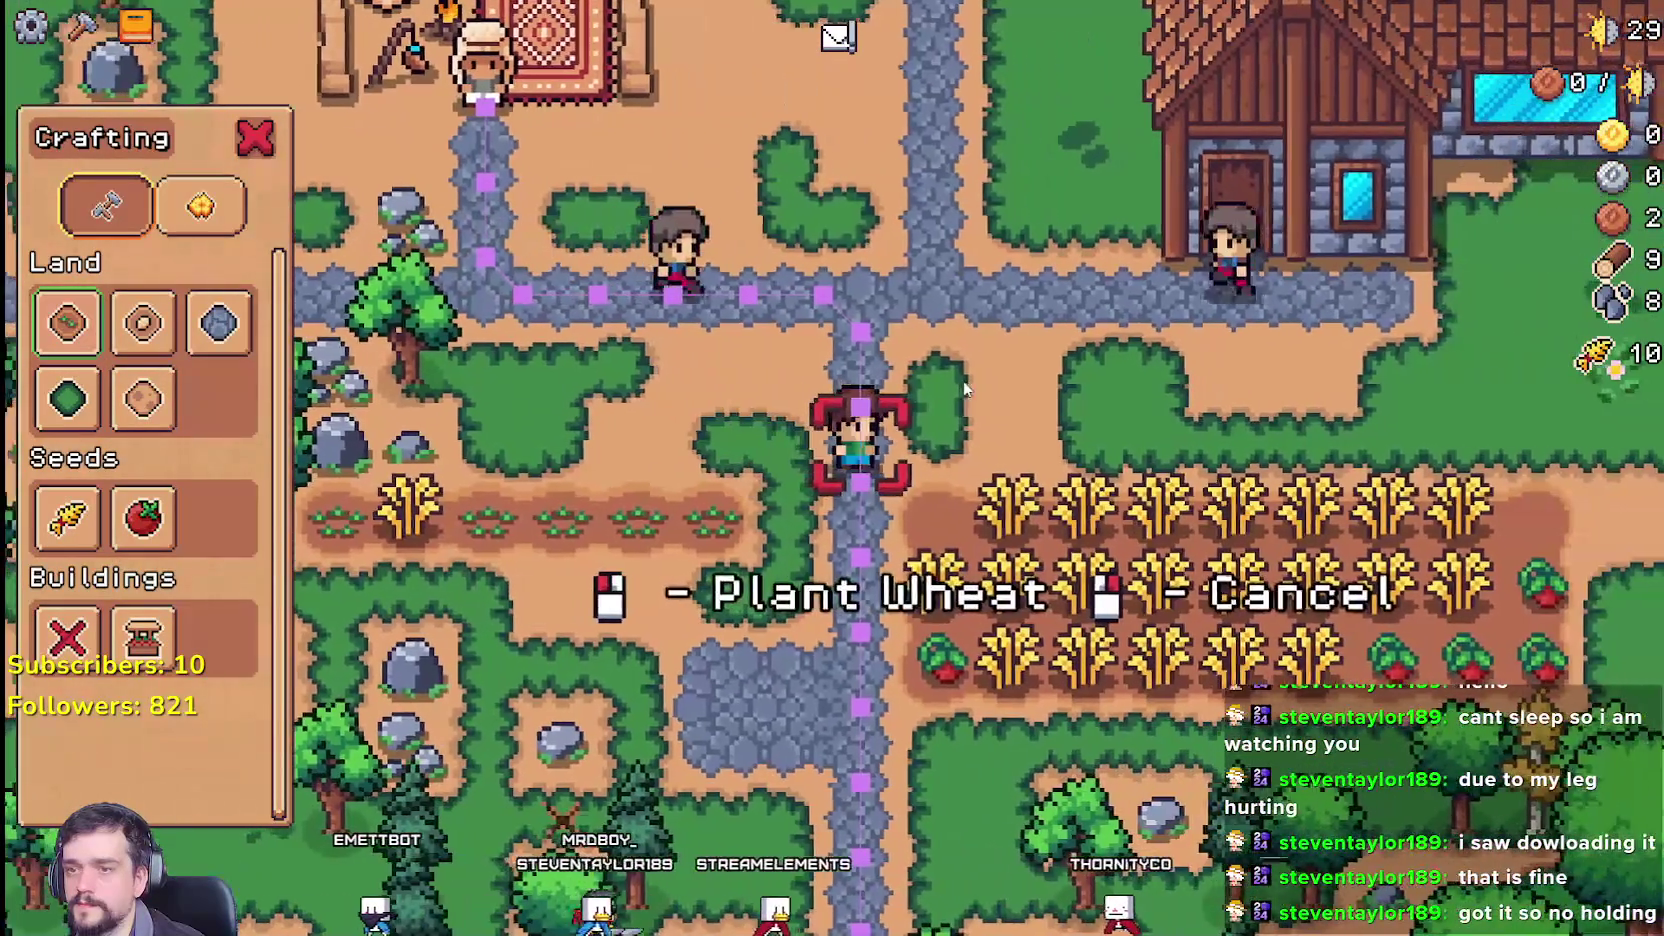
{"action": "key", "text": "d"}
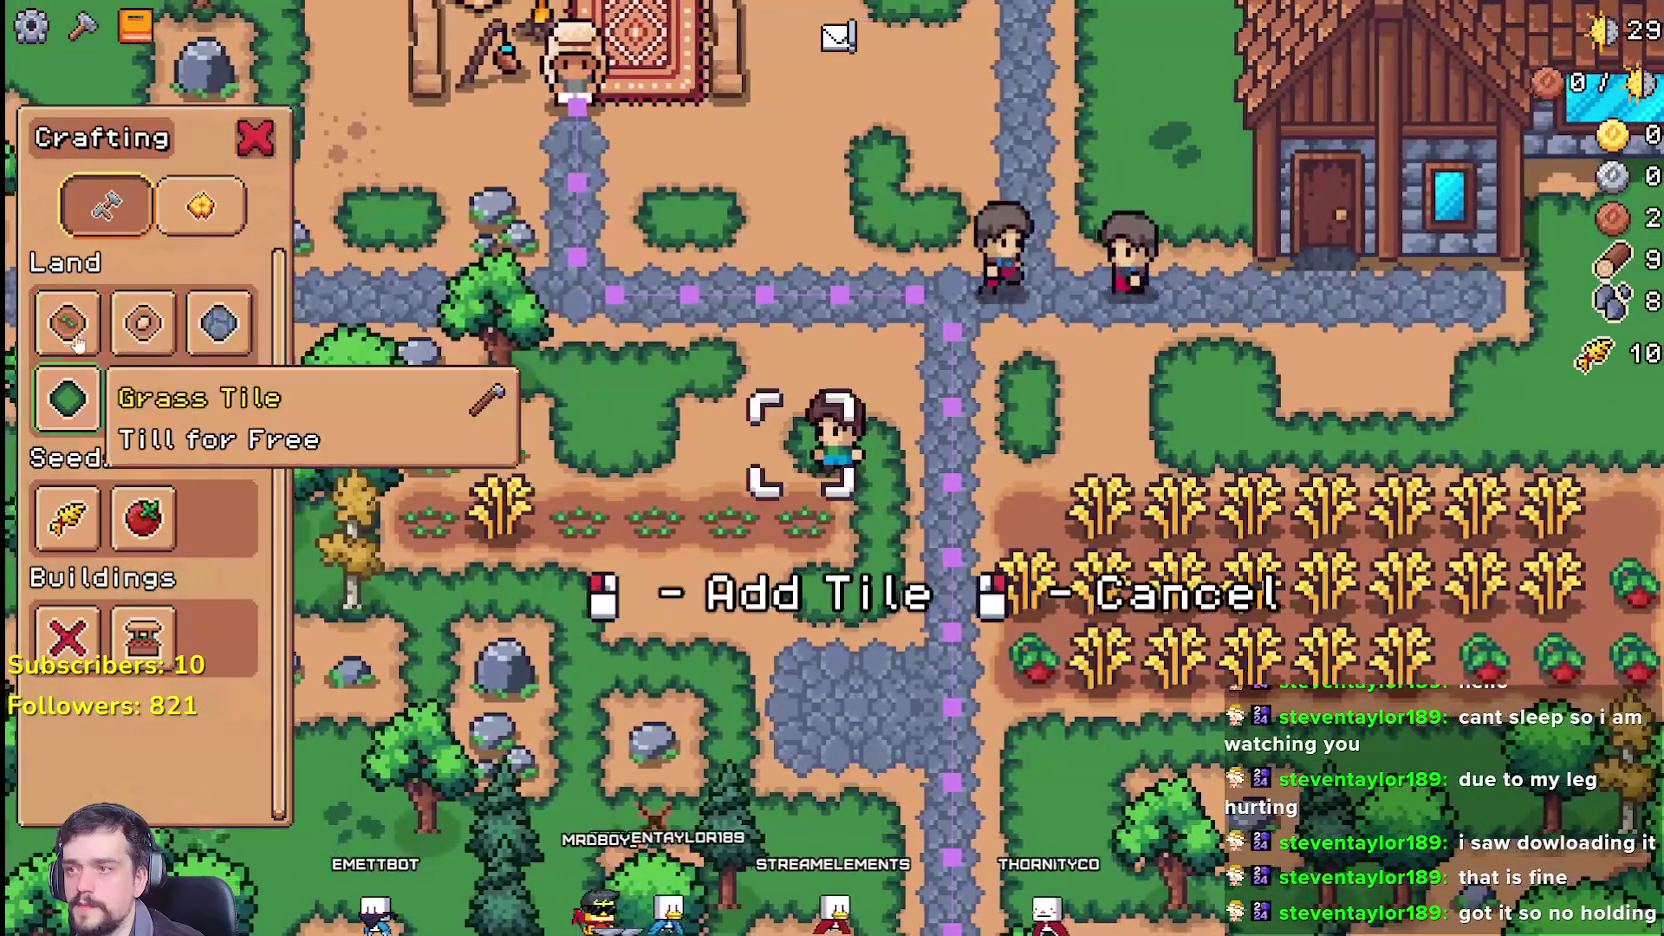
{"action": "key", "text": "a"}
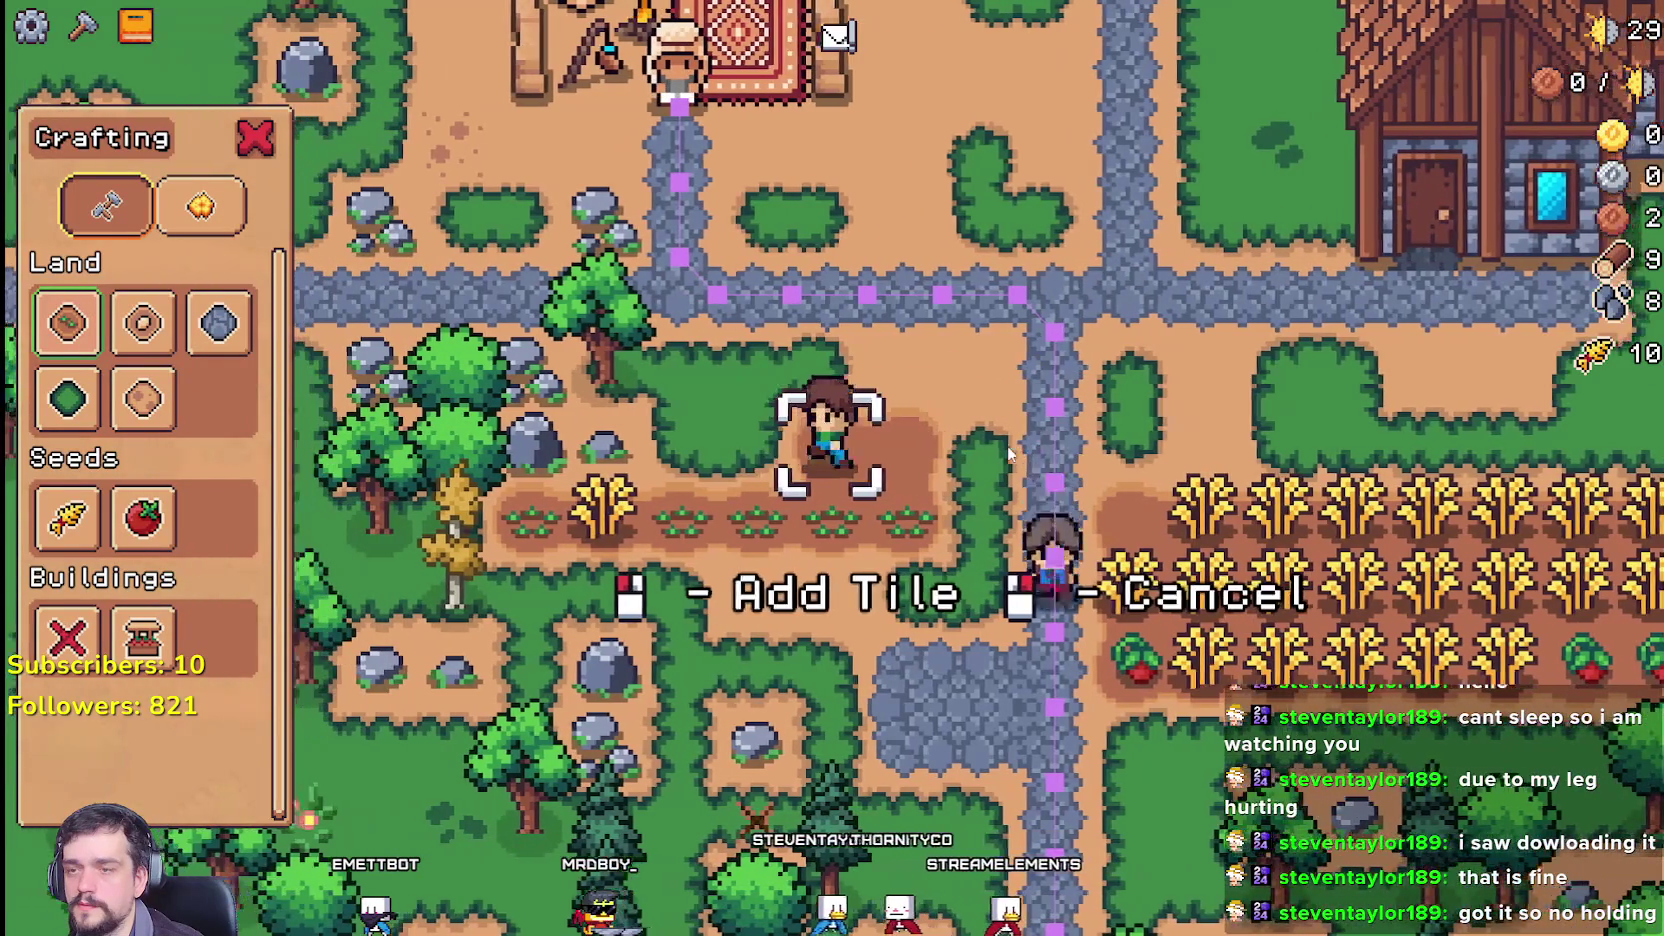
{"action": "key", "text": "a"}
{"action": "key", "text": "a"}
{"action": "key", "text": "a"}
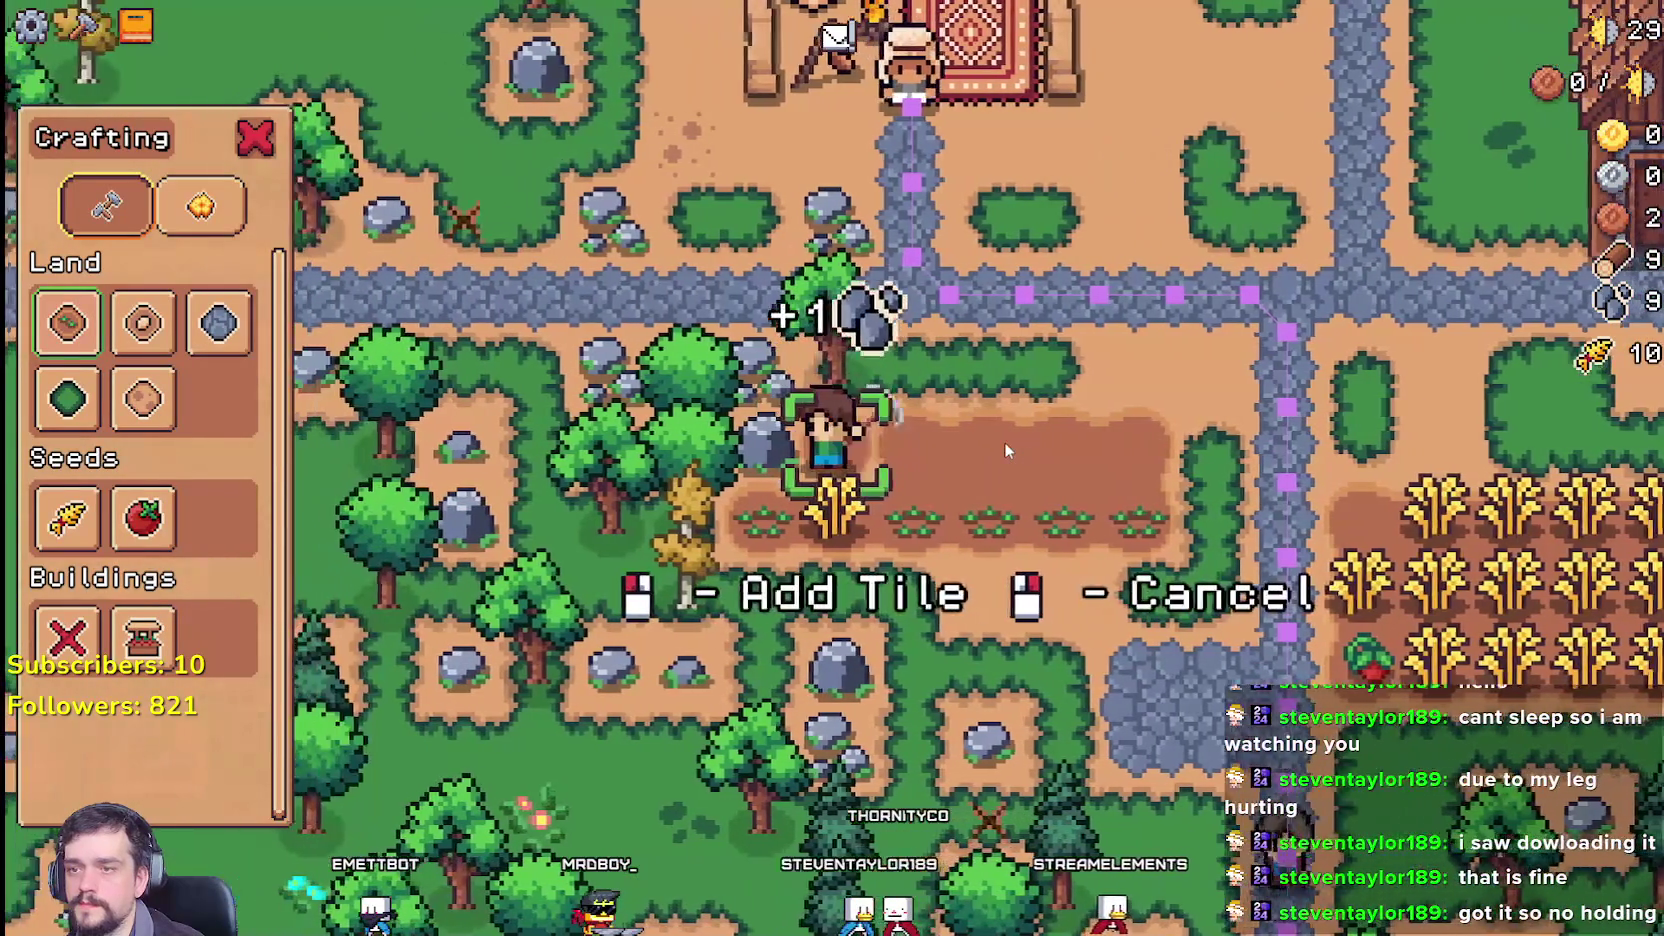
{"action": "key", "text": "a"}
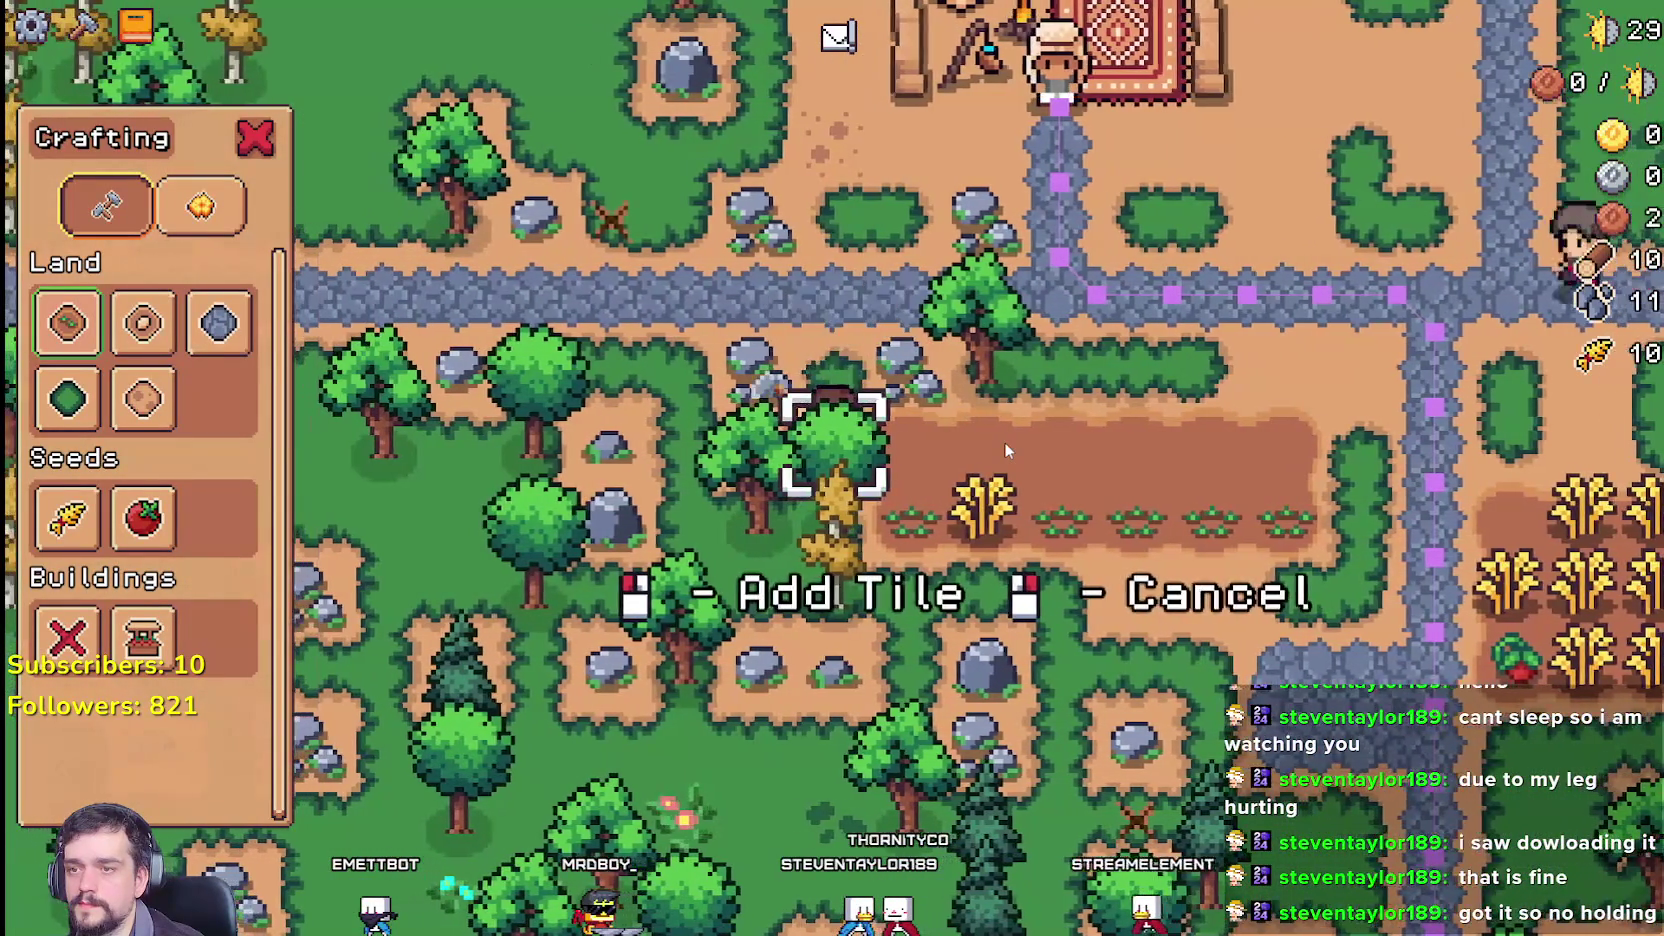
{"action": "key", "text": "d"}
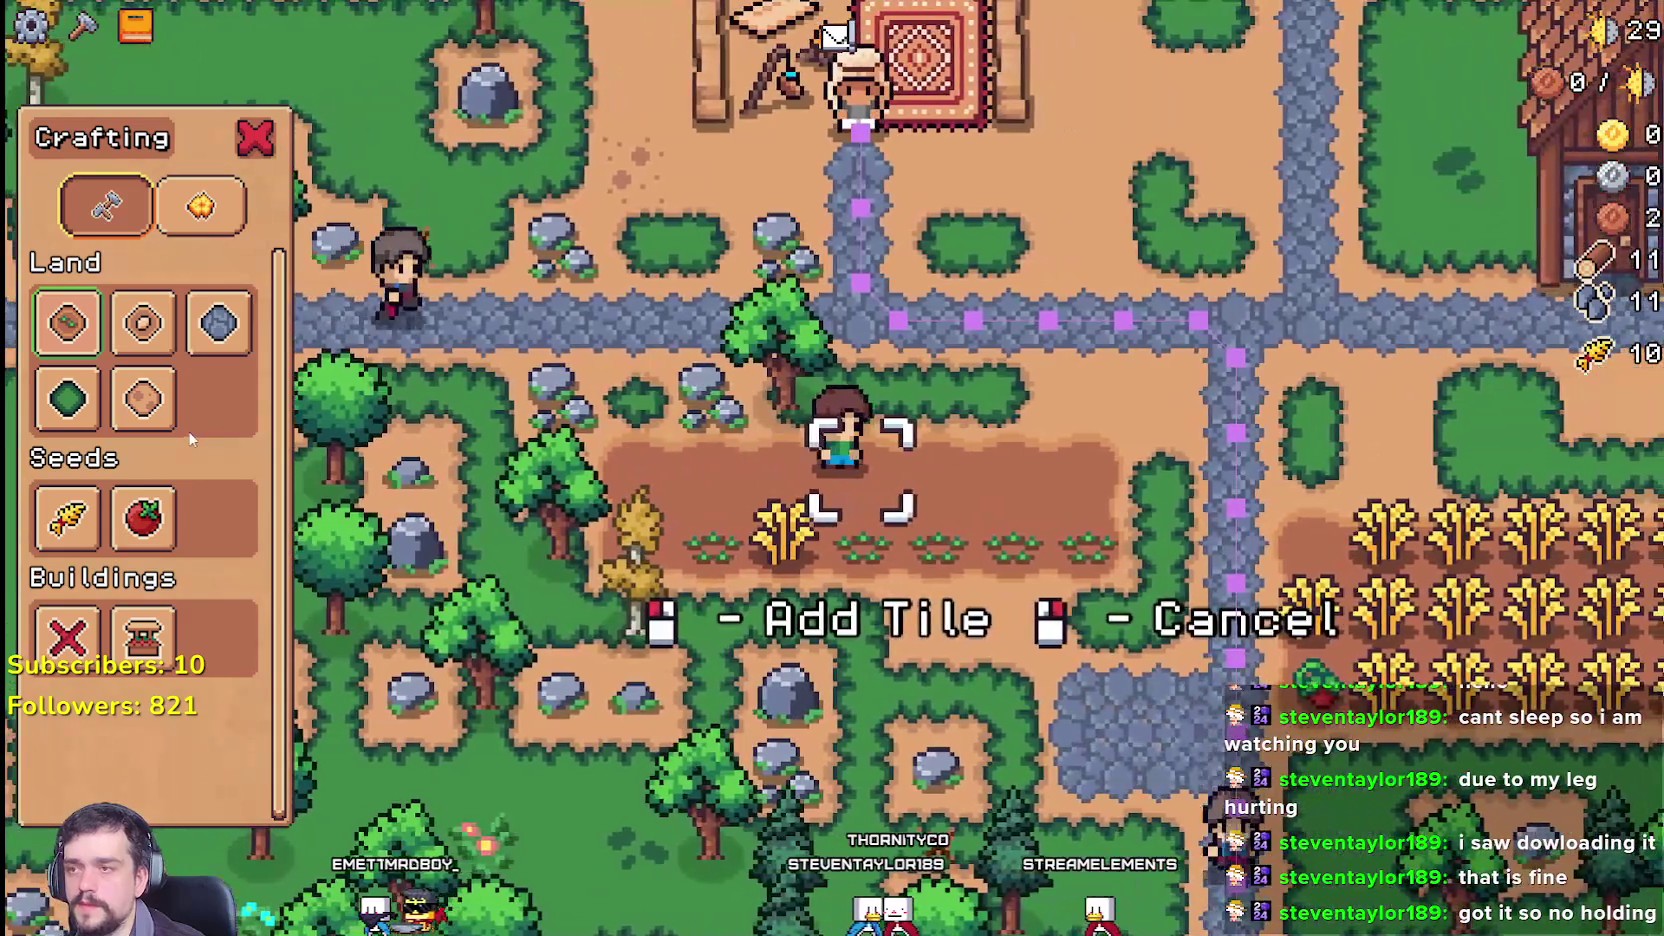
{"action": "key", "text": "a"}
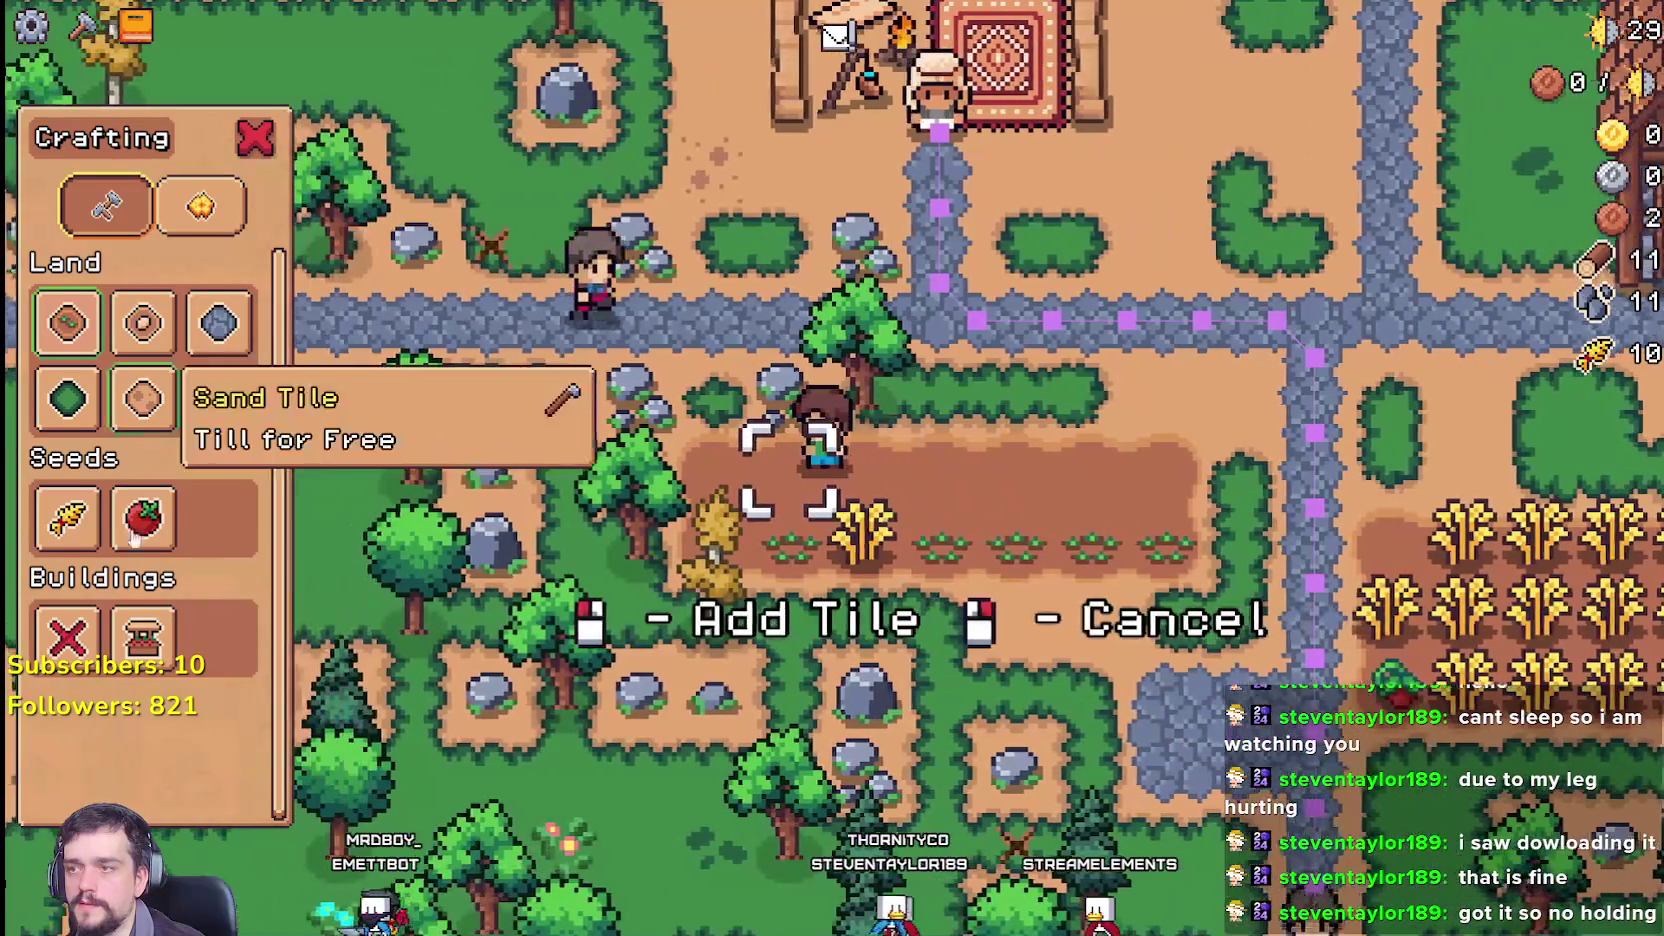
{"action": "left_click", "coordinate": [67, 517]}
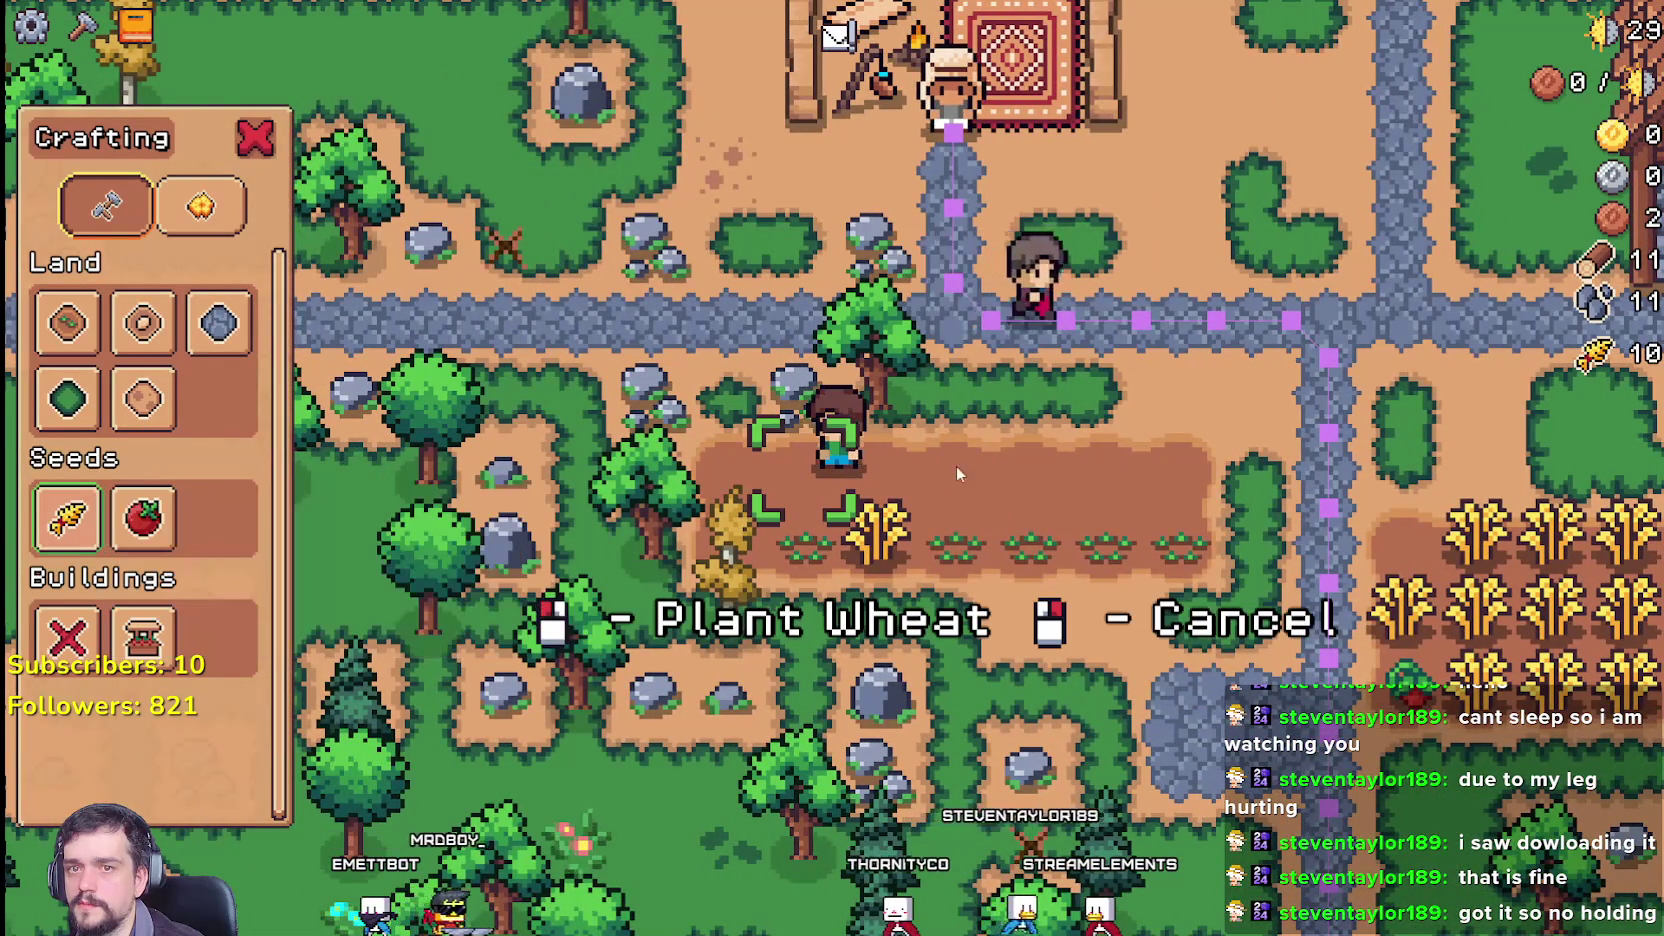
{"action": "key", "text": "d"}
{"action": "right_click", "coordinate": [852, 468]}
Step: Visit the house market, return to the plot, and plant Wheat on a tile, hitting the line 65 breakpoint
{"action": "key", "text": "d"}
{"action": "key", "text": "w"}
{"action": "key", "text": "e"}
{"action": "key", "text": "Escape"}
{"action": "key", "text": "s"}
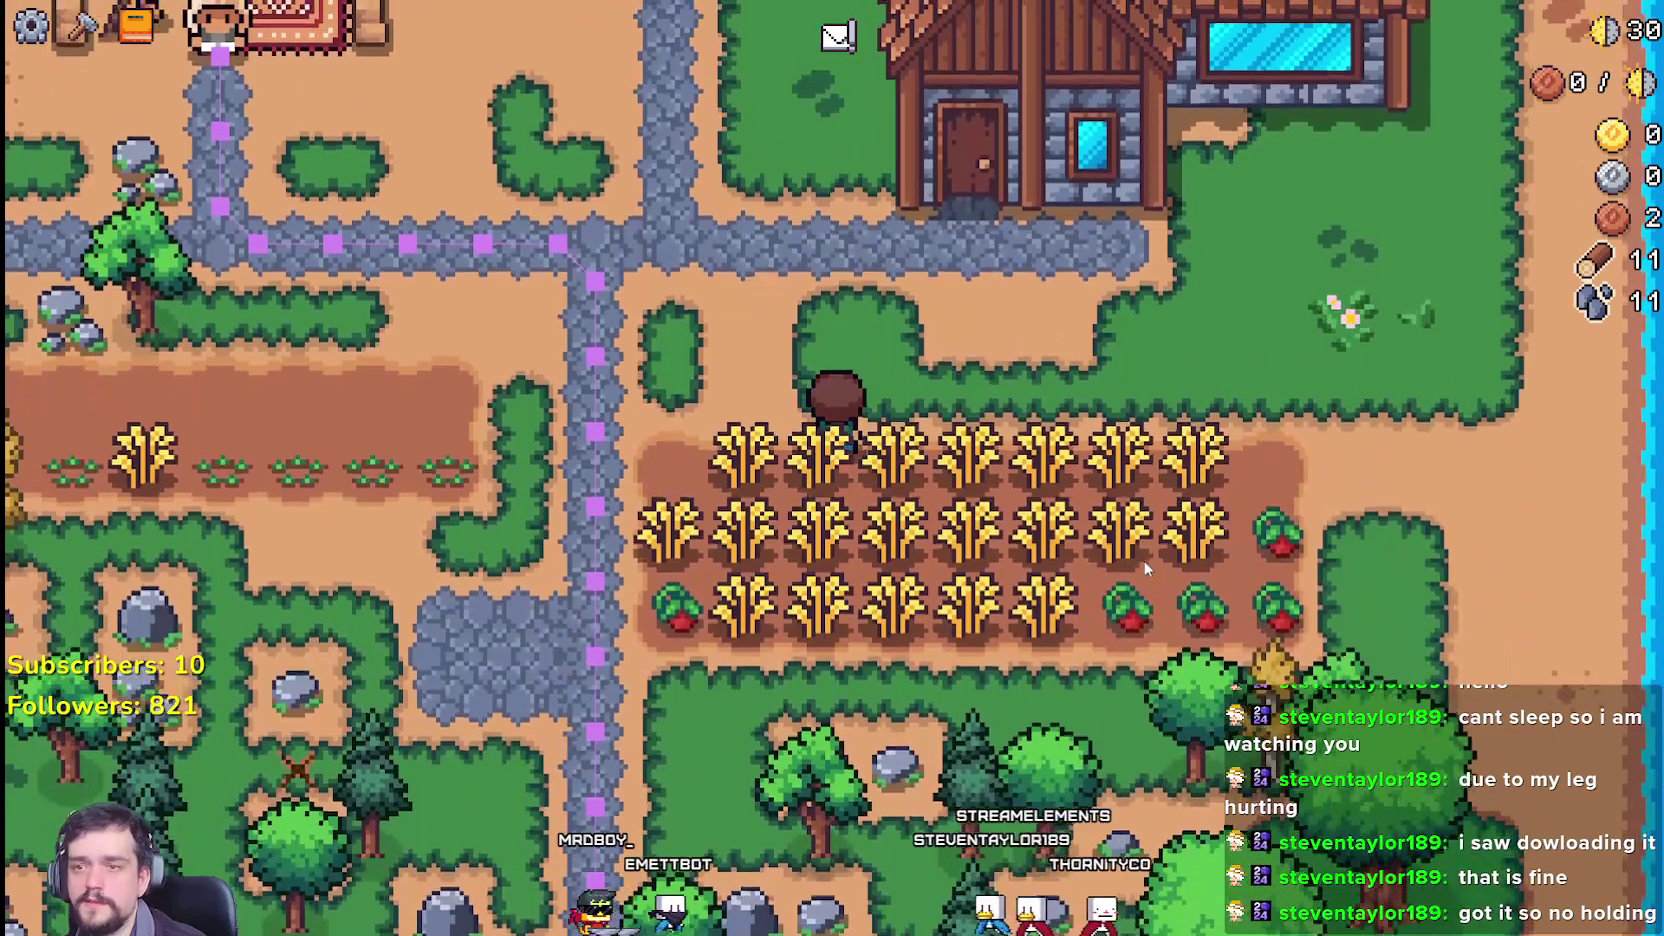
{"action": "key", "text": "s"}
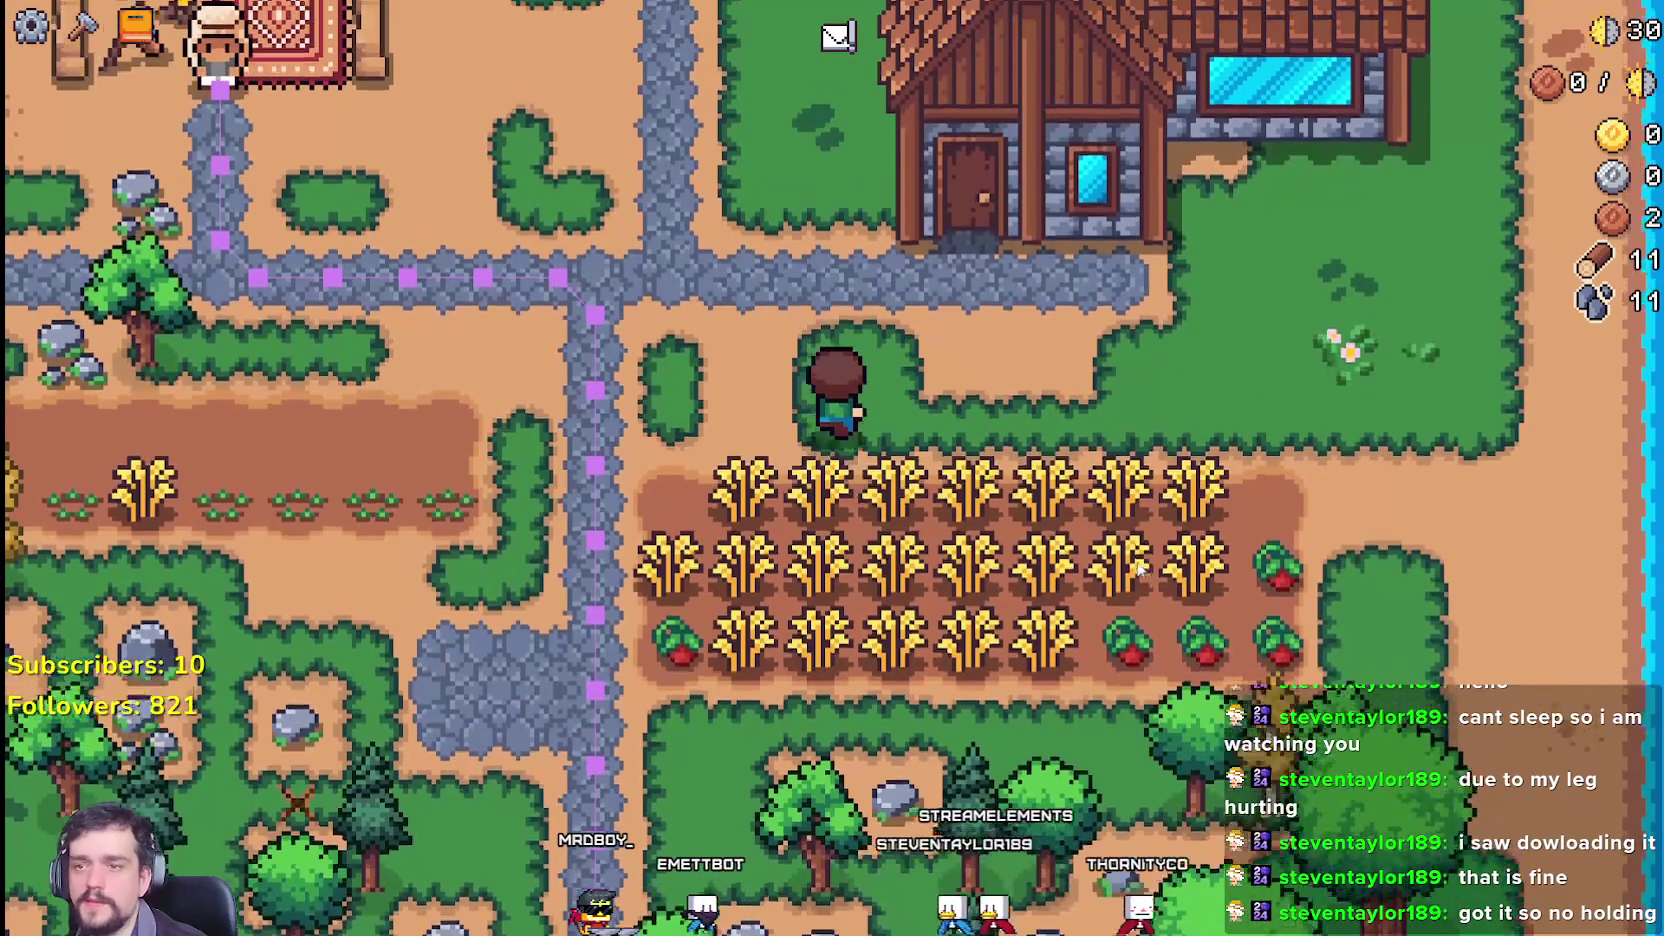
{"action": "key", "text": "d"}
{"action": "key", "text": "a"}
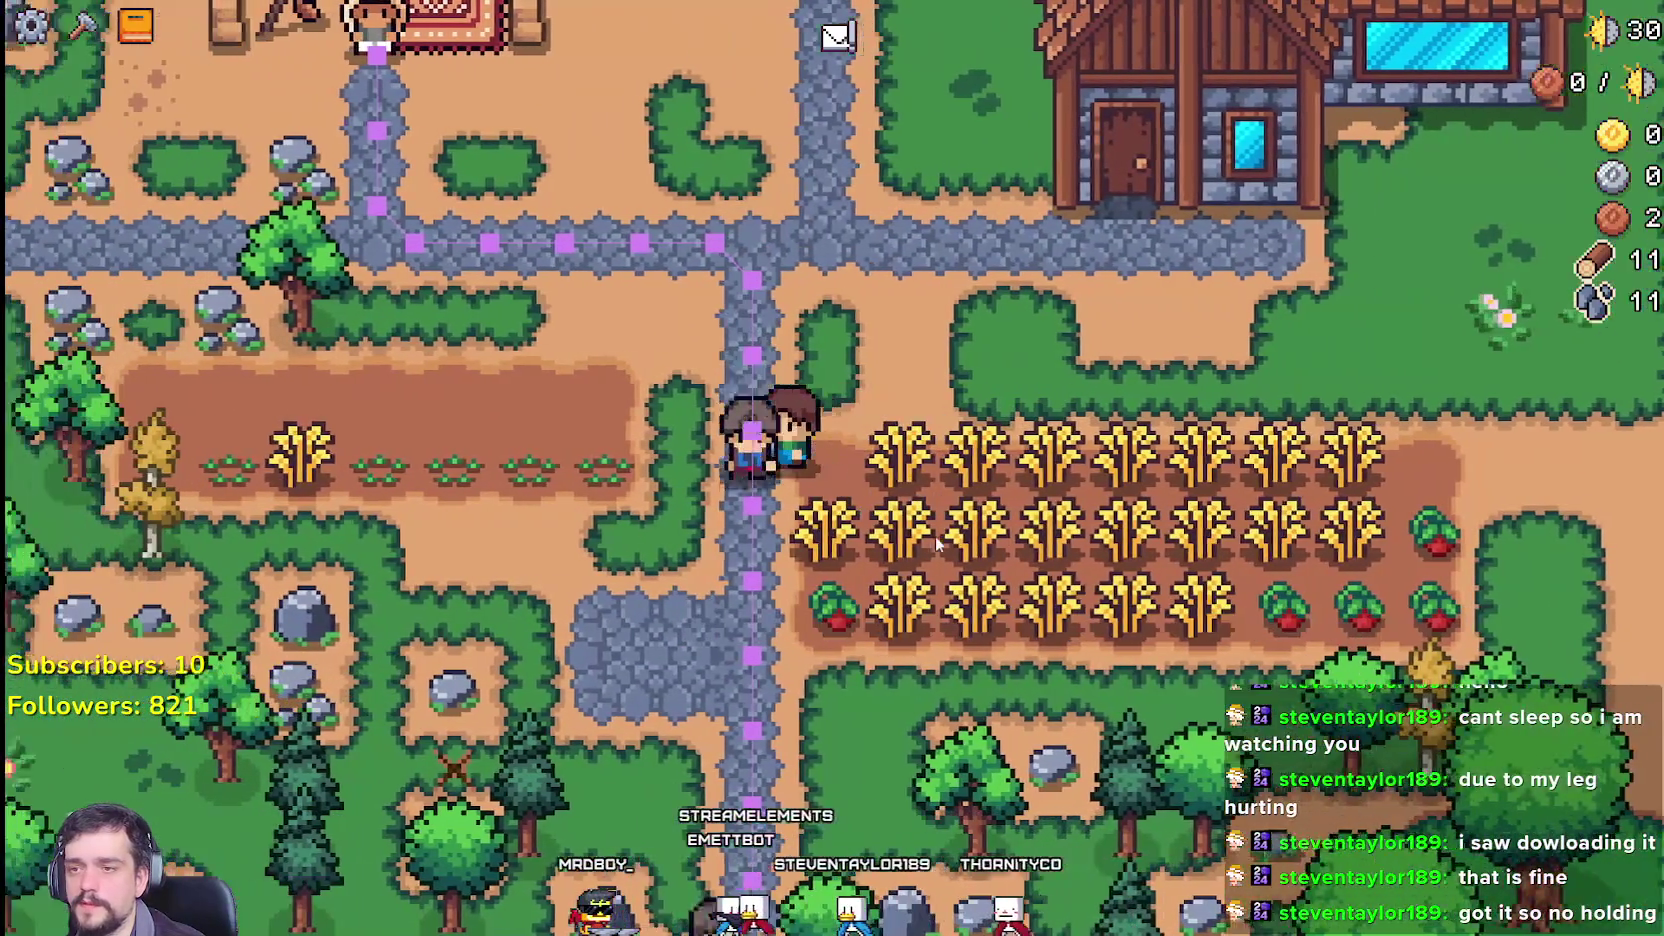
{"action": "key", "text": "a"}
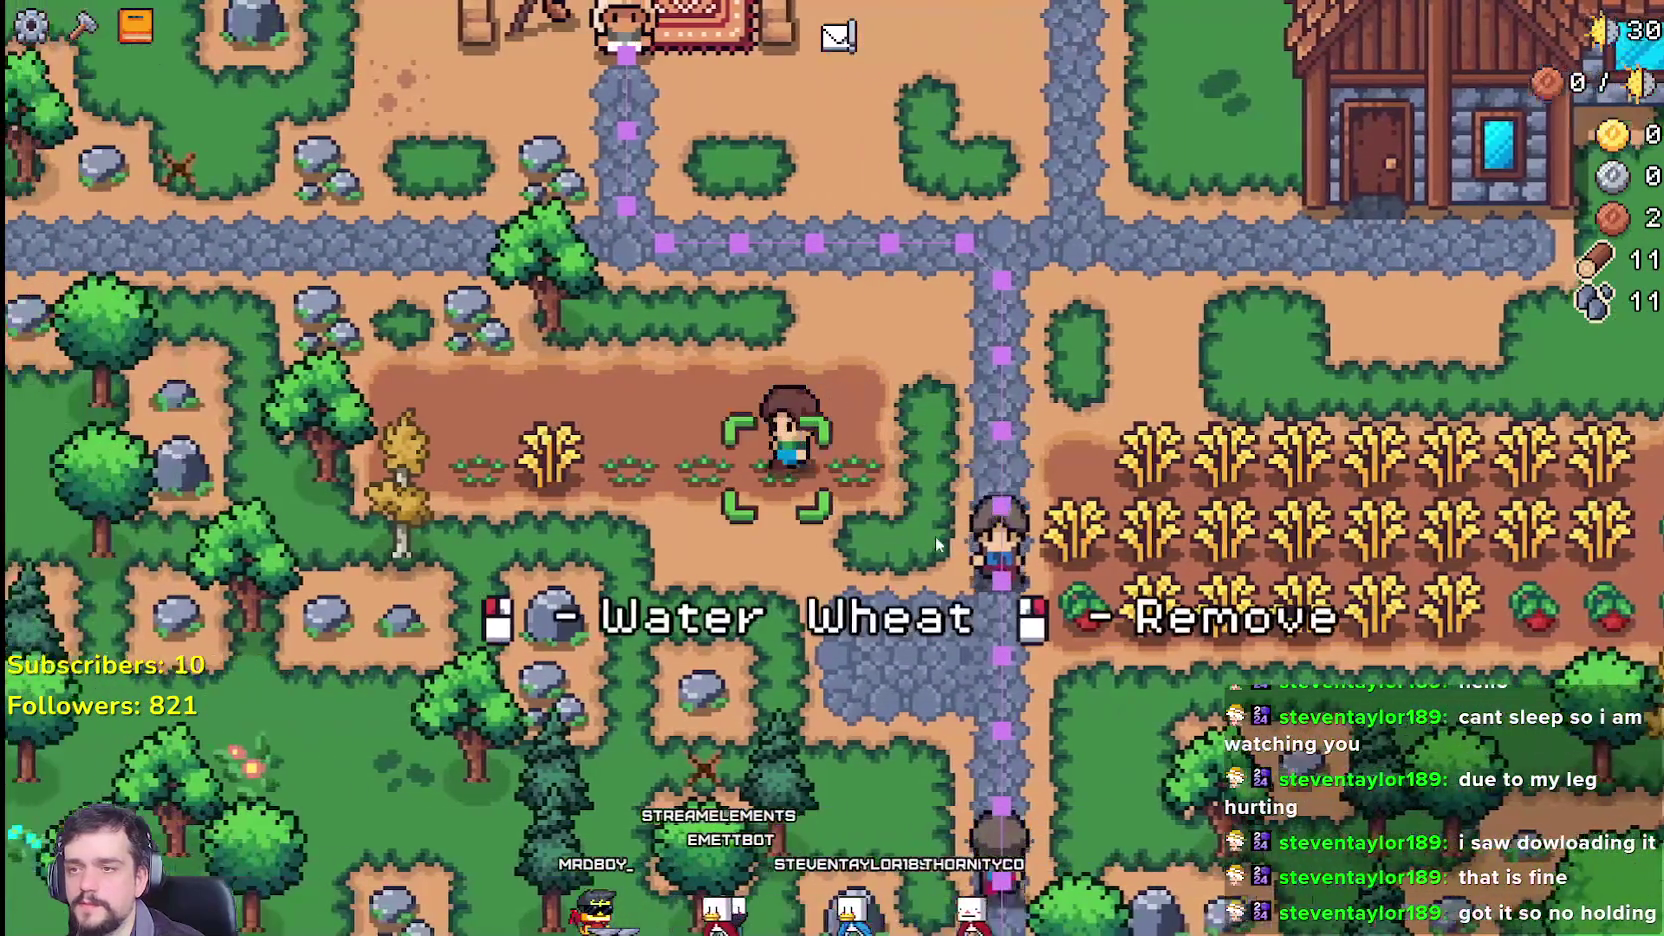
{"action": "key", "text": "c"}
{"action": "left_click", "coordinate": [70, 527]}
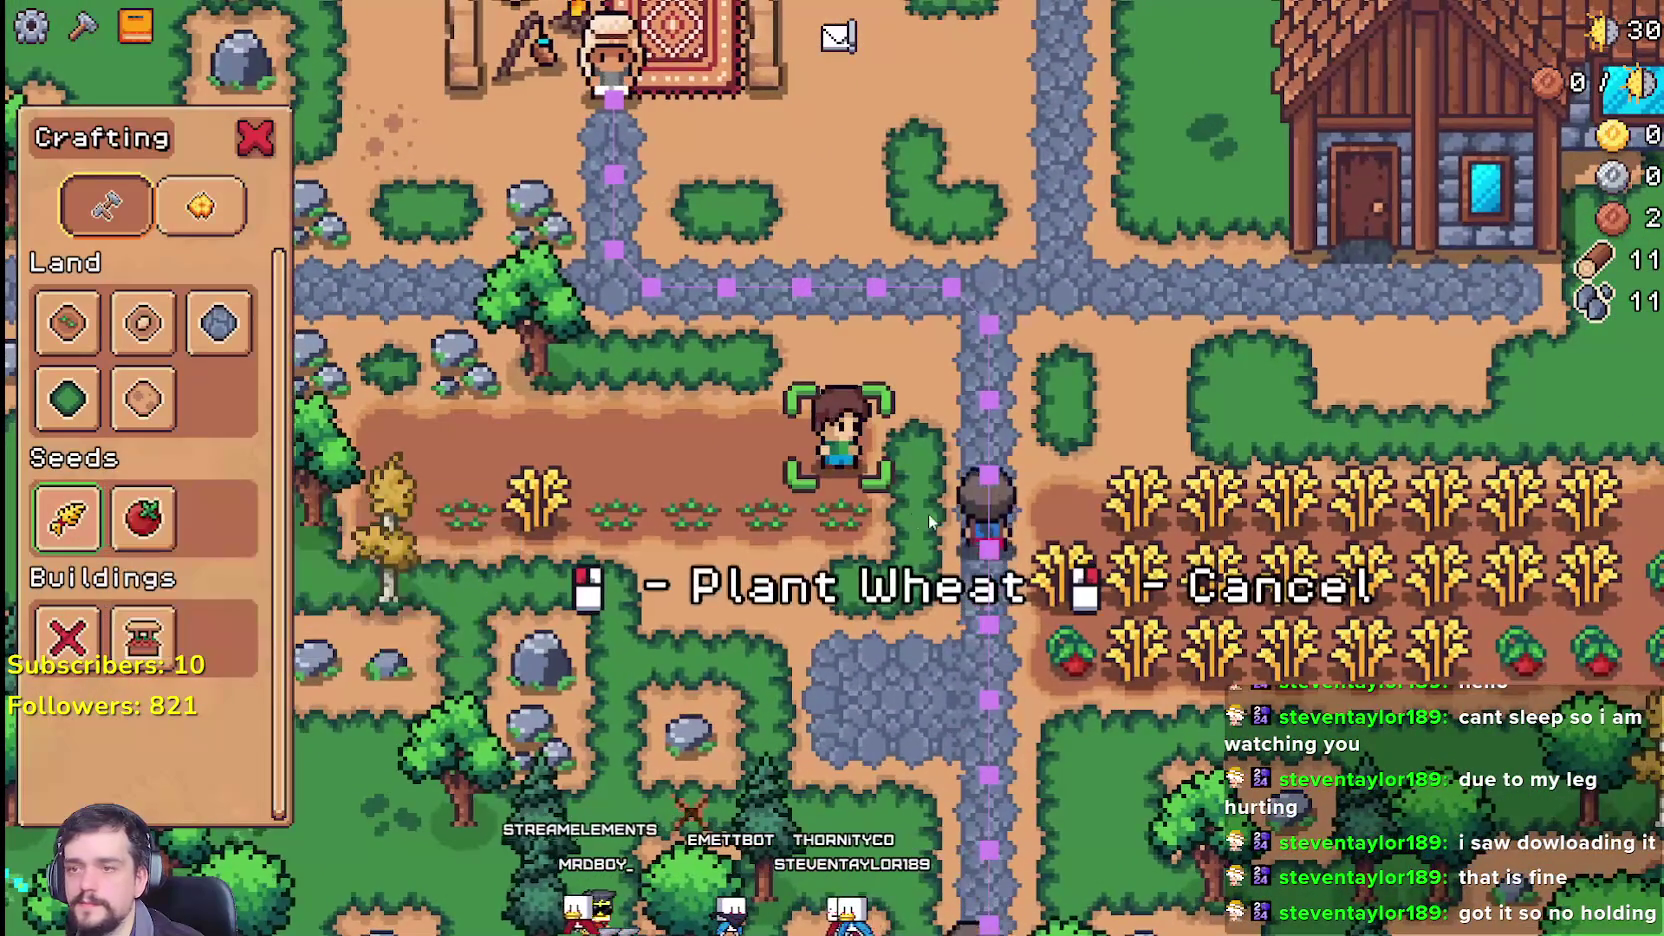
{"action": "left_click", "coordinate": [888, 515]}
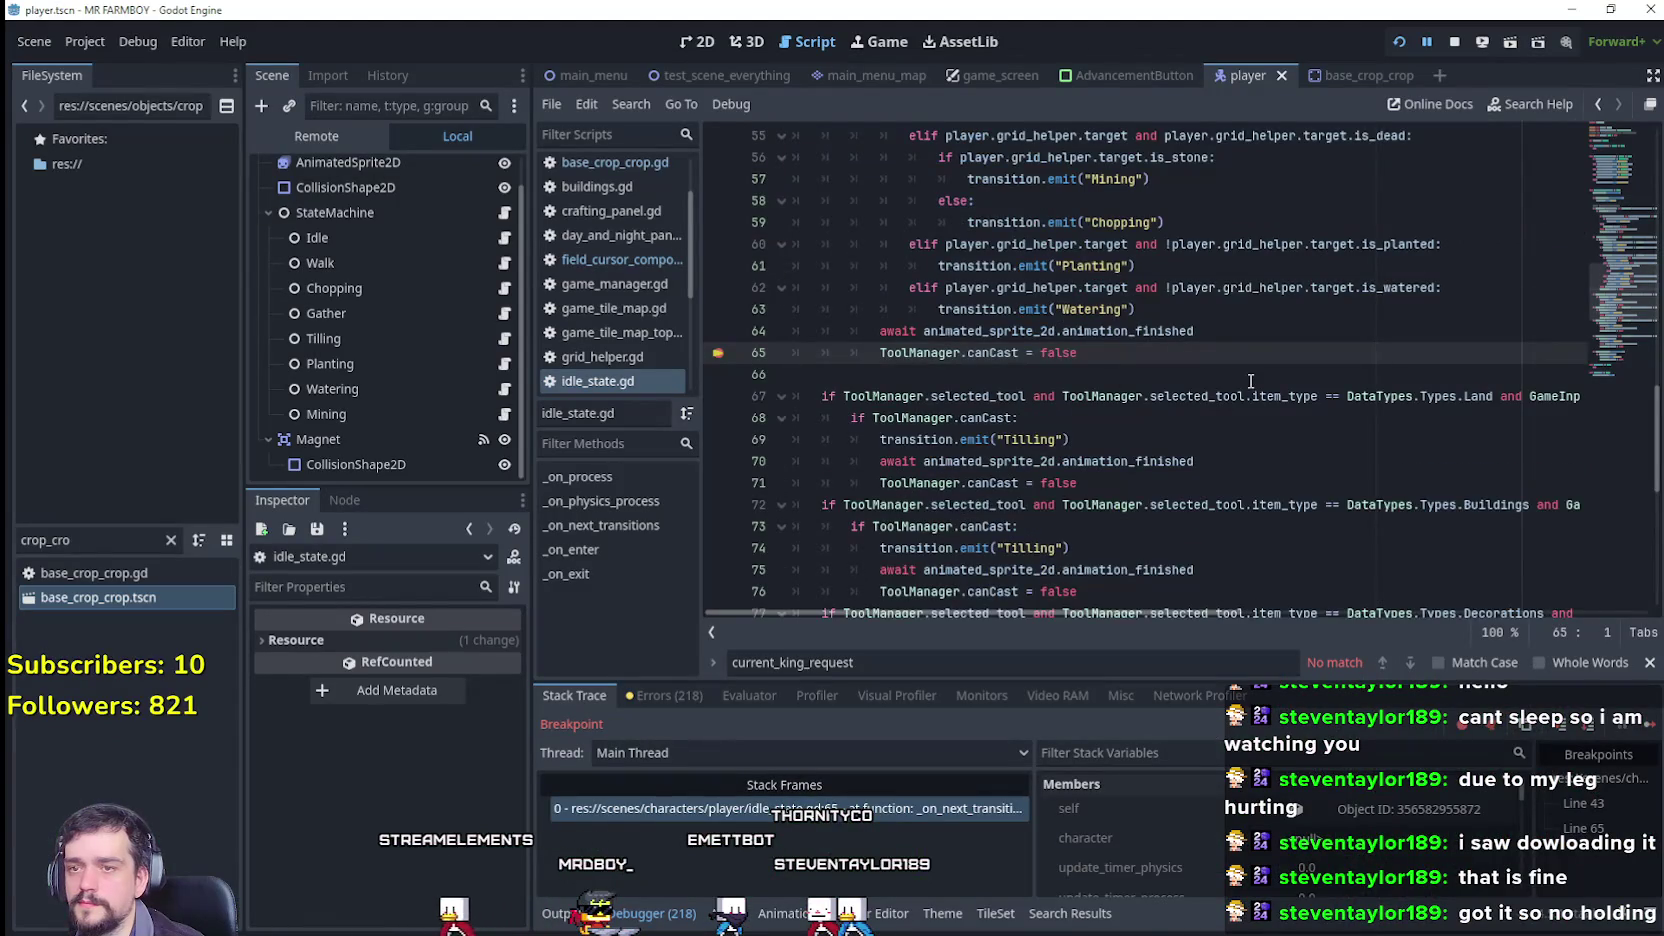
Step: Look over idle_state.gd at the breakpoint, then continue the game past line 65
{"action": "scroll", "coordinate": [1250, 381], "scroll_direction": "up", "scroll_amount": 4}
{"action": "scroll", "coordinate": [903, 327], "scroll_direction": "down", "scroll_amount": 3}
{"action": "scroll", "coordinate": [895, 340], "scroll_direction": "up", "scroll_amount": 6}
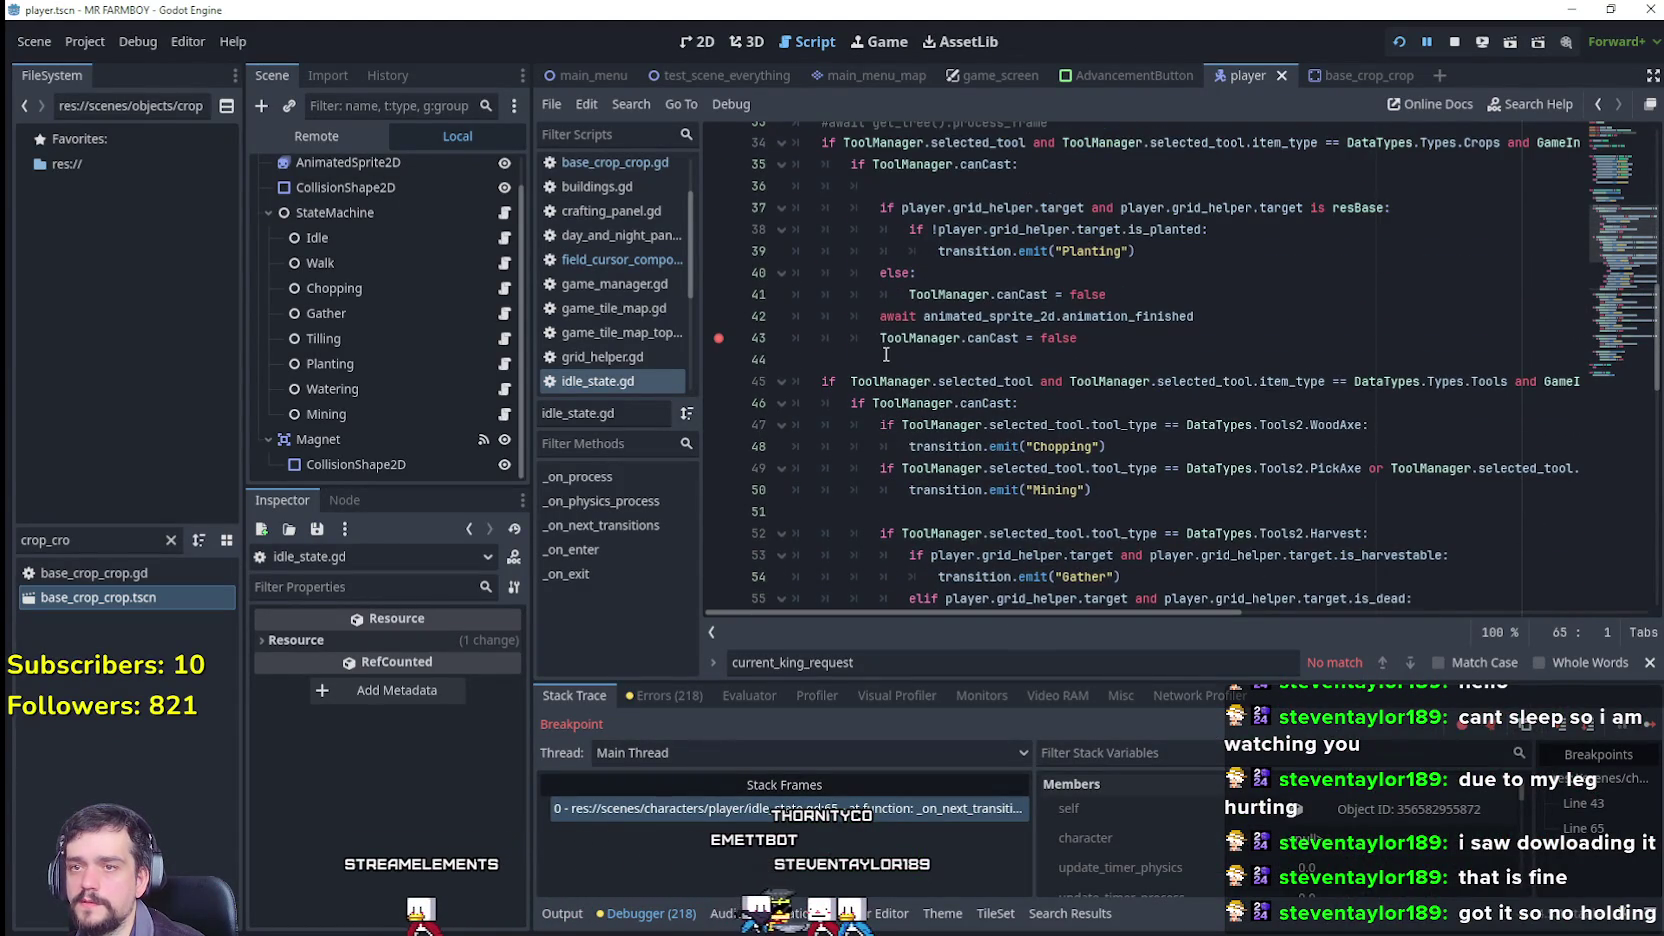
{"action": "scroll", "coordinate": [886, 354], "scroll_direction": "down", "scroll_amount": 5}
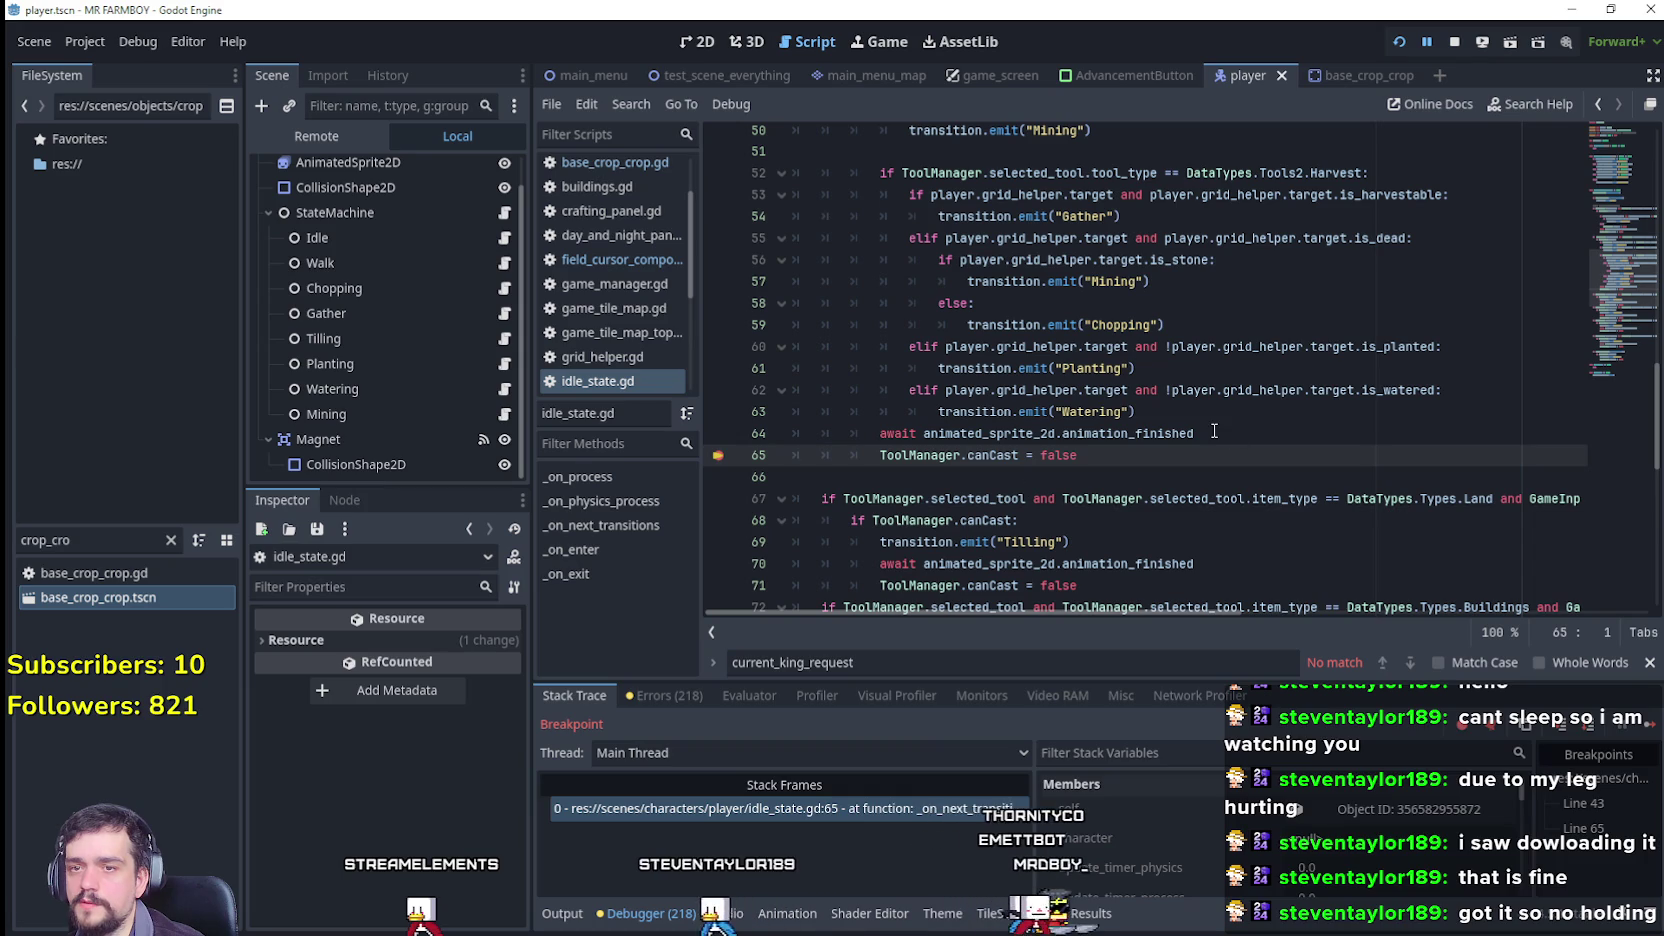
{"action": "key", "text": "F12"}
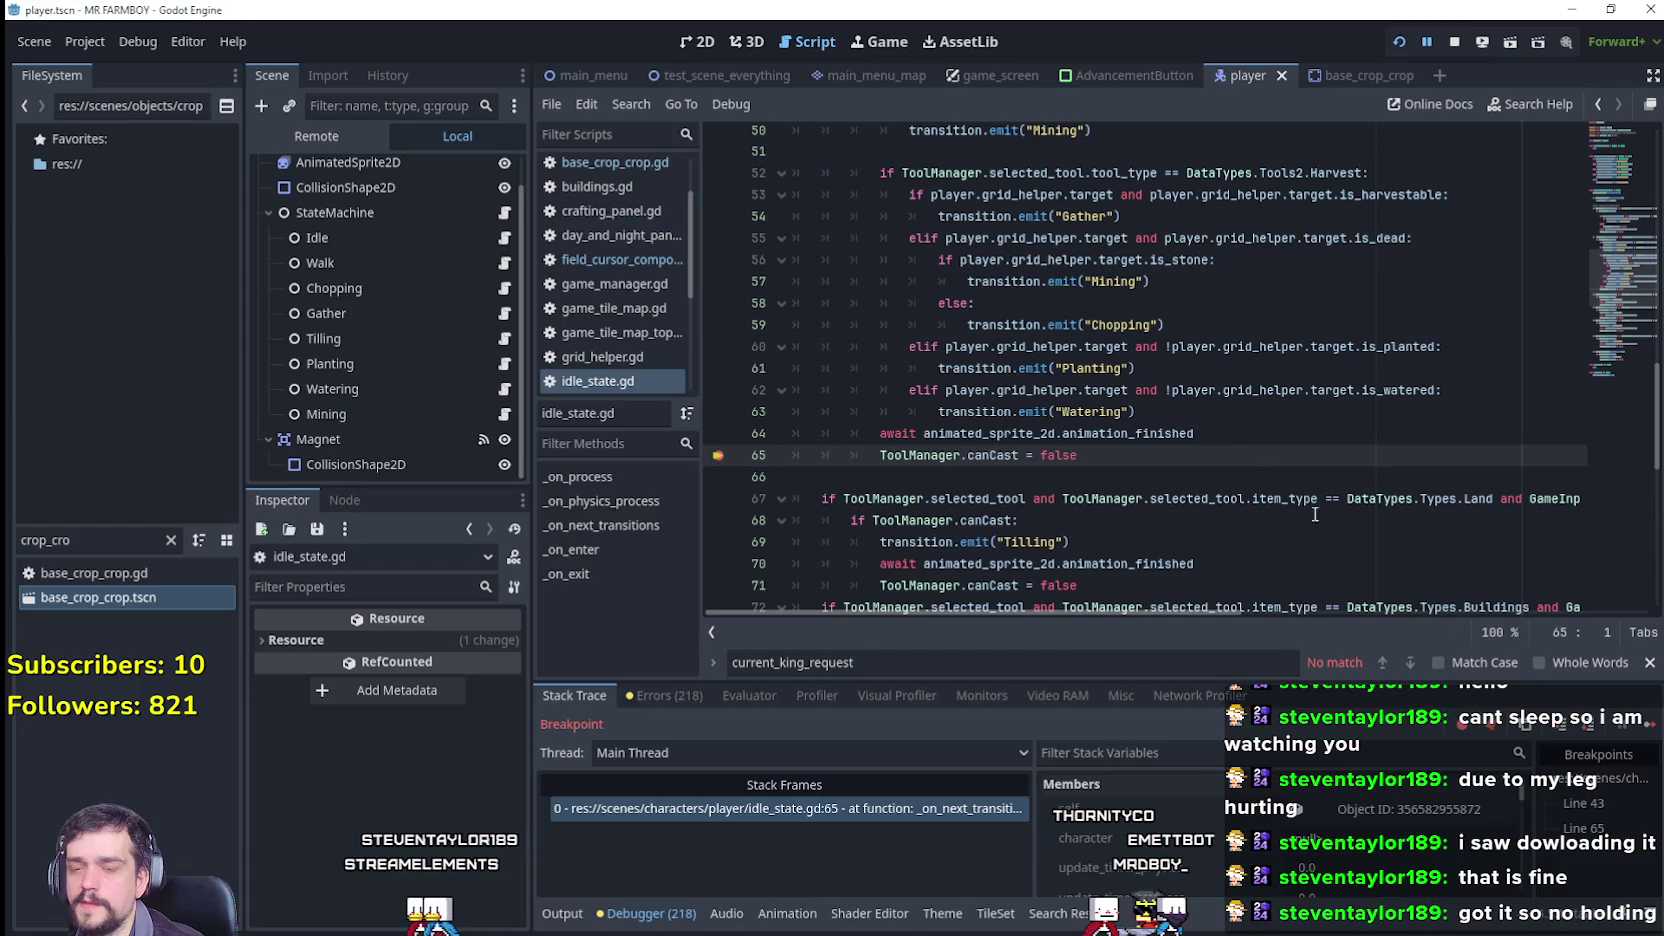
{"action": "left_click", "coordinate": [1641, 736]}
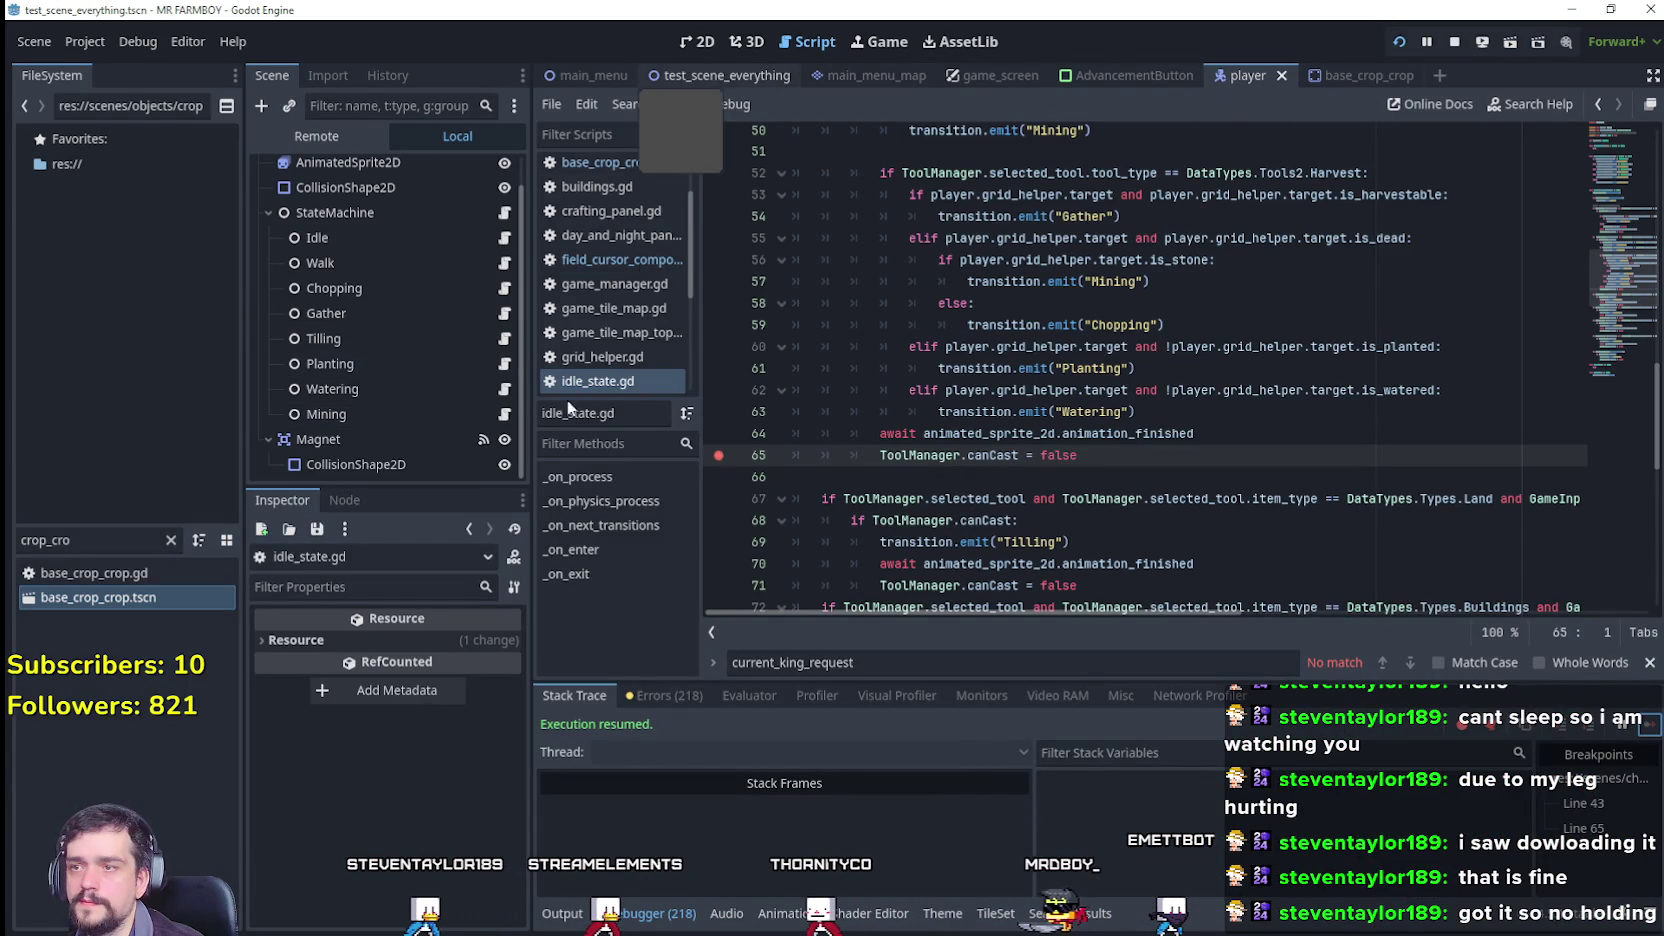
Step: Rerun test_scene_everything and water the planted wheat in the game
{"action": "left_click", "coordinate": [727, 75]}
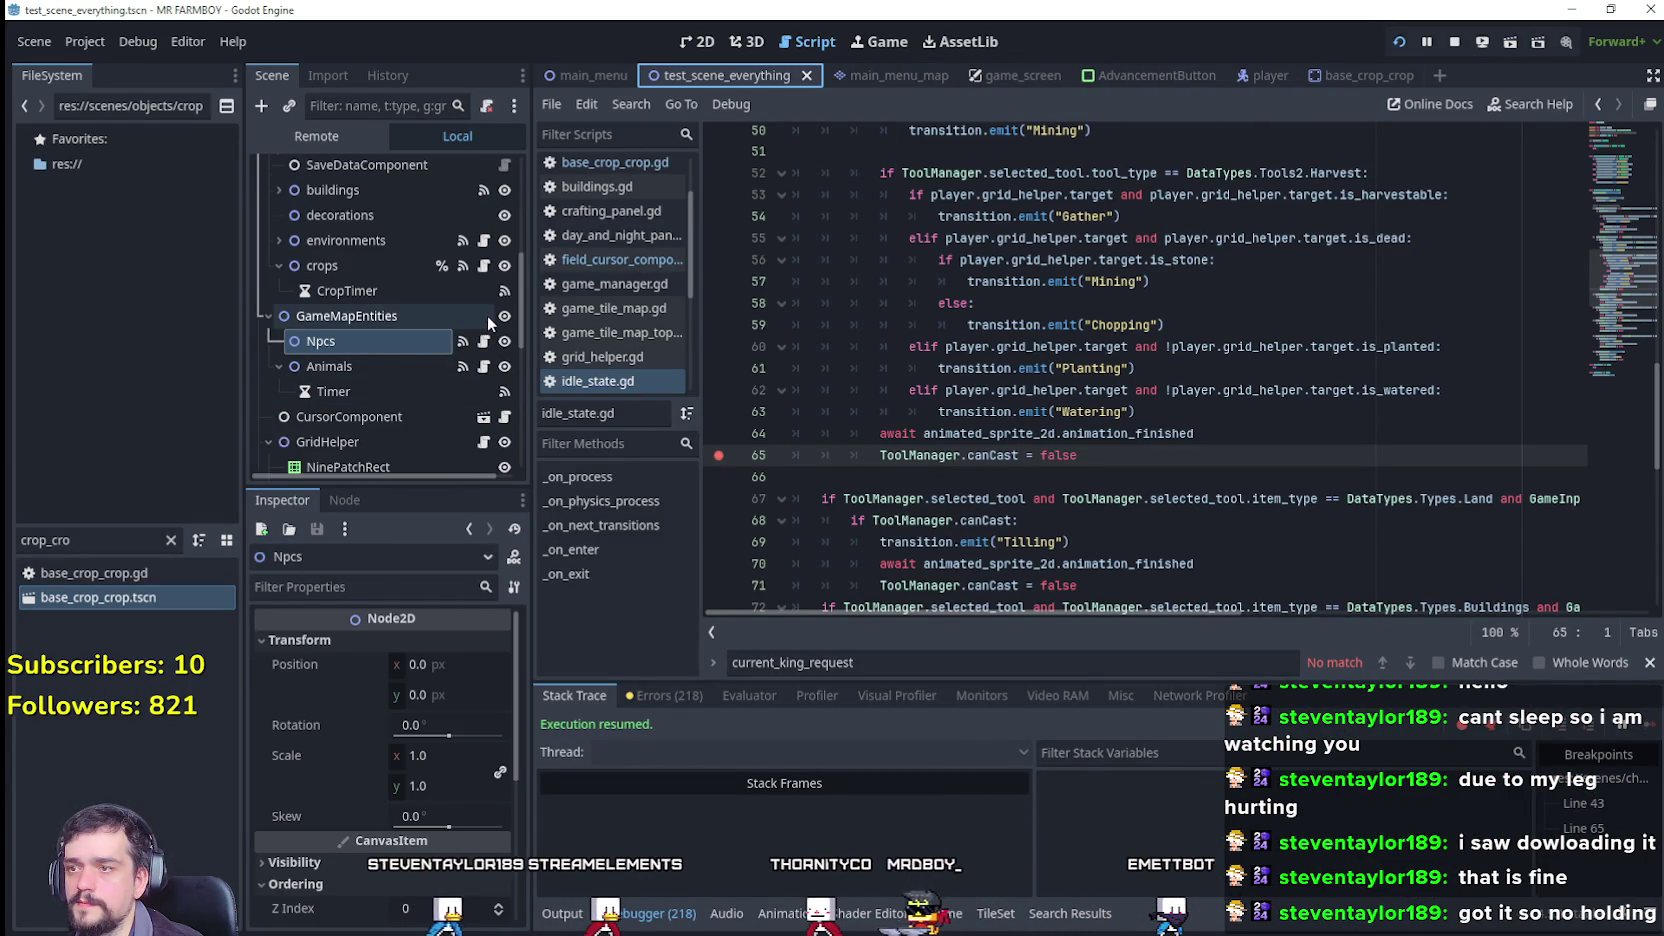
{"action": "scroll", "coordinate": [490, 322], "scroll_direction": "down", "scroll_amount": 4}
{"action": "left_click", "coordinate": [483, 325]}
{"action": "left_click", "coordinate": [1164, 338]}
{"action": "key", "text": "ctrl+s"}
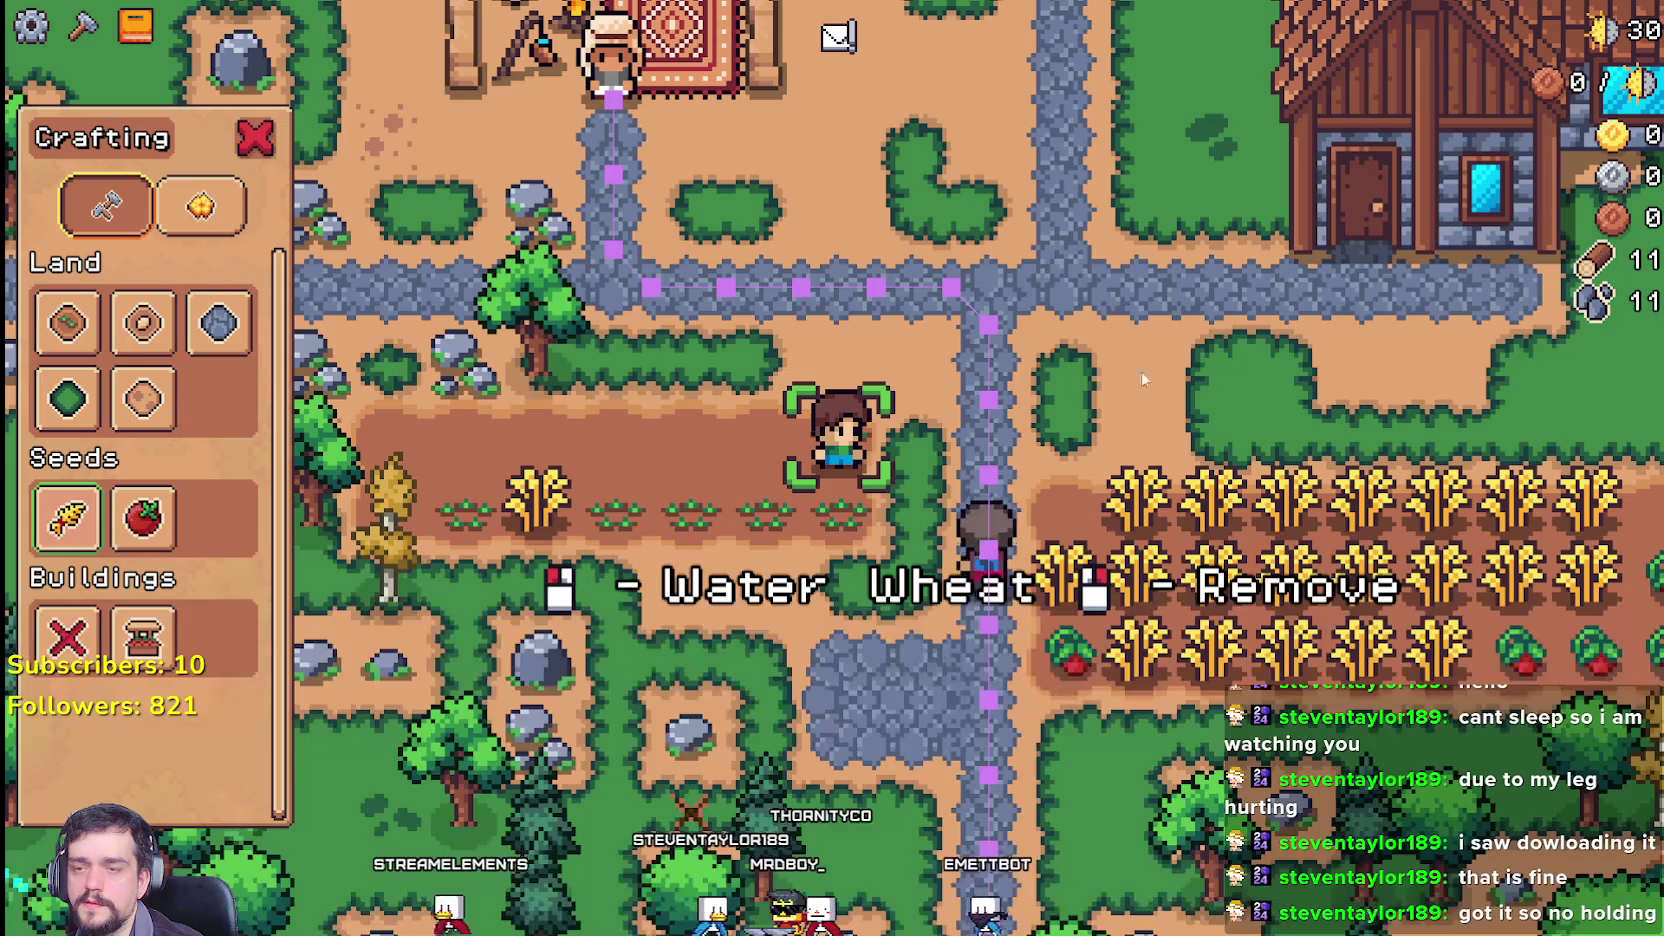
{"action": "left_click", "coordinate": [1141, 370]}
Step: Review idle_state.gd paused at line 65, highlighting the ToolManager.canCast = false reset
{"action": "scroll", "coordinate": [1110, 445], "scroll_direction": "up", "scroll_amount": 1}
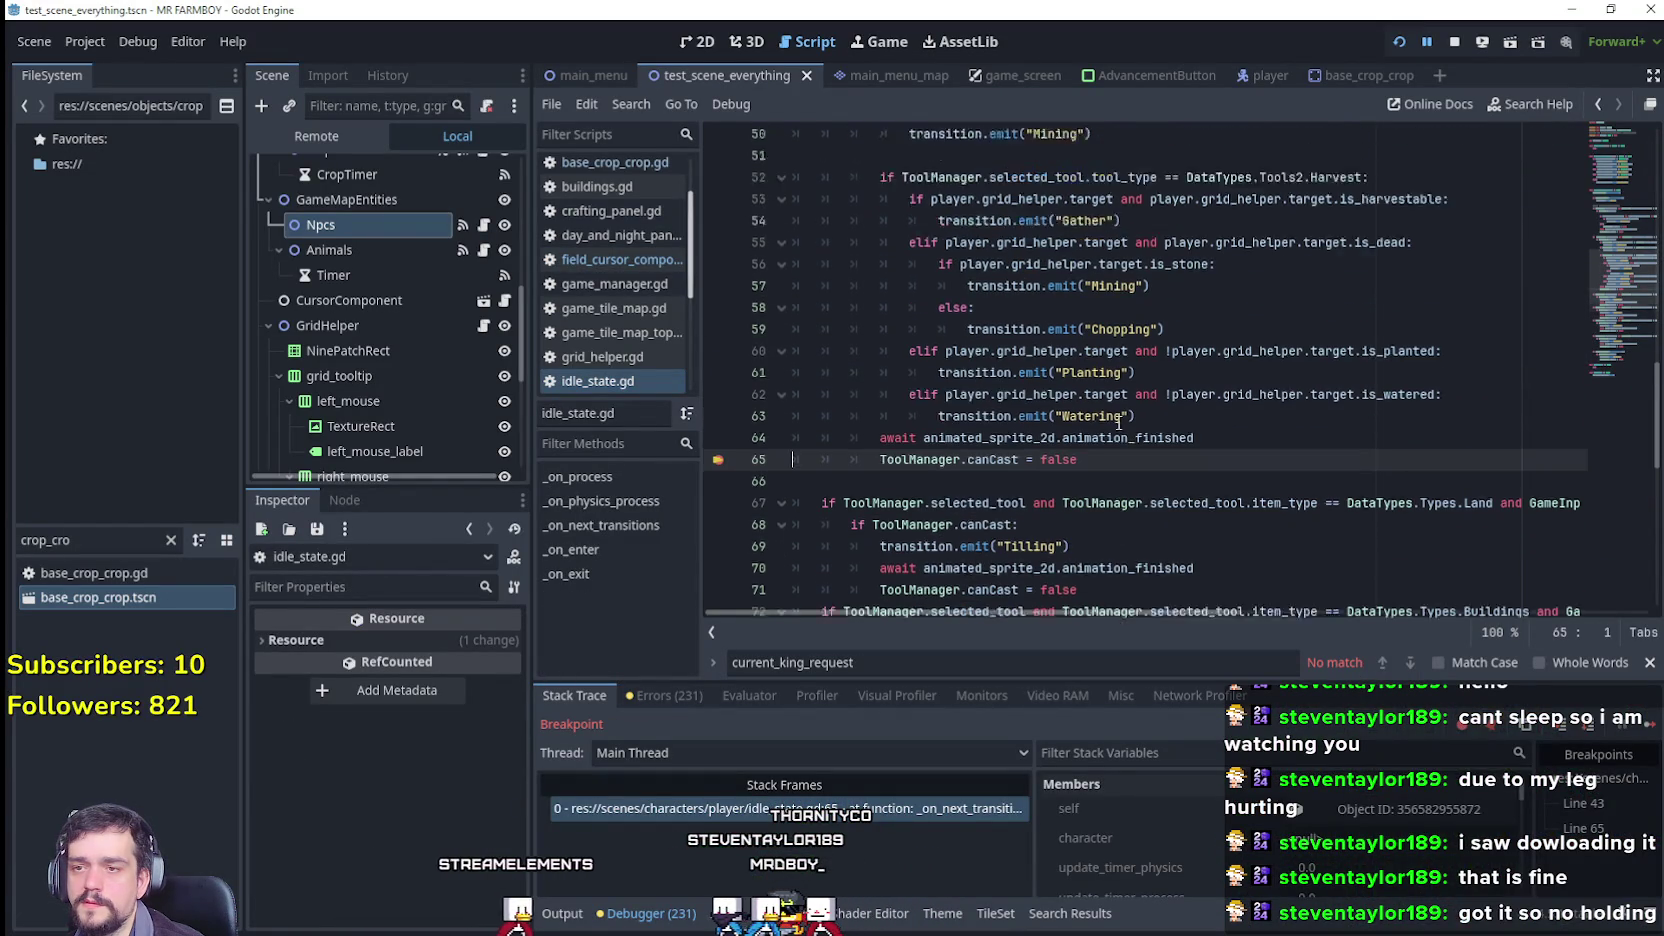
{"action": "scroll", "coordinate": [1475, 553], "scroll_direction": "up", "scroll_amount": 1}
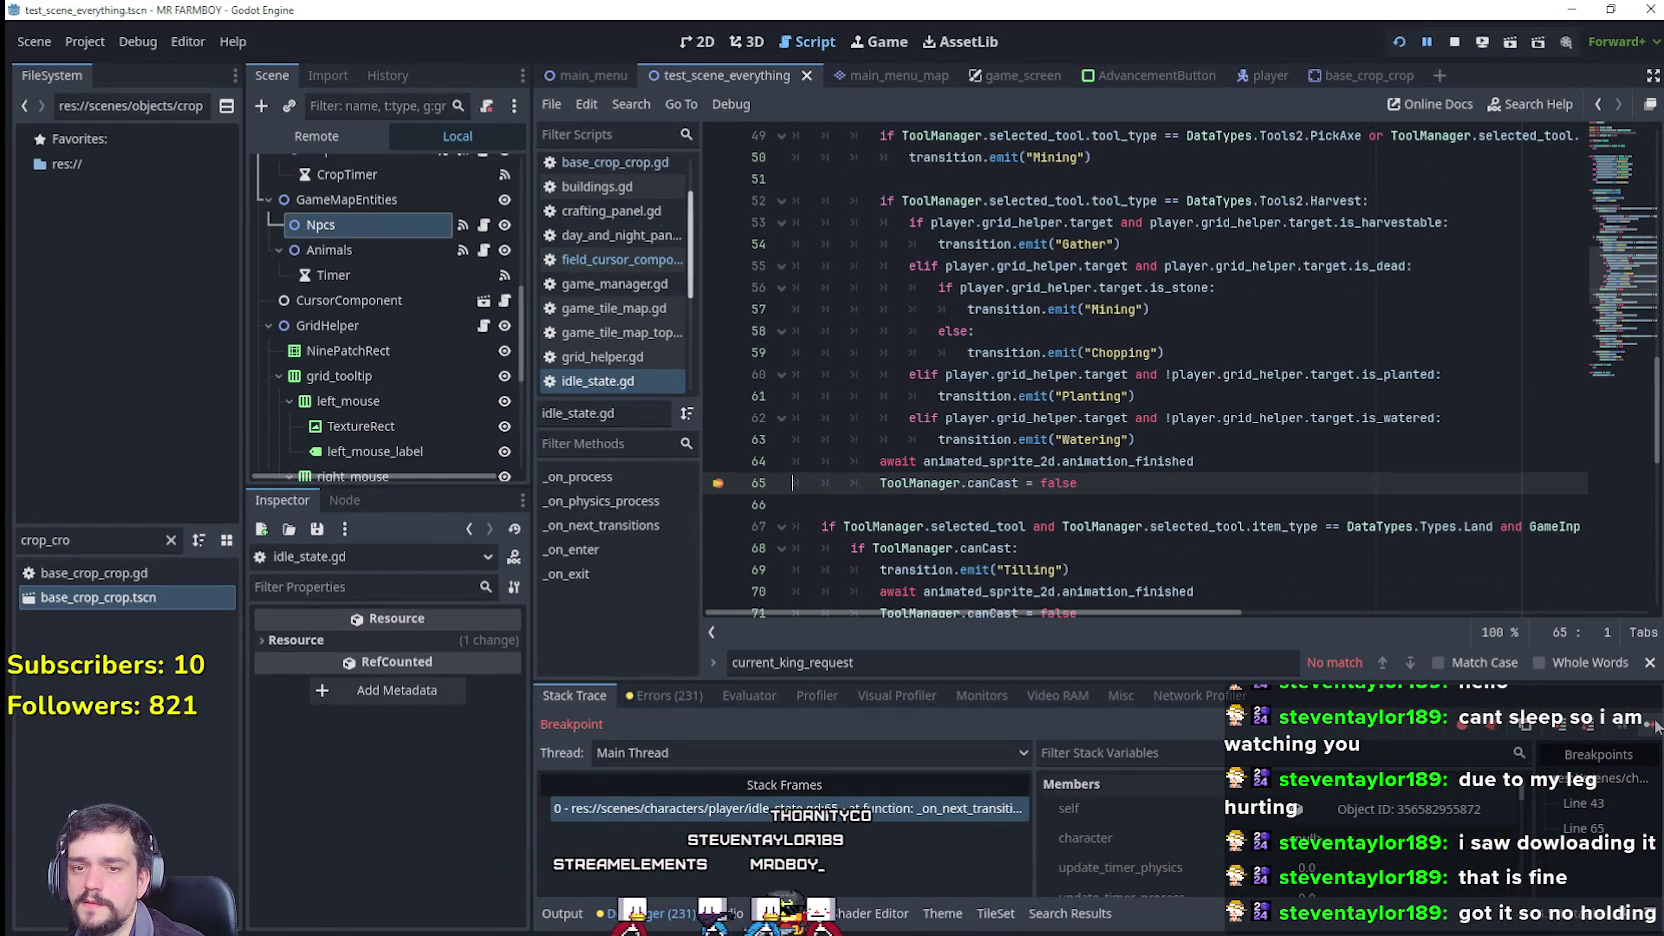
{"action": "scroll", "coordinate": [1113, 404], "scroll_direction": "up", "scroll_amount": 2}
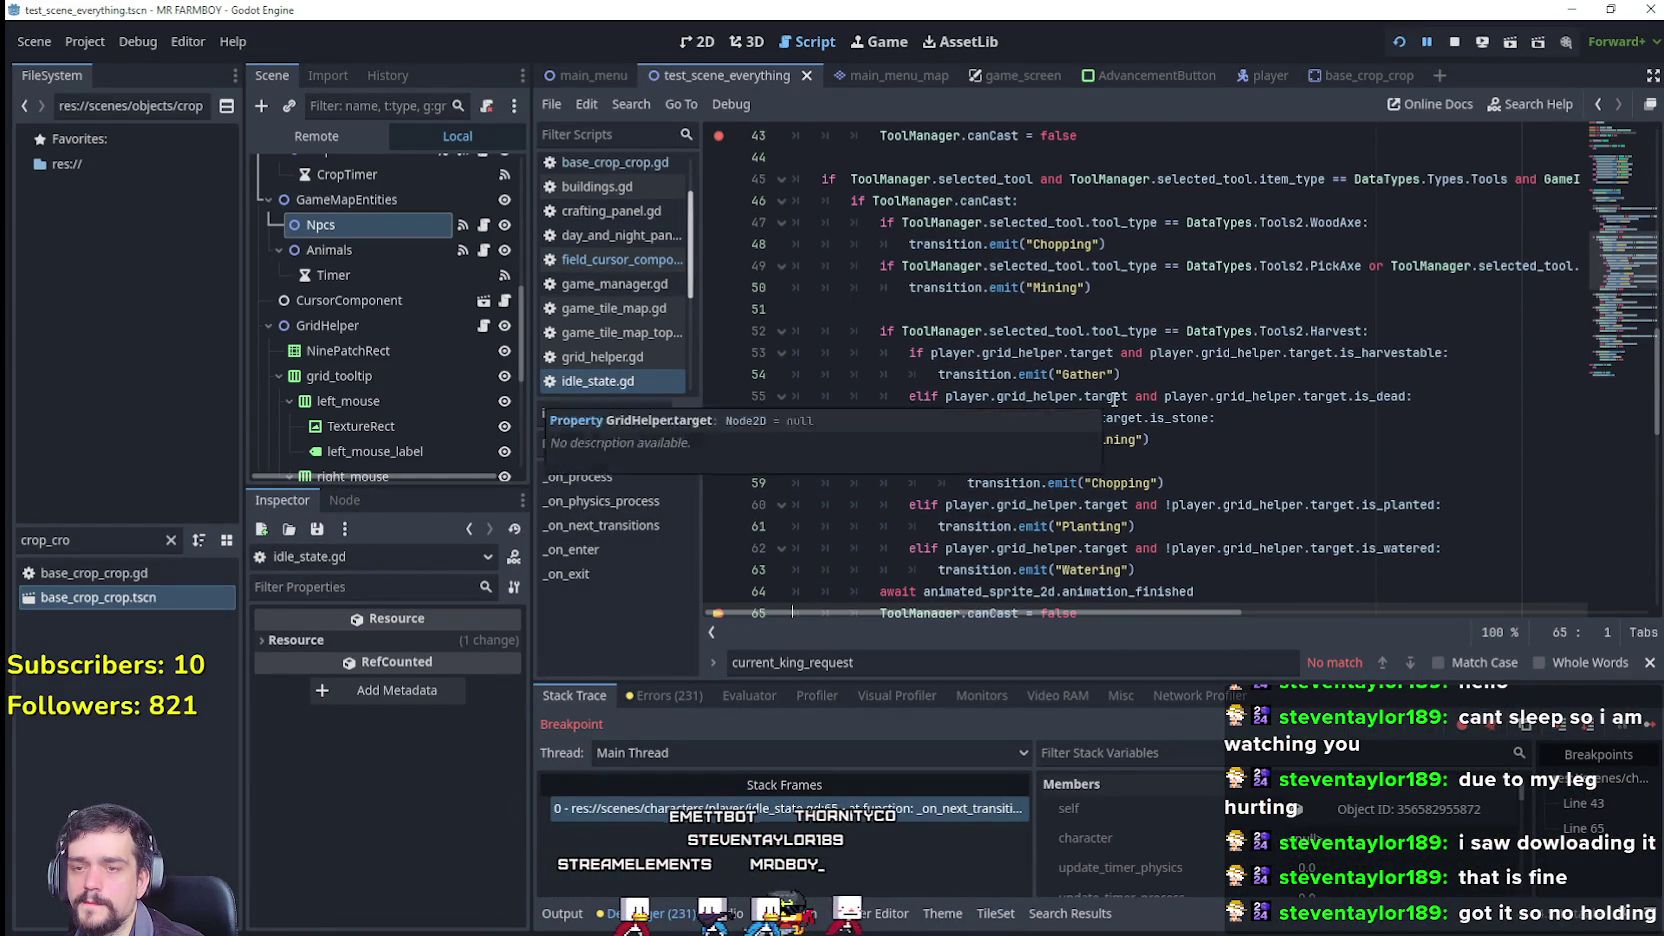
{"action": "scroll", "coordinate": [1149, 413], "scroll_direction": "down", "scroll_amount": 2}
{"action": "left_click_drag", "start_coordinate": [1094, 488], "coordinate": [889, 485]}
{"action": "key", "text": "ctrl+c"}
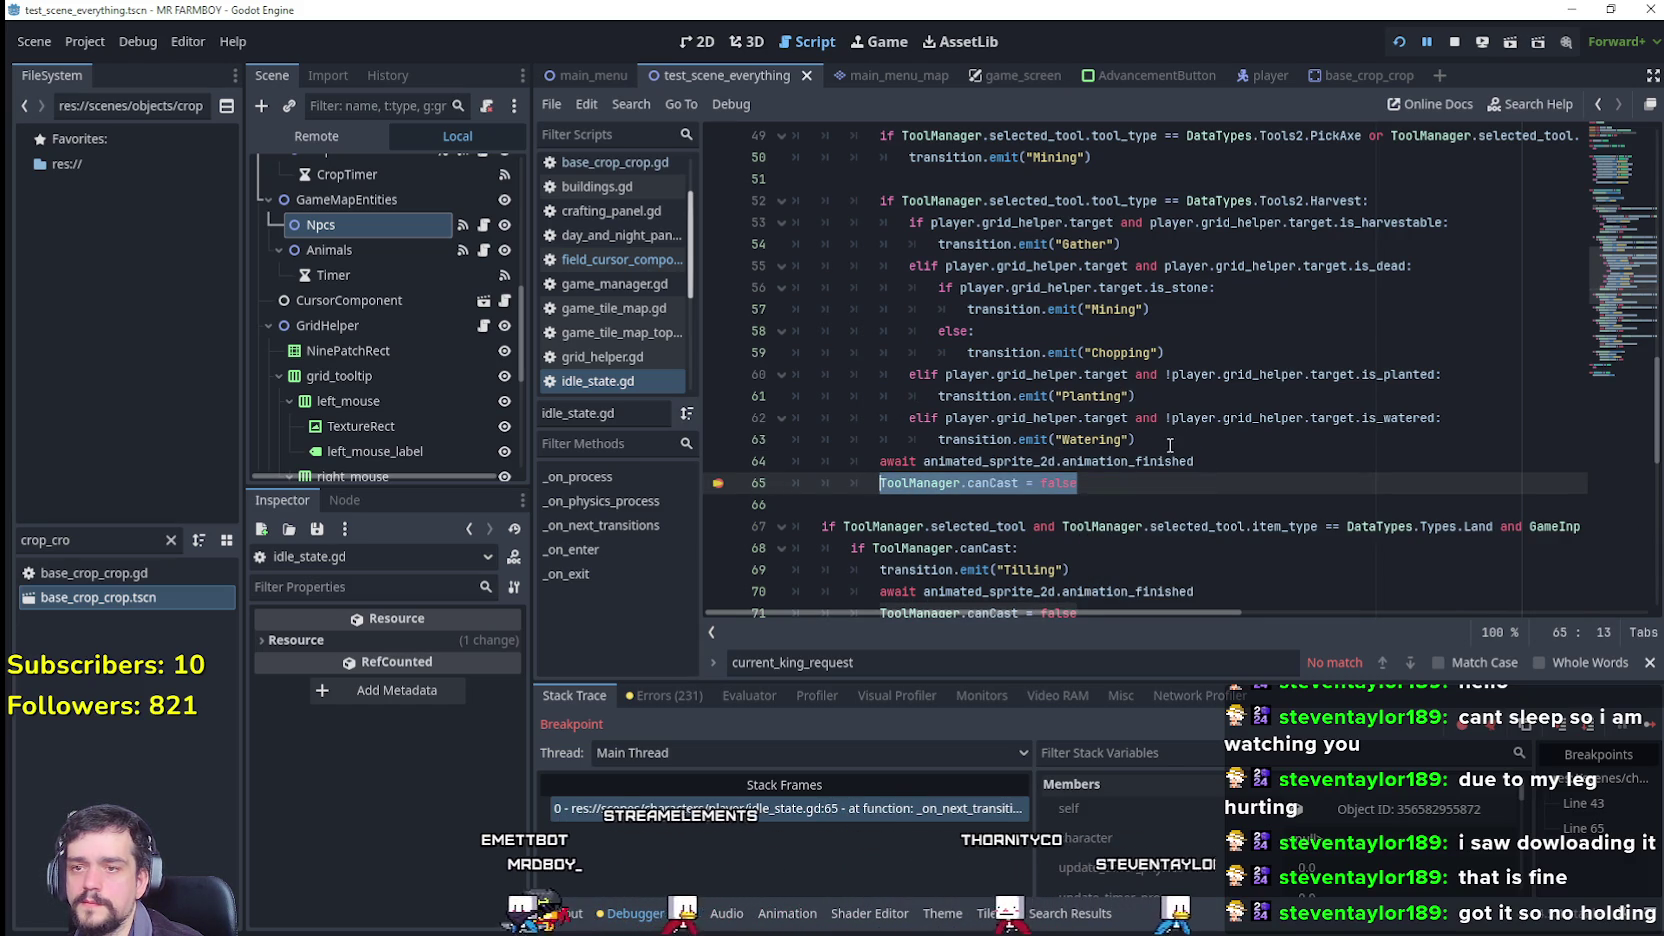
Step: Add an else branch setting ToolManager.canCast = false after the 'Watering' elif
{"action": "left_click", "coordinate": [1262, 439]}
{"action": "key", "text": "Return"}
{"action": "key", "text": "BackSpace"}
{"action": "type", "text": "els"}
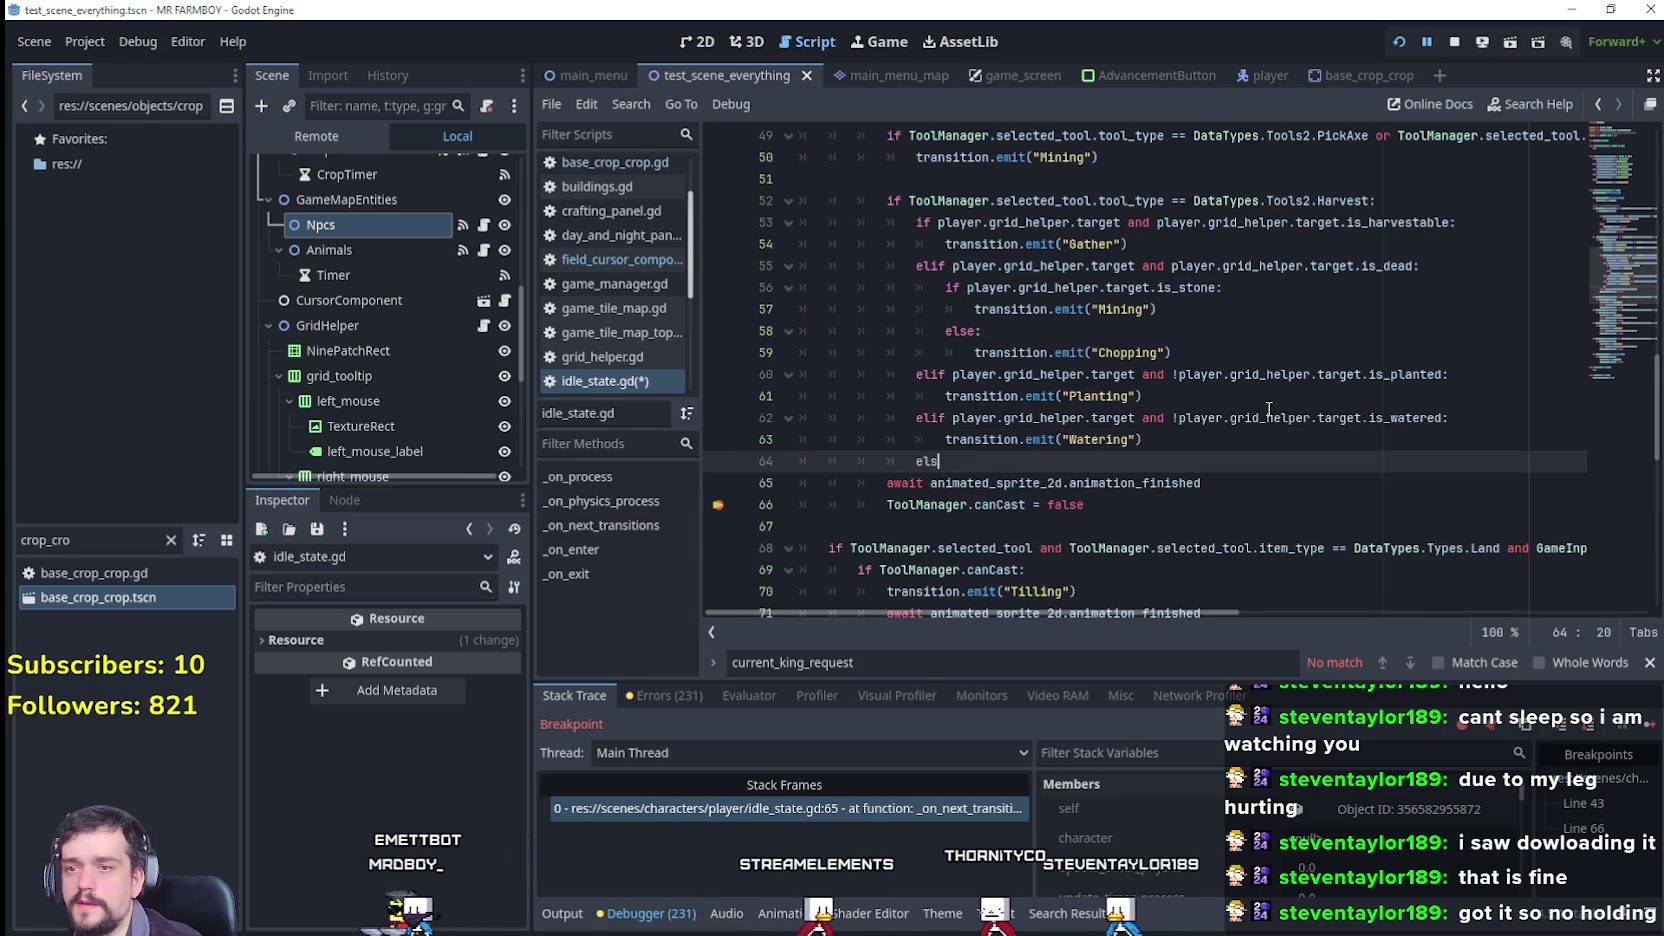
{"action": "key", "text": "Return"}
{"action": "key", "text": "ctrl+v"}
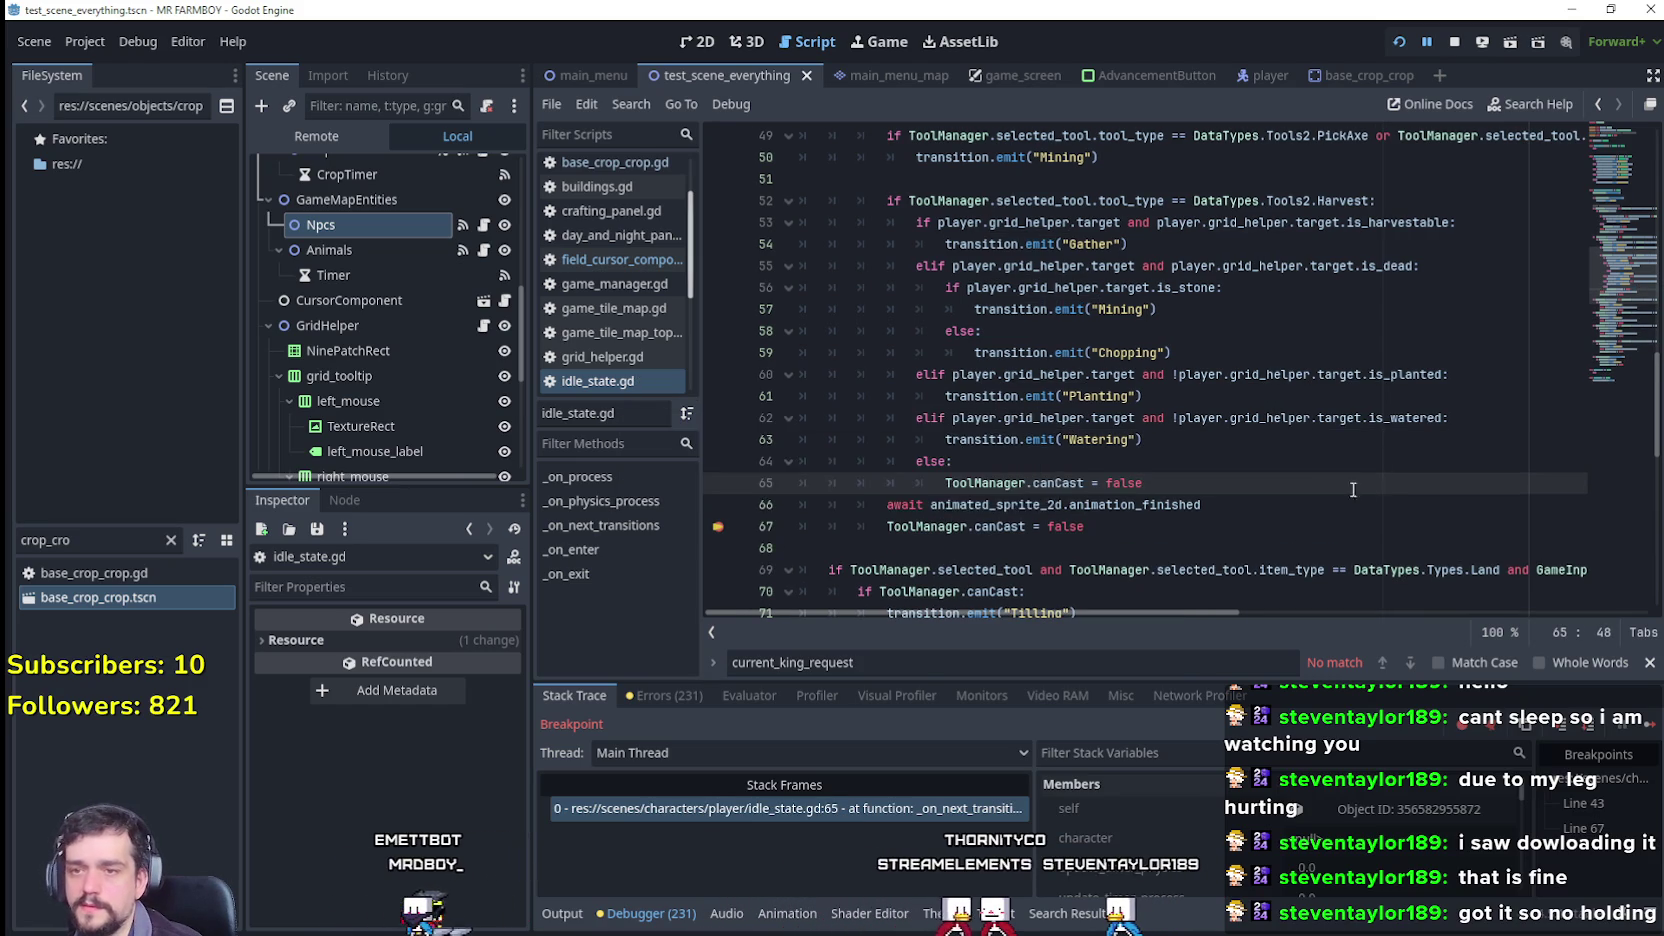
Step: Copy the new else branch and its canCast reset for reuse in the player scripts
{"action": "scroll", "coordinate": [1193, 487], "scroll_direction": "up", "scroll_amount": 1}
{"action": "scroll", "coordinate": [1193, 487], "scroll_direction": "up", "scroll_amount": 5}
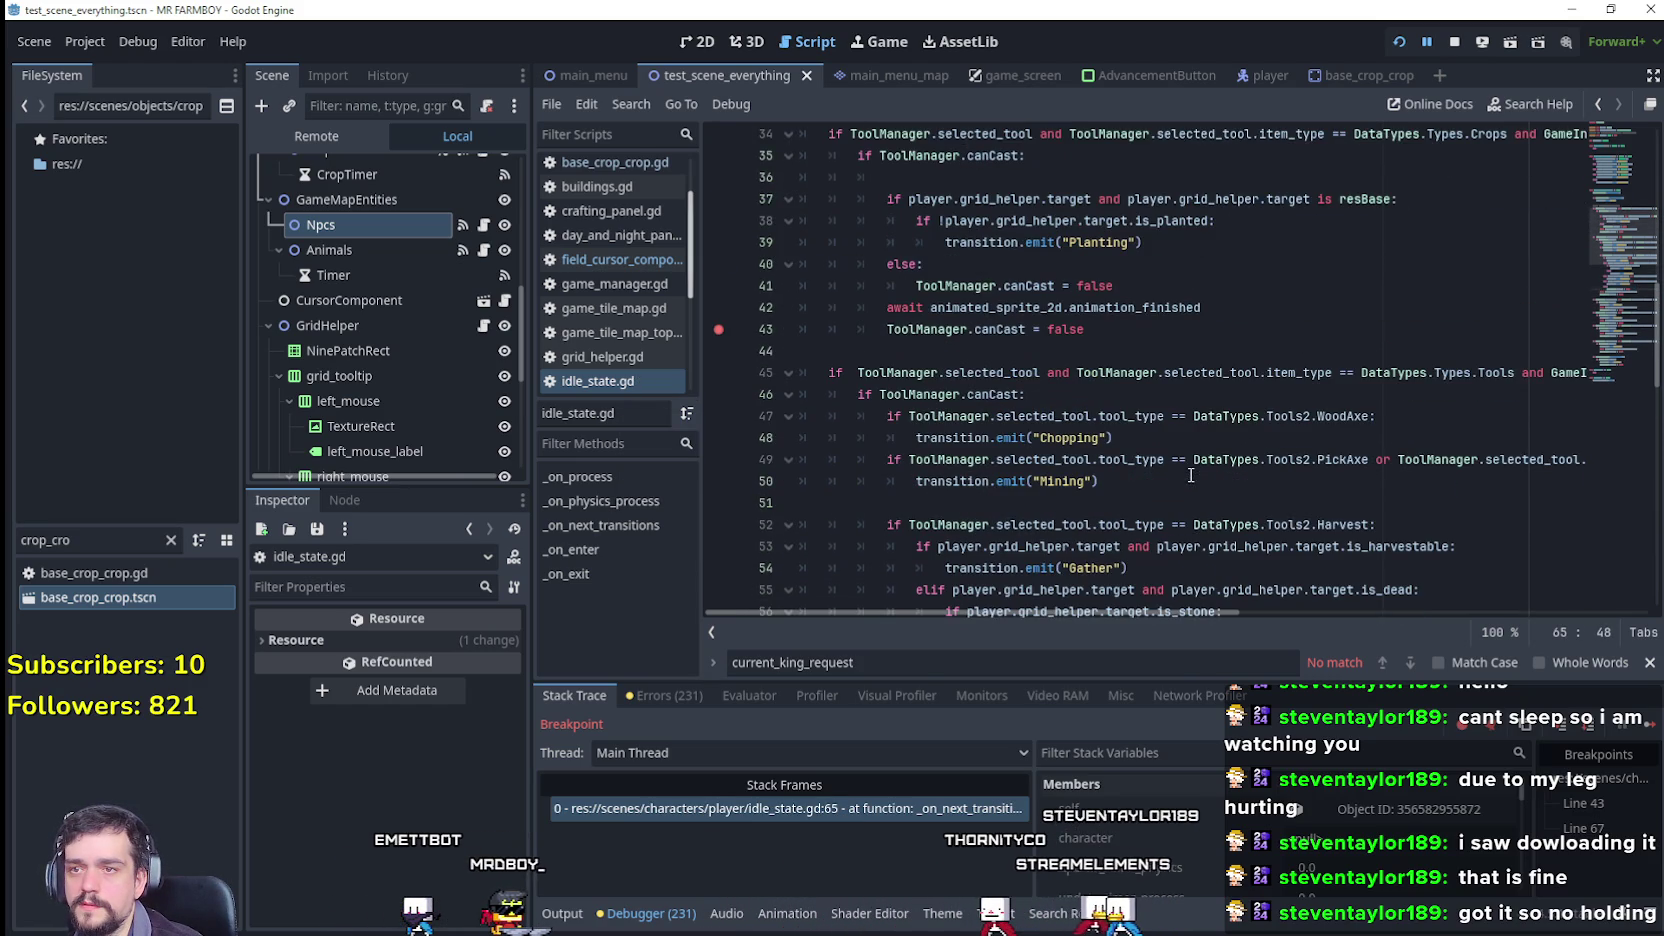
{"action": "scroll", "coordinate": [1213, 476], "scroll_direction": "down", "scroll_amount": 6}
{"action": "left_click", "coordinate": [1213, 474]}
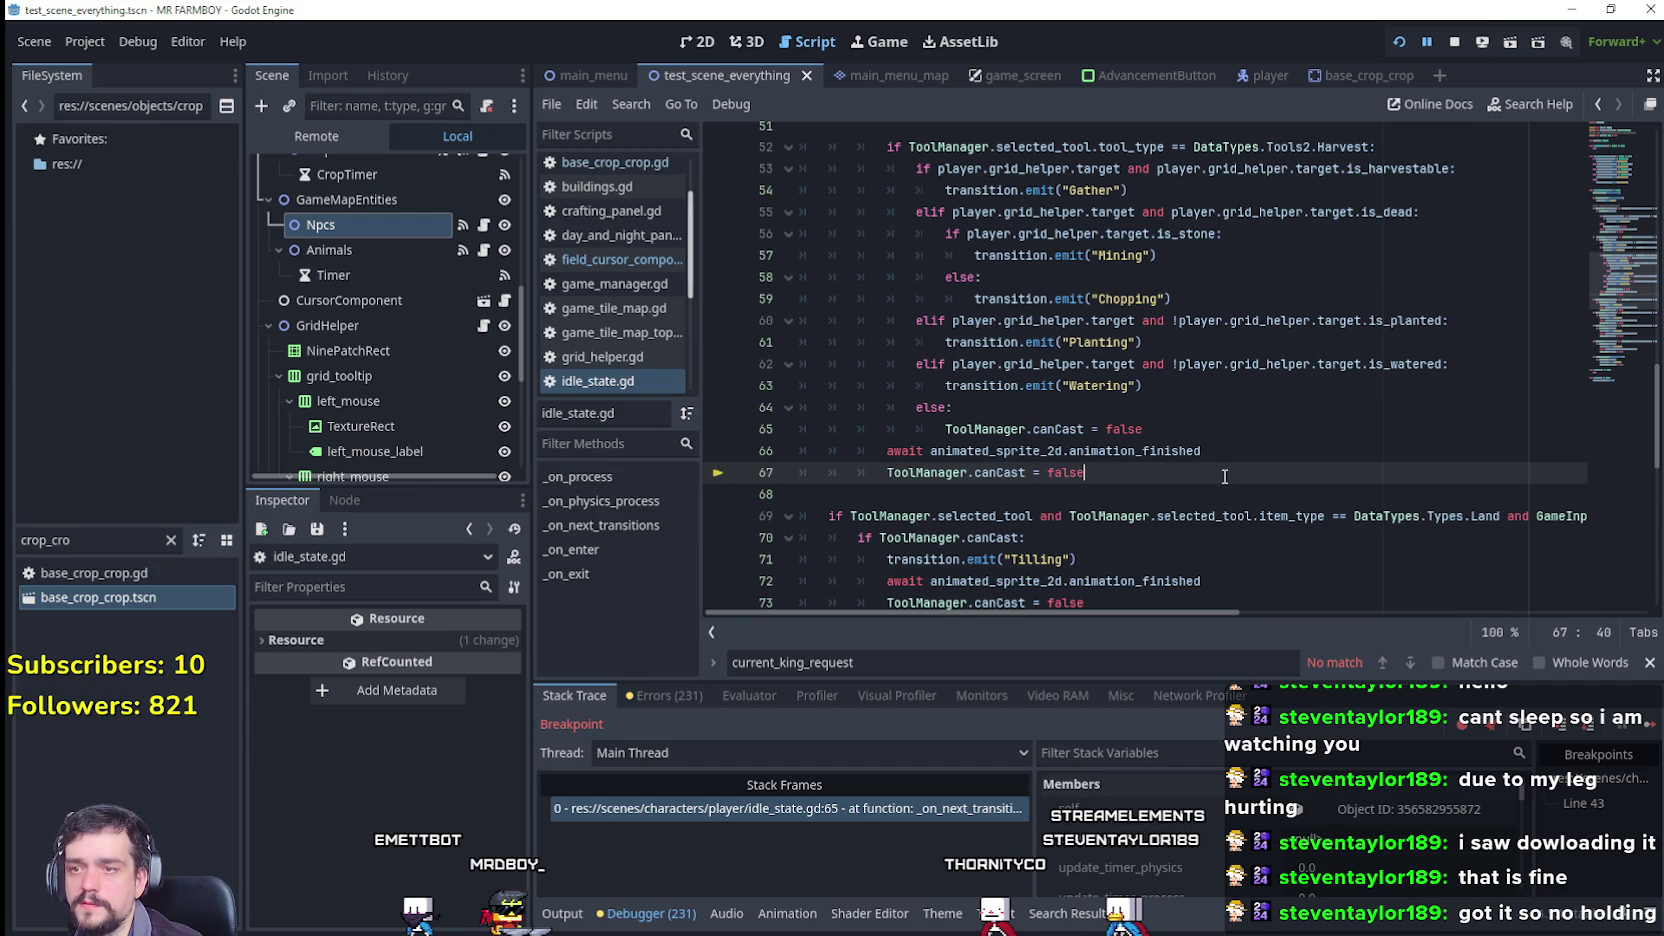
{"action": "scroll", "coordinate": [1227, 507], "scroll_direction": "down", "scroll_amount": 1}
{"action": "scroll", "coordinate": [1000, 460], "scroll_direction": "up", "scroll_amount": 1}
{"action": "left_click_drag", "start_coordinate": [1143, 429], "coordinate": [803, 412]}
{"action": "key", "text": "ctrl+c"}
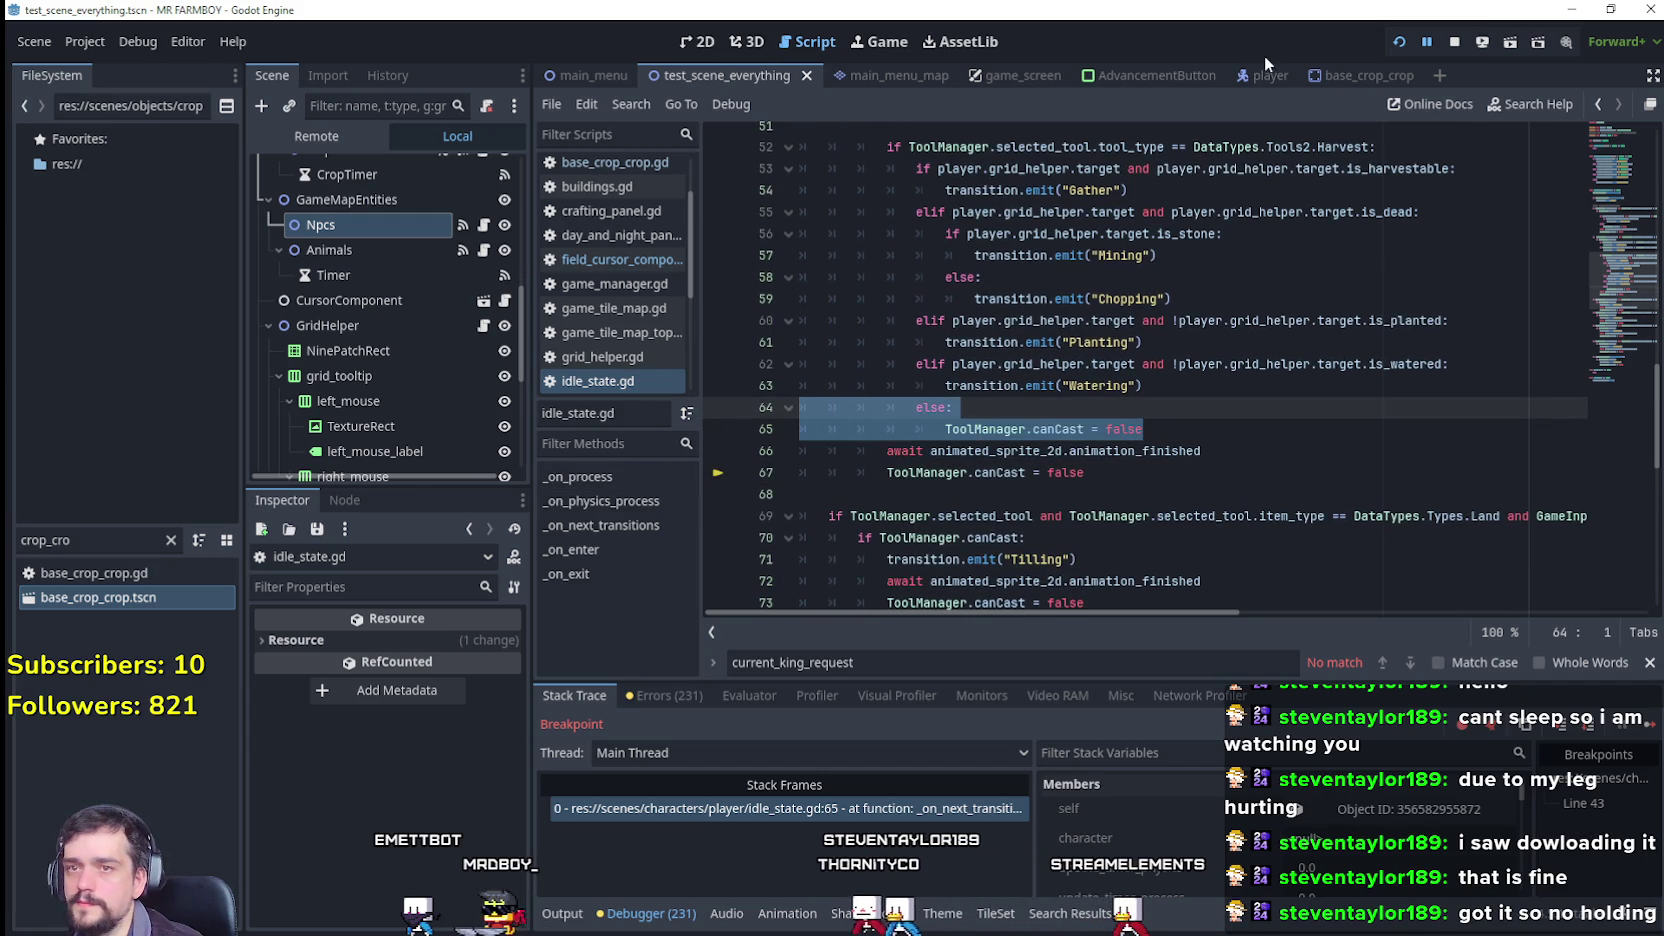
{"action": "left_click", "coordinate": [1251, 66]}
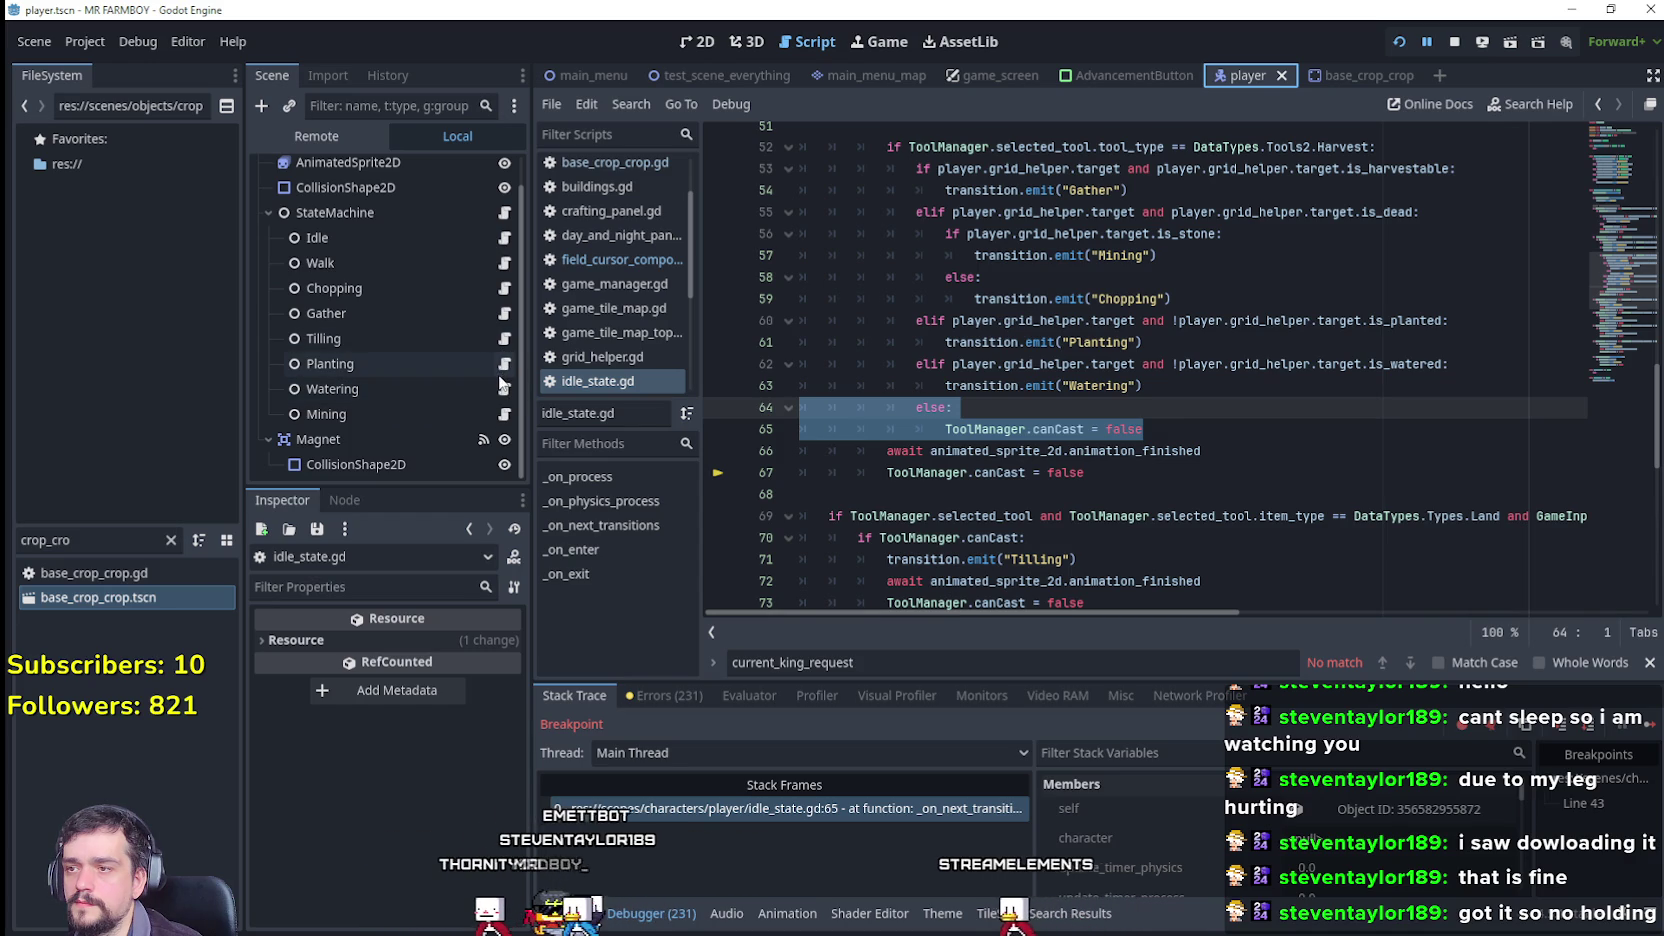
Step: Paste the else branch resetting ToolManager.canCast into walk_state.gd after the watering check
{"action": "left_click", "coordinate": [504, 263]}
{"action": "scroll", "coordinate": [1115, 416], "scroll_direction": "down", "scroll_amount": 5}
{"action": "scroll", "coordinate": [1115, 416], "scroll_direction": "down", "scroll_amount": 12}
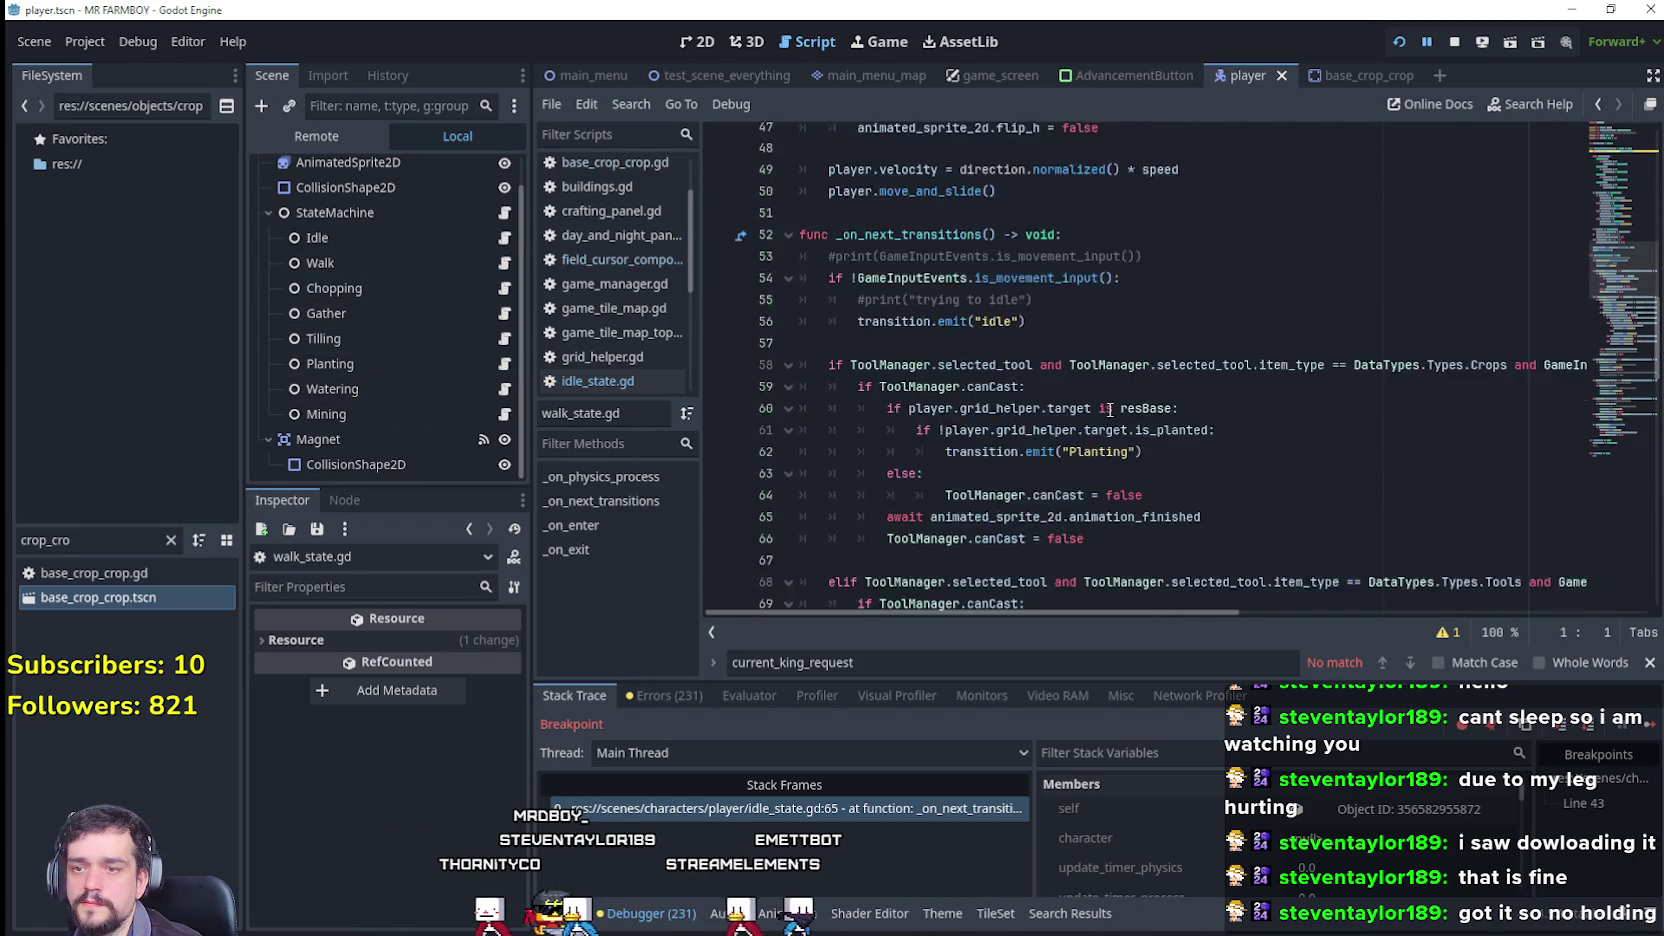
{"action": "scroll", "coordinate": [1107, 408], "scroll_direction": "down", "scroll_amount": 3}
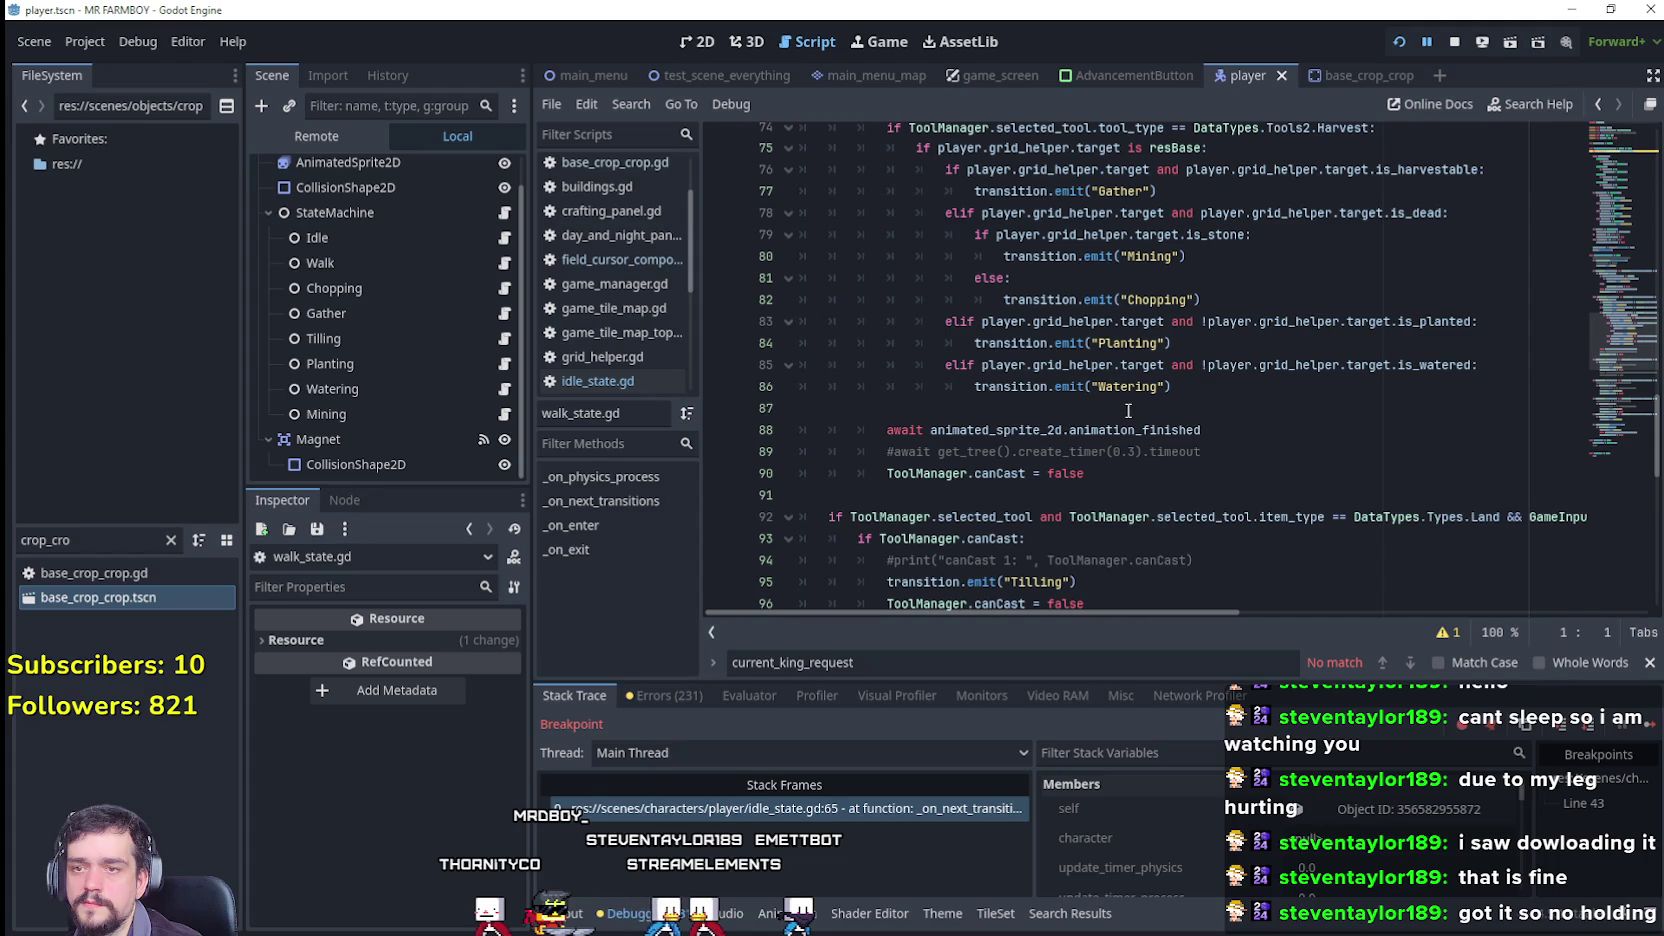
{"action": "left_click", "coordinate": [1128, 410]}
{"action": "key", "text": "ctrl+v"}
Step: Check the else branch on lines 87–88 and resume the paused game
{"action": "left_click", "coordinate": [1173, 451]}
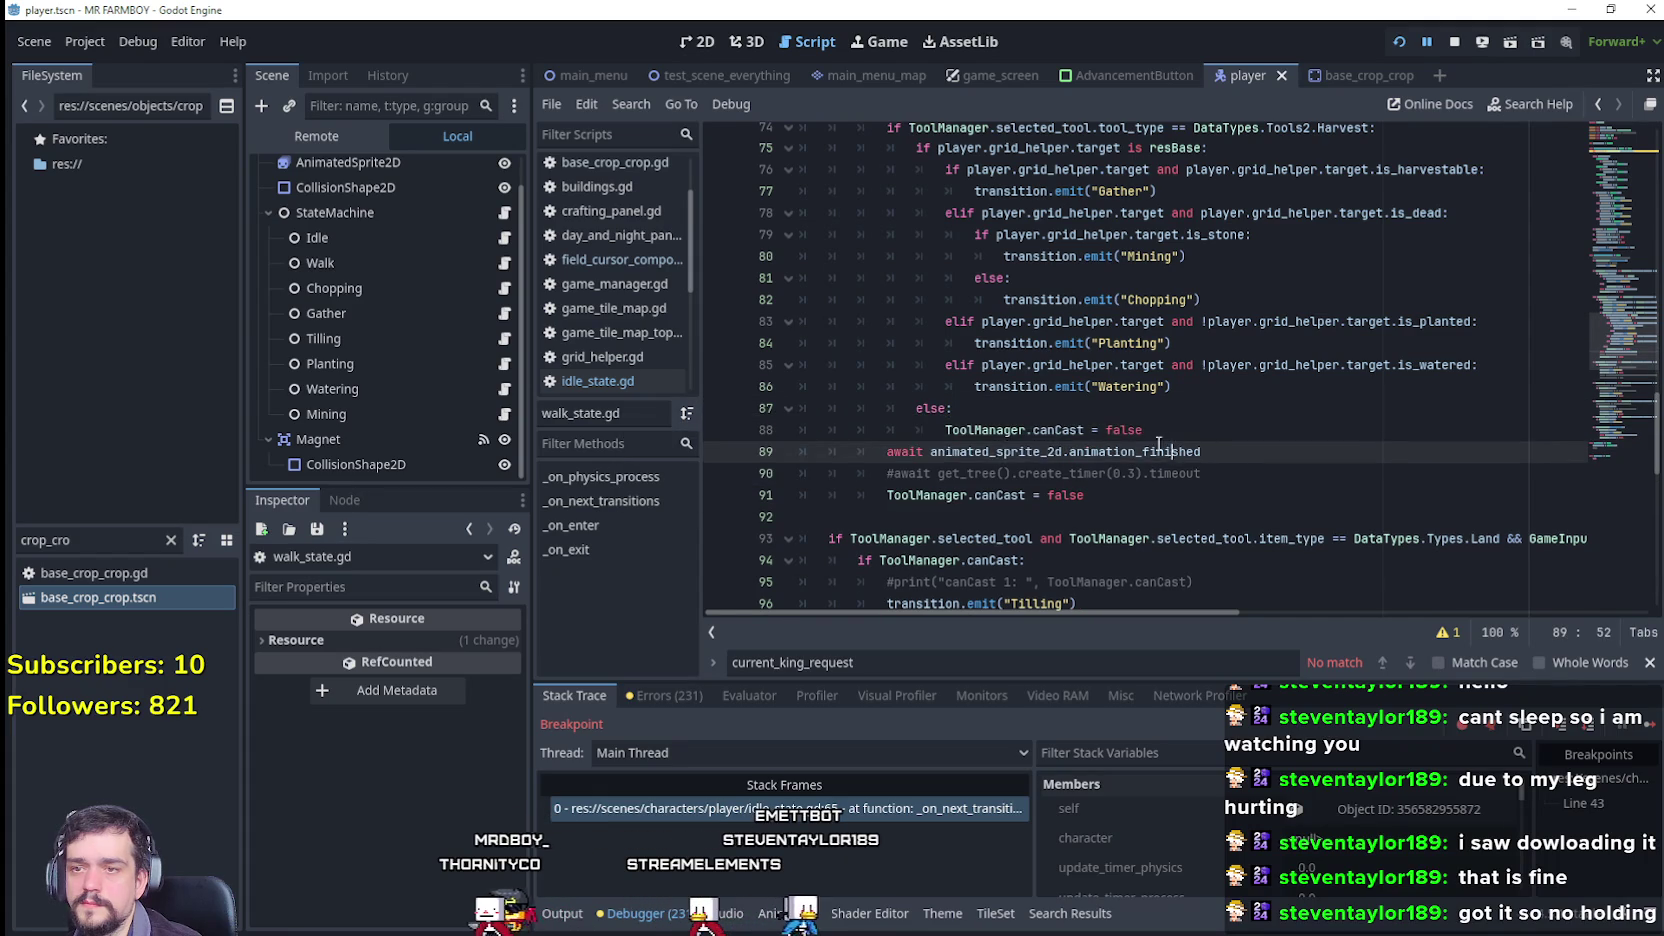
{"action": "left_click_drag", "start_coordinate": [1143, 430], "coordinate": [798, 413]}
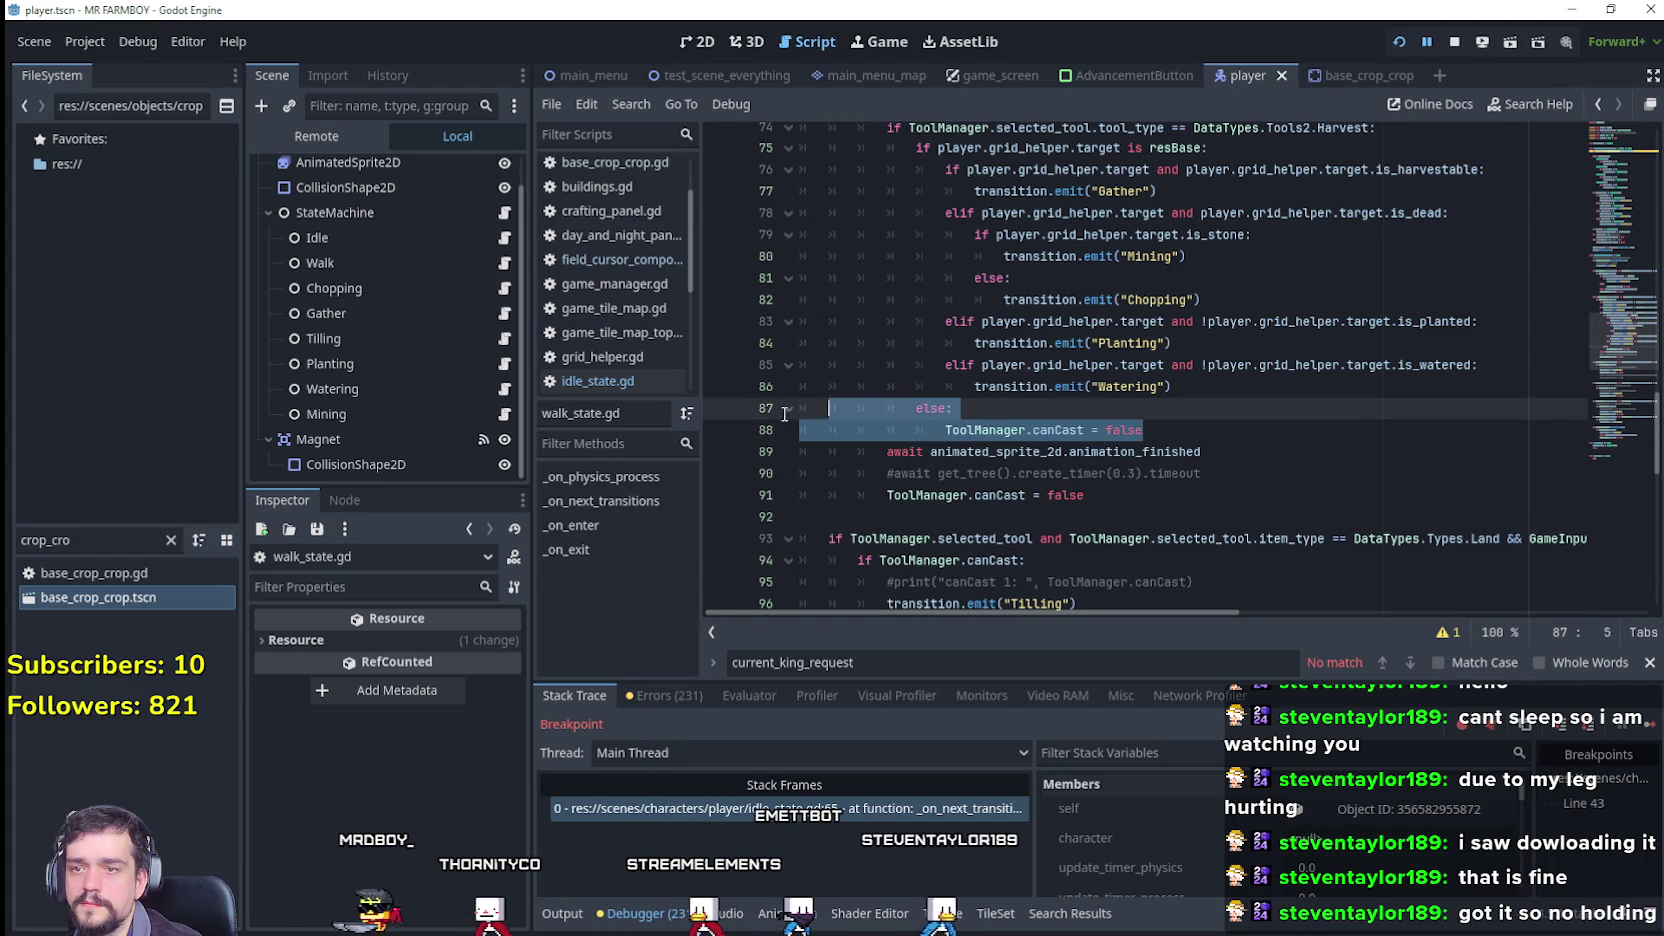
{"action": "left_click", "coordinate": [1207, 410]}
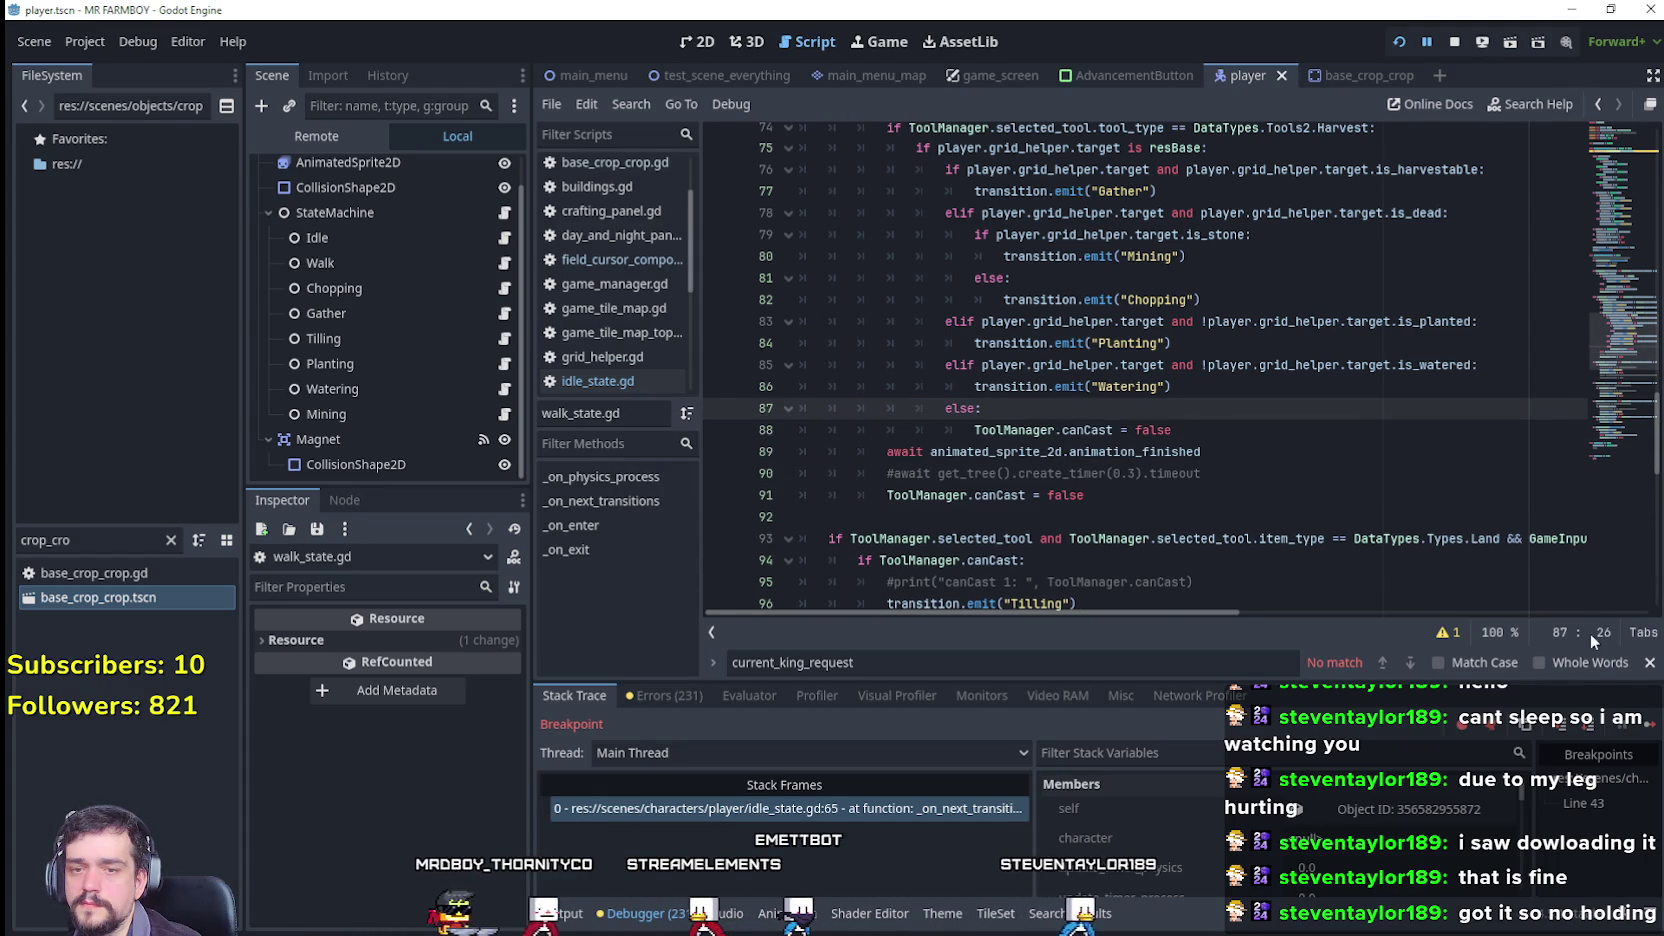
{"action": "left_click", "coordinate": [1645, 727]}
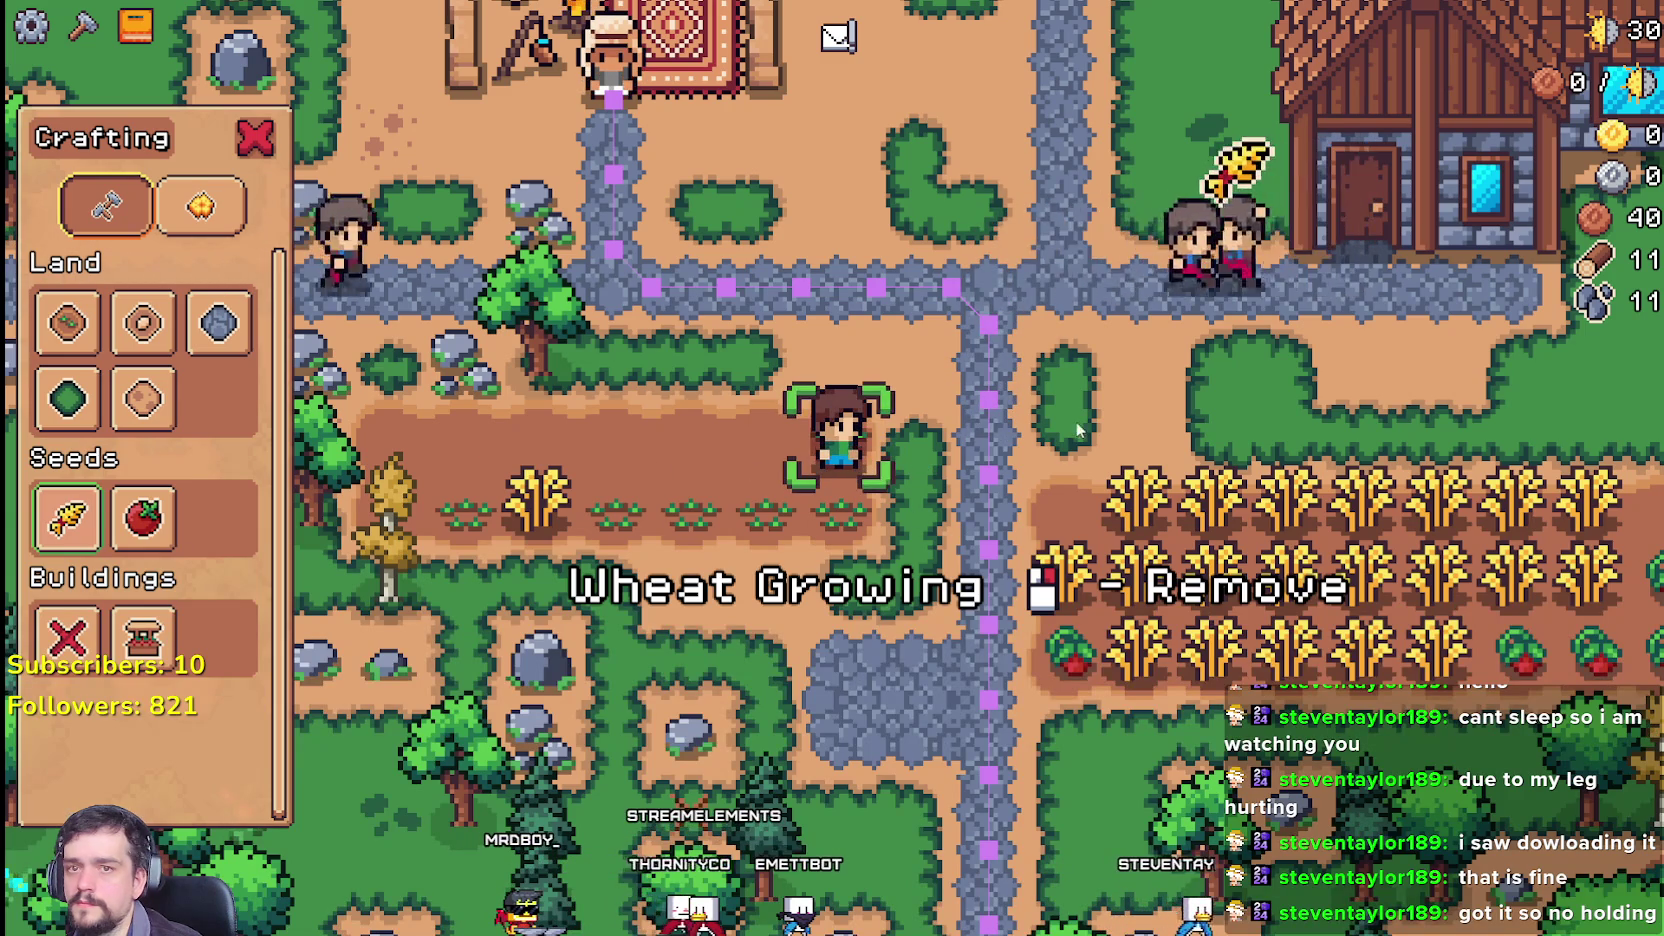
Step: Delete the stray 'w' typed into line 43 and continue from the breakpoint
{"action": "key", "text": "a"}
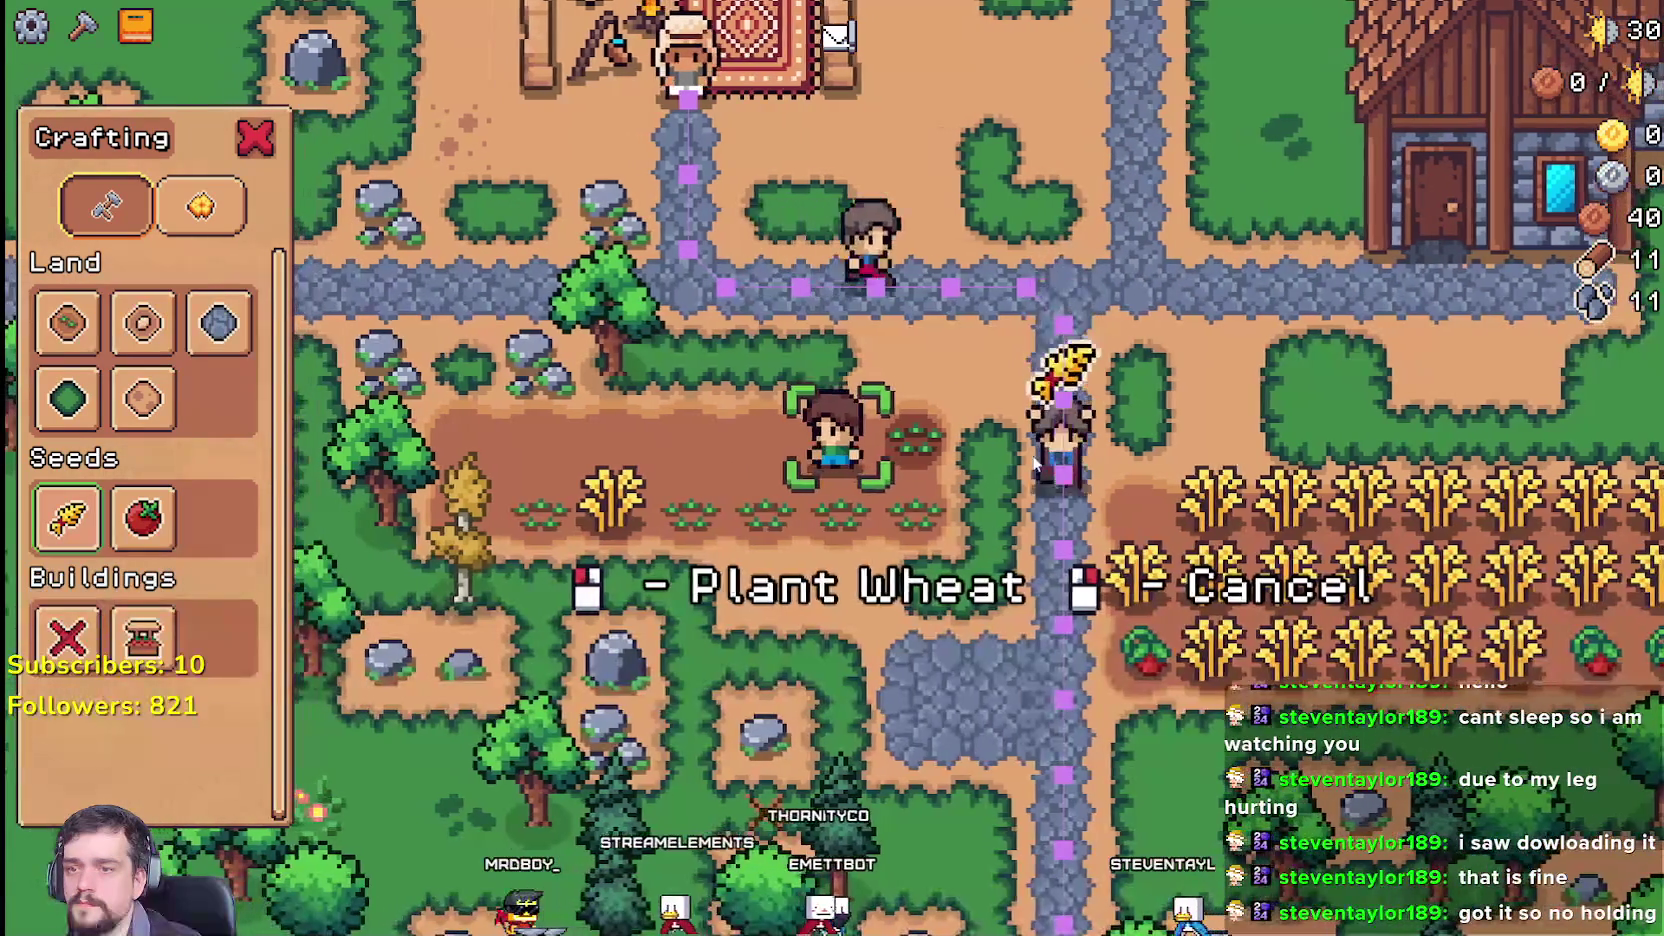
{"action": "type", "text": "ww"}
{"action": "key", "text": "BackSpace"}
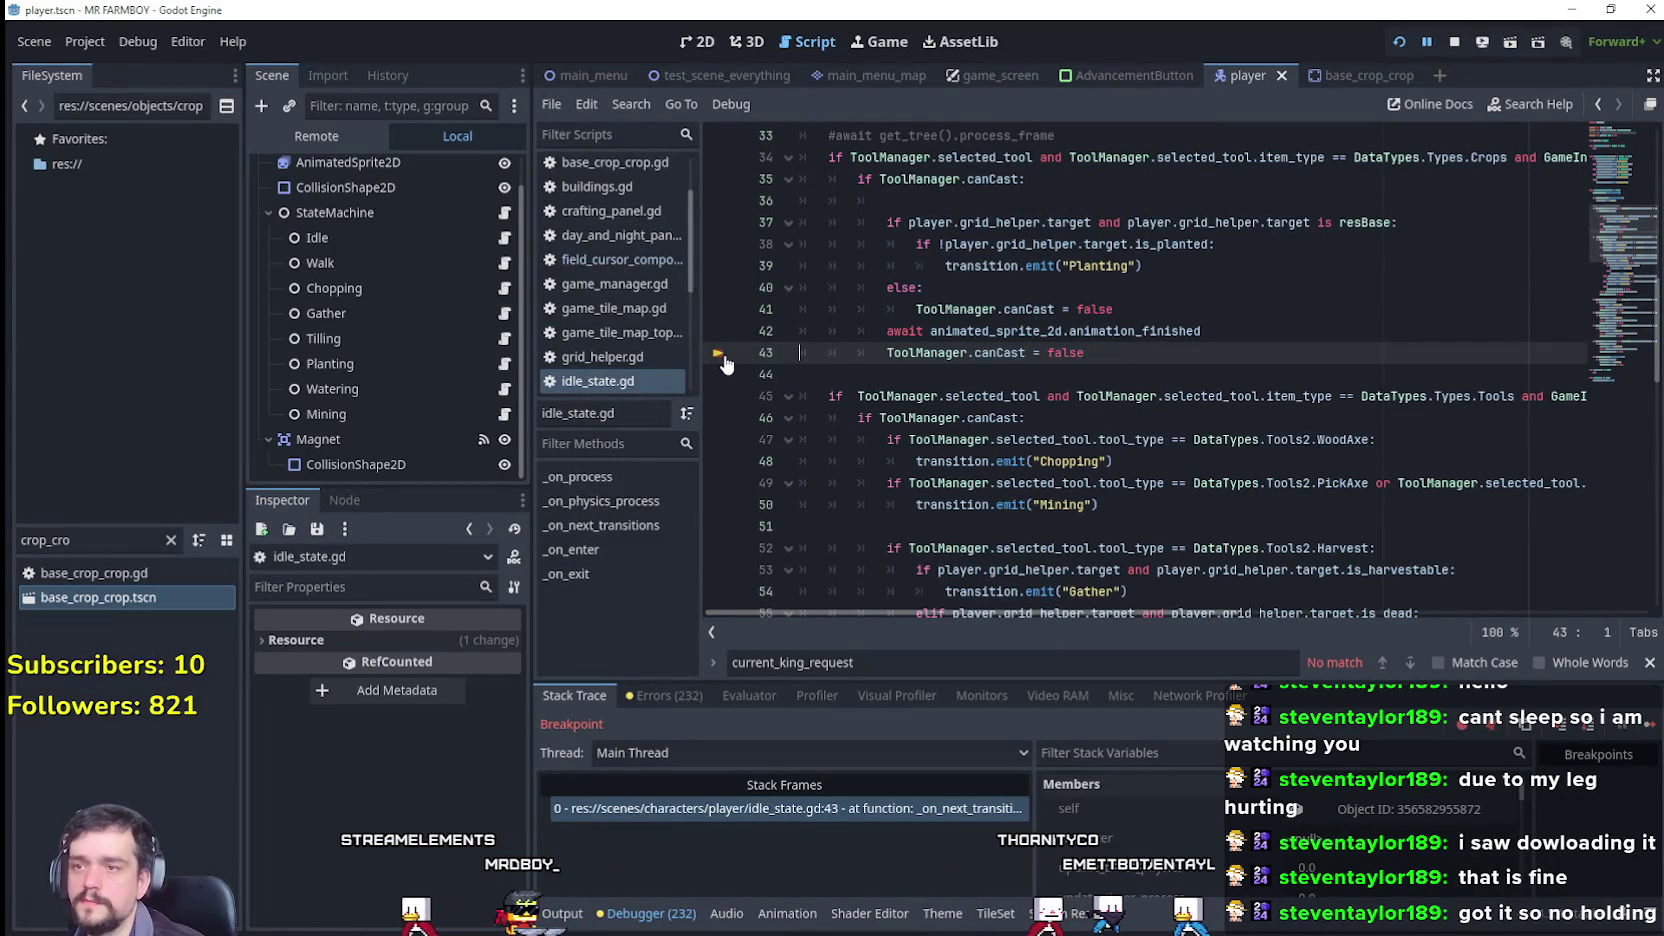
{"action": "left_click", "coordinate": [1280, 379]}
{"action": "left_click", "coordinate": [1648, 727]}
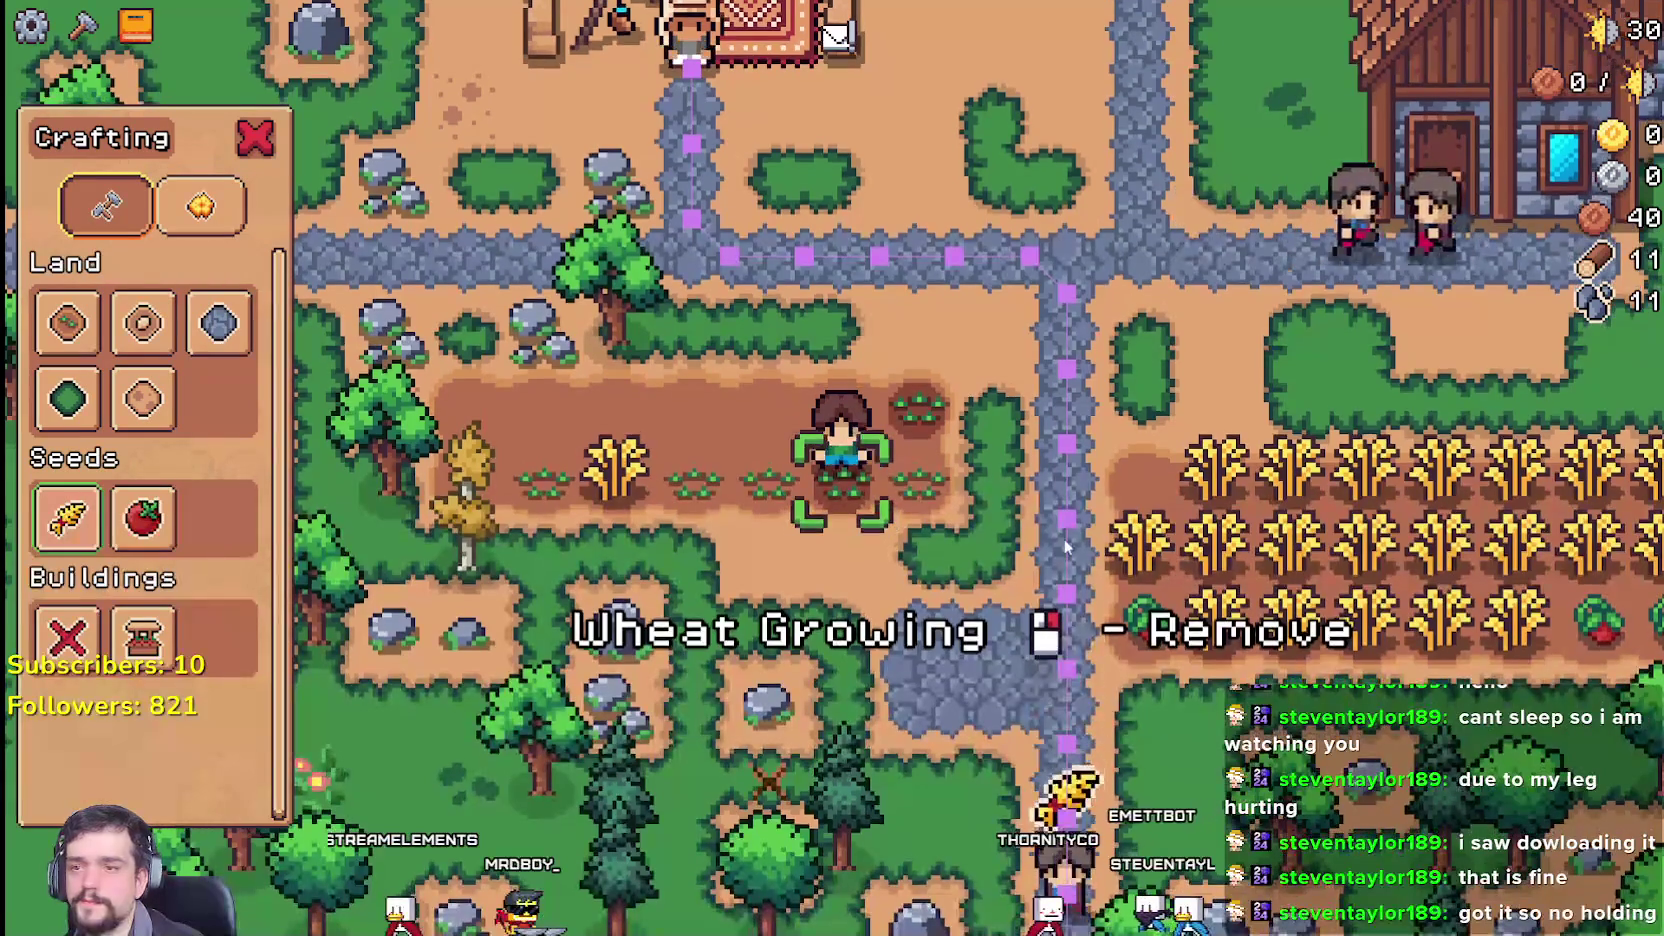
Step: Plant and water wheat on three empty soil tiles in the running game
{"action": "key", "text": "w"}
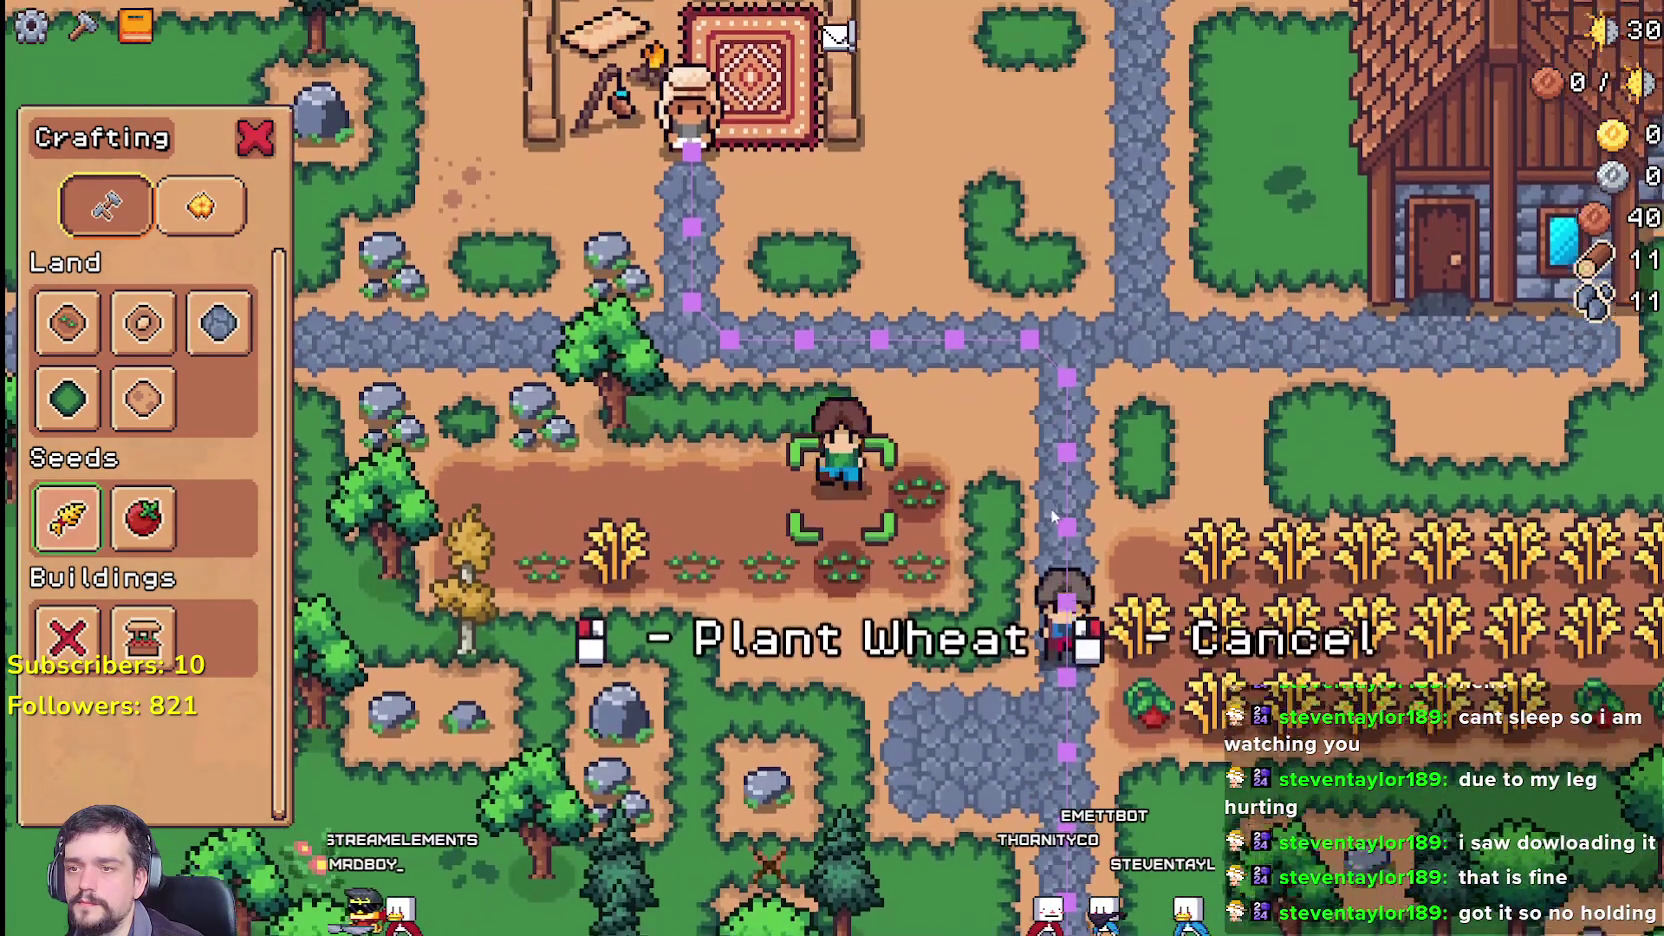
{"action": "left_click", "coordinate": [1052, 515]}
{"action": "left_click", "coordinate": [1054, 508]}
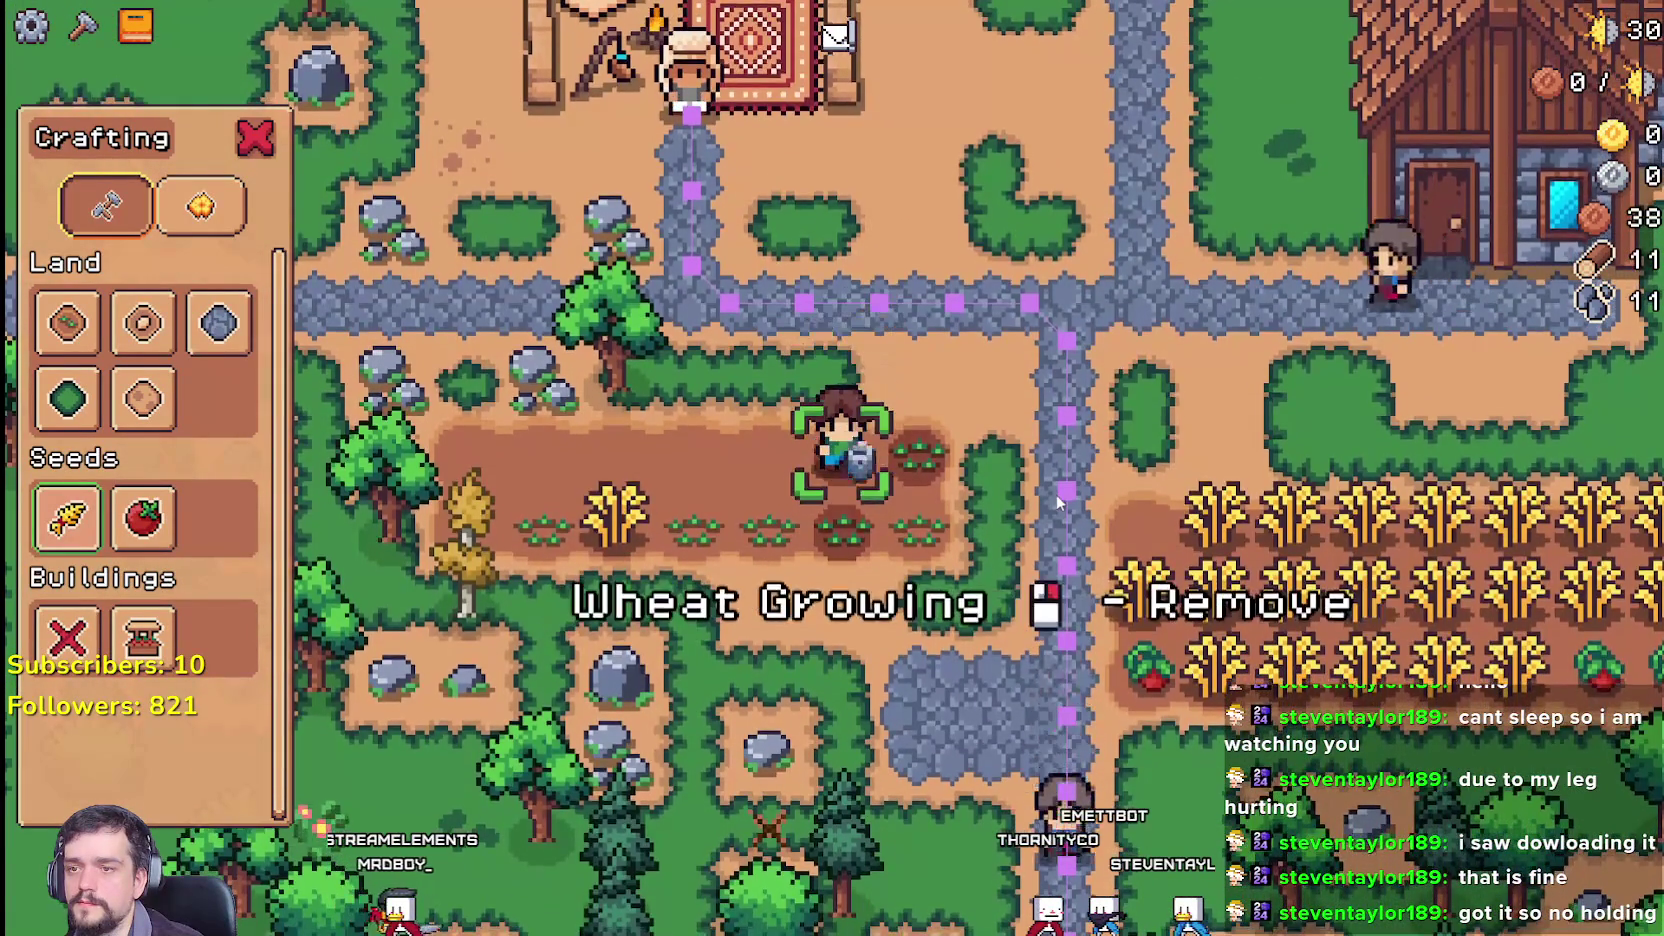
{"action": "key", "text": "a"}
{"action": "key", "text": "w"}
{"action": "left_click", "coordinate": [1052, 494]}
{"action": "left_click", "coordinate": [1032, 493]}
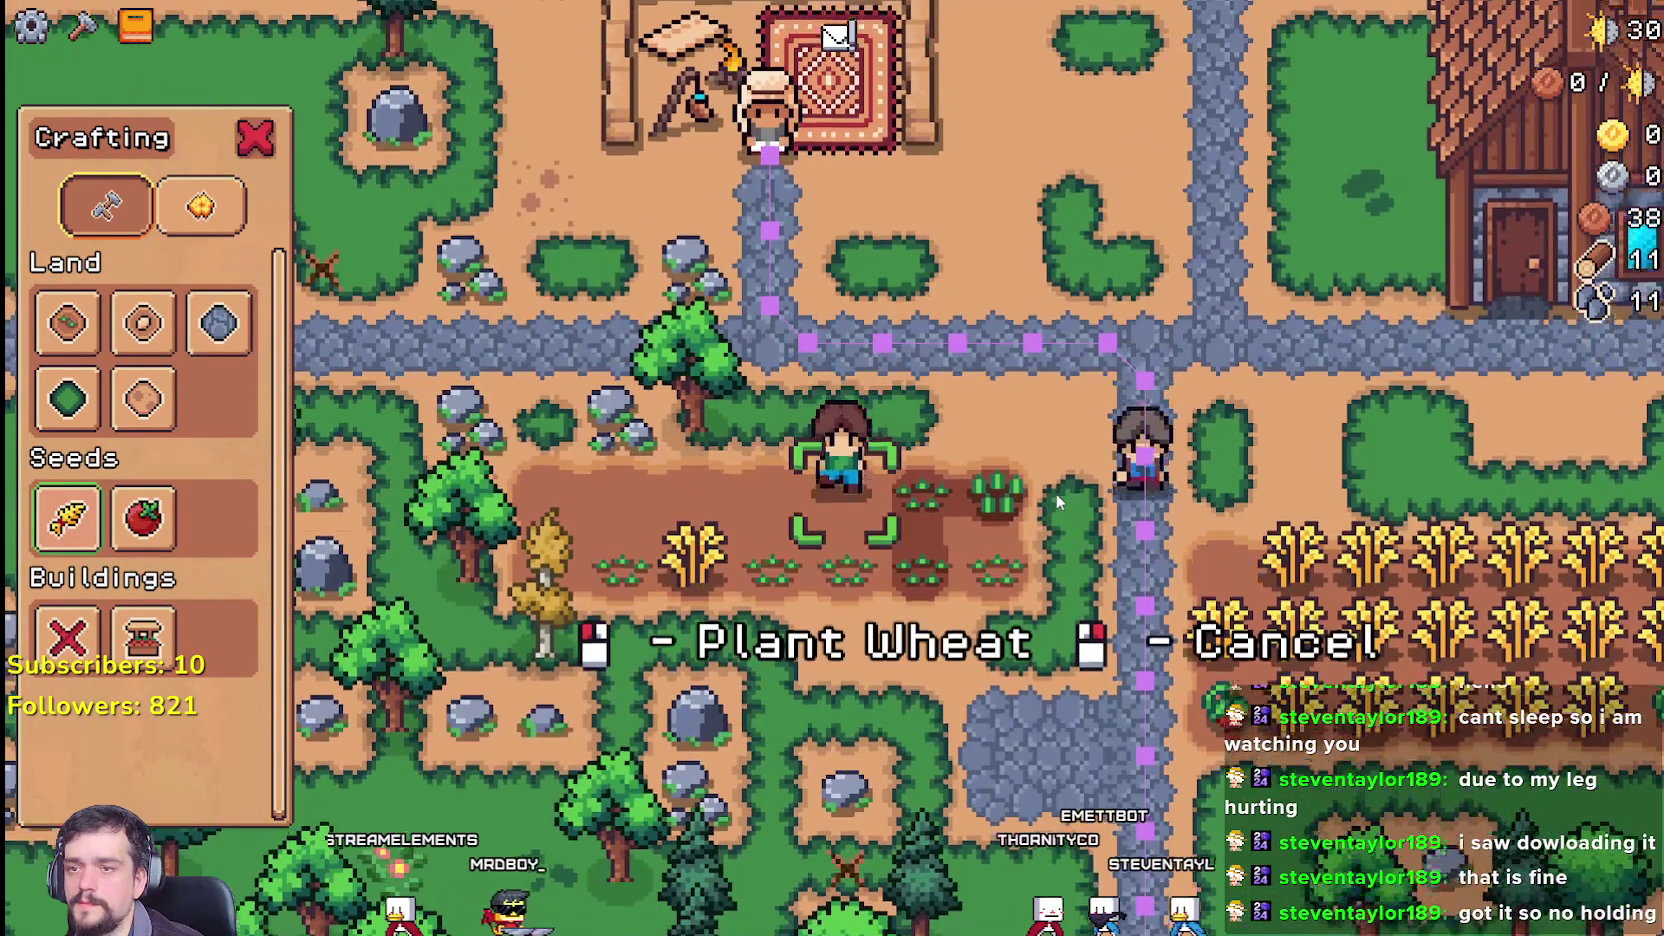
{"action": "key", "text": "a"}
{"action": "left_click", "coordinate": [1027, 489]}
{"action": "left_click", "coordinate": [1027, 489]}
{"action": "key", "text": "a"}
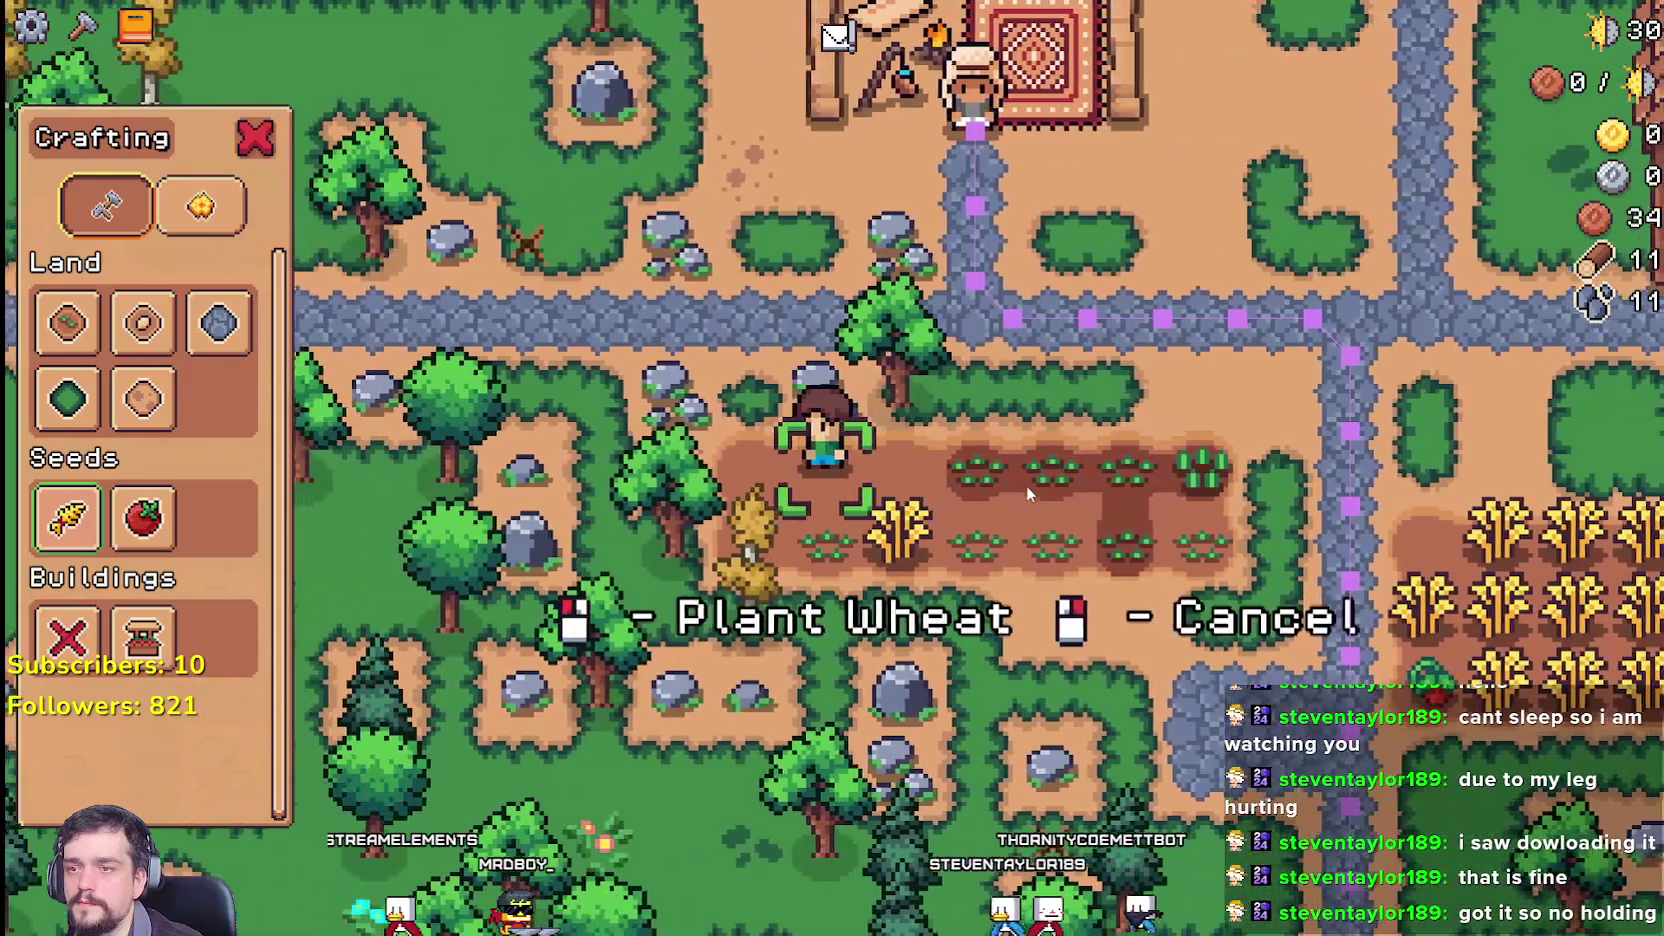
{"action": "key", "text": "d"}
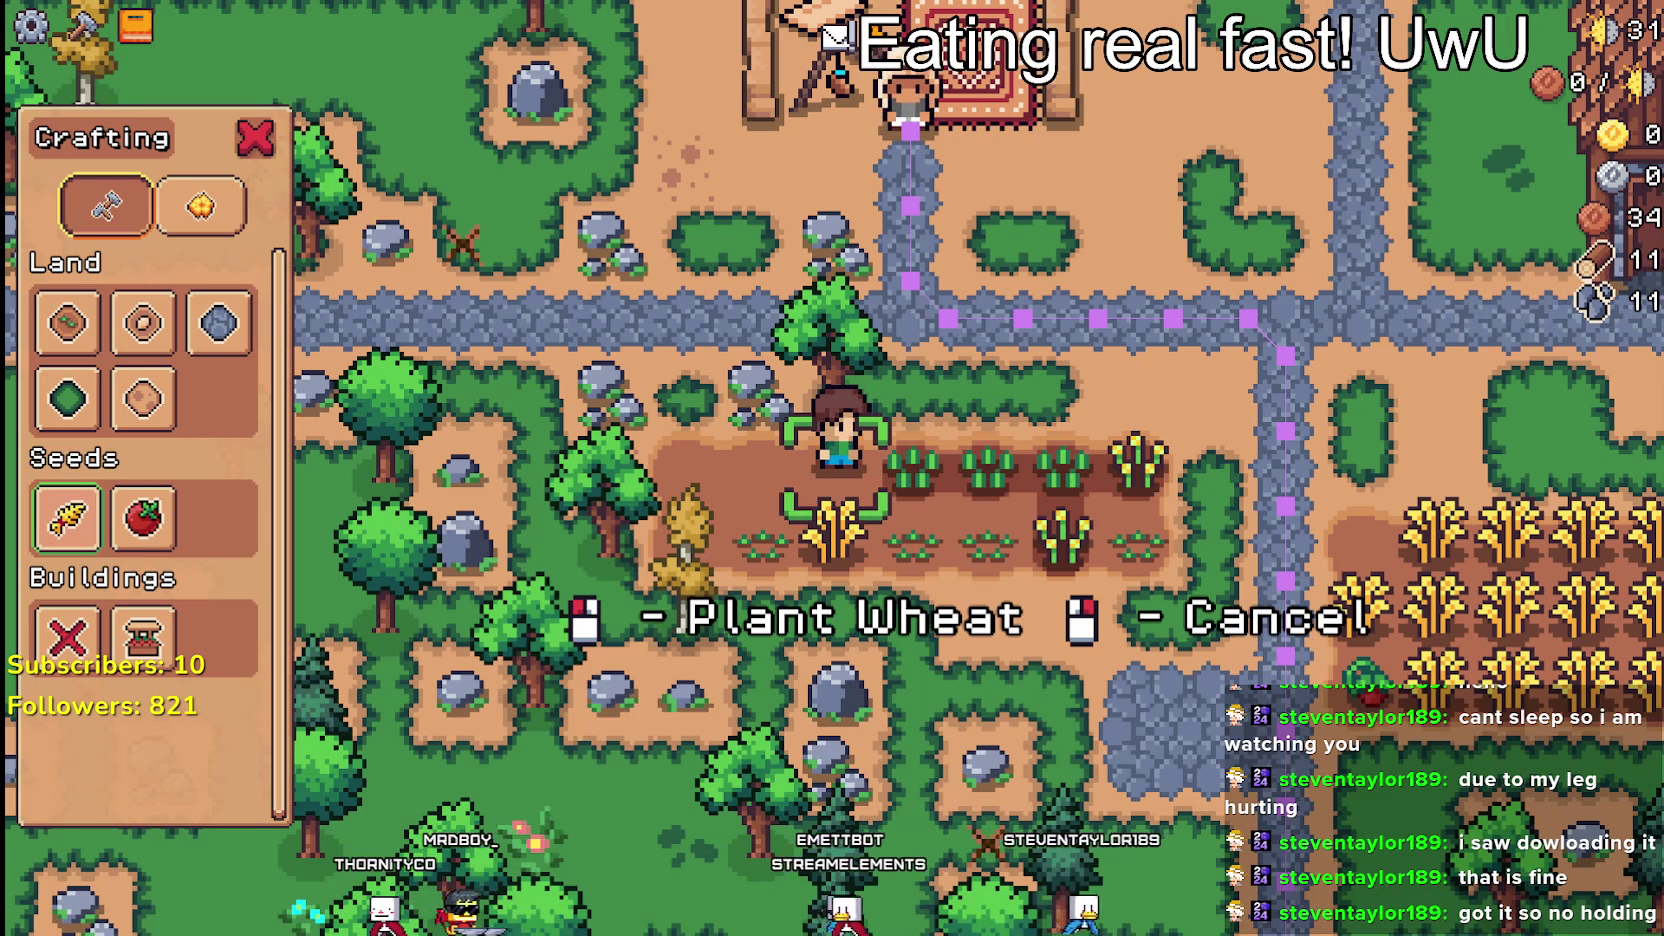
{"action": "key", "text": "alt+Tab"}
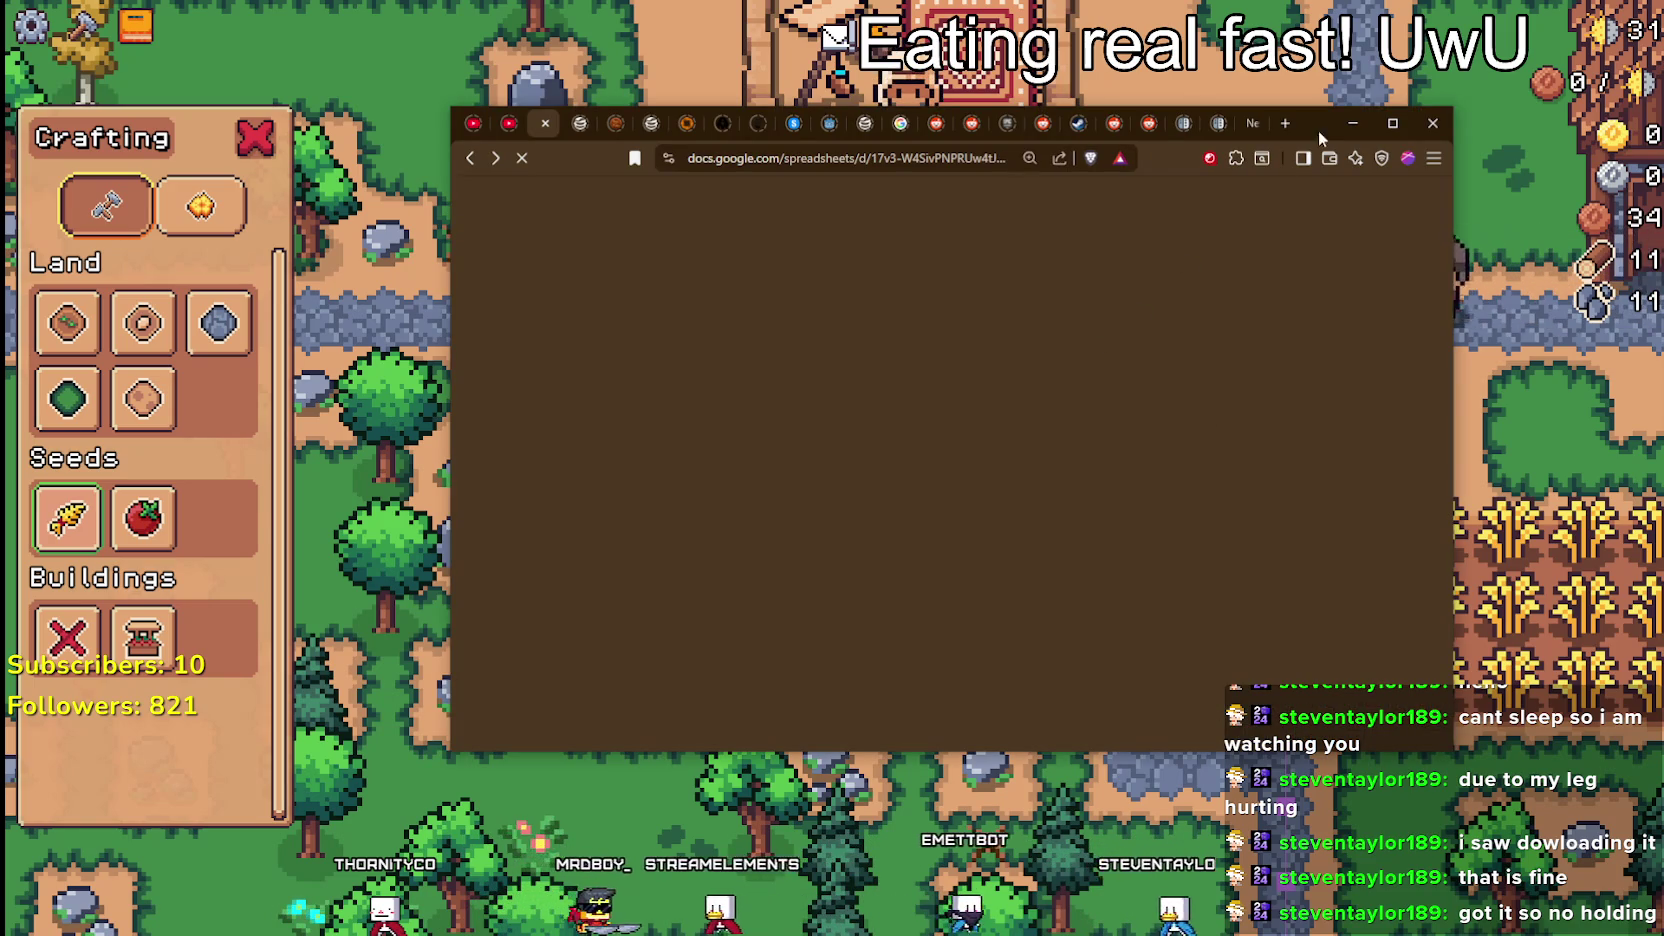
Step: Maximize the browser and show the YouTube home feed tab
{"action": "left_click", "coordinate": [1392, 123]}
{"action": "key", "text": "ctrl+shift+Tab"}
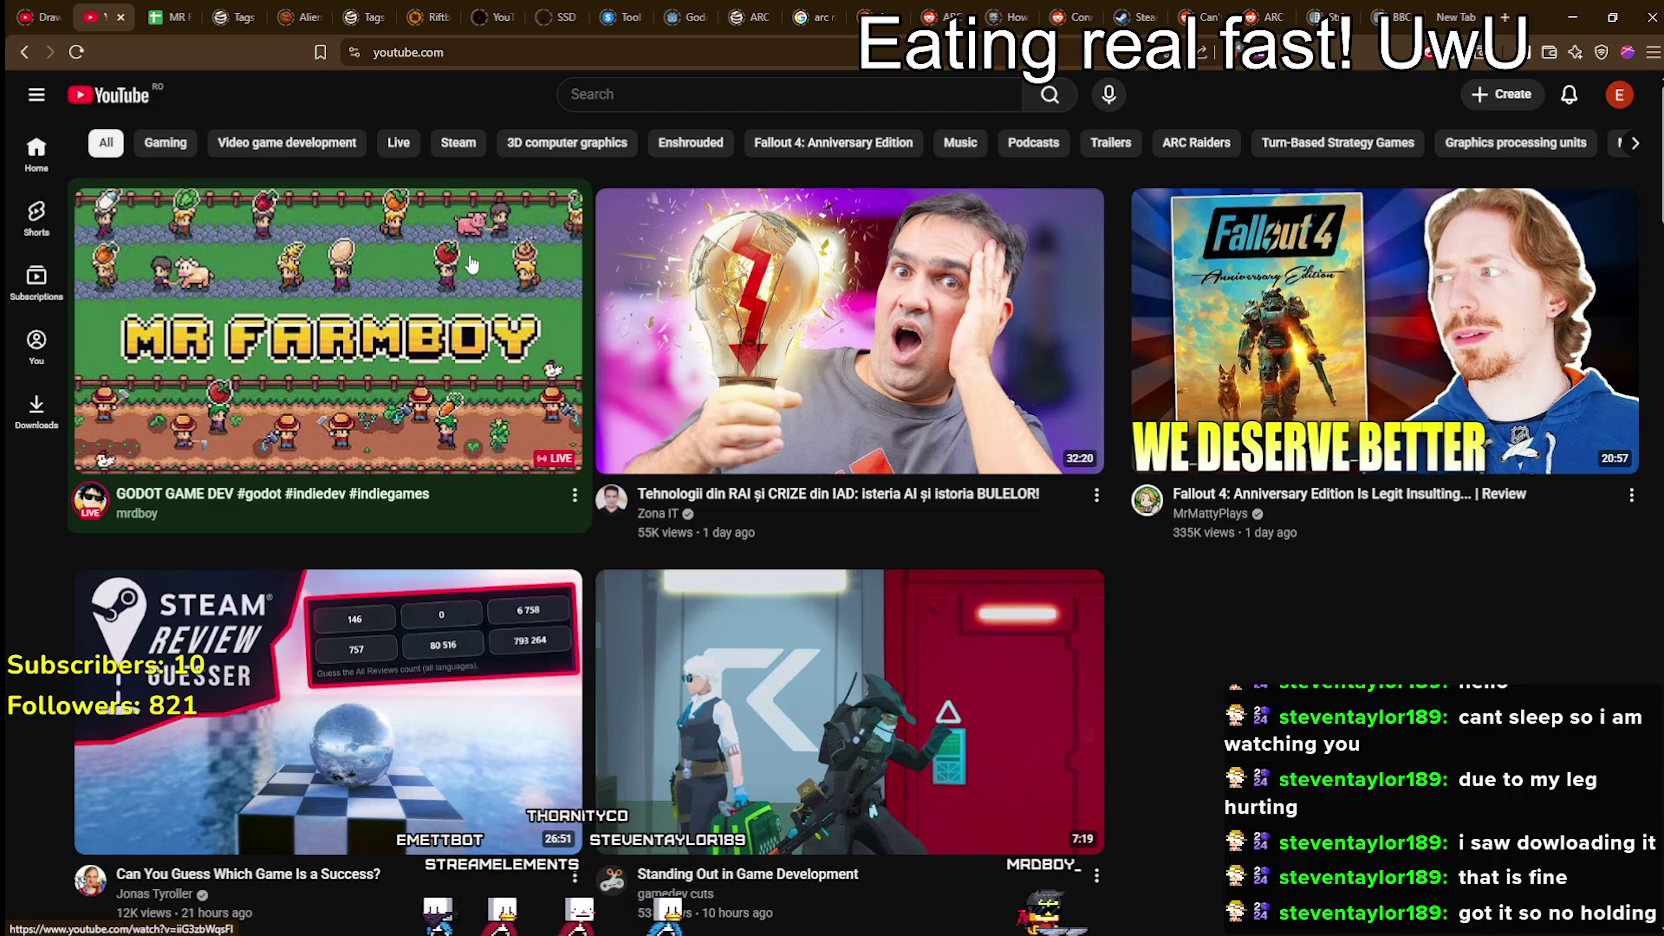
{"action": "scroll", "coordinate": [1232, 634], "scroll_direction": "down", "scroll_amount": 2}
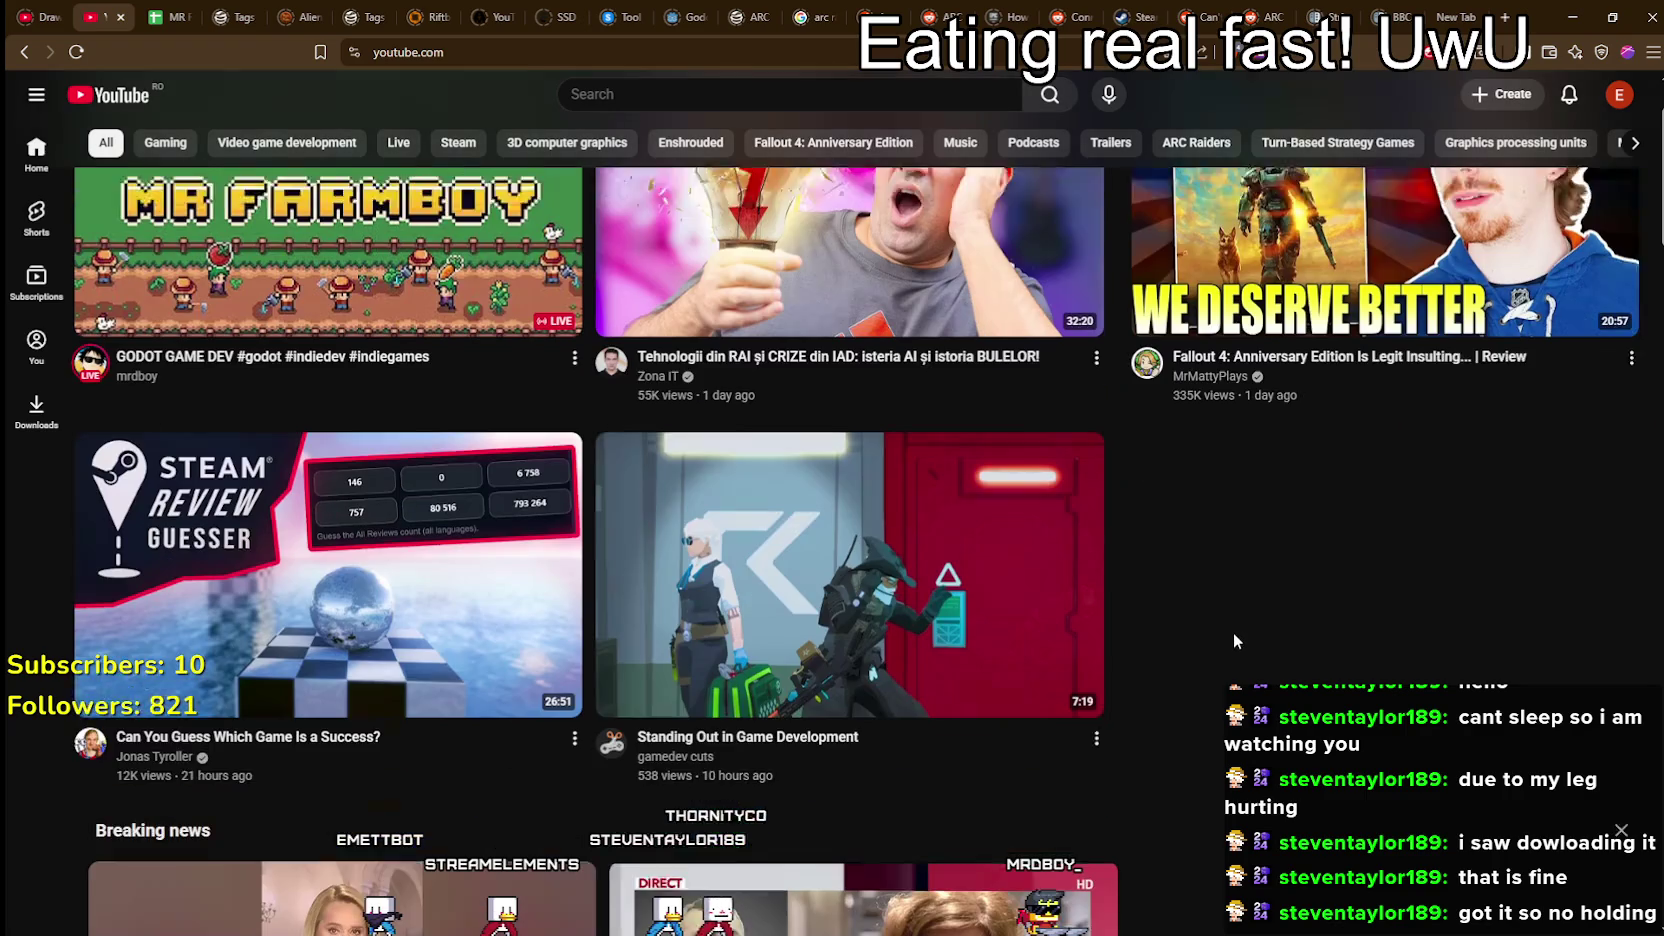
{"action": "scroll", "coordinate": [1212, 568], "scroll_direction": "up", "scroll_amount": 1}
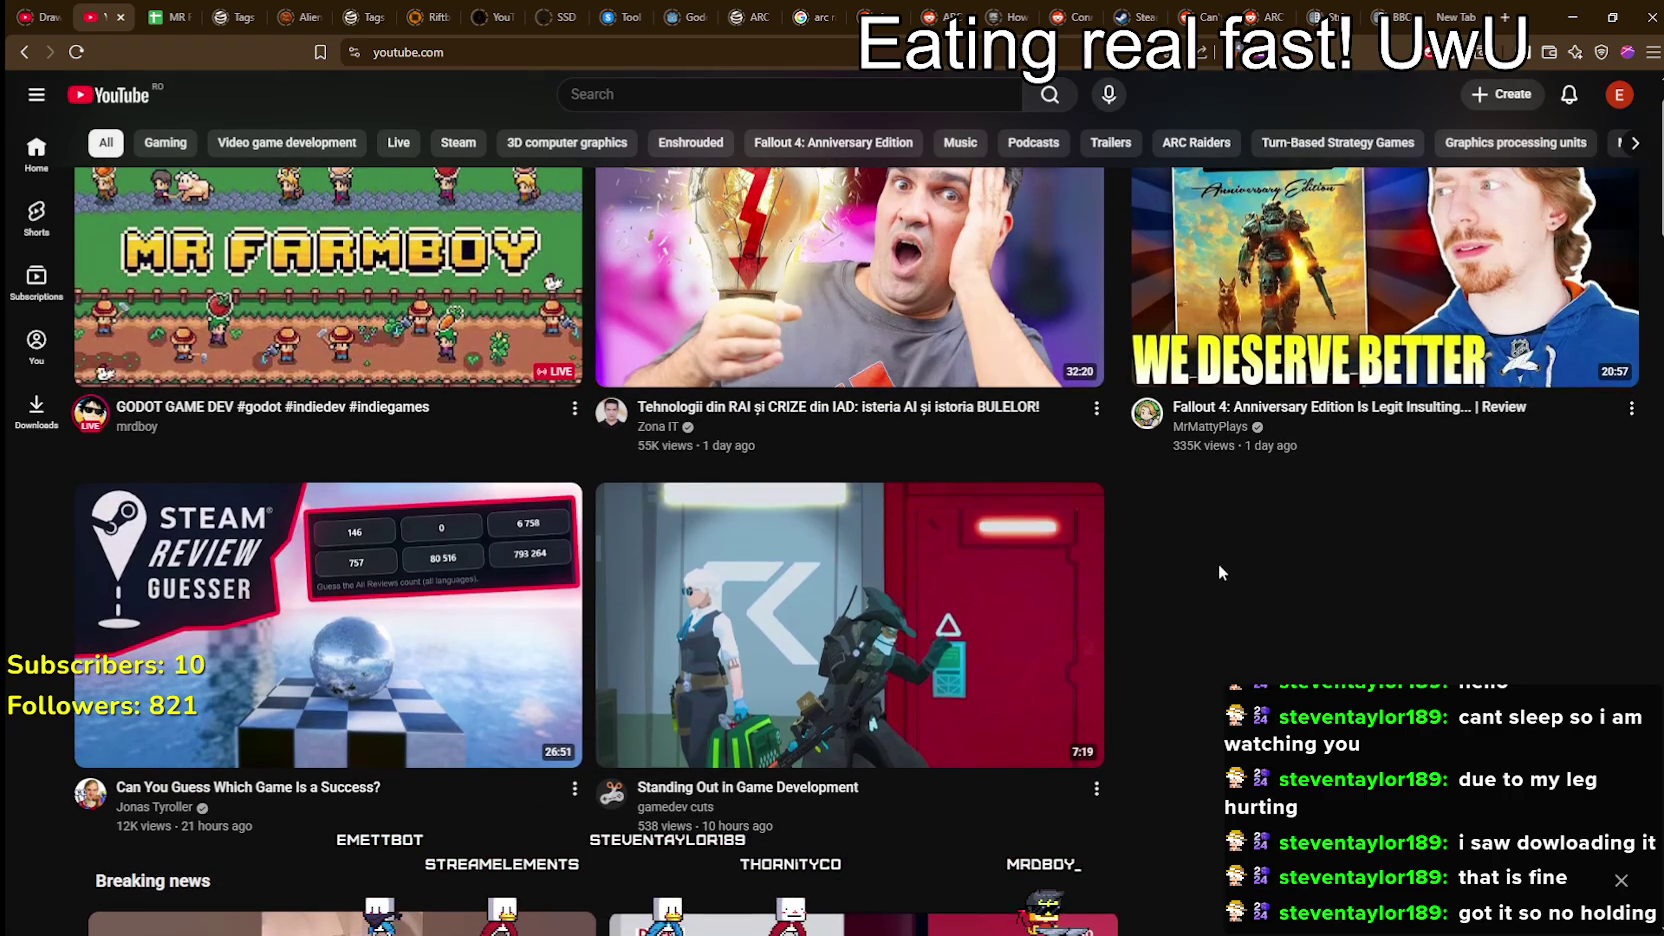
{"action": "scroll", "coordinate": [1221, 585], "scroll_direction": "down", "scroll_amount": 3}
{"action": "scroll", "coordinate": [1199, 563], "scroll_direction": "down", "scroll_amount": 2}
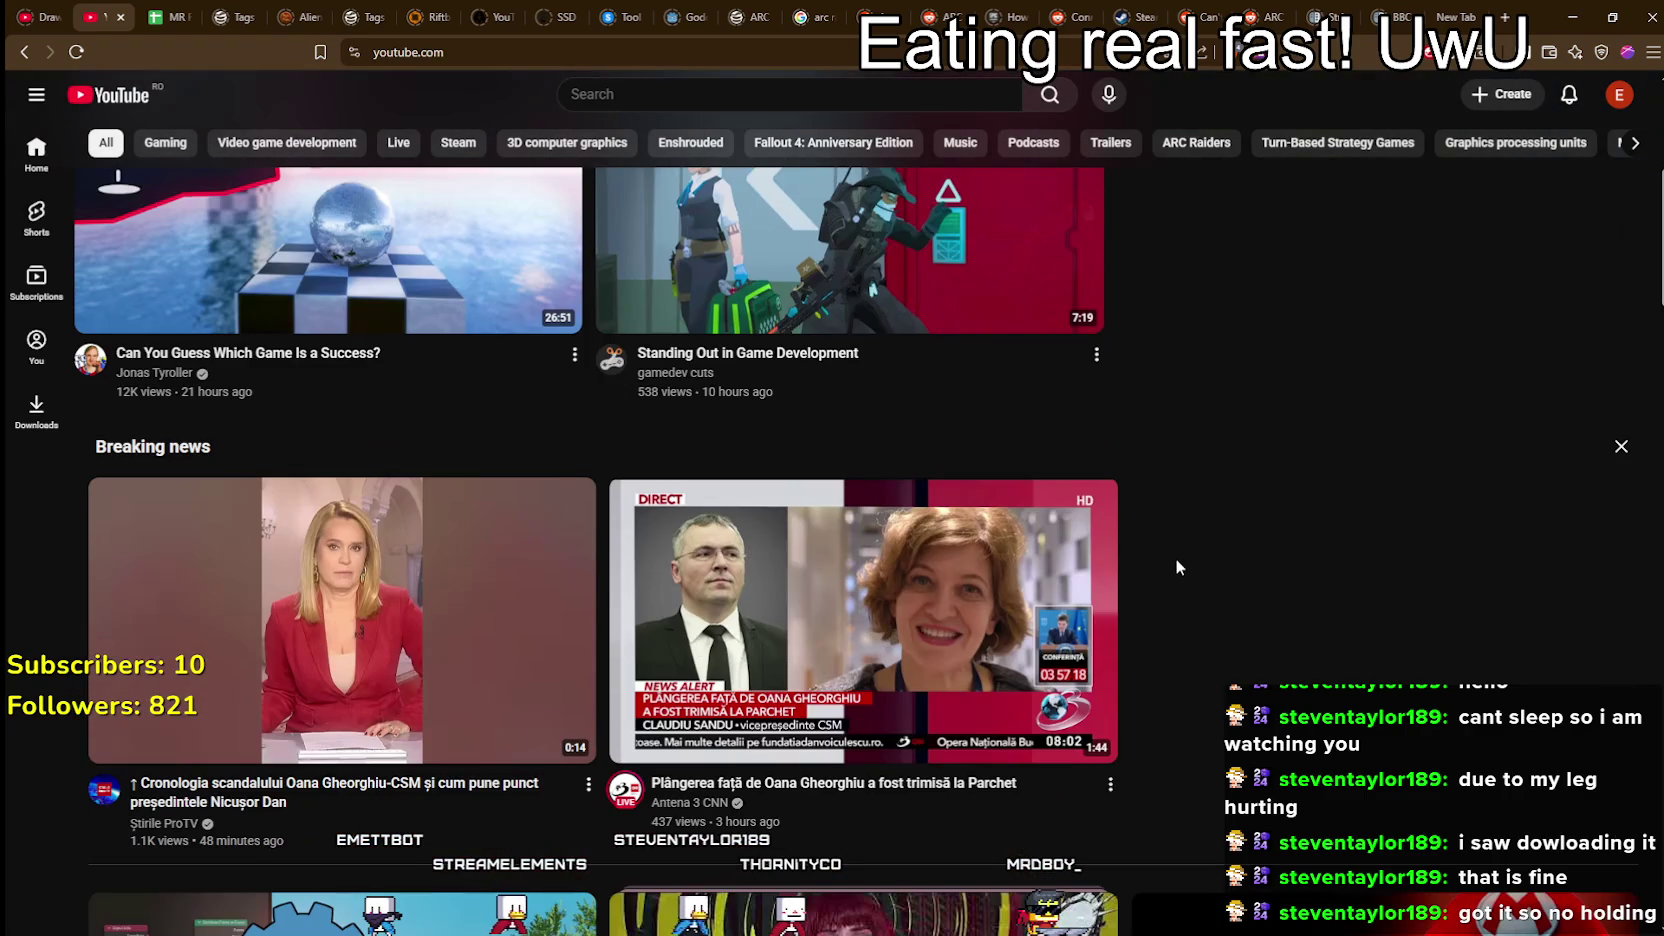
{"action": "scroll", "coordinate": [843, 357], "scroll_direction": "up", "scroll_amount": 2}
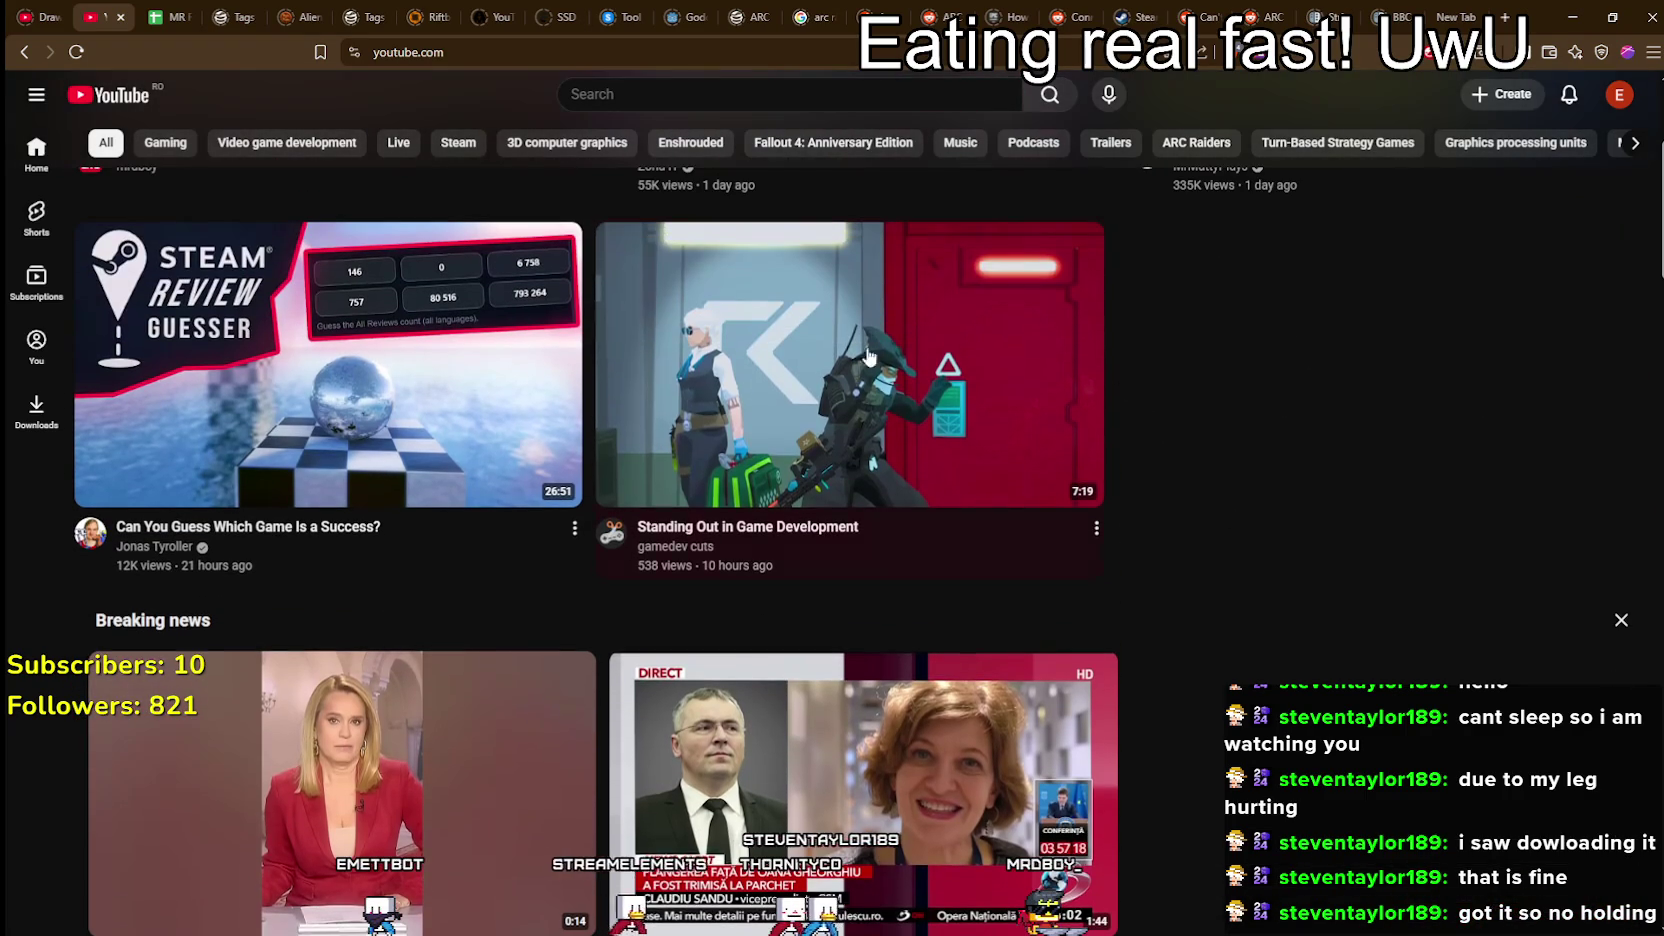
{"action": "mouse_move", "coordinate": [754, 483]}
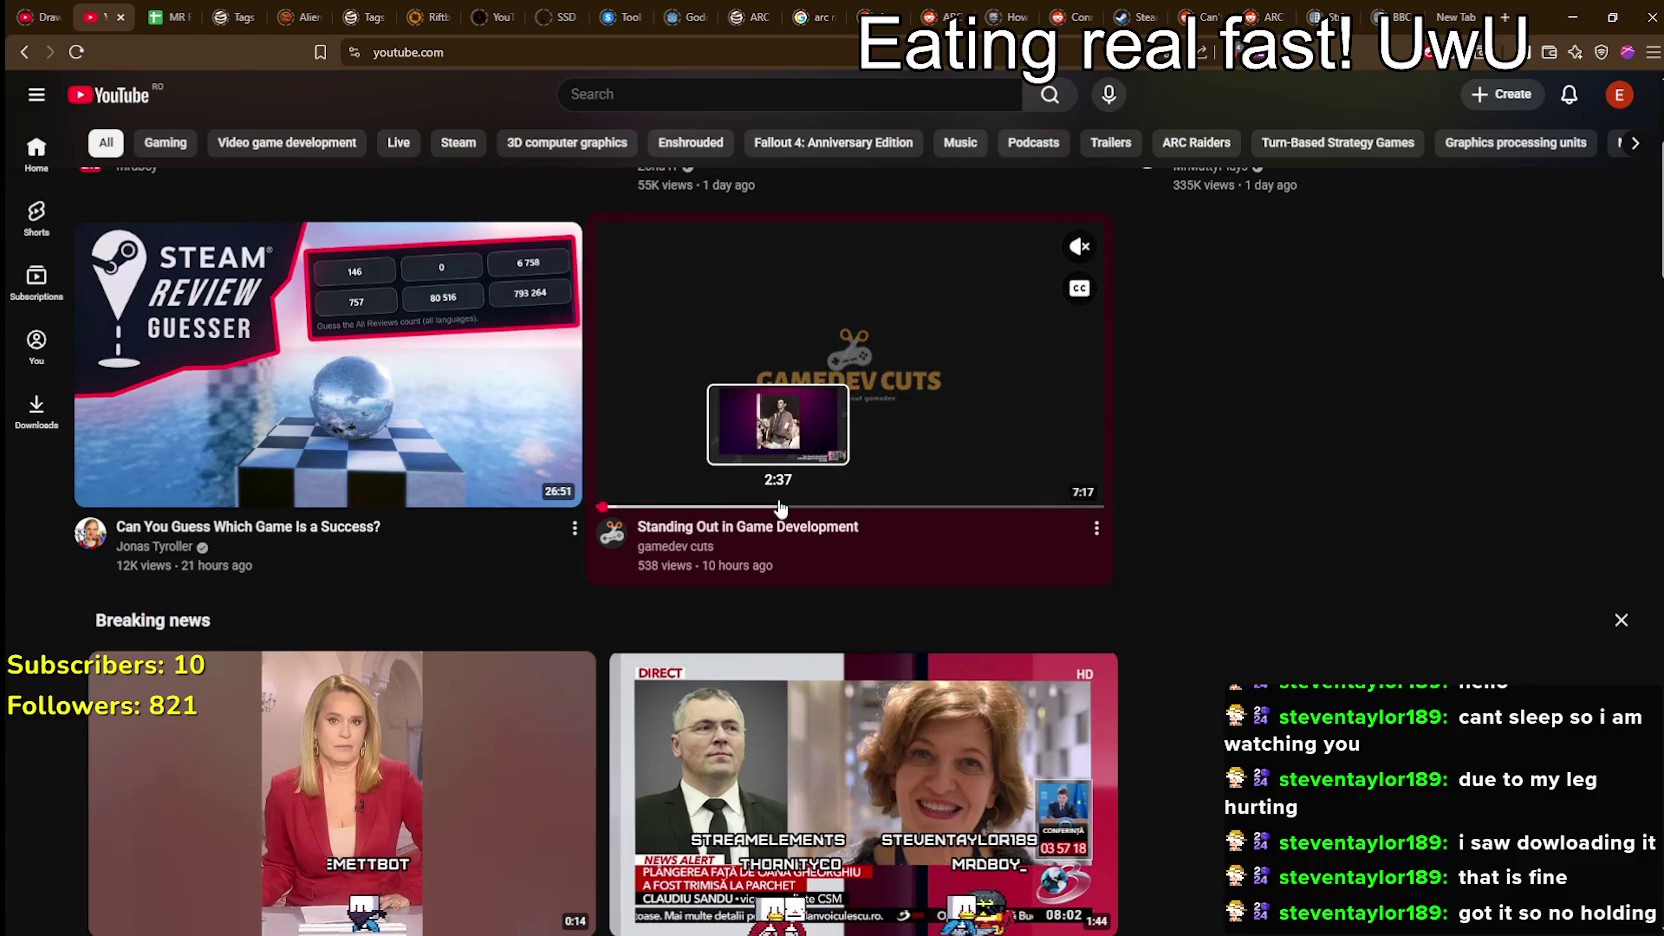
{"action": "scroll", "coordinate": [1182, 440], "scroll_direction": "down", "scroll_amount": 4}
{"action": "scroll", "coordinate": [1182, 442], "scroll_direction": "down", "scroll_amount": 6}
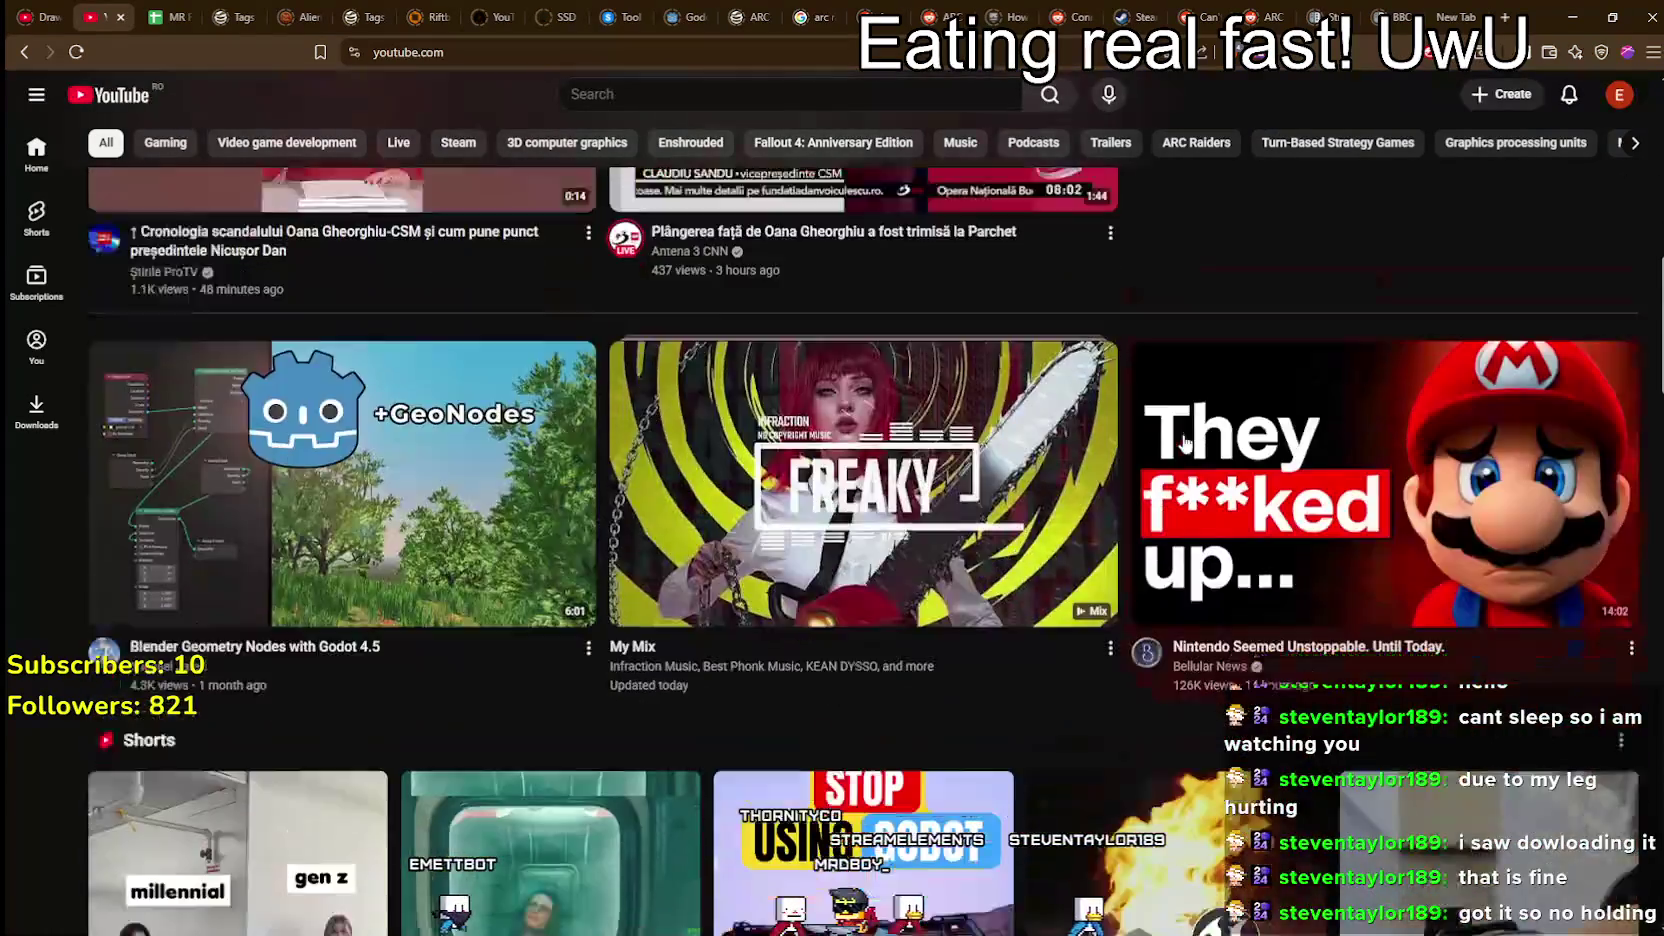
{"action": "scroll", "coordinate": [510, 463], "scroll_direction": "up", "scroll_amount": 3}
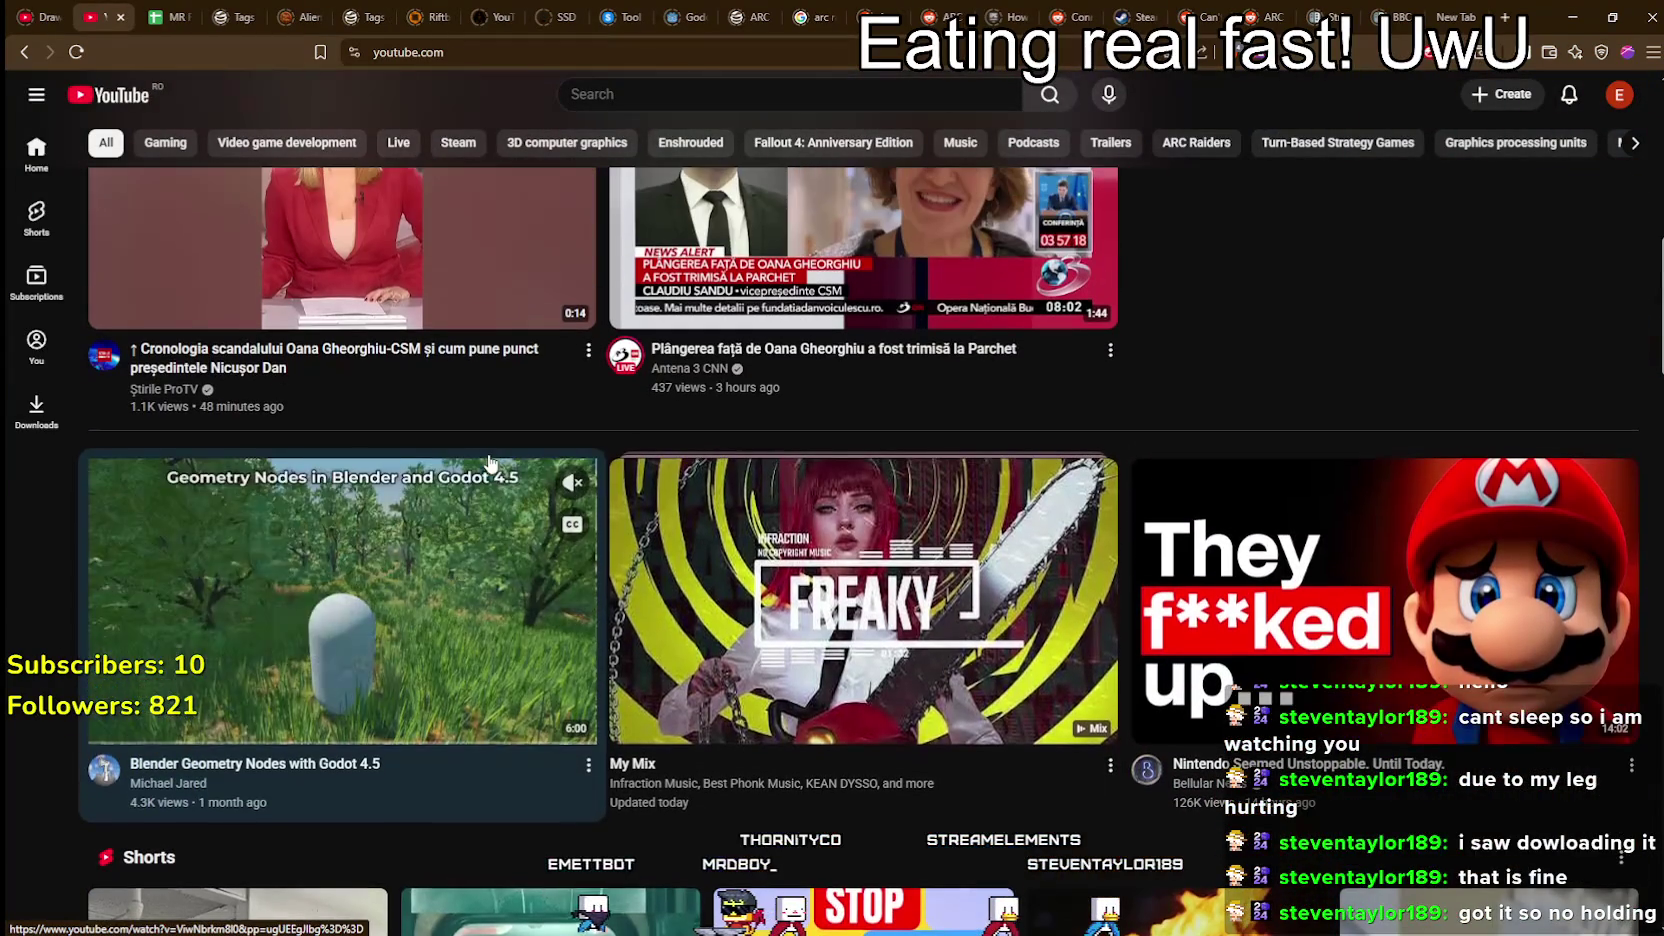
{"action": "scroll", "coordinate": [510, 463], "scroll_direction": "down", "scroll_amount": 6}
{"action": "scroll", "coordinate": [490, 463], "scroll_direction": "down", "scroll_amount": 5}
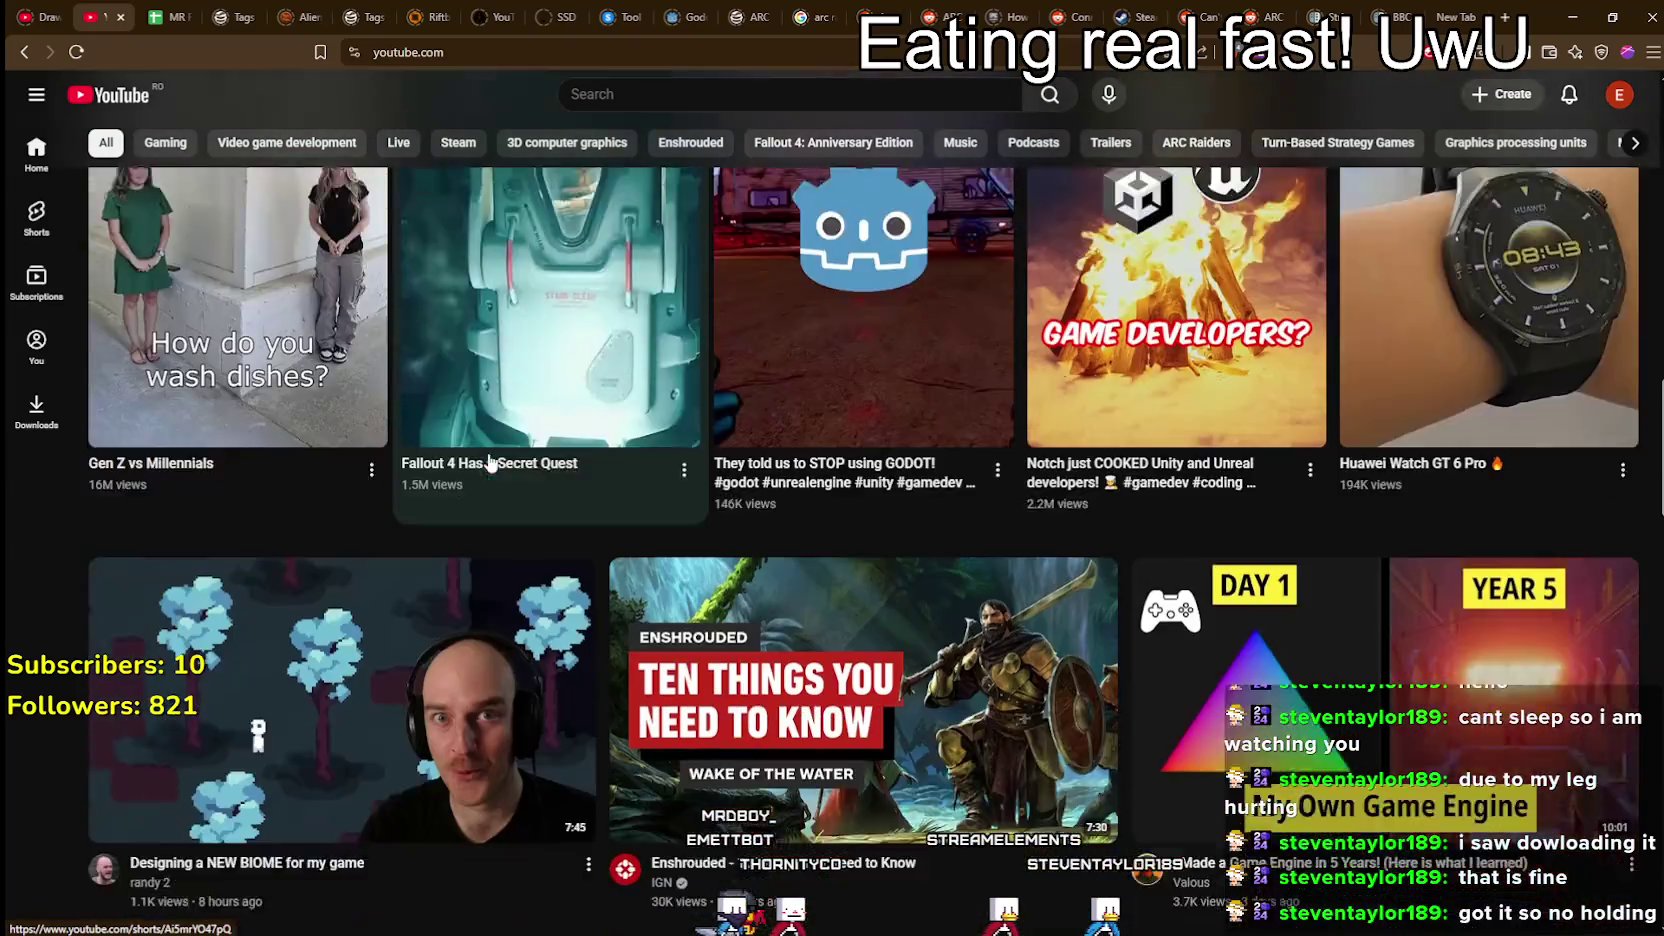
{"action": "scroll", "coordinate": [494, 450], "scroll_direction": "up", "scroll_amount": 3}
{"action": "scroll", "coordinate": [495, 455], "scroll_direction": "down", "scroll_amount": 12}
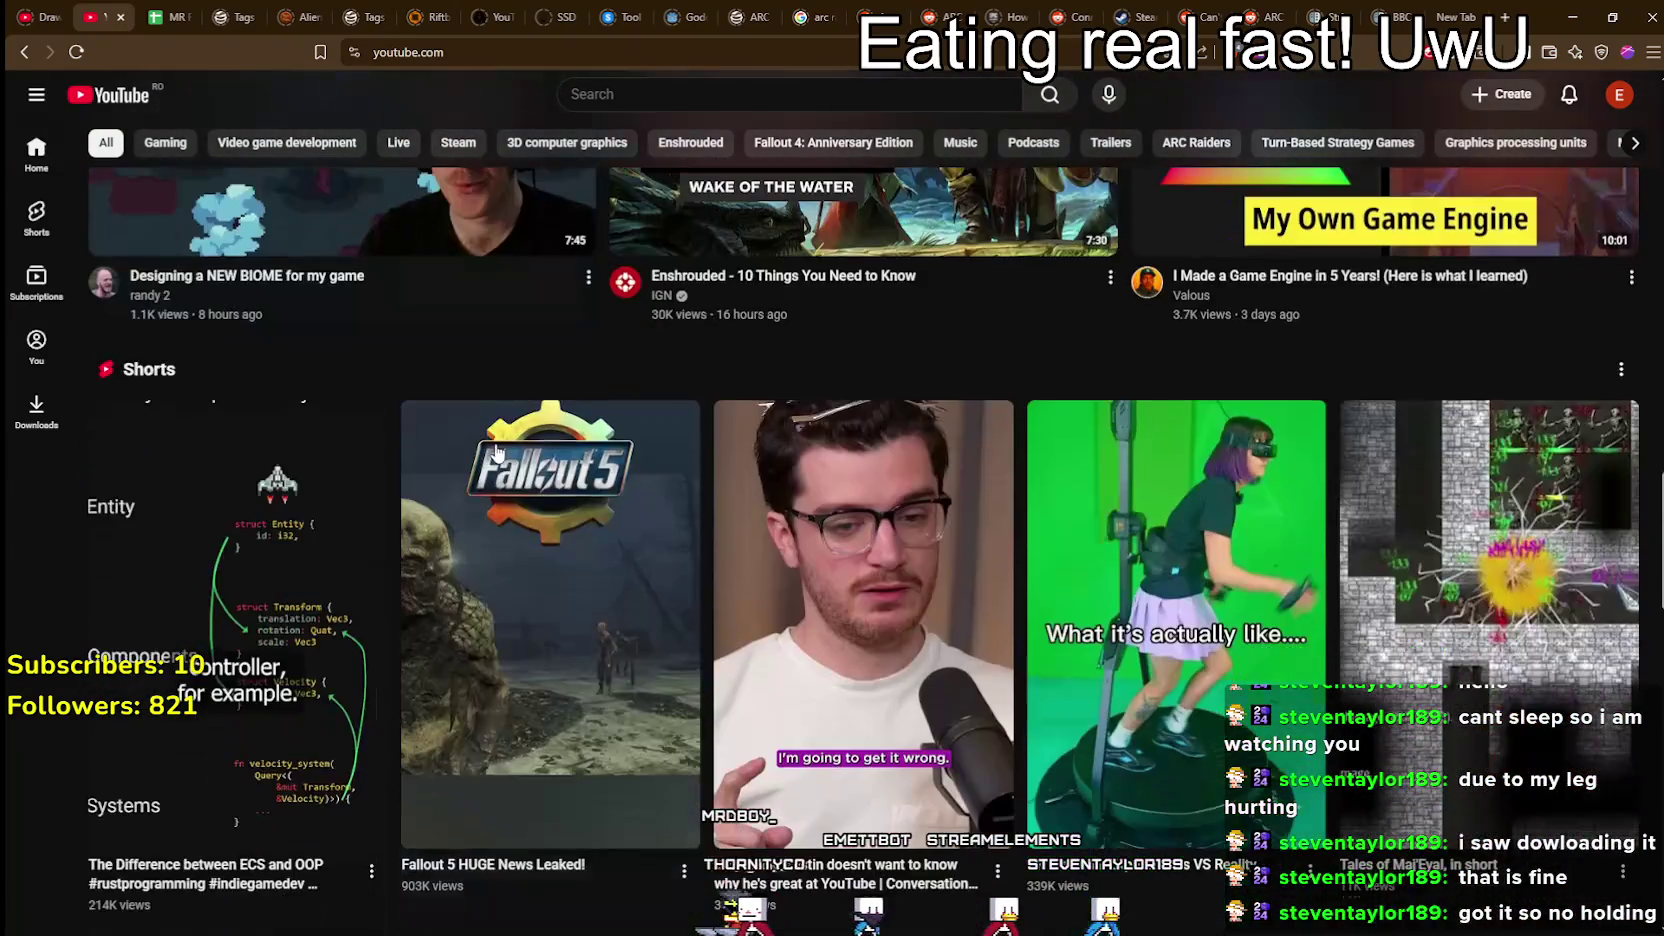
{"action": "scroll", "coordinate": [518, 450], "scroll_direction": "down", "scroll_amount": 2}
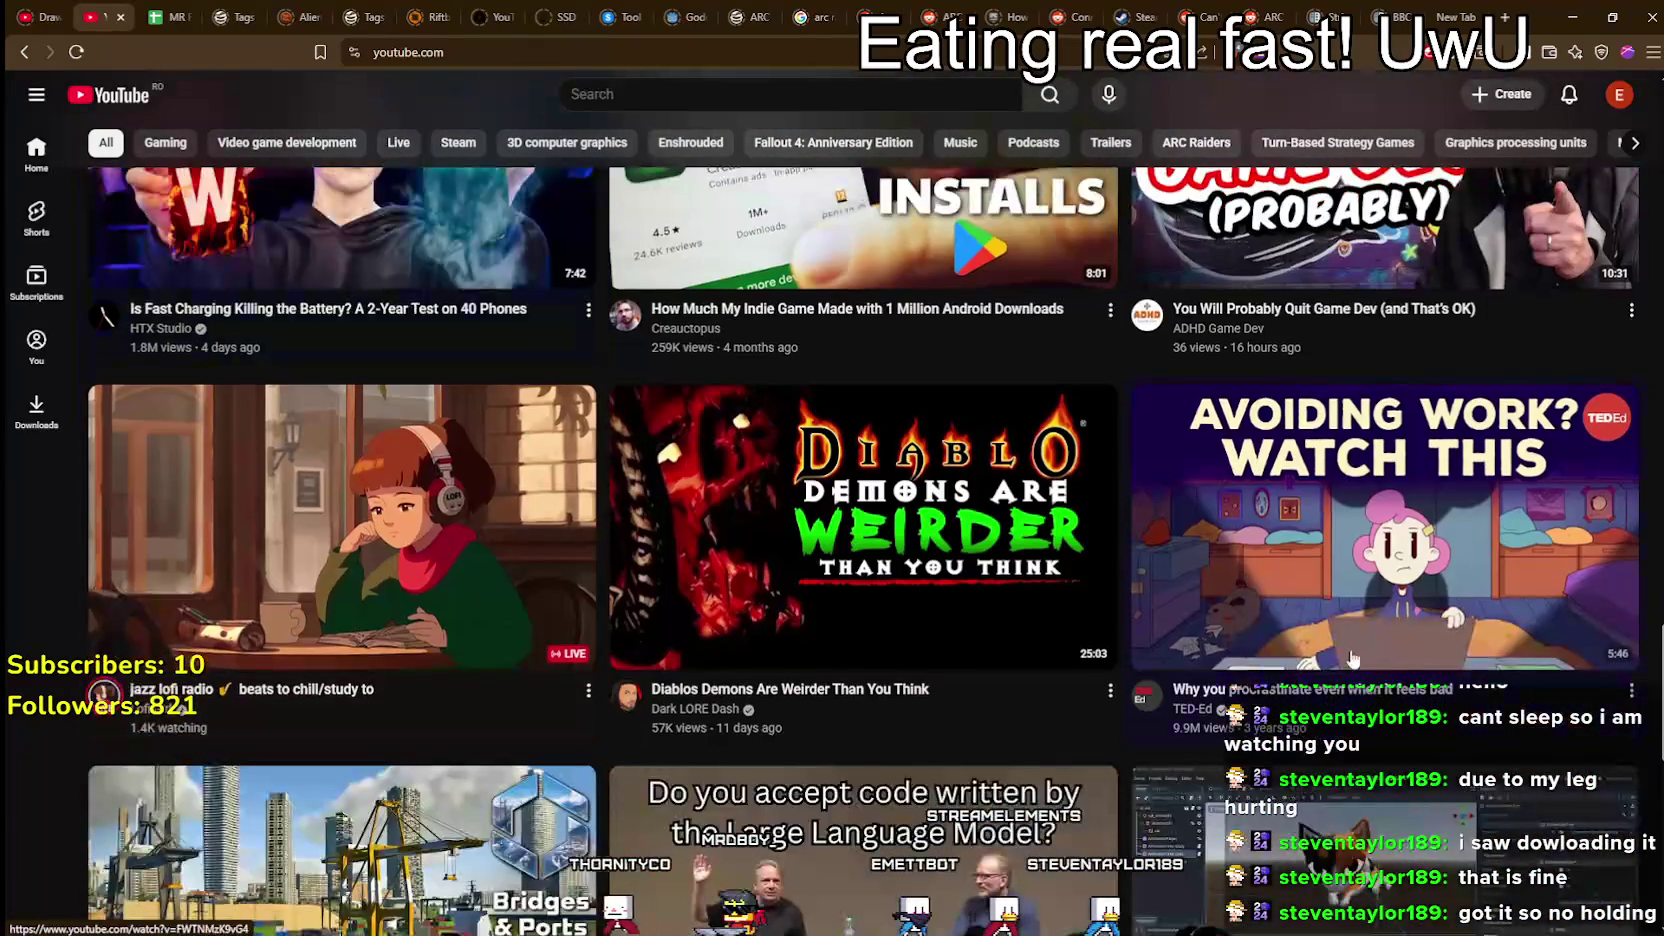
{"action": "scroll", "coordinate": [1279, 653], "scroll_direction": "up", "scroll_amount": 9}
{"action": "scroll", "coordinate": [1279, 653], "scroll_direction": "up", "scroll_amount": 8}
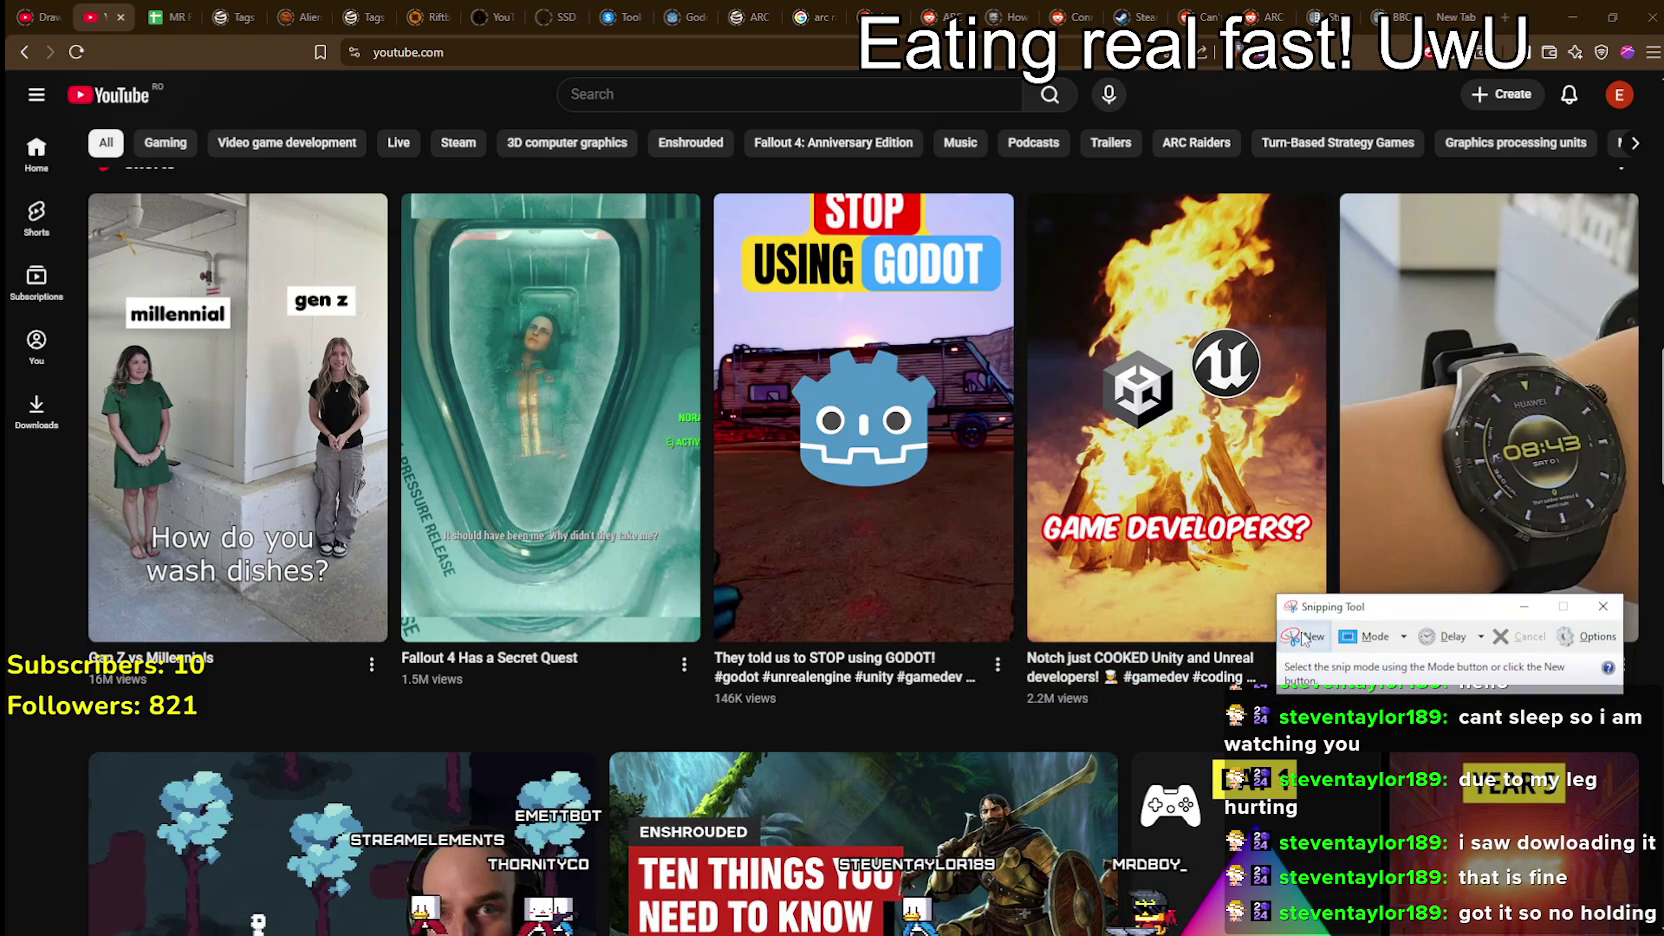
Step: Snip the three YouTube Shorts thumbnails, from the Godot video to the Huawei Watch GT 6 Pro
{"action": "mouse_move", "coordinate": [1297, 333]}
{"action": "key", "text": "super+shift+s"}
{"action": "mouse_move", "coordinate": [754, 158]}
{"action": "left_mouse_down"}
{"action": "mouse_move", "coordinate": [1662, 715]}
{"action": "mouse_move", "coordinate": [1662, 735]}
{"action": "left_mouse_up"}
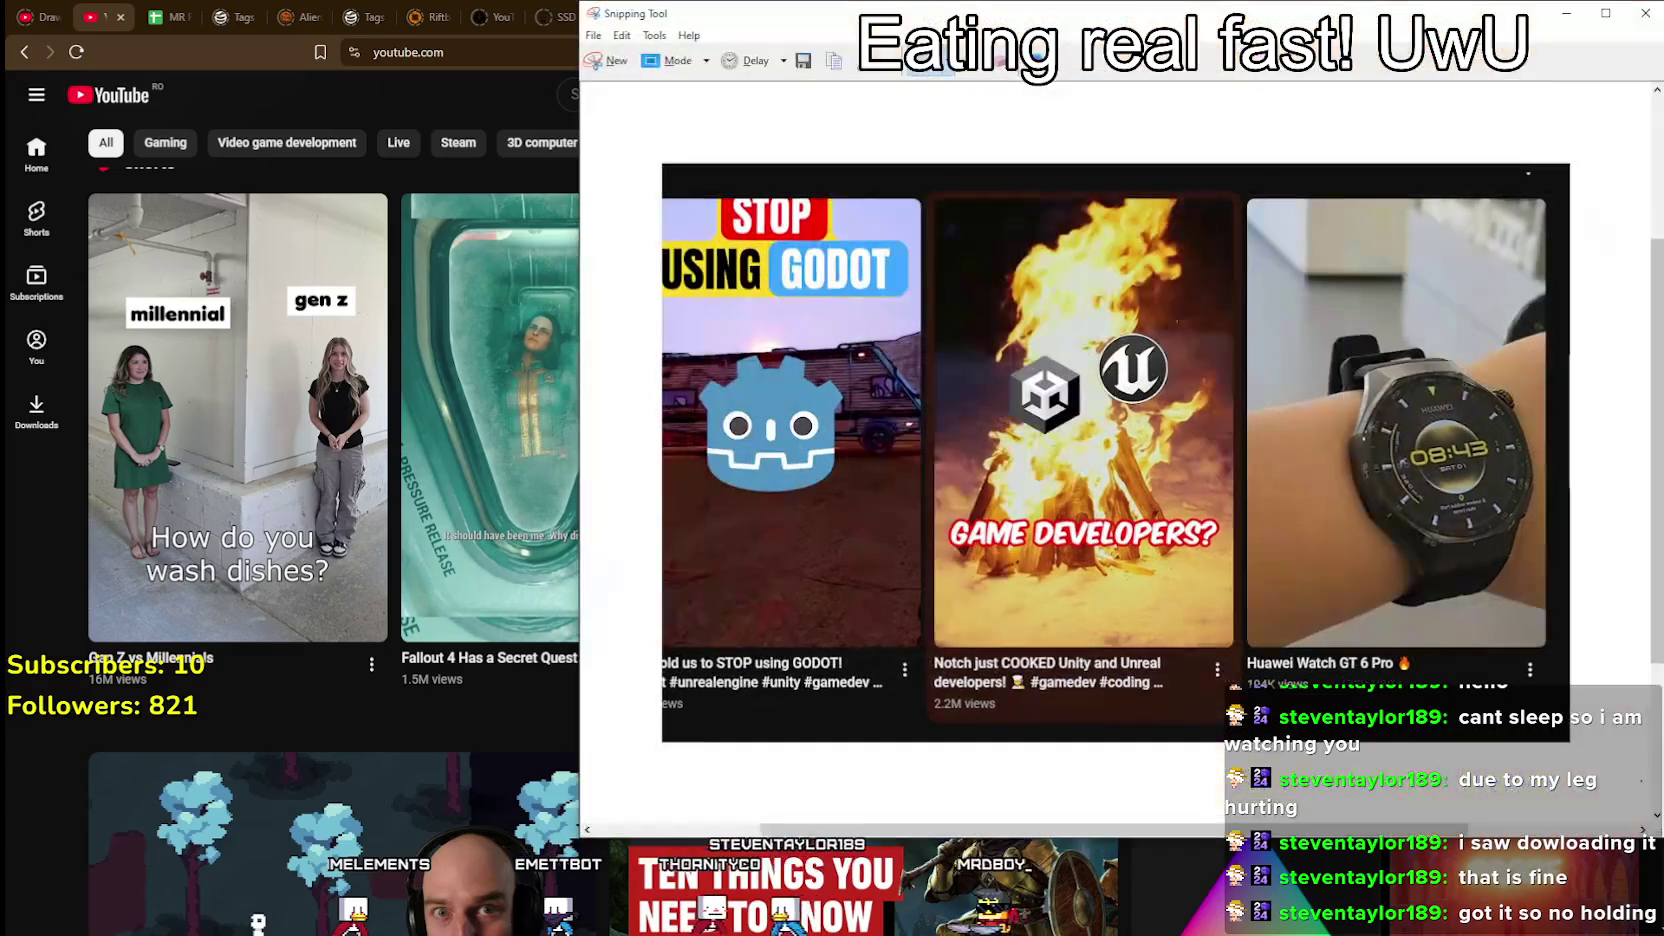
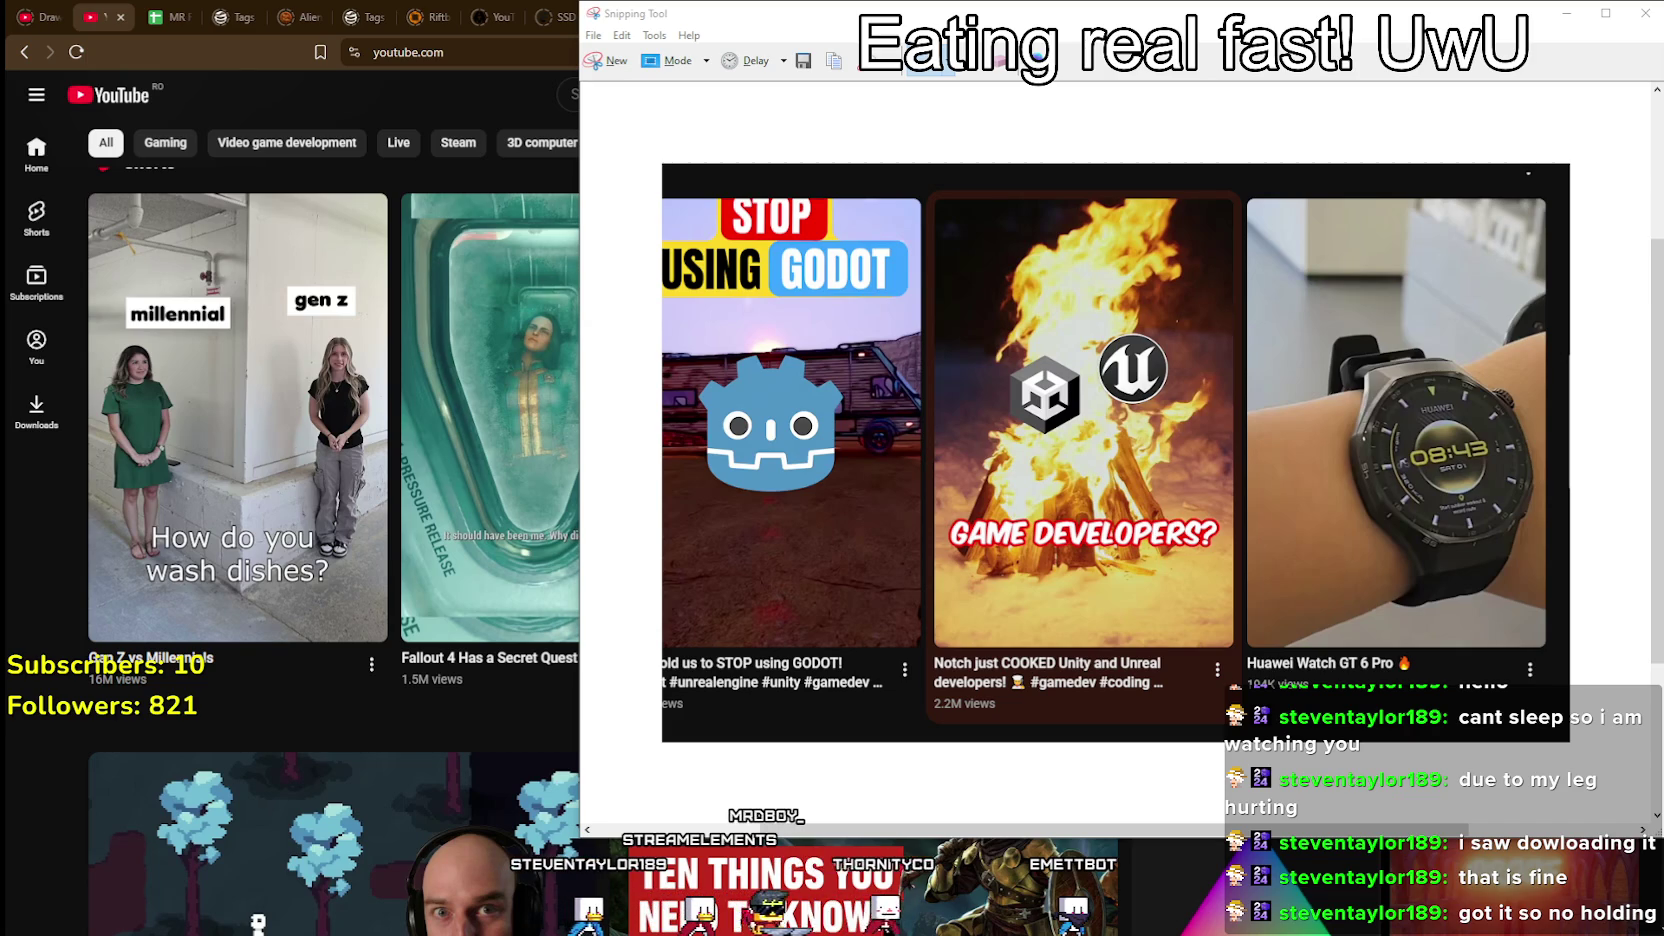
Step: Close the Snipping Tool without saving the snip, returning to the YouTube home feed
{"action": "left_click", "coordinate": [1640, 14]}
{"action": "left_click", "coordinate": [1195, 438]}
{"action": "scroll", "coordinate": [1118, 607], "scroll_direction": "down", "scroll_amount": 5}
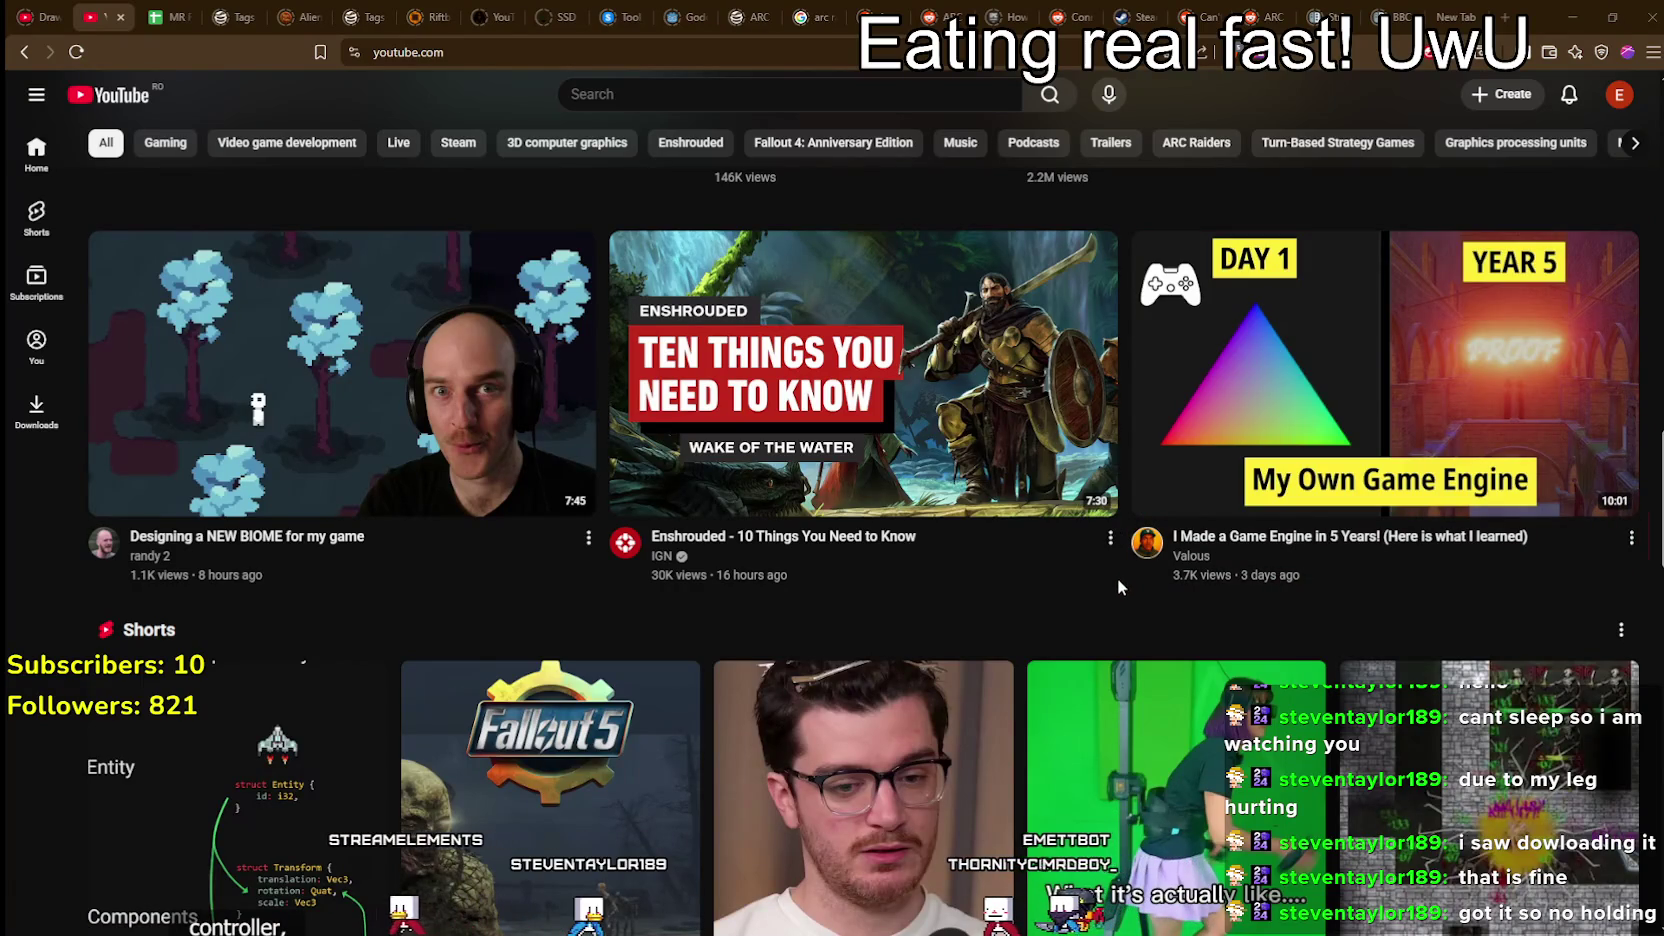
Step: Scroll down the home feed, previewing thumbnails along the way
{"action": "mouse_move", "coordinate": [1070, 545]}
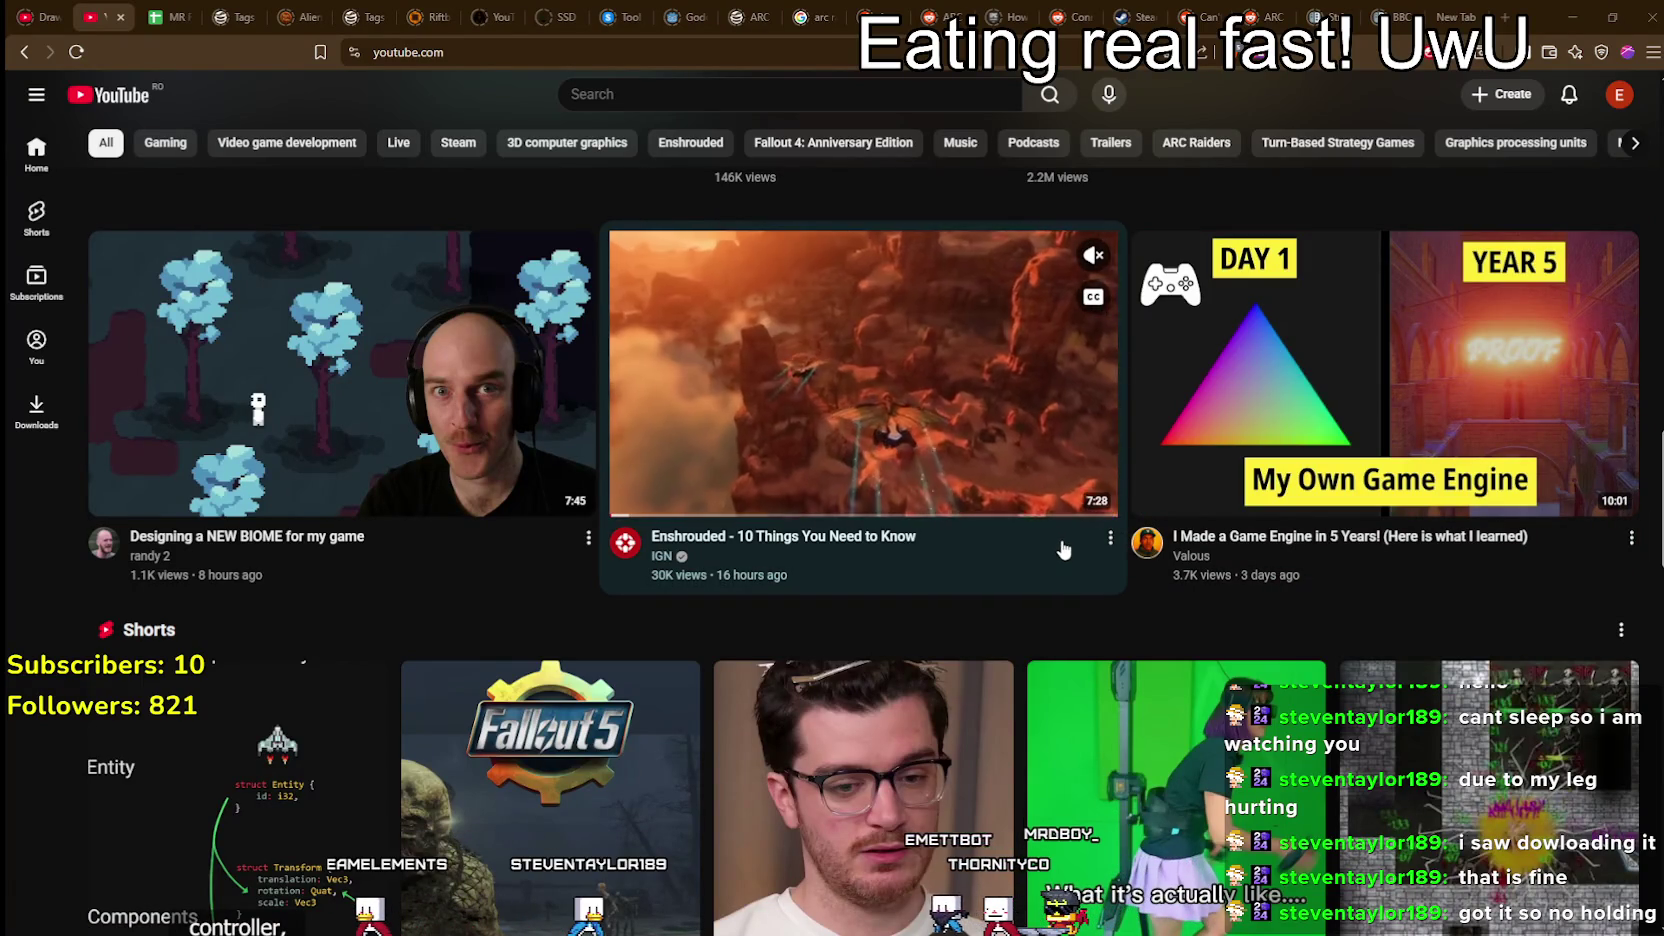
{"action": "scroll", "coordinate": [930, 390], "scroll_direction": "down", "scroll_amount": 2}
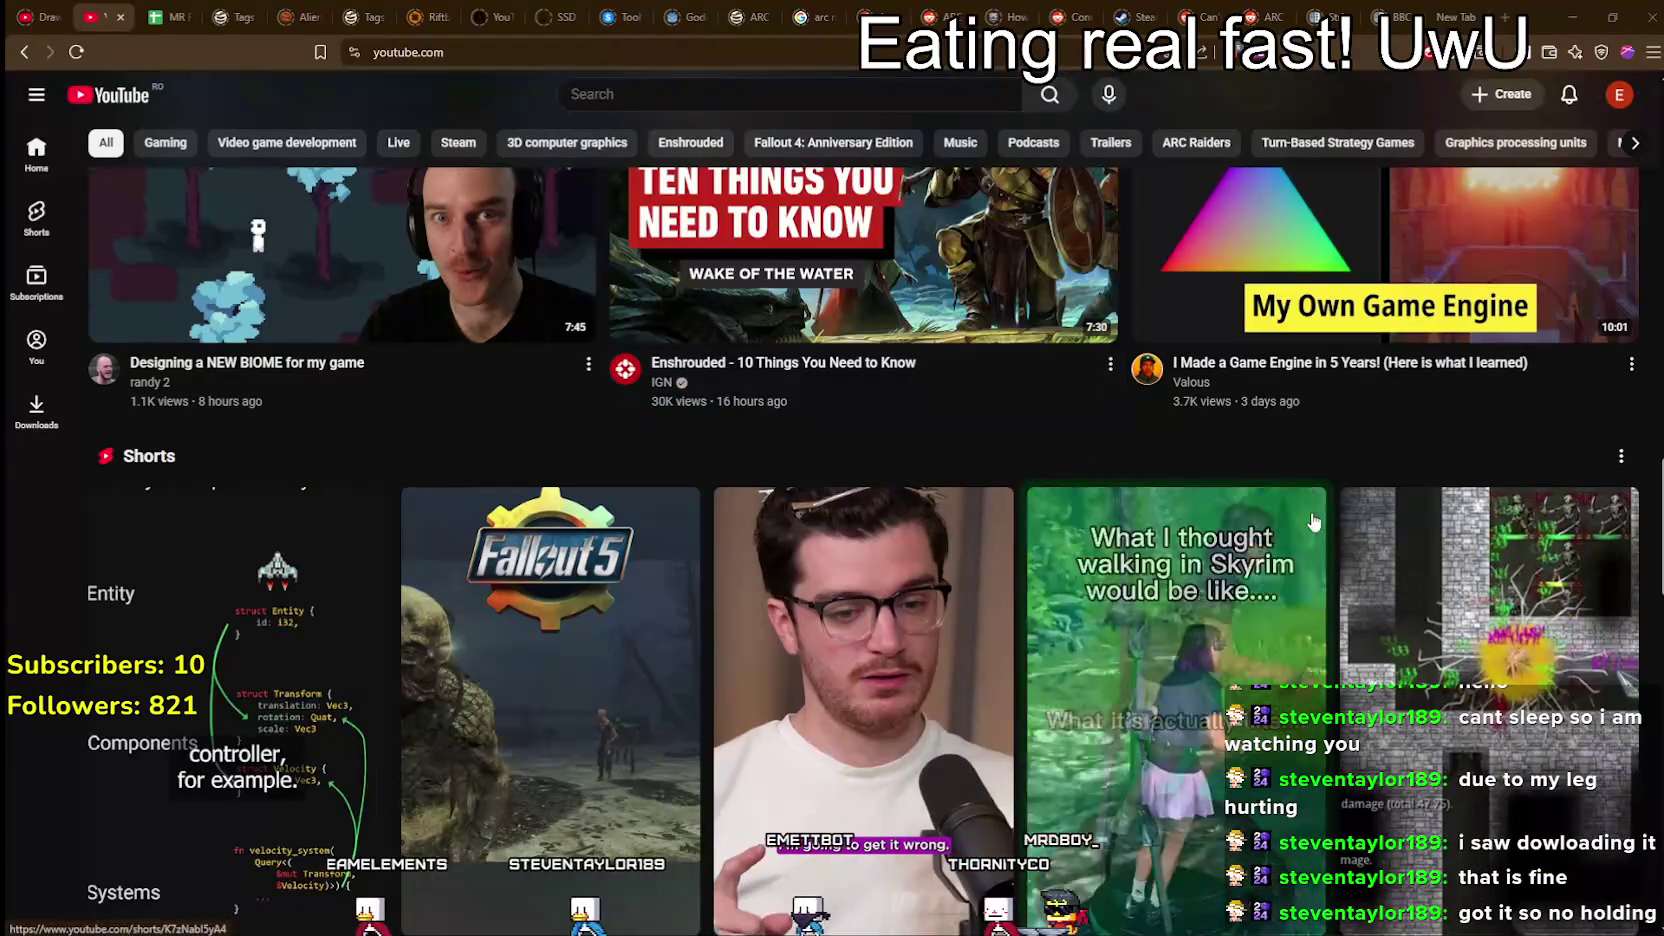
{"action": "scroll", "coordinate": [1278, 474], "scroll_direction": "down", "scroll_amount": 3}
{"action": "scroll", "coordinate": [1278, 474], "scroll_direction": "down", "scroll_amount": 8}
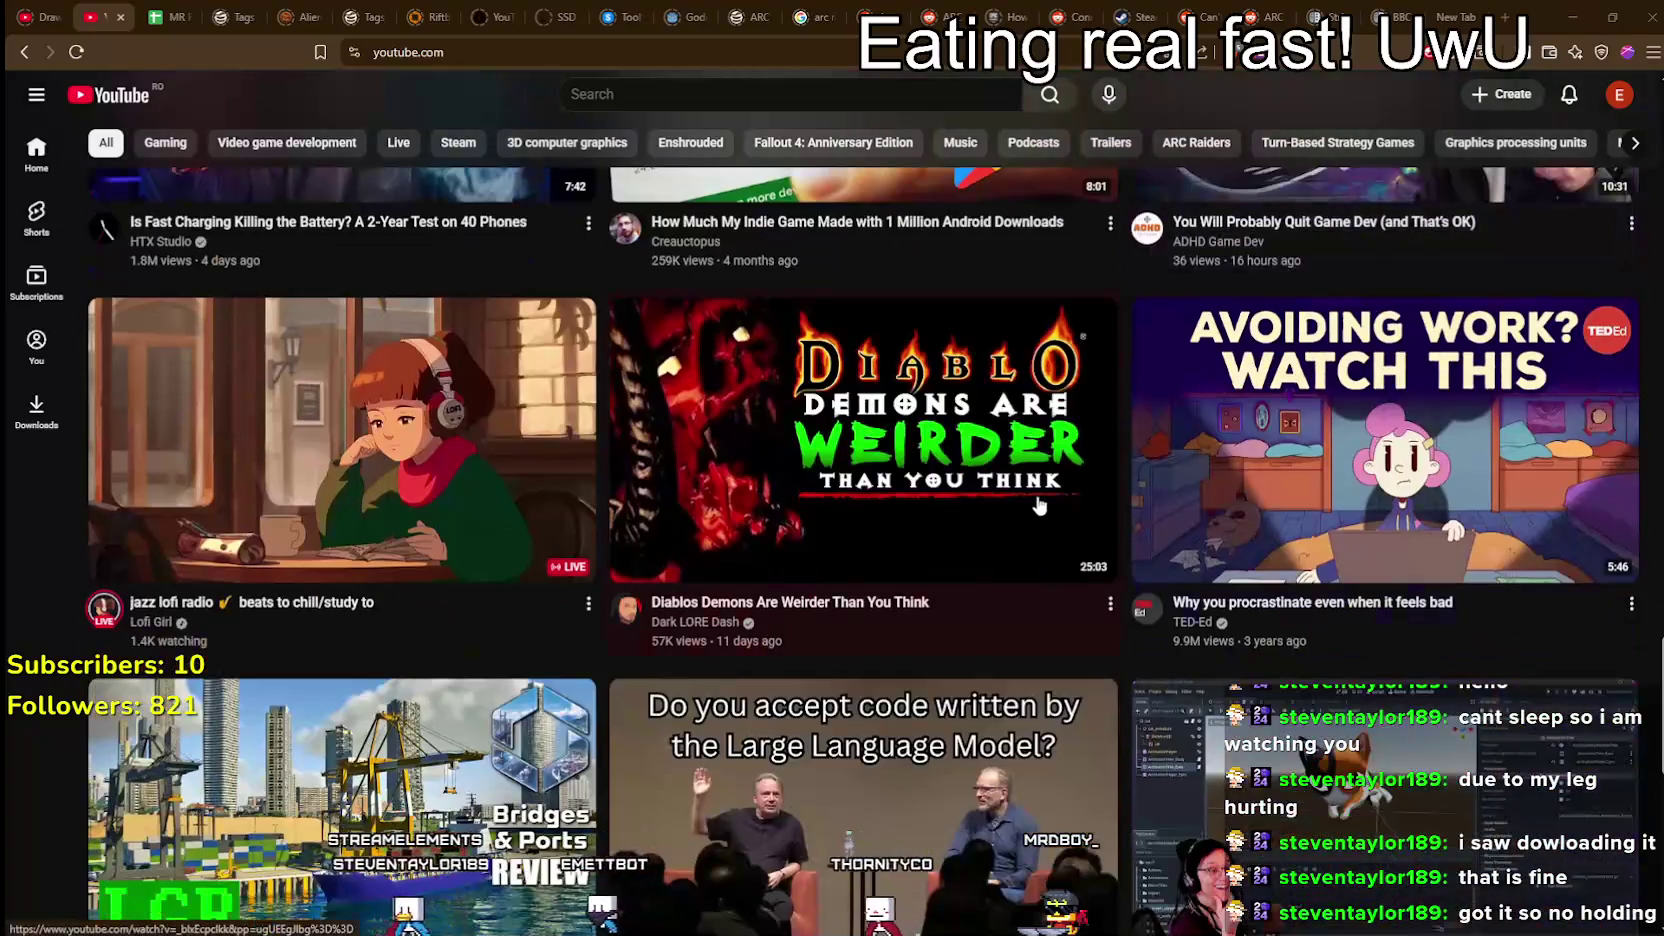
{"action": "mouse_move", "coordinate": [1023, 480]}
{"action": "scroll", "coordinate": [1021, 476], "scroll_direction": "down", "scroll_amount": 2}
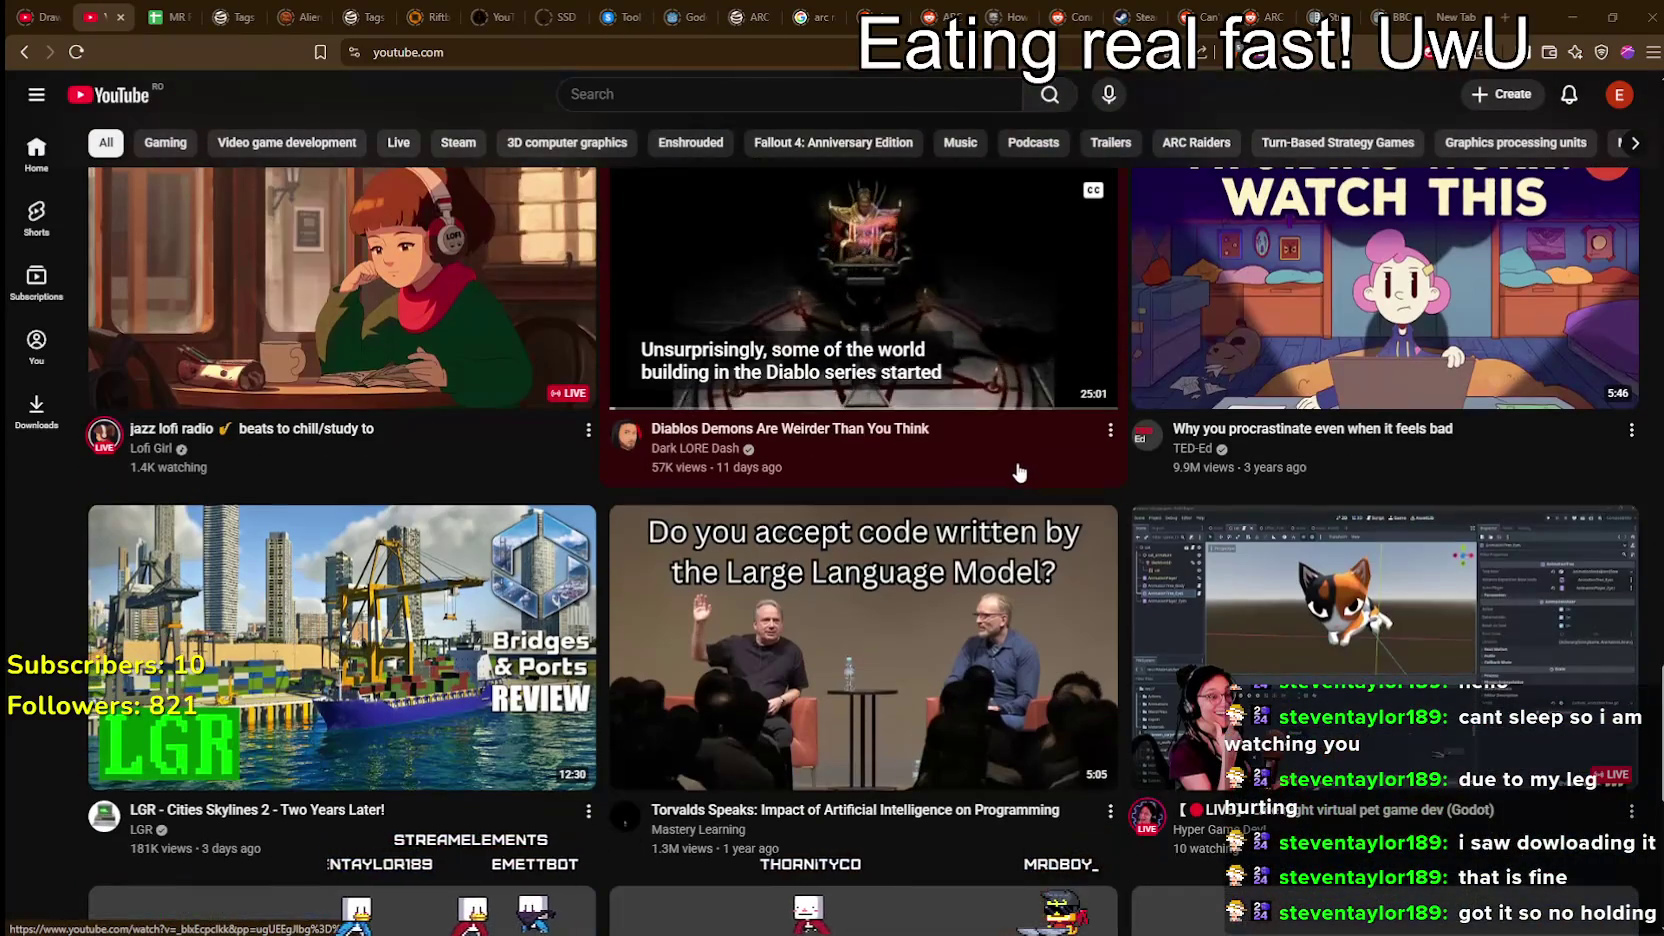
{"action": "scroll", "coordinate": [1016, 470], "scroll_direction": "down", "scroll_amount": 3}
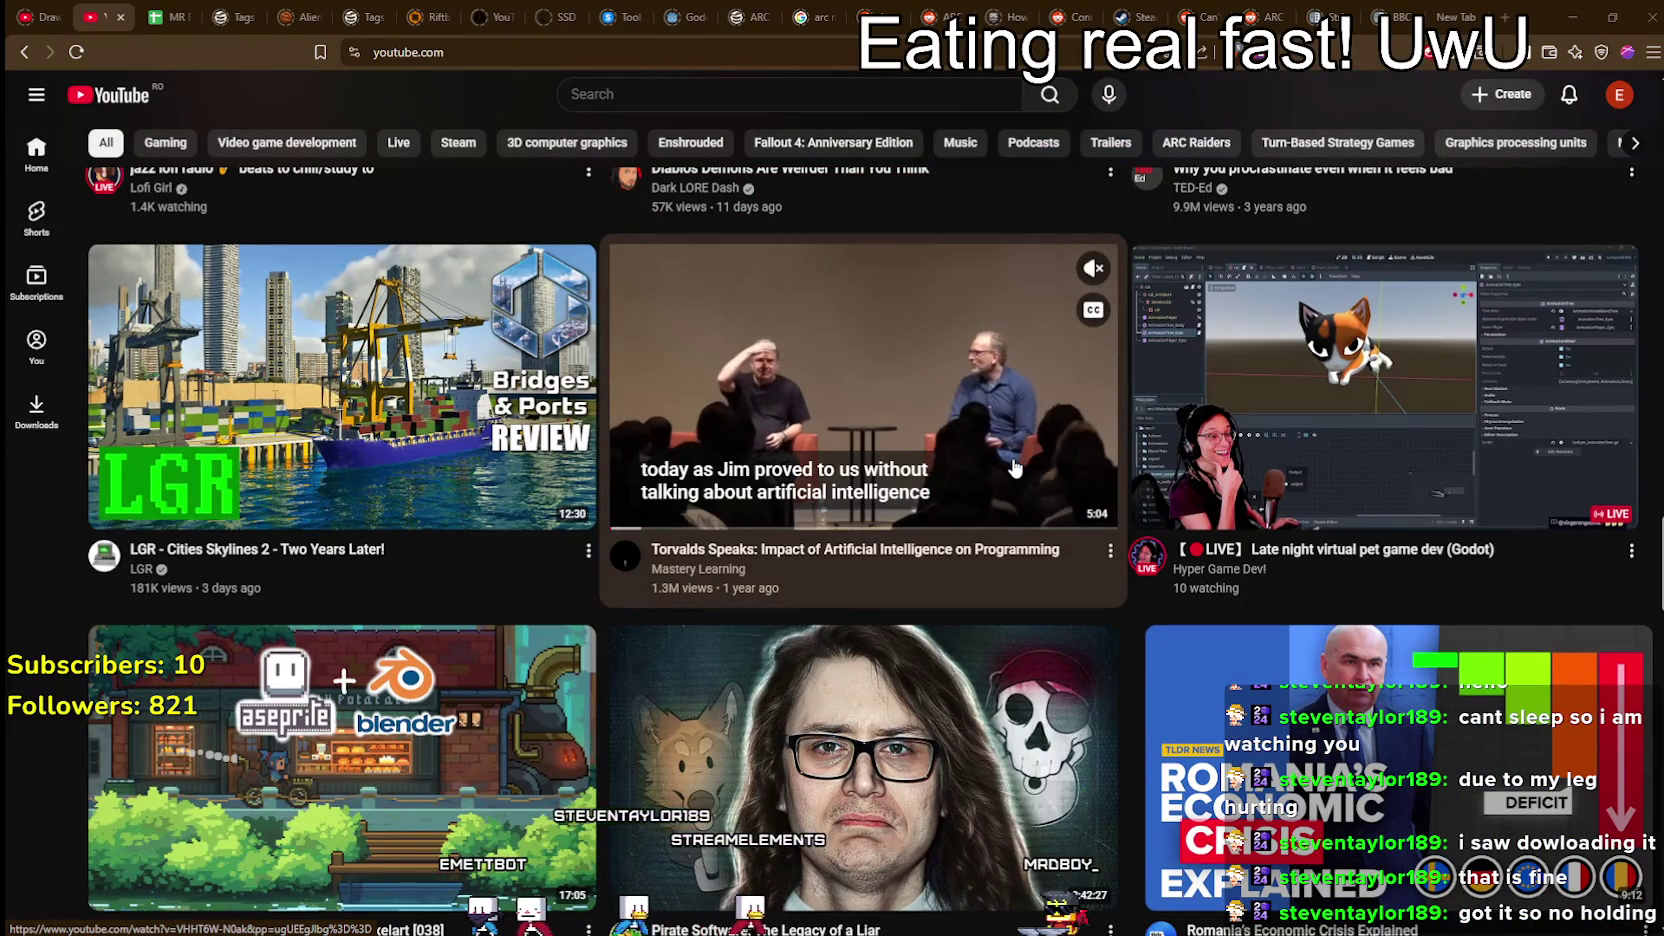
{"action": "scroll", "coordinate": [620, 610], "scroll_direction": "down", "scroll_amount": 1}
{"action": "scroll", "coordinate": [620, 610], "scroll_direction": "down", "scroll_amount": 3}
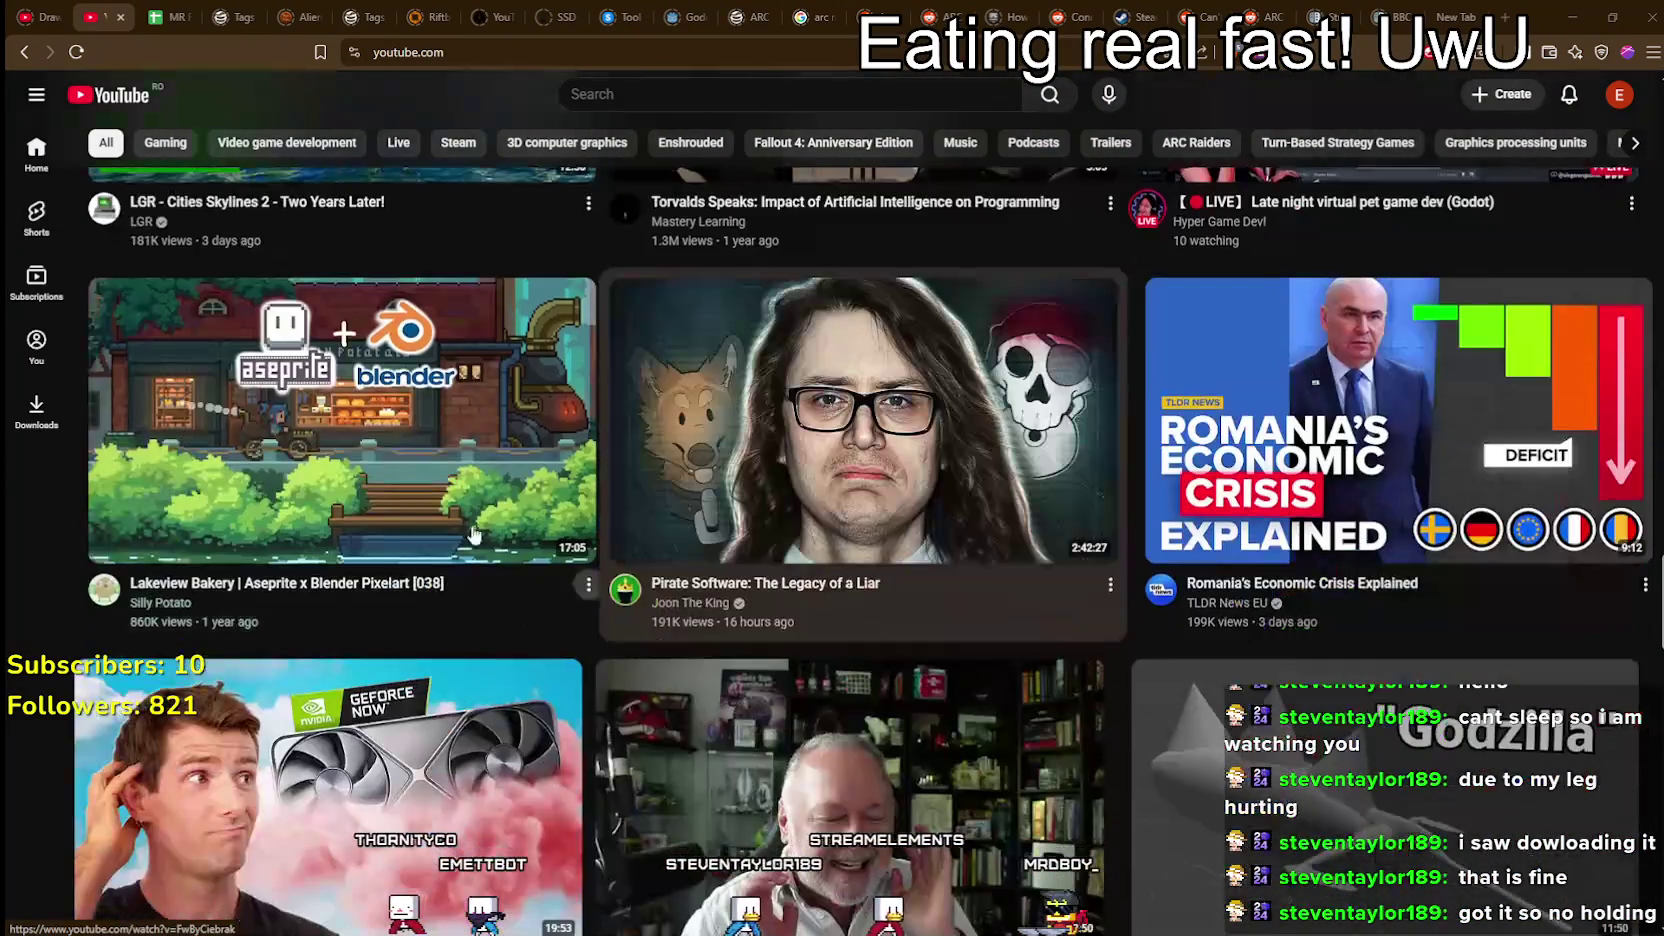
{"action": "scroll", "coordinate": [323, 455], "scroll_direction": "down", "scroll_amount": 4}
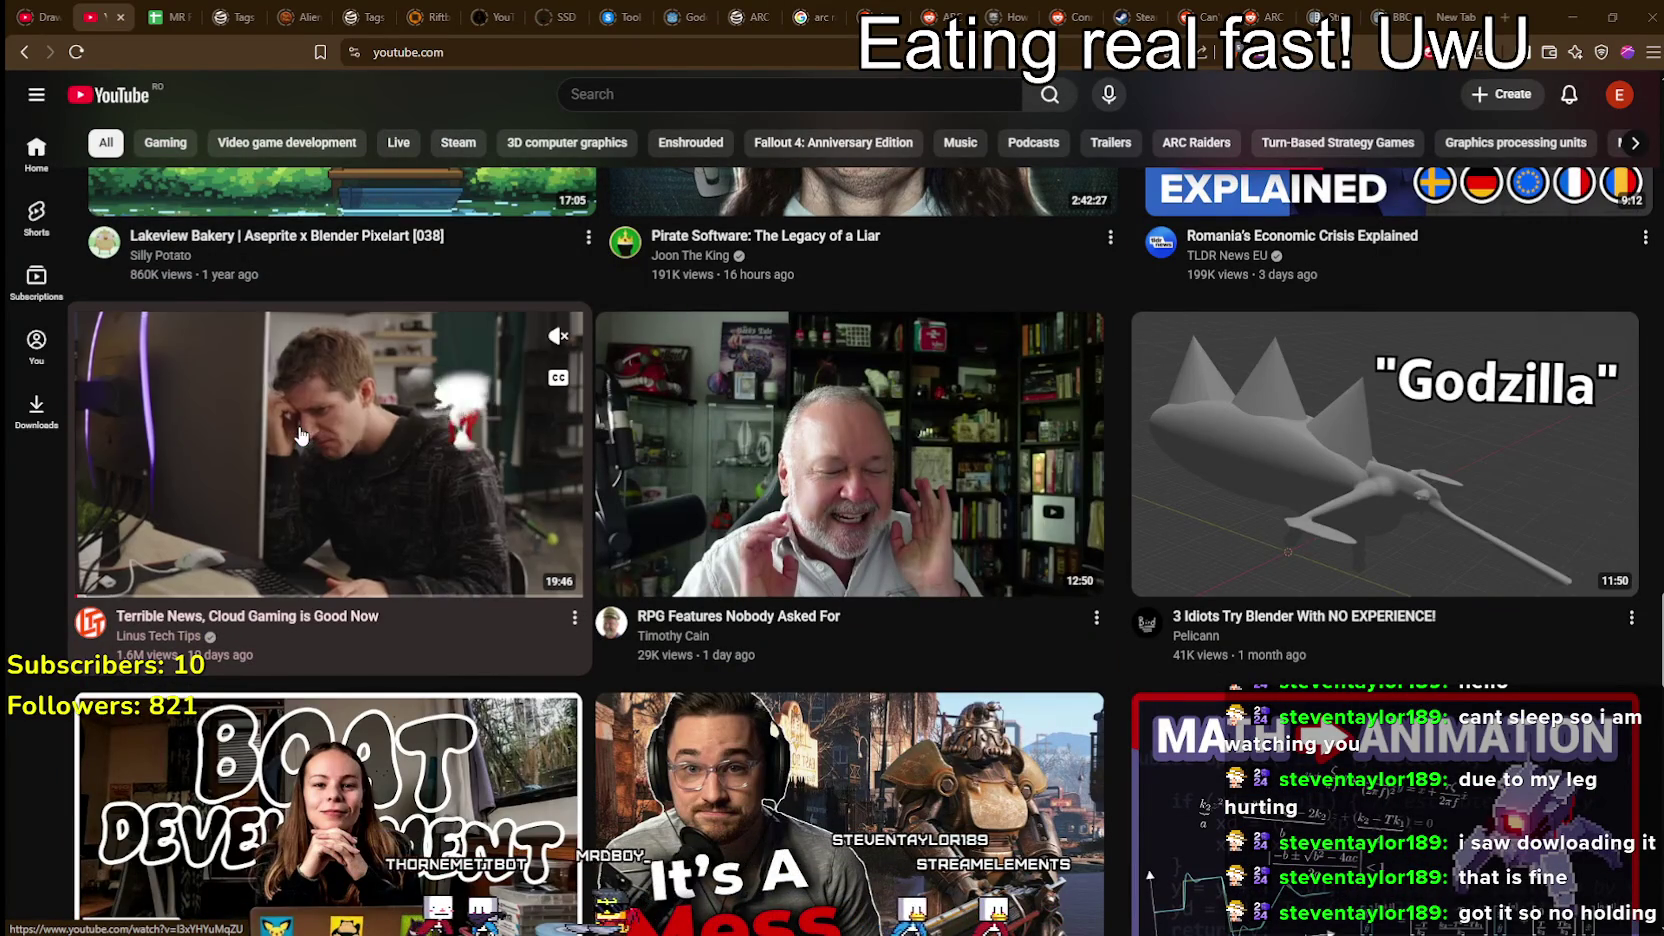
{"action": "scroll", "coordinate": [302, 430], "scroll_direction": "down", "scroll_amount": 4}
Step: Reach the UE5 Clash in Paris row and skip its inline preview ahead
{"action": "mouse_move", "coordinate": [306, 430]}
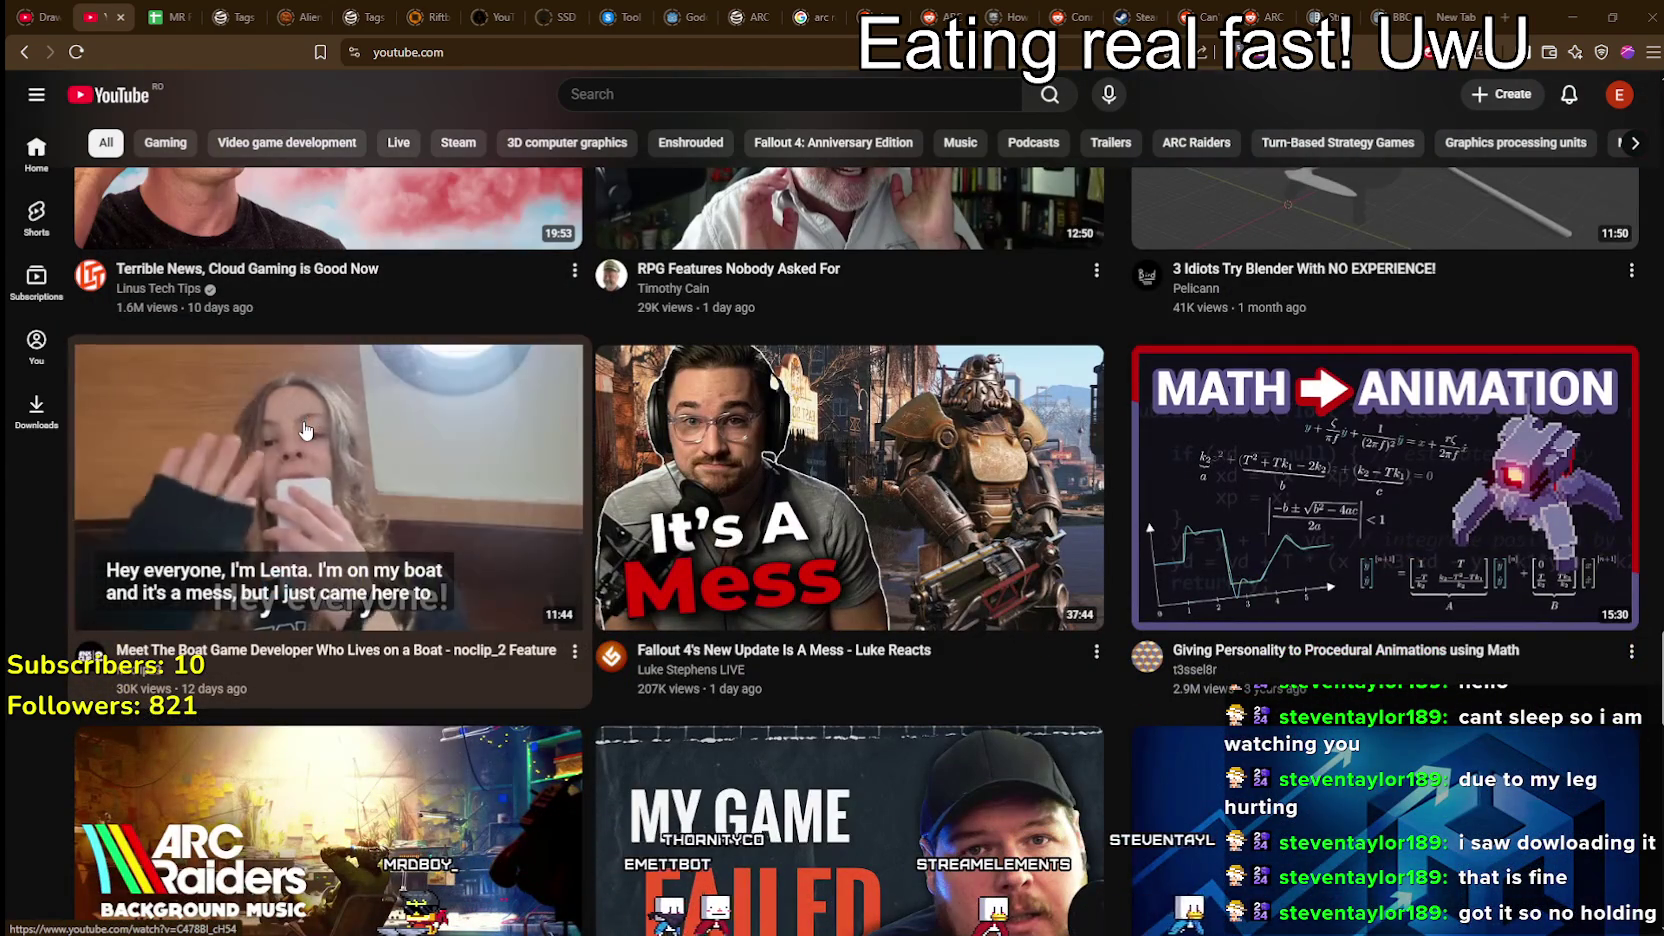
{"action": "scroll", "coordinate": [306, 430], "scroll_direction": "down", "scroll_amount": 5}
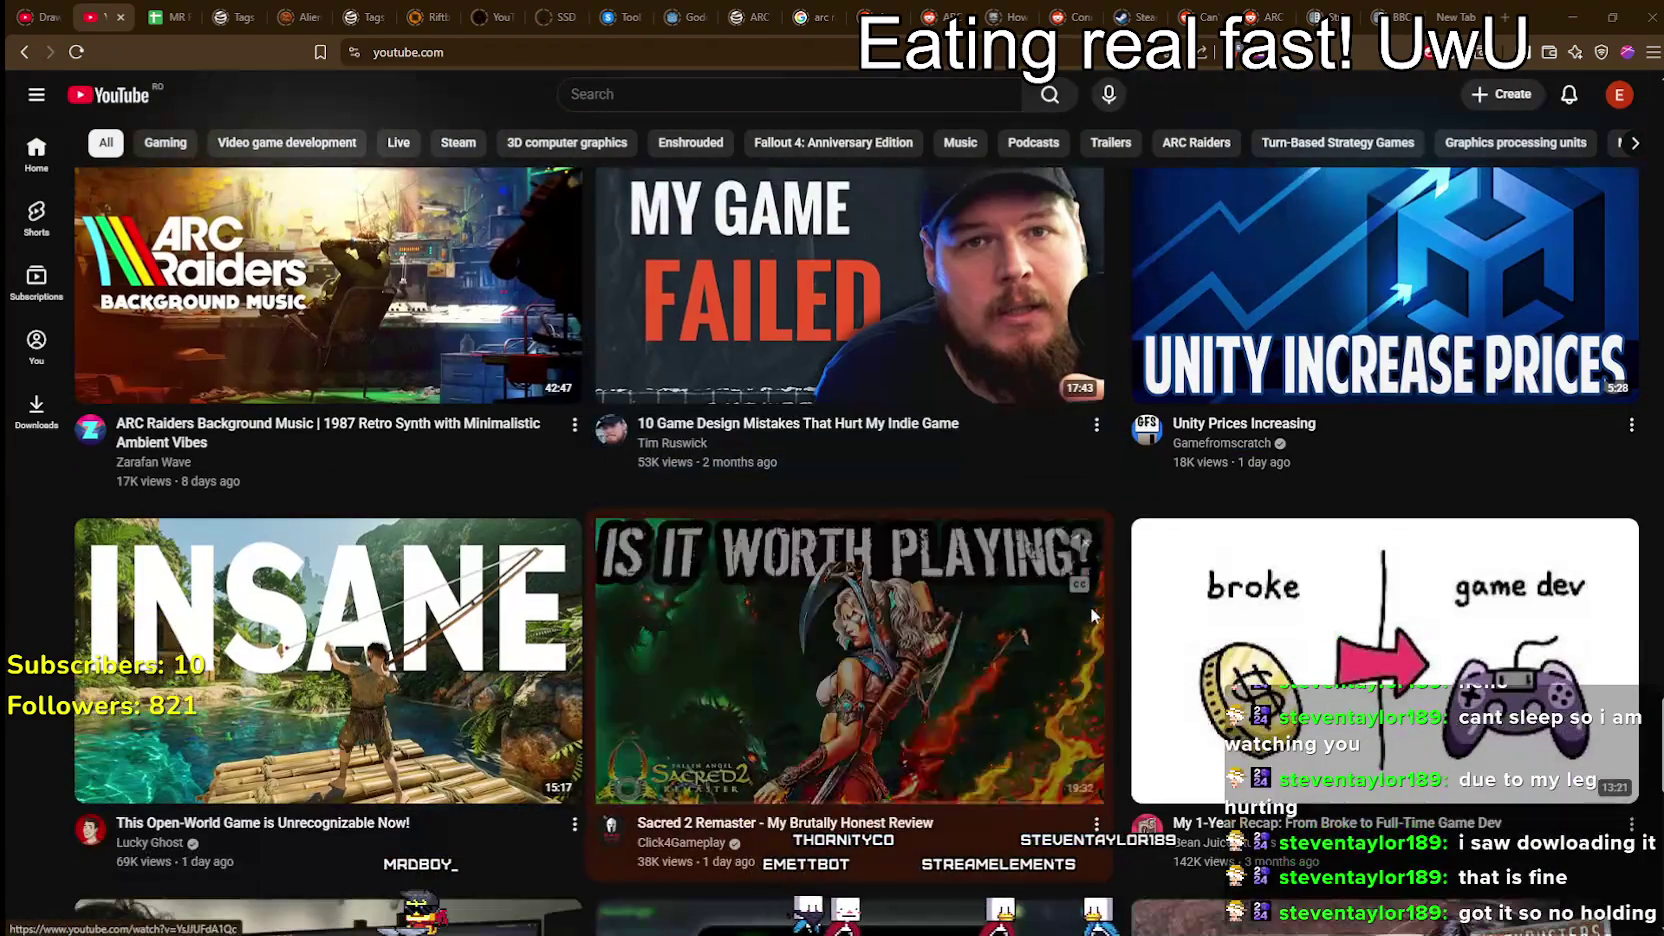
{"action": "mouse_move", "coordinate": [1091, 615]}
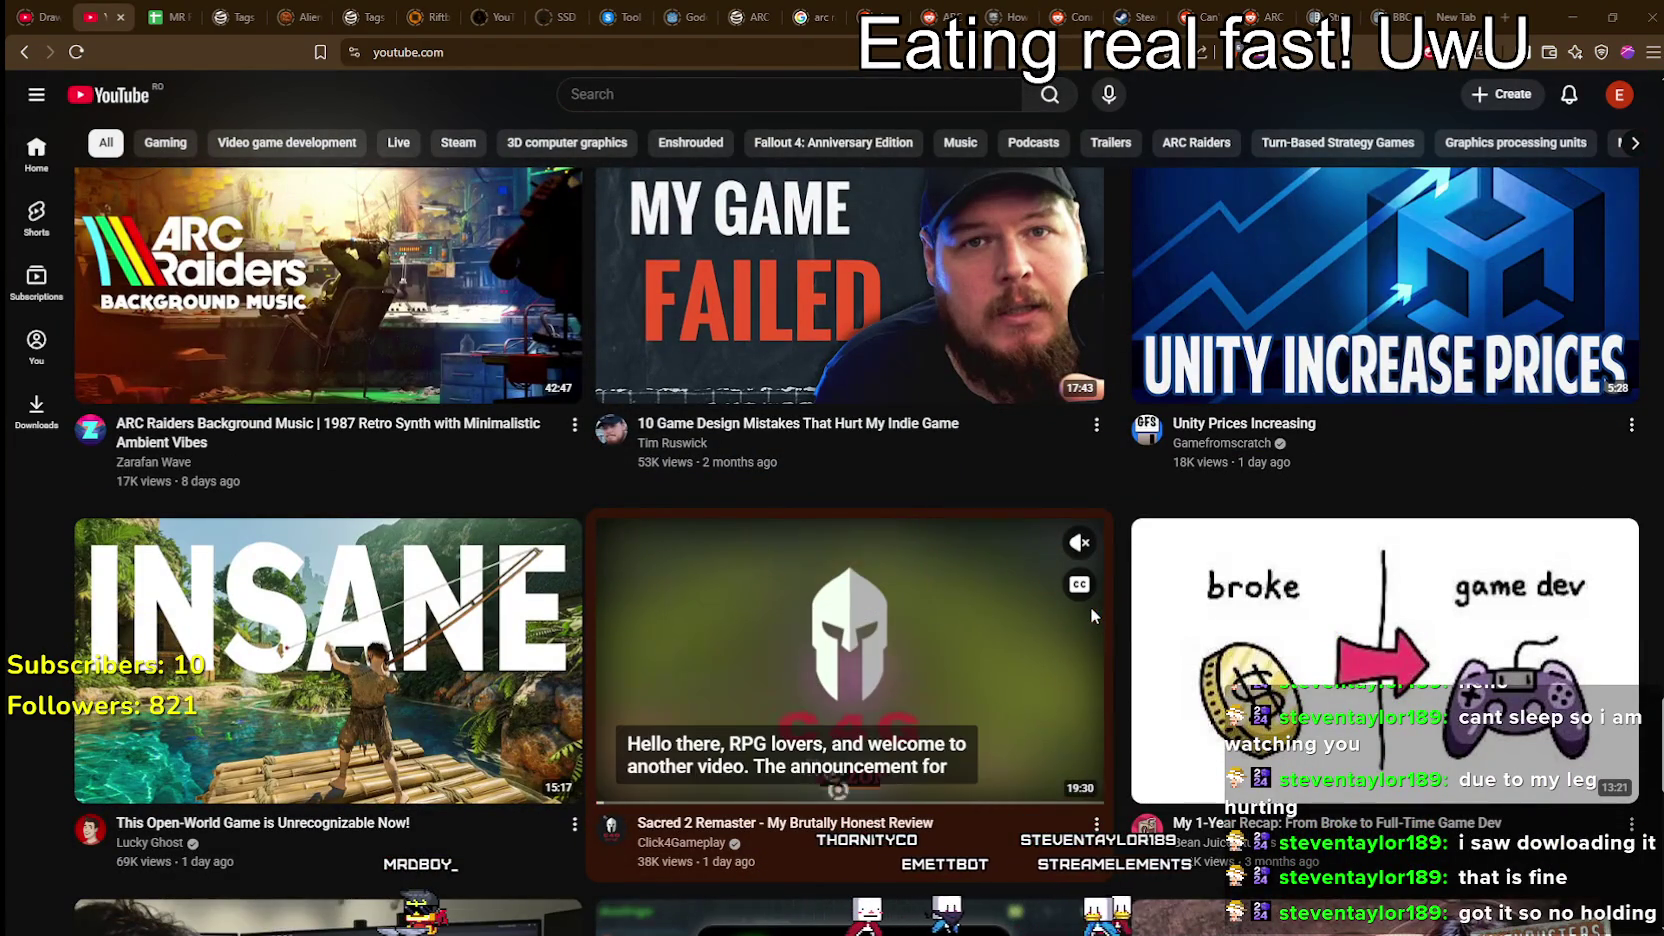
{"action": "scroll", "coordinate": [1041, 604], "scroll_direction": "down", "scroll_amount": 6}
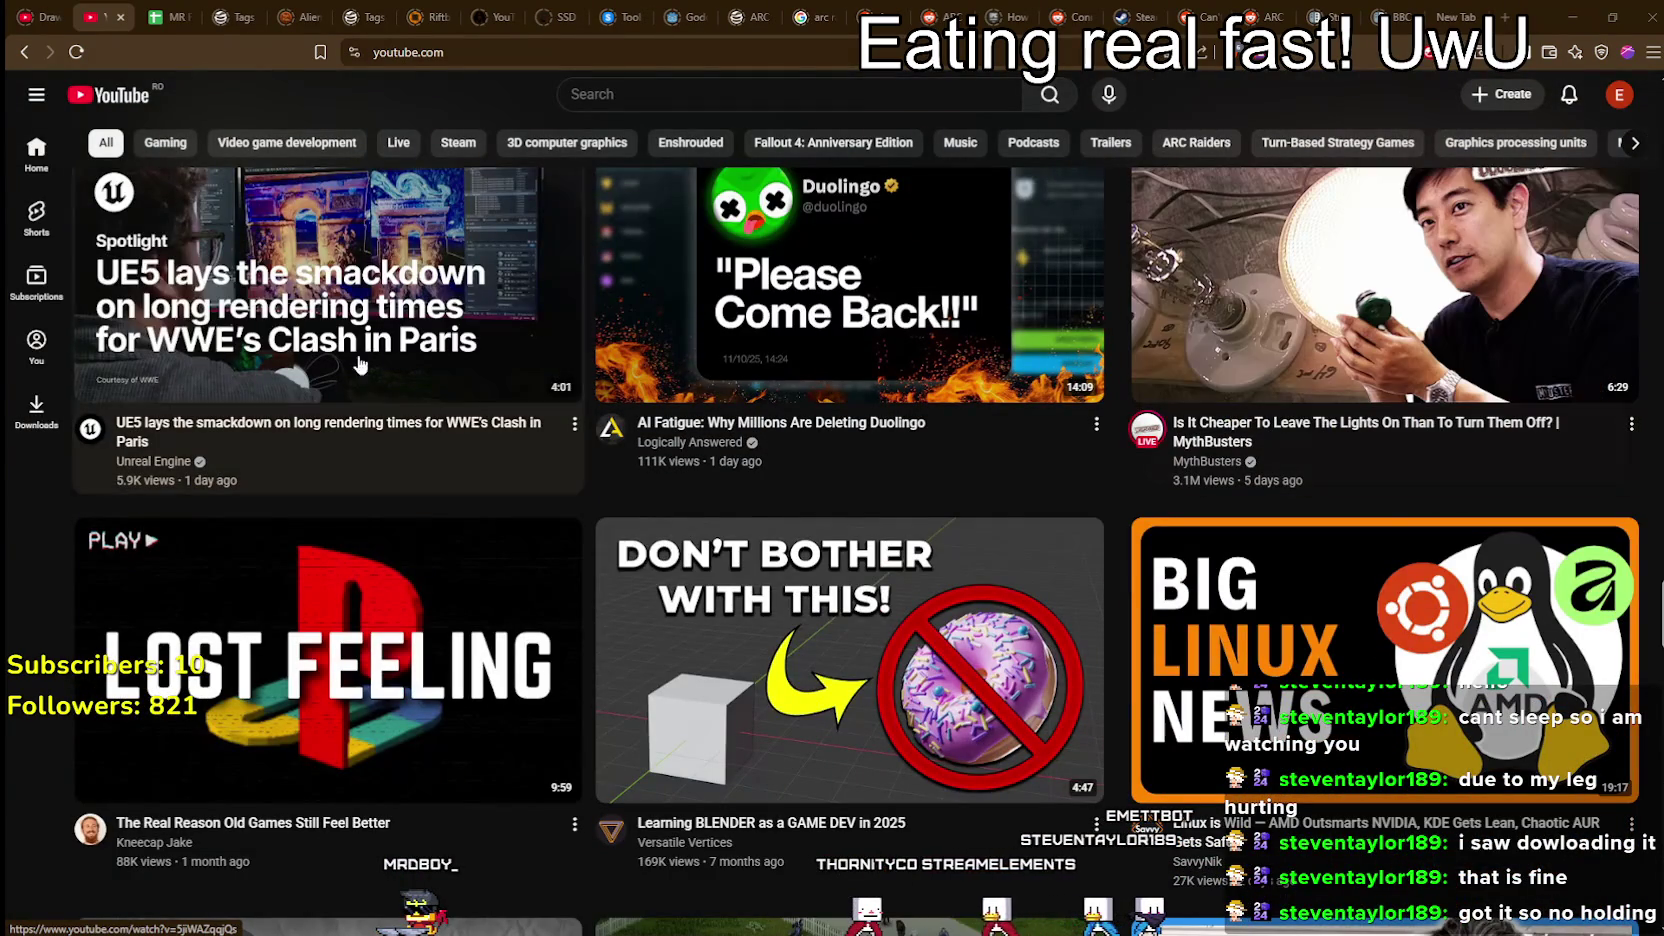
{"action": "mouse_move", "coordinate": [283, 350]}
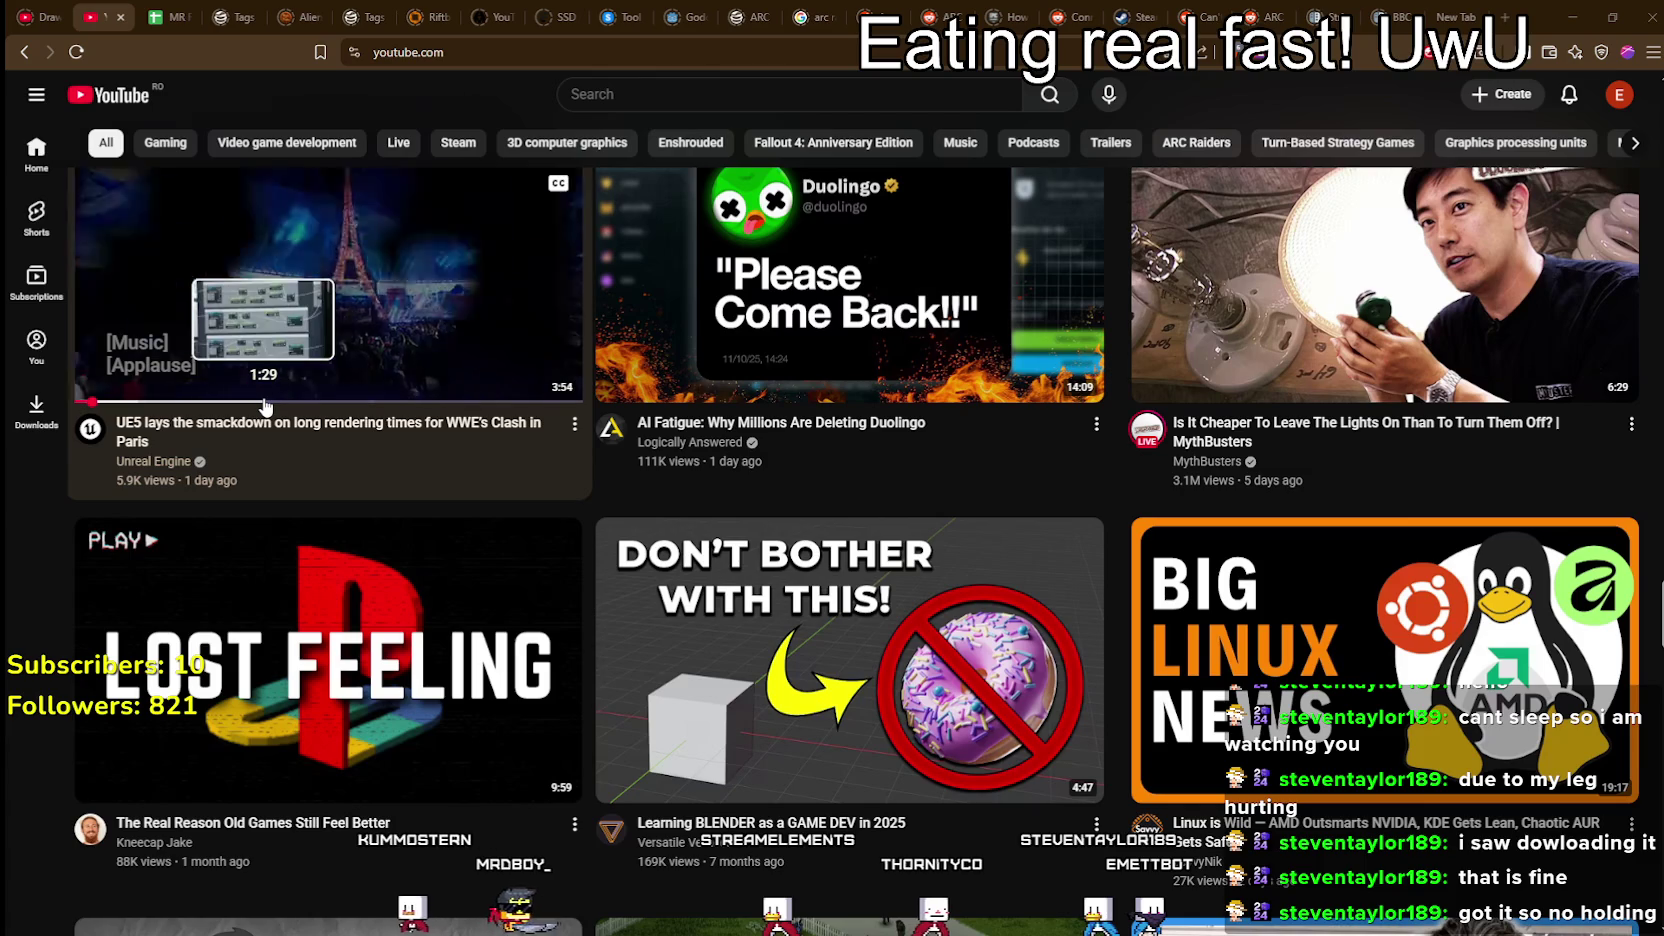
{"action": "scroll", "coordinate": [300, 370], "scroll_direction": "up", "scroll_amount": 1}
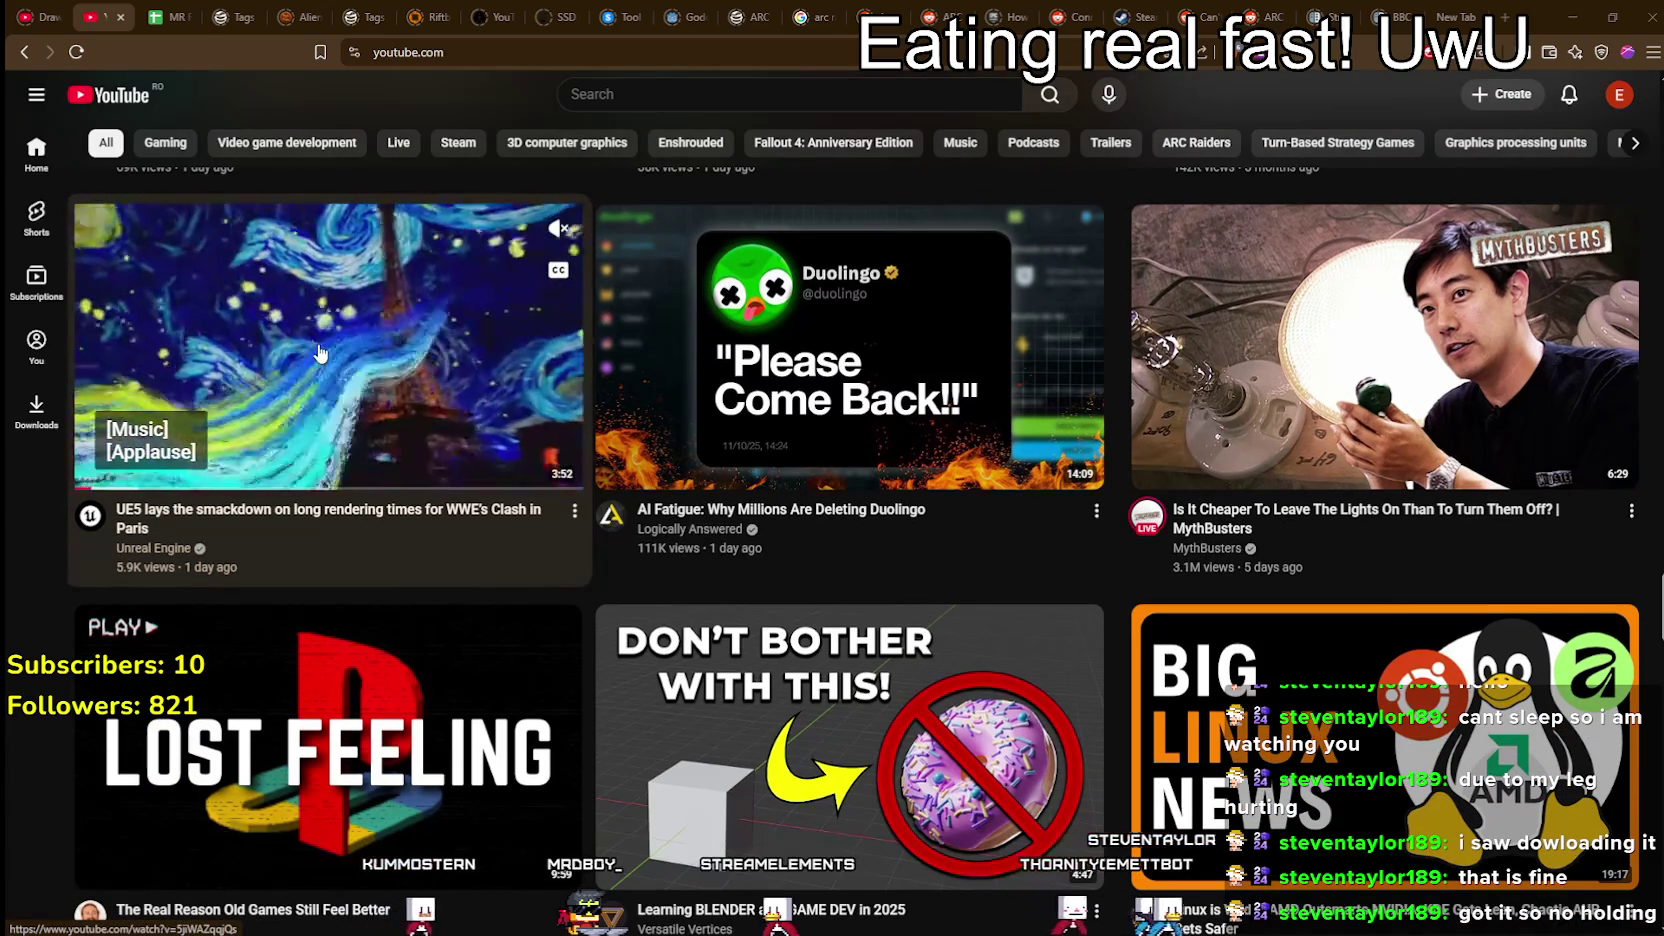
{"action": "left_click", "coordinate": [171, 490]}
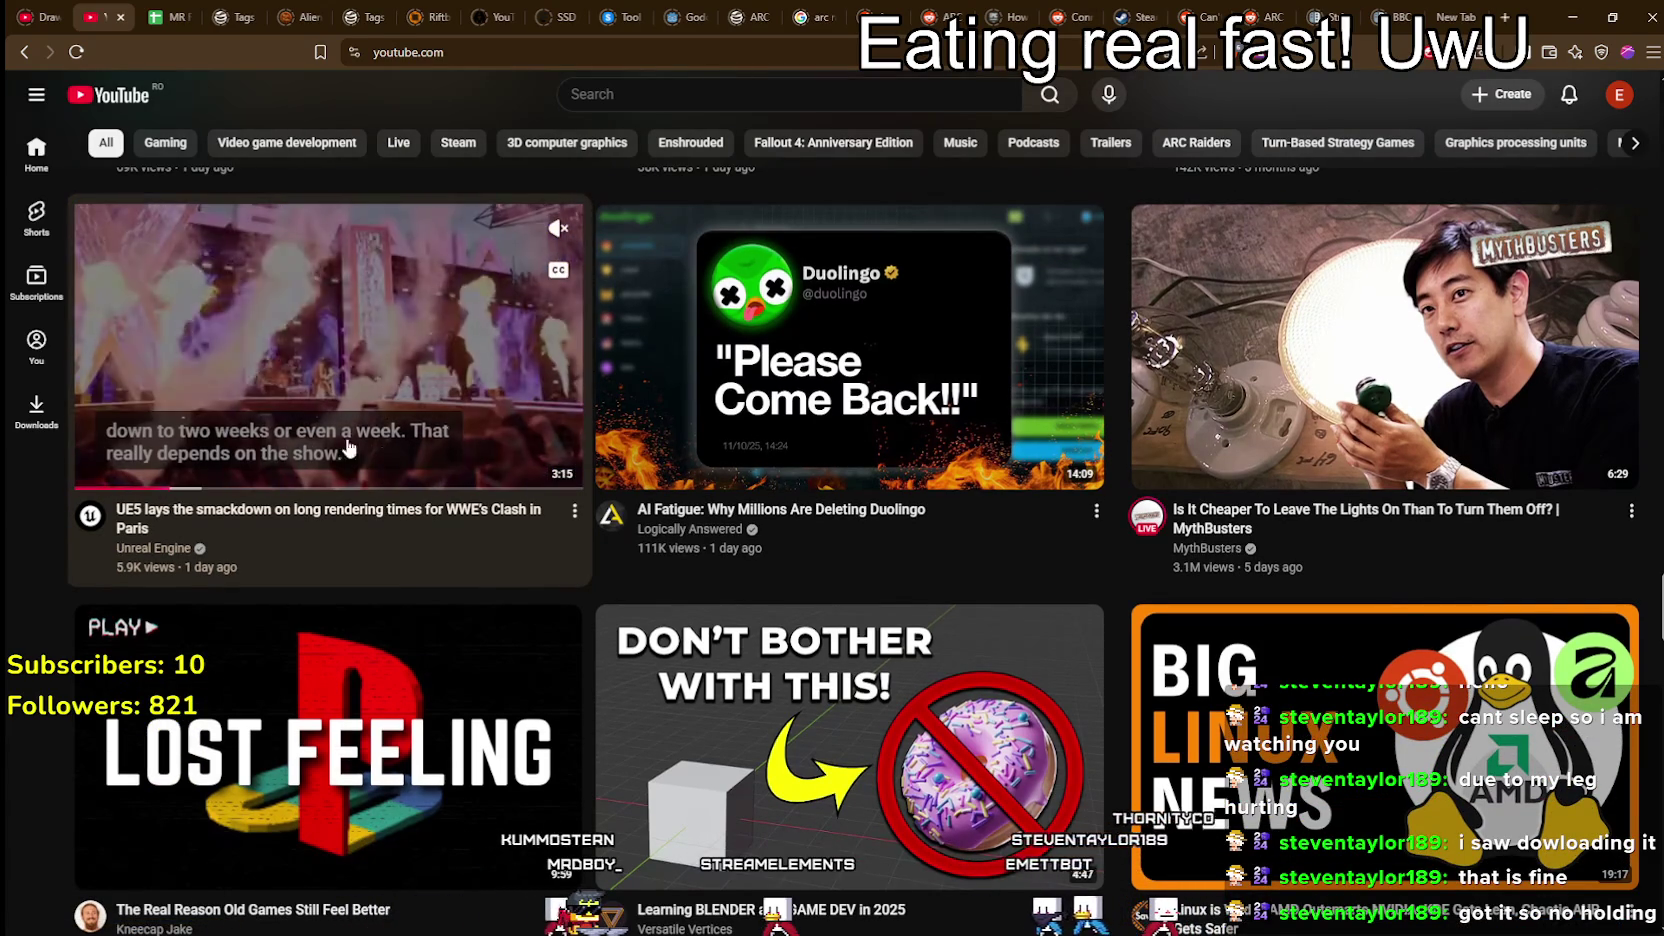
Step: Seek the UE5 Clash in Paris preview forward to the Louvre scene, 1:52 remaining
{"action": "left_click", "coordinate": [300, 488]}
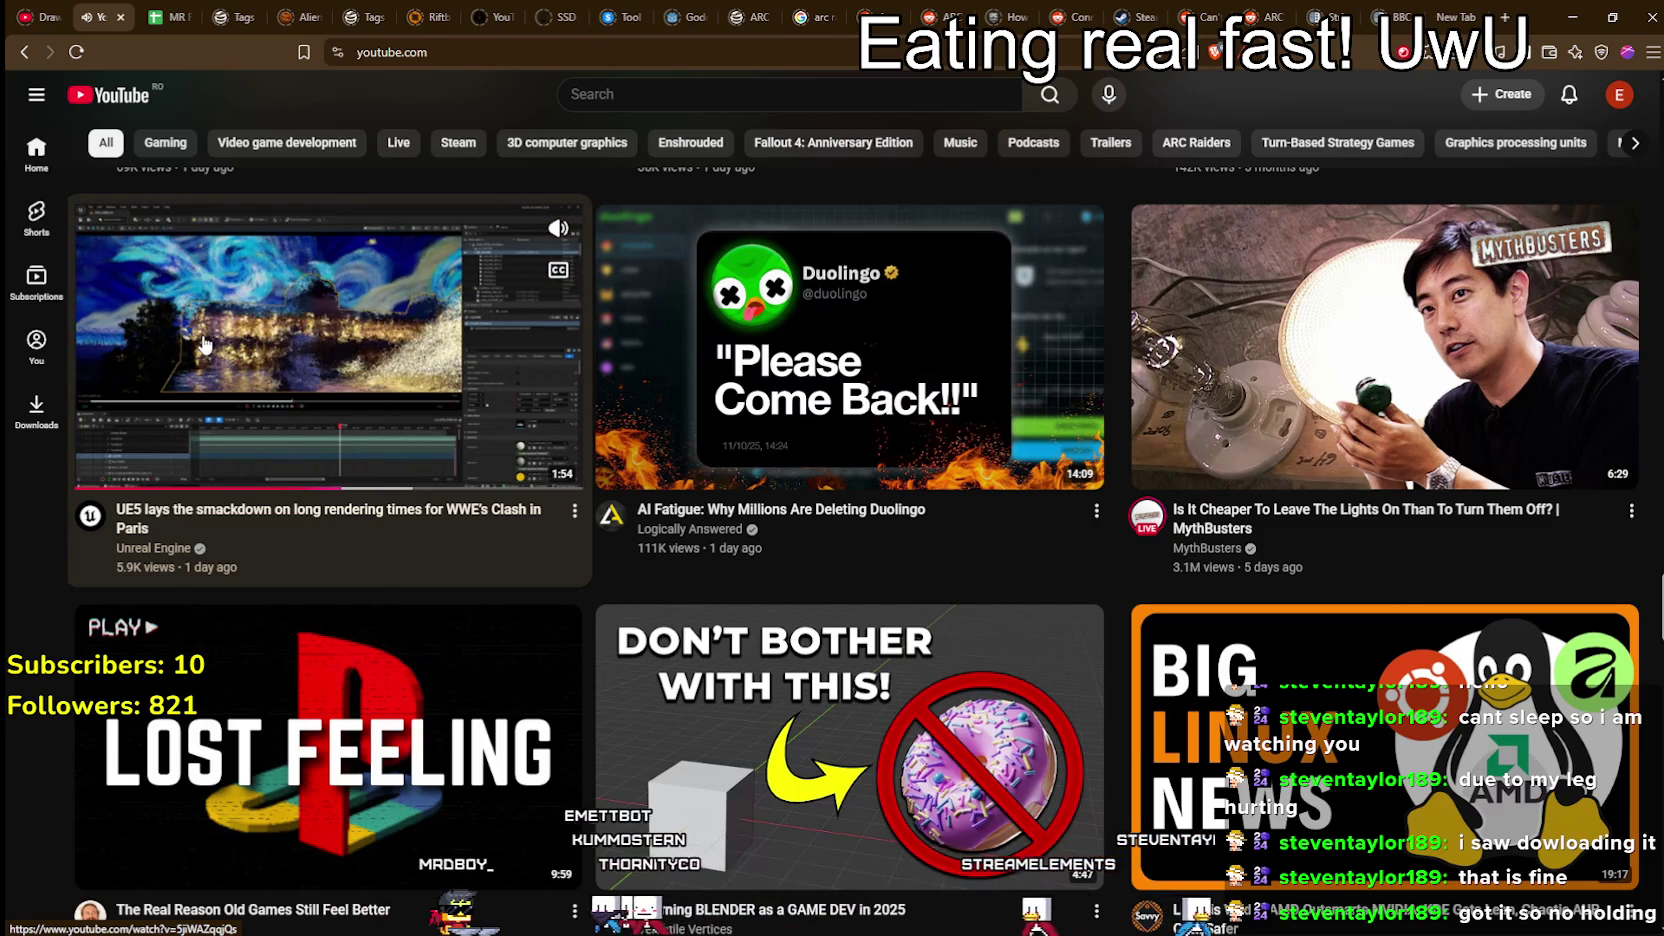
{"action": "left_click", "coordinate": [429, 486]}
{"action": "scroll", "coordinate": [510, 492], "scroll_direction": "down", "scroll_amount": 5}
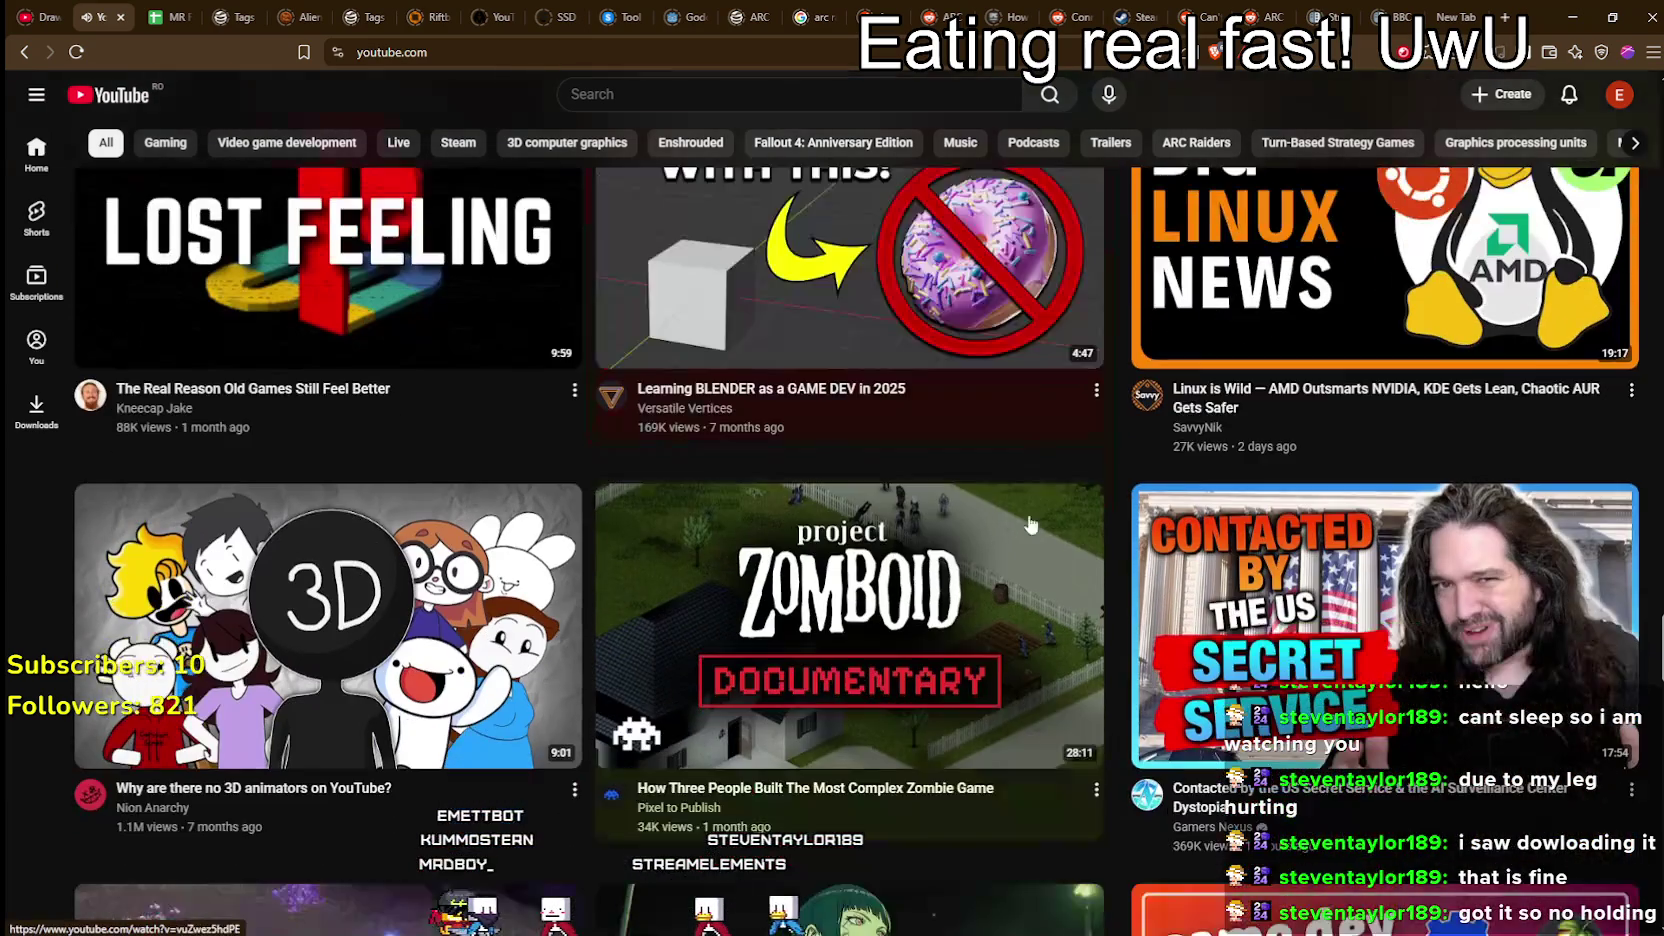
{"action": "scroll", "coordinate": [1040, 517], "scroll_direction": "down", "scroll_amount": 3}
{"action": "scroll", "coordinate": [655, 484], "scroll_direction": "down", "scroll_amount": 3}
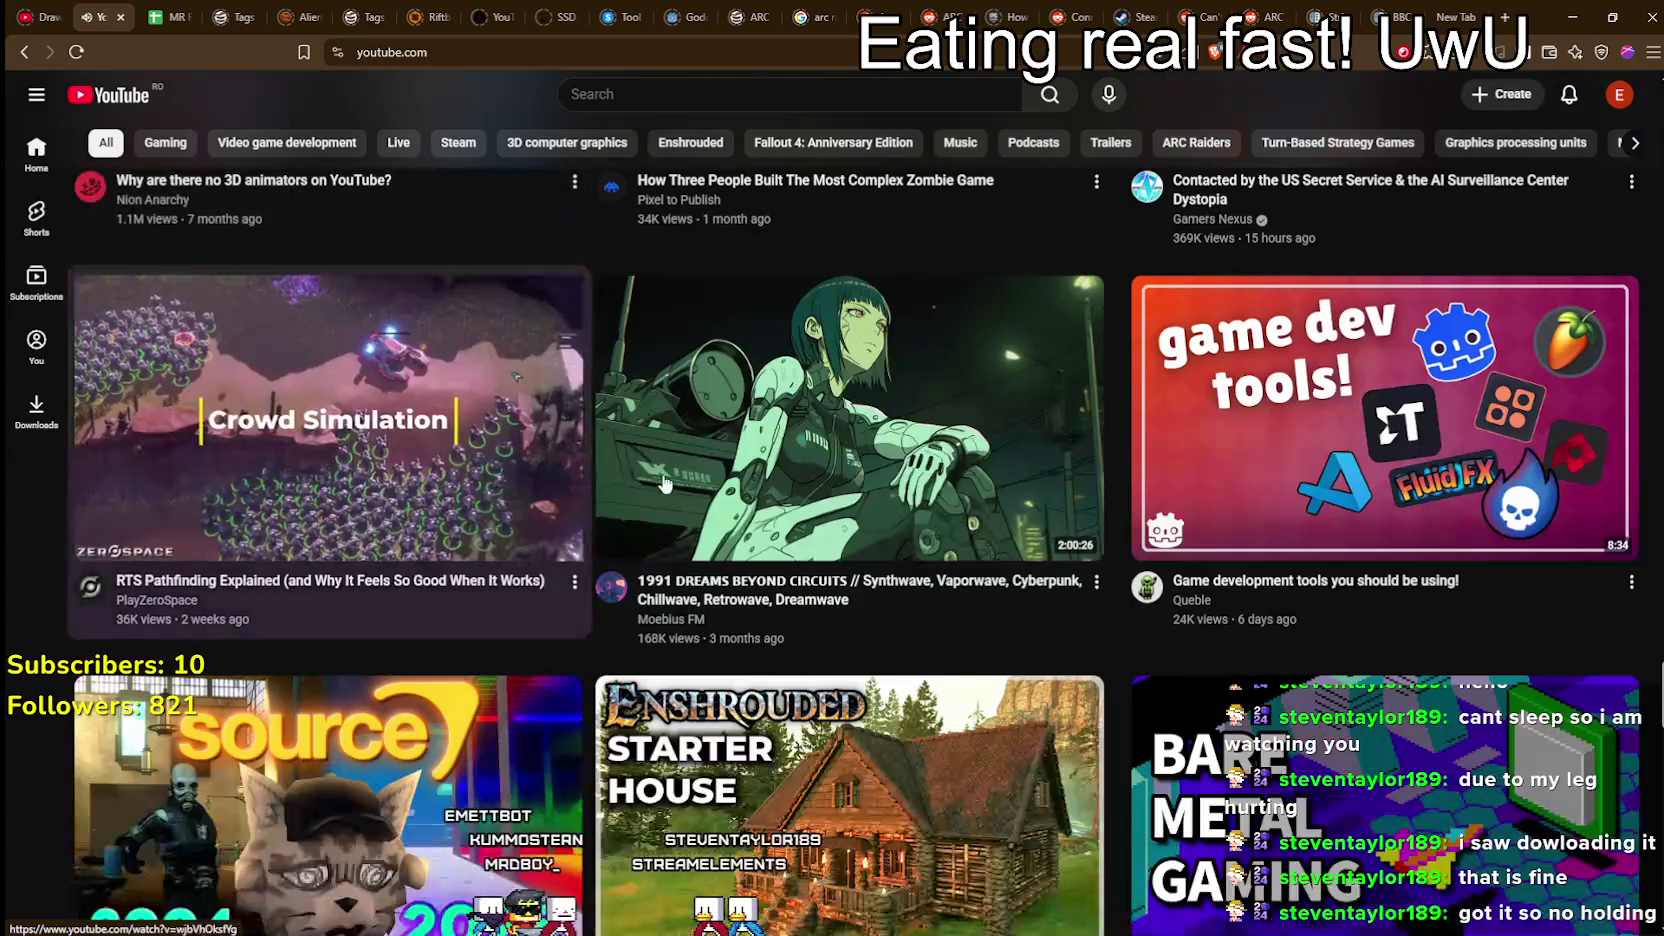
{"action": "scroll", "coordinate": [967, 407], "scroll_direction": "down", "scroll_amount": 1}
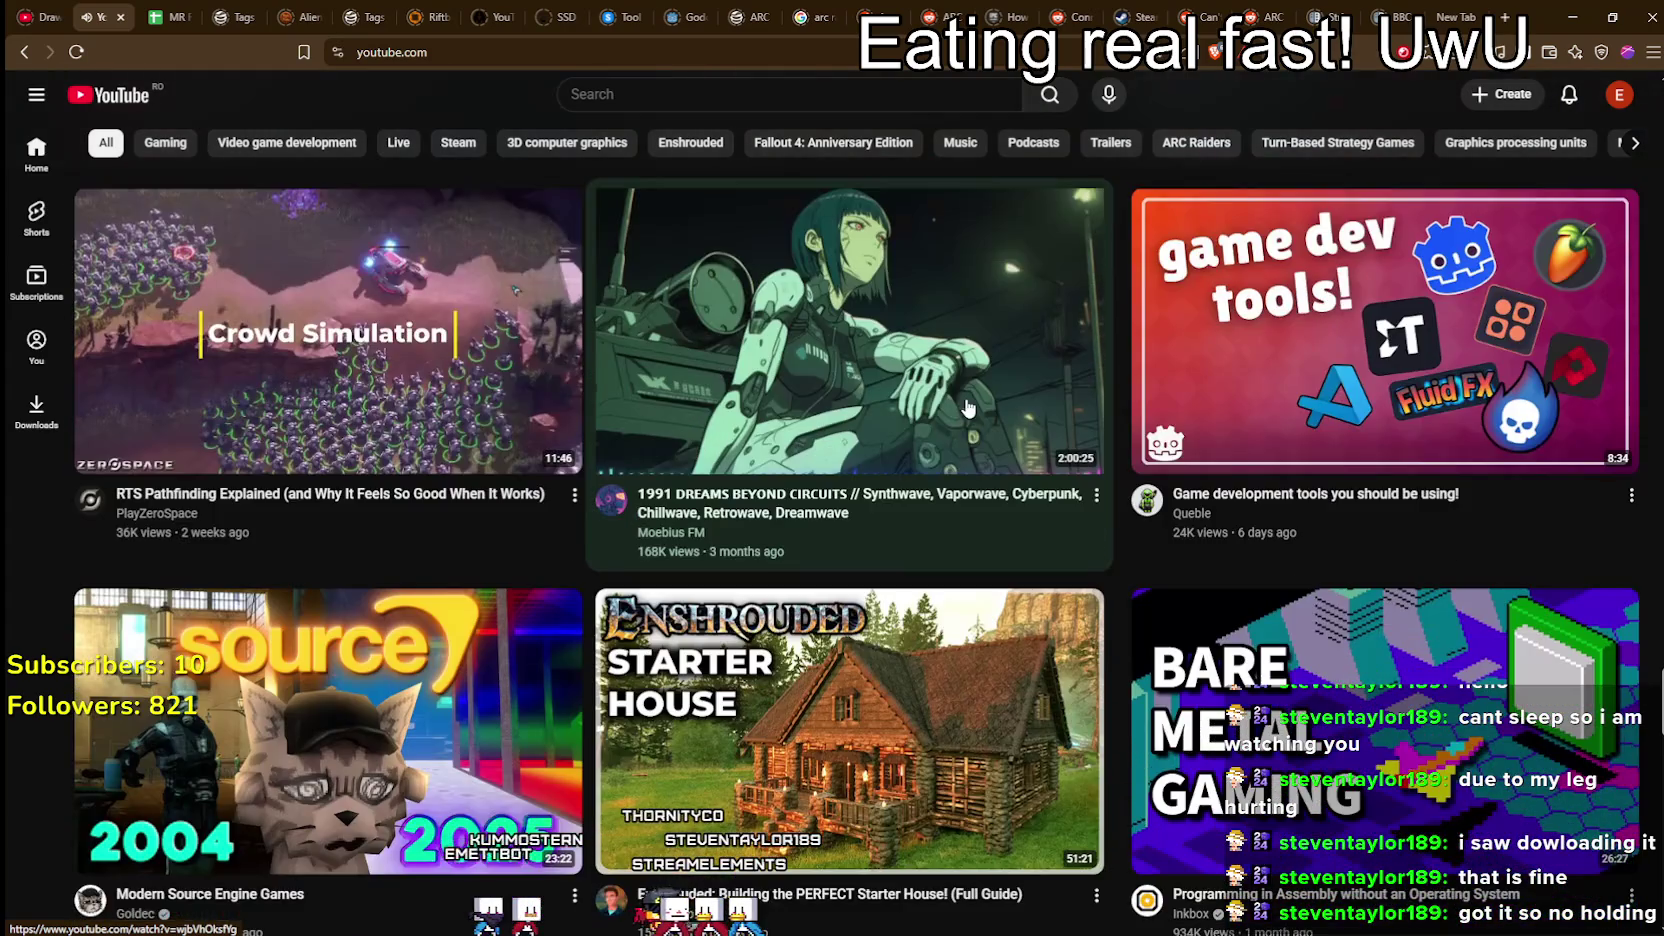
{"action": "scroll", "coordinate": [967, 407], "scroll_direction": "down", "scroll_amount": 3}
{"action": "scroll", "coordinate": [1336, 293], "scroll_direction": "down", "scroll_amount": 3}
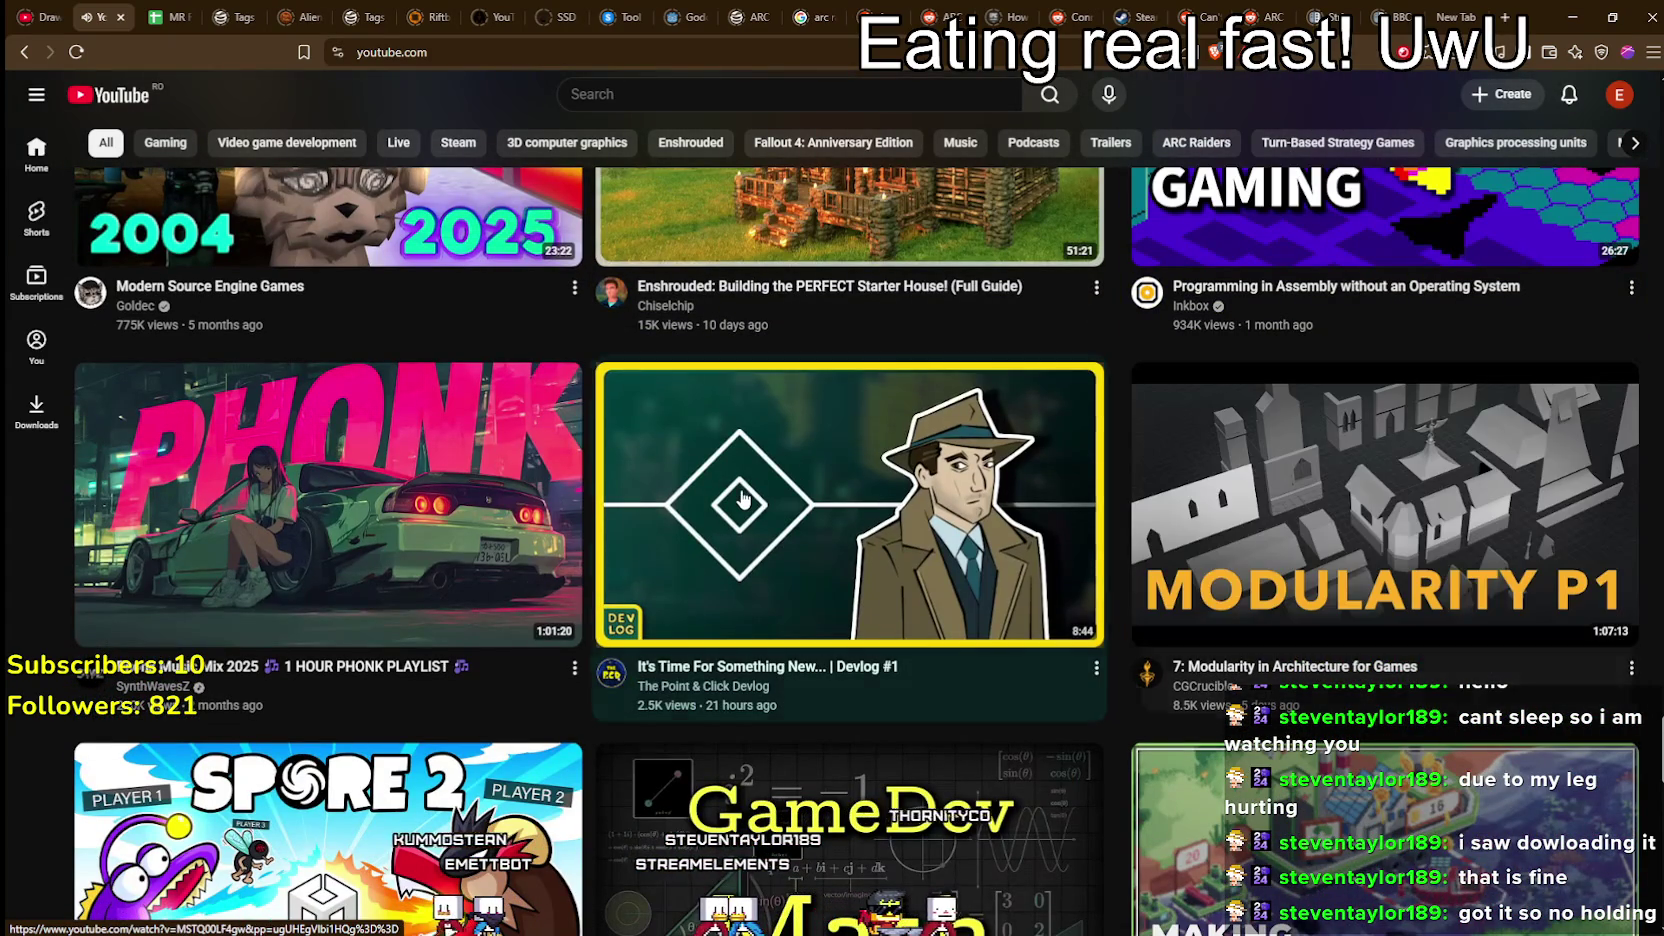
{"action": "mouse_move", "coordinate": [745, 499]}
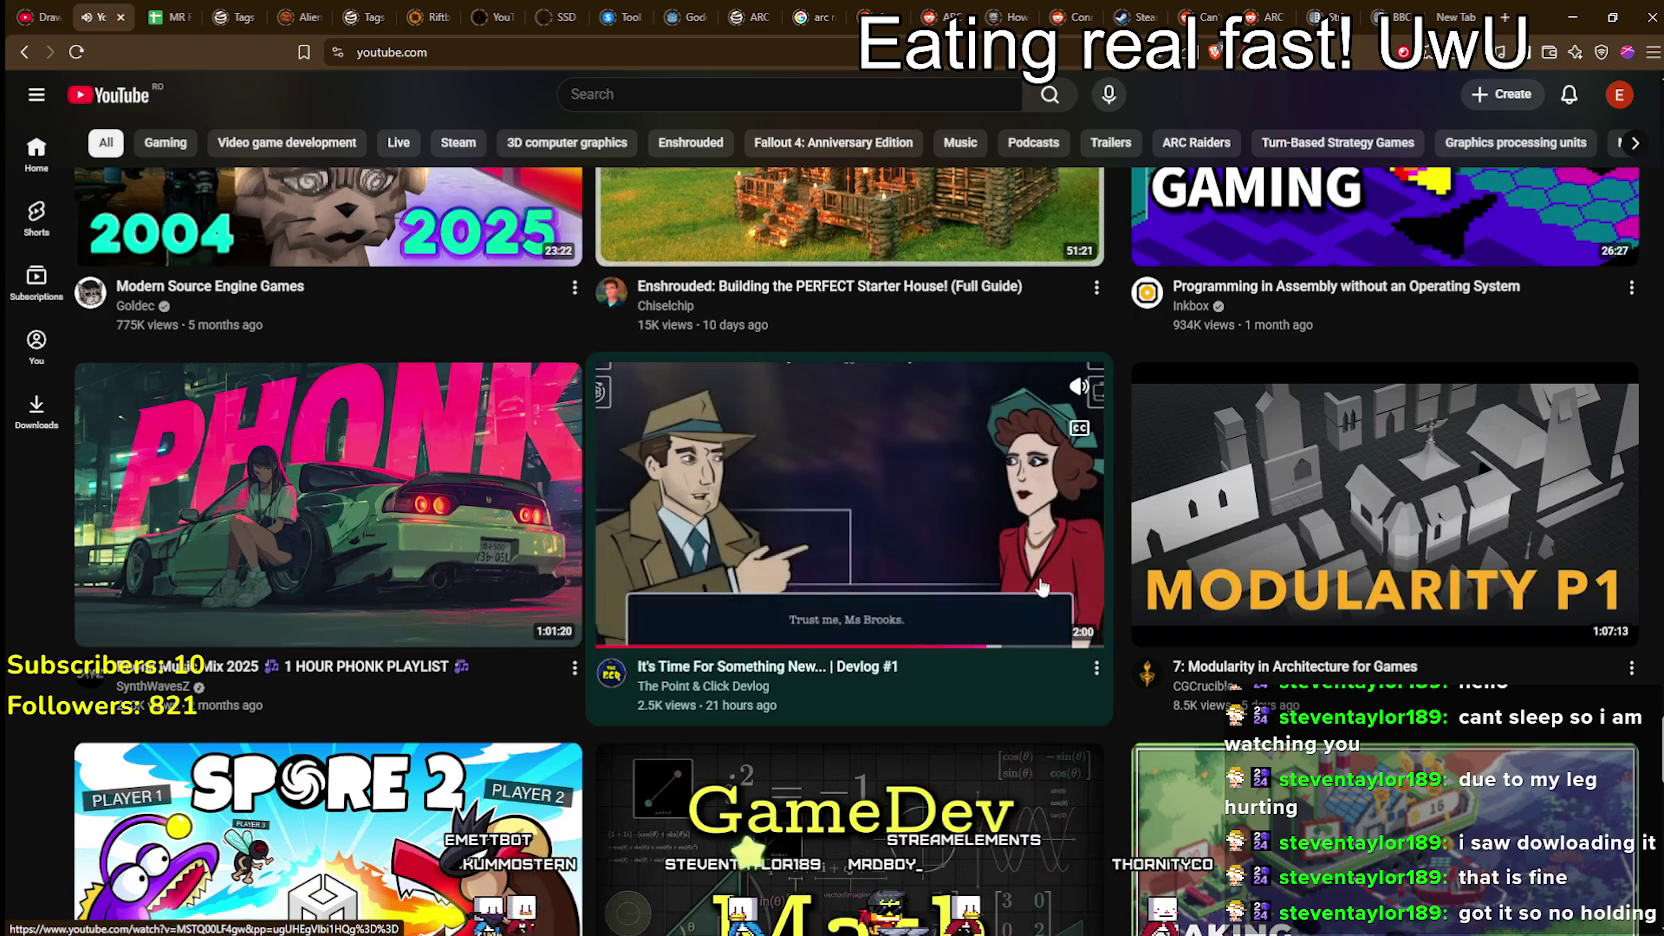
{"action": "scroll", "coordinate": [455, 511], "scroll_direction": "down", "scroll_amount": 7}
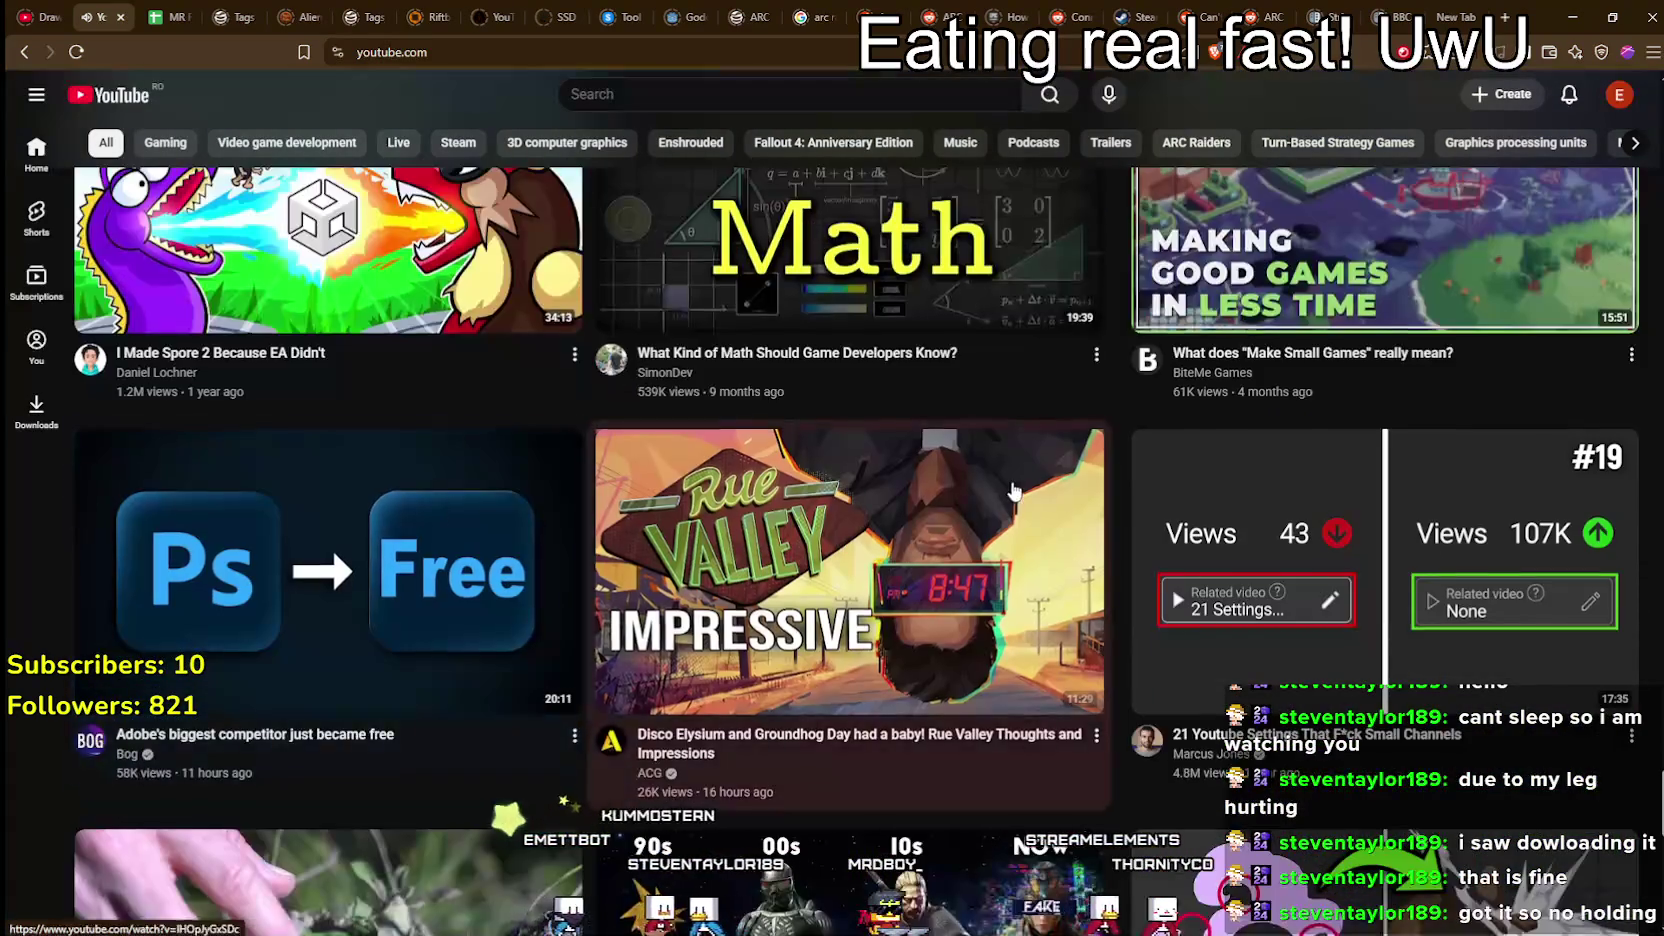
{"action": "scroll", "coordinate": [932, 500], "scroll_direction": "down", "scroll_amount": 5}
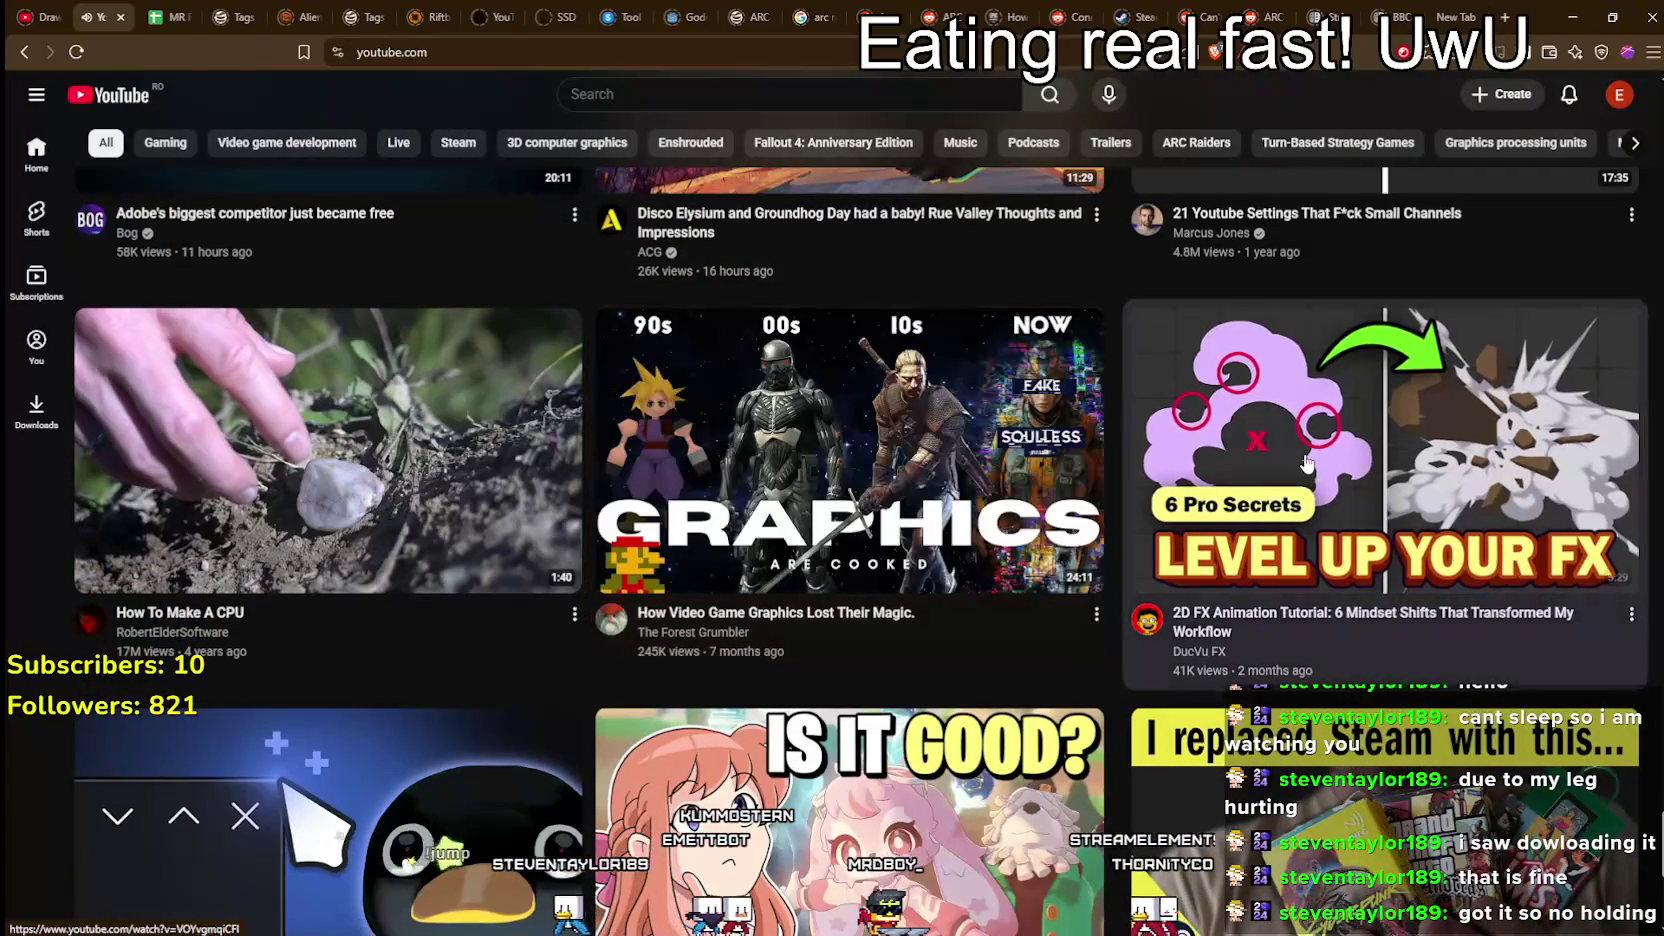
{"action": "scroll", "coordinate": [1306, 458], "scroll_direction": "down", "scroll_amount": 1}
{"action": "scroll", "coordinate": [1306, 458], "scroll_direction": "down", "scroll_amount": 4}
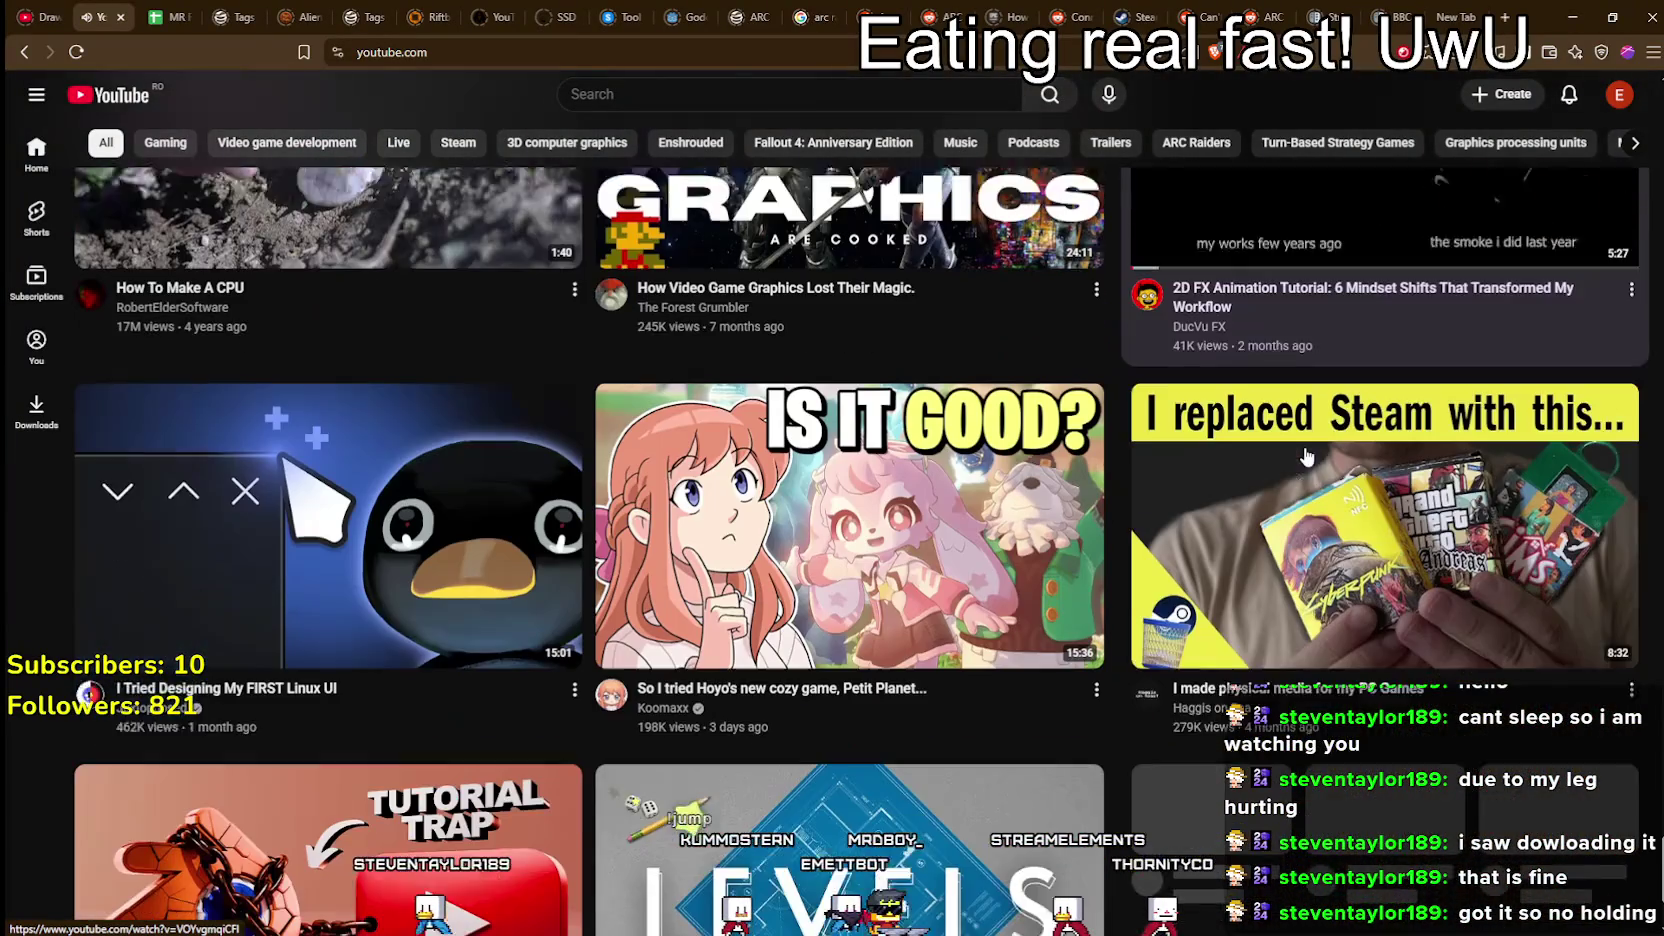
{"action": "scroll", "coordinate": [381, 366], "scroll_direction": "down", "scroll_amount": 4}
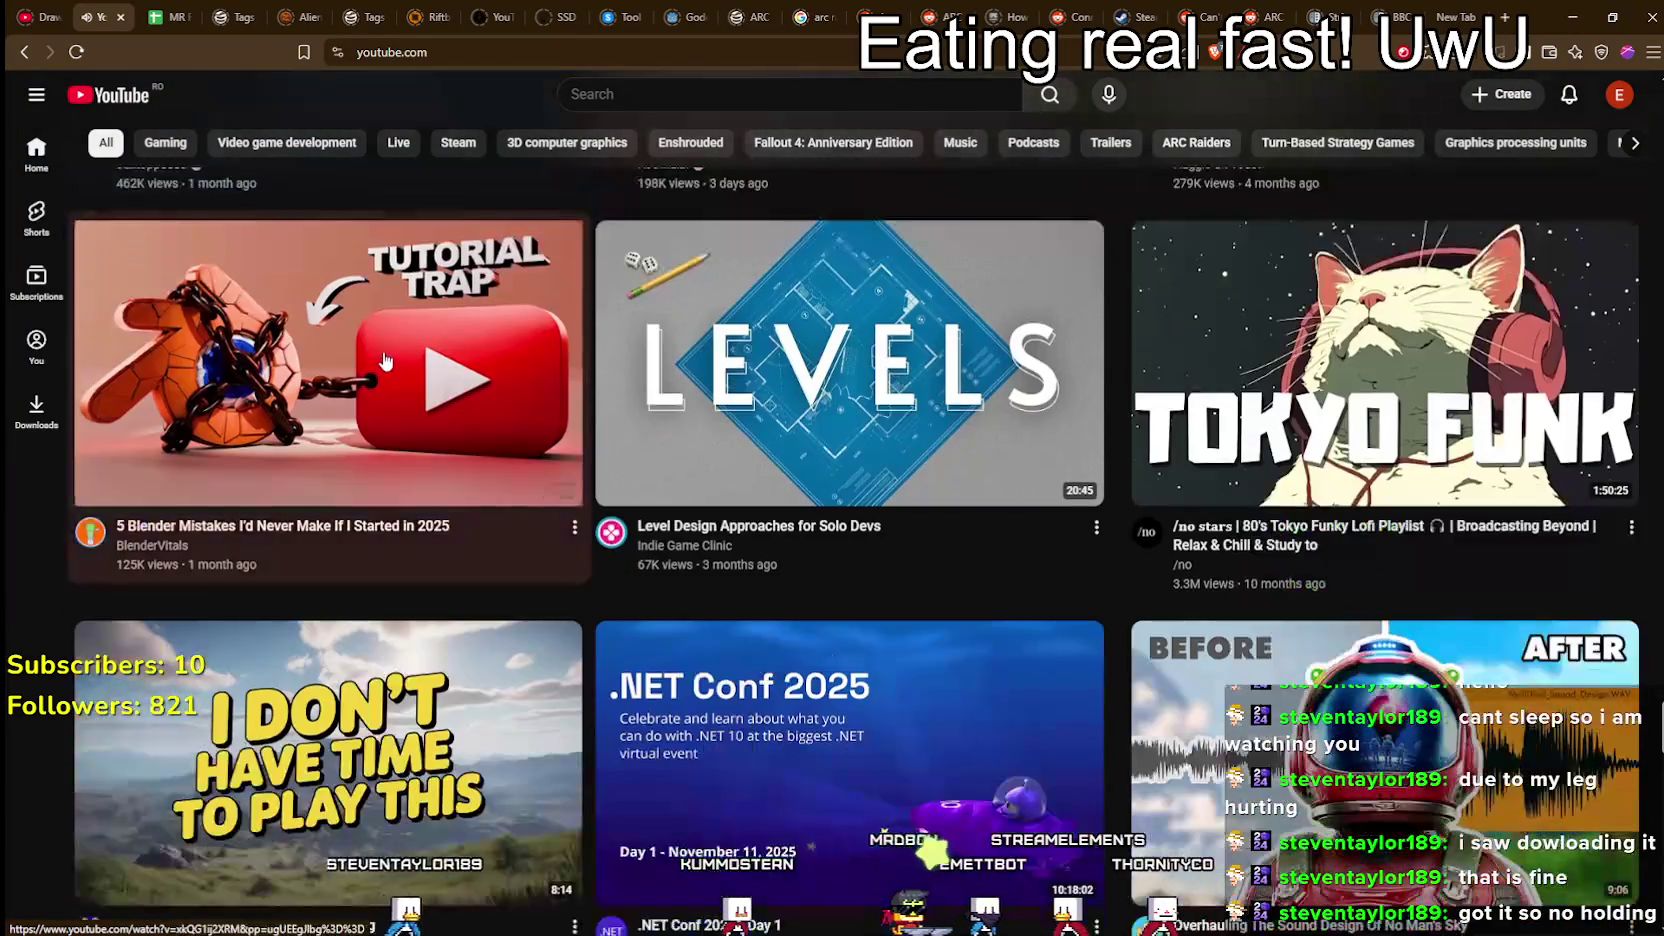
{"action": "scroll", "coordinate": [812, 345], "scroll_direction": "up", "scroll_amount": 4}
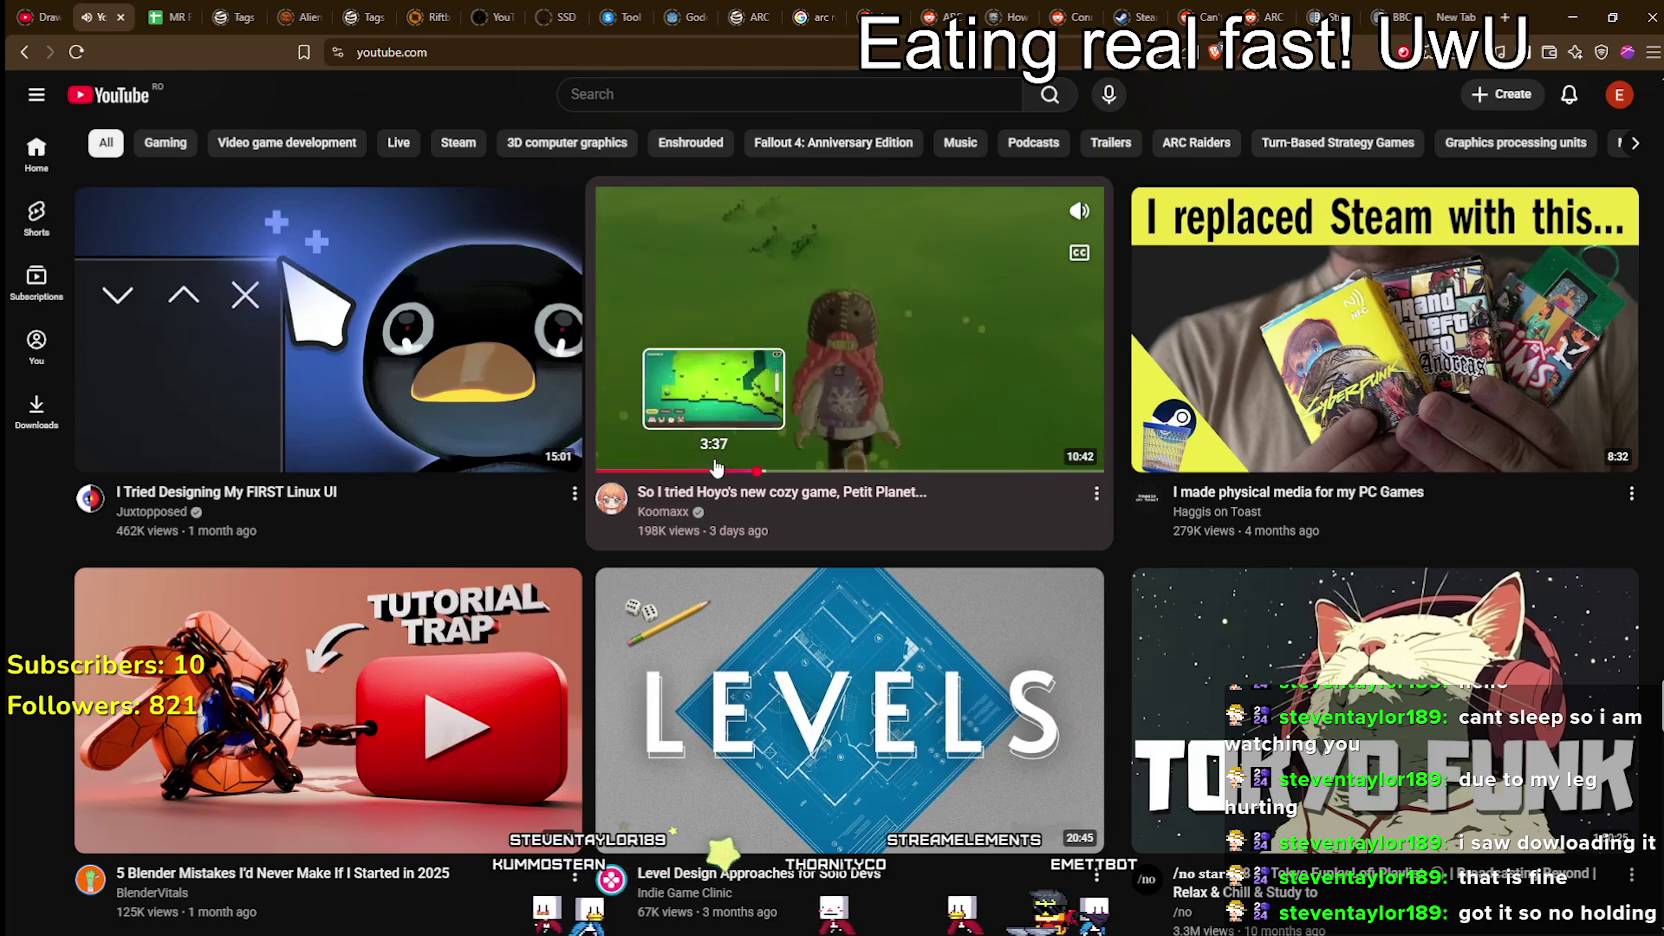
{"action": "left_click", "coordinate": [697, 467]}
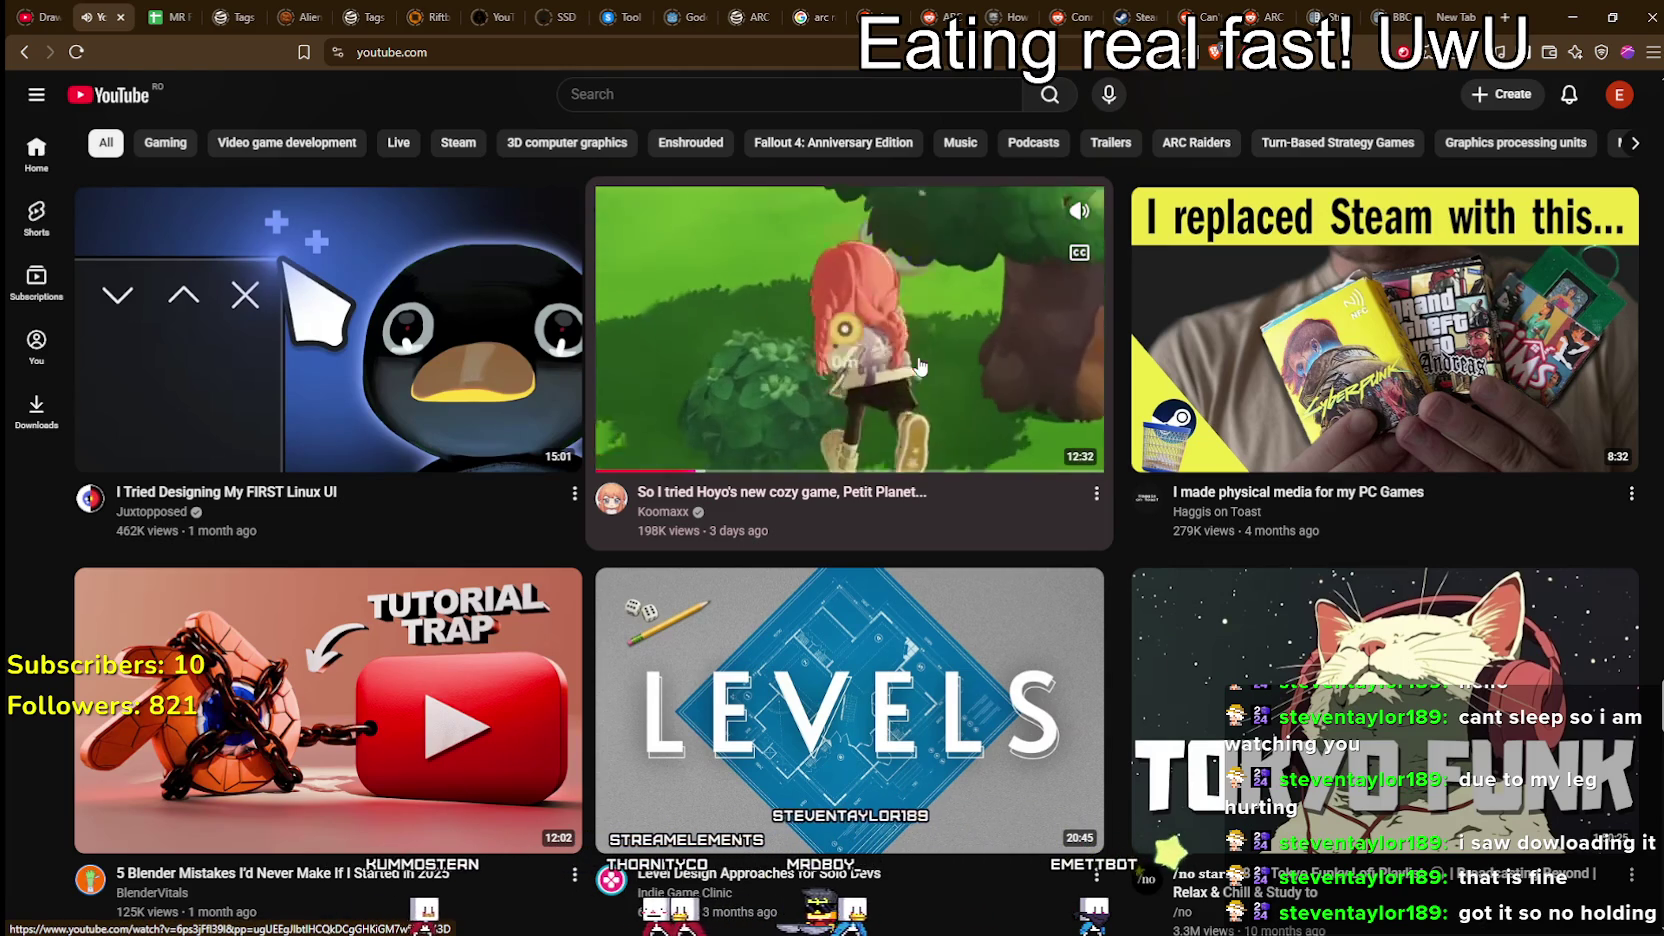
{"action": "scroll", "coordinate": [920, 366], "scroll_direction": "down", "scroll_amount": 3}
{"action": "scroll", "coordinate": [817, 397], "scroll_direction": "down", "scroll_amount": 5}
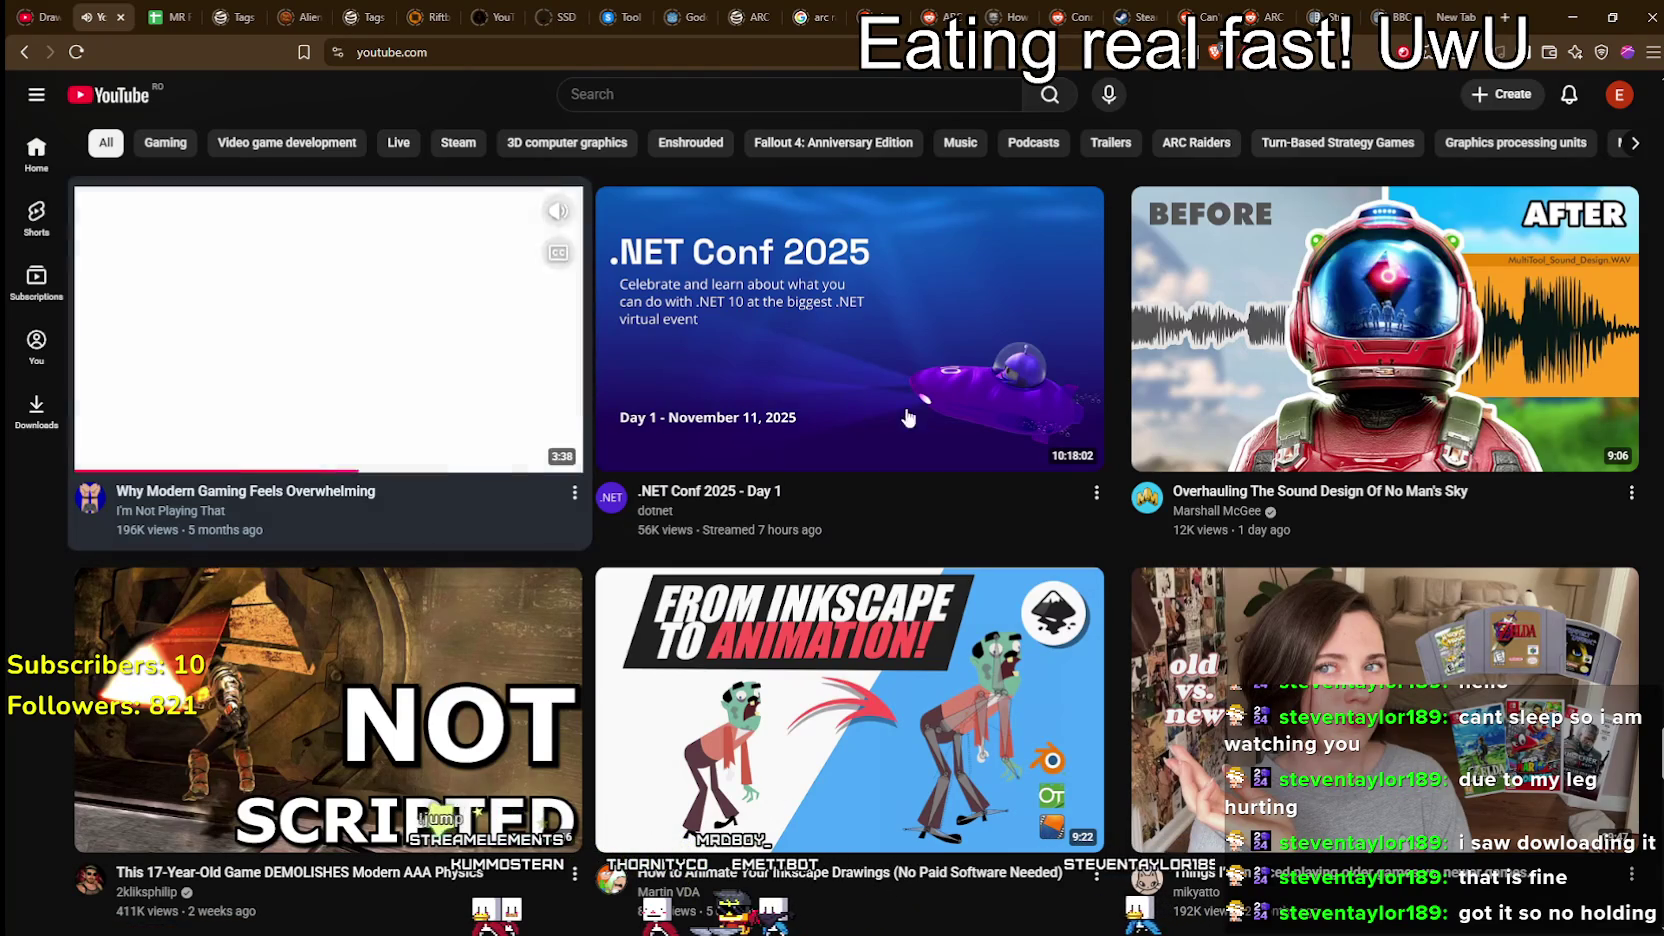
{"action": "mouse_move", "coordinate": [924, 419]}
{"action": "scroll", "coordinate": [924, 419], "scroll_direction": "down", "scroll_amount": 6}
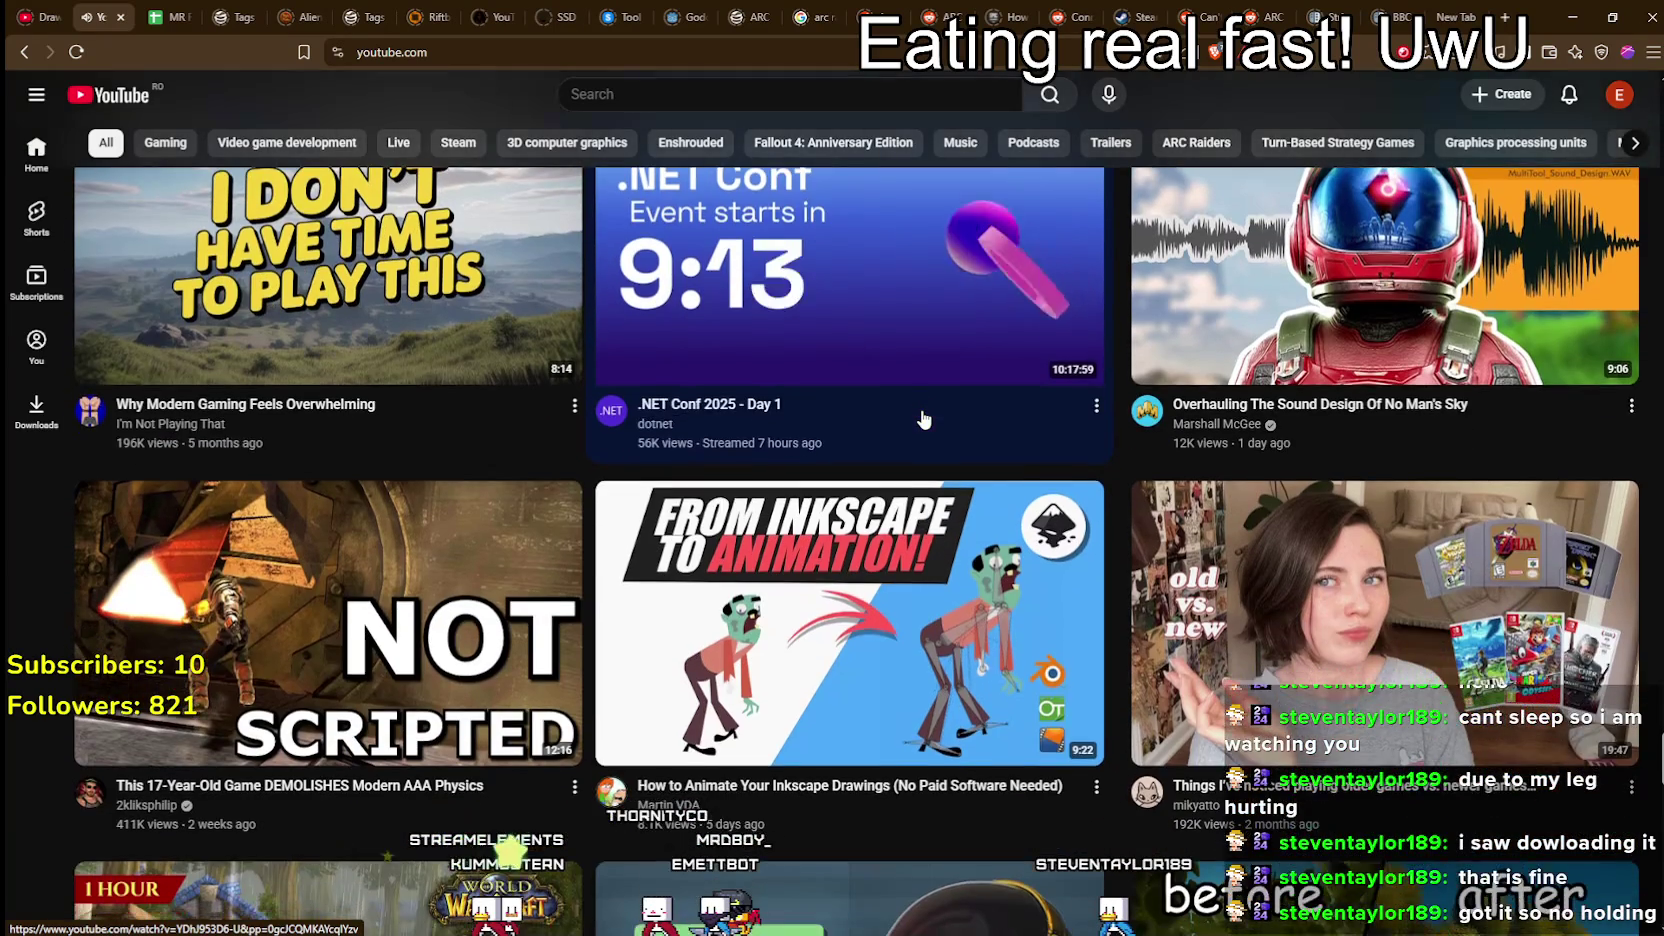
{"action": "scroll", "coordinate": [800, 550], "scroll_direction": "down", "scroll_amount": 2}
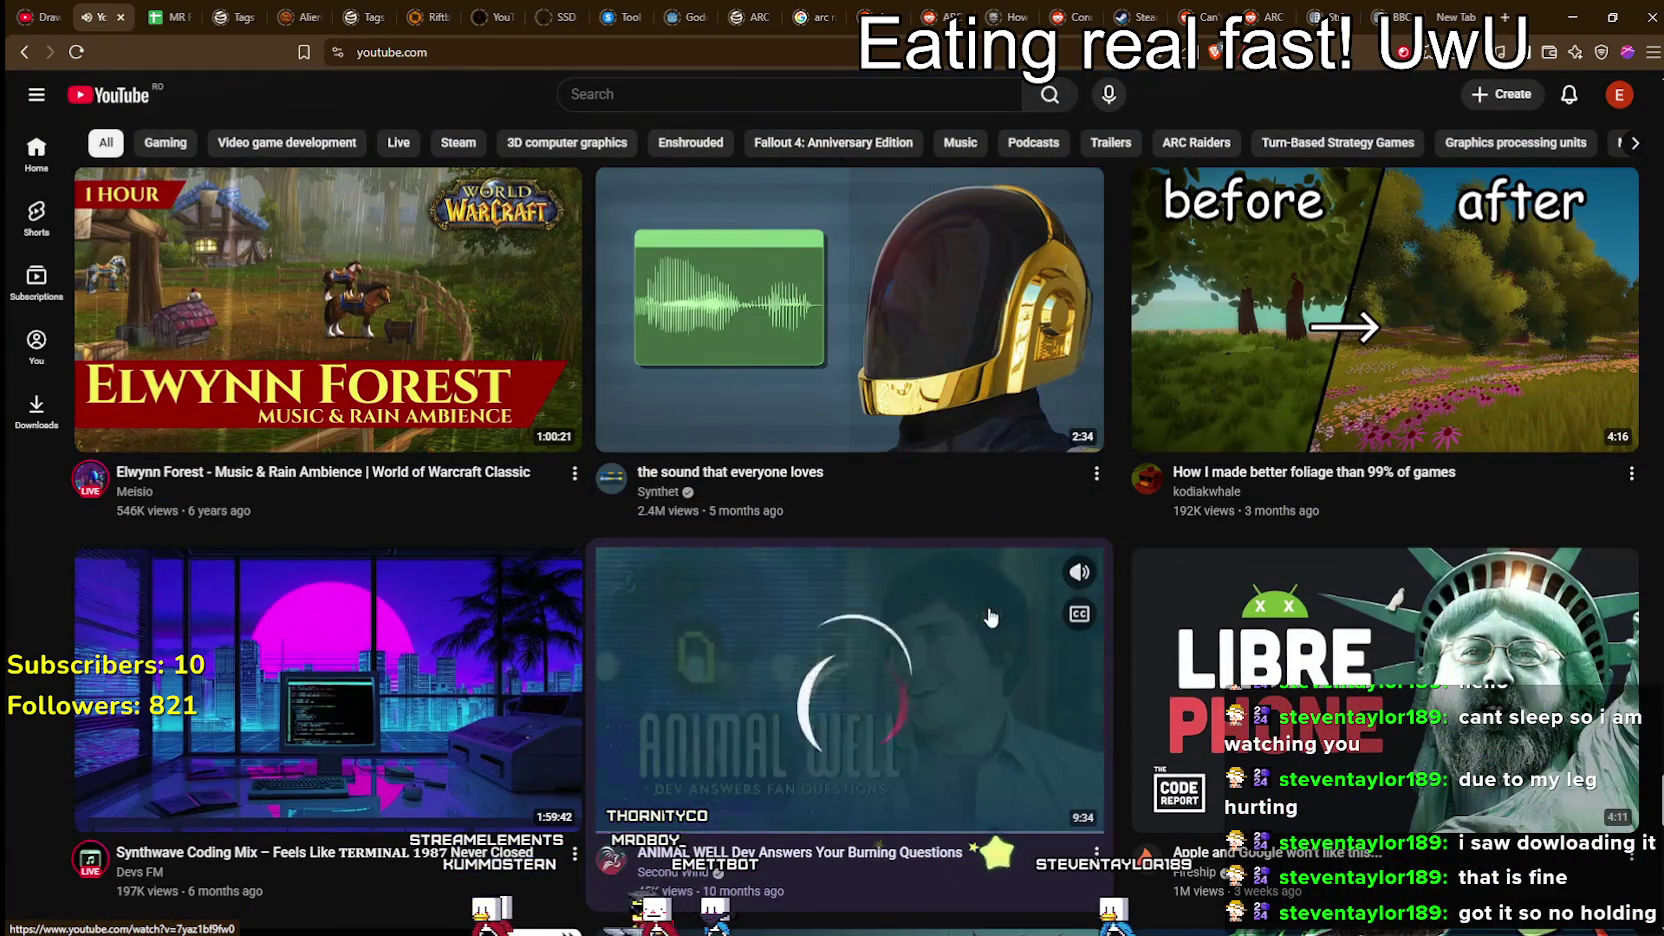
{"action": "scroll", "coordinate": [872, 563], "scroll_direction": "down", "scroll_amount": 3}
{"action": "scroll", "coordinate": [872, 563], "scroll_direction": "up", "scroll_amount": 3}
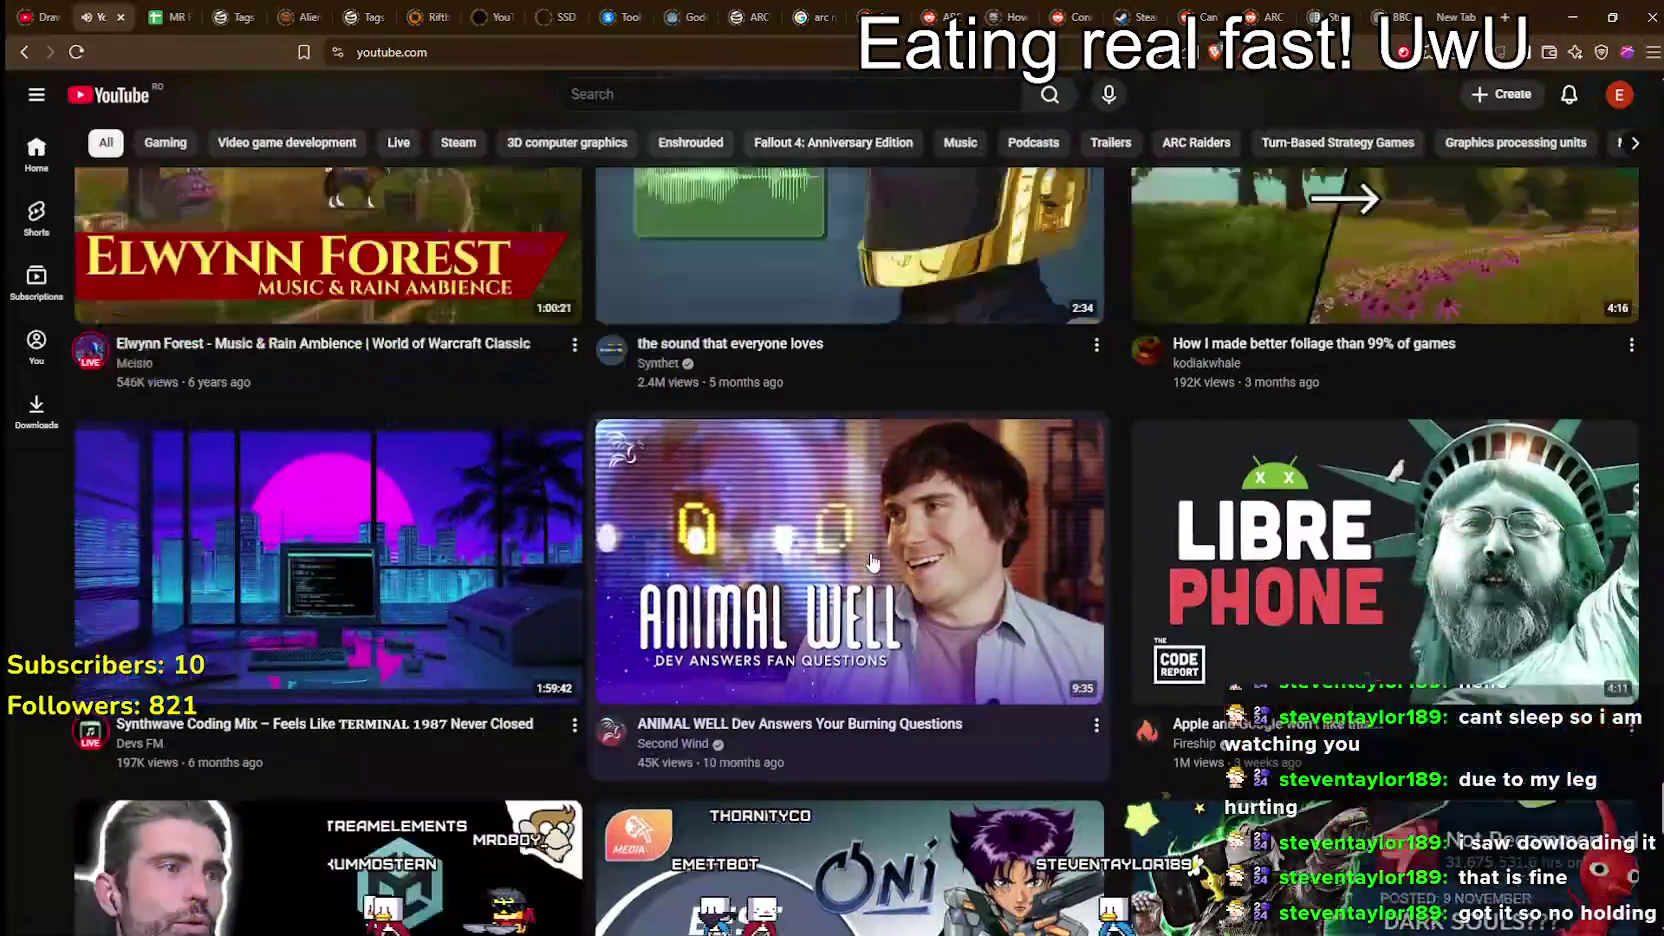
{"action": "scroll", "coordinate": [872, 562], "scroll_direction": "down", "scroll_amount": 5}
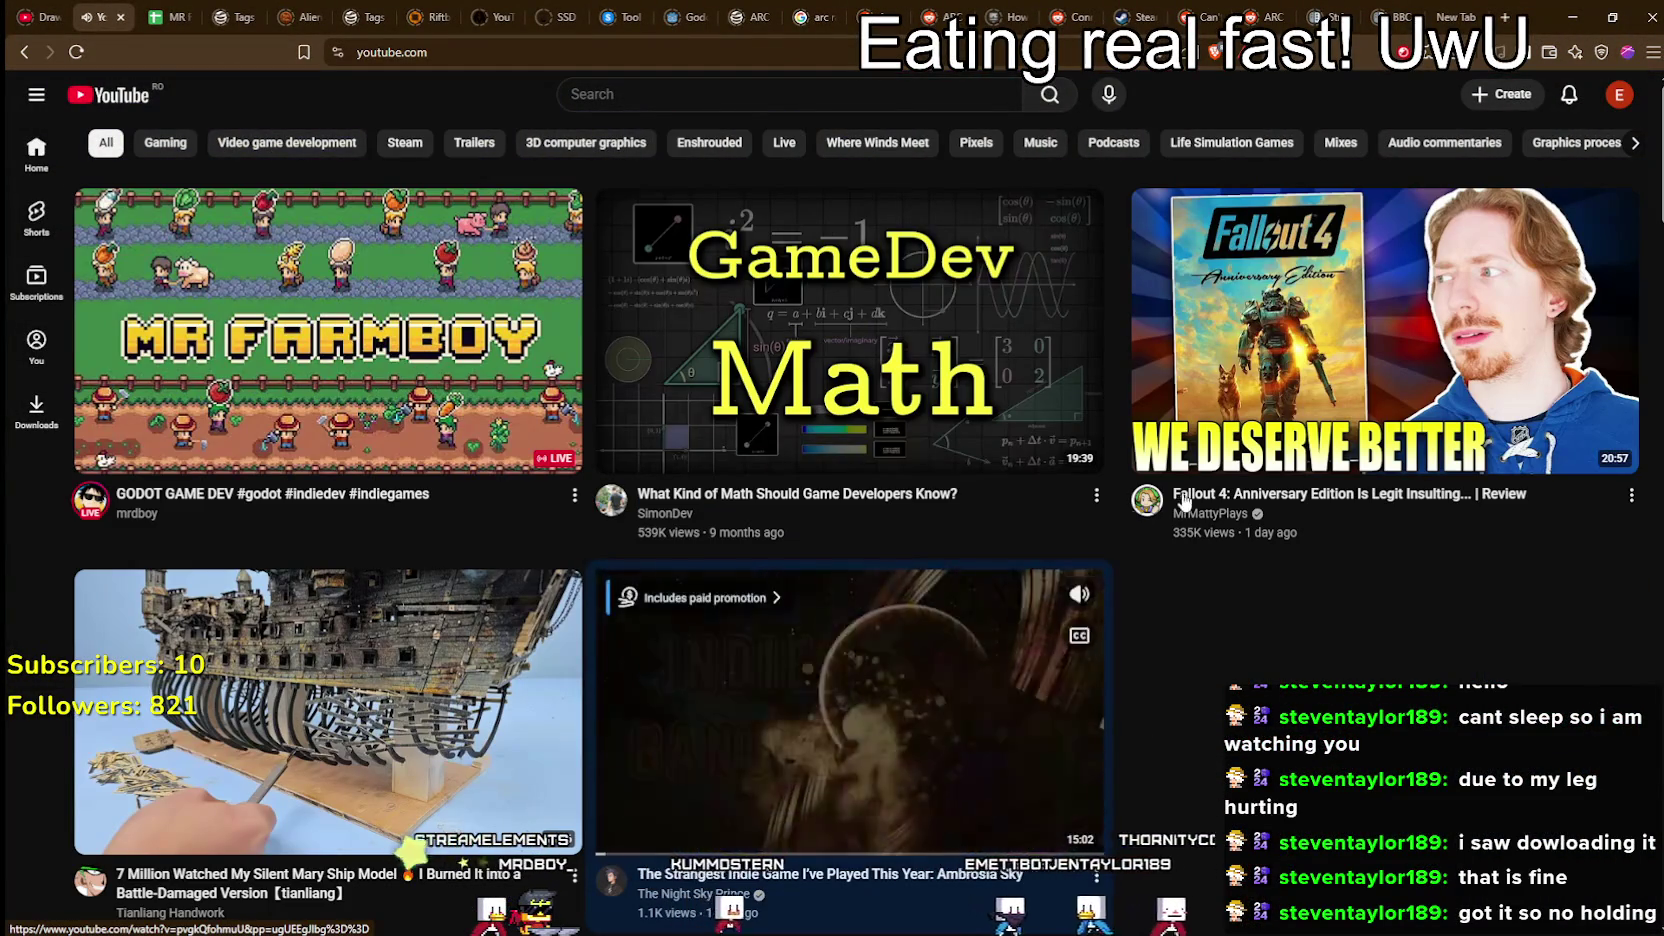
{"action": "scroll", "coordinate": [1278, 600], "scroll_direction": "down", "scroll_amount": 5}
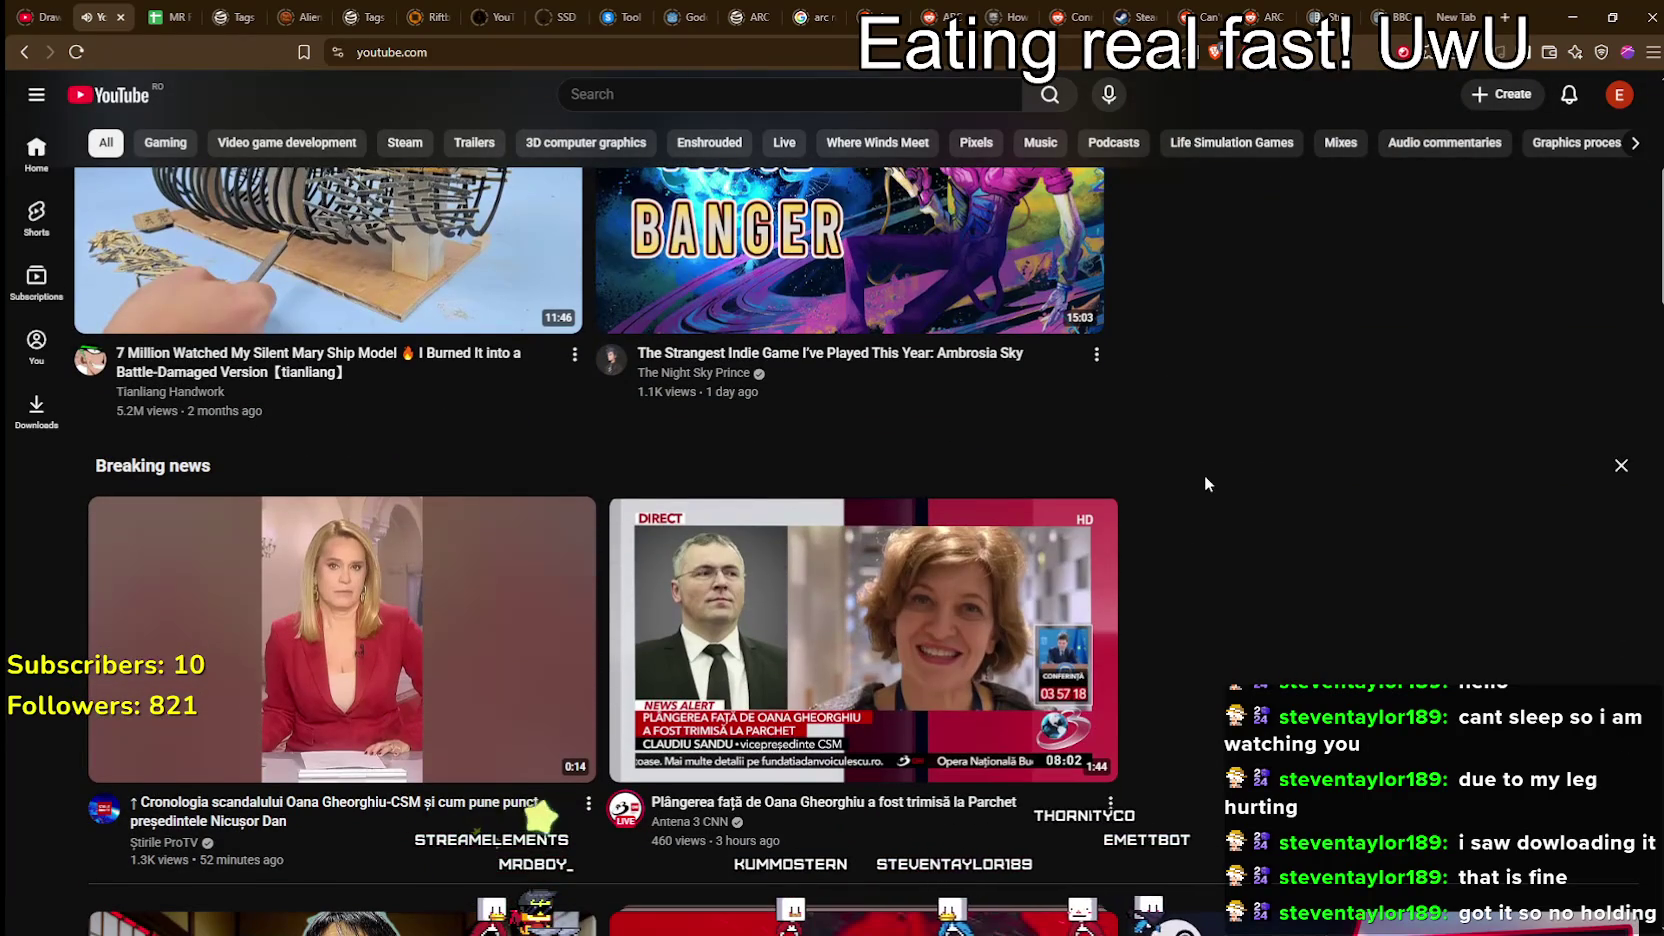
{"action": "scroll", "coordinate": [1204, 484], "scroll_direction": "up", "scroll_amount": 3}
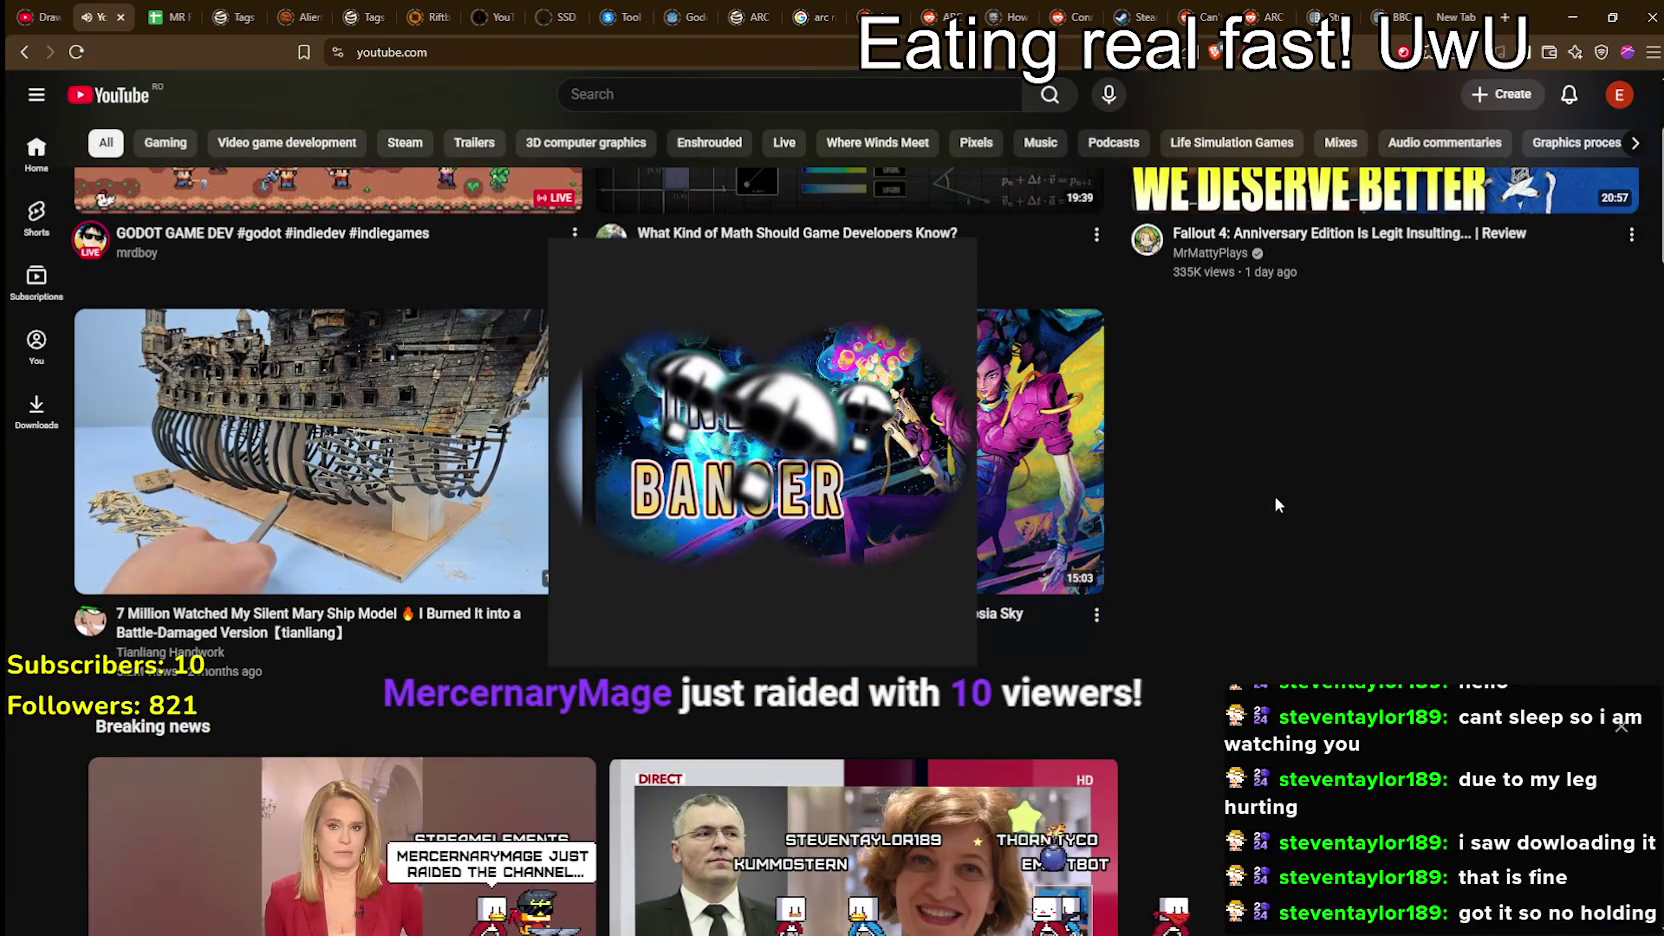
{"action": "scroll", "coordinate": [1270, 496], "scroll_direction": "down", "scroll_amount": 4}
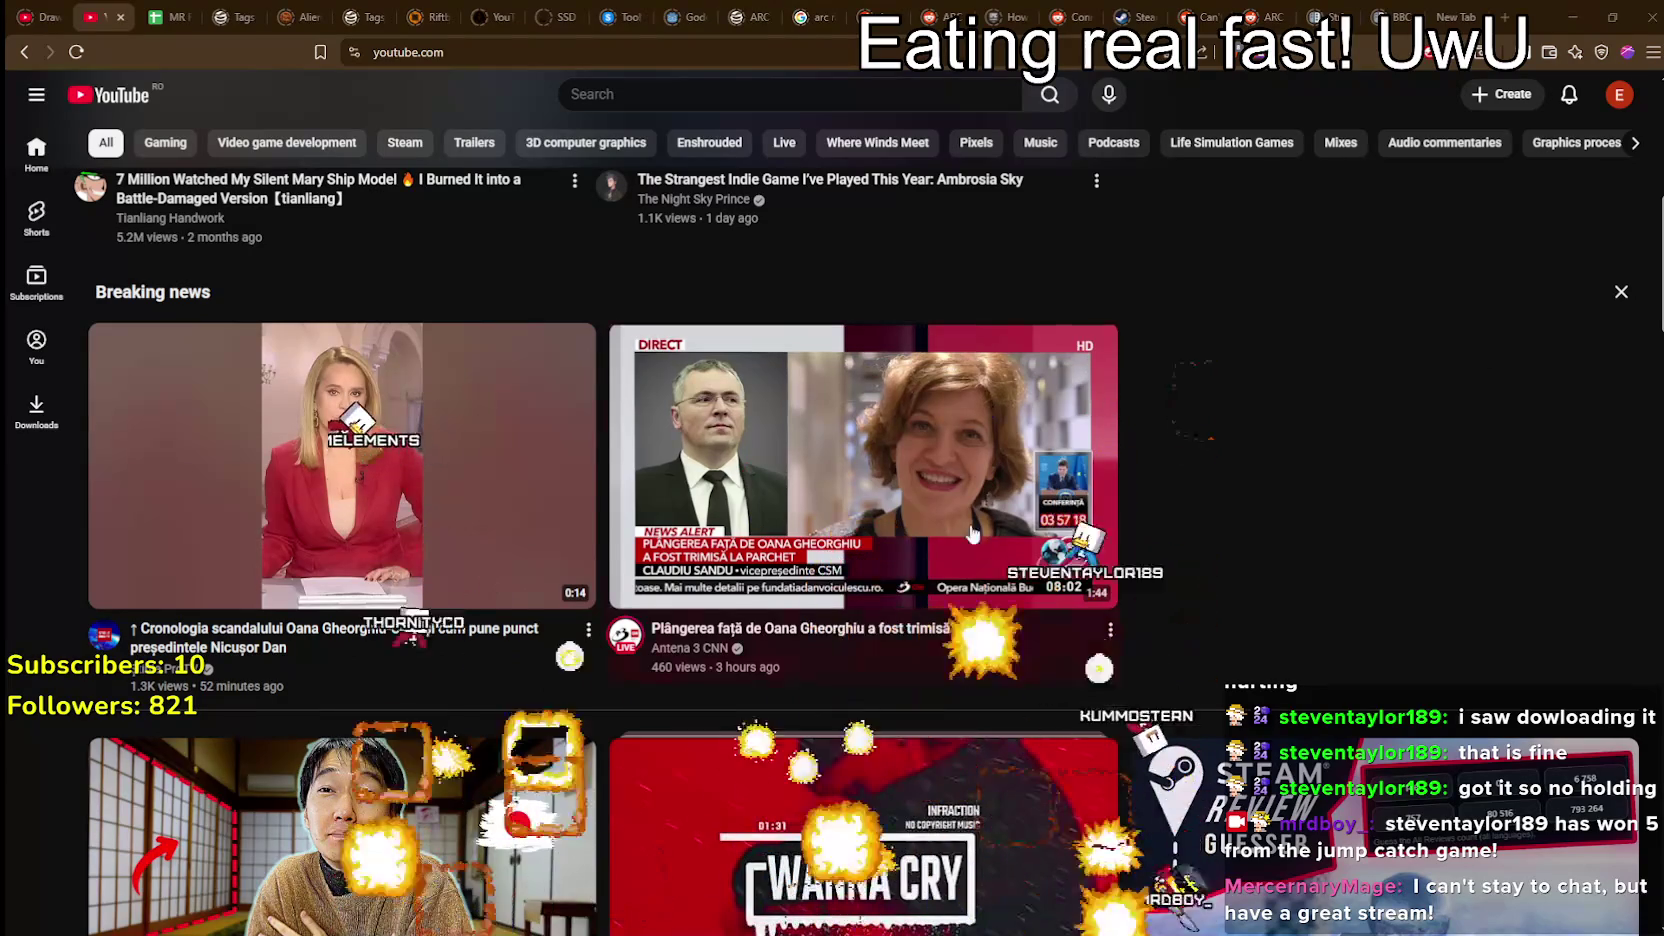
{"action": "scroll", "coordinate": [1221, 514], "scroll_direction": "down", "scroll_amount": 3}
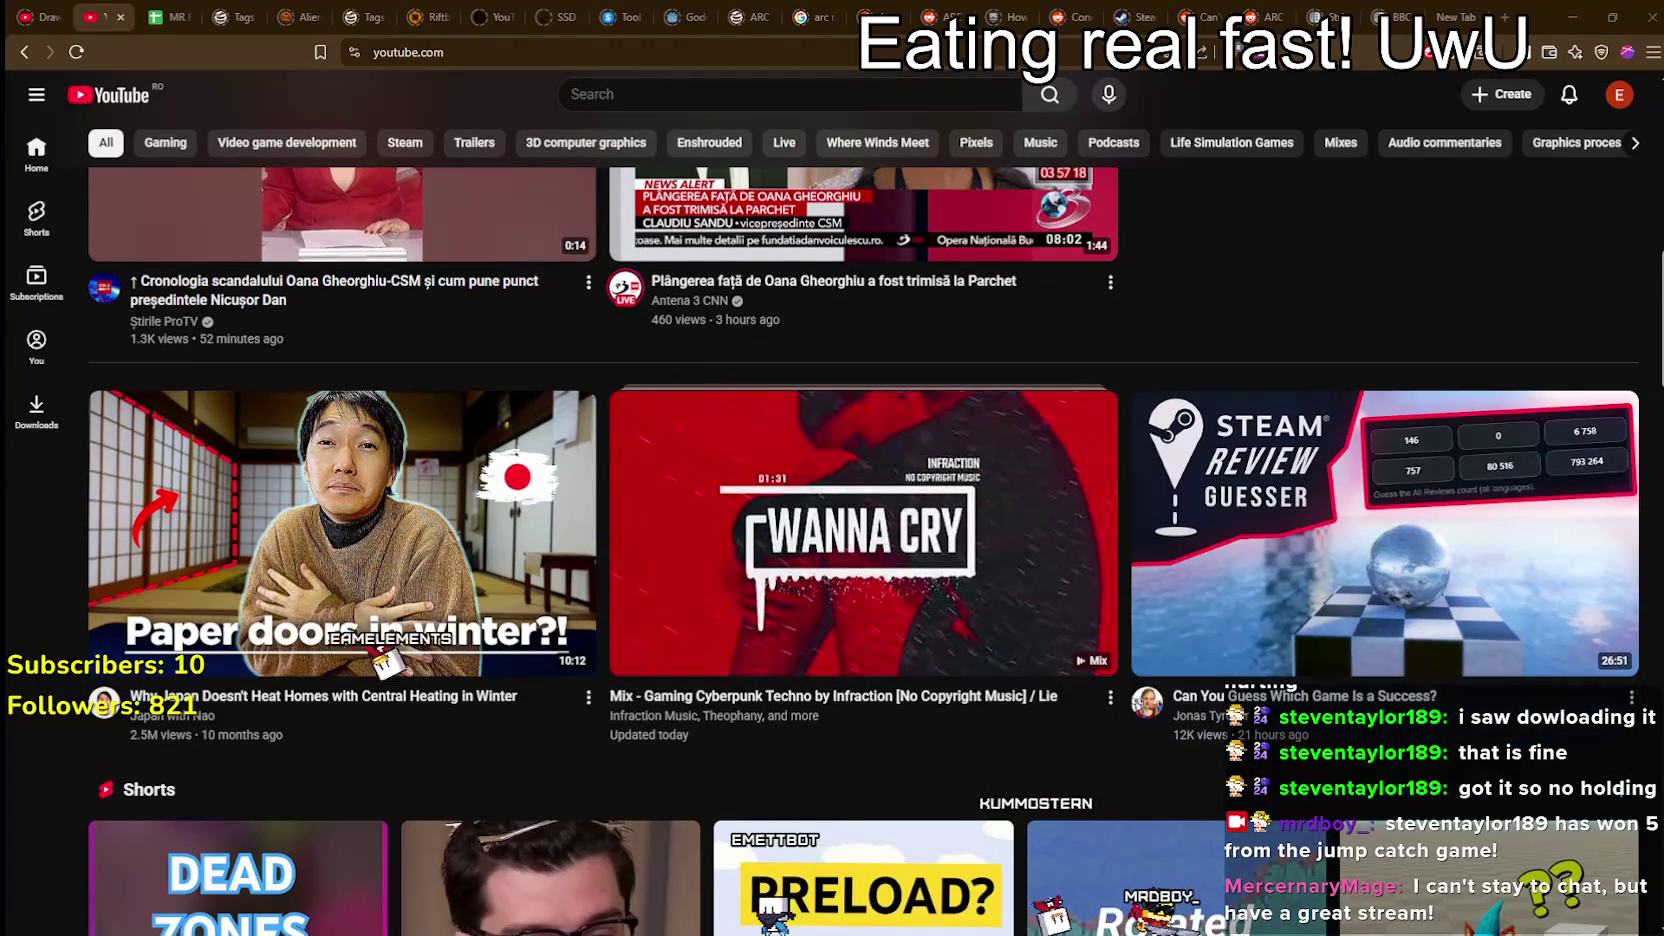
{"action": "scroll", "coordinate": [1655, 345], "scroll_direction": "down", "scroll_amount": 4}
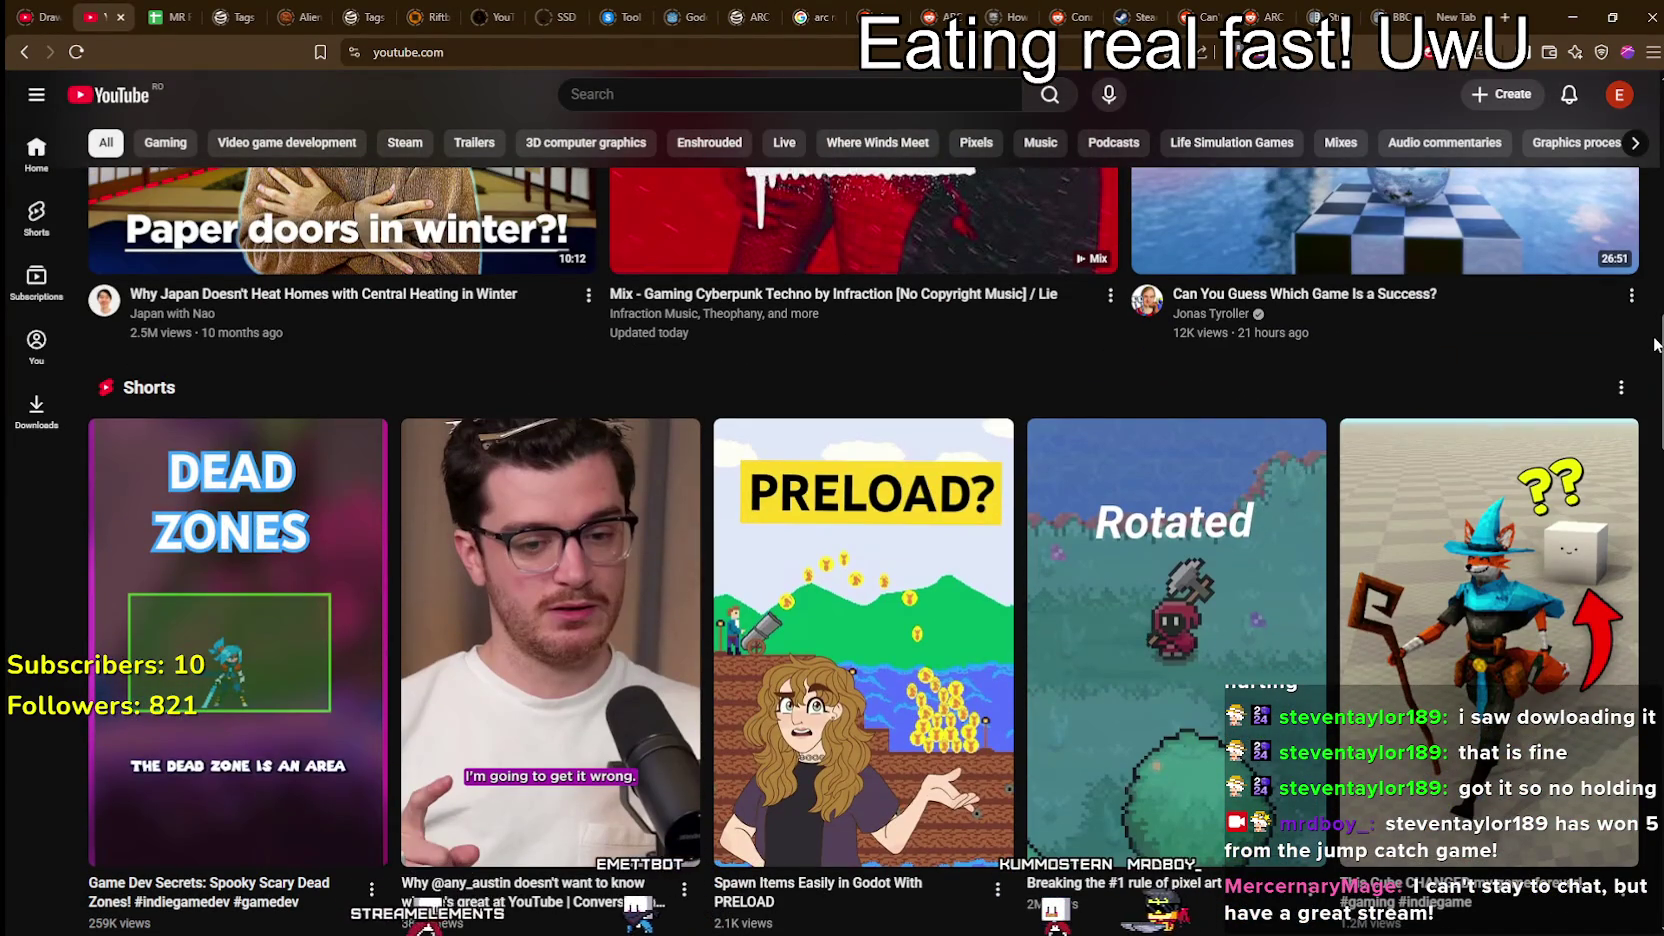
{"action": "left_click_drag", "start_coordinate": [1655, 345], "coordinate": [1627, 636]}
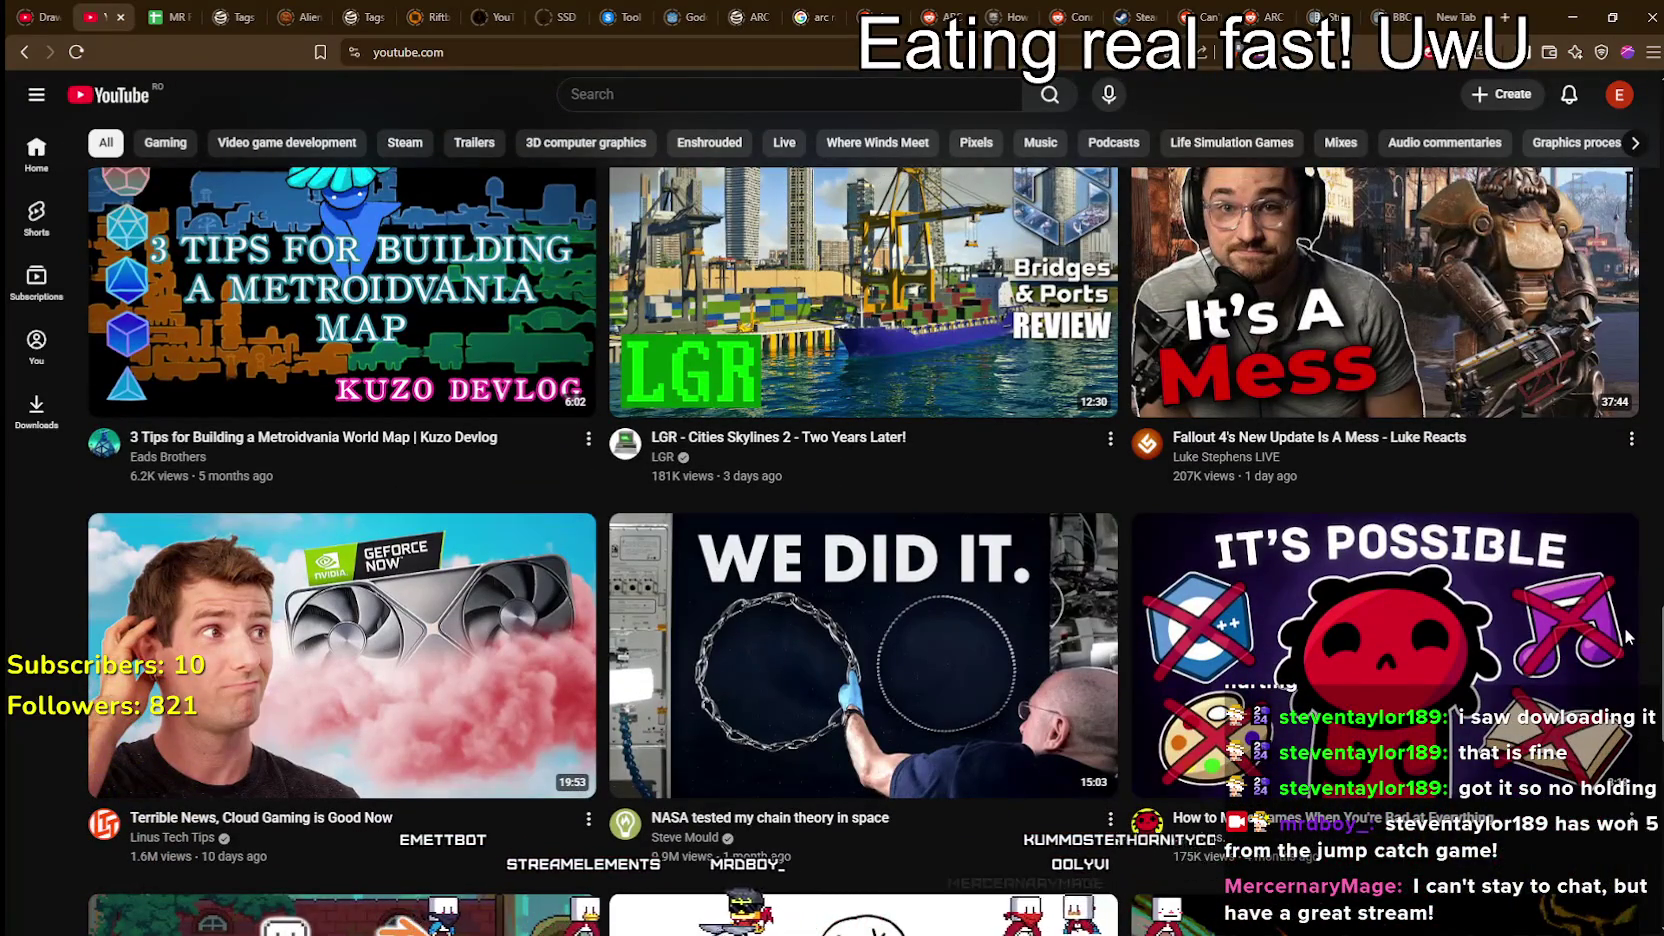
{"action": "scroll", "coordinate": [1627, 636], "scroll_direction": "down", "scroll_amount": 2}
{"action": "scroll", "coordinate": [978, 681], "scroll_direction": "down", "scroll_amount": 4}
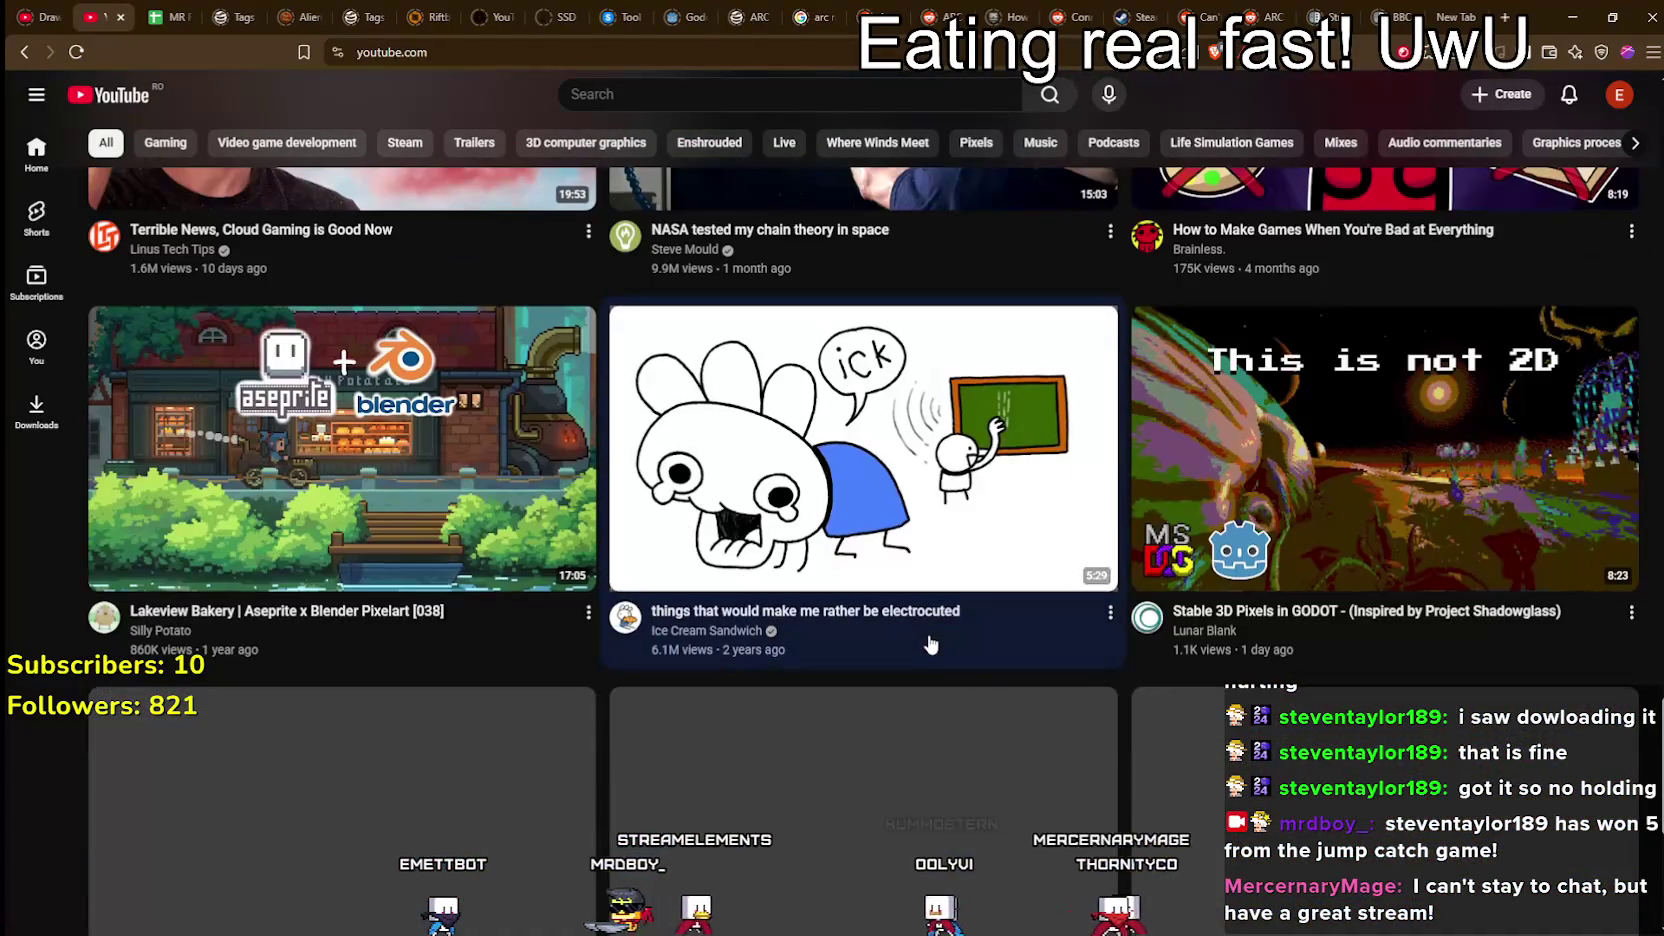
{"action": "mouse_move", "coordinate": [922, 632]}
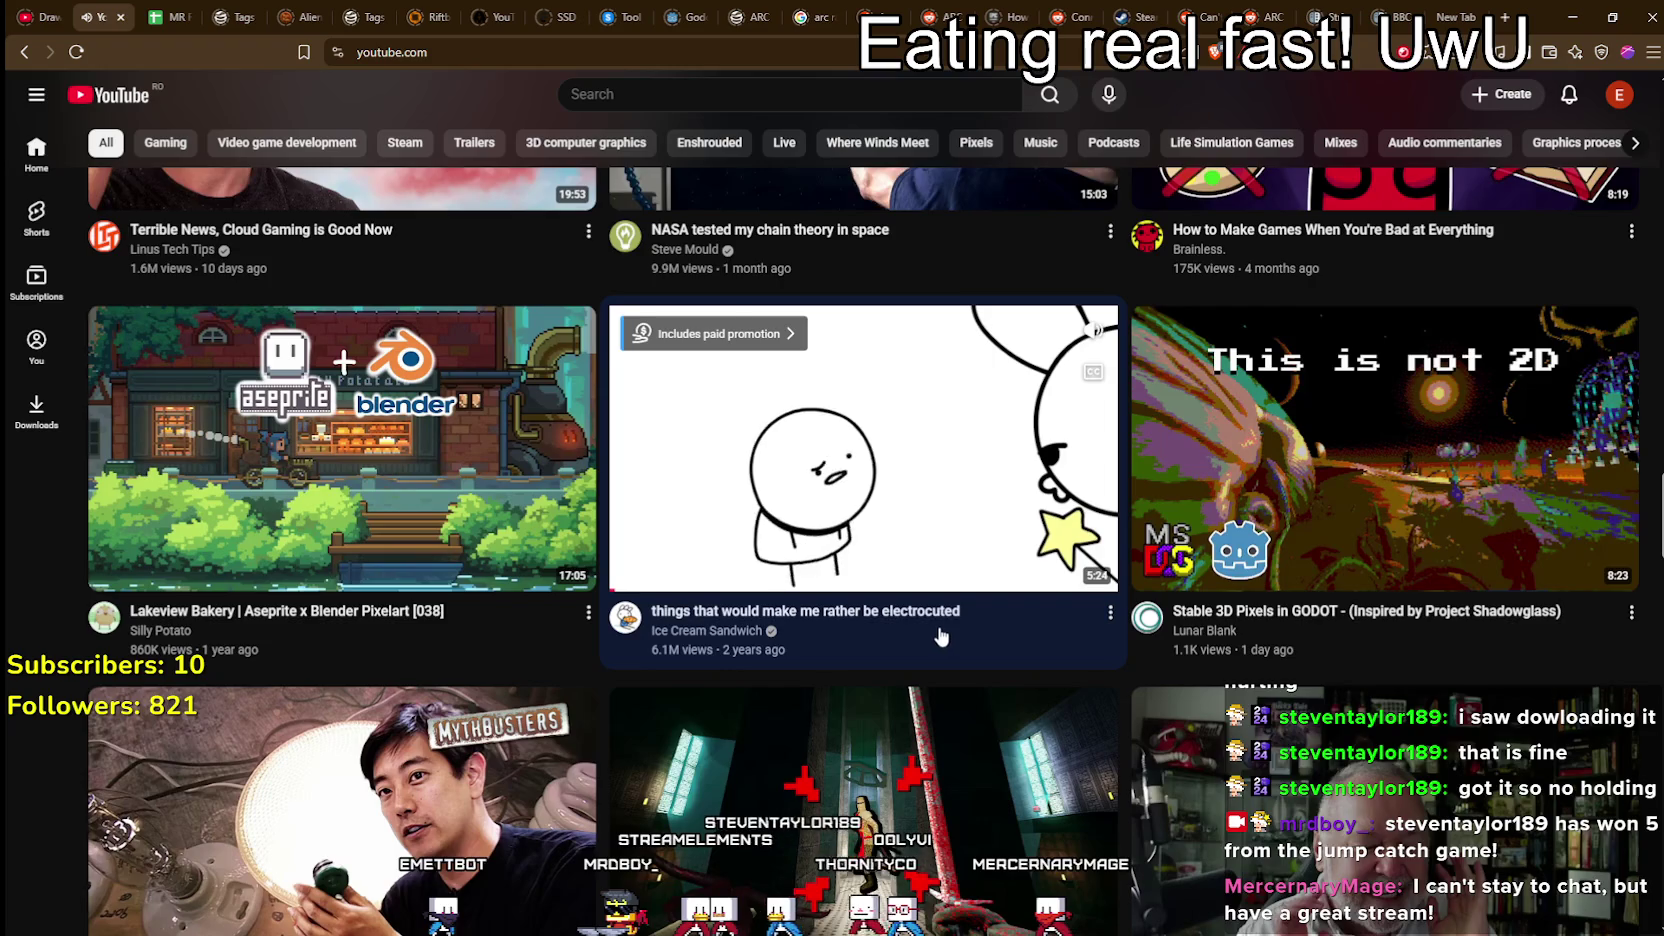
{"action": "scroll", "coordinate": [938, 637], "scroll_direction": "down", "scroll_amount": 2}
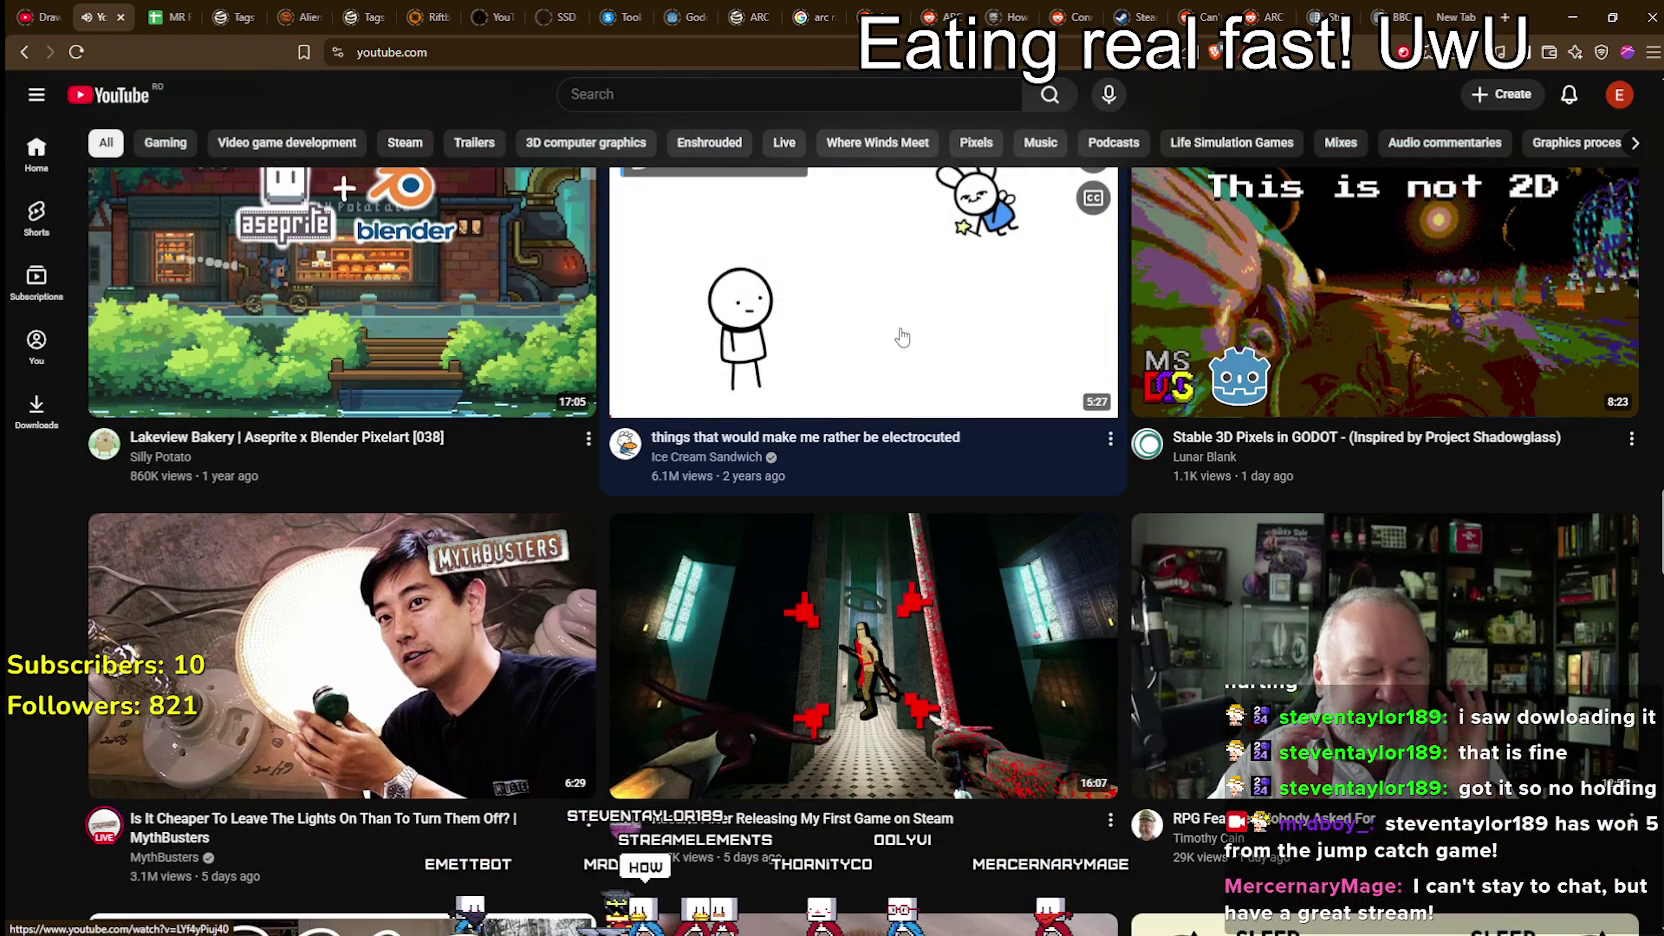
{"action": "scroll", "coordinate": [902, 336], "scroll_direction": "down", "scroll_amount": 4}
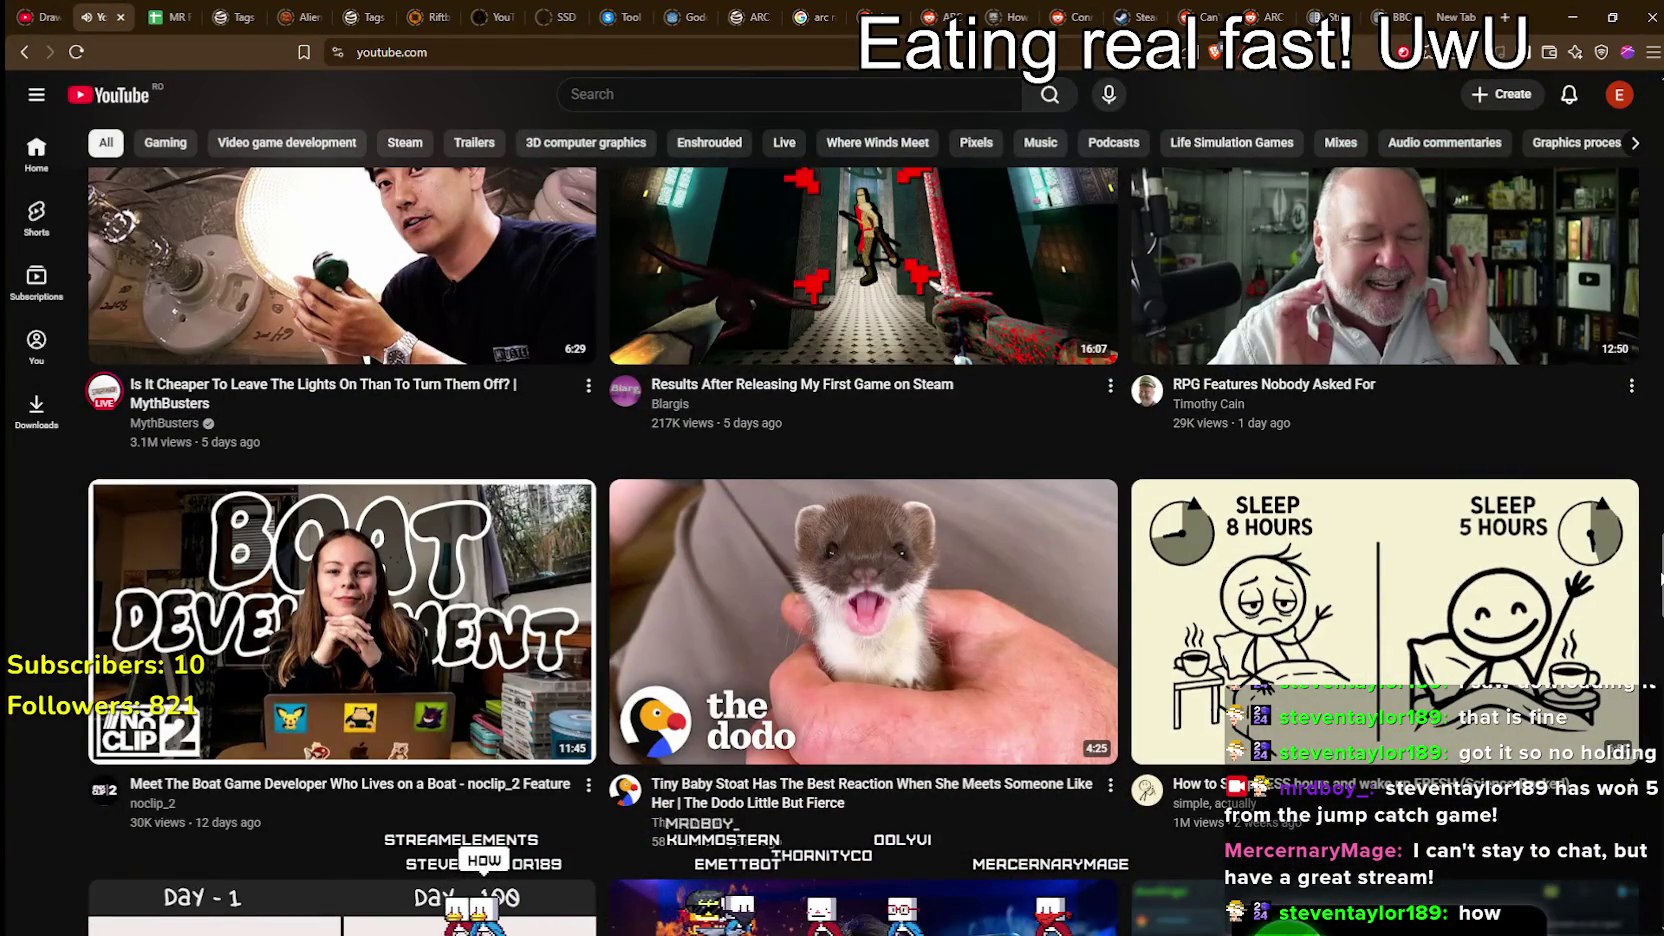
{"action": "scroll", "coordinate": [864, 500], "scroll_direction": "down", "scroll_amount": 5}
{"action": "scroll", "coordinate": [864, 500], "scroll_direction": "up", "scroll_amount": 4}
{"action": "scroll", "coordinate": [864, 500], "scroll_direction": "down", "scroll_amount": 1}
{"action": "scroll", "coordinate": [1656, 612], "scroll_direction": "down", "scroll_amount": 2}
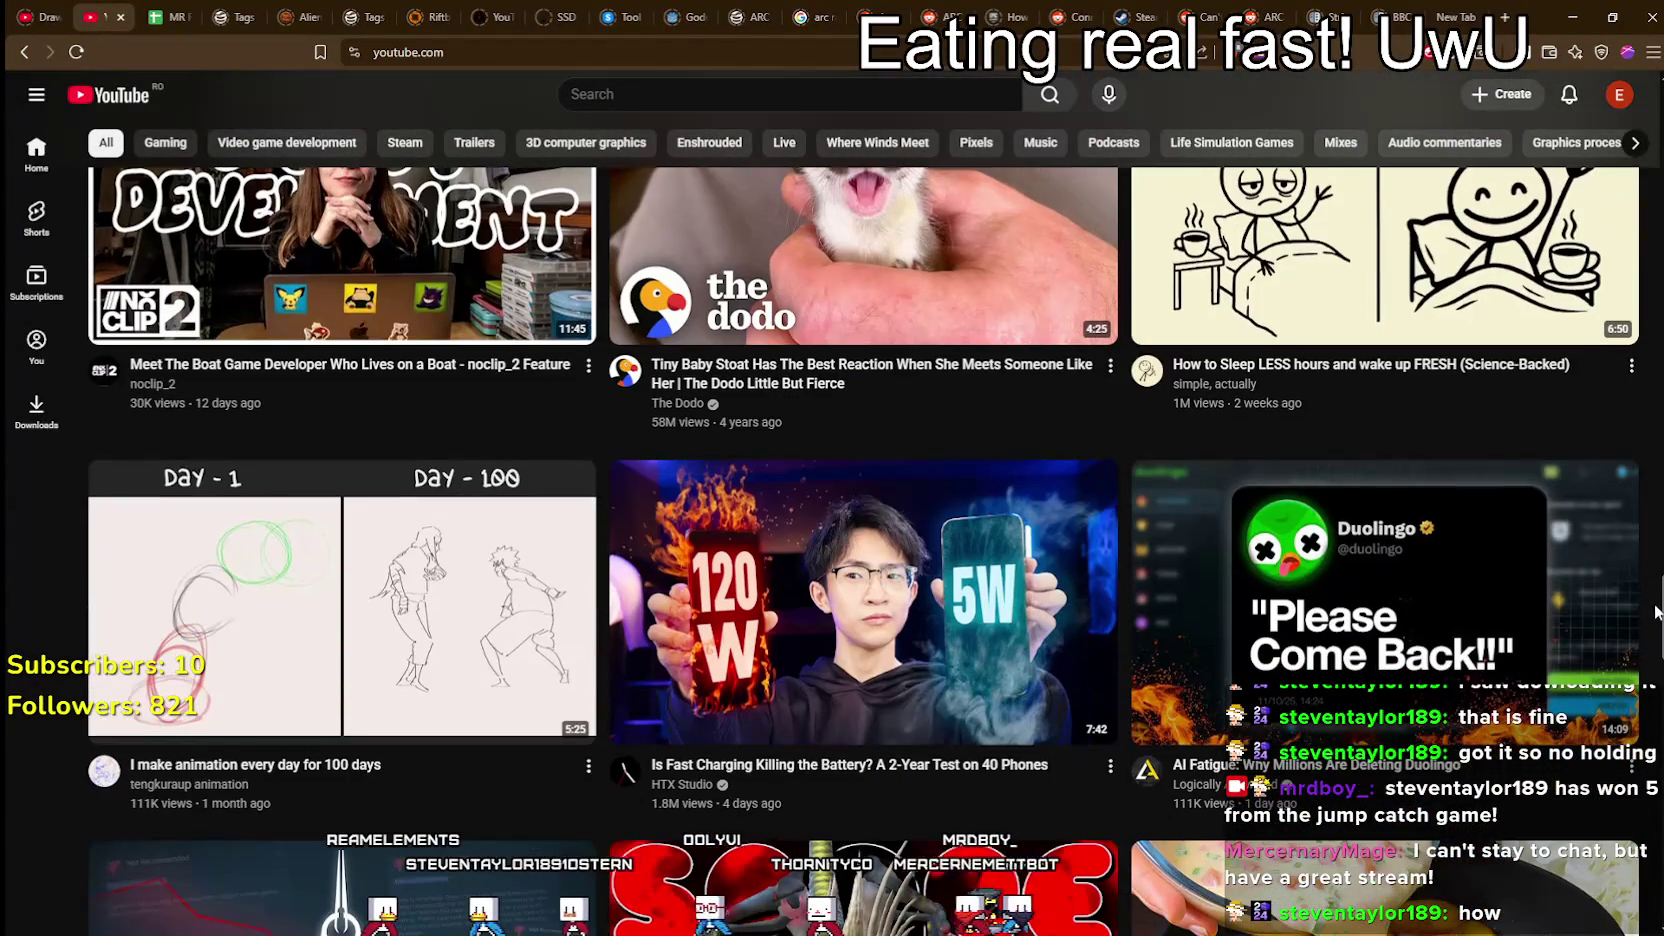
{"action": "scroll", "coordinate": [1656, 612], "scroll_direction": "up", "scroll_amount": 1}
{"action": "scroll", "coordinate": [1656, 600], "scroll_direction": "down", "scroll_amount": 4}
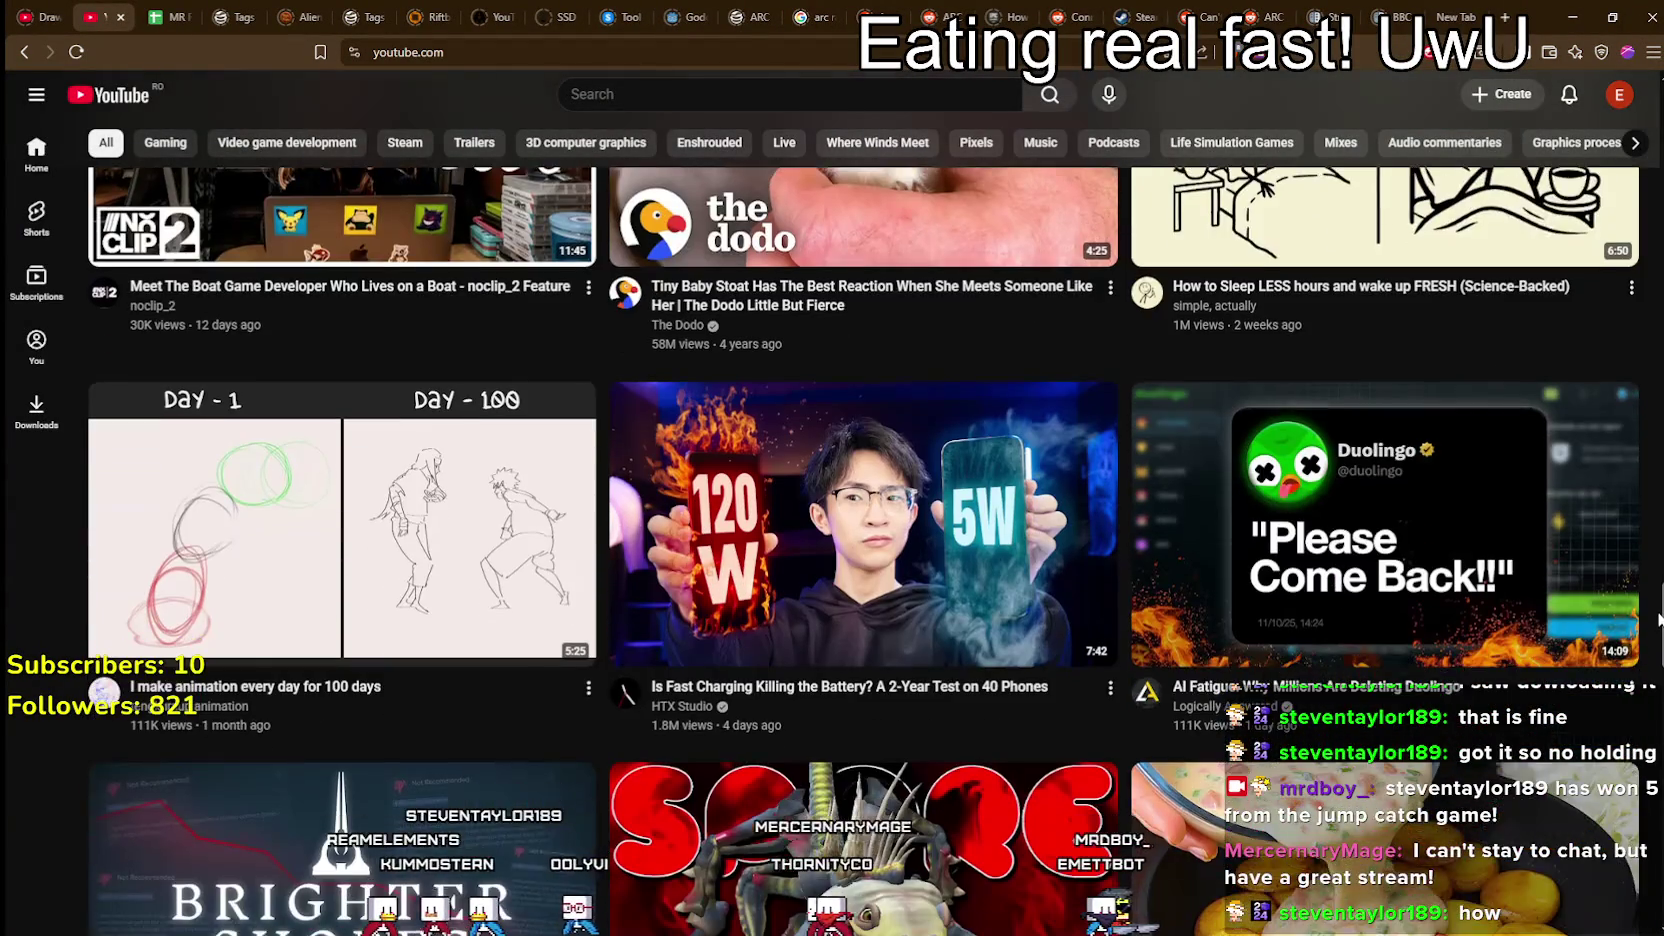
{"action": "scroll", "coordinate": [1656, 600], "scroll_direction": "up", "scroll_amount": 3}
{"action": "scroll", "coordinate": [864, 550], "scroll_direction": "down", "scroll_amount": 1}
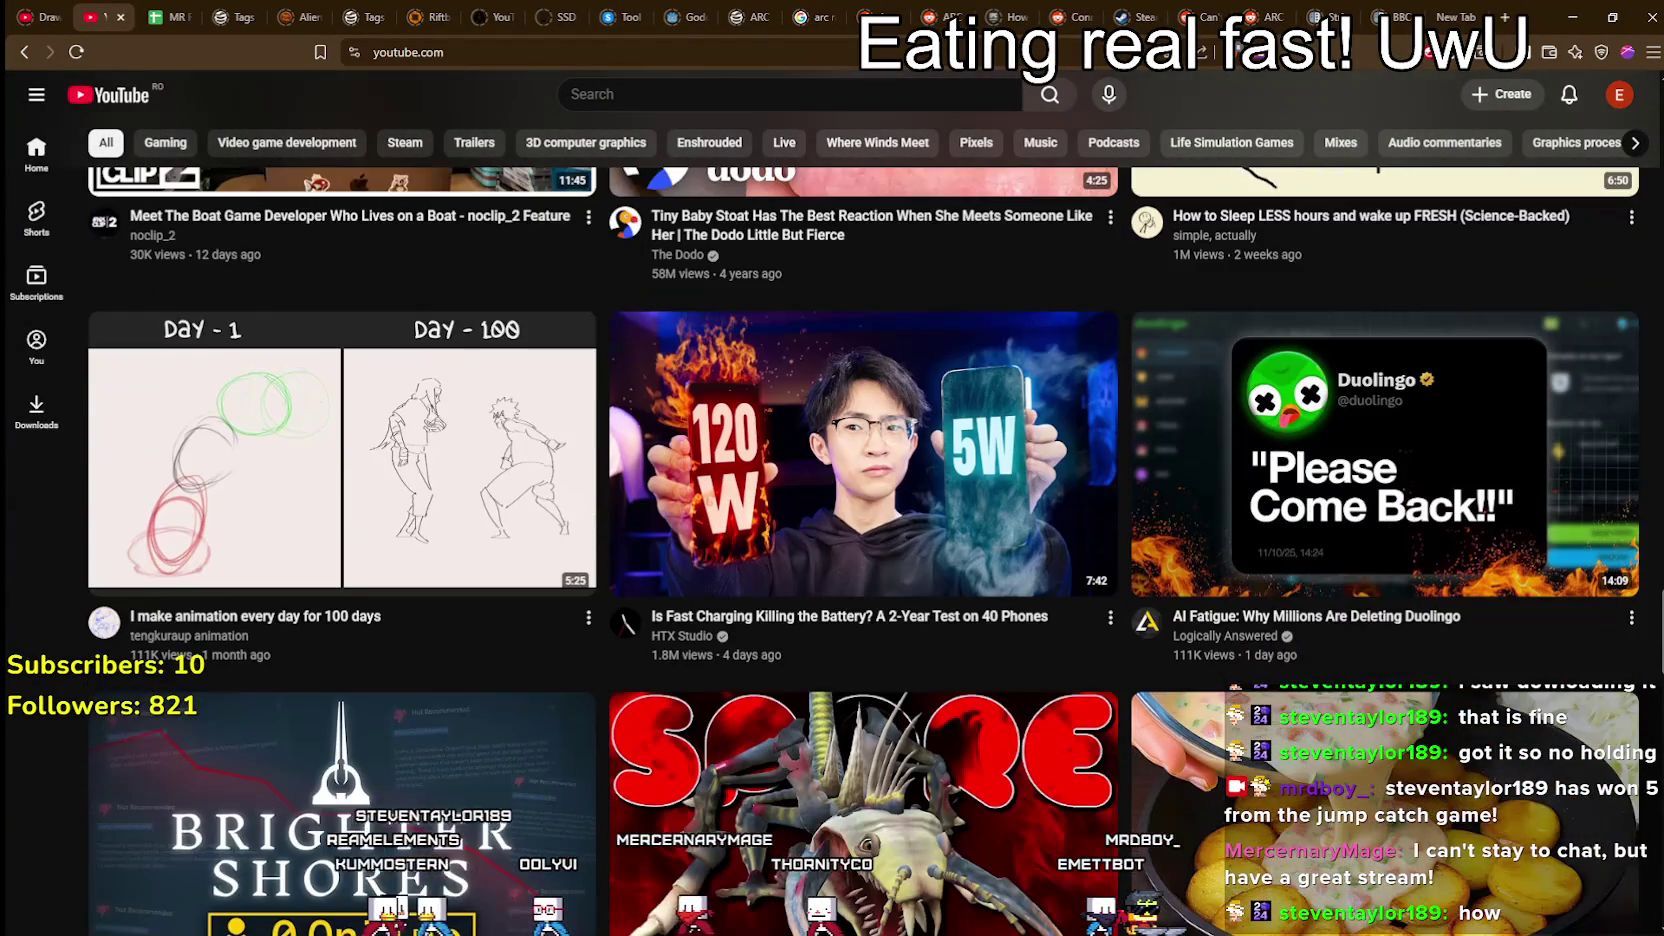
{"action": "scroll", "coordinate": [864, 550], "scroll_direction": "down", "scroll_amount": 1}
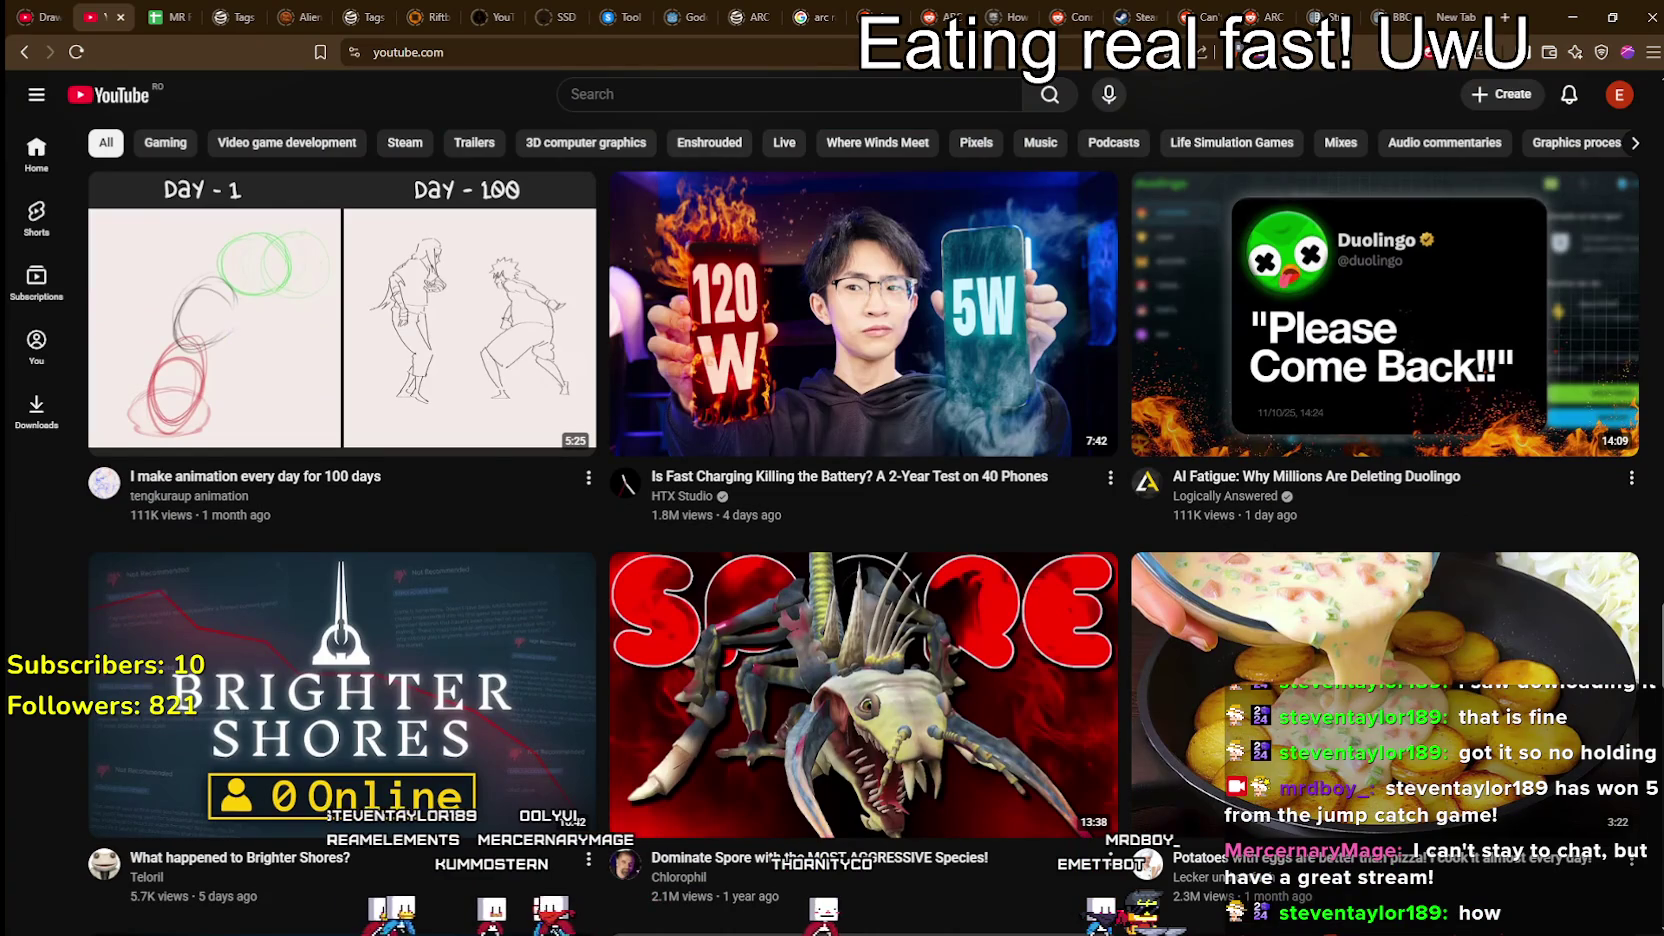
{"action": "scroll", "coordinate": [864, 550], "scroll_direction": "up", "scroll_amount": 2}
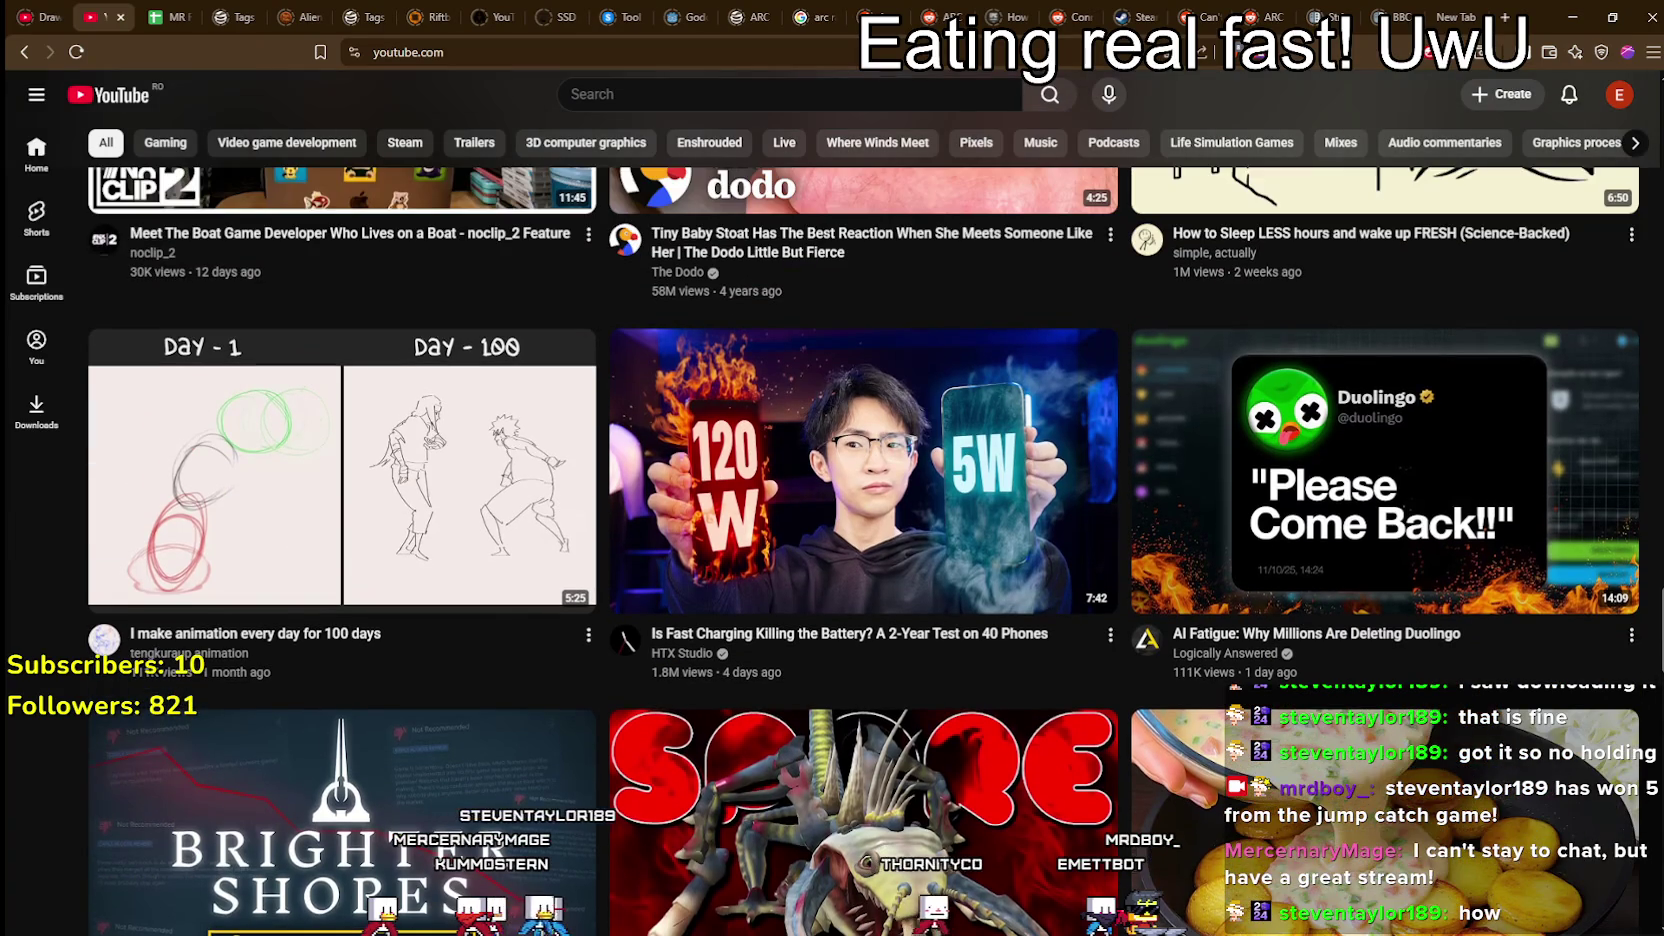
{"action": "scroll", "coordinate": [864, 550], "scroll_direction": "down", "scroll_amount": 2}
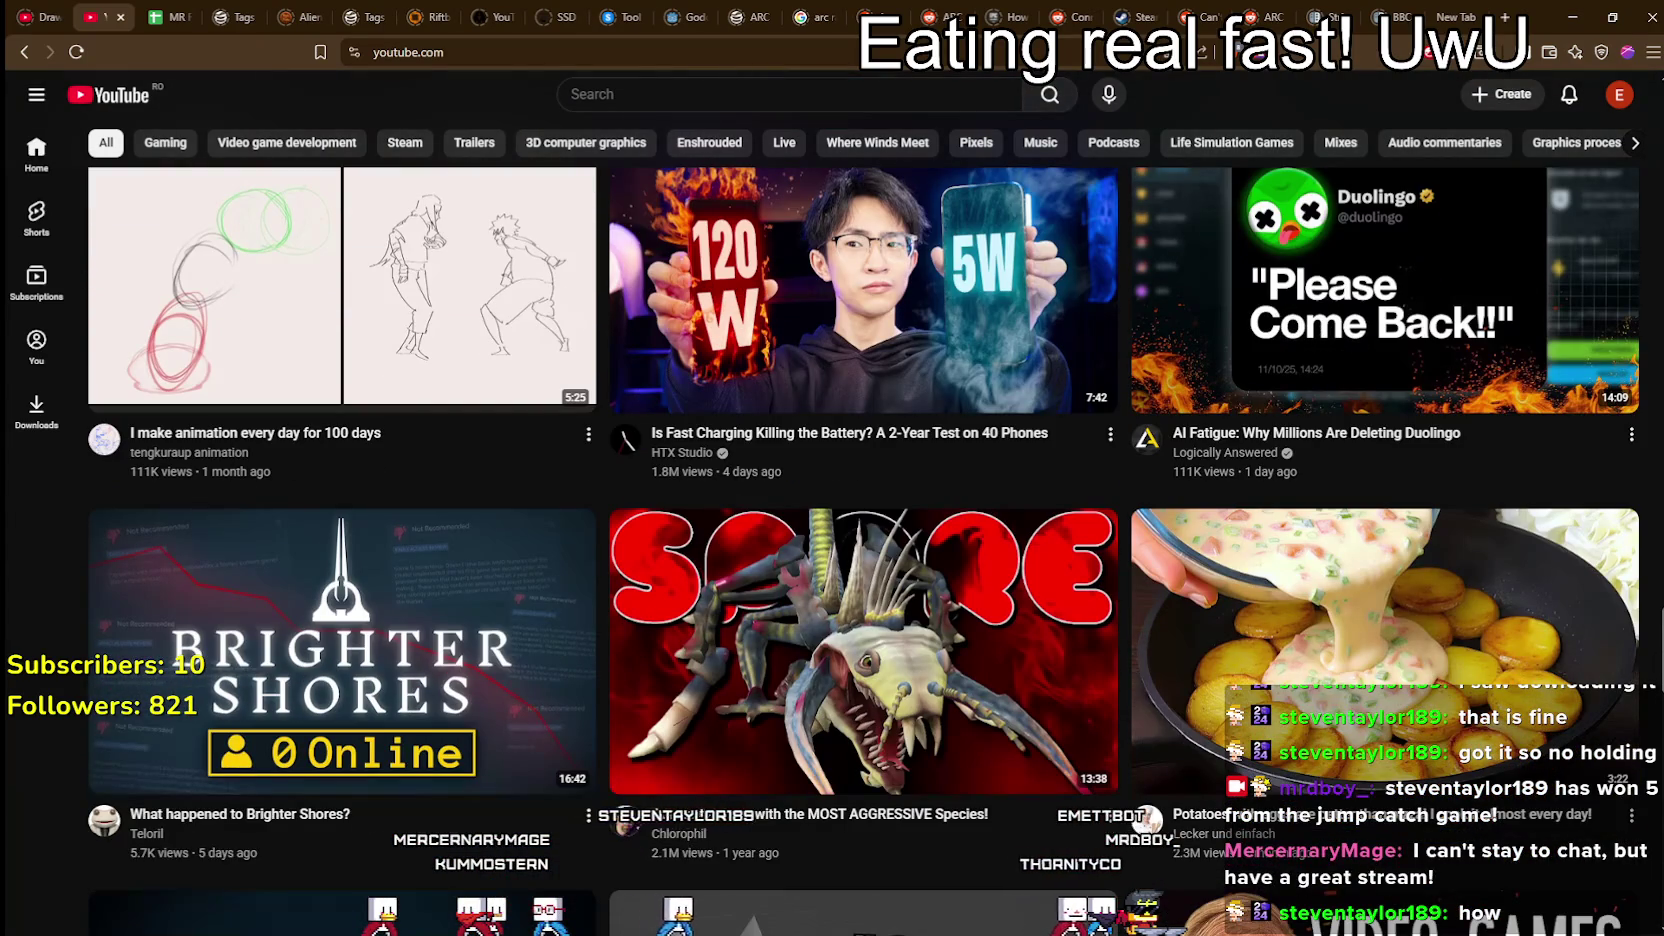
{"action": "scroll", "coordinate": [1636, 737], "scroll_direction": "down", "scroll_amount": 8}
{"action": "scroll", "coordinate": [1636, 737], "scroll_direction": "down", "scroll_amount": 15}
{"action": "scroll", "coordinate": [1640, 447], "scroll_direction": "up", "scroll_amount": 5}
{"action": "scroll", "coordinate": [1620, 520], "scroll_direction": "down", "scroll_amount": 14}
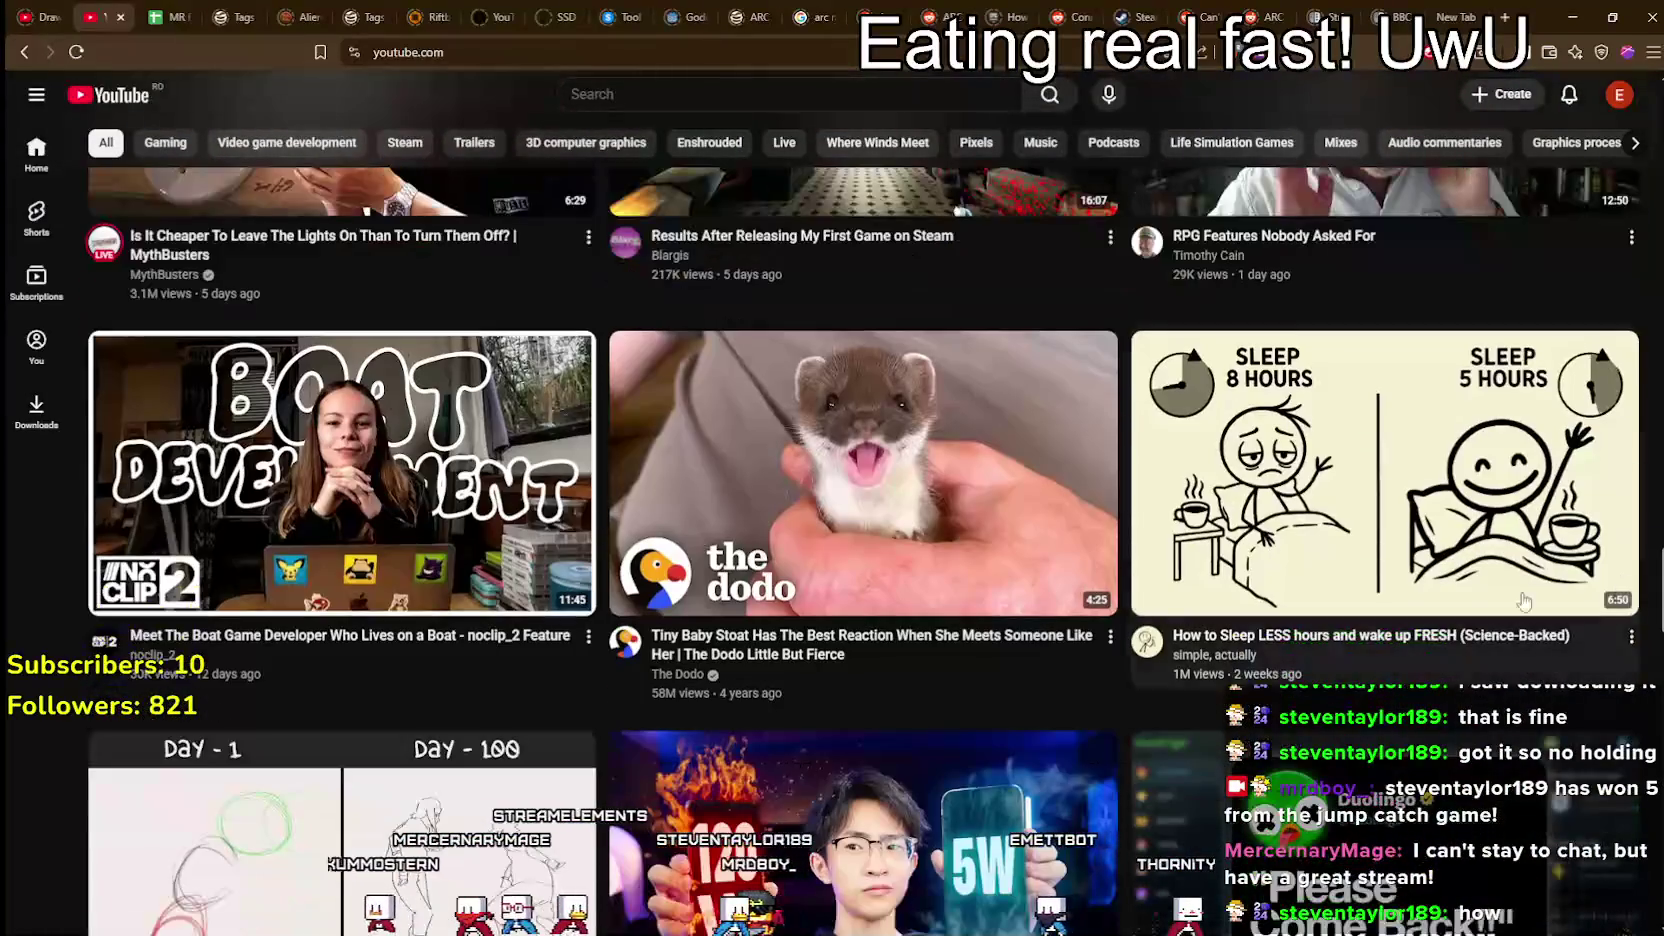
{"action": "mouse_move", "coordinate": [335, 608]}
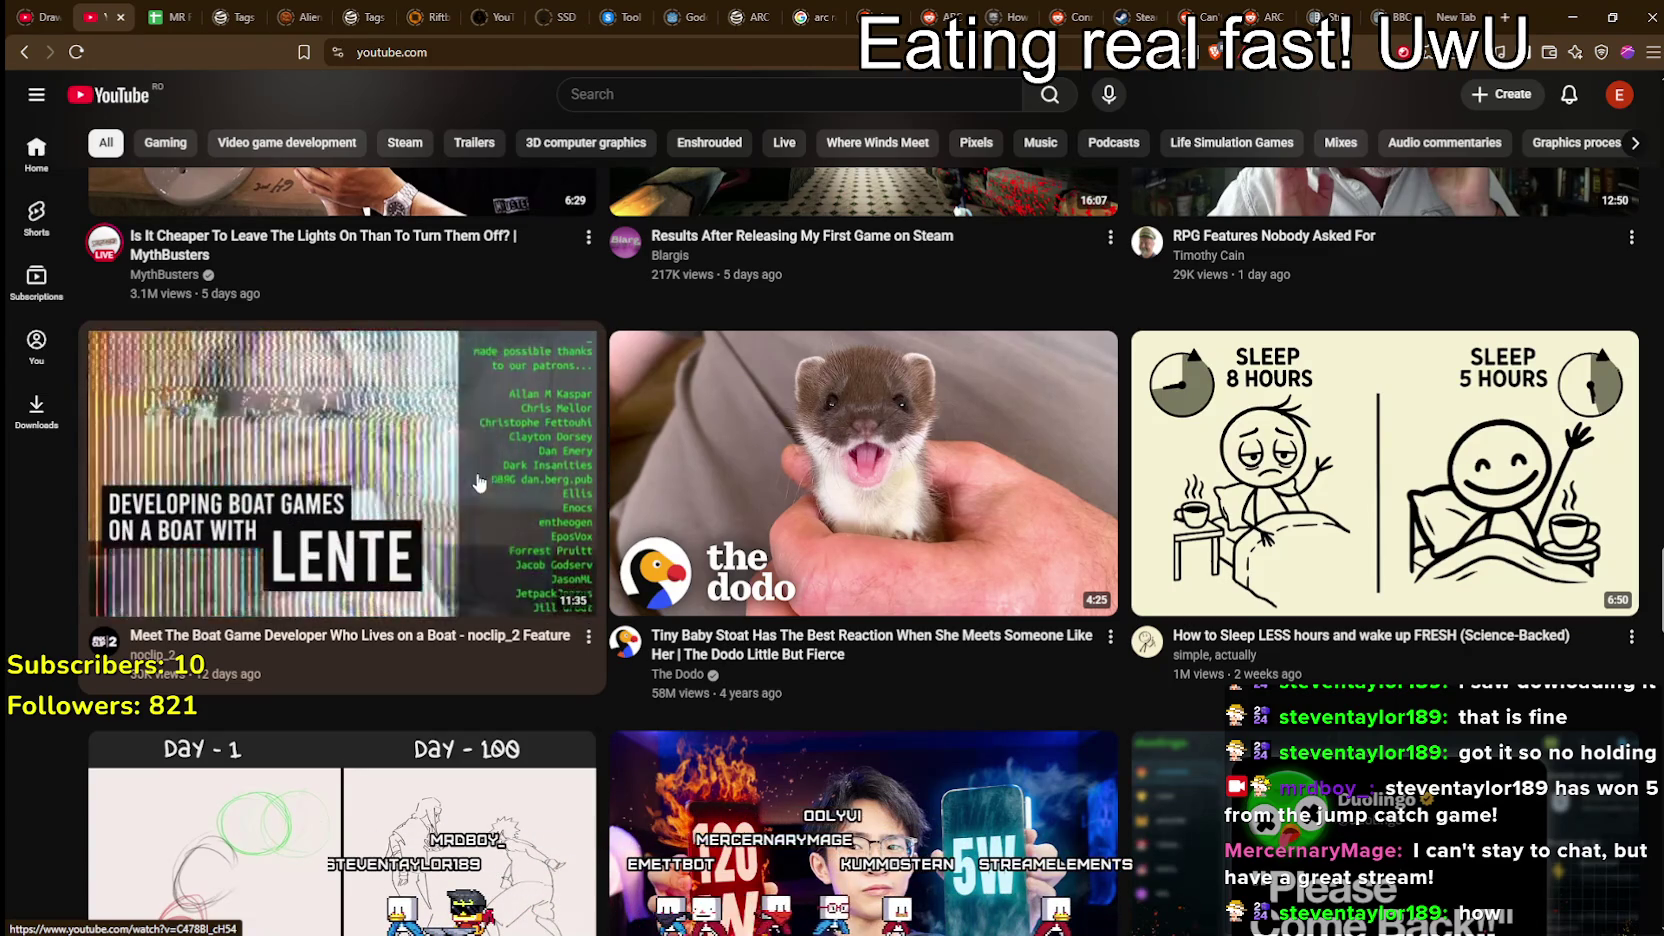
{"action": "scroll", "coordinate": [352, 492], "scroll_direction": "down", "scroll_amount": 5}
{"action": "scroll", "coordinate": [313, 552], "scroll_direction": "down", "scroll_amount": 10}
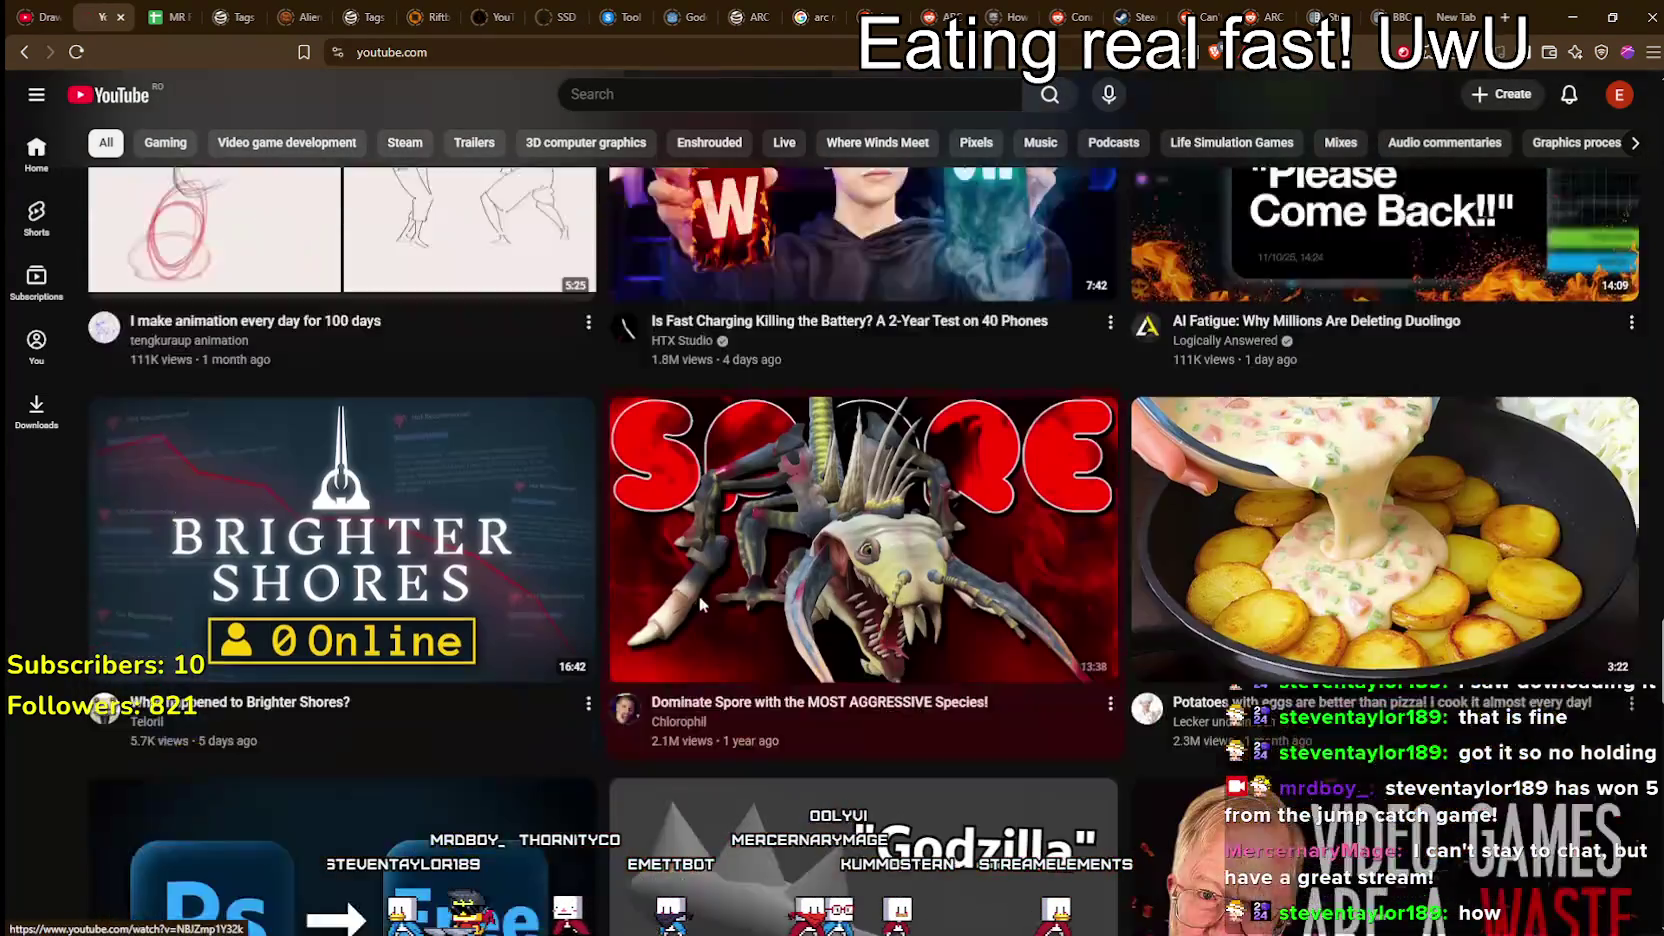
{"action": "scroll", "coordinate": [649, 592], "scroll_direction": "down", "scroll_amount": 3}
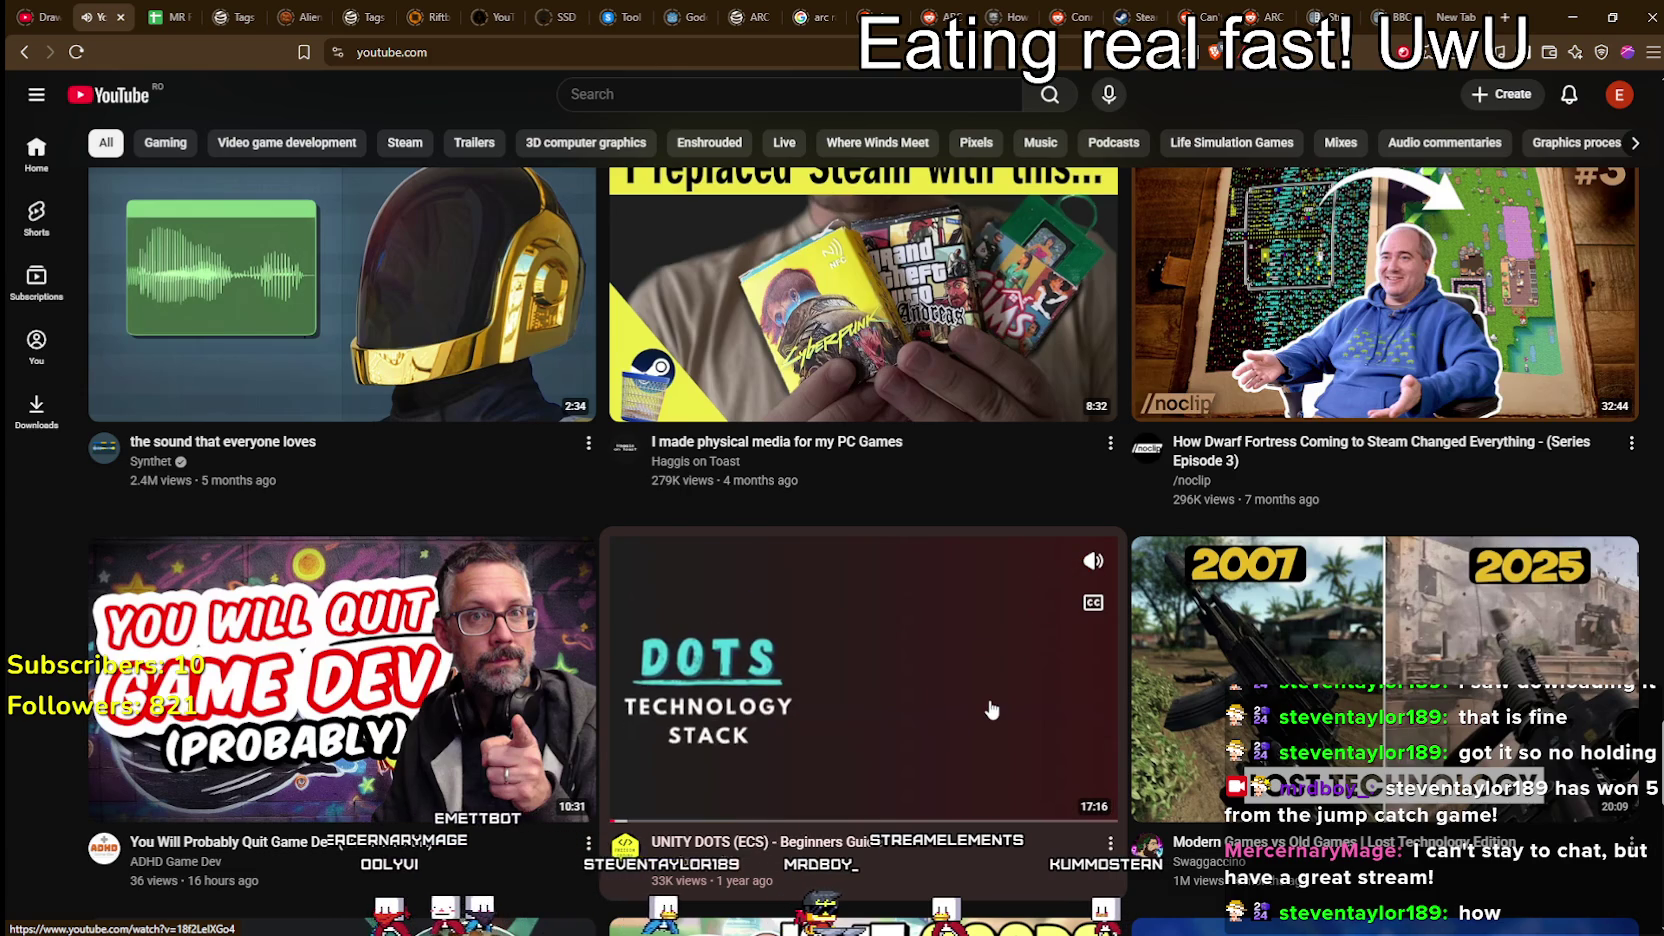
{"action": "scroll", "coordinate": [991, 710], "scroll_direction": "down", "scroll_amount": 3}
{"action": "scroll", "coordinate": [832, 550], "scroll_direction": "down", "scroll_amount": 3}
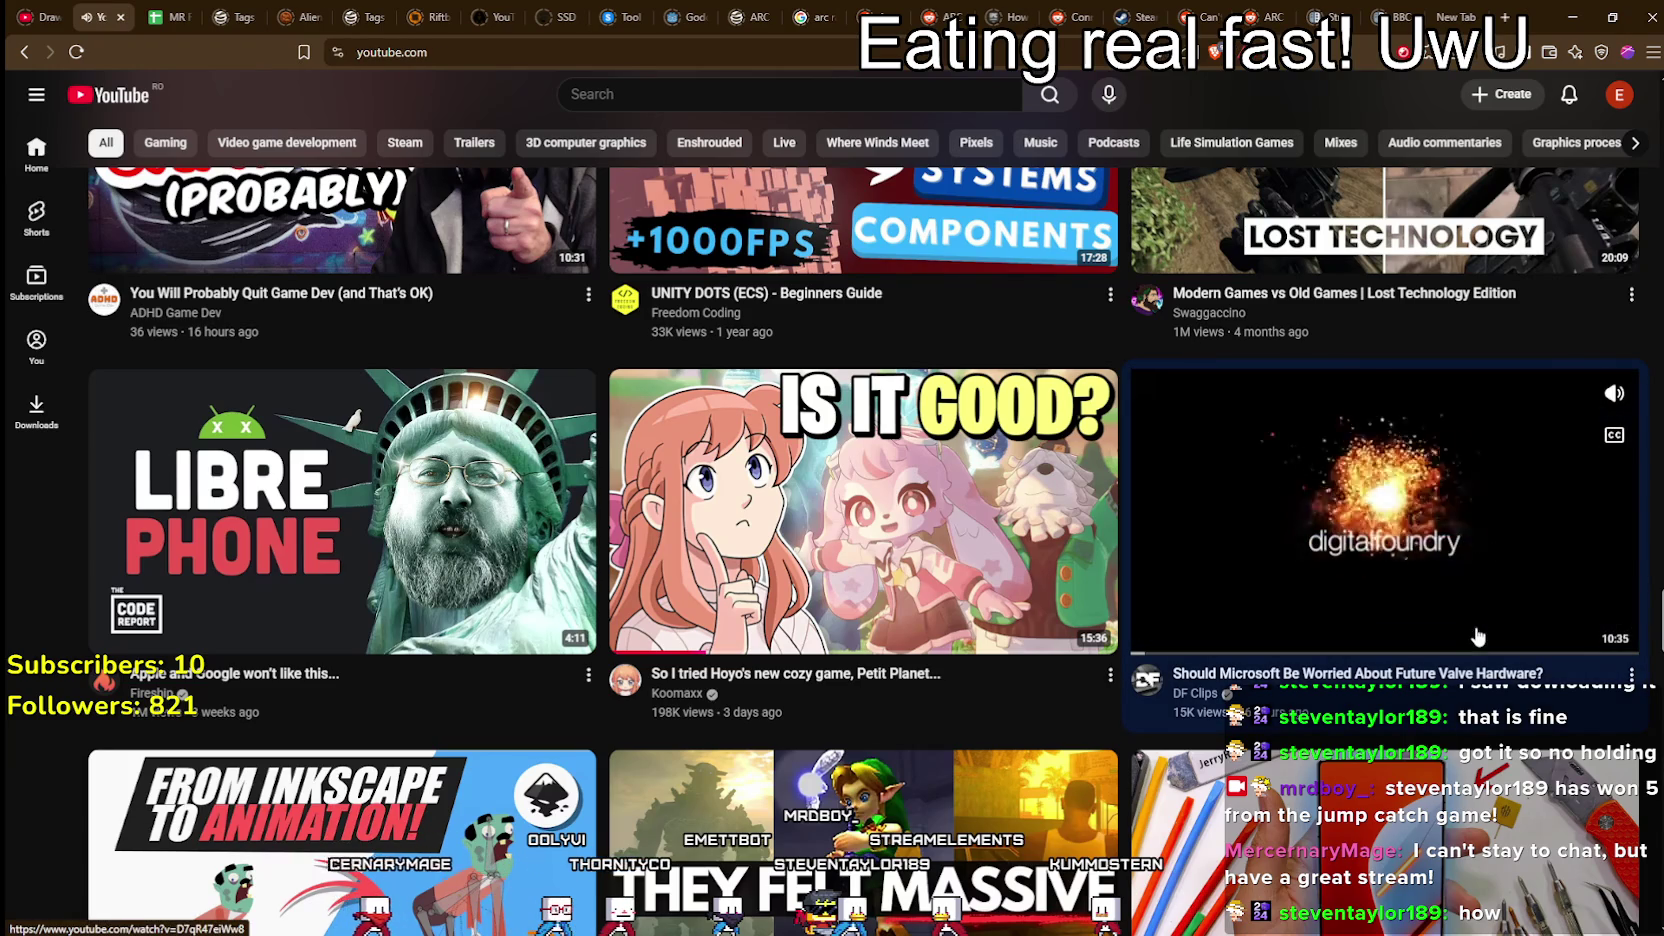
{"action": "scroll", "coordinate": [476, 612], "scroll_direction": "down", "scroll_amount": 4}
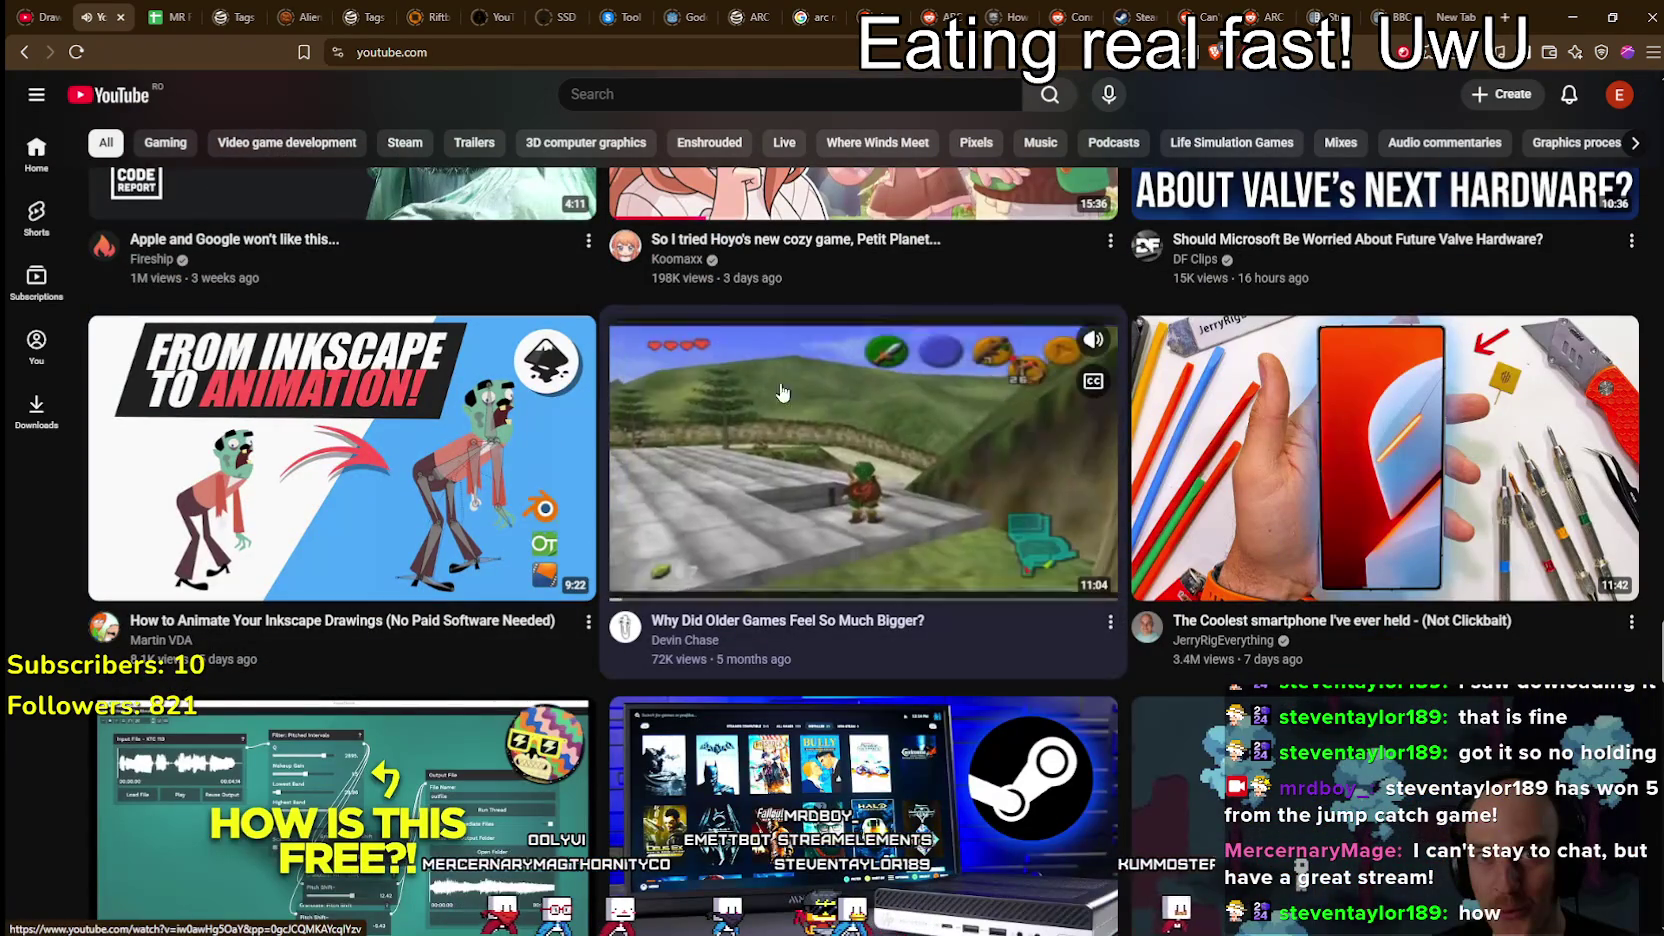
{"action": "scroll", "coordinate": [1391, 532], "scroll_direction": "down", "scroll_amount": 5}
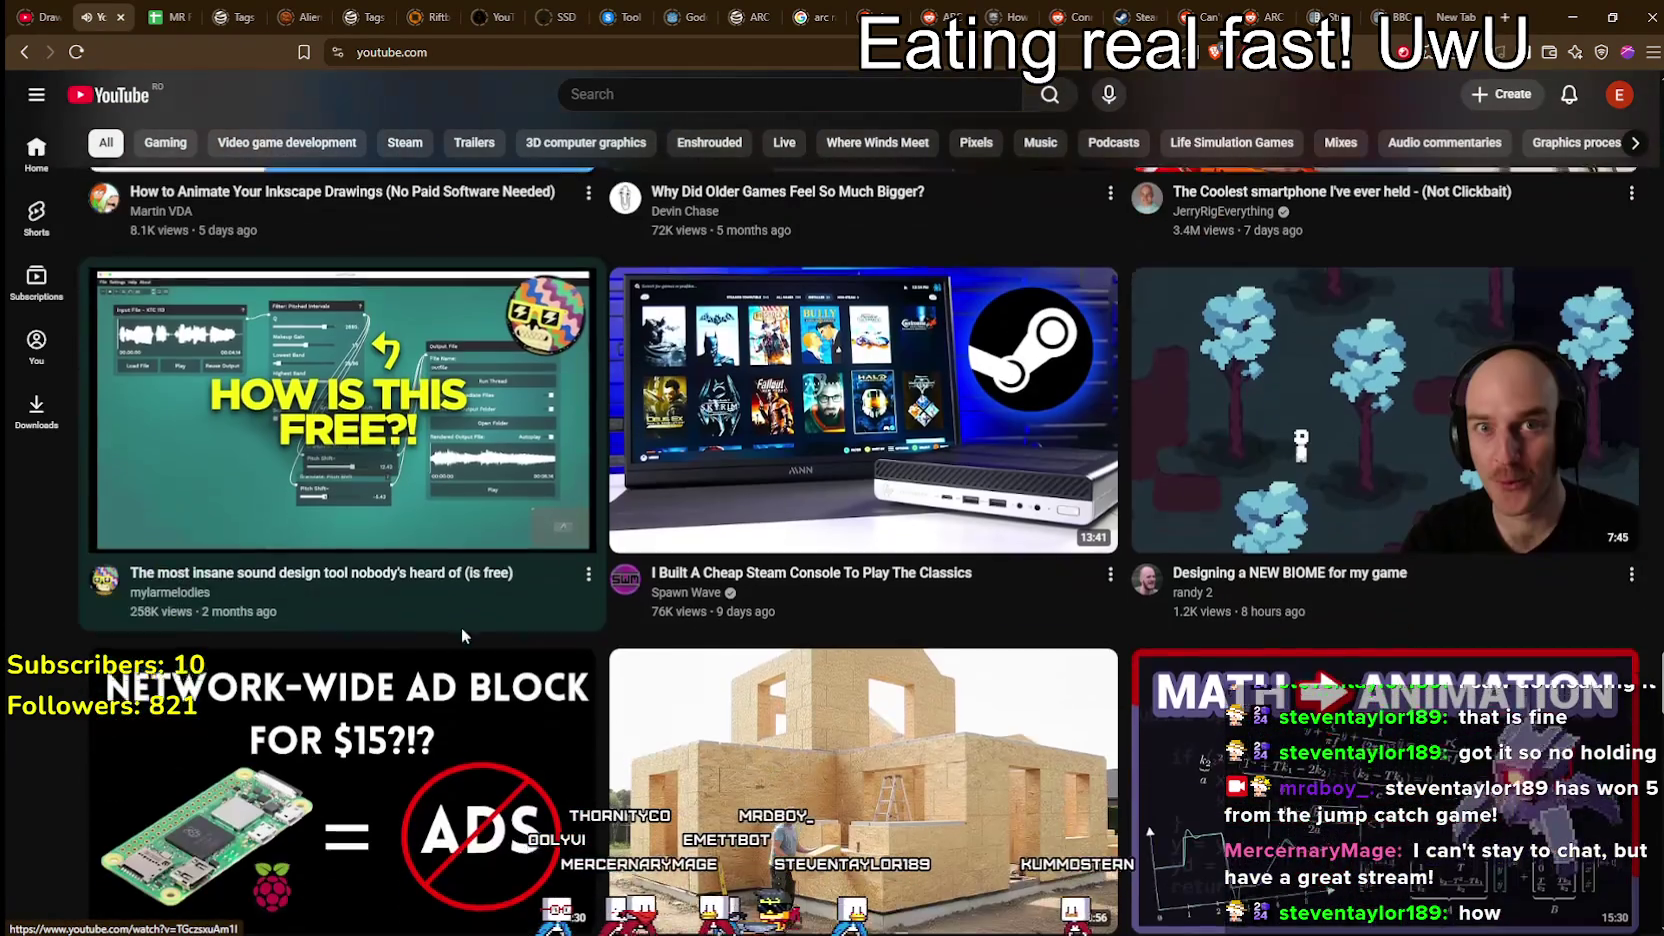
{"action": "scroll", "coordinate": [855, 458], "scroll_direction": "down", "scroll_amount": 4}
{"action": "scroll", "coordinate": [800, 490], "scroll_direction": "up", "scroll_amount": 3}
{"action": "scroll", "coordinate": [700, 540], "scroll_direction": "down", "scroll_amount": 5}
{"action": "scroll", "coordinate": [676, 563], "scroll_direction": "down", "scroll_amount": 3}
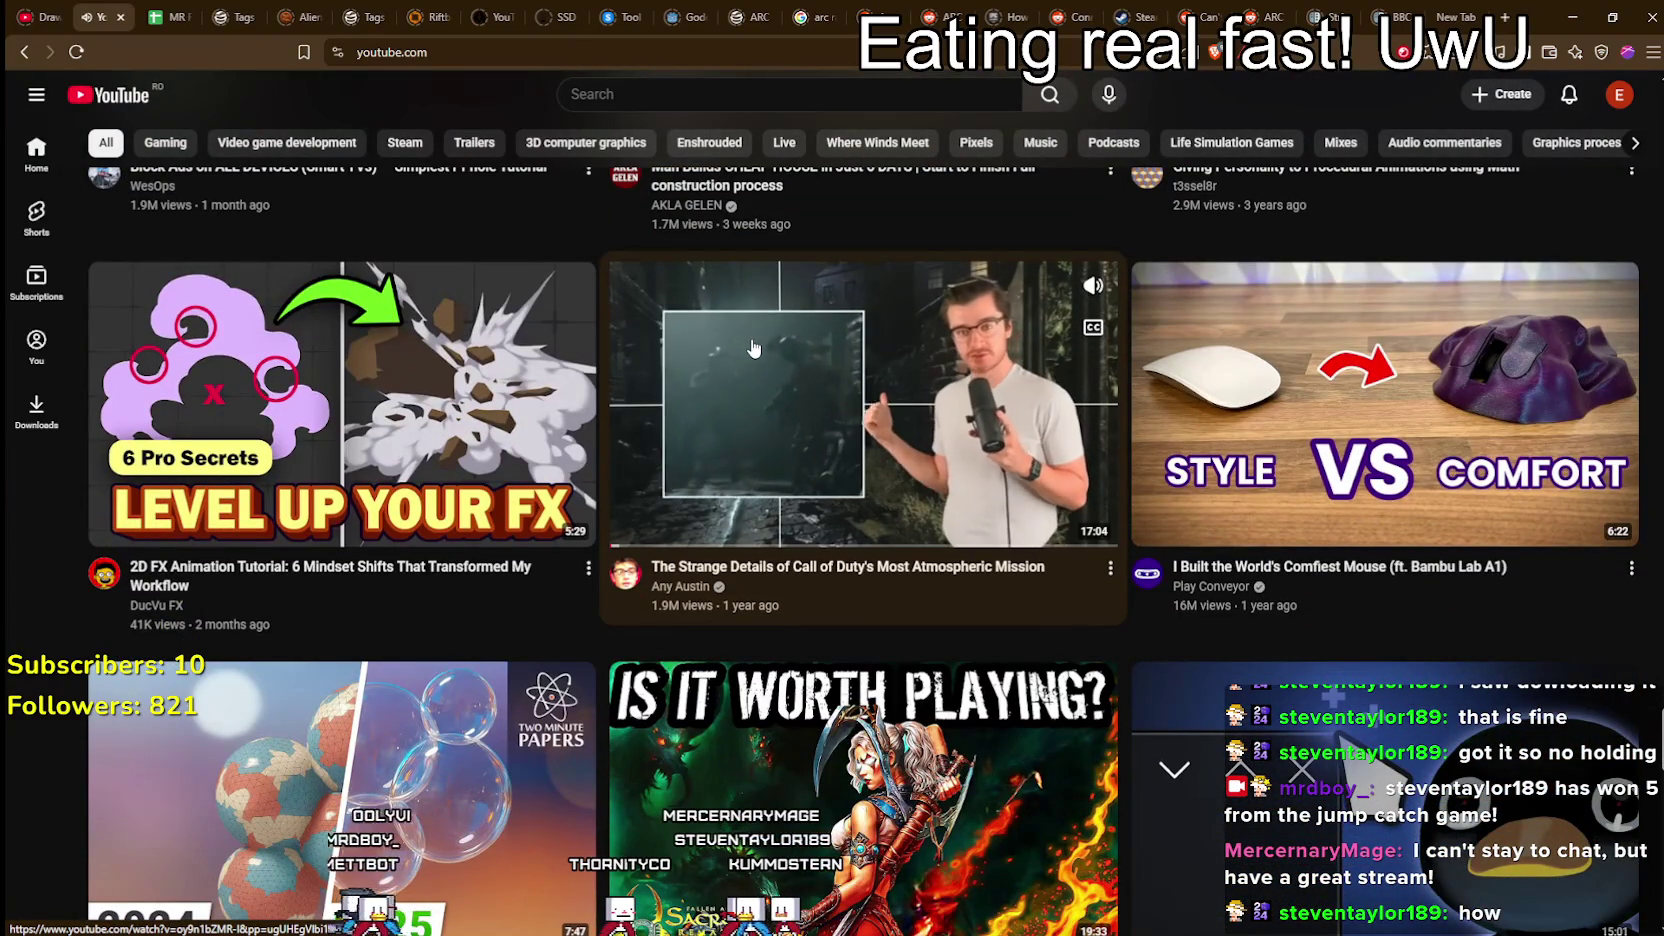
{"action": "scroll", "coordinate": [830, 390], "scroll_direction": "down", "scroll_amount": 4}
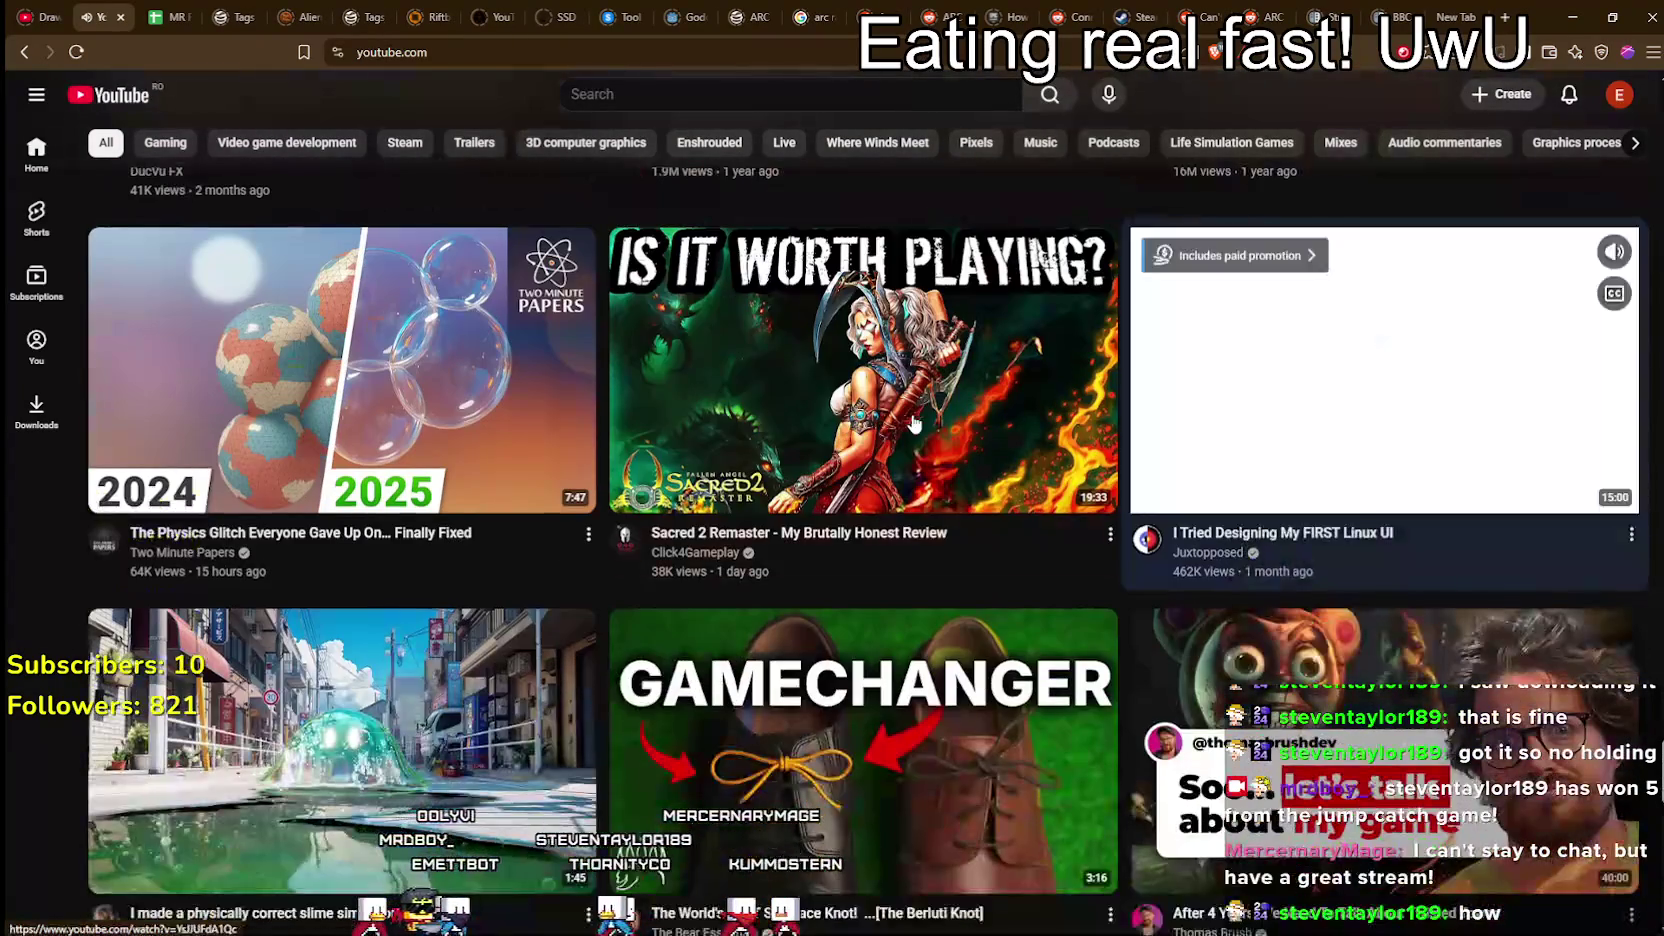
{"action": "scroll", "coordinate": [419, 490], "scroll_direction": "down", "scroll_amount": 3}
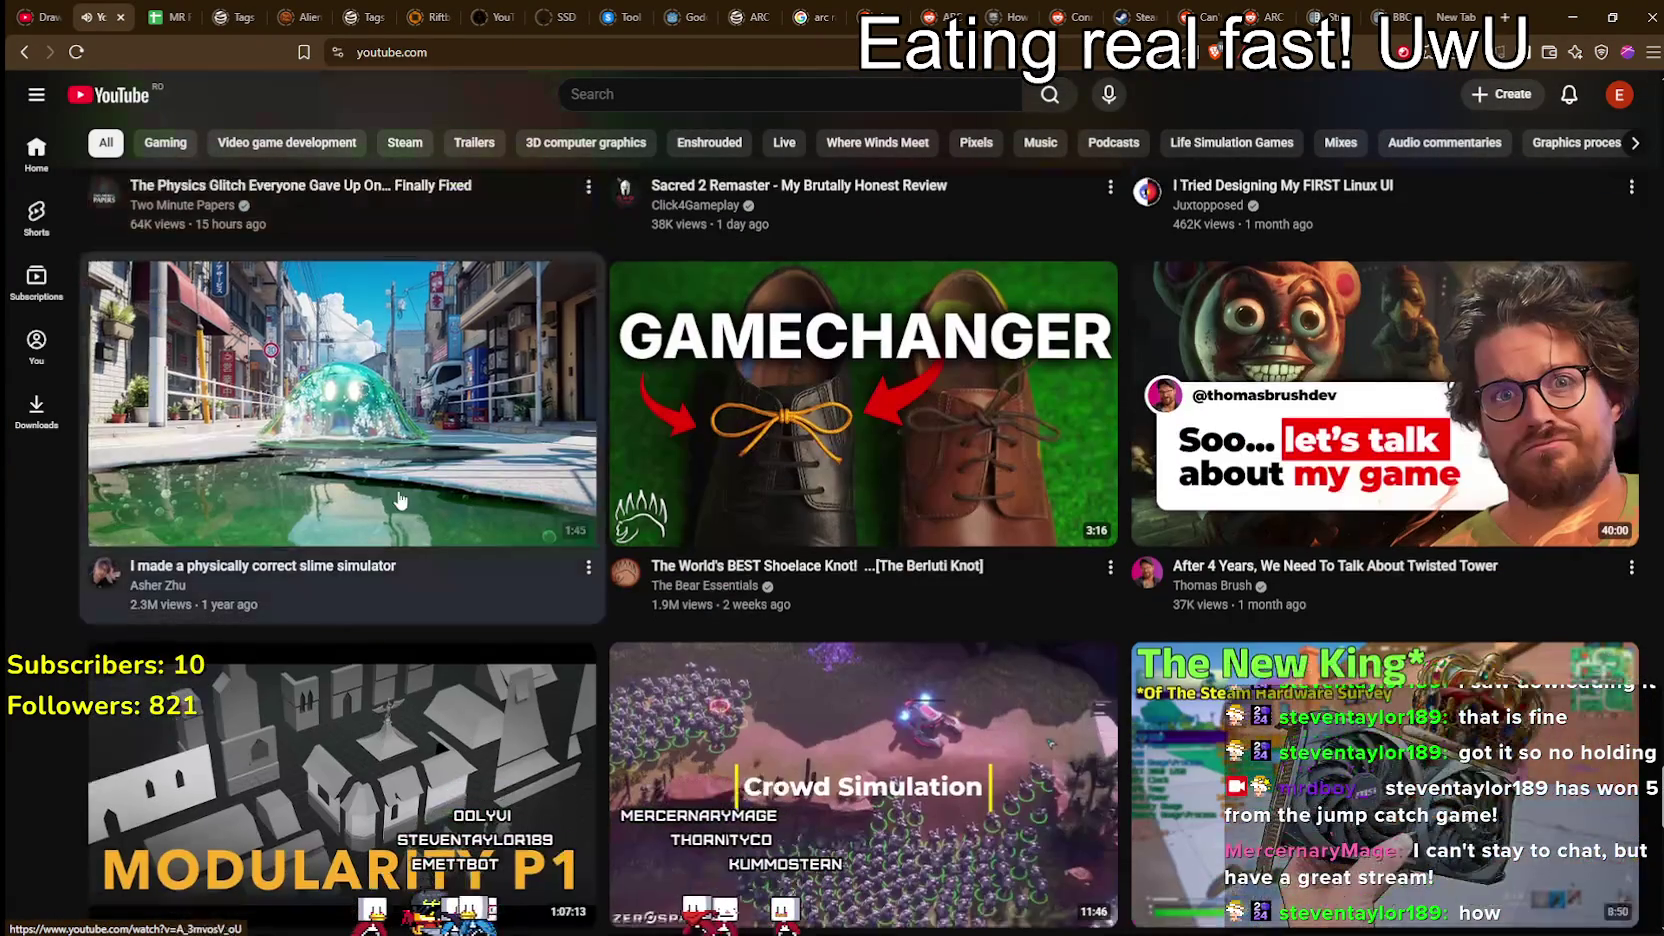
{"action": "scroll", "coordinate": [419, 490], "scroll_direction": "down", "scroll_amount": 2}
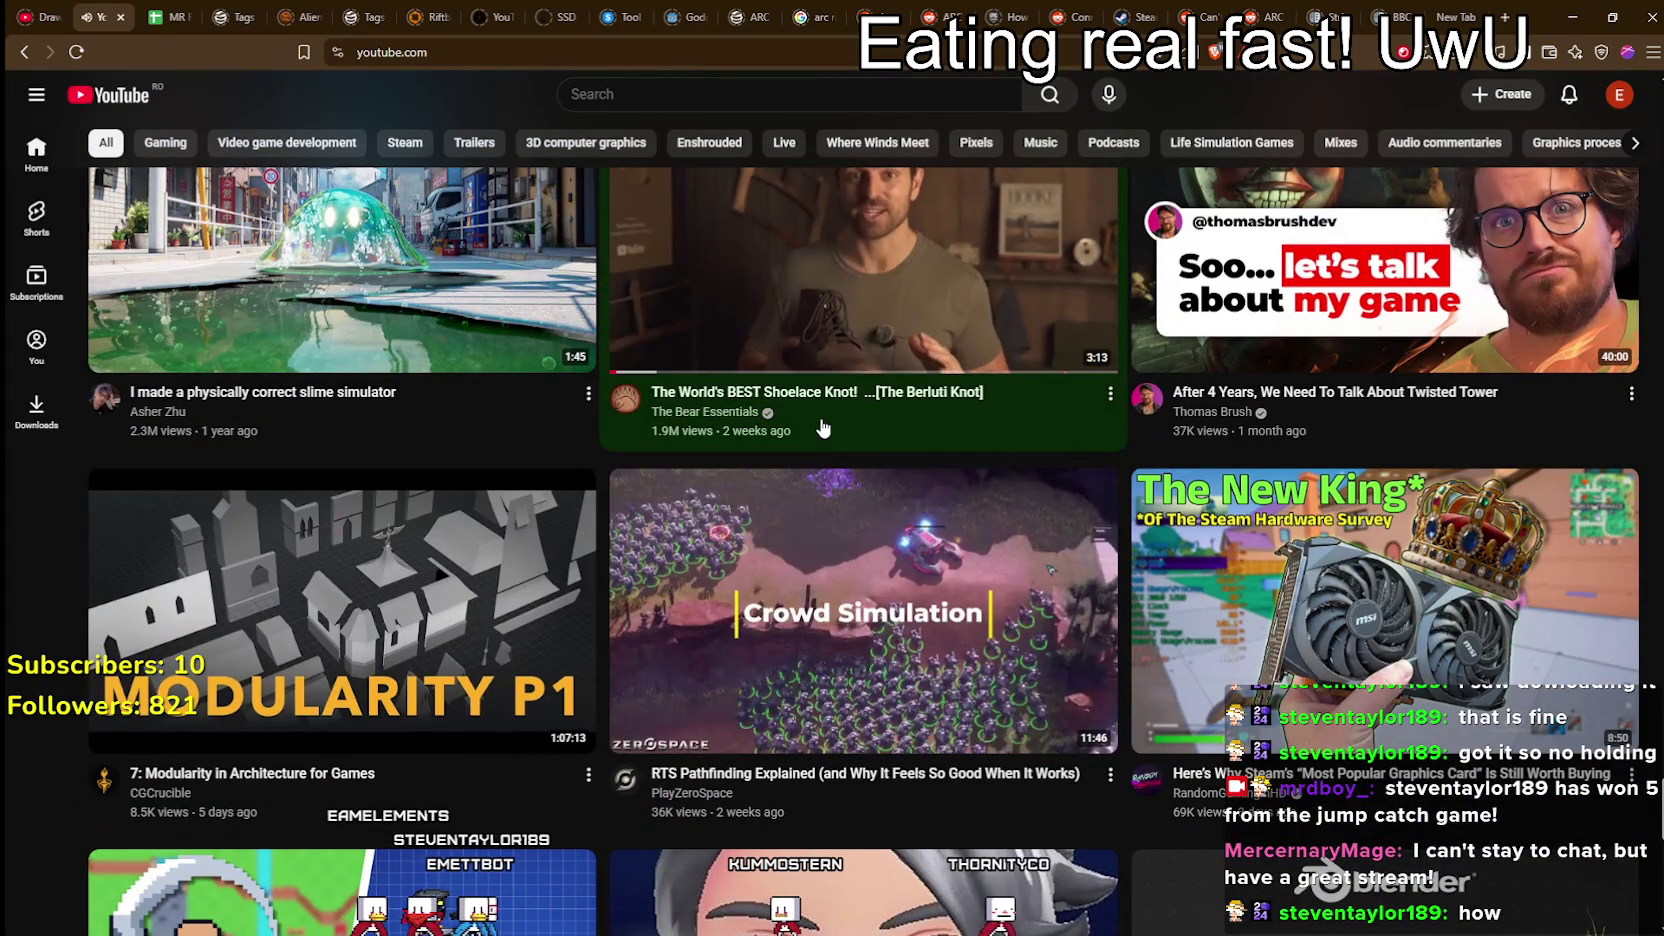
{"action": "scroll", "coordinate": [798, 462], "scroll_direction": "down", "scroll_amount": 2}
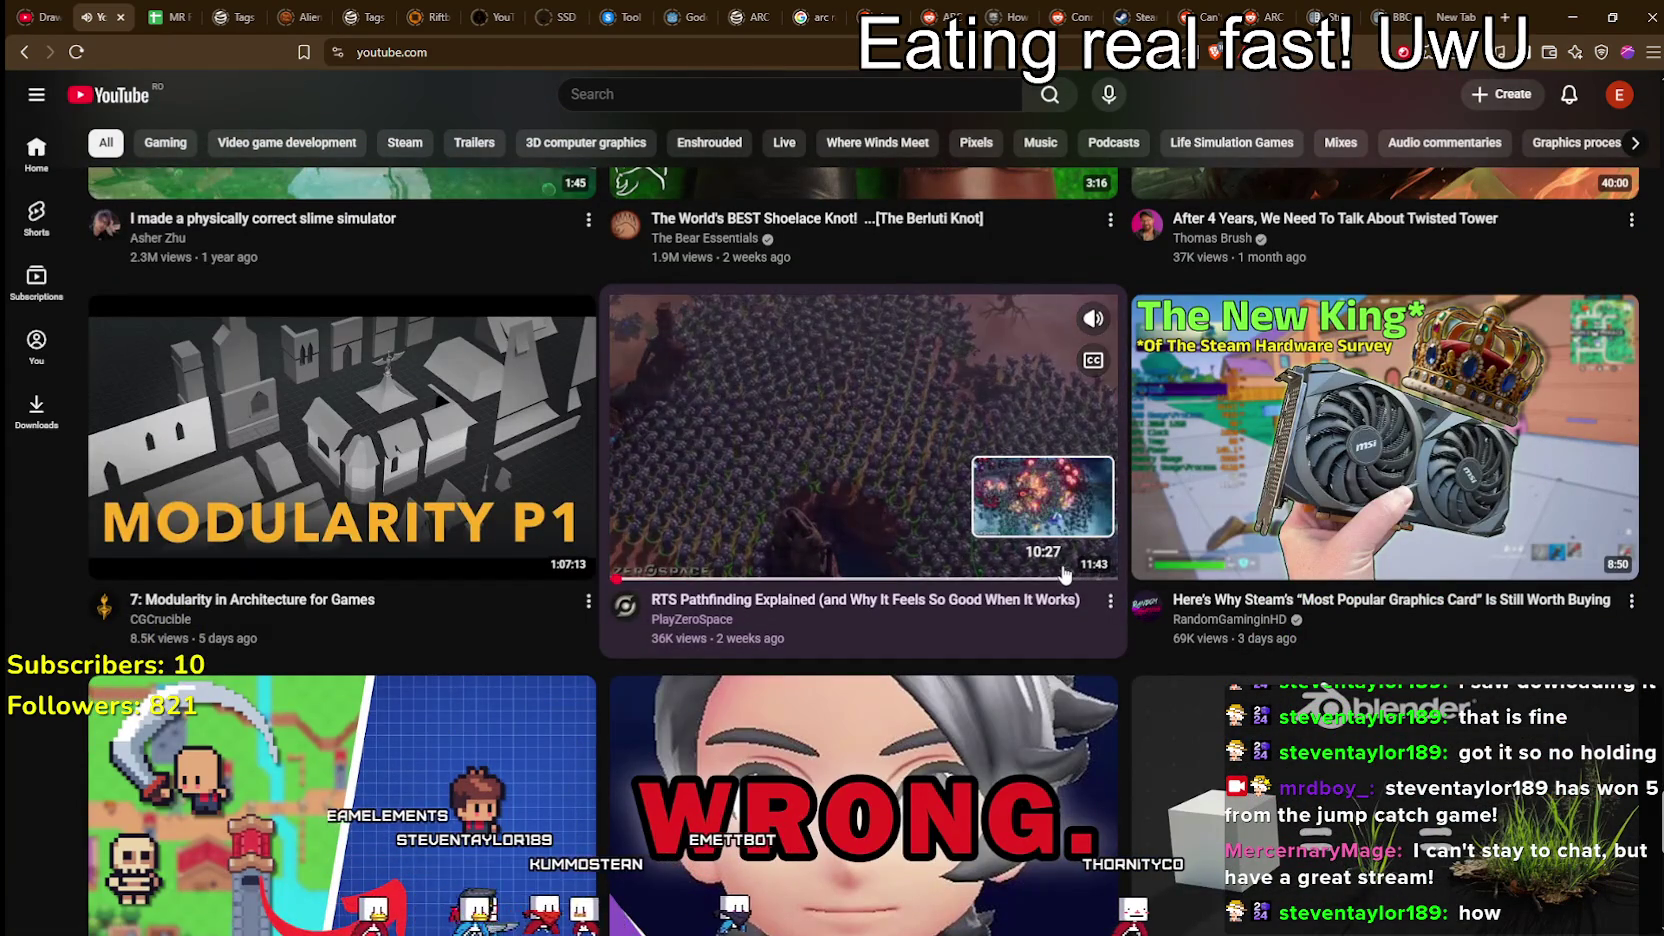
{"action": "scroll", "coordinate": [1129, 597], "scroll_direction": "up", "scroll_amount": 3}
{"action": "mouse_move", "coordinate": [686, 577]}
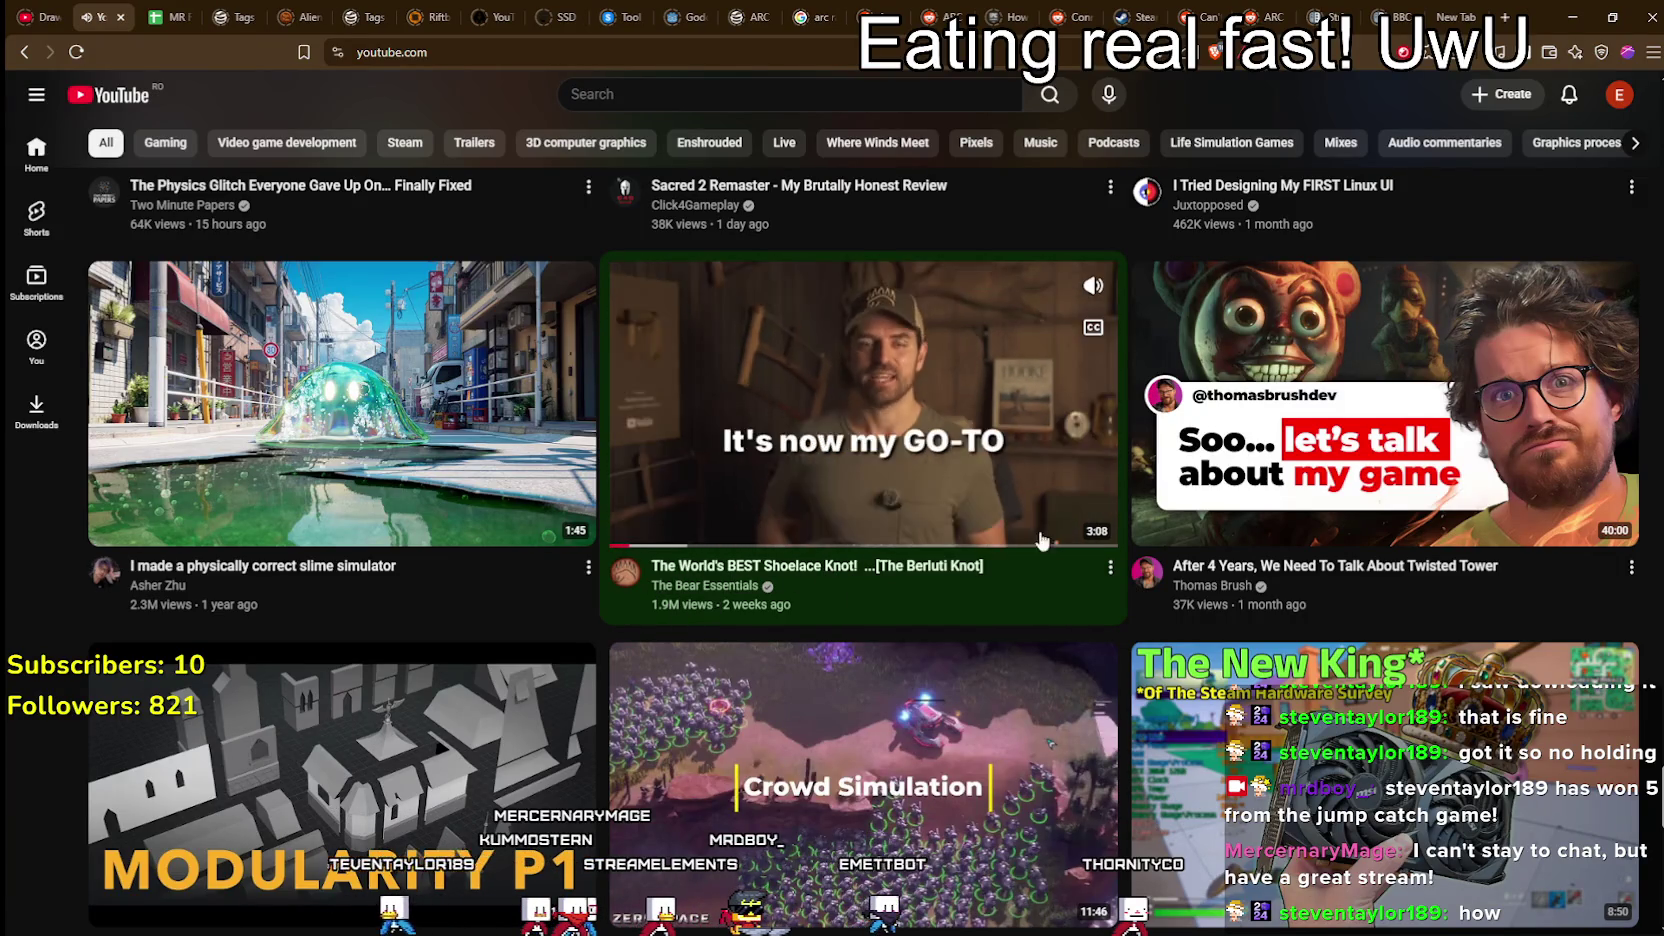
{"action": "scroll", "coordinate": [868, 568], "scroll_direction": "down", "scroll_amount": 3}
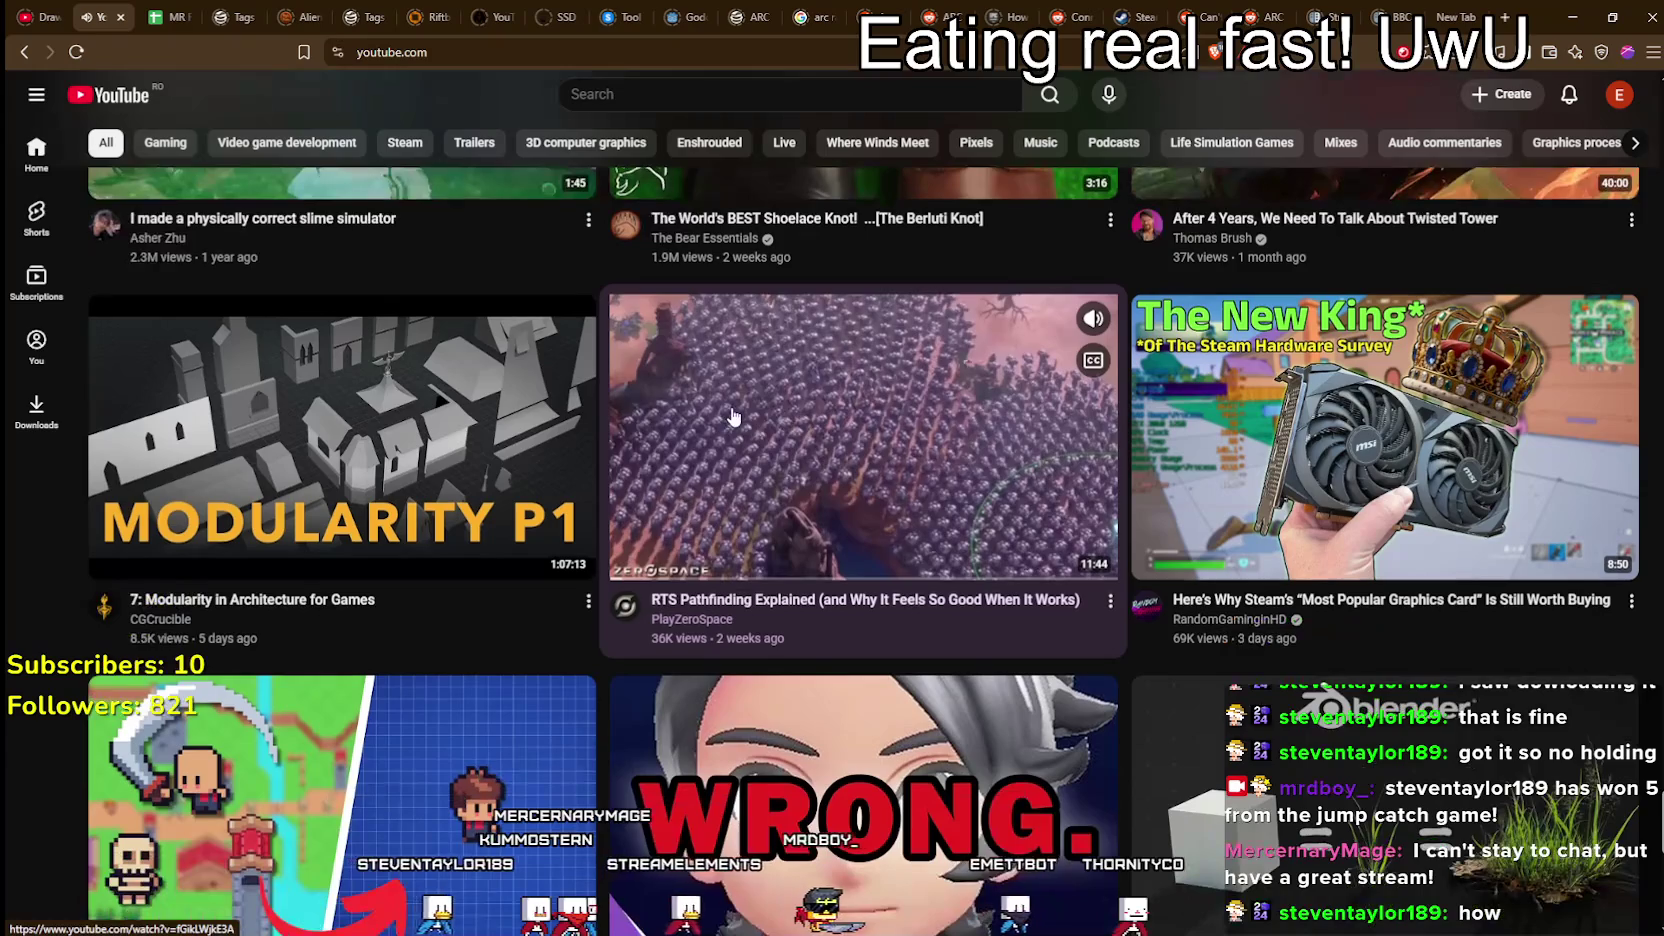
{"action": "scroll", "coordinate": [920, 398], "scroll_direction": "down", "scroll_amount": 4}
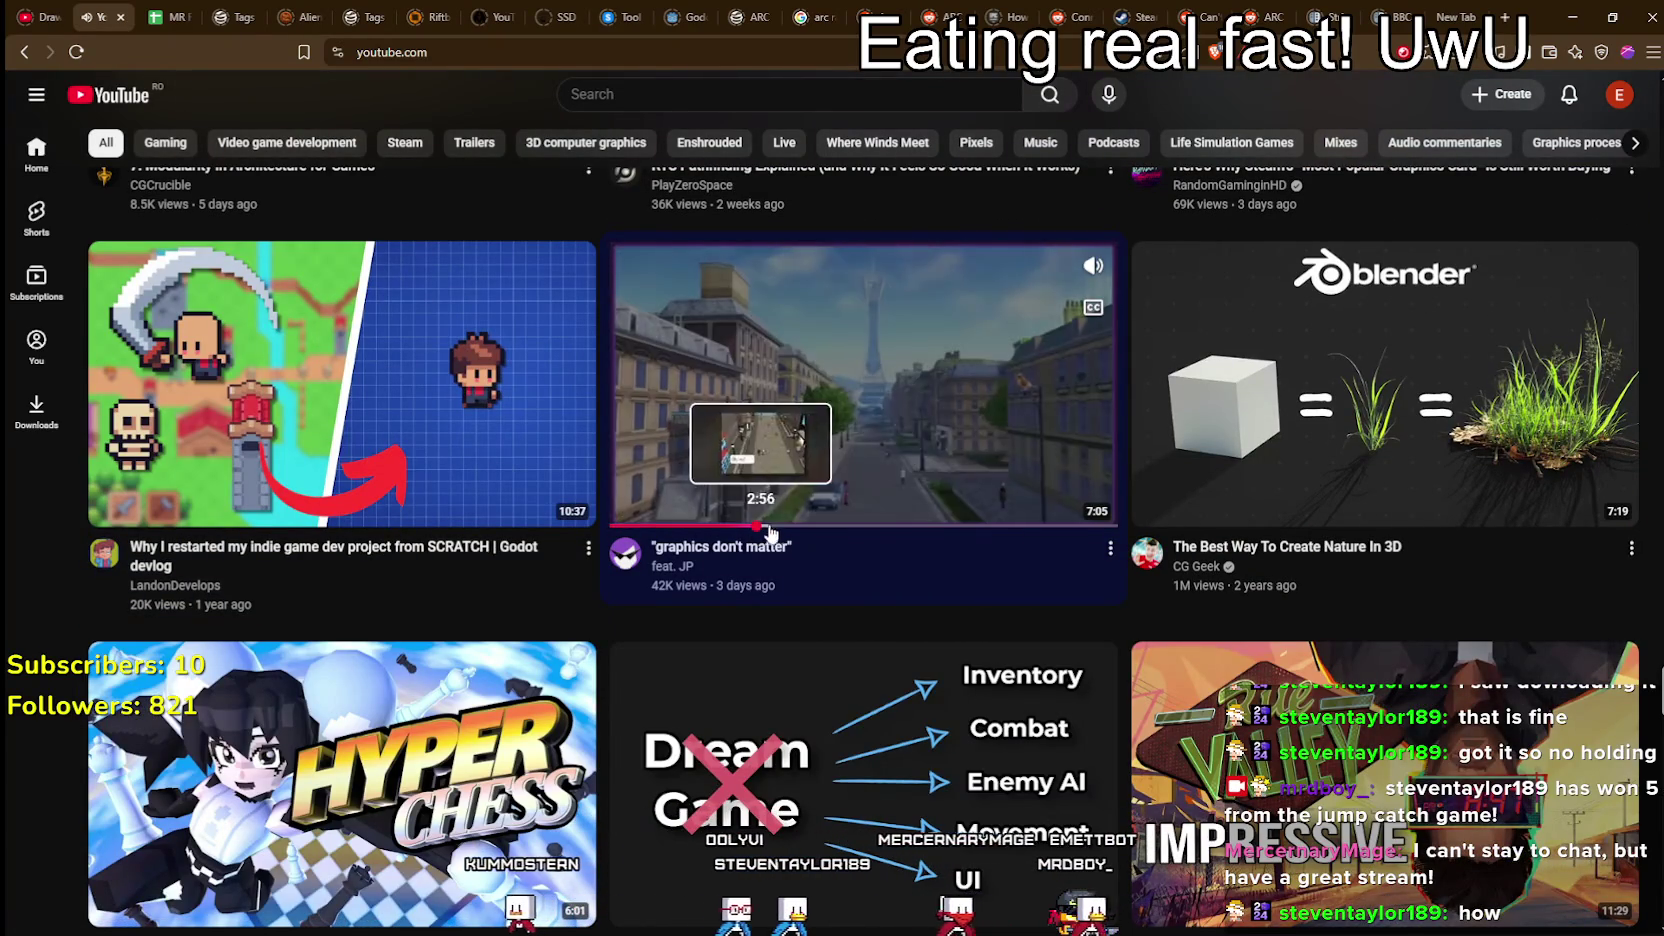
{"action": "scroll", "coordinate": [1027, 647], "scroll_direction": "down", "scroll_amount": 3}
{"action": "scroll", "coordinate": [1027, 647], "scroll_direction": "up", "scroll_amount": 3}
{"action": "scroll", "coordinate": [1036, 647], "scroll_direction": "down", "scroll_amount": 3}
{"action": "scroll", "coordinate": [1020, 634], "scroll_direction": "up", "scroll_amount": 3}
{"action": "scroll", "coordinate": [1020, 634], "scroll_direction": "down", "scroll_amount": 10}
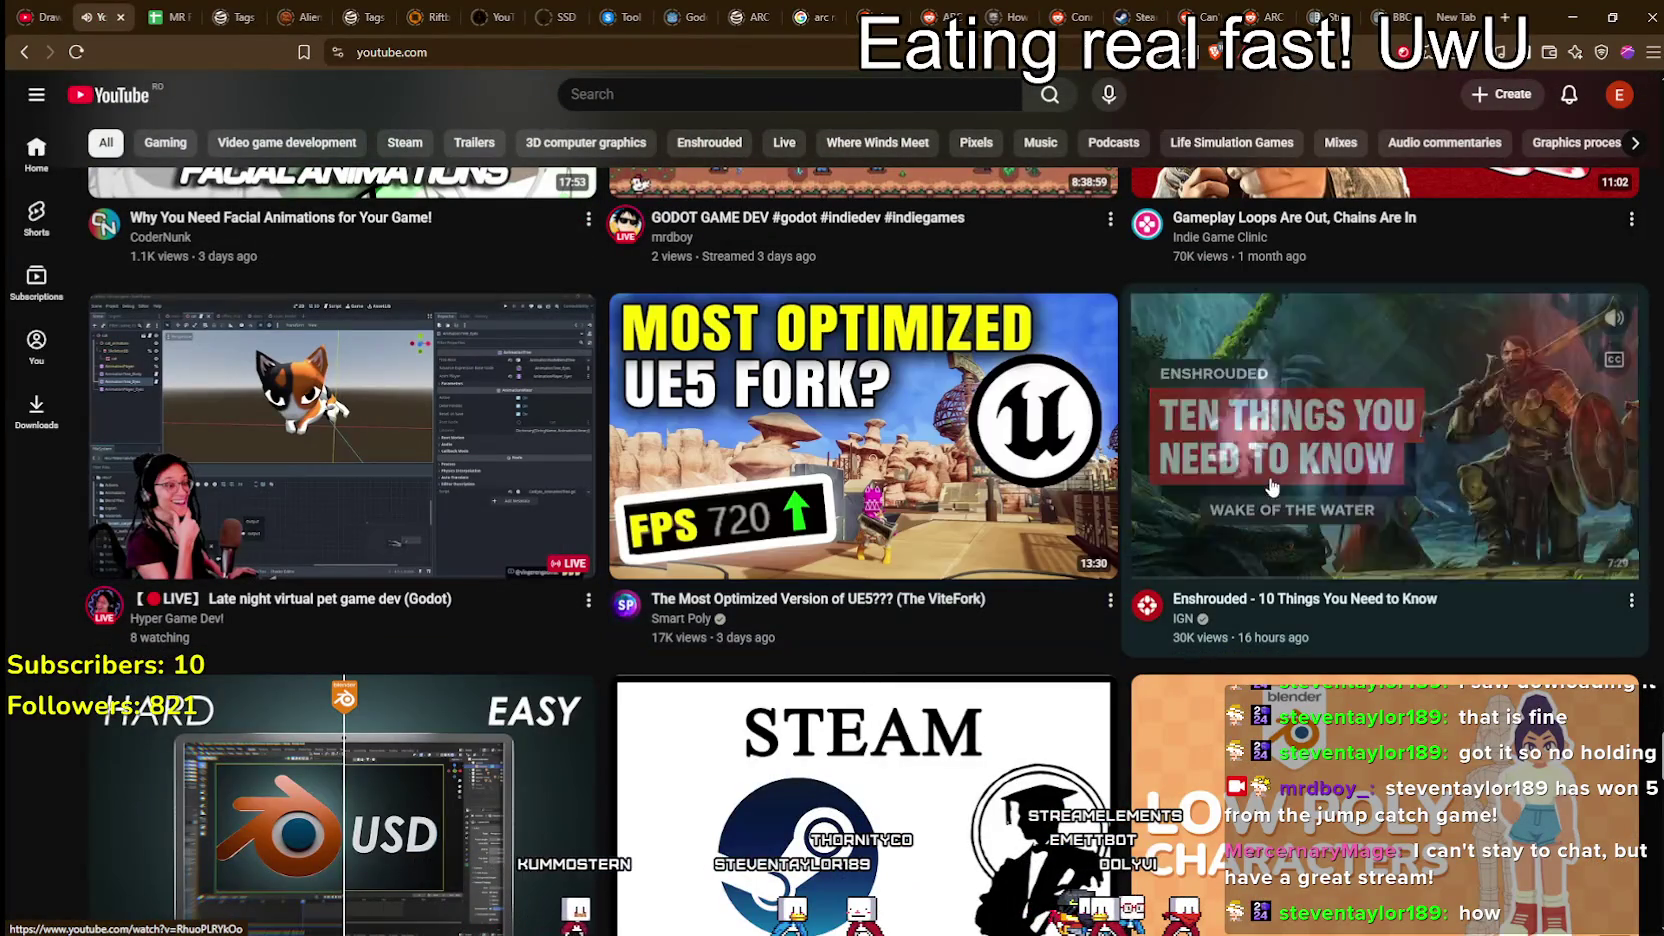
{"action": "scroll", "coordinate": [1412, 566], "scroll_direction": "down", "scroll_amount": 6}
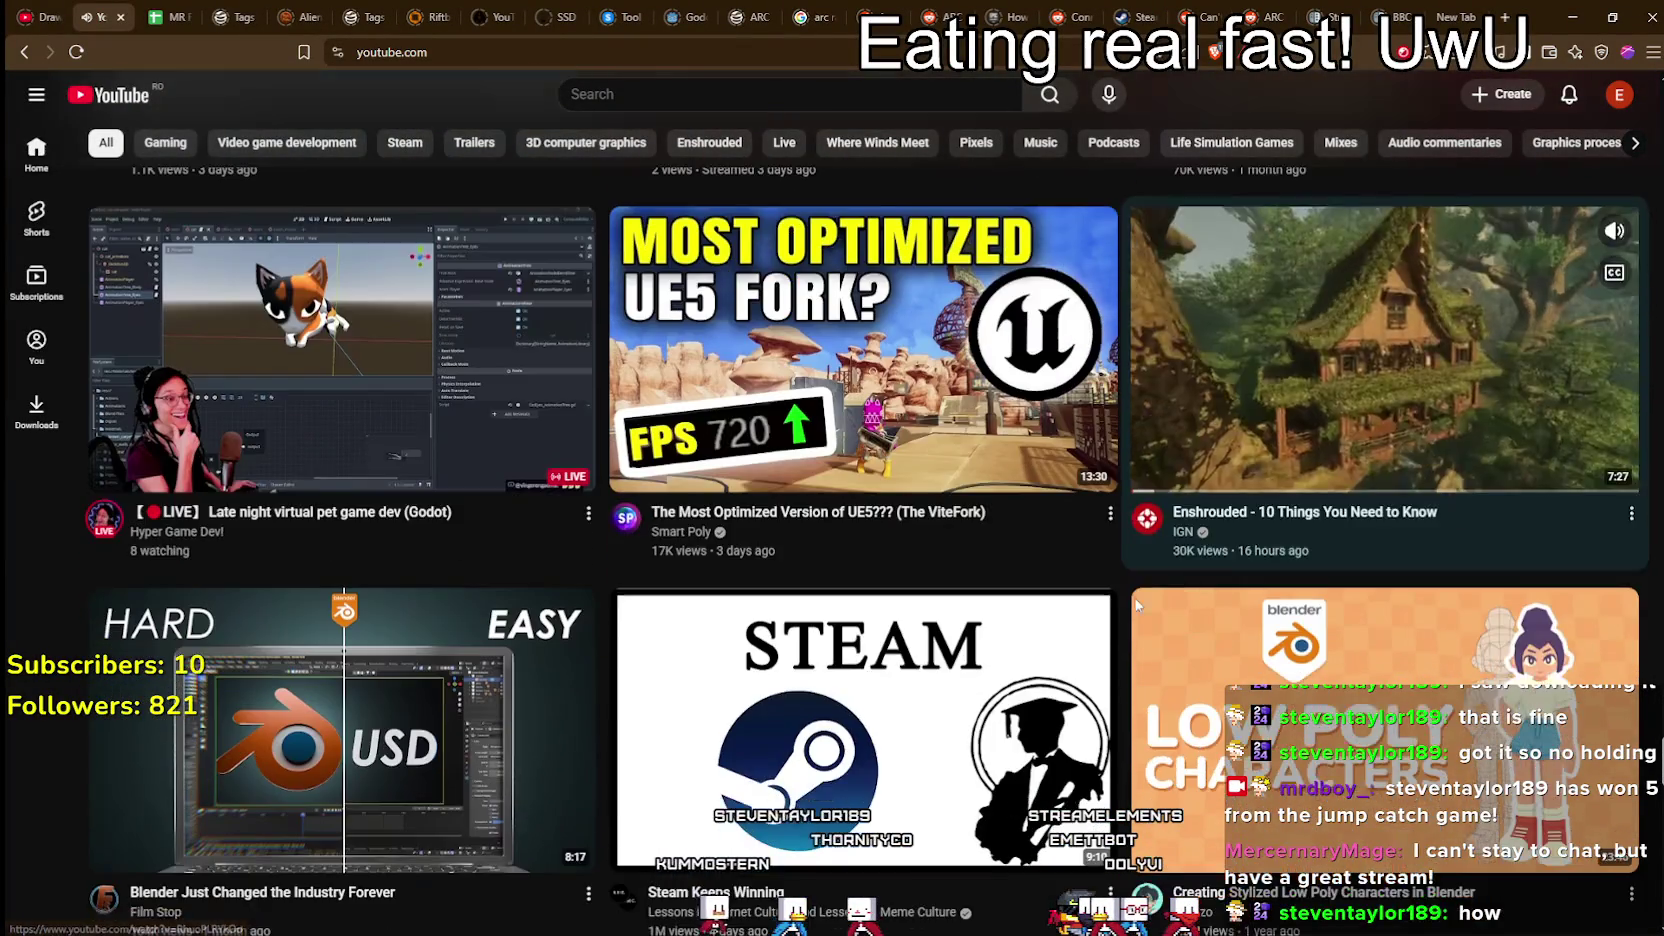
{"action": "scroll", "coordinate": [1325, 607], "scroll_direction": "down", "scroll_amount": 3}
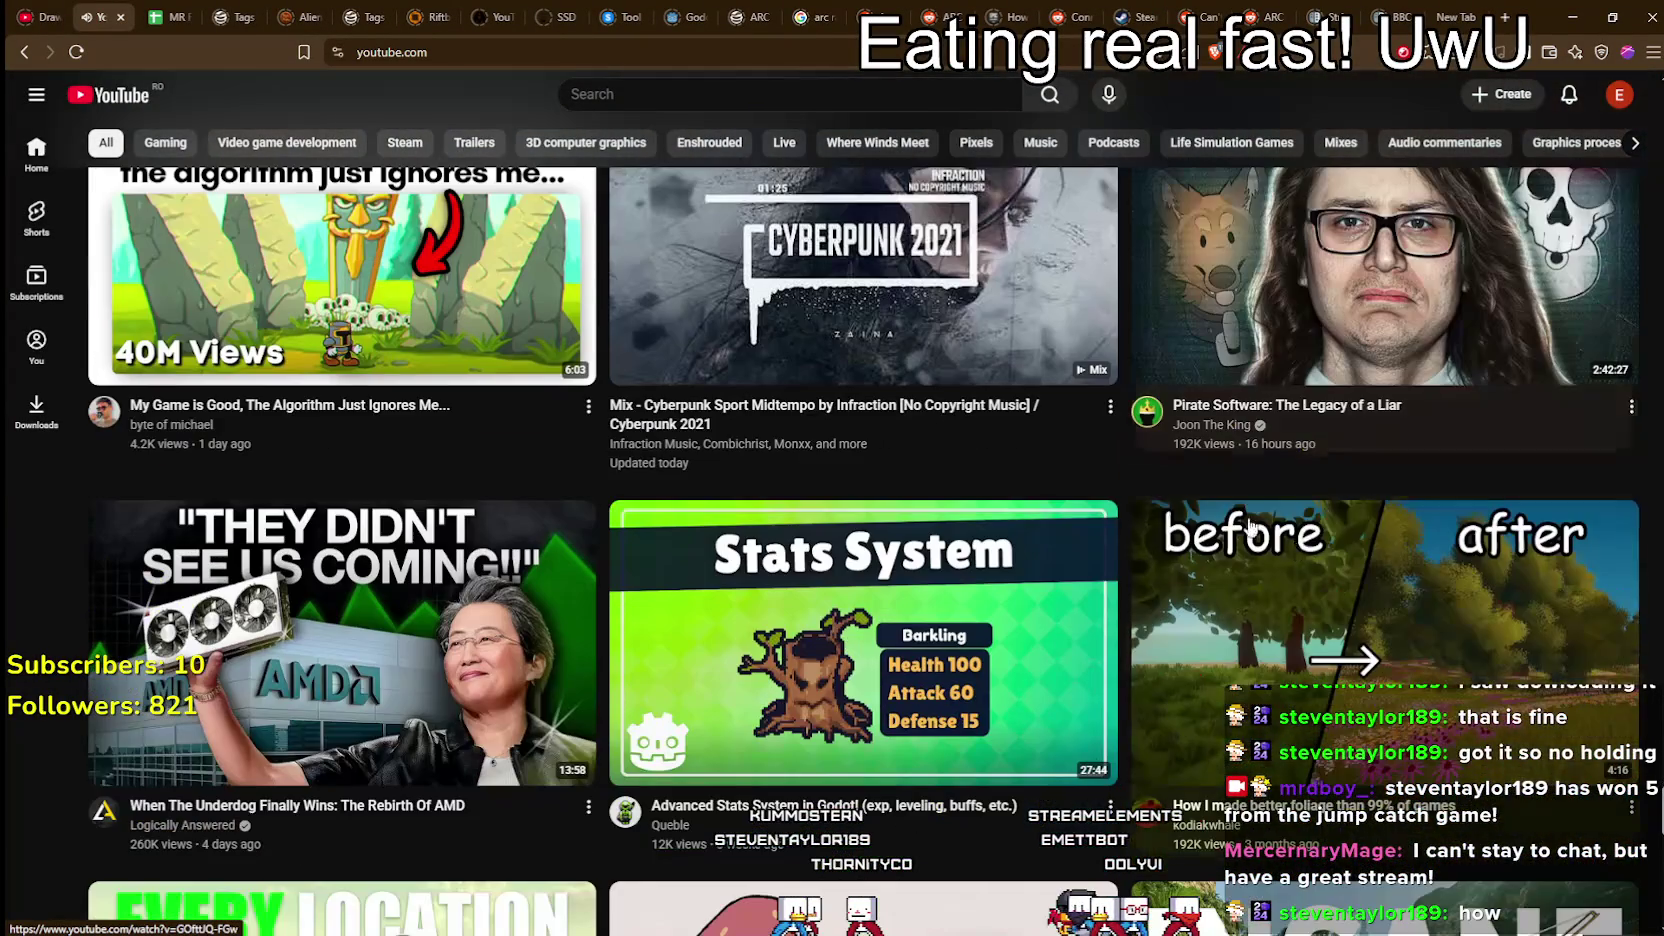
{"action": "scroll", "coordinate": [1335, 697], "scroll_direction": "down", "scroll_amount": 8}
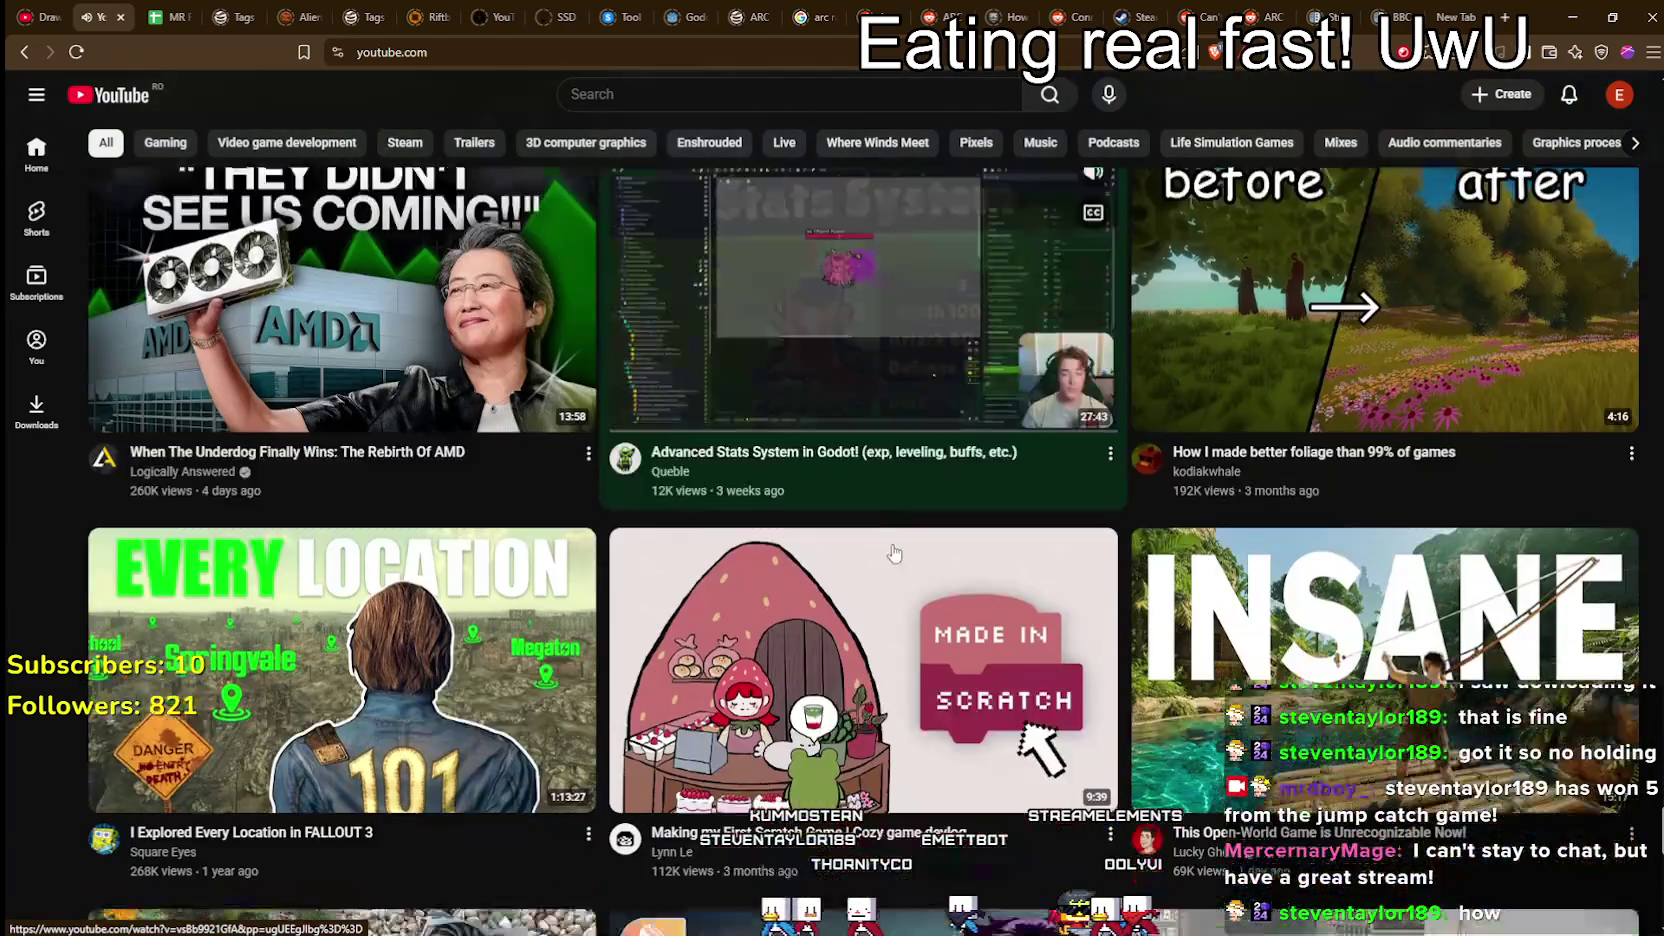
{"action": "scroll", "coordinate": [893, 542], "scroll_direction": "down", "scroll_amount": 4}
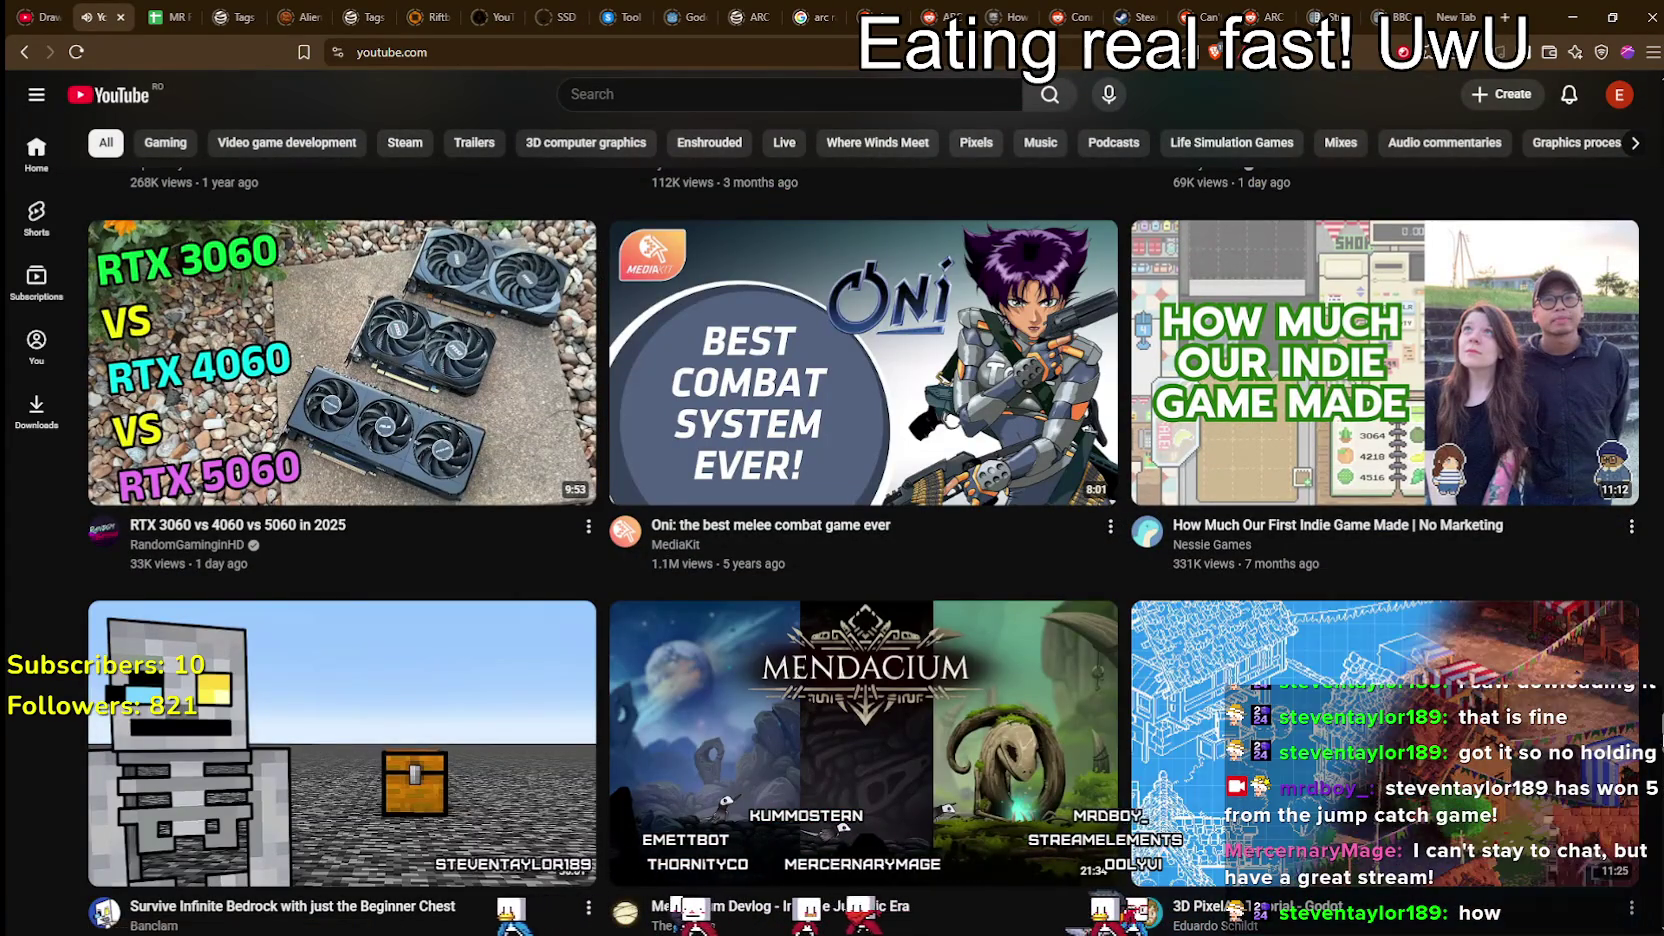
{"action": "scroll", "coordinate": [1612, 700], "scroll_direction": "down", "scroll_amount": 2}
{"action": "scroll", "coordinate": [863, 550], "scroll_direction": "down", "scroll_amount": 1}
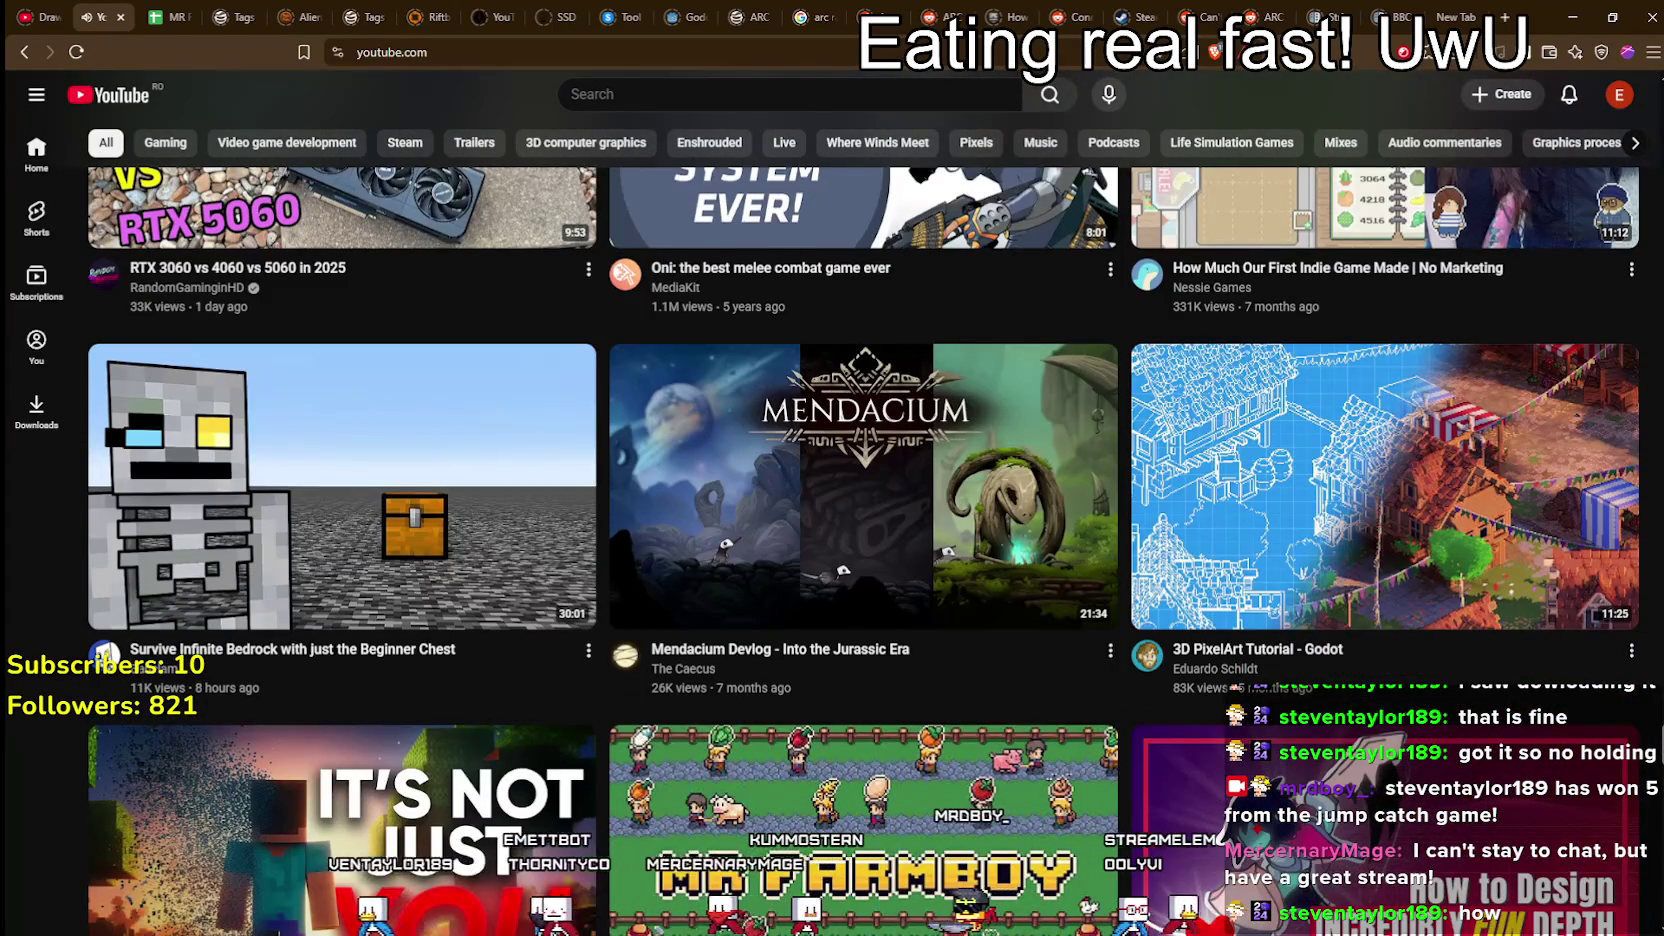
{"action": "scroll", "coordinate": [863, 550], "scroll_direction": "down", "scroll_amount": 7}
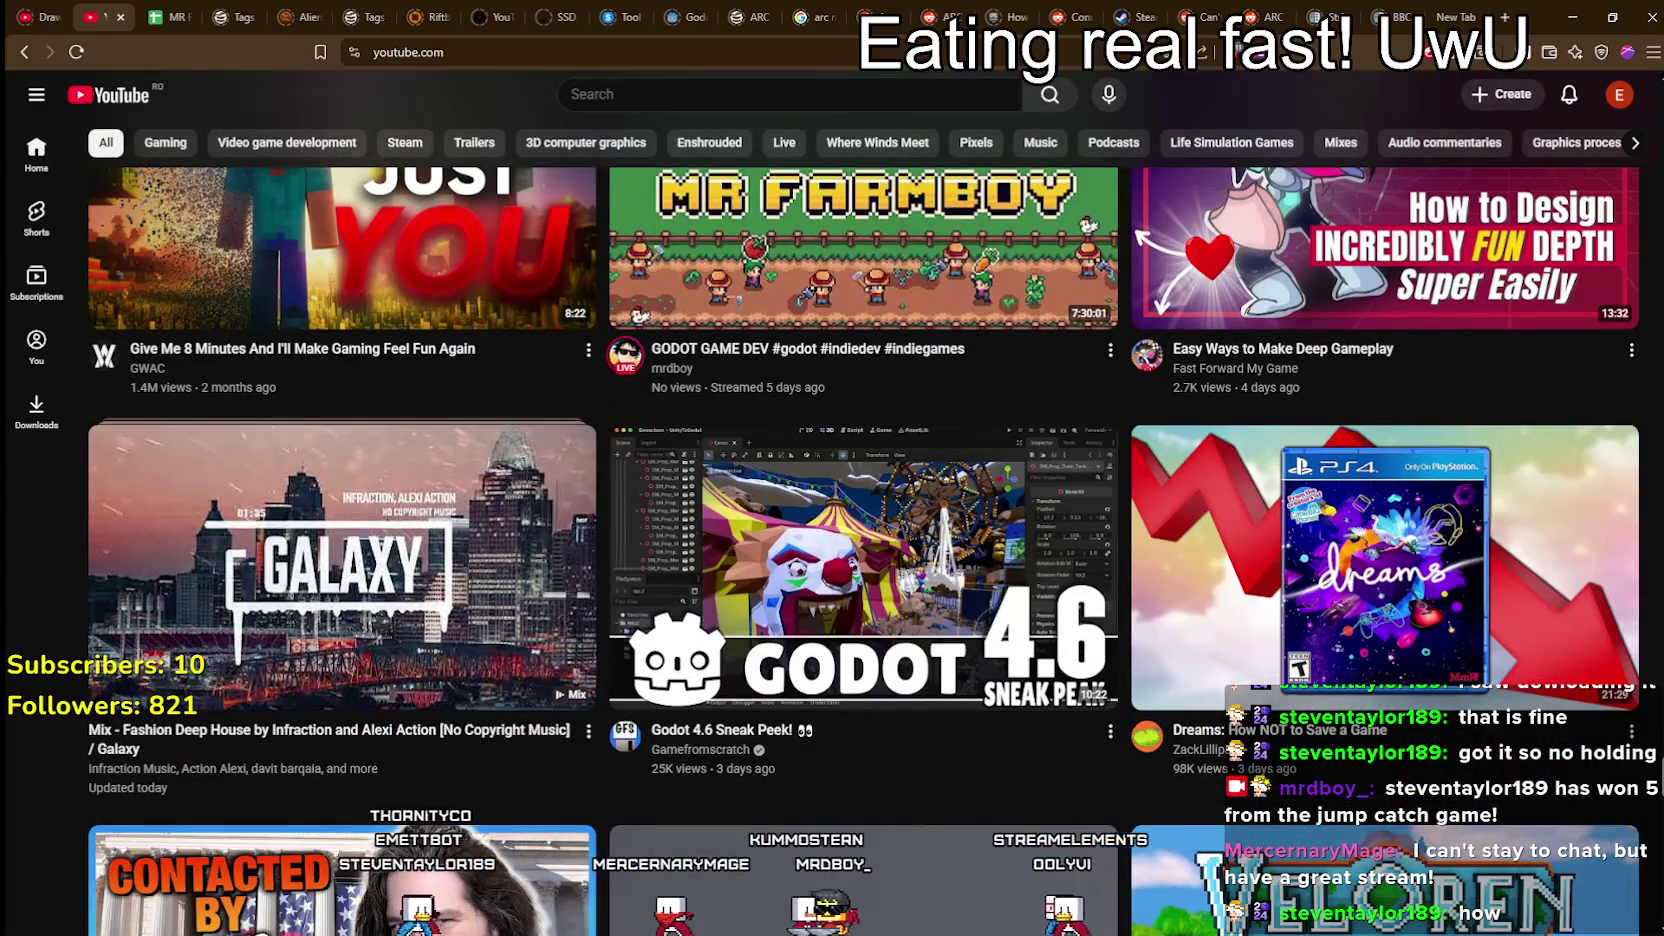
{"action": "scroll", "coordinate": [863, 550], "scroll_direction": "up", "scroll_amount": 2}
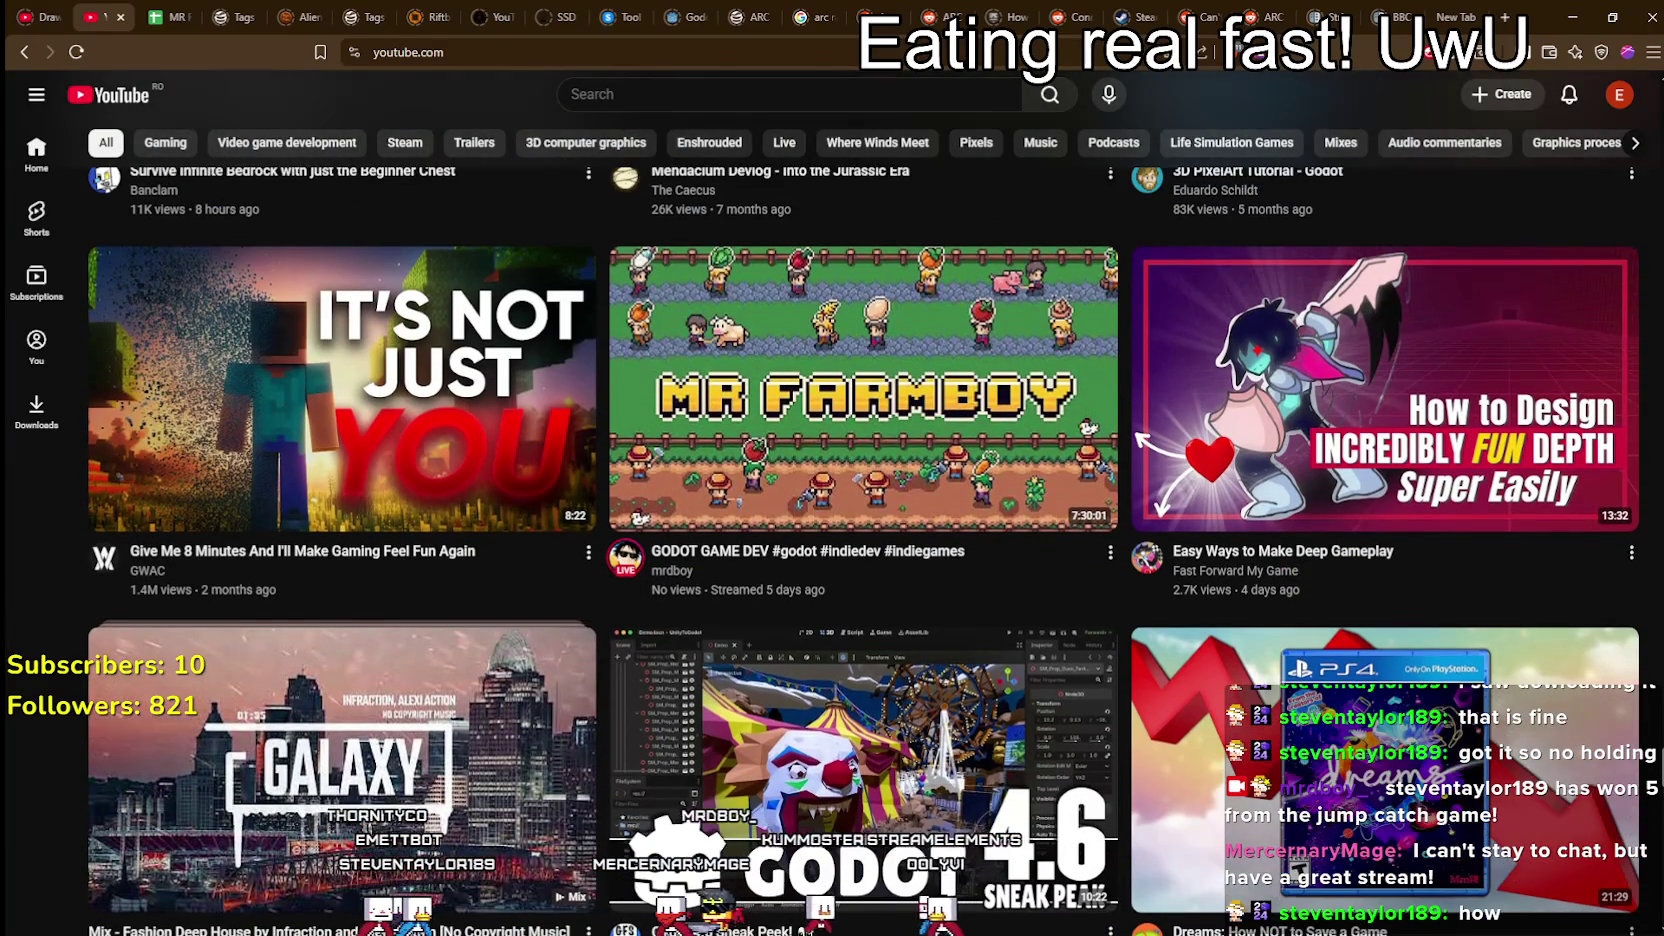
{"action": "scroll", "coordinate": [863, 550], "scroll_direction": "up", "scroll_amount": 1}
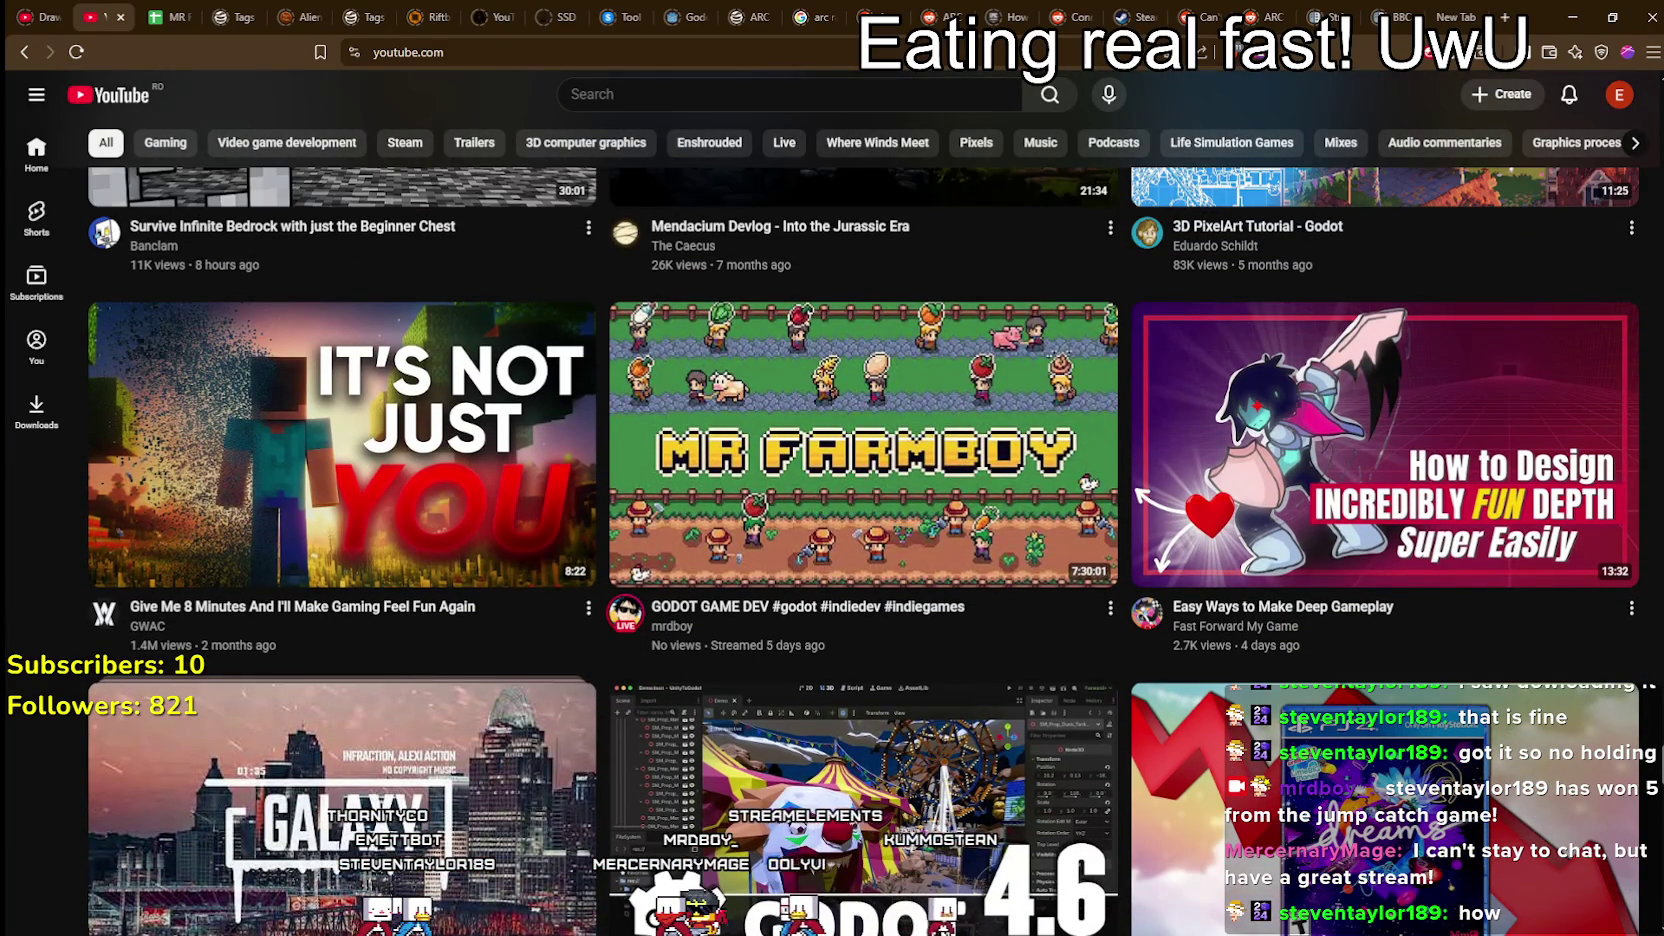
{"action": "scroll", "coordinate": [863, 550], "scroll_direction": "down", "scroll_amount": 5}
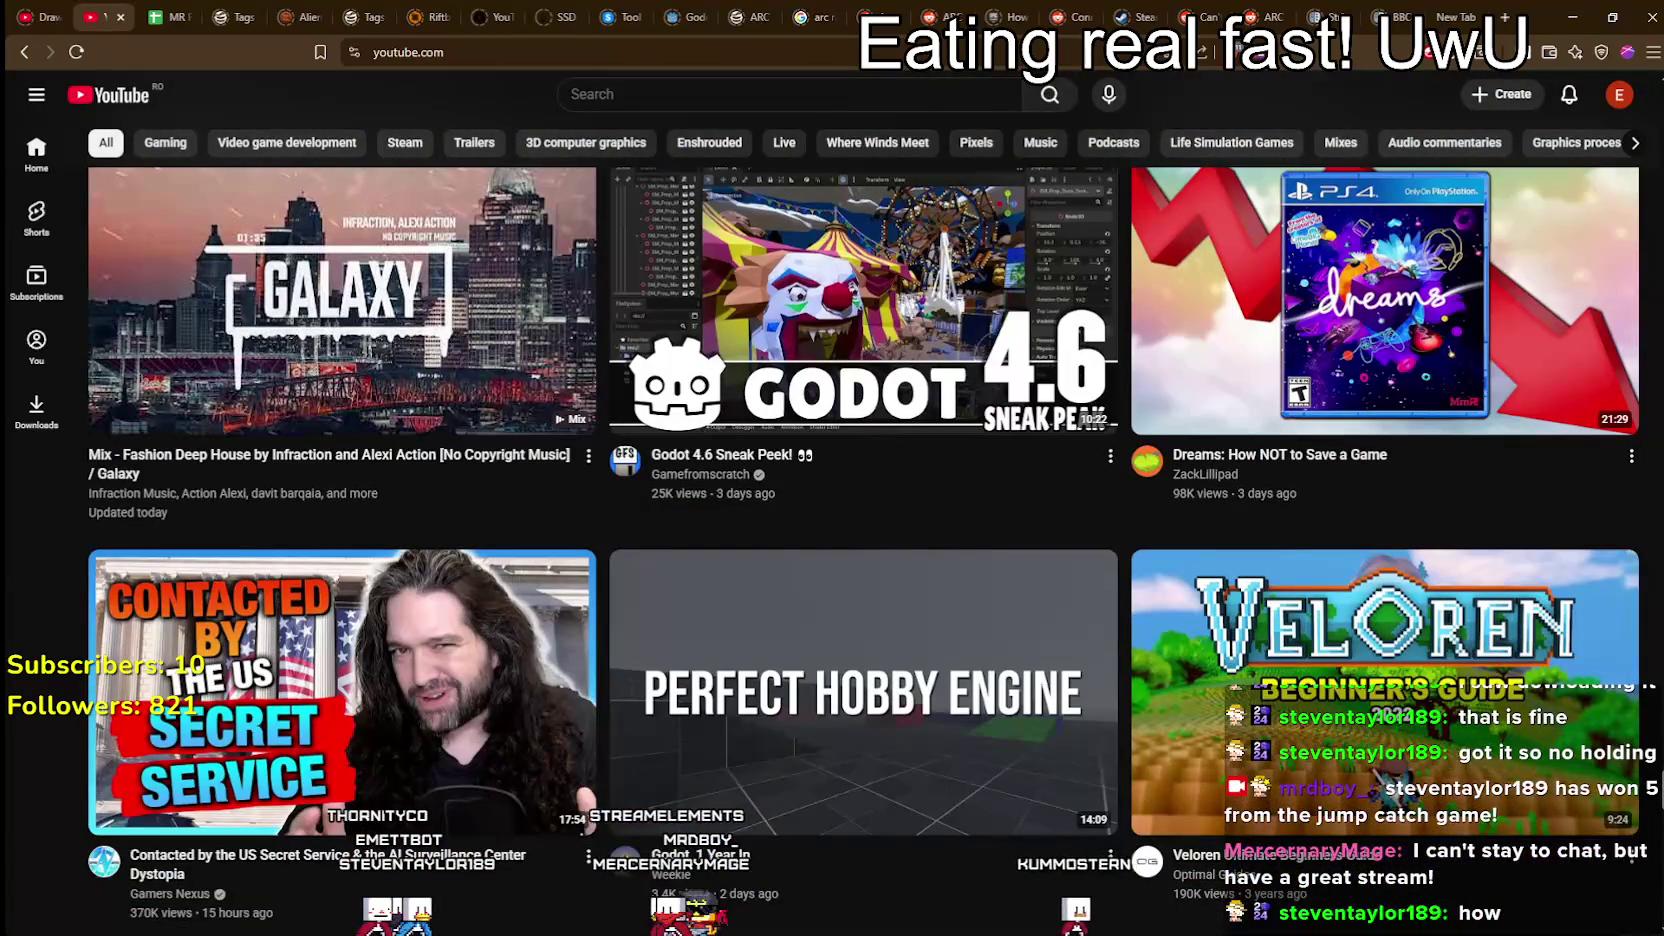
{"action": "scroll", "coordinate": [863, 550], "scroll_direction": "down", "scroll_amount": 2}
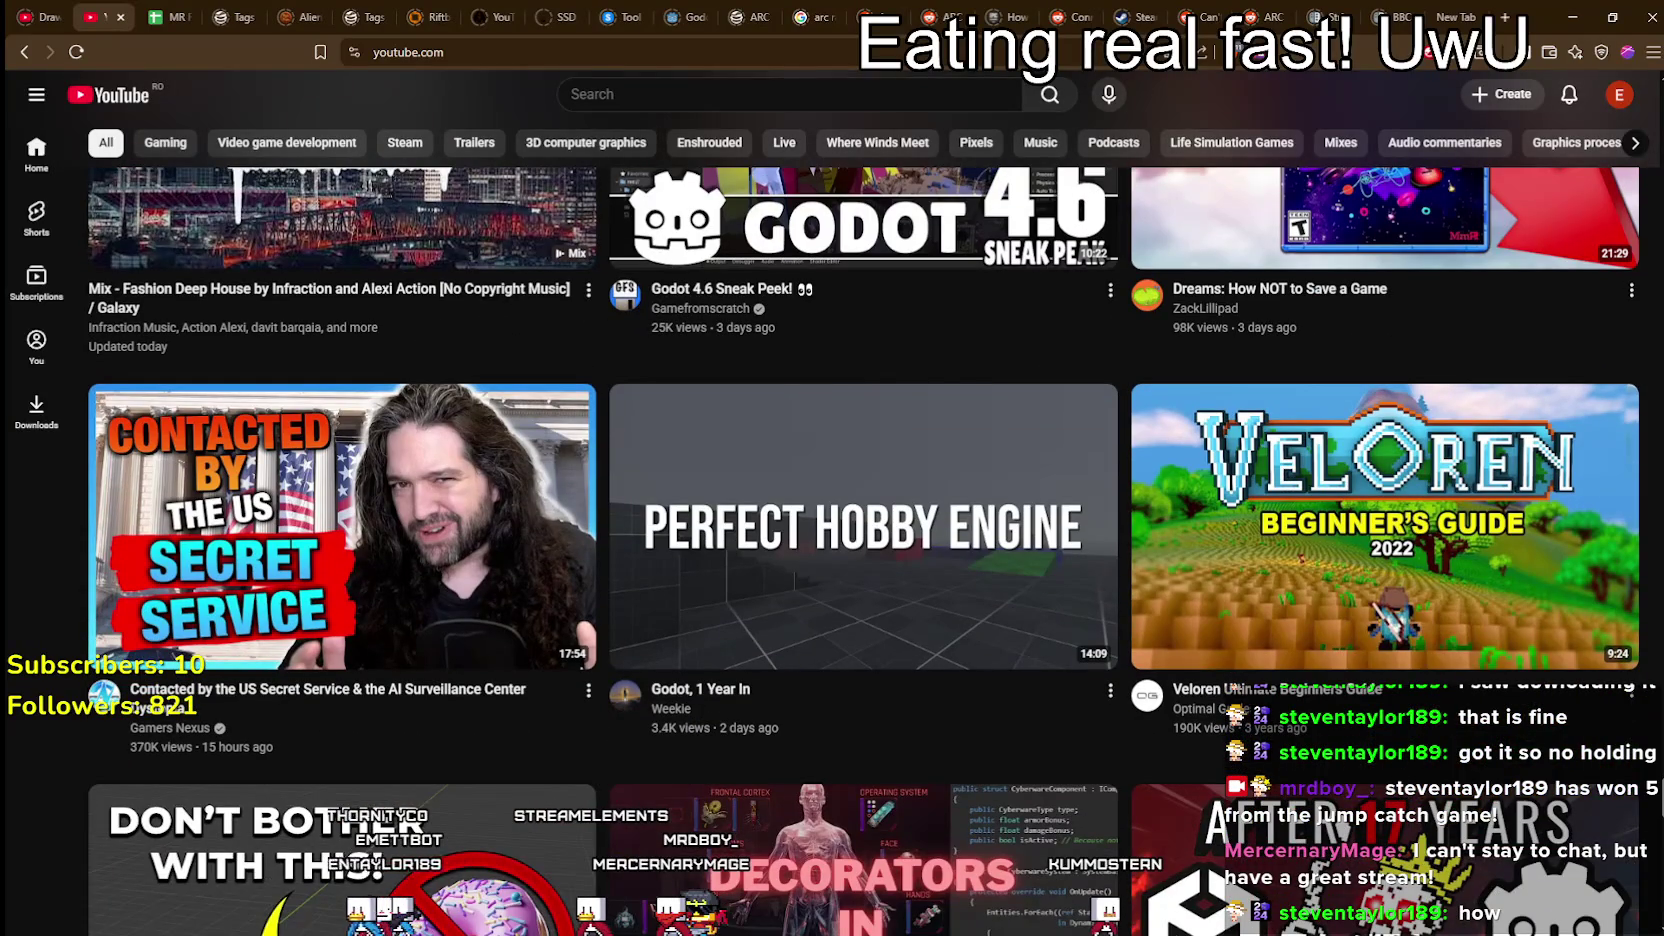
{"action": "scroll", "coordinate": [863, 550], "scroll_direction": "up", "scroll_amount": 2}
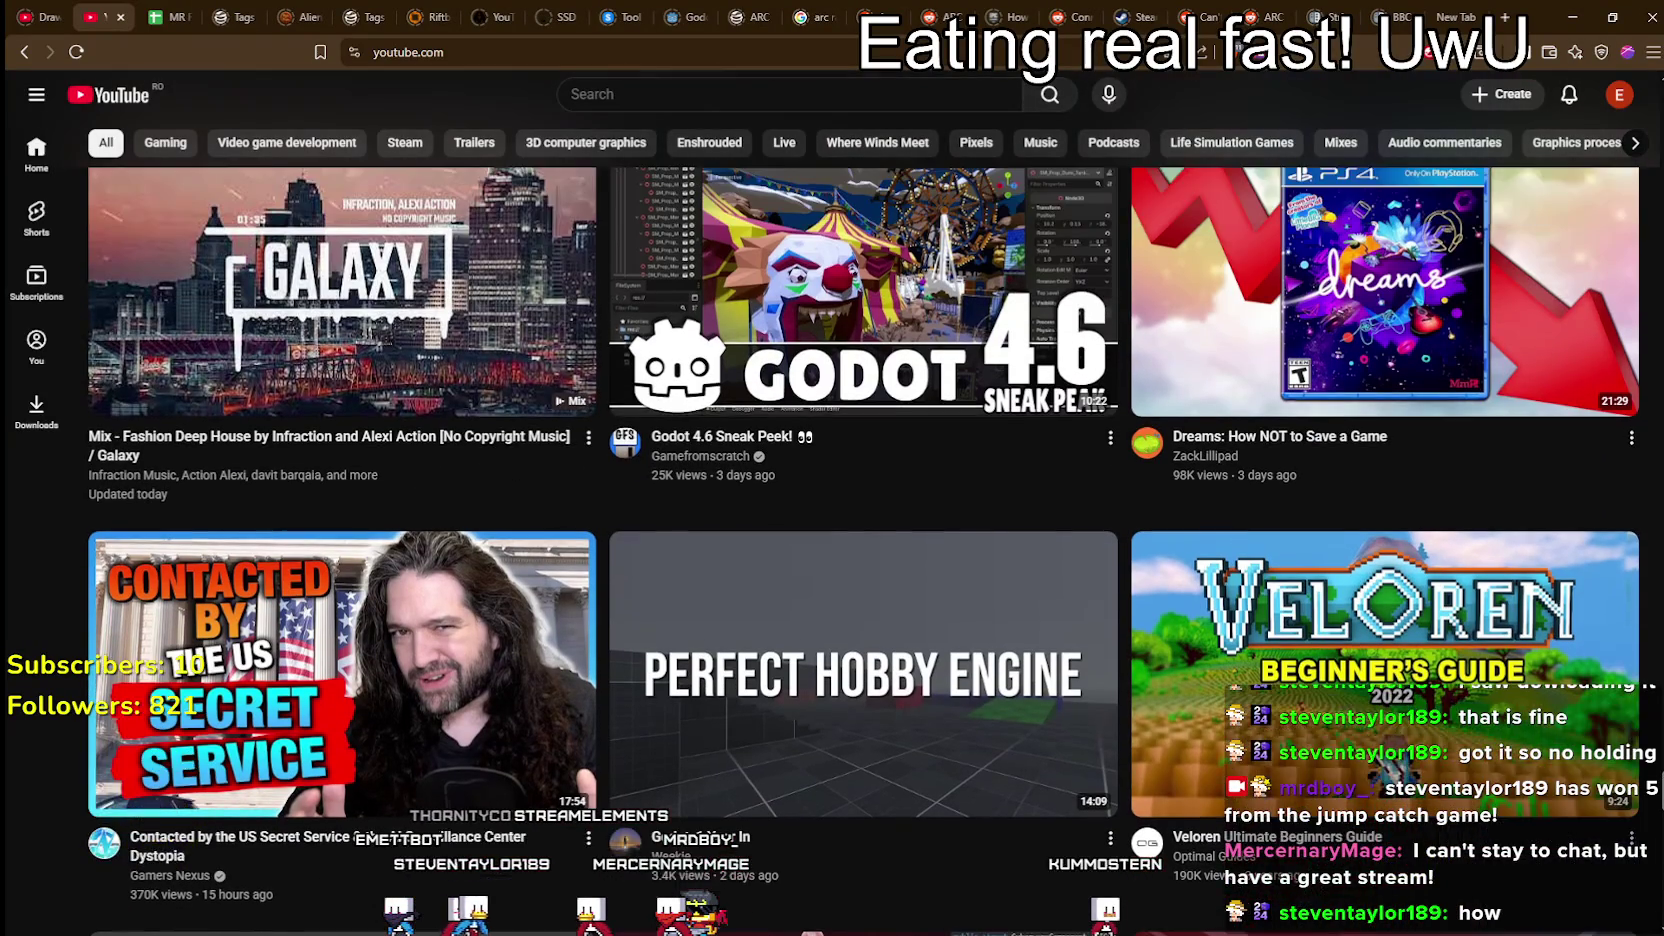
{"action": "scroll", "coordinate": [863, 550], "scroll_direction": "down", "scroll_amount": 7}
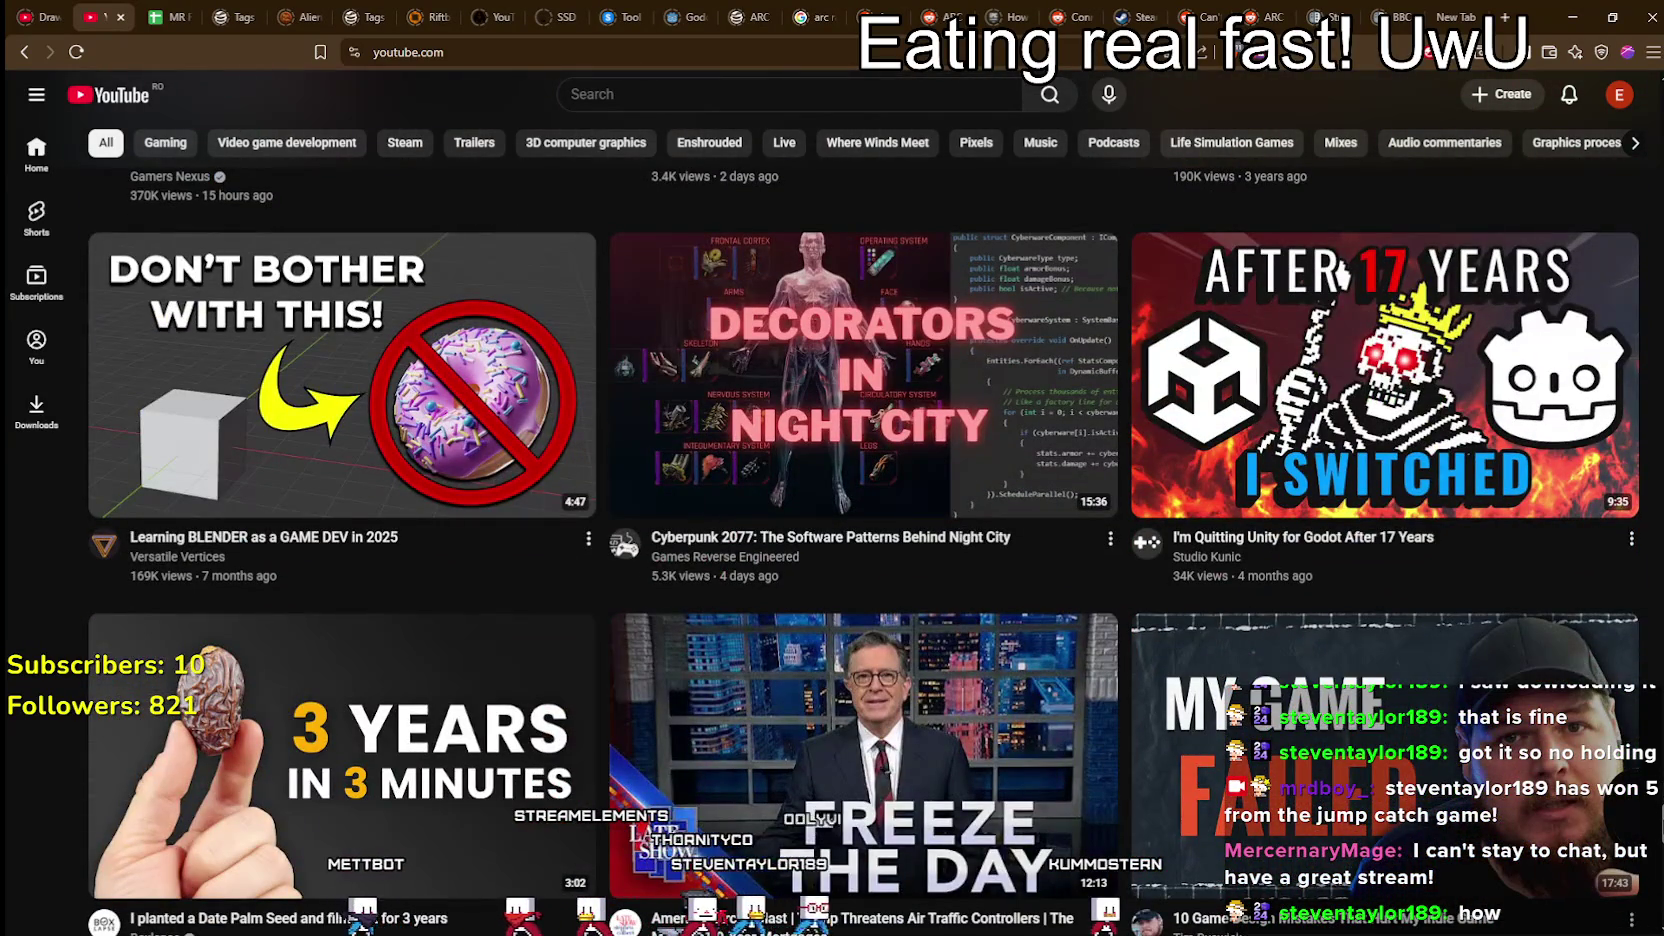
{"action": "scroll", "coordinate": [863, 550], "scroll_direction": "down", "scroll_amount": 2}
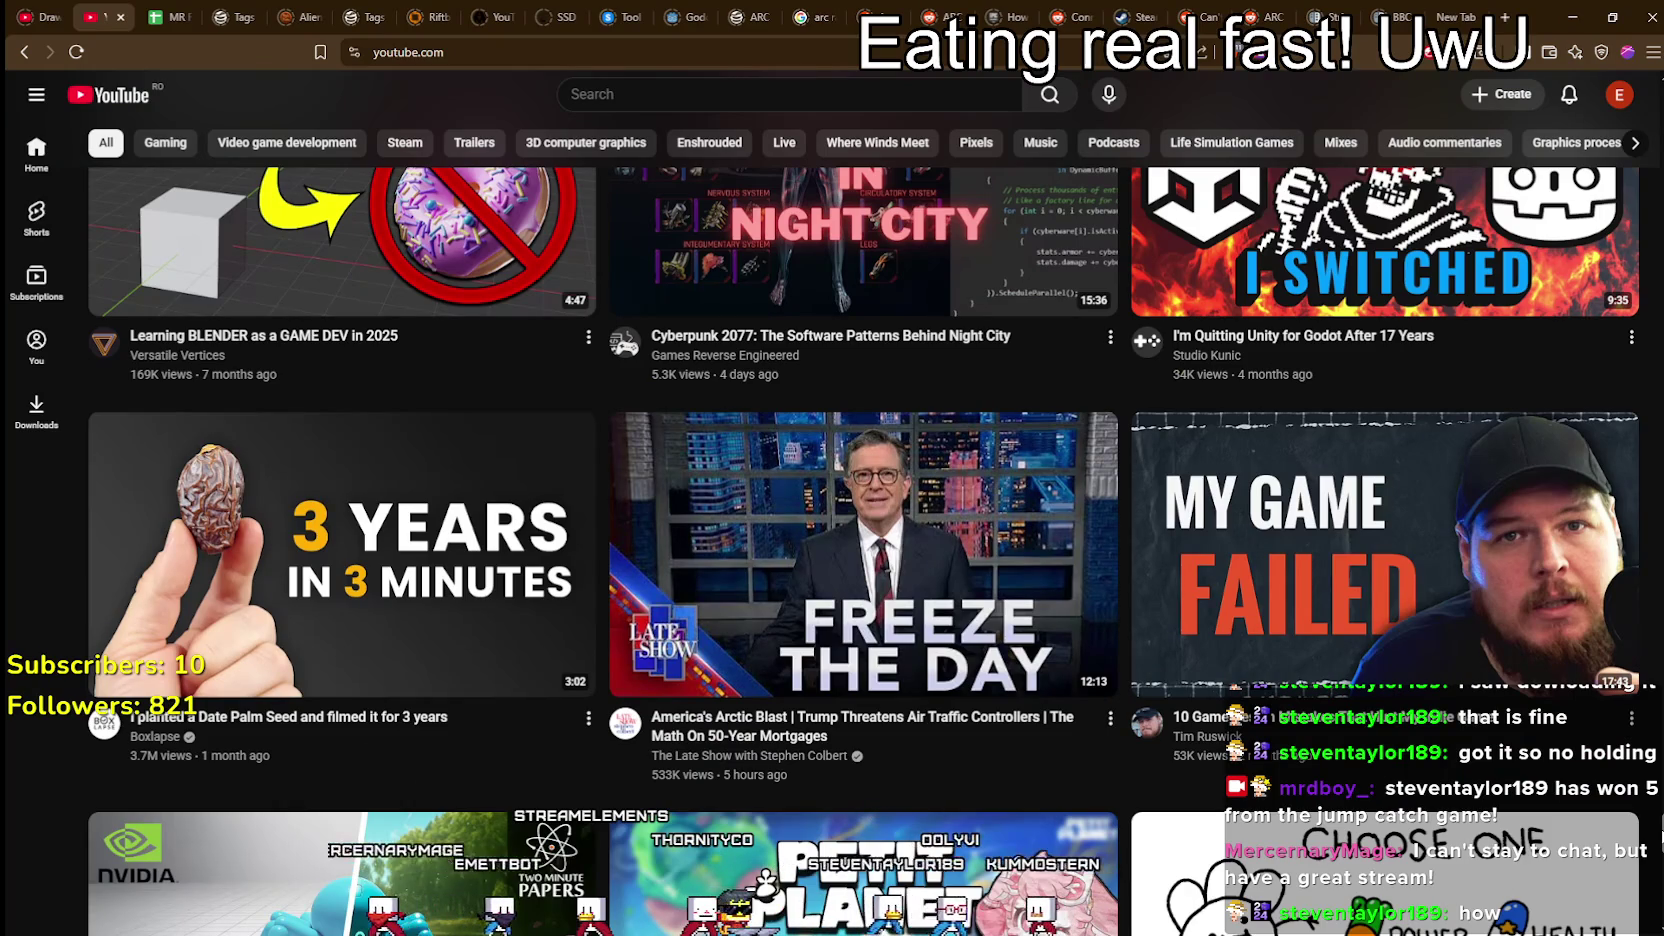
{"action": "scroll", "coordinate": [1660, 830], "scroll_direction": "down", "scroll_amount": 2}
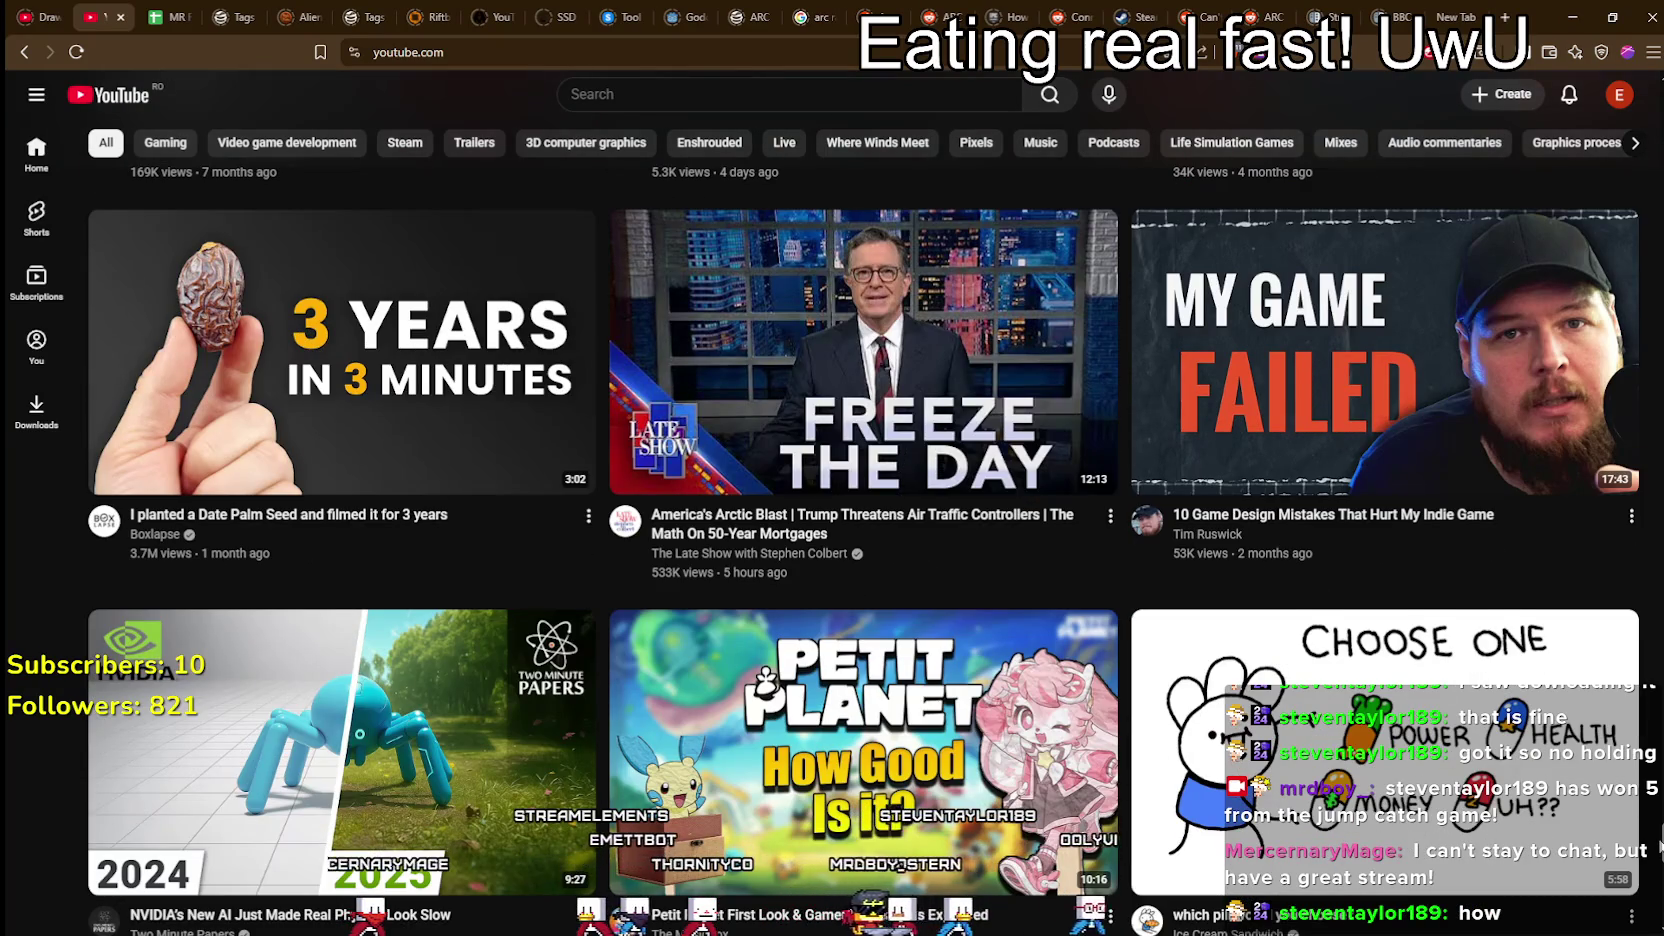
{"action": "scroll", "coordinate": [1660, 845], "scroll_direction": "down", "scroll_amount": 3}
{"action": "scroll", "coordinate": [1285, 714], "scroll_direction": "down", "scroll_amount": 4}
{"action": "scroll", "coordinate": [1285, 714], "scroll_direction": "down", "scroll_amount": 8}
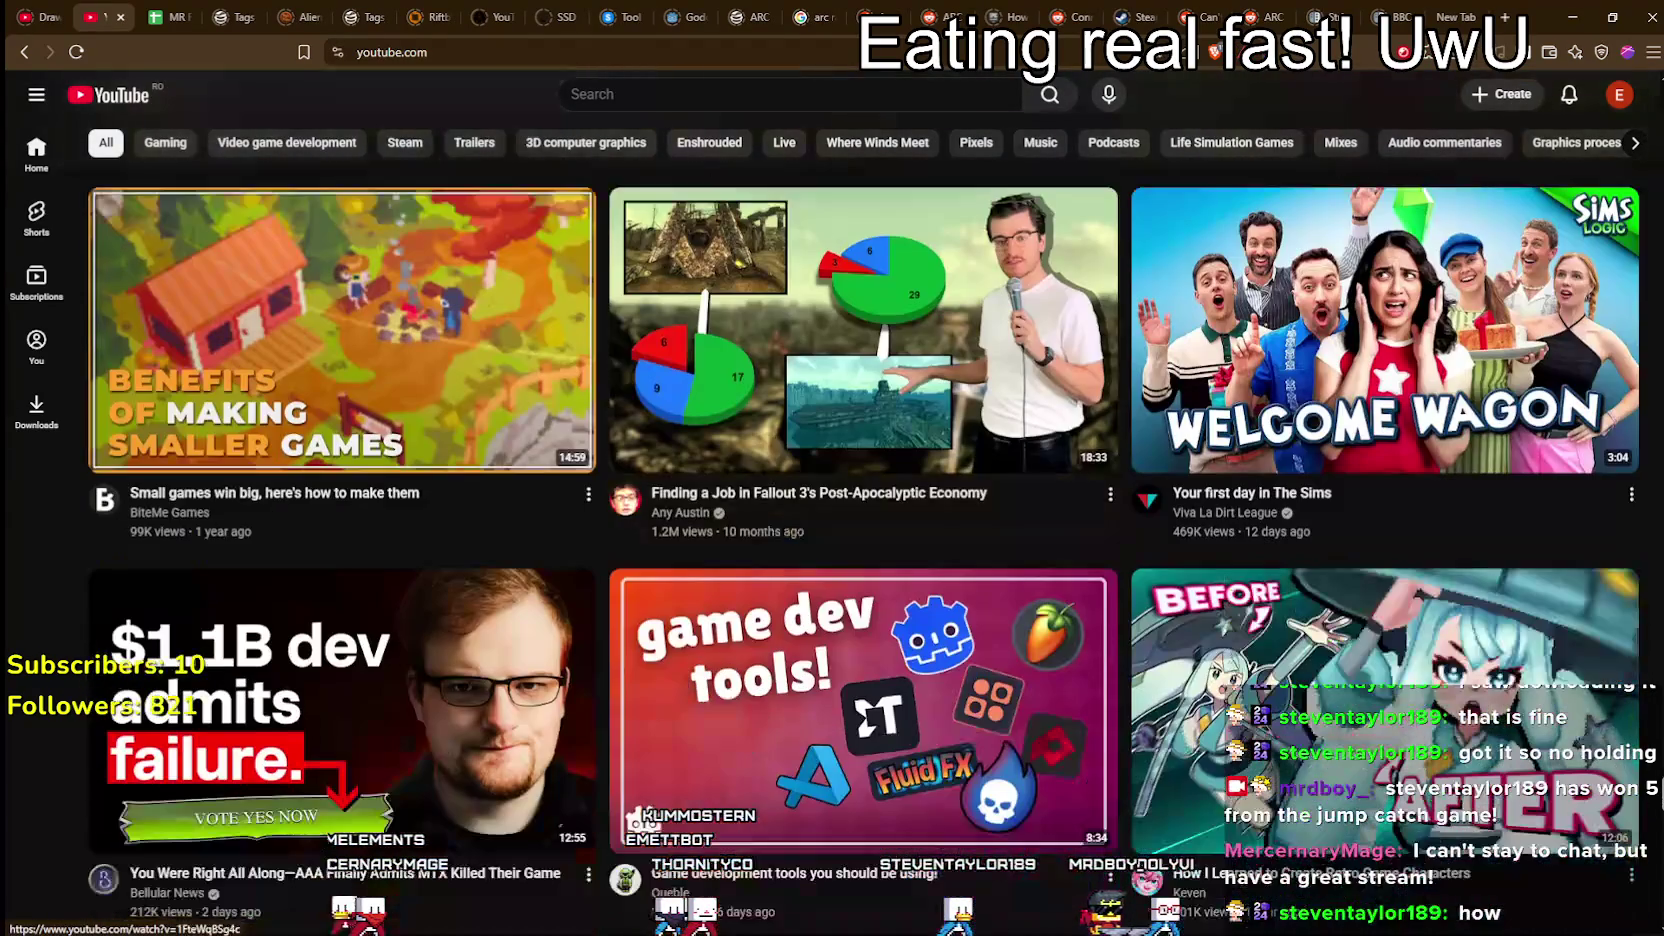
{"action": "scroll", "coordinate": [1285, 714], "scroll_direction": "down", "scroll_amount": 3}
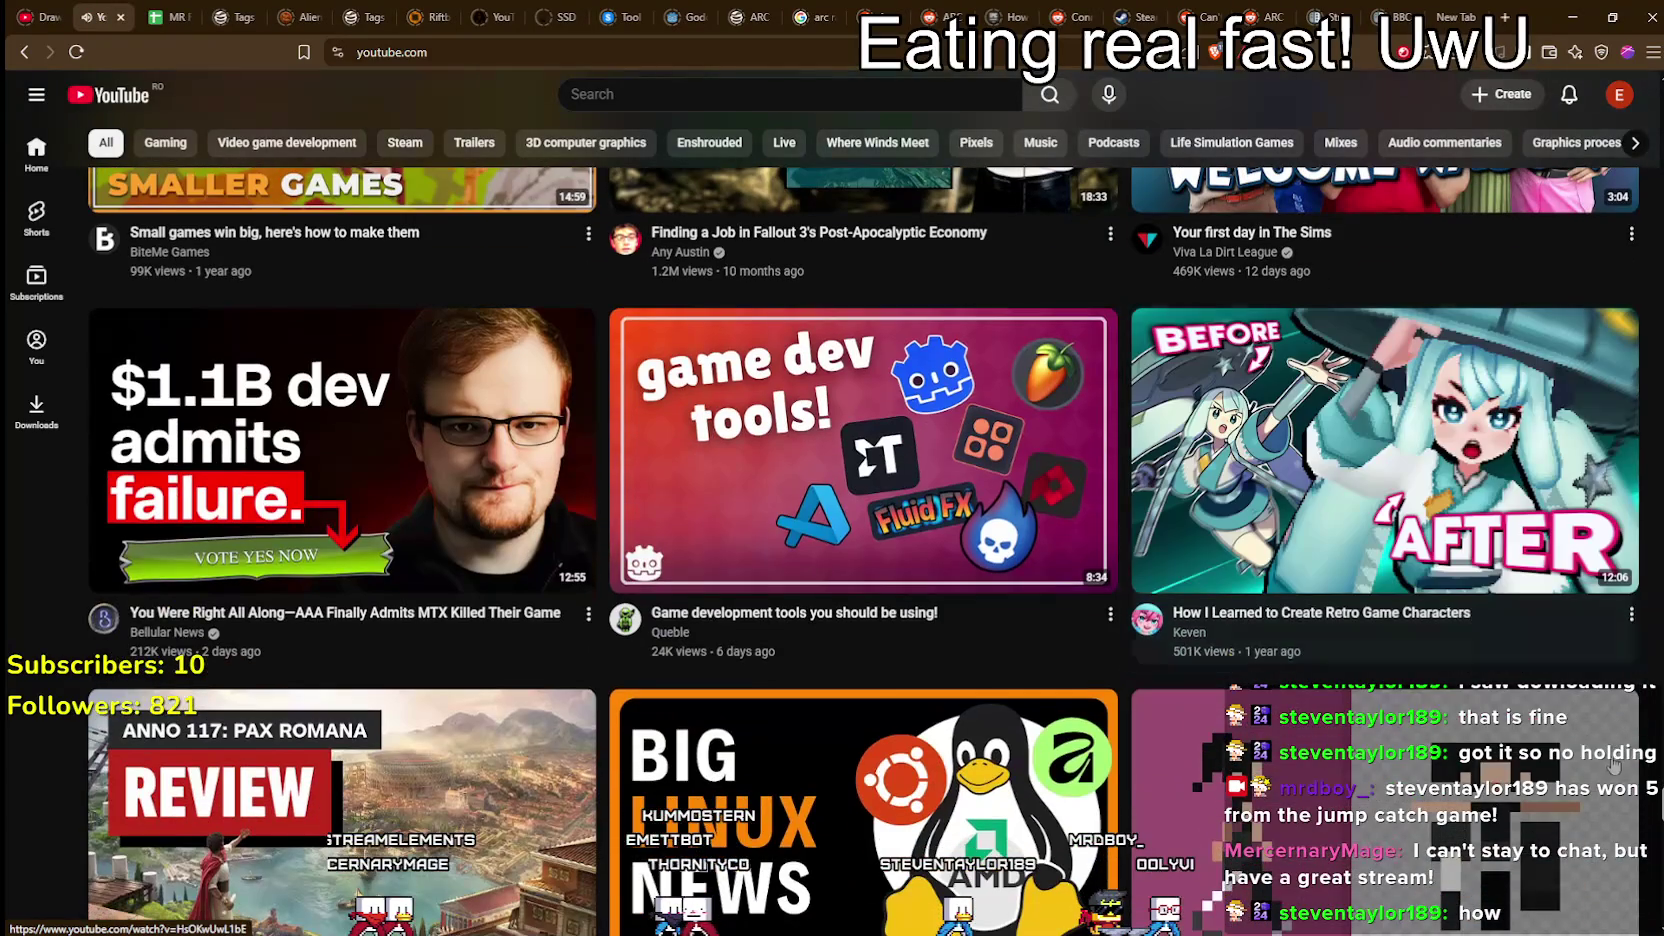
{"action": "scroll", "coordinate": [1659, 810], "scroll_direction": "down", "scroll_amount": 3}
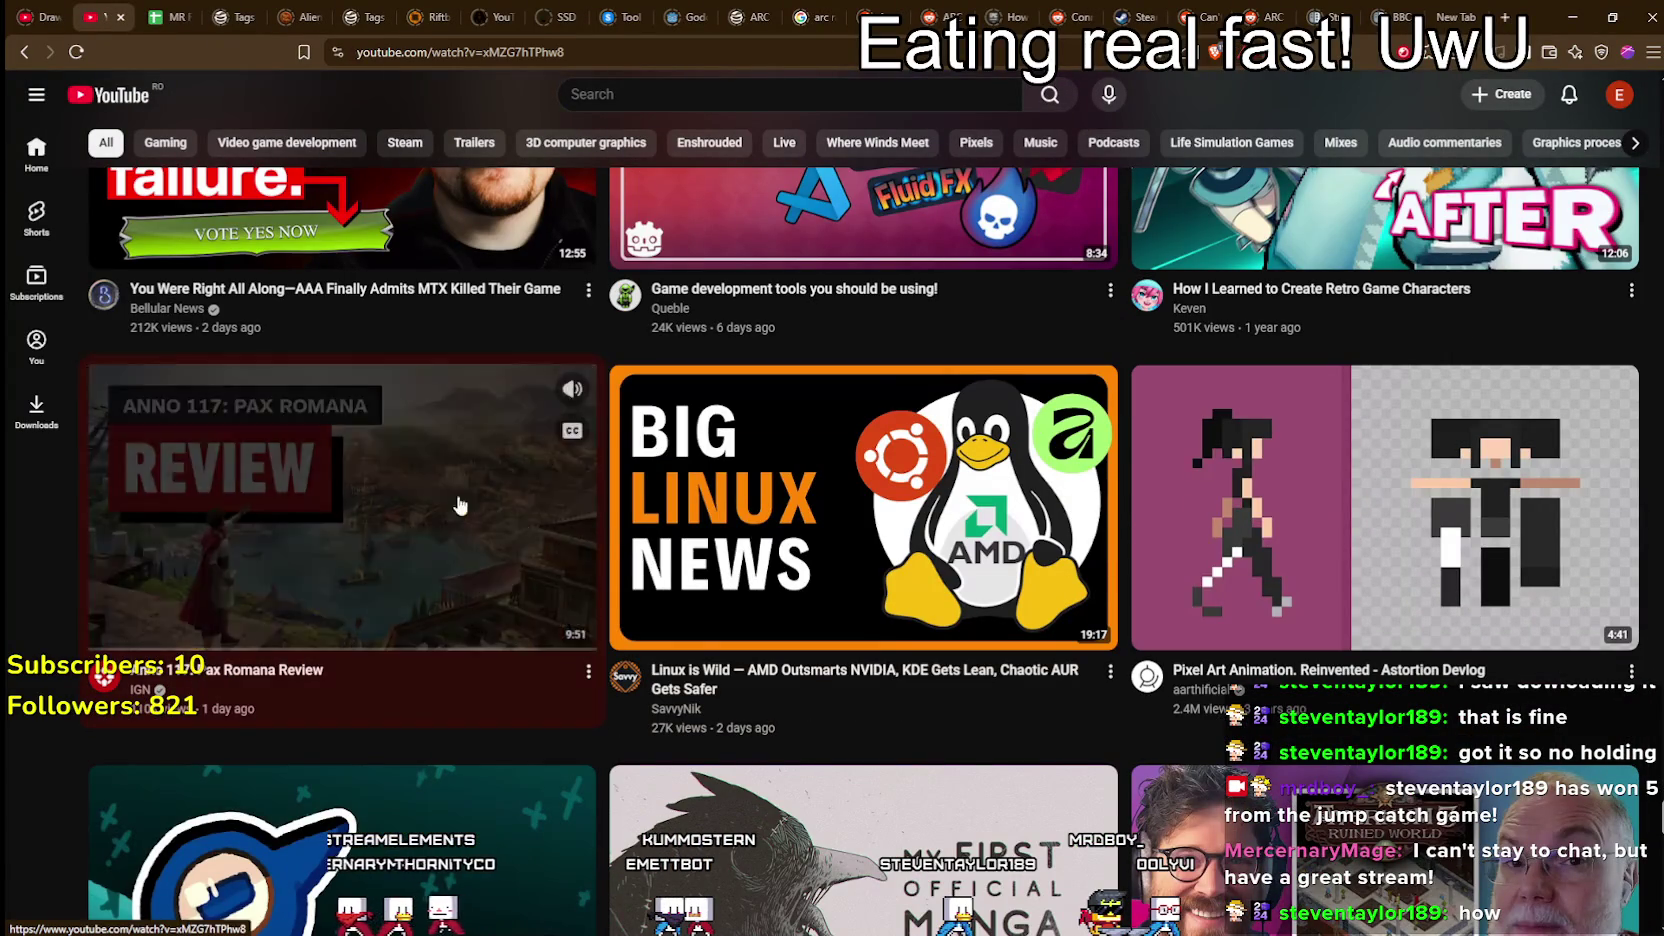
Step: Open IGN's Anno 117: Pax Romana Review, raise its quality, and watch to 5:54
{"action": "left_click", "coordinate": [585, 540]}
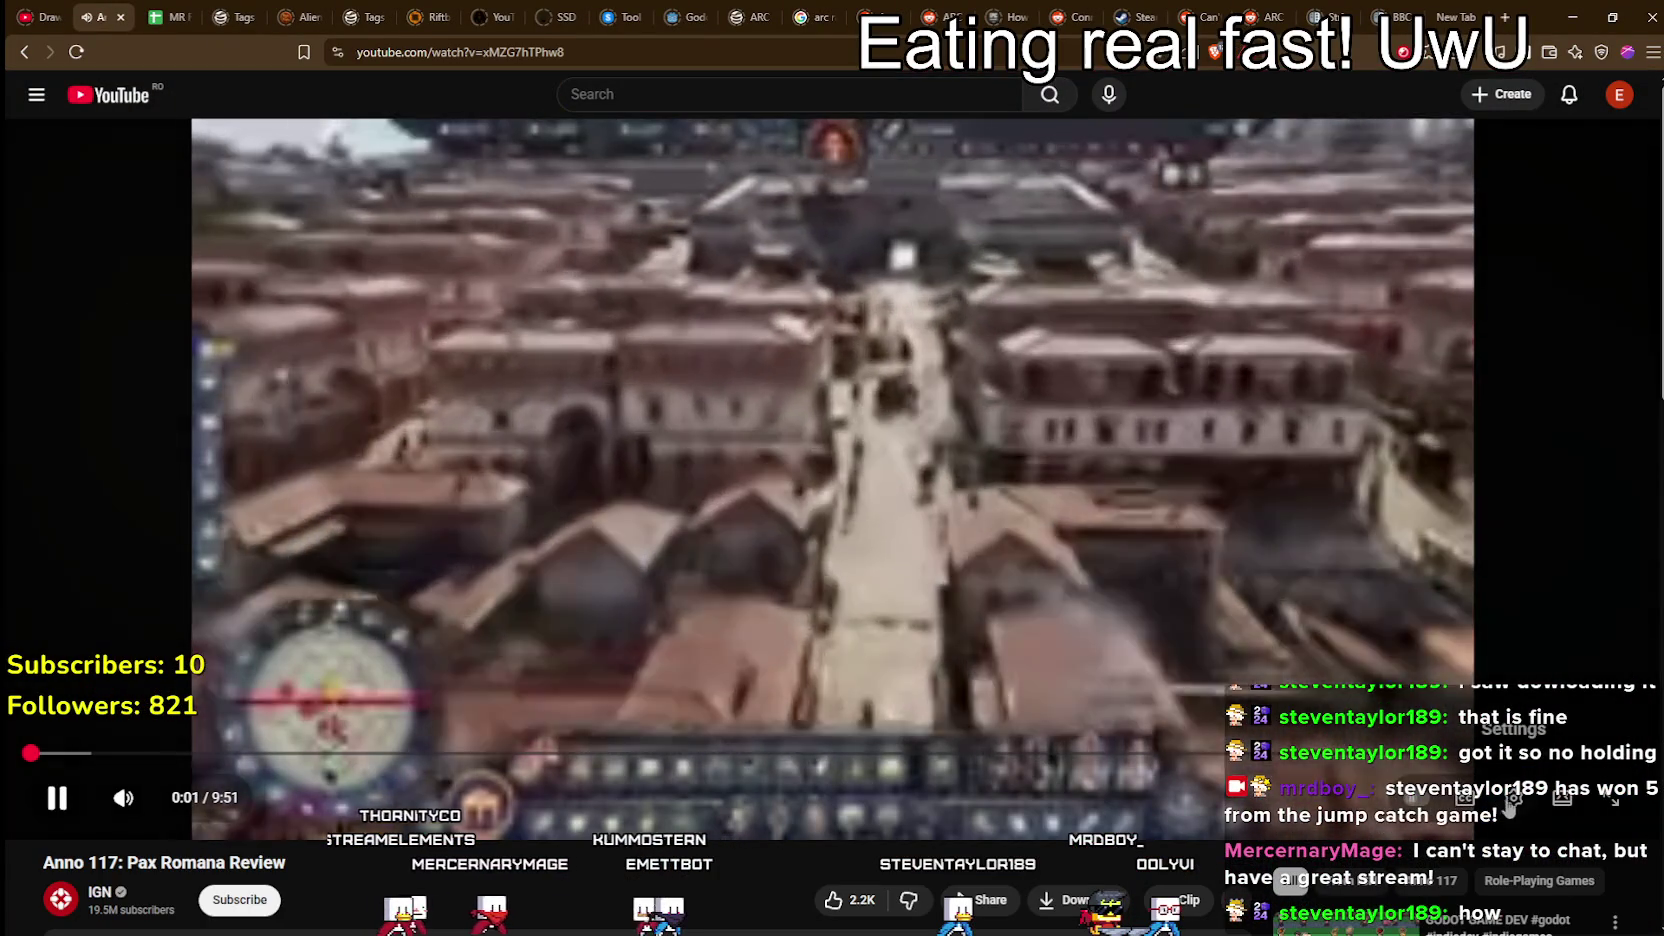
{"action": "left_click", "coordinate": [1513, 797]}
{"action": "left_click", "coordinate": [1533, 722]}
{"action": "left_click", "coordinate": [1497, 472]}
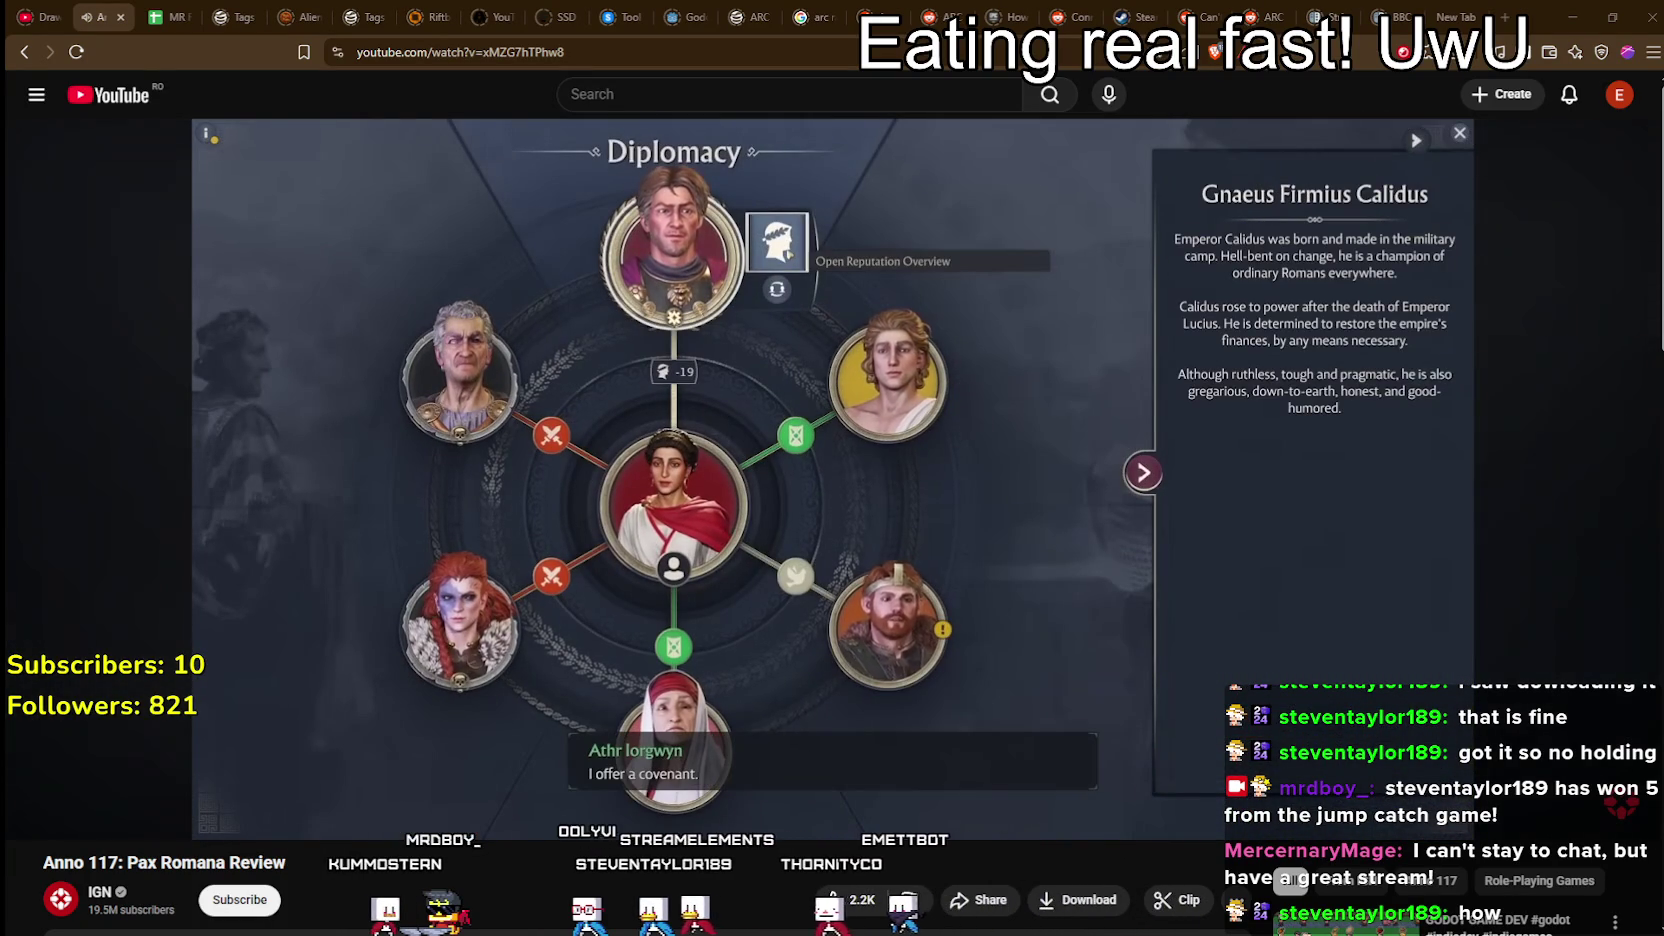
{"action": "mouse_move", "coordinate": [1049, 753]}
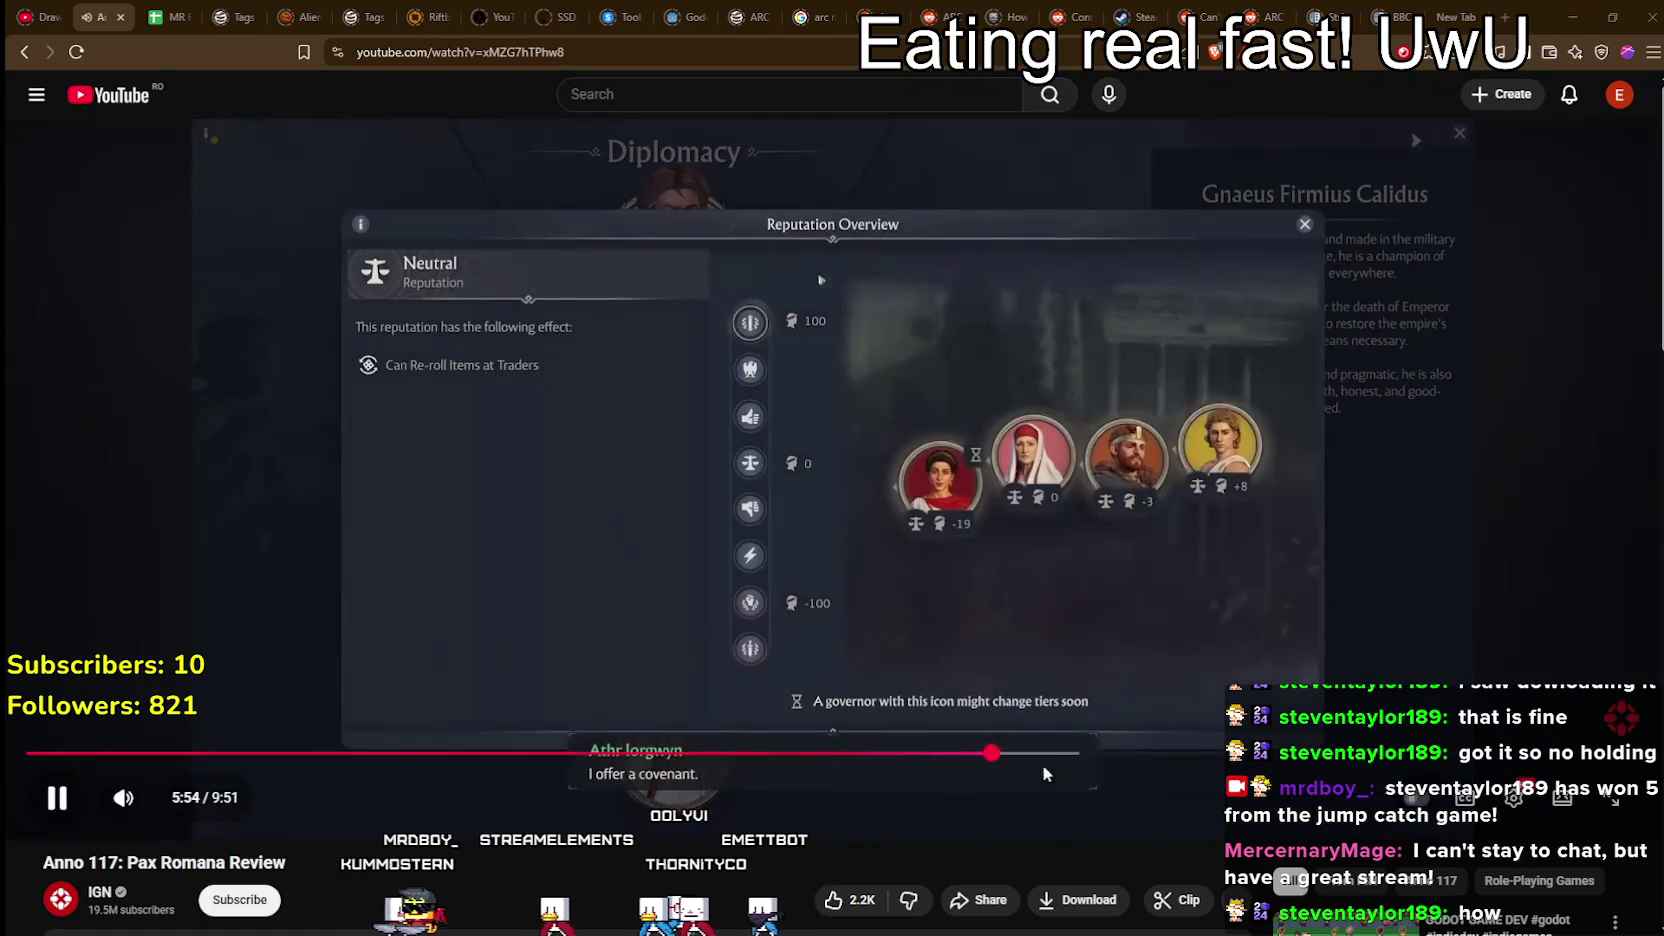